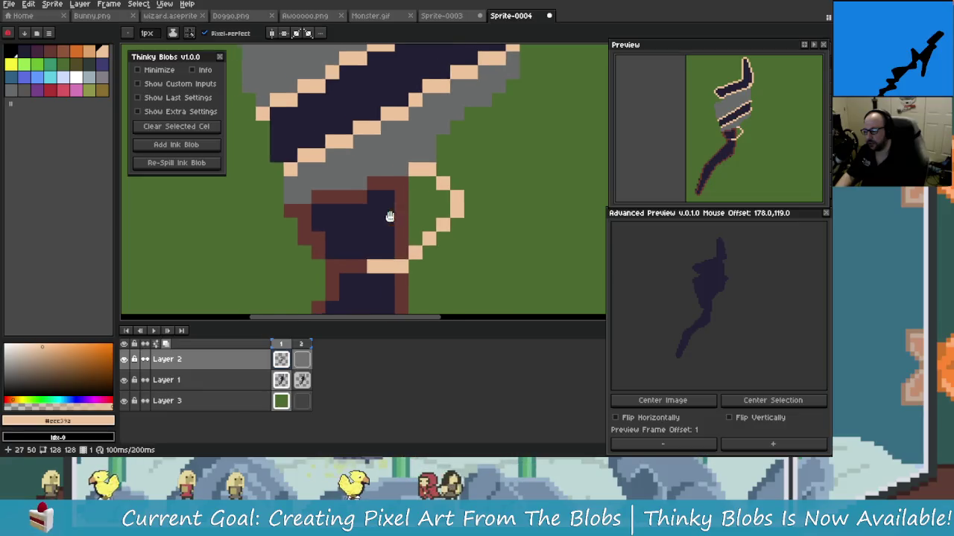
Step: Paint peach pixels over the dark wrap, filling its row and touching up its lower edge
left_click(382, 241)
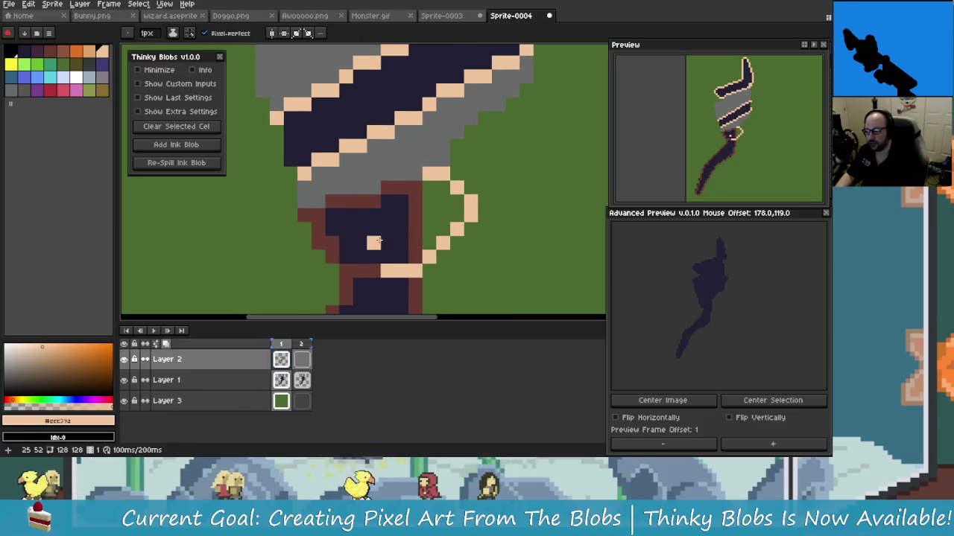
left_click_drag(386, 238, 403, 228)
scroll(424, 202, "down", 2)
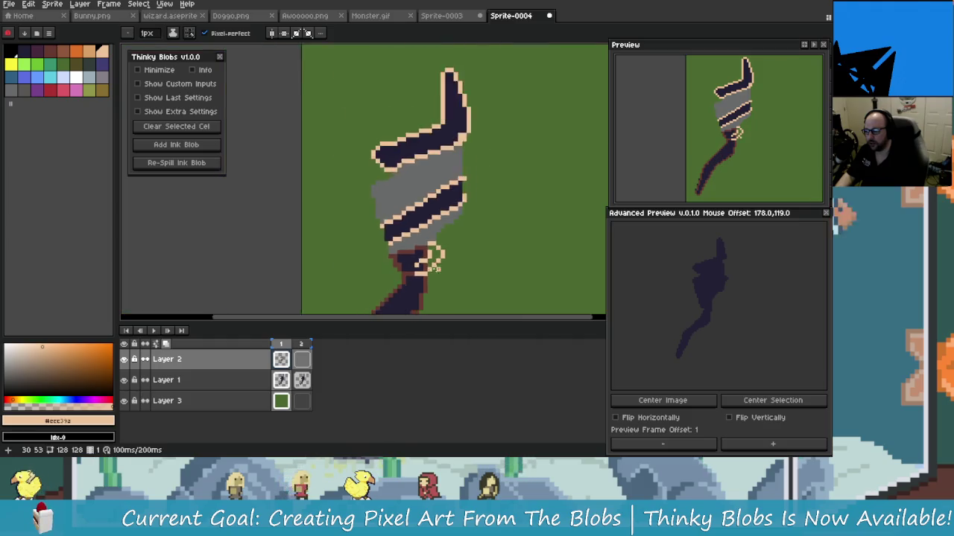
scroll(424, 202, "down", 2)
scroll(428, 245, "up", 5)
left_click(427, 244)
scroll(427, 244, "down", 2)
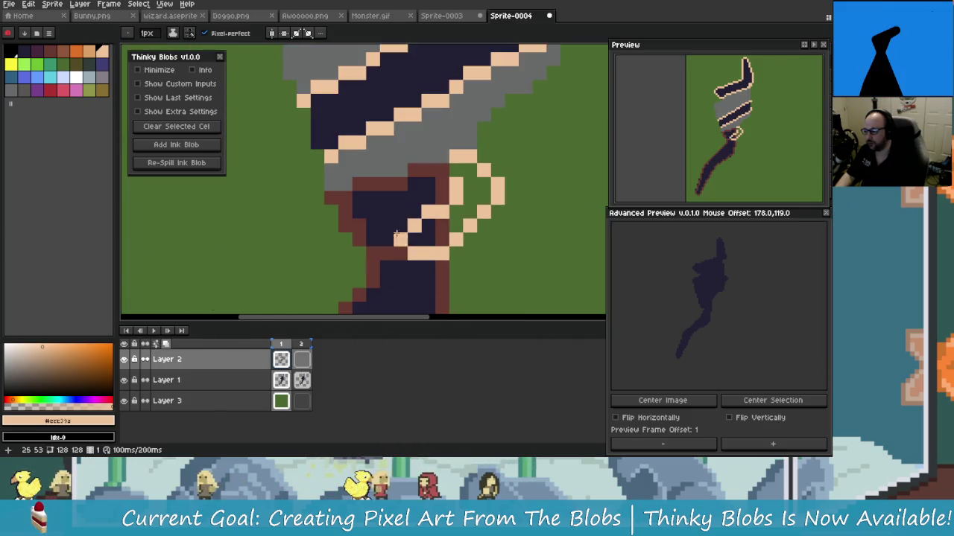
left_click_drag(396, 231, 402, 267)
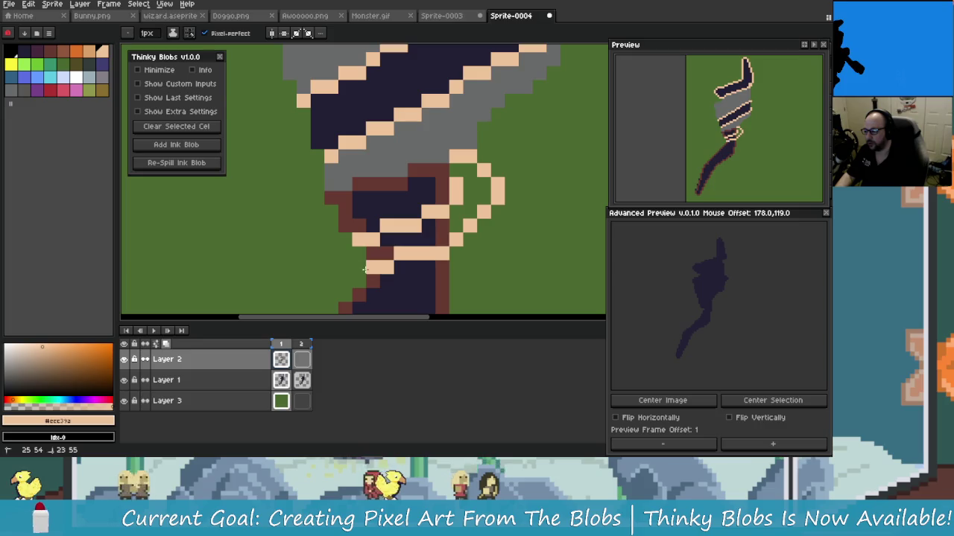
scroll(414, 255, "down", 1)
scroll(333, 252, "up", 3)
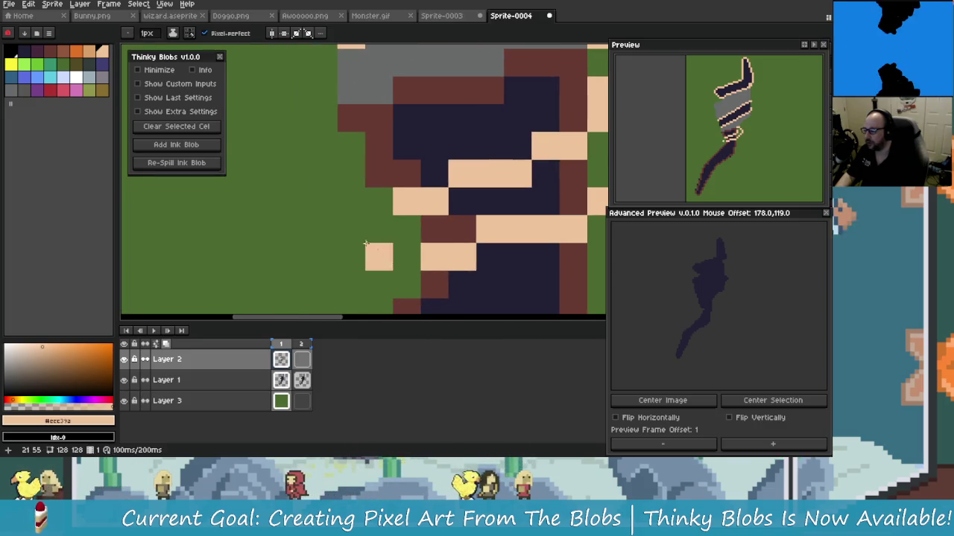
mouse_move(333, 252)
left_mouse_down()
mouse_move(365, 236)
mouse_move(335, 228)
left_mouse_up()
Step: Erase stray peach pixels and repaint one with the sampled dark brown #663931
key("e")
scroll(336, 235, "down", 2)
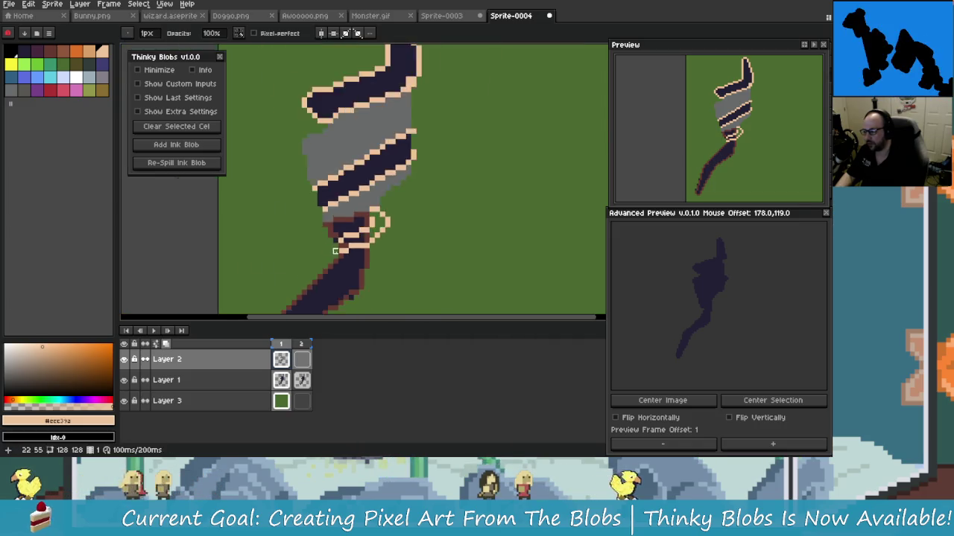
scroll(365, 216, "up", 2)
key("i")
left_click(373, 206)
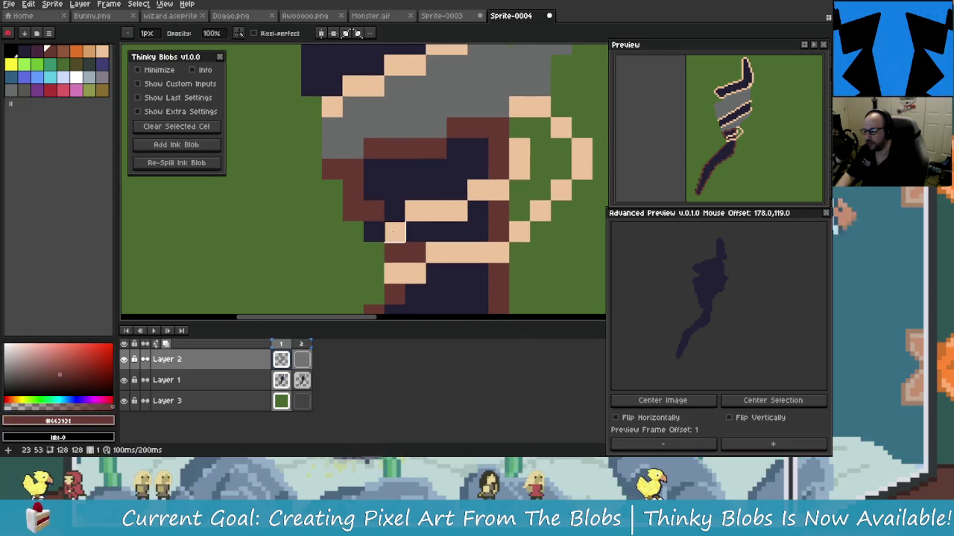
key("b")
left_click(388, 240)
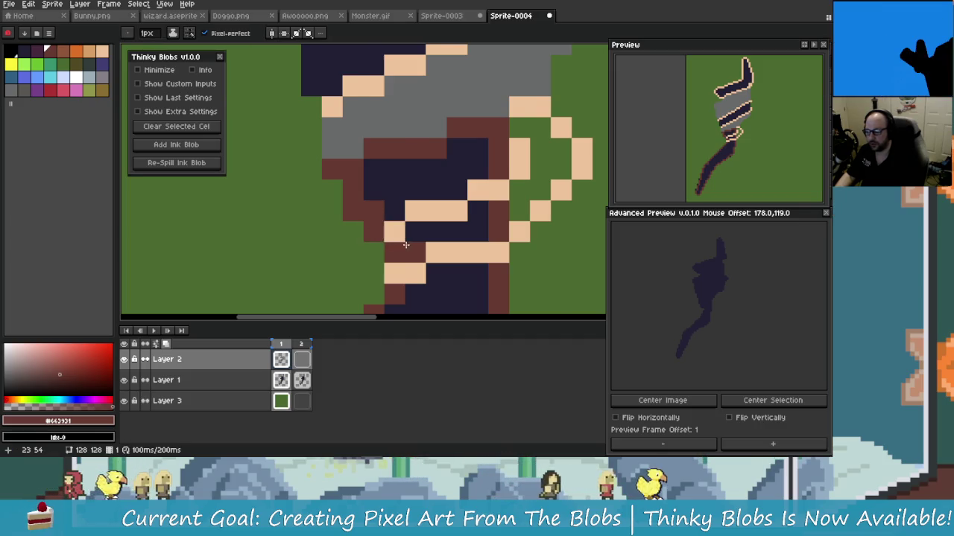
scroll(410, 246, "down", 3)
scroll(432, 253, "up", 2)
Step: Sample the peach skin tone #eec39a and paint another wrap pixel peach
key("i")
left_click(439, 255)
key("b")
left_click(430, 259)
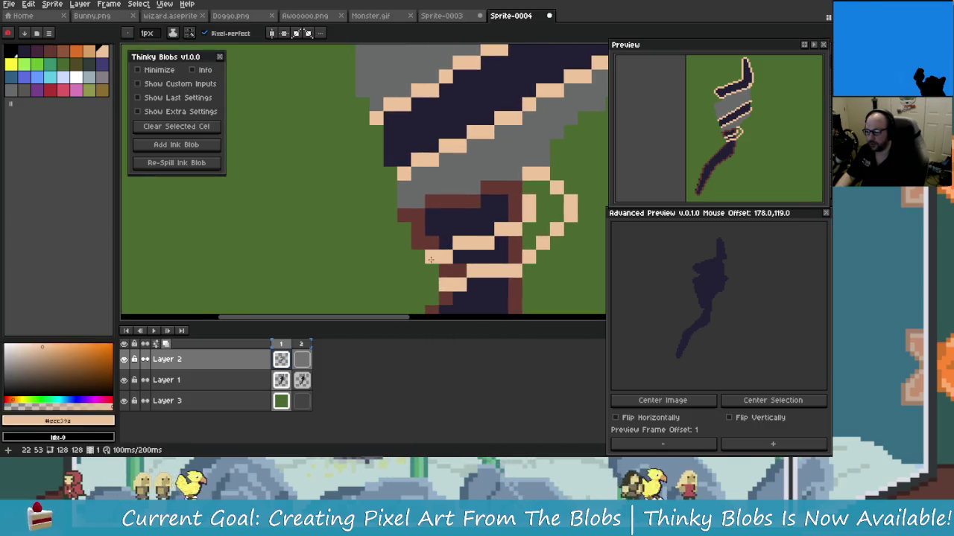
scroll(473, 275, "down", 3)
scroll(454, 266, "up", 4)
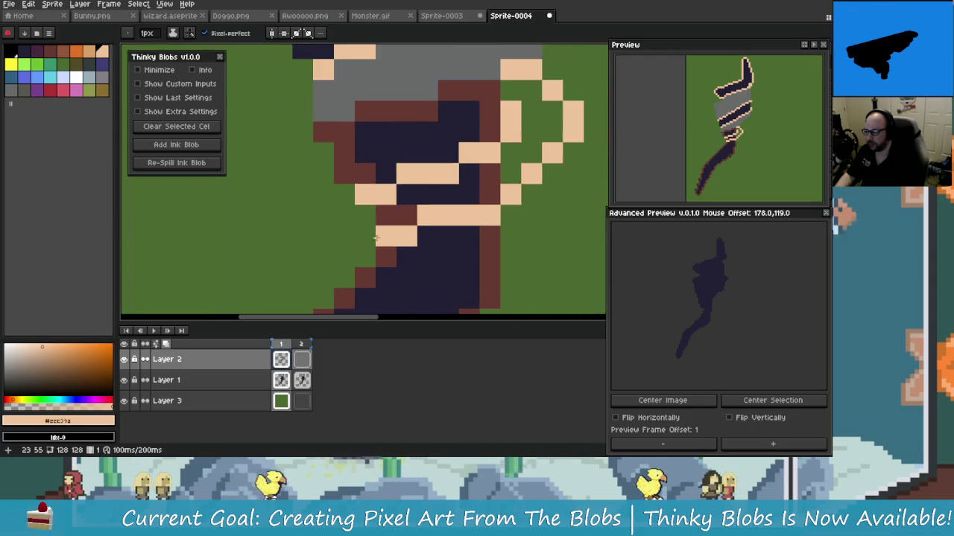
scroll(393, 237, "down", 2)
scroll(395, 231, "up", 2)
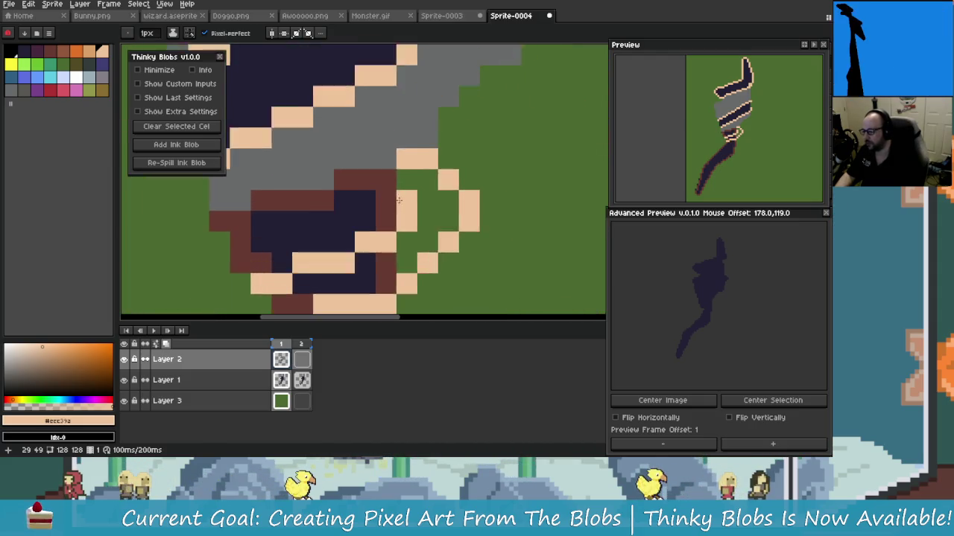
scroll(400, 208, "up", 2)
Step: Paint four green pixels beside the peach wrap
key("i")
key("b")
mouse_move(436, 173)
left_mouse_down()
mouse_move(437, 200)
mouse_move(454, 222)
mouse_move(408, 257)
left_mouse_up()
scroll(417, 246, "down", 2)
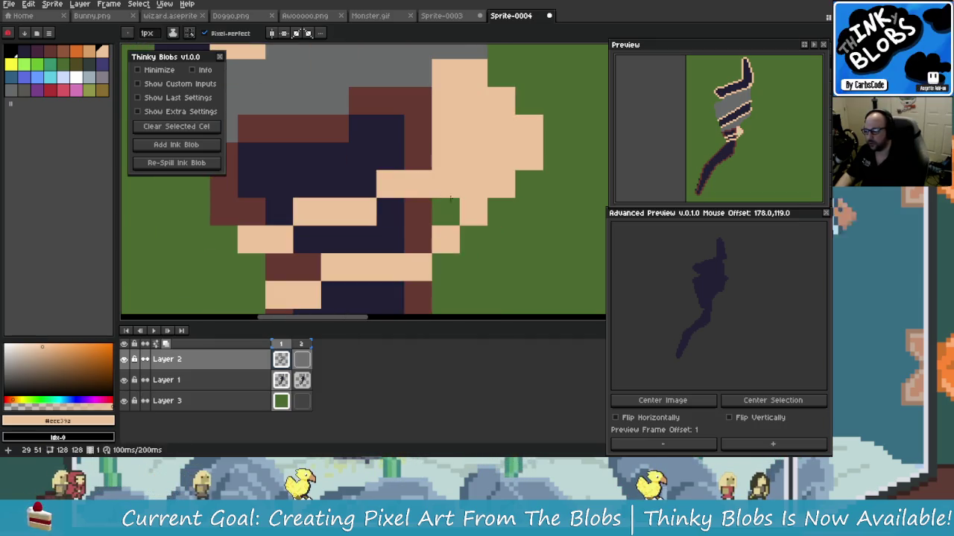
Step: Extend the peach wrap over the green pixels and across the dark hat stripe
mouse_move(432, 210)
left_mouse_down()
mouse_move(407, 232)
mouse_move(312, 231)
mouse_move(285, 257)
left_mouse_up()
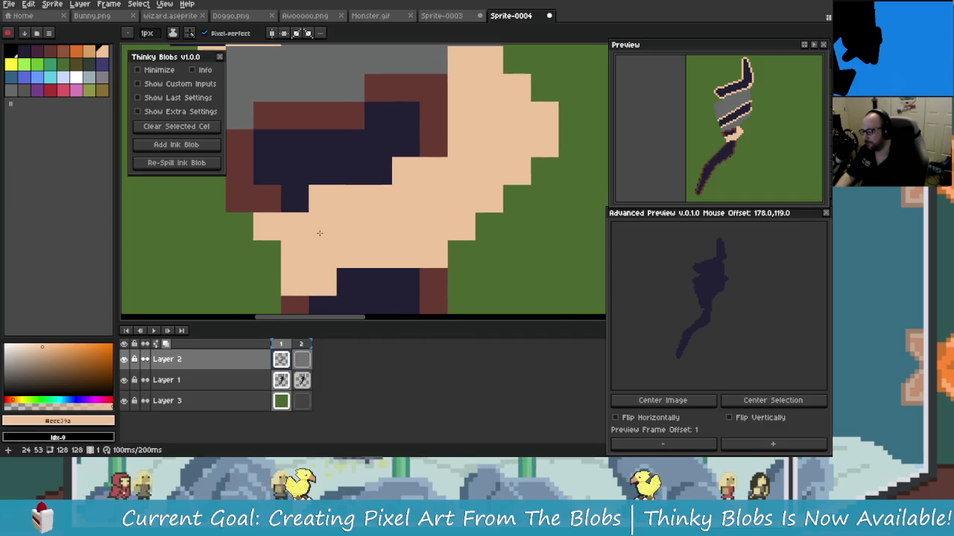
scroll(345, 195, "down", 5)
scroll(345, 195, "up", 4)
scroll(339, 216, "down", 2)
scroll(336, 238, "up", 3)
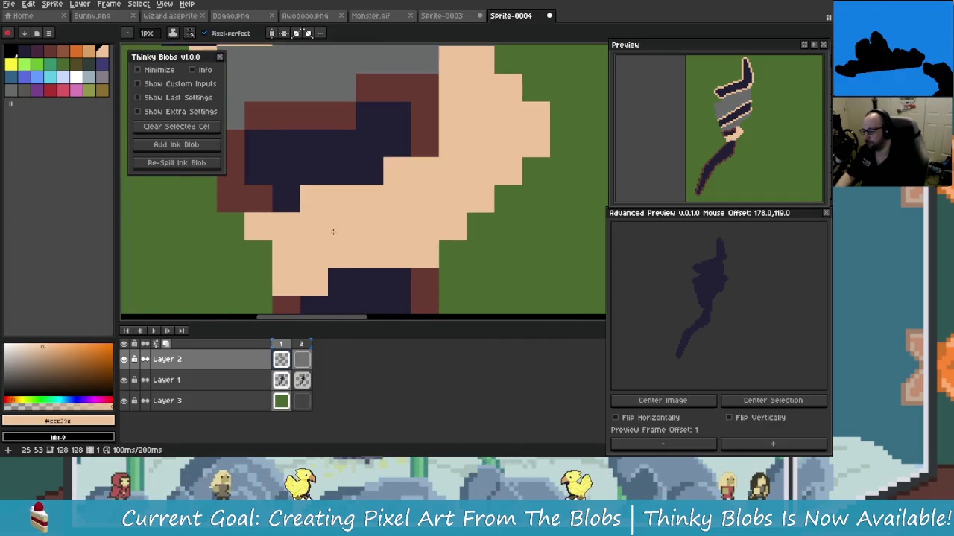
scroll(335, 249, "down", 1)
scroll(334, 231, "down", 1)
scroll(332, 214, "up", 2)
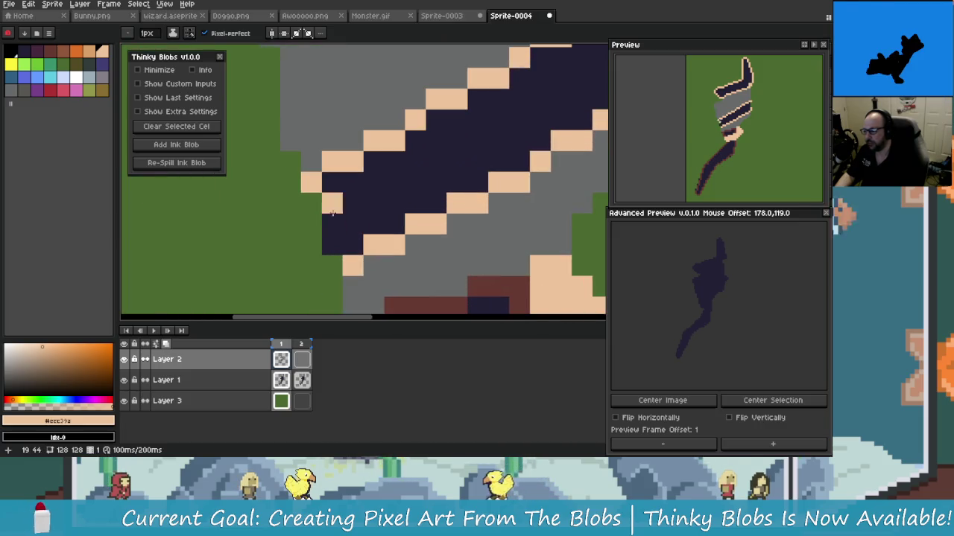
mouse_move(332, 183)
left_mouse_down()
mouse_move(331, 250)
mouse_move(384, 196)
mouse_move(395, 224)
left_mouse_up()
Step: Bring up the open-windows list with Alt+Tab, then return to the Aseprite canvas
key("alt+Tab")
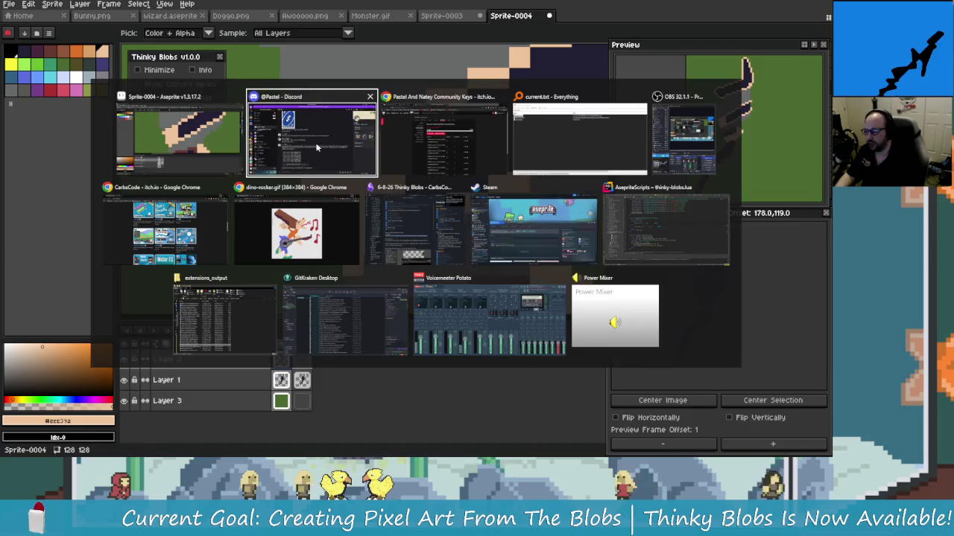
key("Escape")
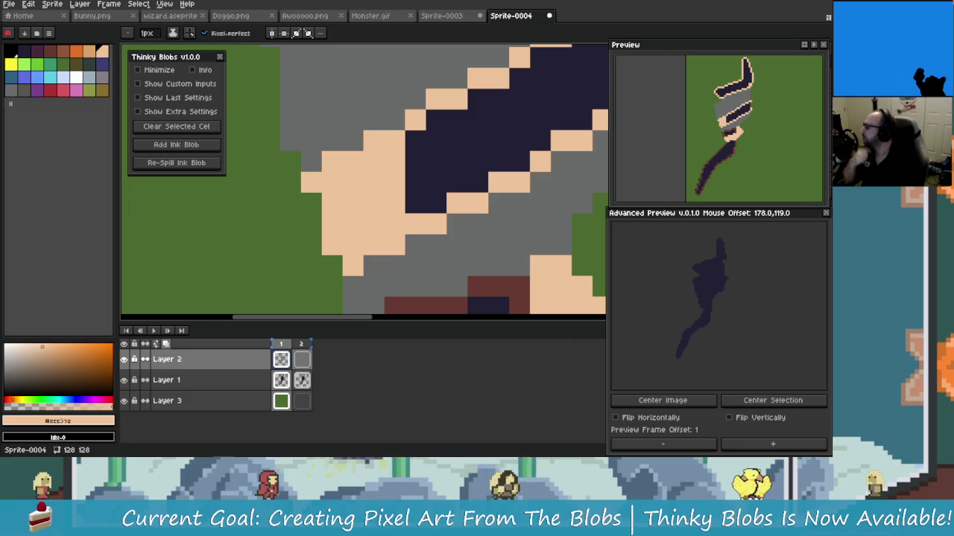
Step: Pencil the navy pixels in the lower band and nearby blob peach
scroll(464, 185, "right", 4)
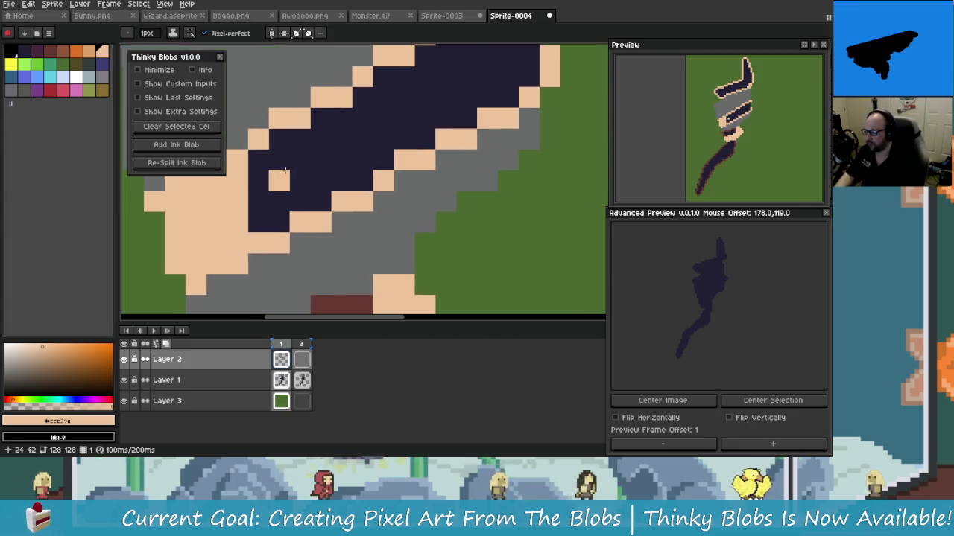
left_click_drag(333, 145, 313, 160)
scroll(320, 164, "left", 2)
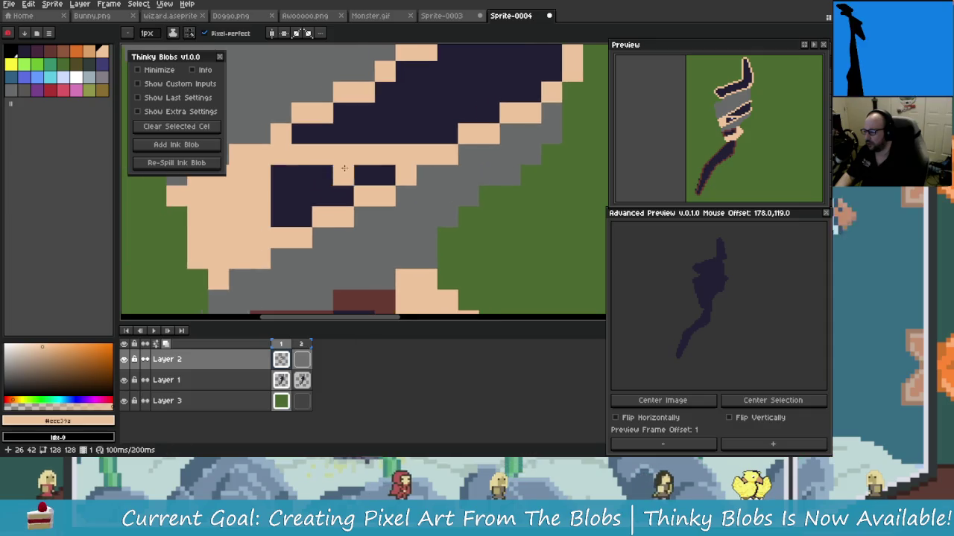
mouse_move(372, 175)
left_mouse_down()
mouse_move(291, 175)
mouse_move(310, 193)
mouse_move(342, 196)
left_mouse_up()
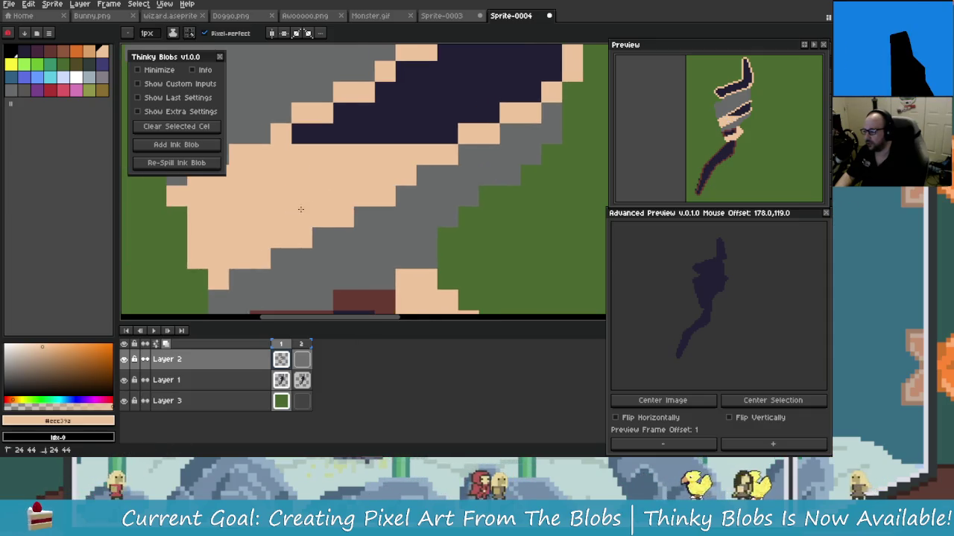
left_click_drag(417, 126, 345, 167)
scroll(344, 167, "up", 3)
scroll(428, 155, "right", 2)
Step: Flood-fill the outlined navy blob and the navy horn with peach using the Paint Bucket
key("g")
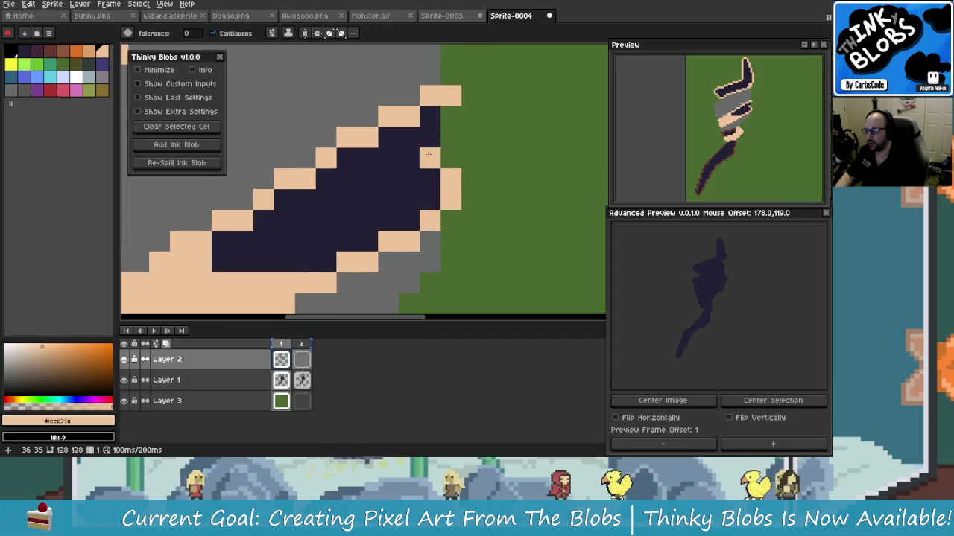
left_click(367, 185)
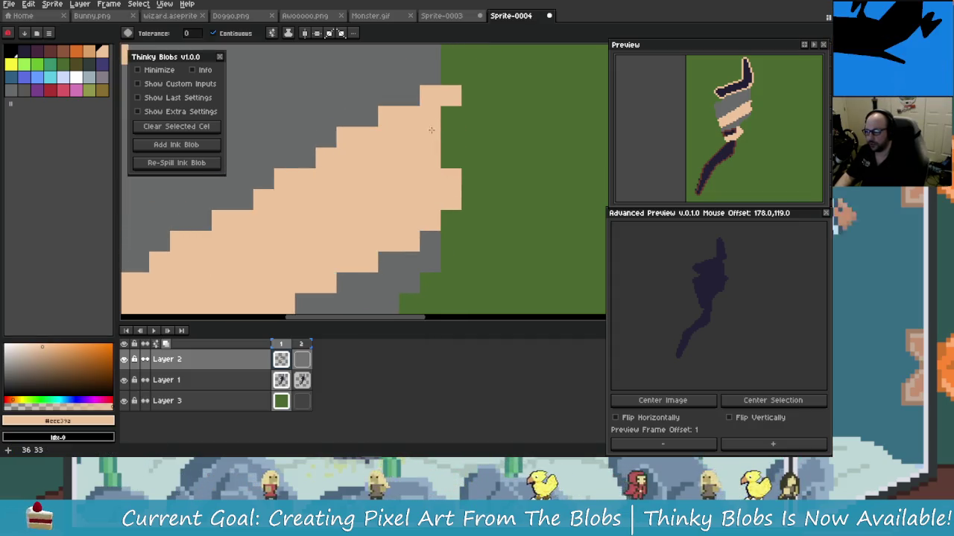
scroll(367, 184, "down", 1)
scroll(380, 194, "down", 1)
scroll(395, 205, "up", 1)
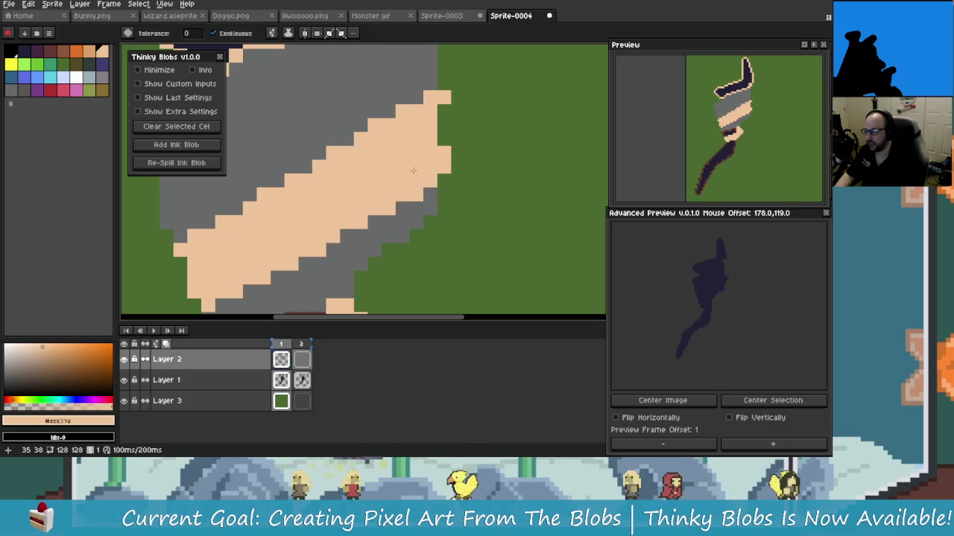
scroll(415, 216, "up", 1)
scroll(409, 209, "down", 1)
scroll(402, 197, "down", 1)
scroll(397, 186, "up", 1)
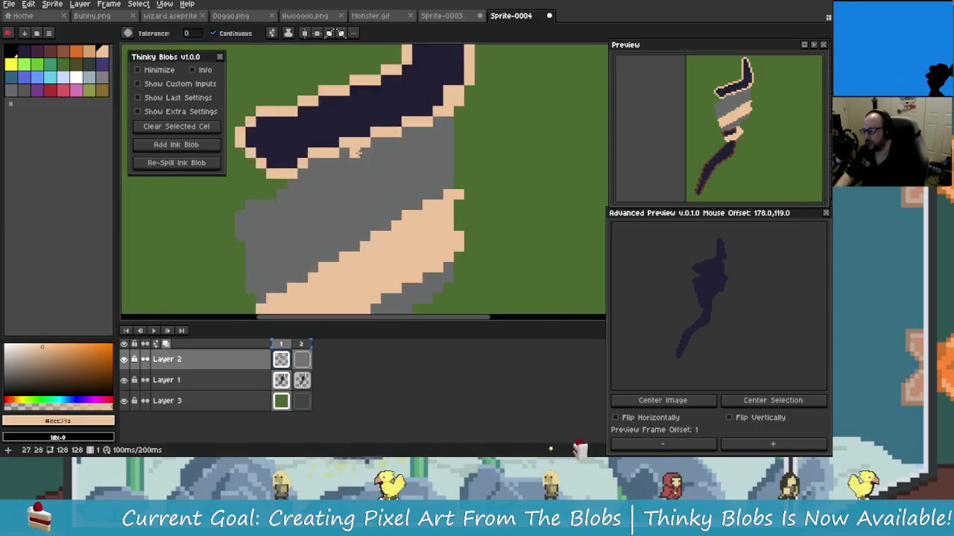
scroll(391, 174, "down", 1)
left_click(390, 173)
scroll(390, 174, "down", 1)
scroll(335, 207, "up", 1)
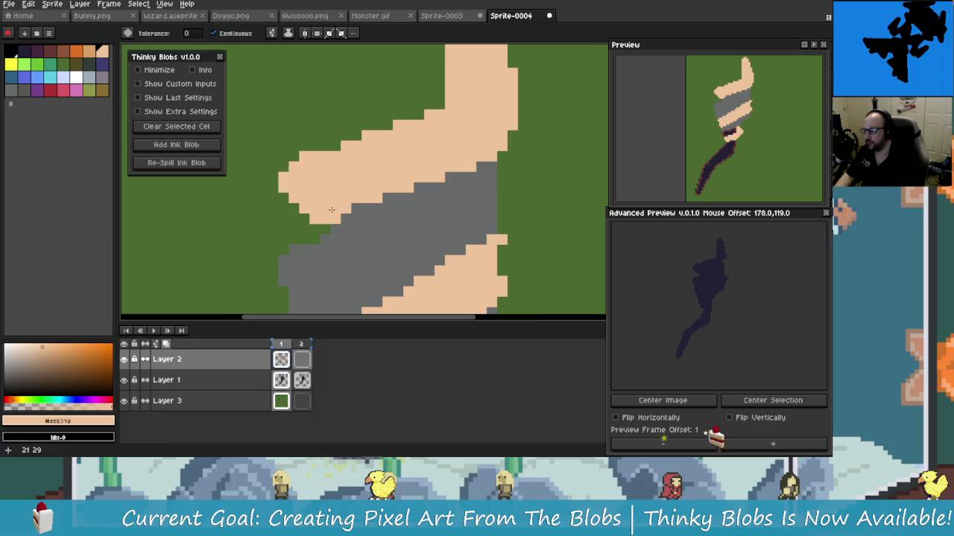
scroll(357, 220, "down", 2)
scroll(357, 220, "up", 1)
scroll(369, 201, "up", 1)
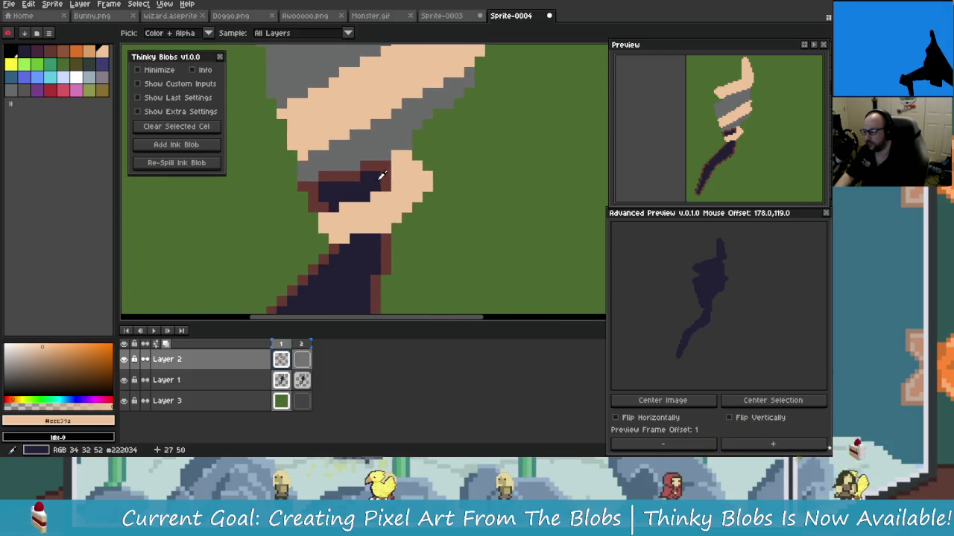
Step: Fill the navy eye area and shaft with dark brown #663931, adding a pixel beside the shaft
left_click(374, 187, "alt")
left_click_drag(374, 186, 430, 45)
left_click(375, 207)
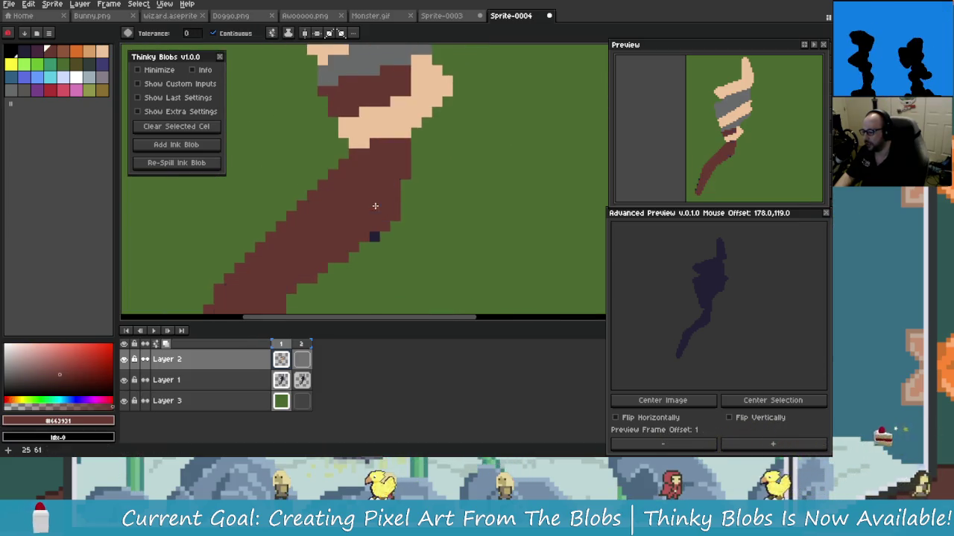
left_click_drag(374, 206, 401, 185)
mouse_move(362, 209)
left_mouse_down()
mouse_move(407, 202)
mouse_move(357, 251)
left_mouse_up()
left_click(404, 198)
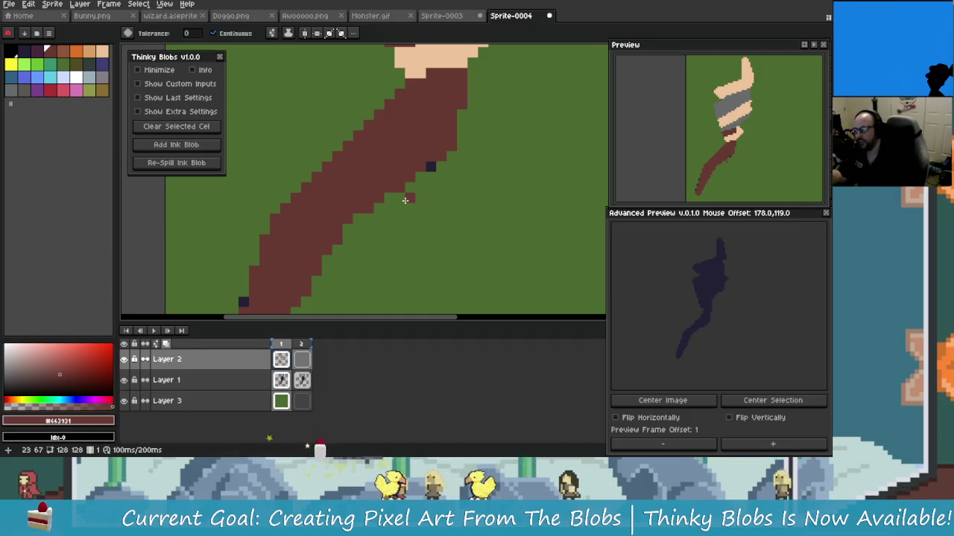
Step: Pan along the brown shaft up to the skin-and-grey wrapped head
scroll(417, 157, "up", 1)
scroll(451, 135, "down", 1)
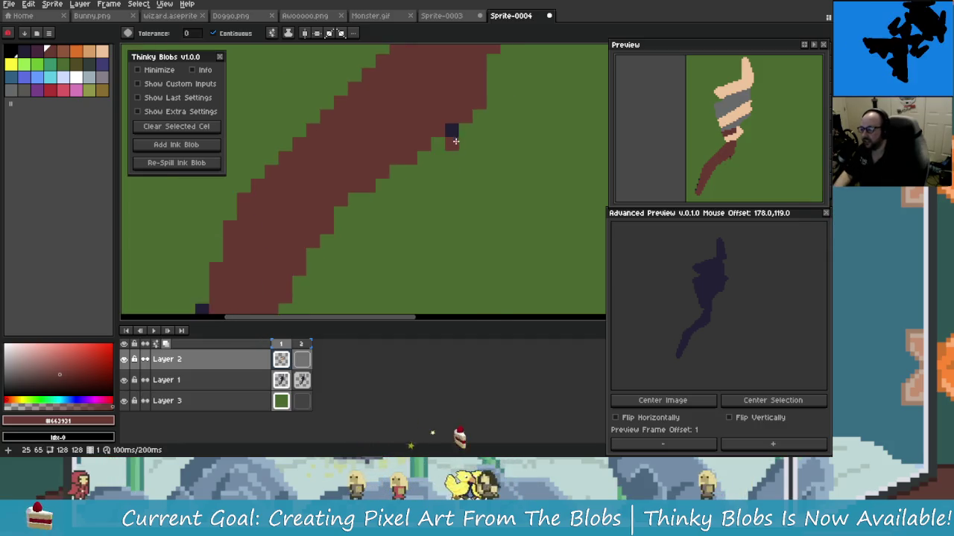
scroll(460, 145, "down", 2)
scroll(462, 146, "up", 1)
scroll(437, 228, "up", 1)
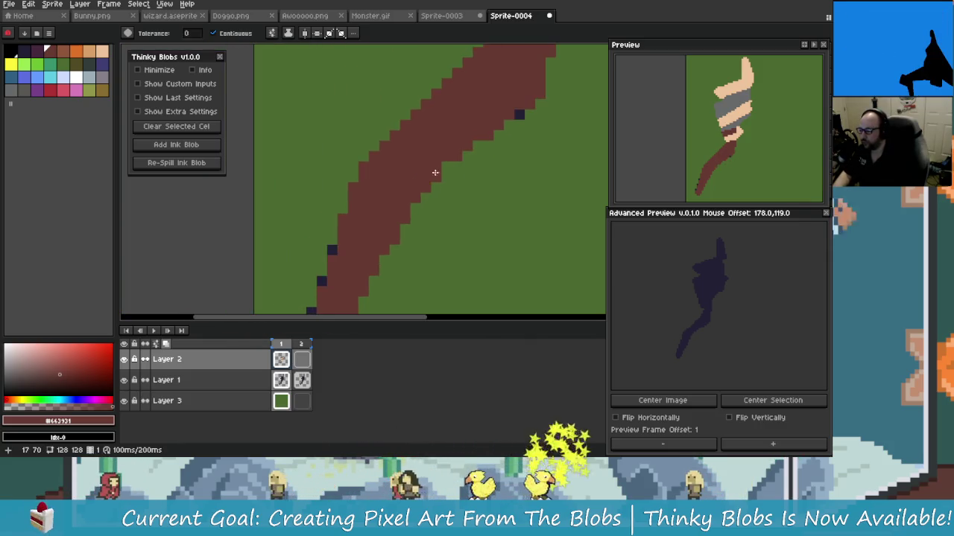
mouse_move(437, 170)
left_mouse_down()
mouse_move(406, 203)
mouse_move(387, 251)
left_mouse_up()
scroll(406, 203, "down", 2)
scroll(390, 234, "up", 1)
scroll(410, 183, "up", 1)
mouse_move(391, 186)
left_mouse_down()
mouse_move(390, 256)
mouse_move(373, 303)
left_mouse_up()
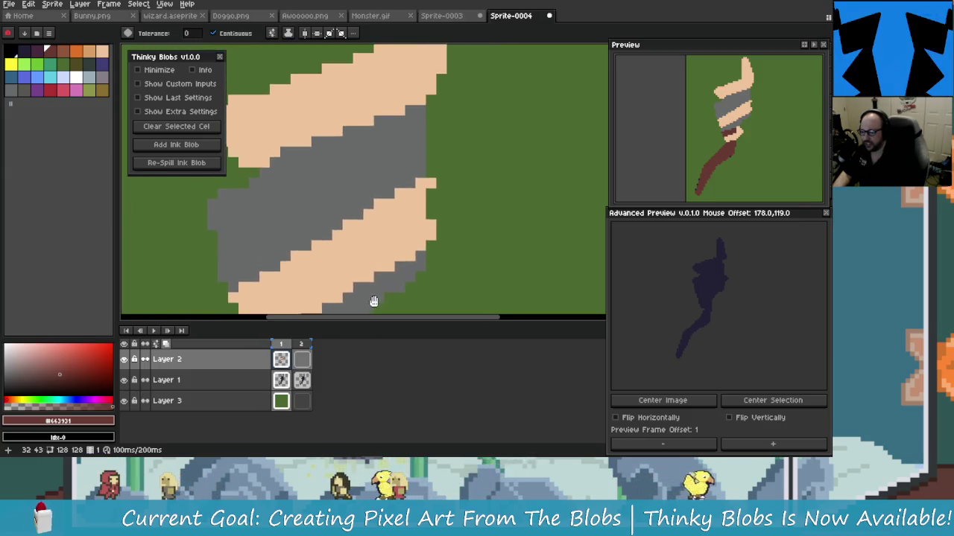
scroll(395, 190, "down", 1)
scroll(336, 206, "up", 1)
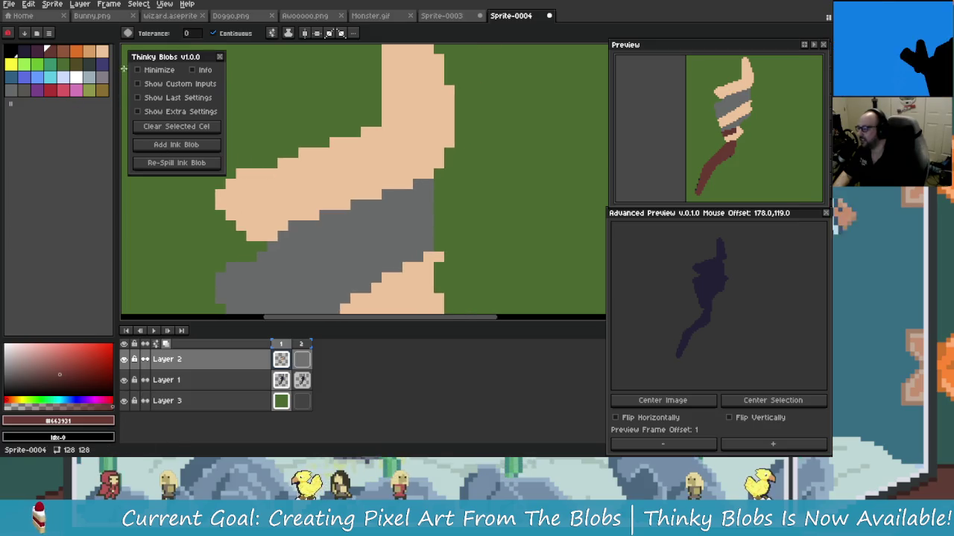
scroll(421, 140, "up", 1)
Step: Recolour the stray brown pixel to light skin tone and select the skin swatch
left_click(421, 140, "alt")
left_click(389, 146)
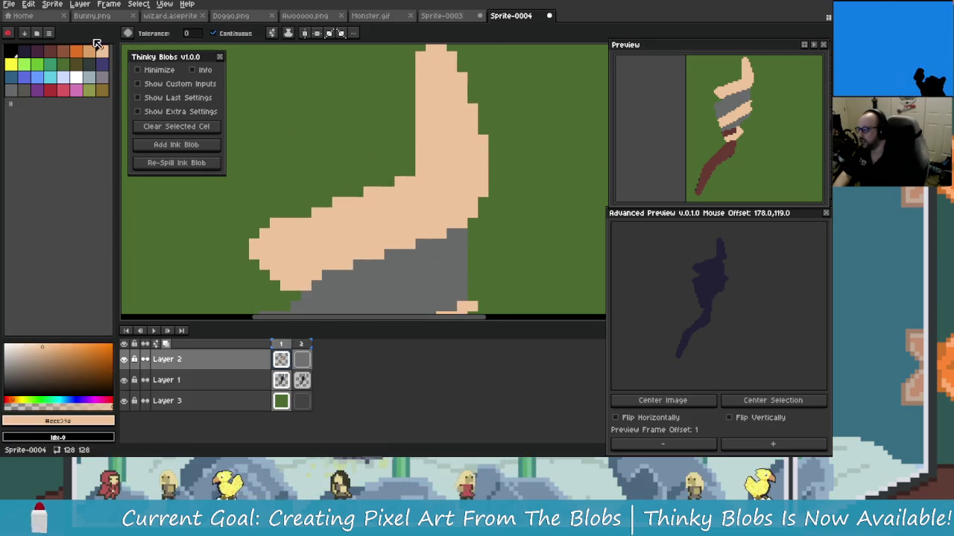
left_click(104, 51)
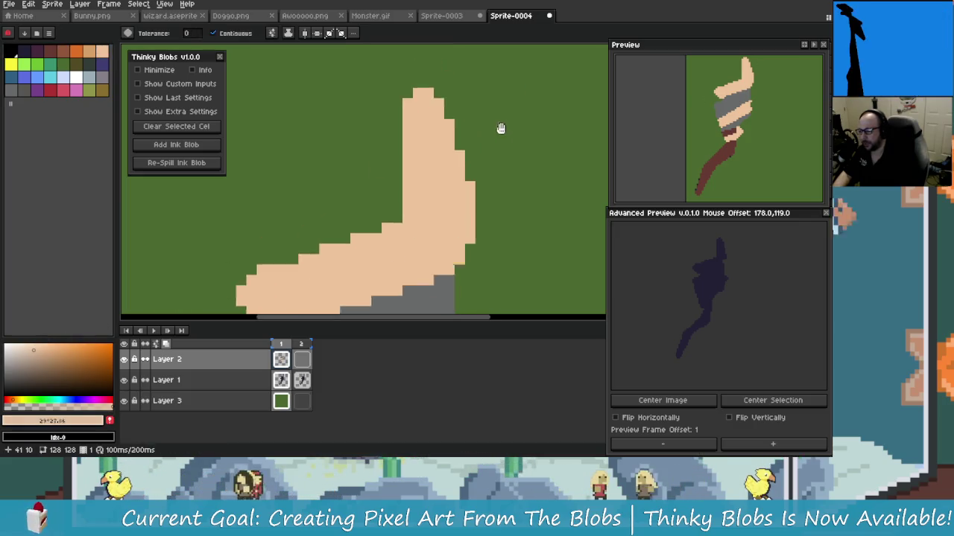
scroll(415, 145, "up", 1)
scroll(448, 61, "up", 1)
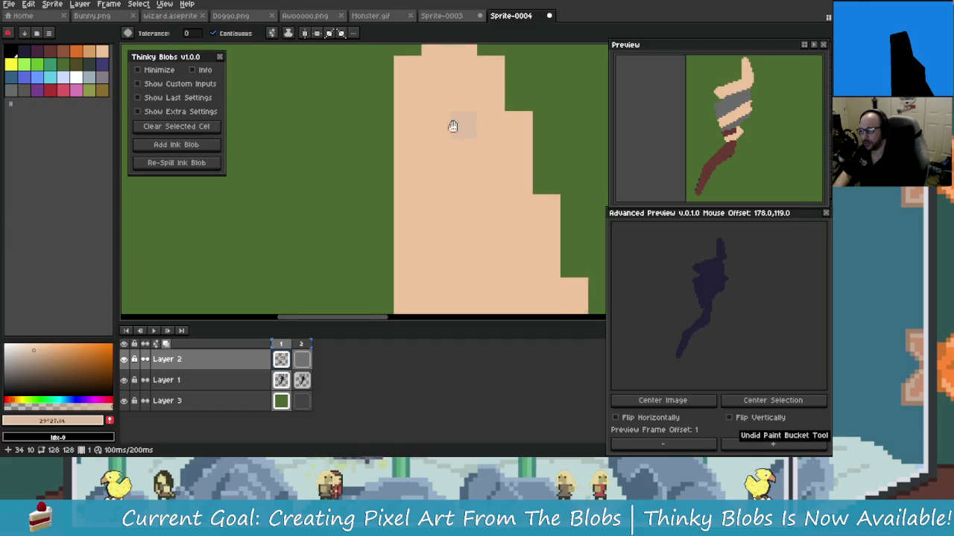
left_click_drag(448, 129, 453, 159)
Step: Draw a darker shading stroke down the left edge of the curled tip with the Pencil
key("b")
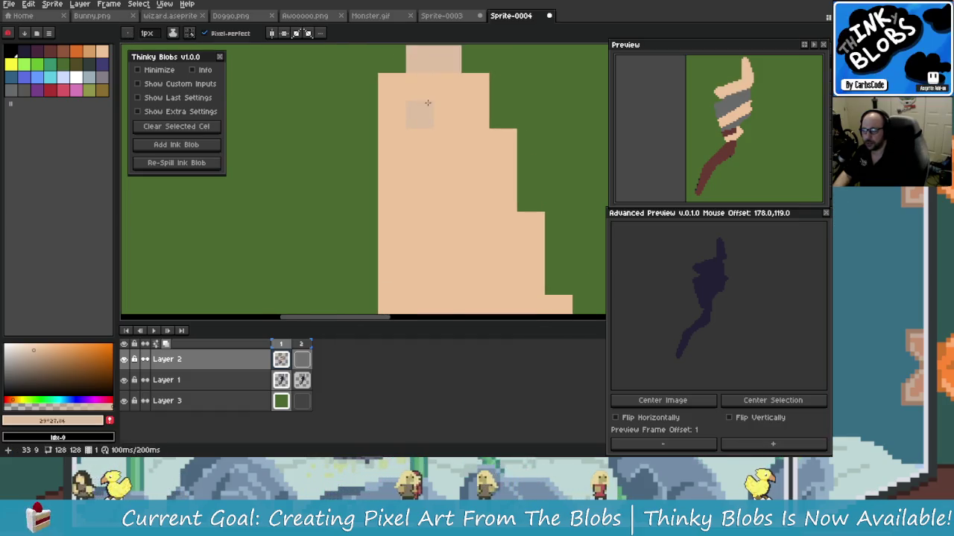
scroll(420, 108, "down", 2)
scroll(413, 108, "up", 1)
scroll(415, 129, "down", 1)
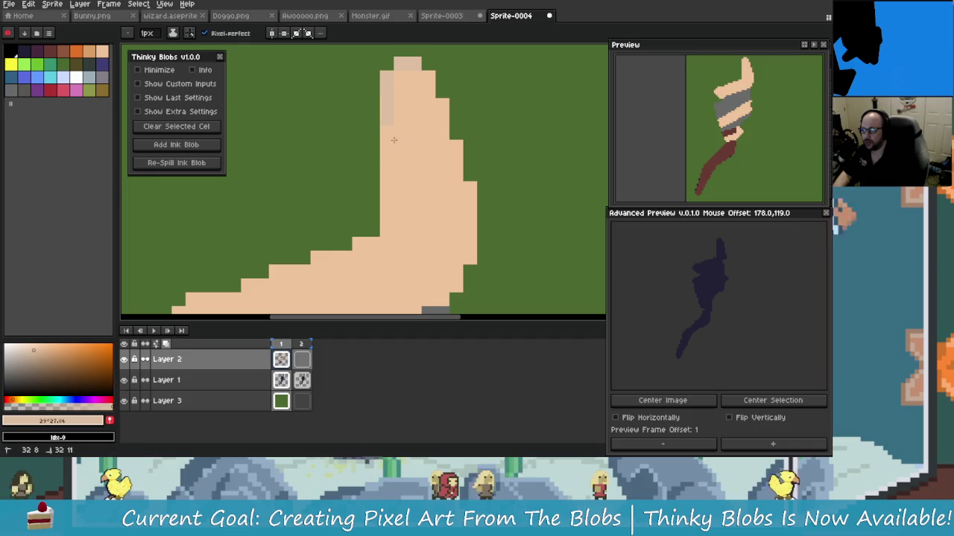
scroll(385, 127, "up", 1)
left_click_drag(387, 78, 385, 127)
scroll(386, 127, "down", 1)
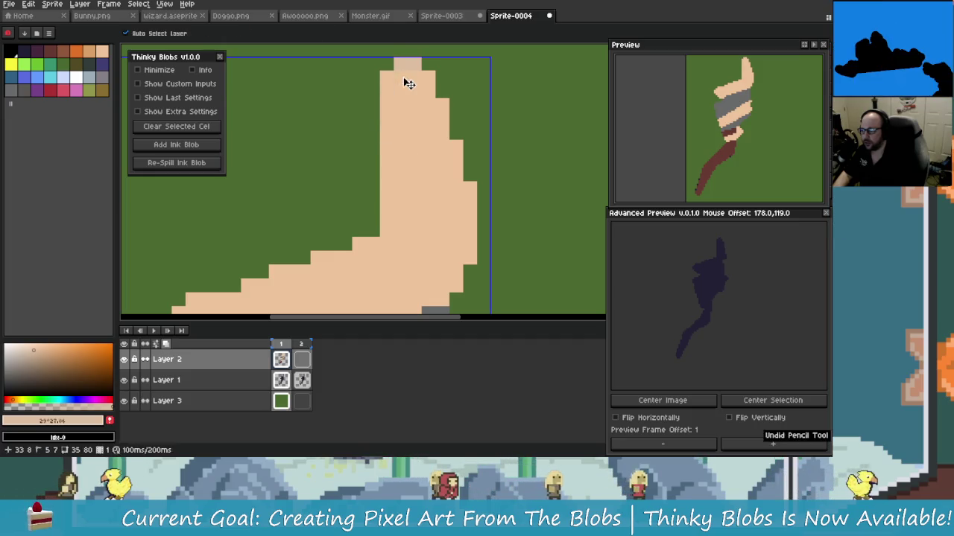
scroll(406, 81, "up", 1)
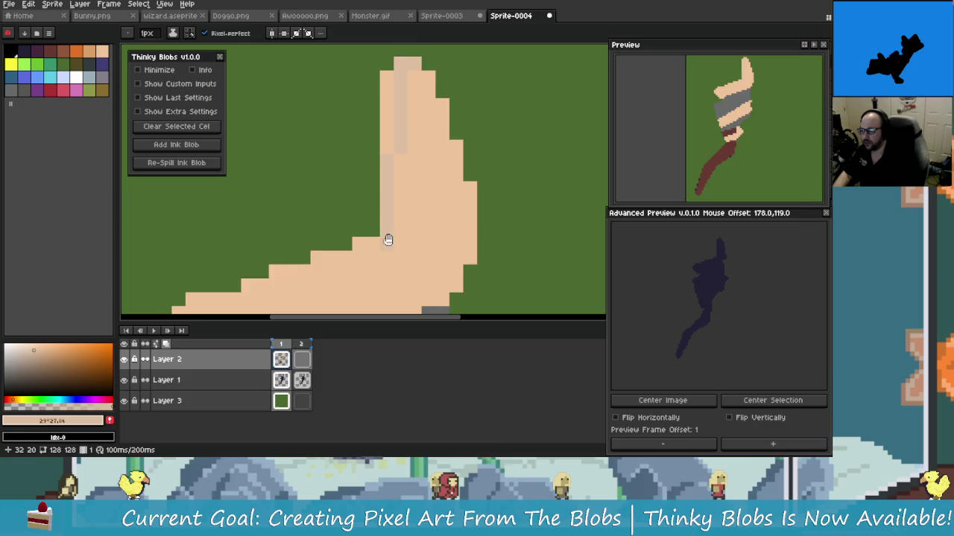
mouse_move(388, 239)
left_mouse_down()
mouse_move(407, 183)
mouse_move(300, 234)
left_mouse_up()
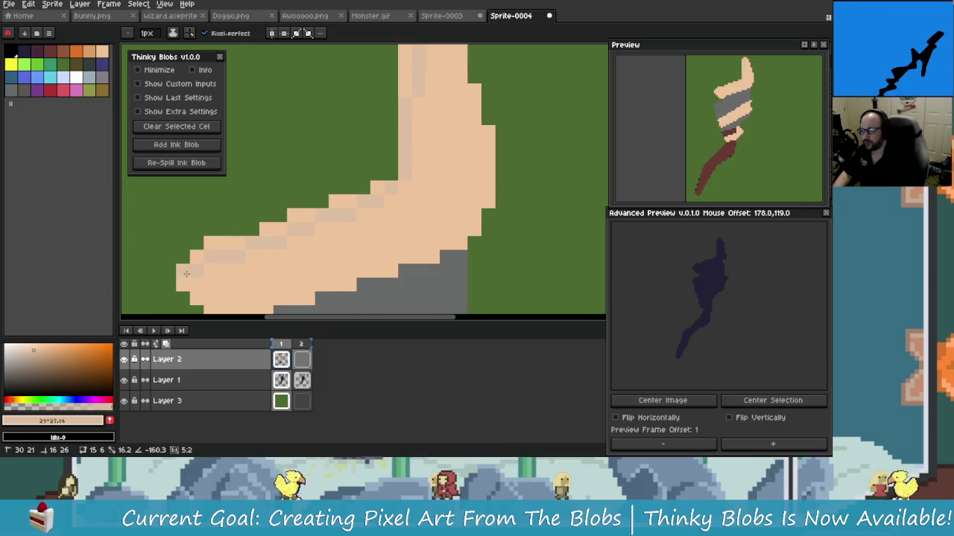
Step: Sample the shading colour and switch to a slightly lighter tan with the Fill tool
left_click_drag(187, 274, 201, 257)
left_click(239, 242, "alt")
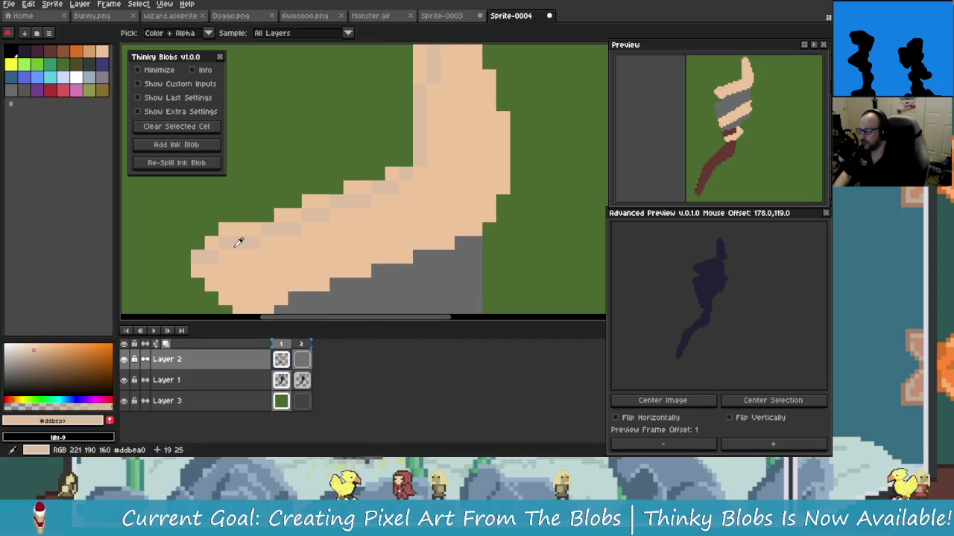
left_click(28, 355)
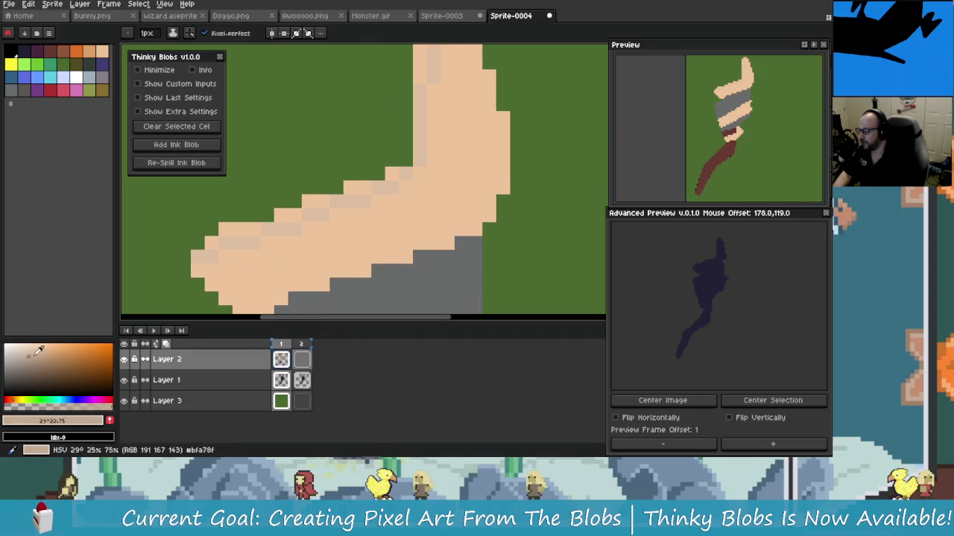
key("g")
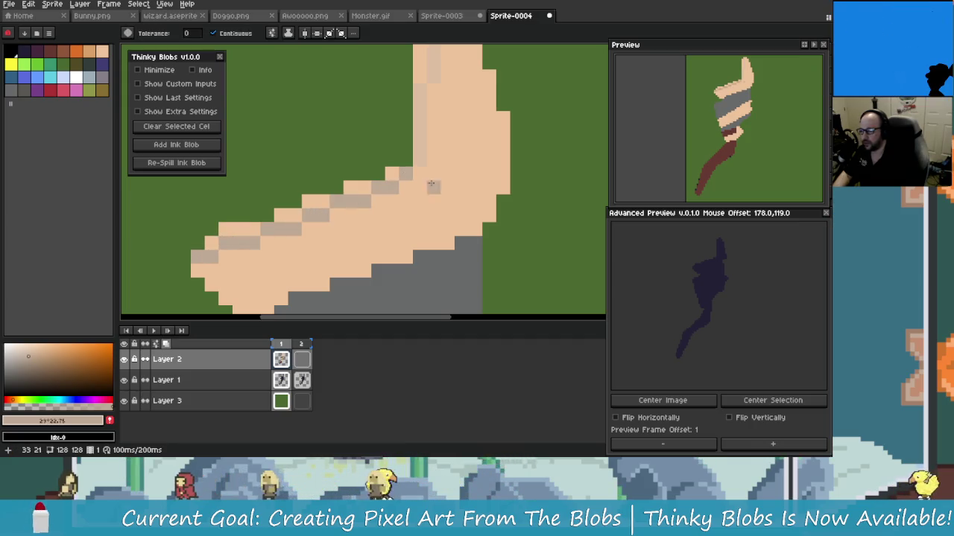
scroll(439, 178, "down", 2)
scroll(350, 254, "up", 2)
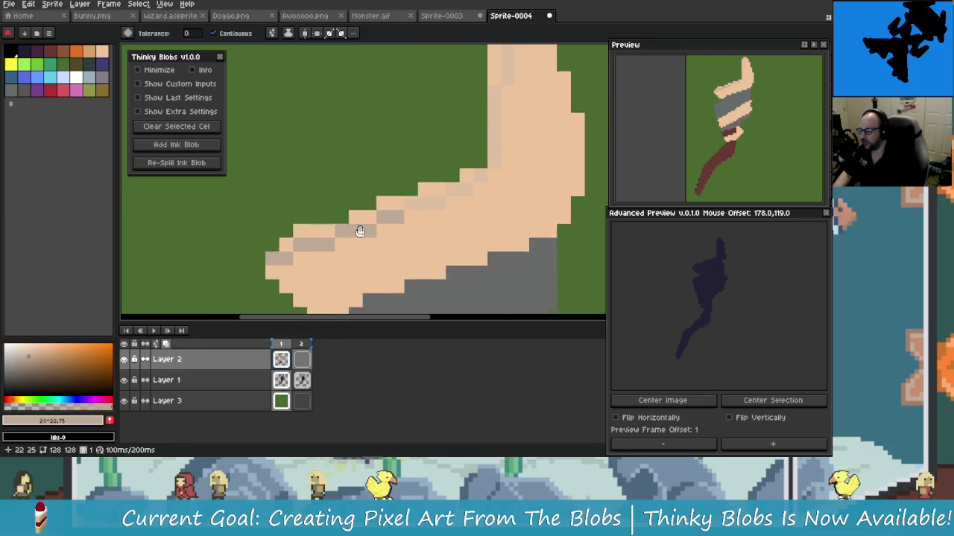
mouse_move(359, 231)
left_mouse_down()
mouse_move(396, 248)
mouse_move(377, 204)
left_mouse_up()
key("i")
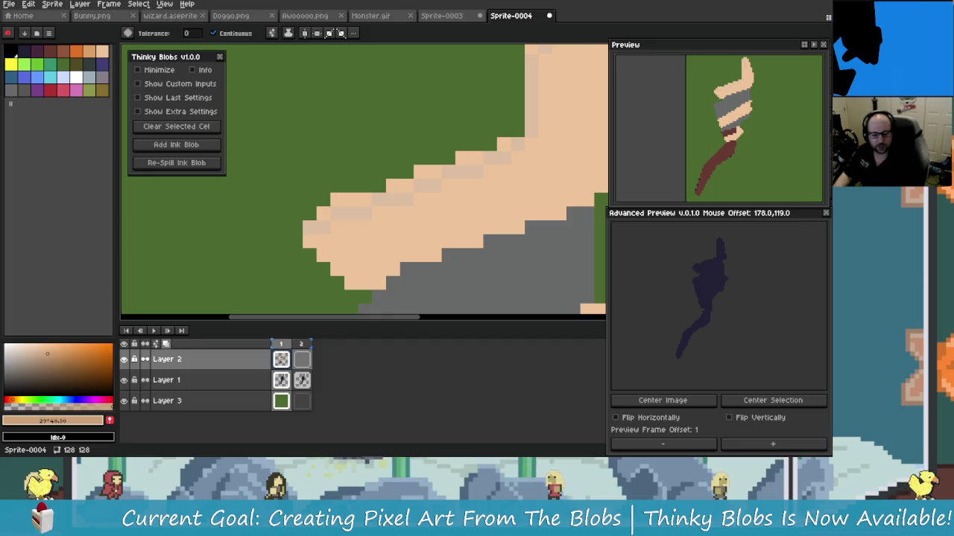
Step: Darken the diagonal shading band, the upright column and the top light column in tan
mouse_move(556, 132)
left_mouse_down()
mouse_move(424, 216)
mouse_move(479, 193)
left_mouse_up()
key("i")
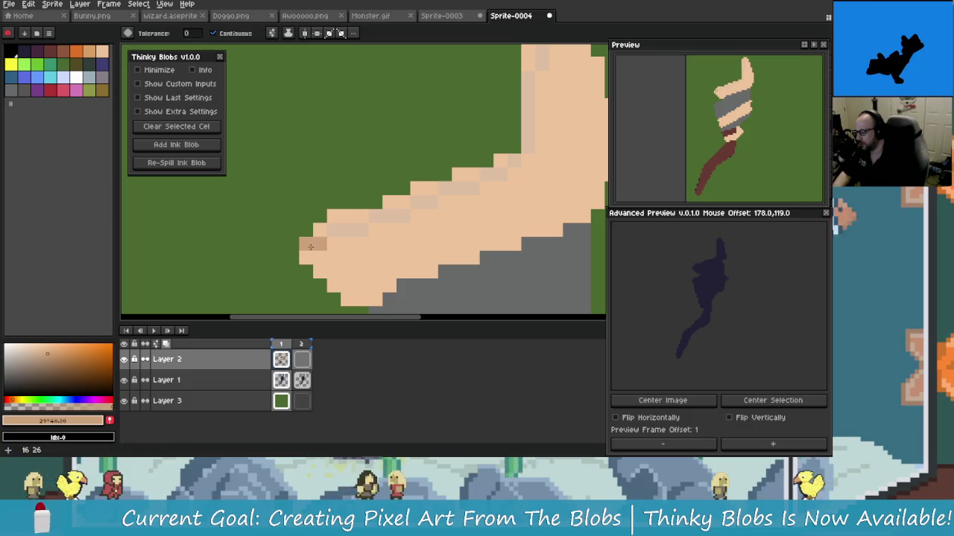
mouse_move(334, 231)
left_mouse_down()
mouse_move(470, 190)
mouse_move(491, 211)
mouse_move(434, 286)
left_mouse_up()
left_click_drag(454, 249, 454, 175)
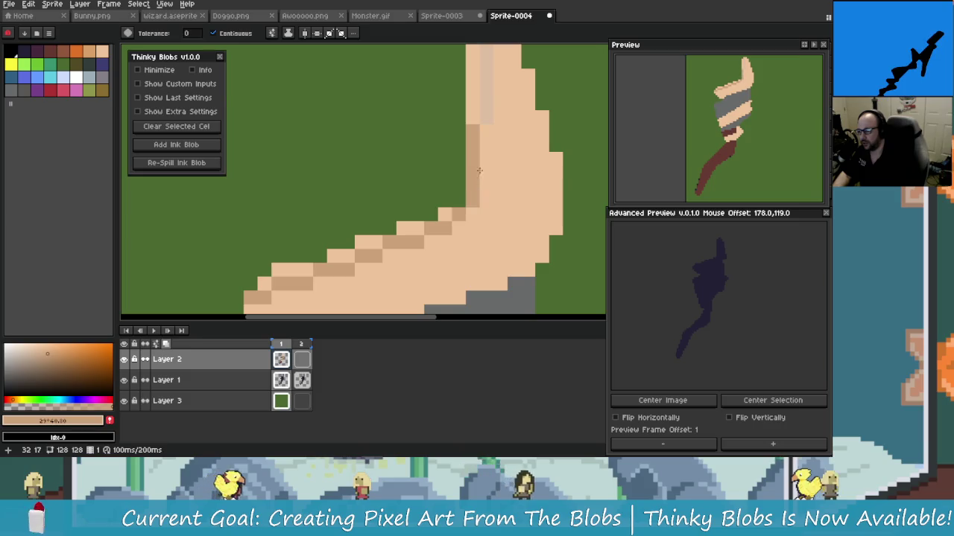
left_click(471, 141)
scroll(471, 141, "down", 2)
scroll(477, 138, "up", 3)
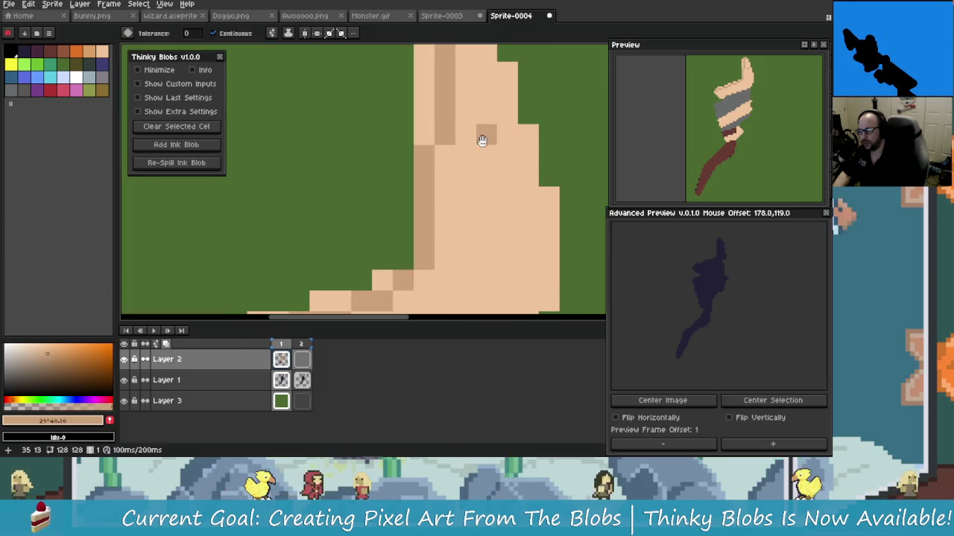
Step: Test light and darker tan pixels on the tip, undoing both changes
key("i")
scroll(477, 204, "up", 2)
left_click(477, 204)
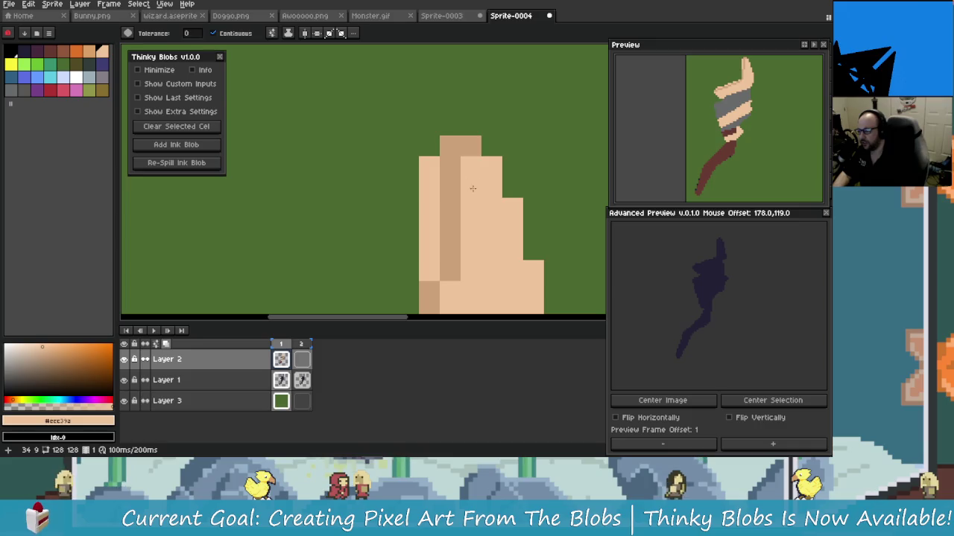
key("g")
left_click(454, 150)
key("ctrl+z")
scroll(454, 150, "down", 1)
scroll(485, 227, "up", 1)
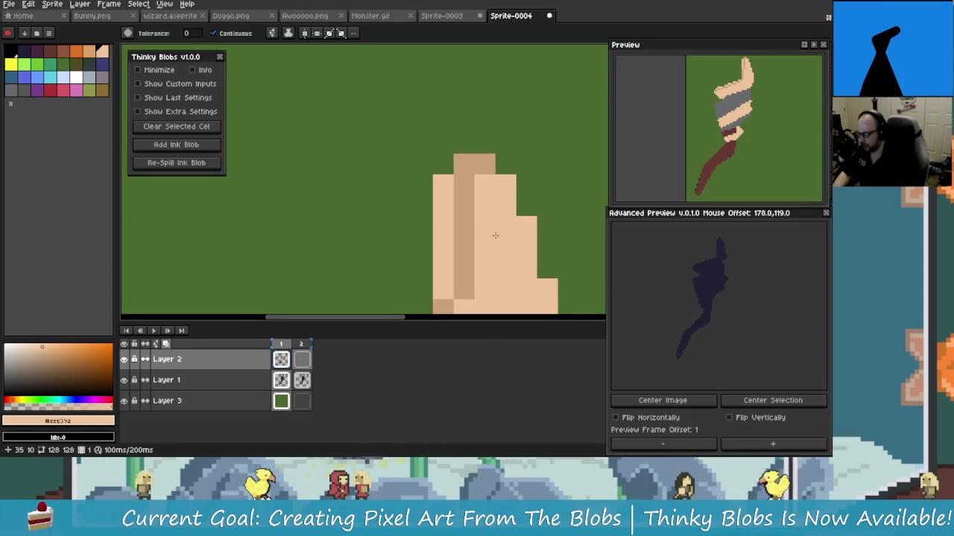
scroll(470, 187, "down", 1)
scroll(469, 187, "down", 1)
scroll(470, 194, "up", 1)
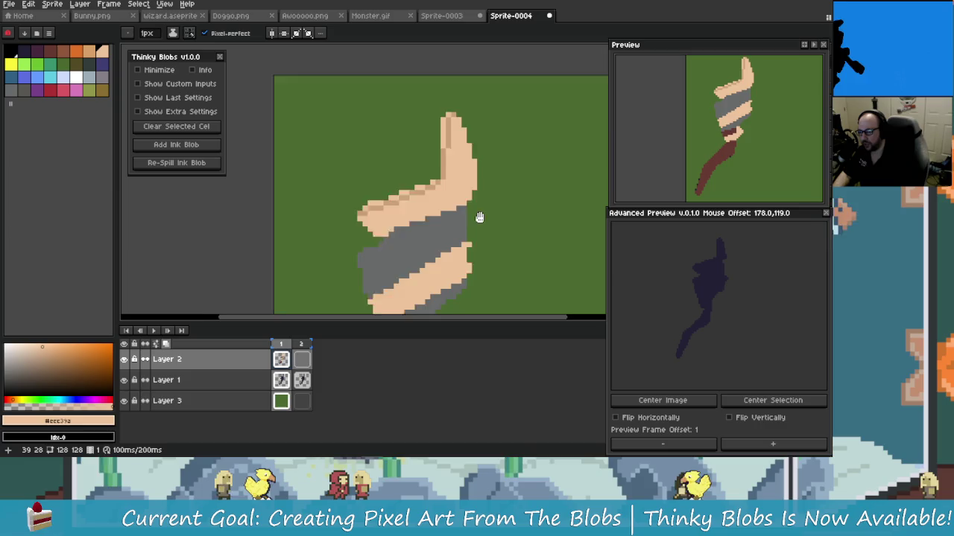
scroll(470, 200, "up", 2)
left_click(443, 198, "alt")
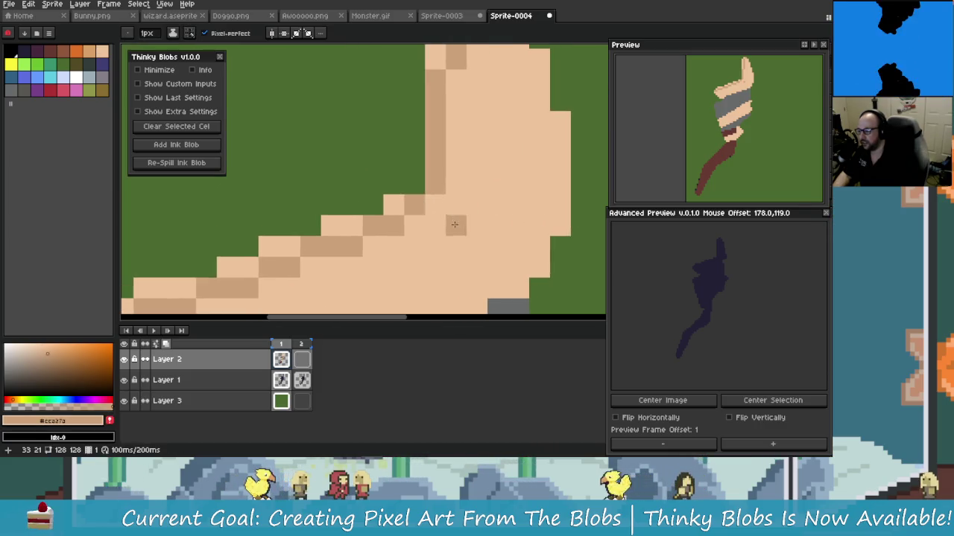
left_click(437, 255)
key("ctrl+z")
Step: Draw a short darker tan run down the thumb and cover stepped dark pixels in light tone
scroll(428, 238, "down", 1)
scroll(423, 224, "up", 1)
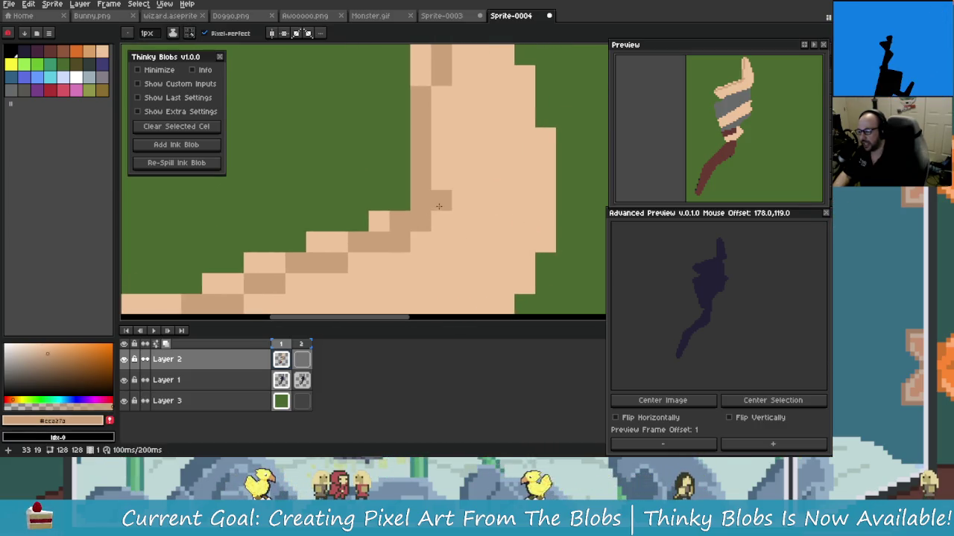
scroll(438, 205, "down", 1)
scroll(438, 205, "up", 1)
mouse_move(453, 164)
left_mouse_down()
mouse_move(452, 126)
mouse_move(432, 226)
left_mouse_up()
scroll(433, 147, "down", 1)
scroll(437, 102, "up", 1)
left_click(437, 102, "alt")
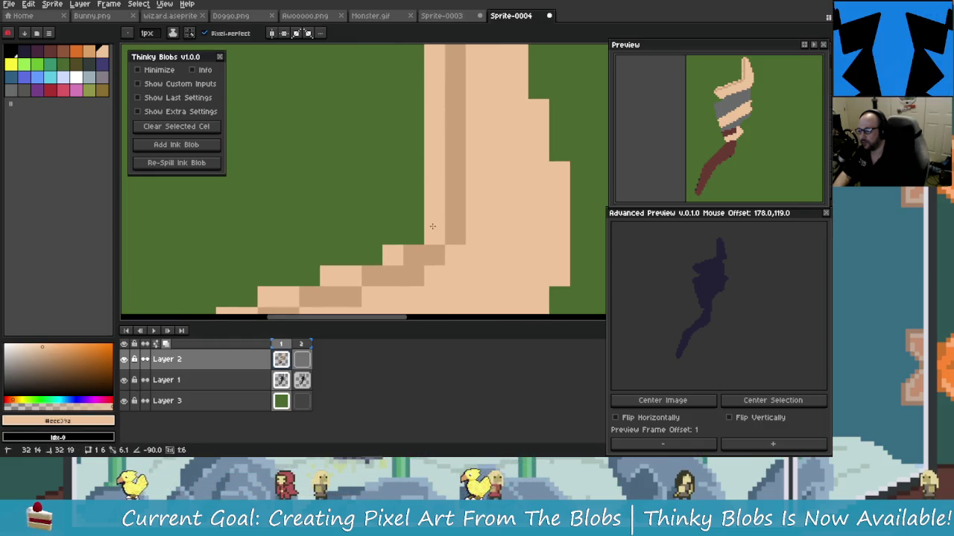
scroll(432, 224, "down", 2)
scroll(439, 201, "down", 2)
scroll(446, 175, "down", 2)
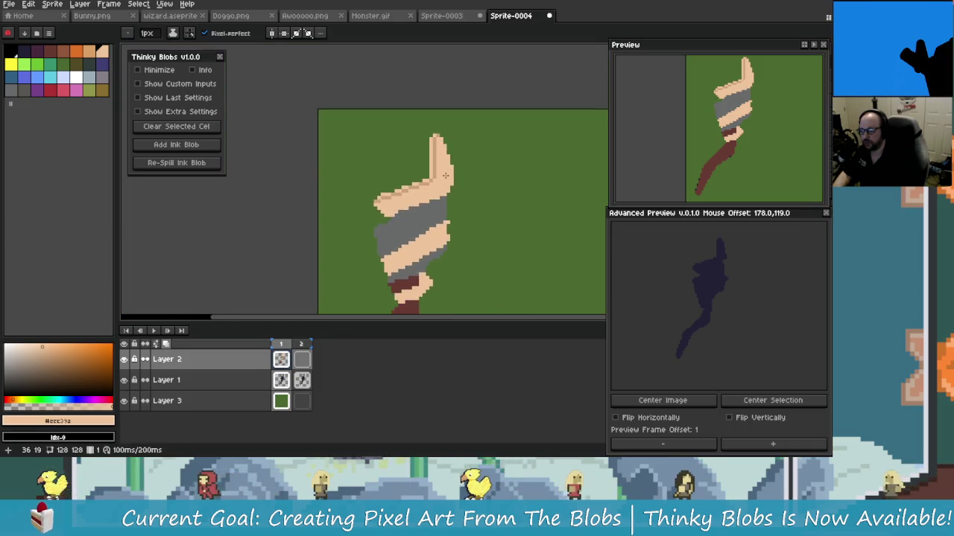
scroll(446, 175, "up", 1)
scroll(446, 175, "up", 1)
scroll(446, 175, "up", 2)
mouse_move(332, 234)
left_mouse_down()
mouse_move(438, 233)
mouse_move(449, 202)
left_mouse_up()
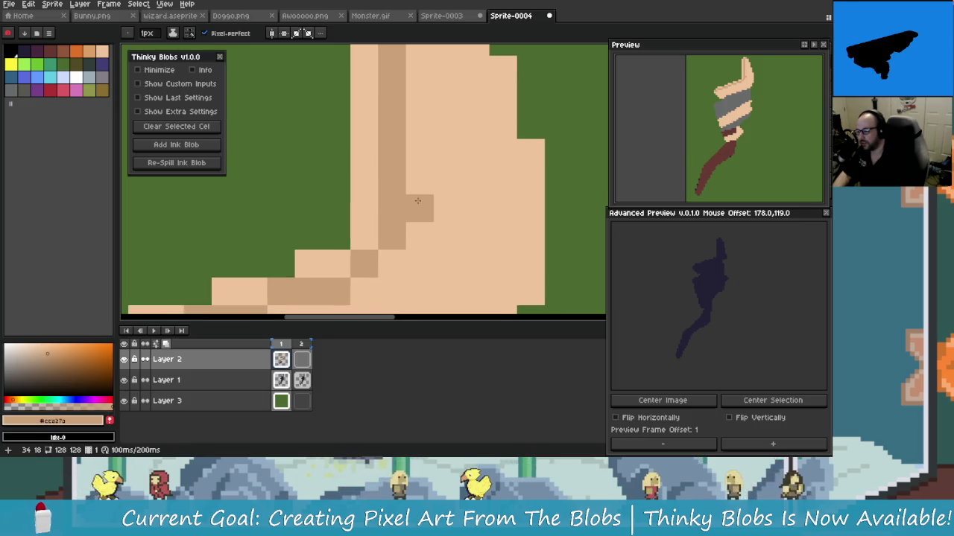
Step: Repaint the thumb's dark column in light skin tone
scroll(431, 178, "up", 1)
scroll(442, 145, "up", 1)
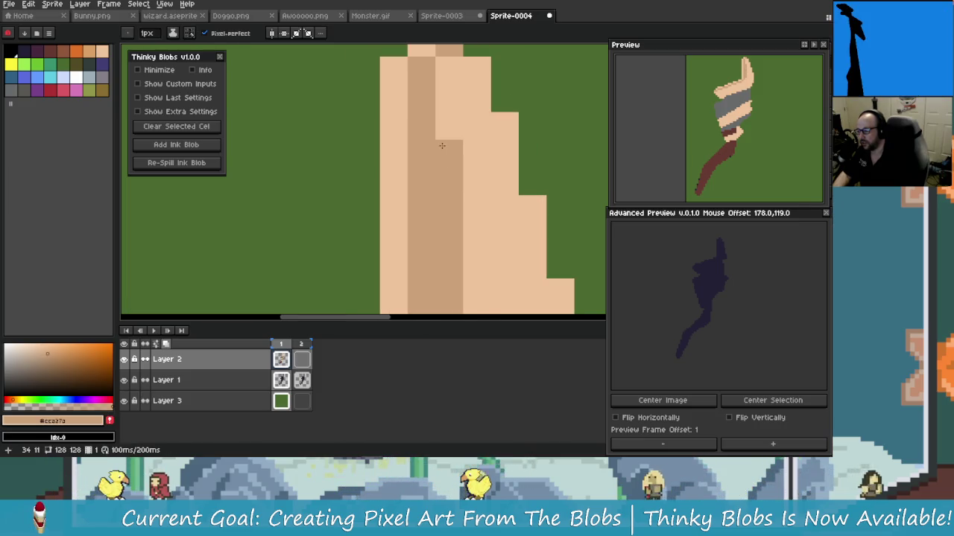
scroll(432, 164, "down", 1)
left_click(391, 97, "alt")
left_click_drag(419, 96, 422, 256)
scroll(424, 253, "down", 1)
scroll(440, 257, "down", 1)
scroll(462, 264, "down", 1)
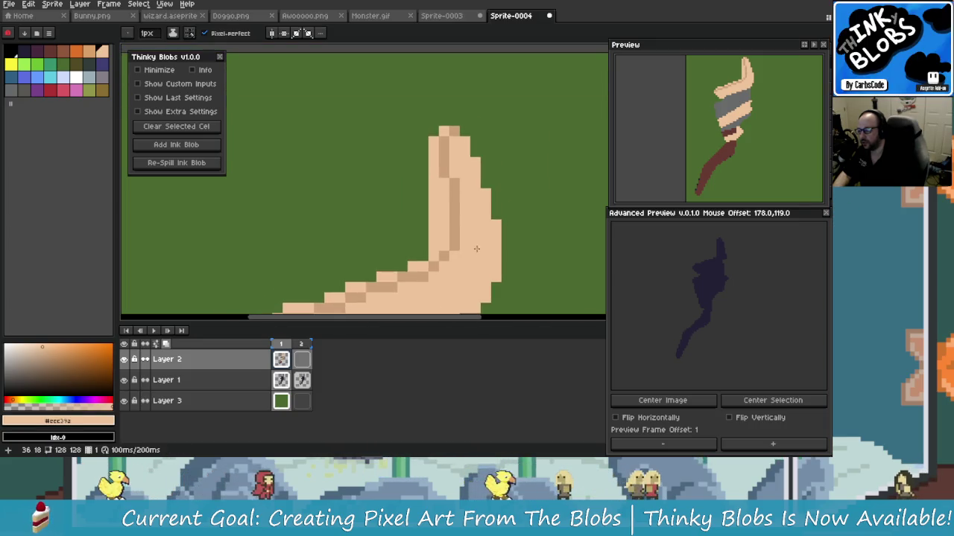
scroll(488, 277, "down", 1)
scroll(488, 277, "up", 4)
Step: Add a dark shading pixel beside the column and lighten stray dark pixels on the tip
left_click(441, 166, "alt")
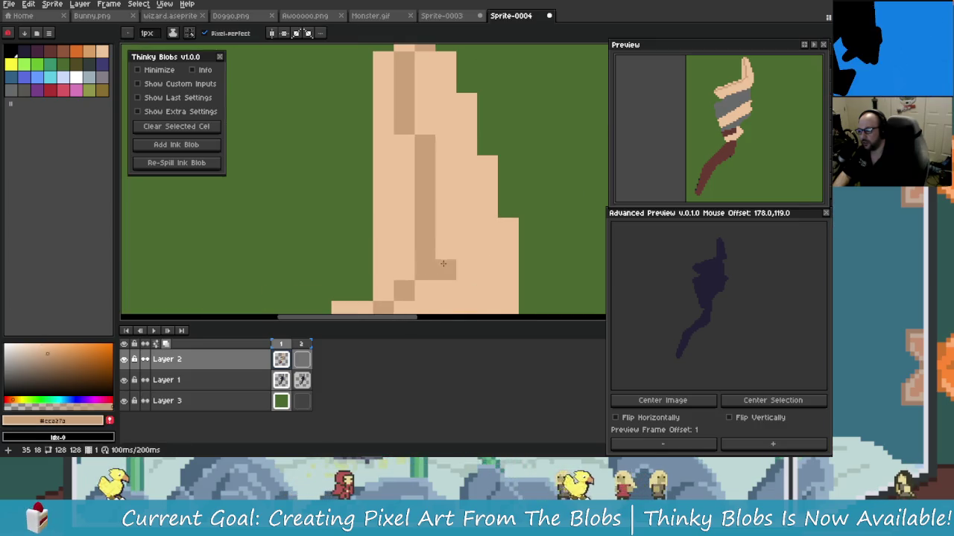
left_click(468, 217)
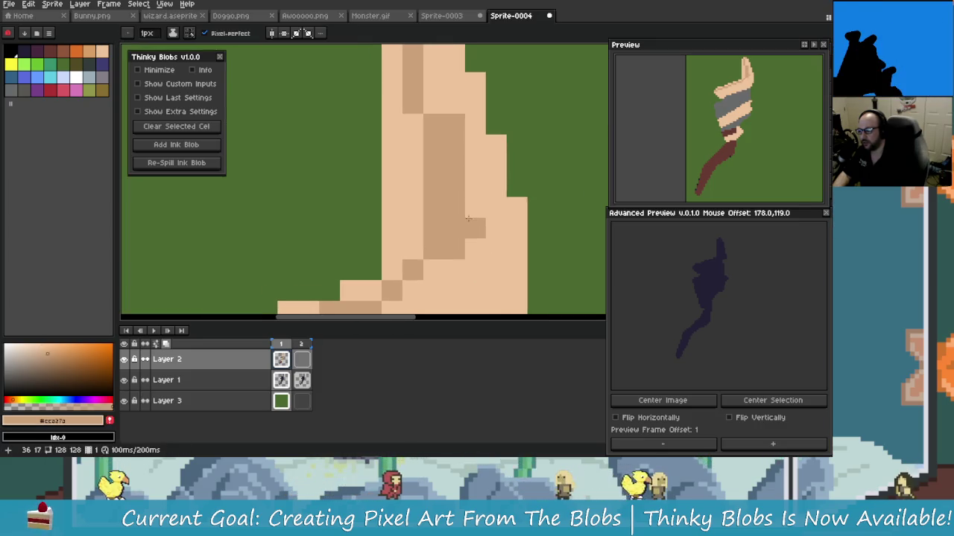
left_click(422, 235, "alt")
left_click(430, 237)
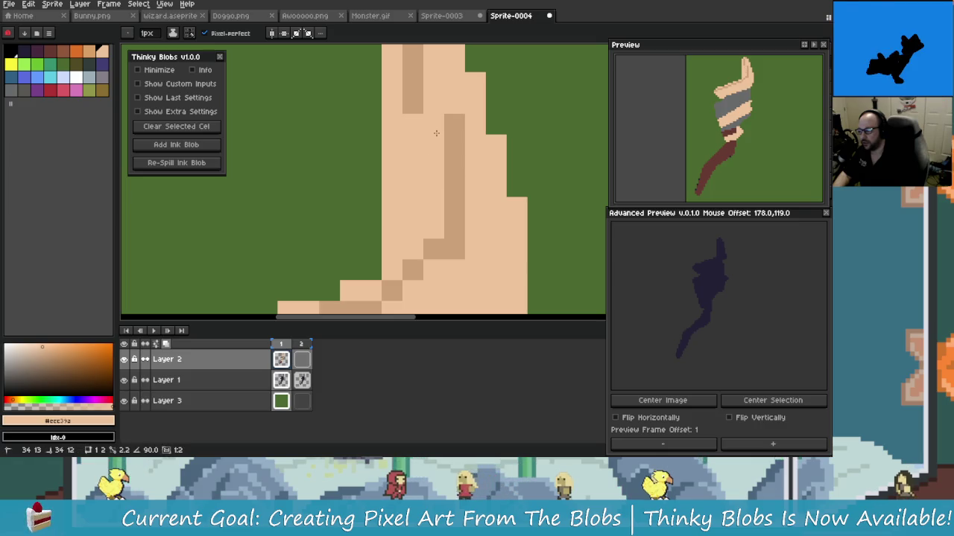
left_click(454, 166)
scroll(491, 282, "down", 3)
Step: Draw darker skin-tone shading from the wrap's bend down to its left end
scroll(491, 282, "down", 2)
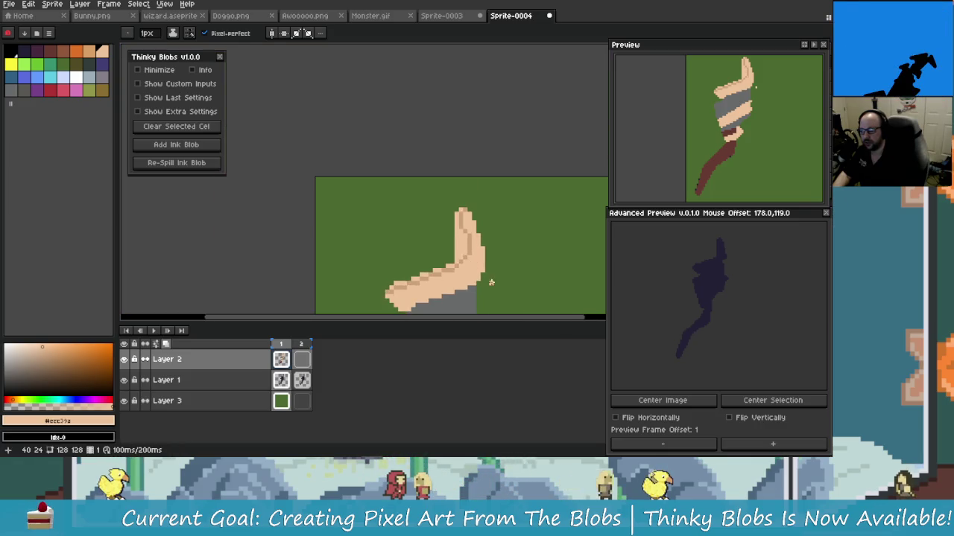
scroll(453, 196, "down", 2)
scroll(454, 196, "up", 1)
scroll(447, 190, "up", 1)
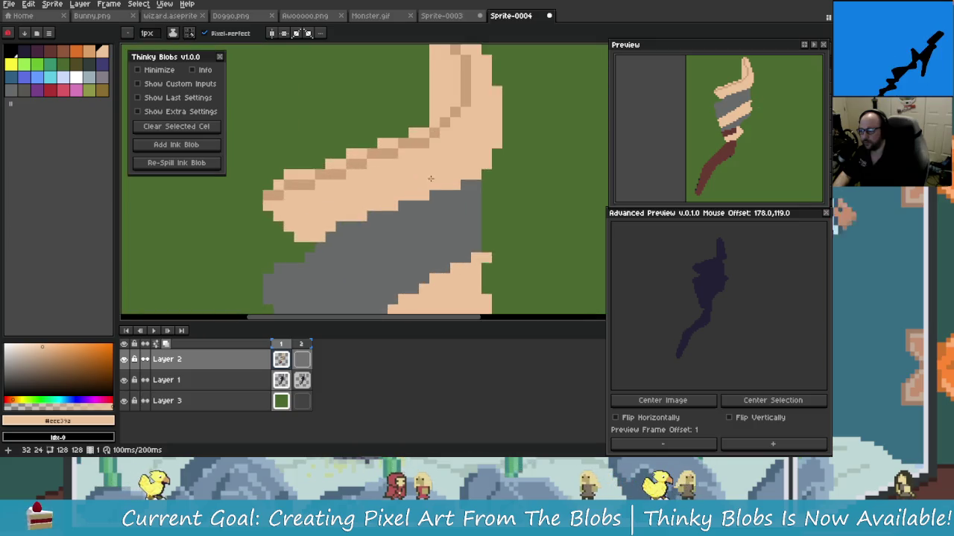
scroll(432, 185, "down", 1)
scroll(432, 184, "up", 1)
scroll(447, 168, "up", 2)
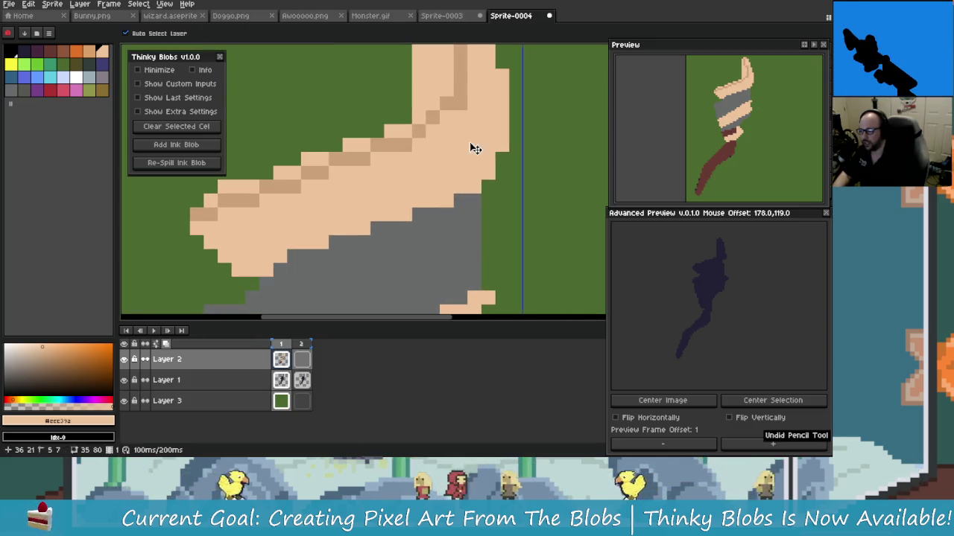
scroll(451, 149, "down", 1)
scroll(439, 157, "up", 2)
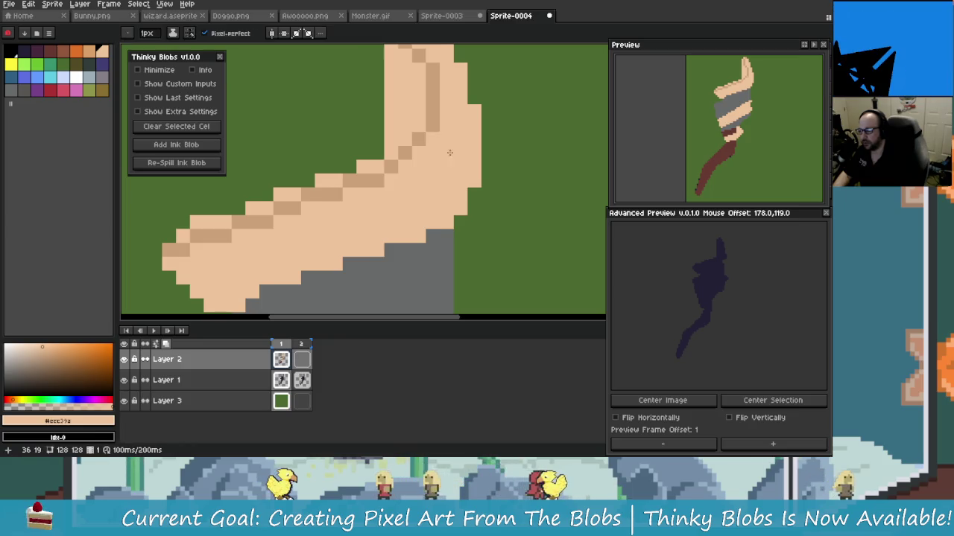
scroll(440, 152, "down", 1)
scroll(447, 166, "down", 1)
scroll(455, 160, "up", 1)
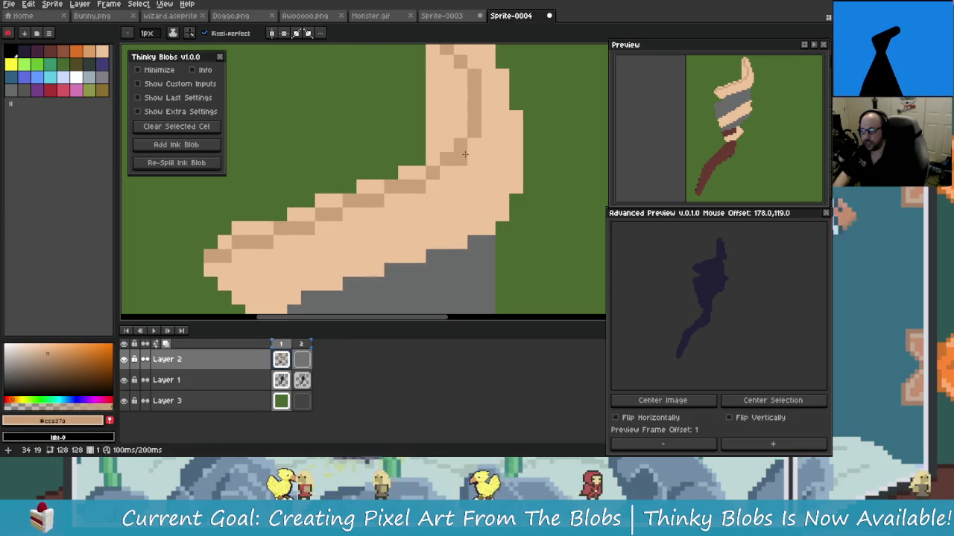
left_click_drag(471, 158, 428, 203)
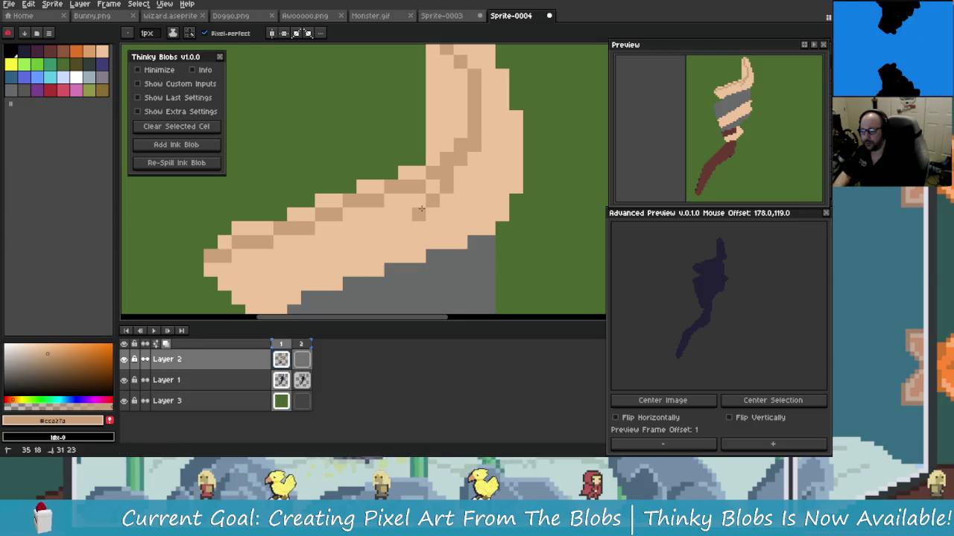
left_click_drag(421, 209, 234, 283)
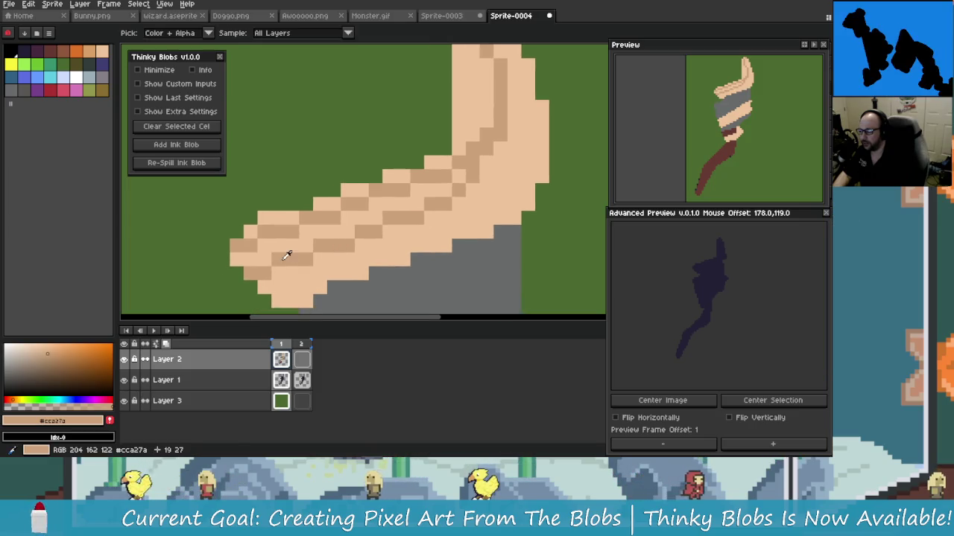
Step: Eyedrop the light skin tone, then the darker skin tone, from the canvas
scroll(234, 269, "down", 1)
scroll(235, 268, "up", 1)
left_click(241, 247, "alt")
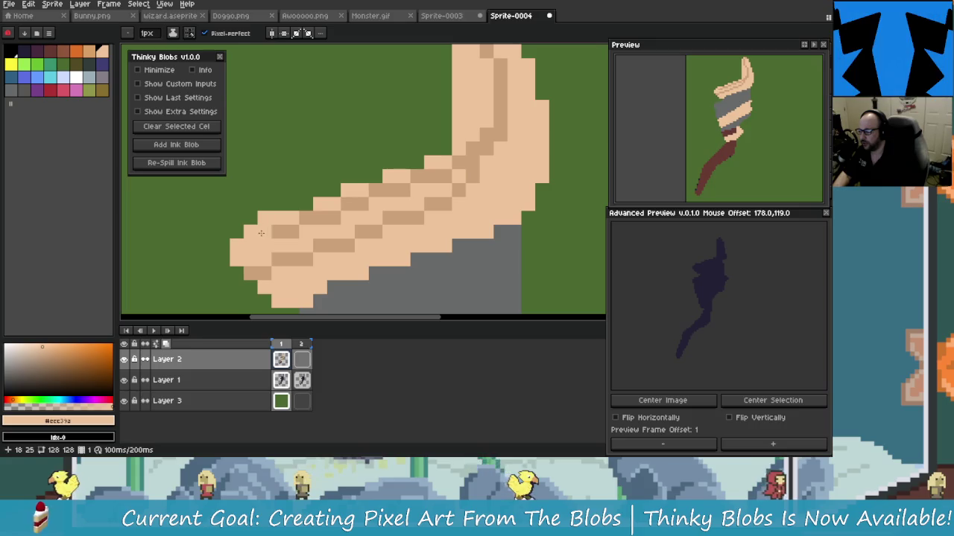
scroll(351, 203, "down", 1)
scroll(351, 202, "up", 1)
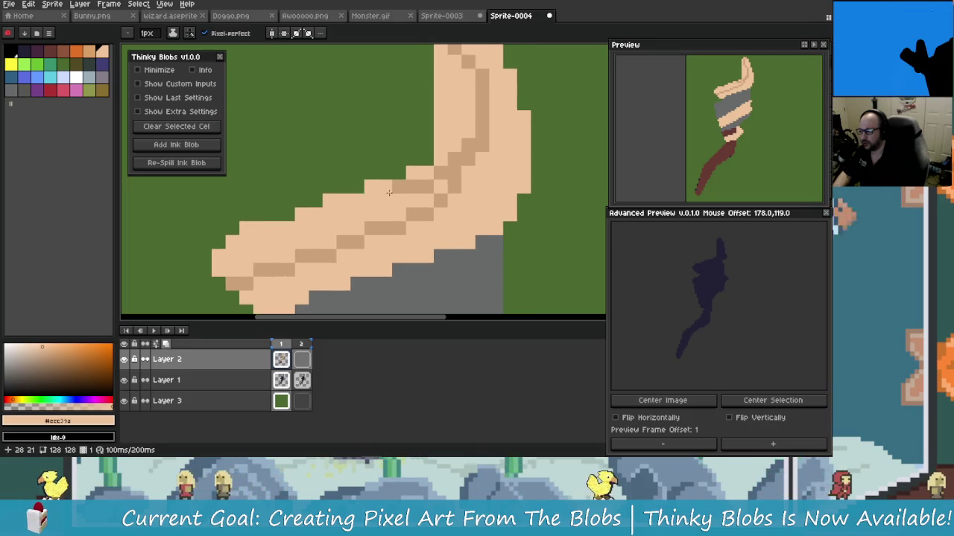
scroll(397, 202, "down", 1)
scroll(409, 193, "up", 1)
scroll(423, 185, "down", 1)
scroll(423, 186, "up", 1)
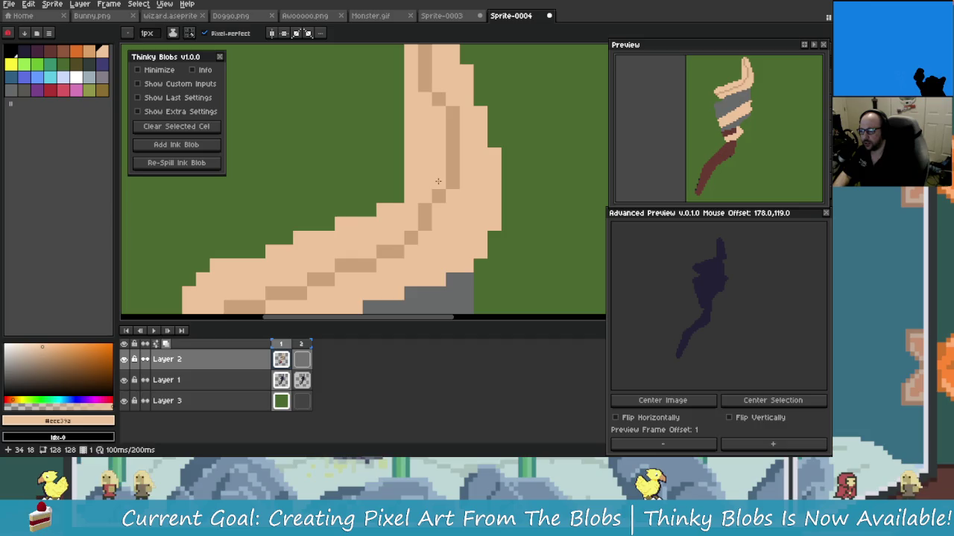
scroll(447, 209, "down", 4)
scroll(468, 230, "up", 2)
scroll(468, 231, "up", 1)
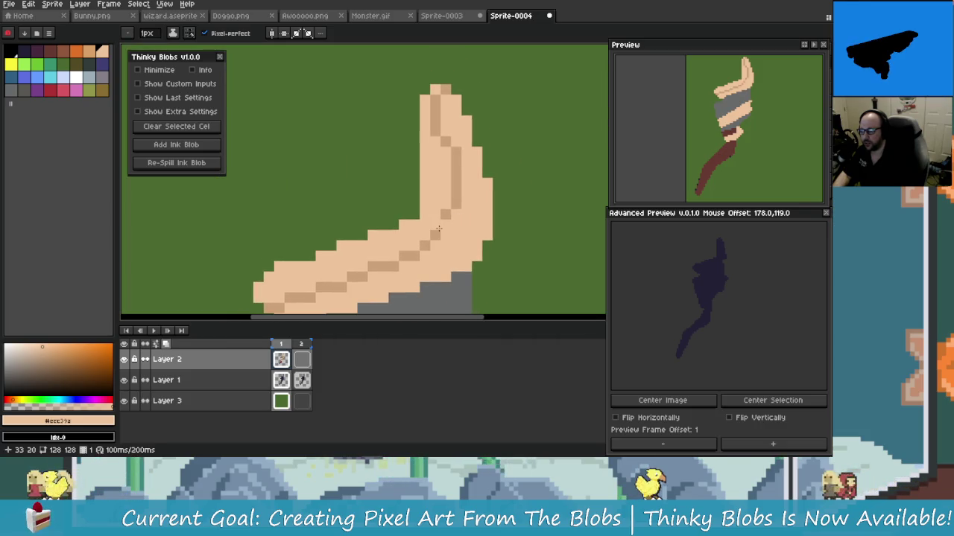
scroll(444, 246, "up", 3)
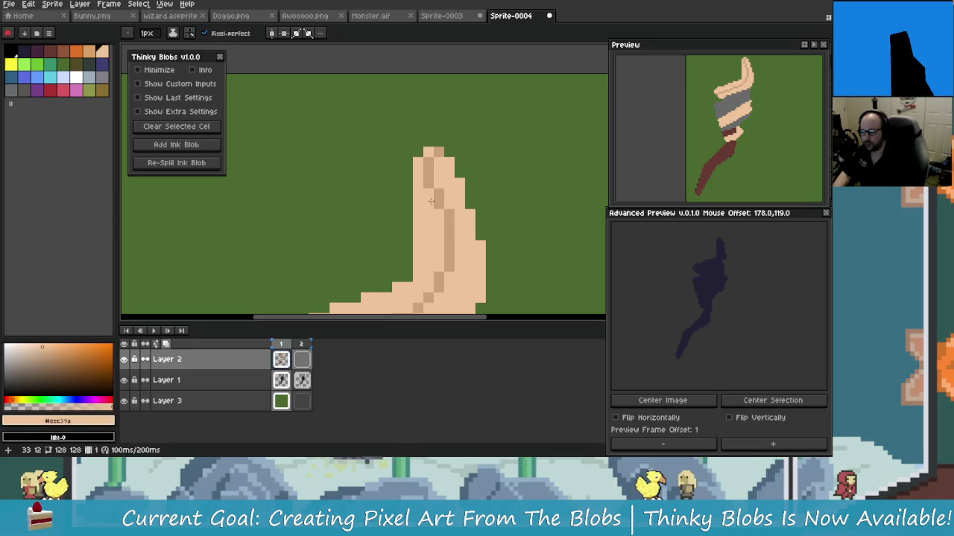
scroll(430, 201, "up", 2)
scroll(436, 172, "up", 1)
scroll(440, 149, "up", 1)
scroll(442, 132, "down", 1)
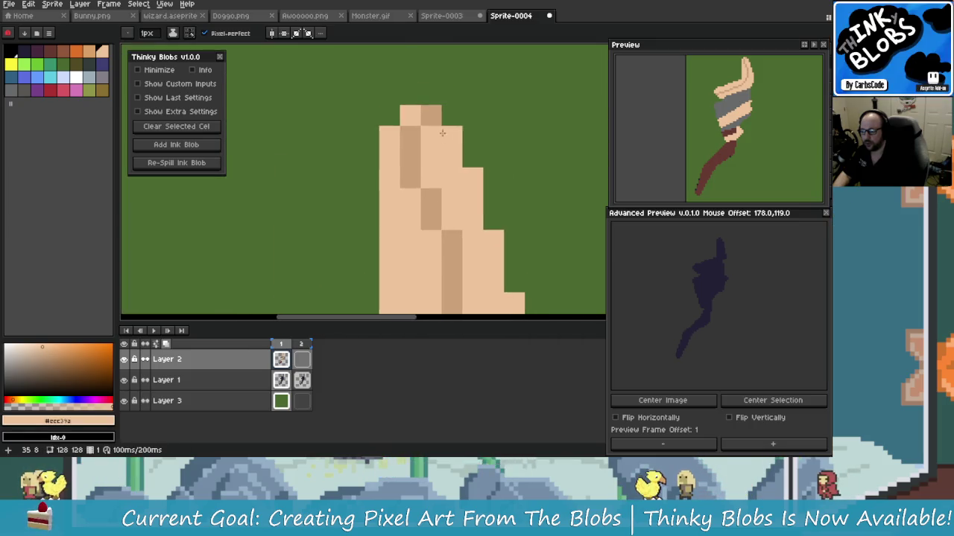
left_click(411, 157, "alt")
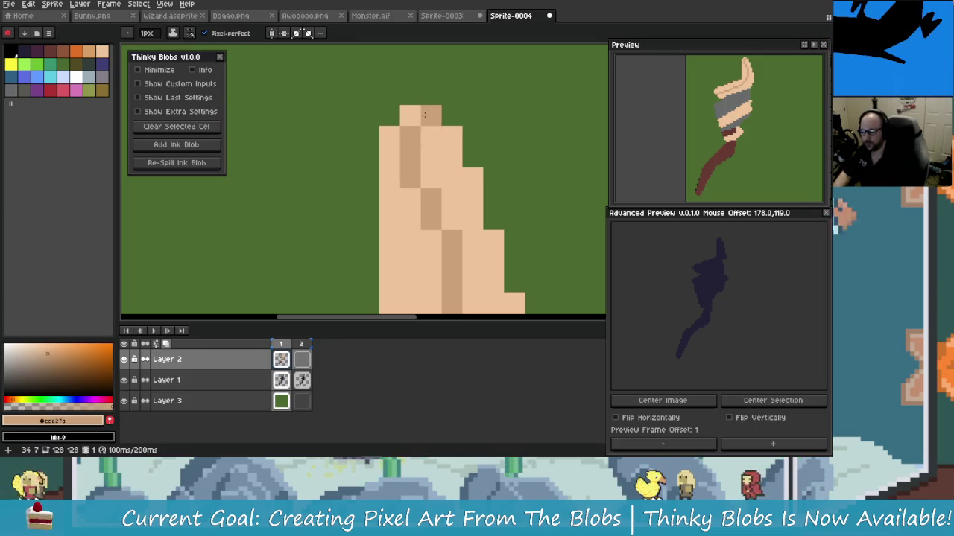
Step: Try darker shading along the lower skin-toned band, undoing both attempts
scroll(447, 175, "down", 2)
scroll(425, 156, "up", 1)
scroll(424, 154, "up", 1)
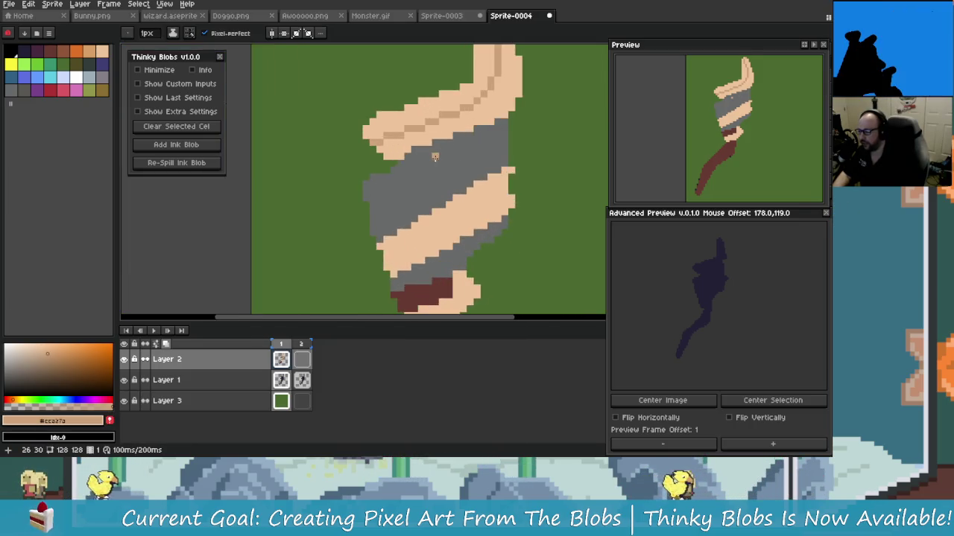
scroll(422, 152, "up", 1)
scroll(423, 153, "down", 2)
scroll(437, 181, "up", 1)
scroll(499, 156, "up", 1)
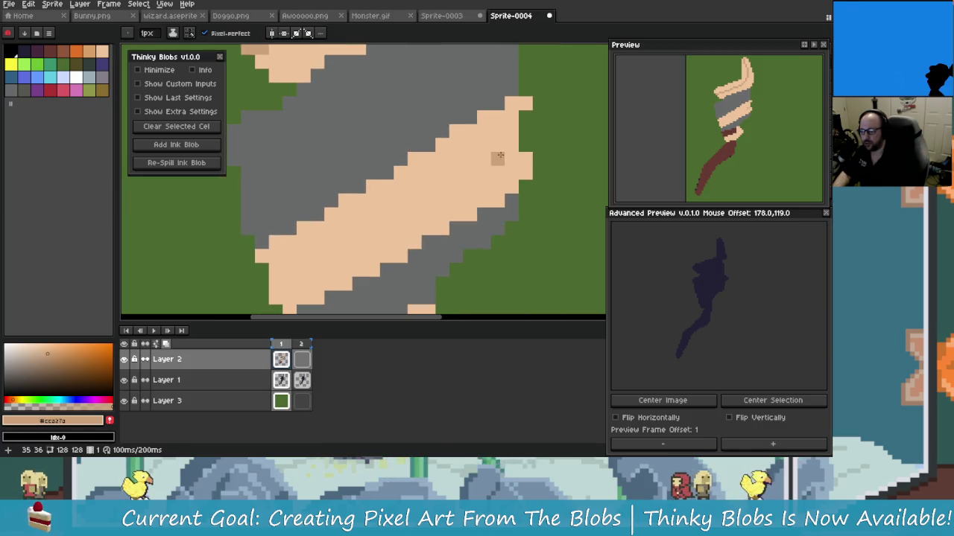
left_click_drag(325, 259, 275, 287)
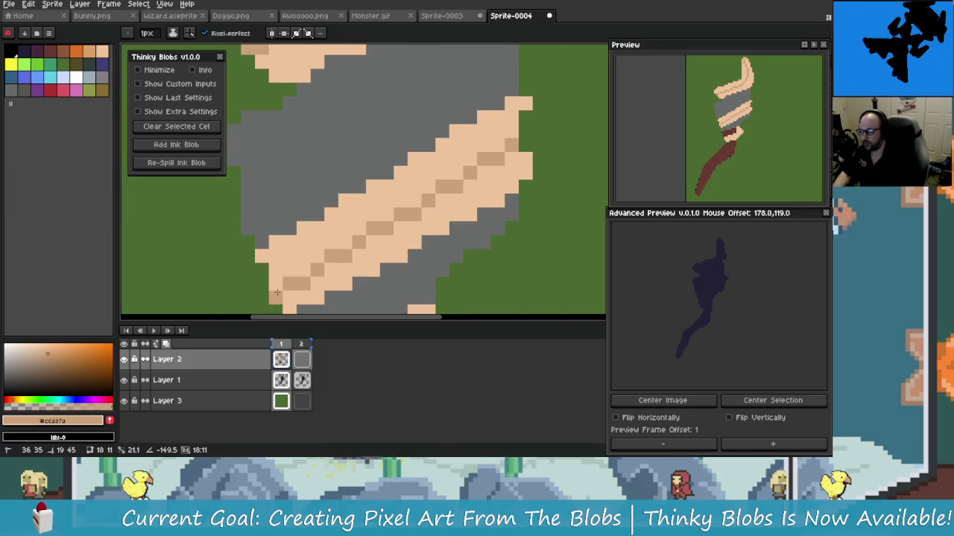
key("ctrl+z")
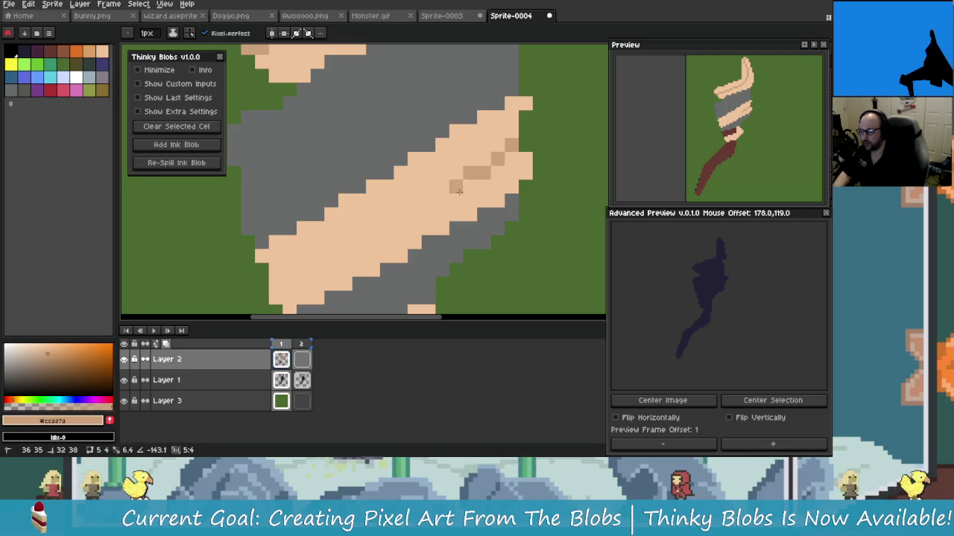
left_click_drag(355, 256, 272, 279)
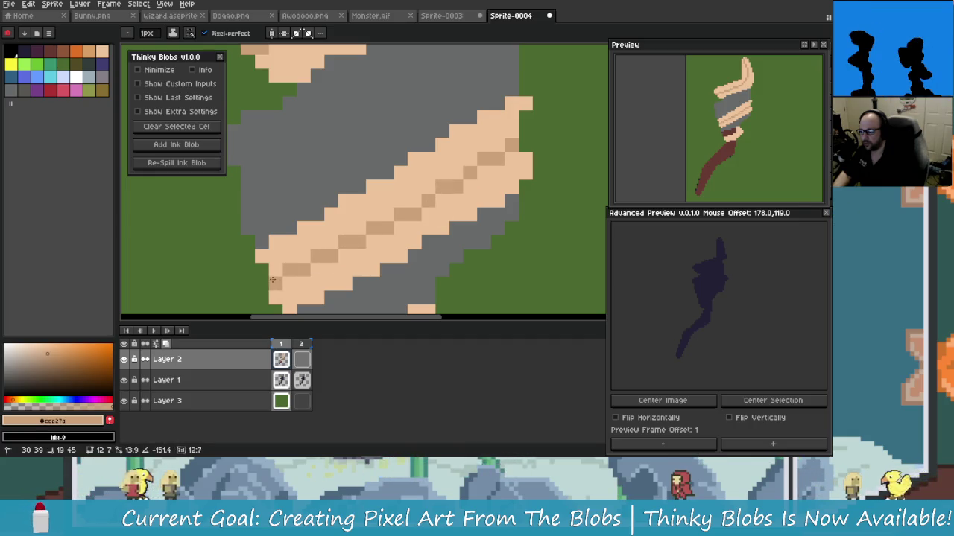
key("ctrl+z")
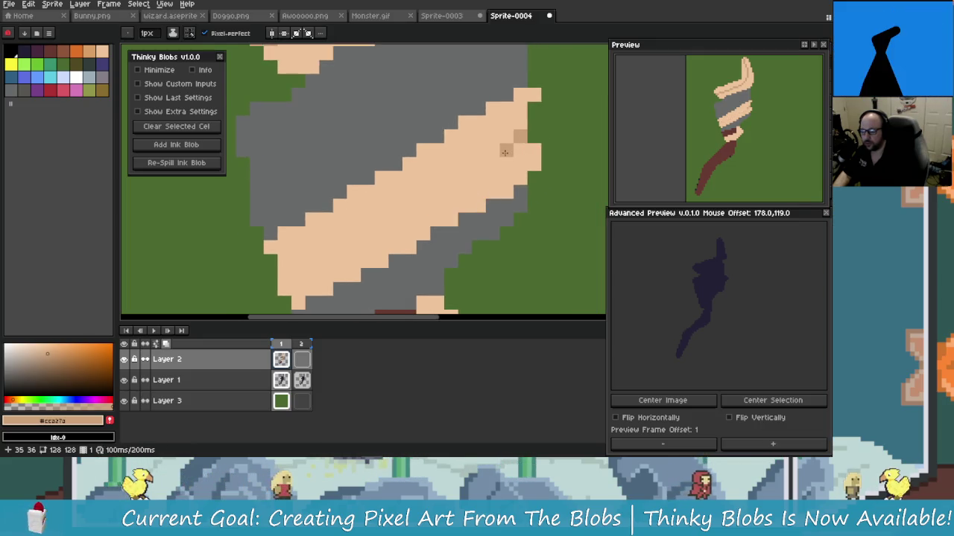
Step: Draw a diagonal darker stripe along the beige band, re-angled to end lower
left_click_drag(504, 152, 279, 281)
scroll(372, 269, "down", 3)
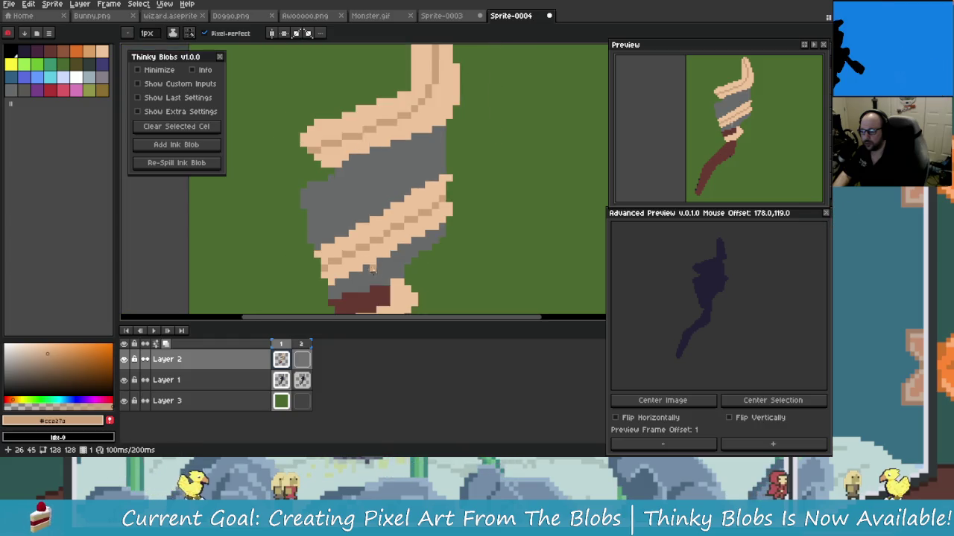
scroll(380, 246, "down", 3)
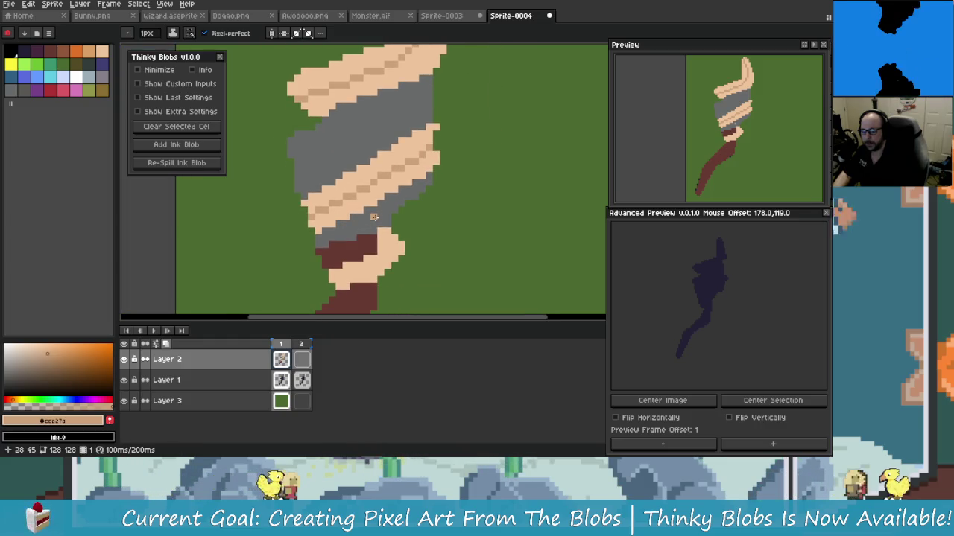
key("ctrl+z")
scroll(417, 209, "up", 3)
scroll(447, 186, "up", 1)
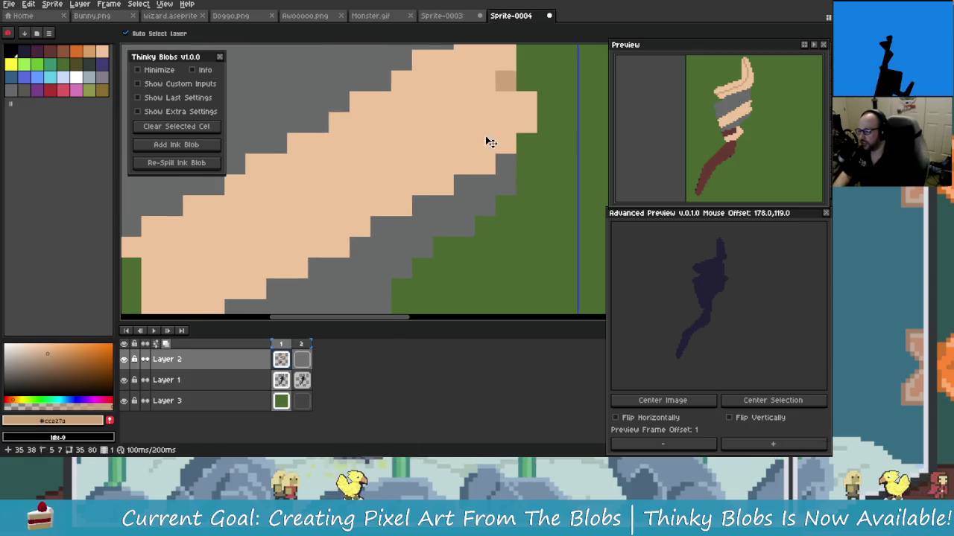
mouse_move(497, 91)
left_mouse_down()
mouse_move(221, 243)
mouse_move(226, 253)
left_mouse_up()
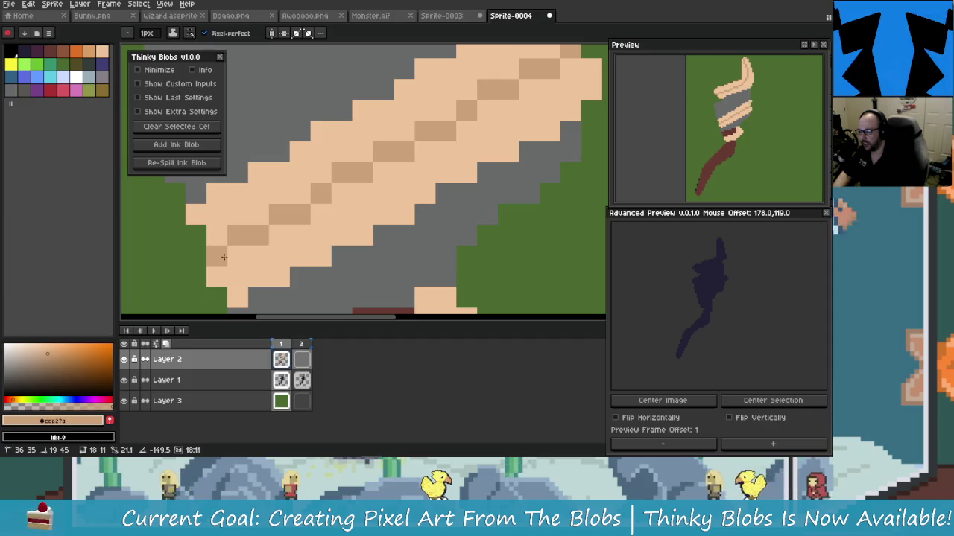
left_click_drag(226, 253, 222, 272)
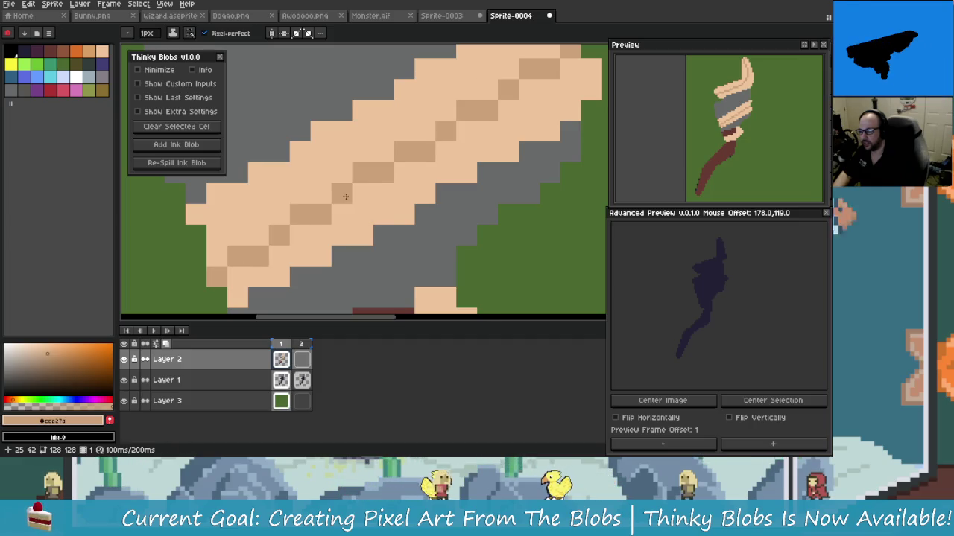
mouse_move(345, 196)
left_mouse_down()
mouse_move(388, 211)
mouse_move(397, 204)
left_mouse_up()
Step: Sample the light beige from the canvas and undo a stray shading pixel on the wrap
left_click(383, 165, "alt")
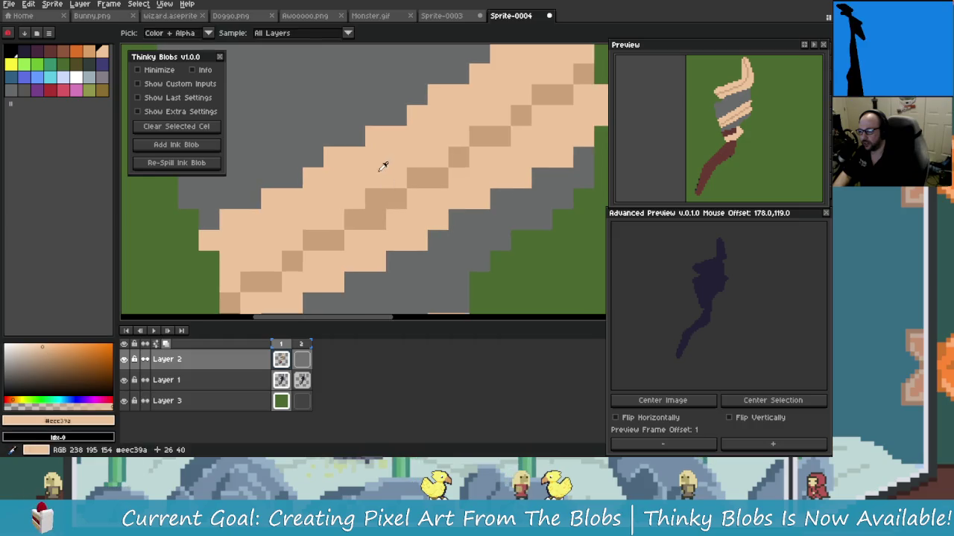
scroll(402, 209, "down", 3)
scroll(379, 170, "up", 1)
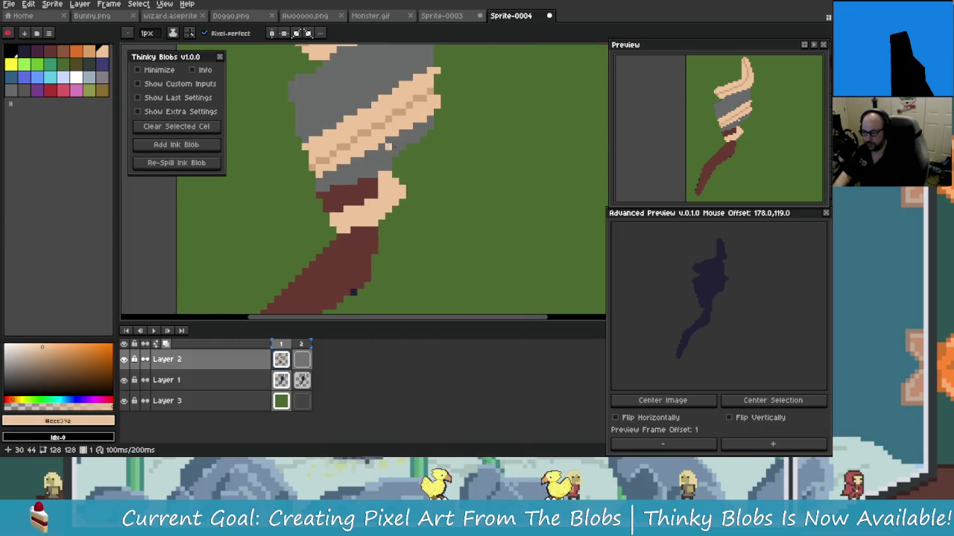
scroll(380, 171, "up", 1)
scroll(379, 170, "up", 1)
scroll(409, 188, "down", 3)
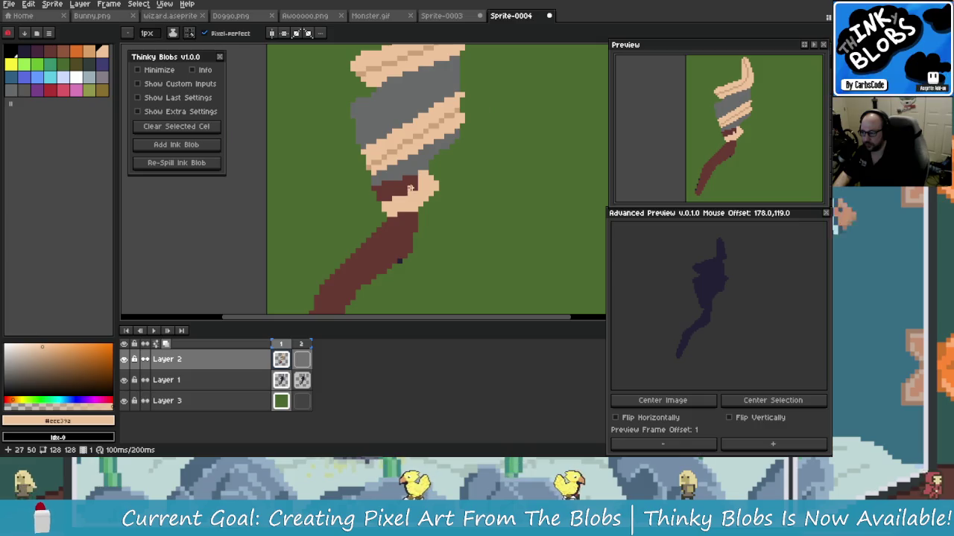
scroll(403, 179, "up", 2)
scroll(379, 170, "up", 1)
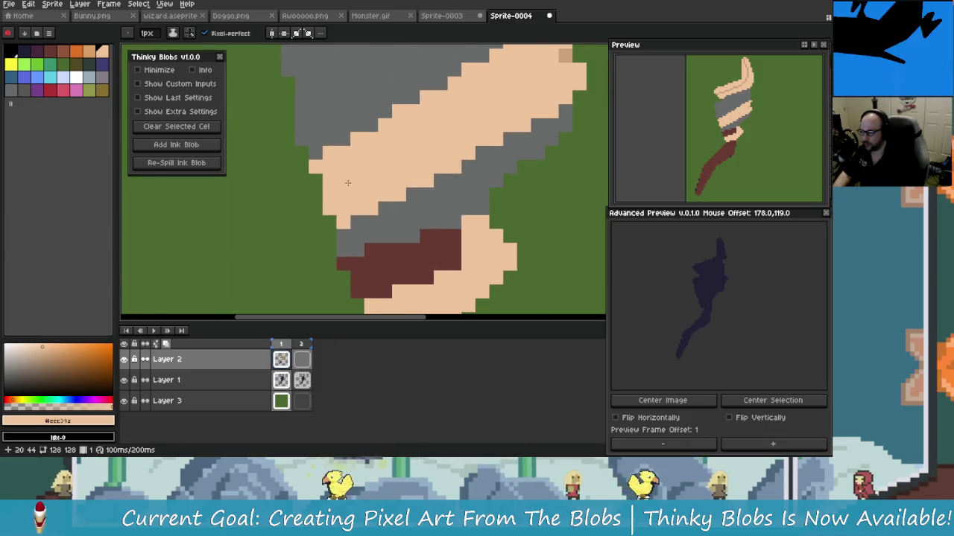
left_click(523, 79, "alt")
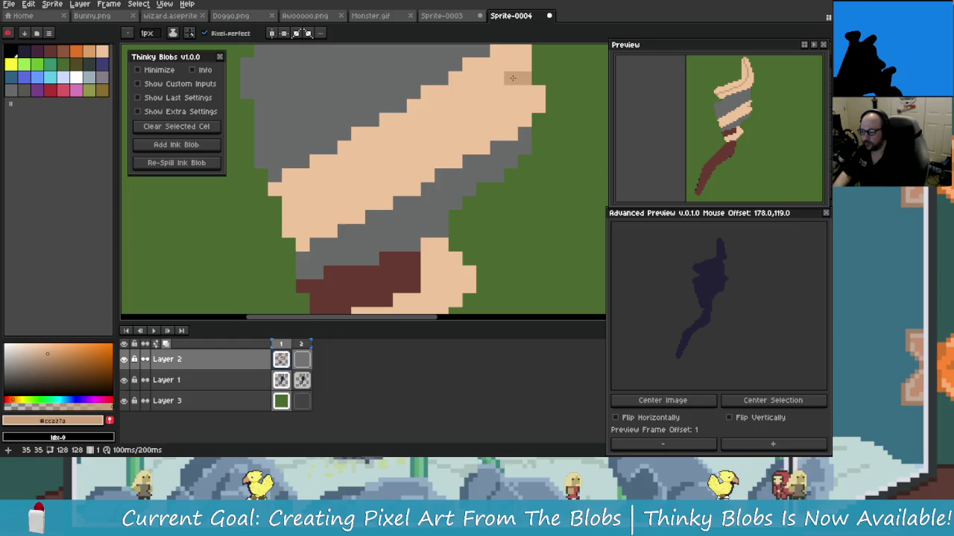
key("ctrl+z")
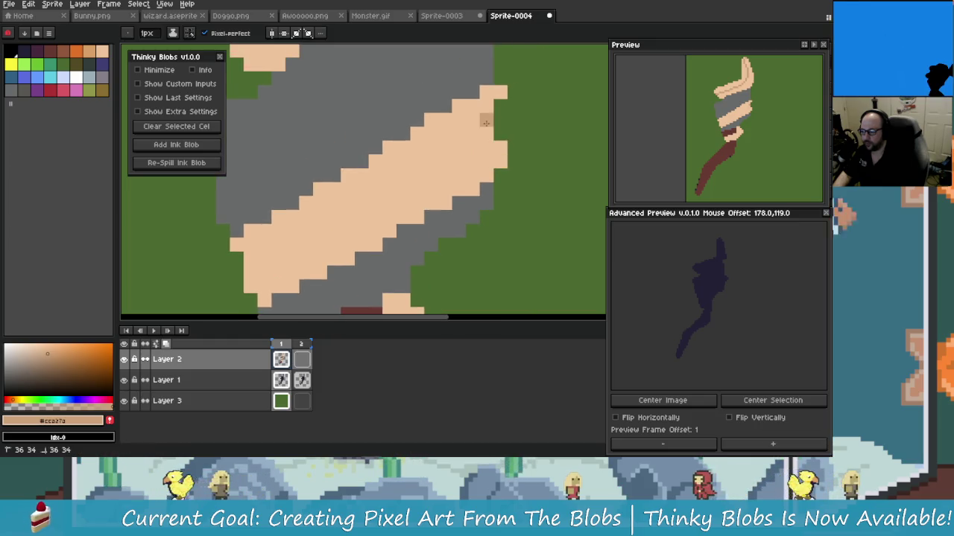
Step: Redraw the diagonal darker-beige shading line along the wrap and adjust the lower wrap pixels
left_click_drag(485, 122, 251, 283)
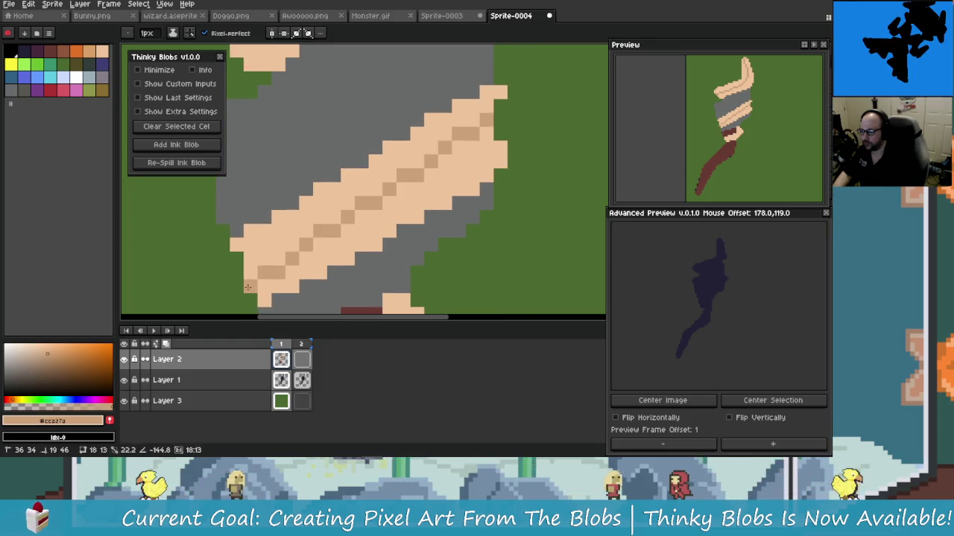
key("ctrl+z")
left_click(253, 273, "shift")
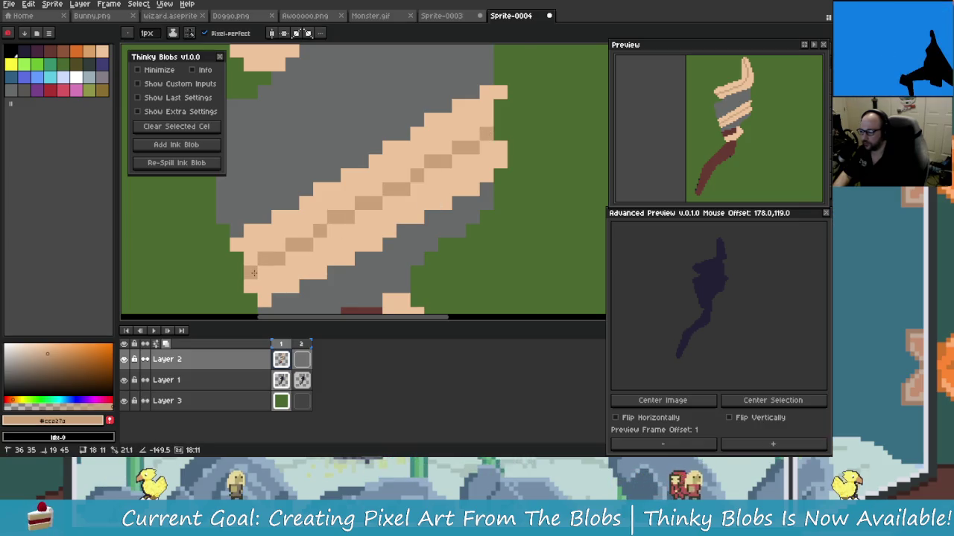
left_click_drag(253, 274, 361, 191)
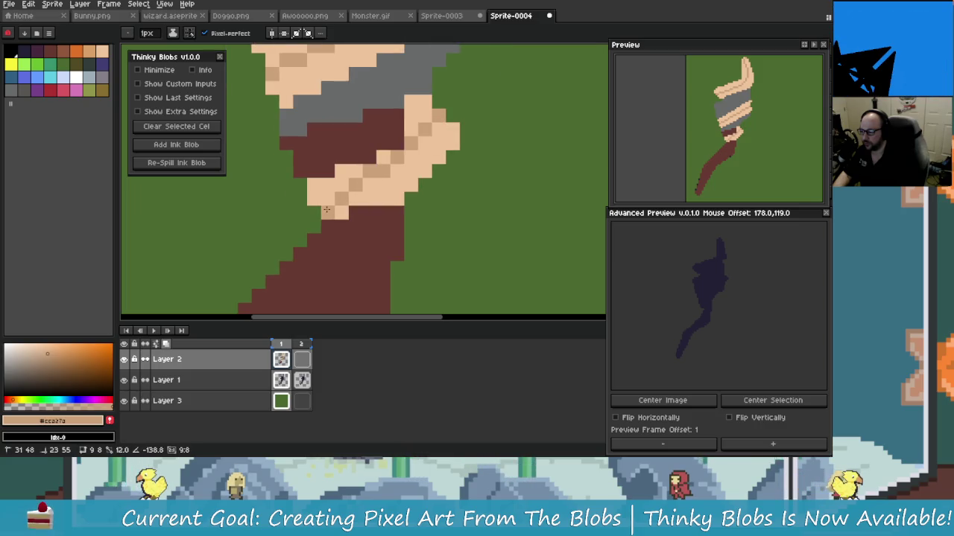
left_click_drag(360, 191, 398, 175)
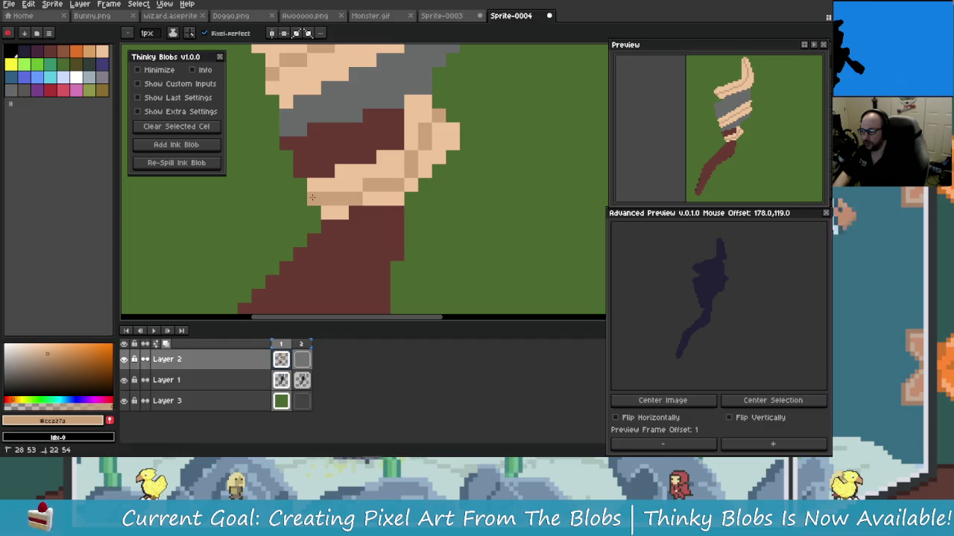
Step: Eyedrop the light skin, darker beige and green background colours from the canvas
scroll(483, 214, "down", 2)
scroll(415, 219, "down", 2)
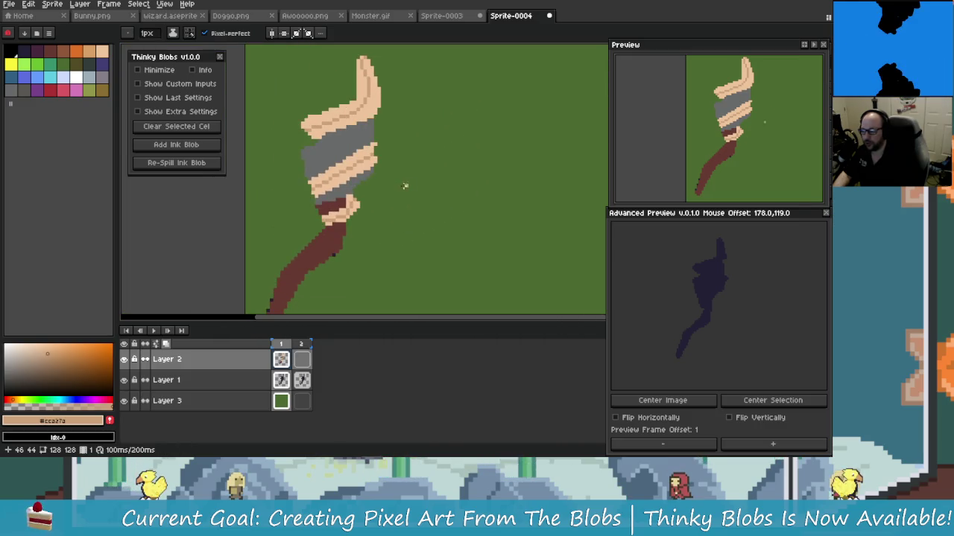
scroll(380, 233, "up", 2)
scroll(385, 209, "up", 2)
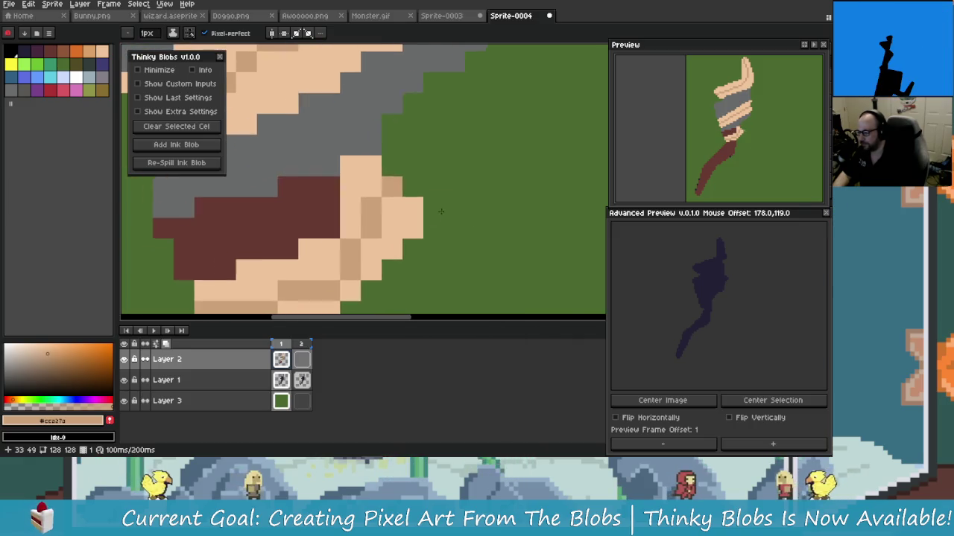
left_click(389, 183, "alt")
scroll(389, 183, "down", 2)
scroll(394, 206, "up", 2)
left_click(393, 207, "alt")
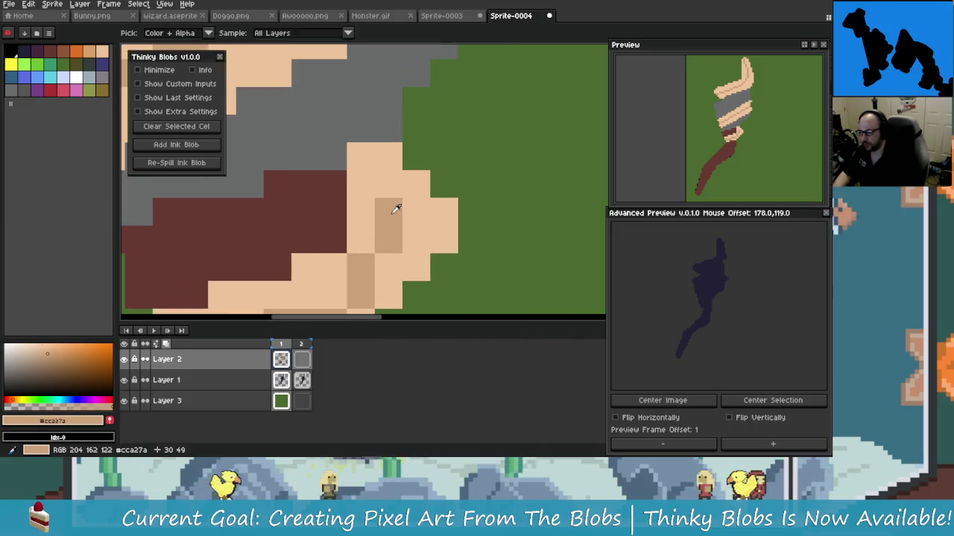
scroll(448, 129, "down", 2)
scroll(449, 129, "up", 2)
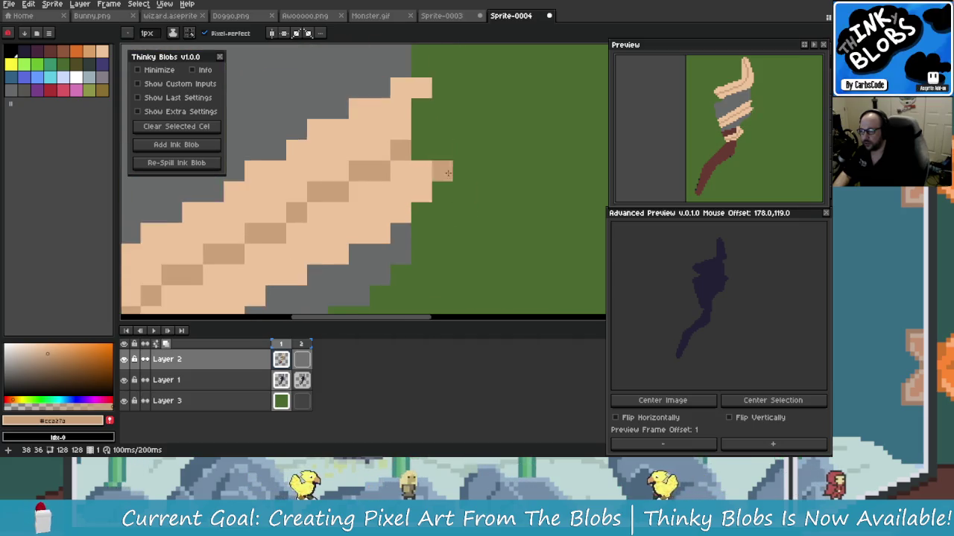
scroll(447, 134, "down", 1)
left_click(440, 129, "alt")
scroll(440, 128, "down", 2)
scroll(447, 178, "up", 3)
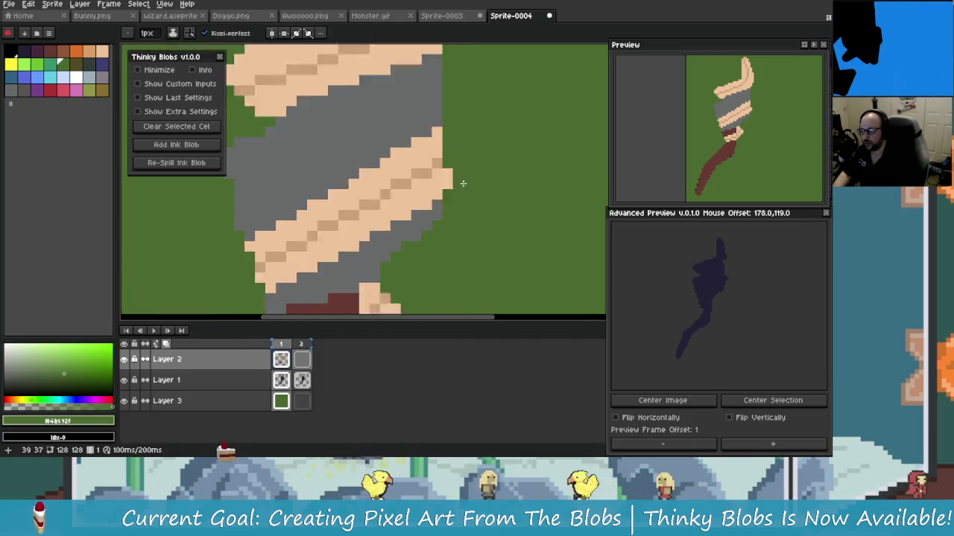
scroll(441, 184, "down", 1)
Step: Select the green background beside the wrap tip by colour, then return to the Pencil
key("w")
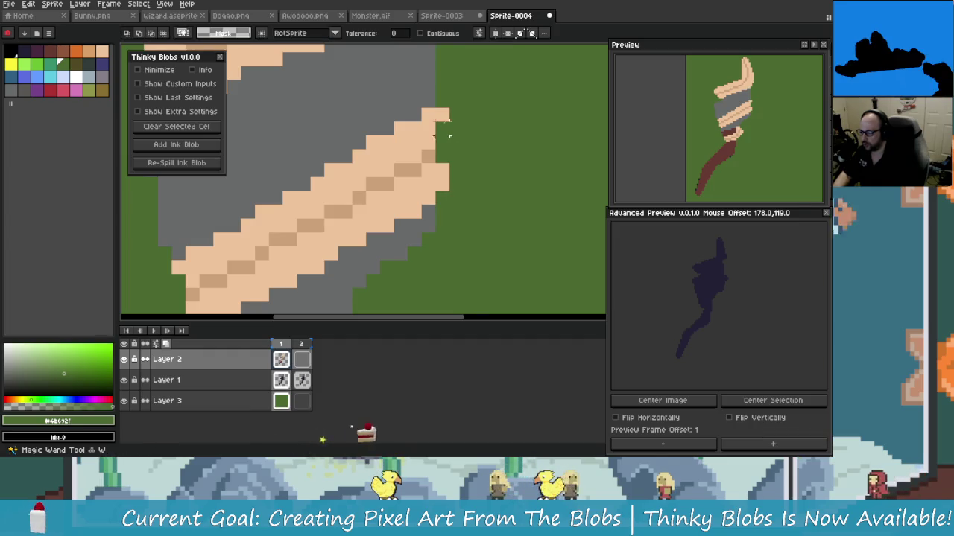
left_click(444, 115)
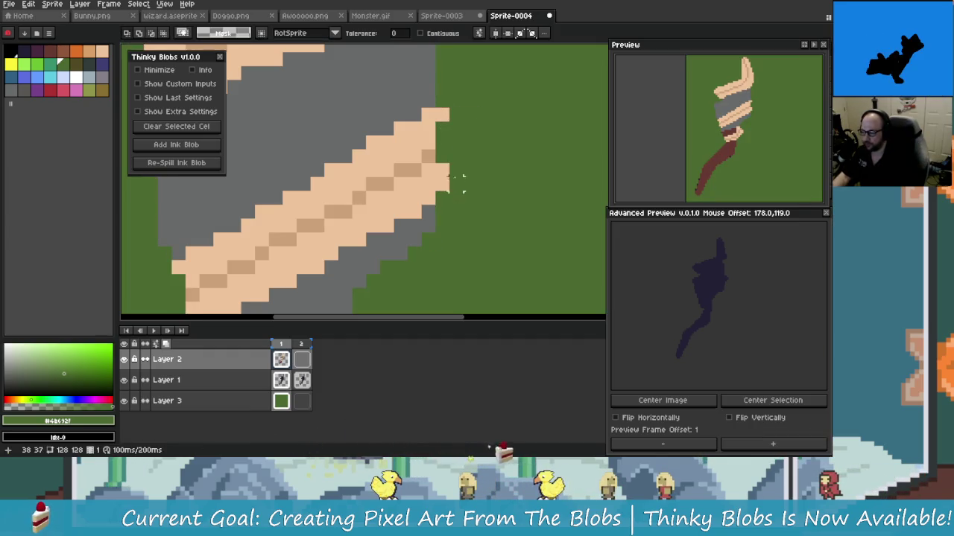
key("b")
scroll(417, 149, "up", 2)
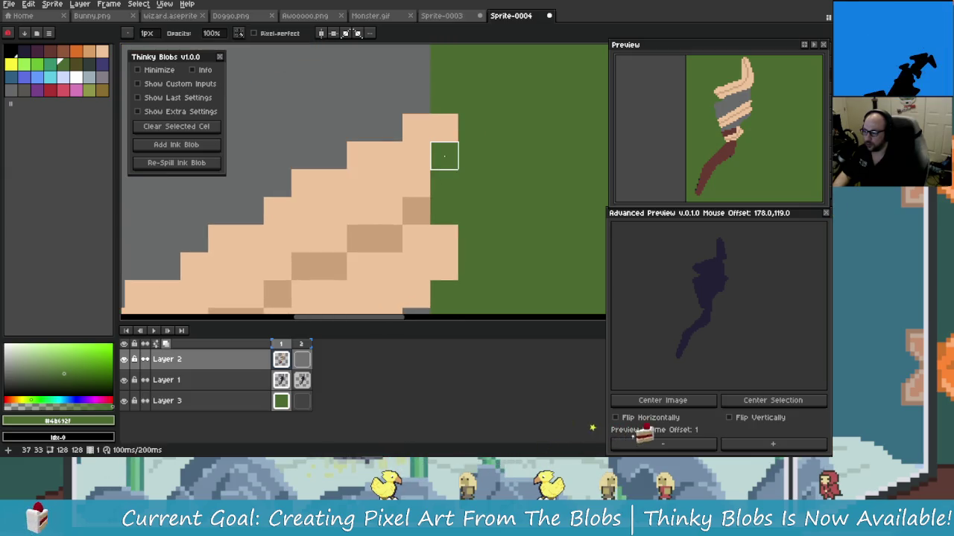
Step: Paint a dark accent column beside the wrap tip, extending it and filling the notch
mouse_move(443, 156)
left_mouse_down()
mouse_move(444, 213)
mouse_move(451, 172)
left_mouse_up()
mouse_move(435, 138)
left_mouse_down()
mouse_move(463, 138)
mouse_move(364, 190)
left_mouse_up()
left_click(391, 163)
scroll(364, 134, "down", 3)
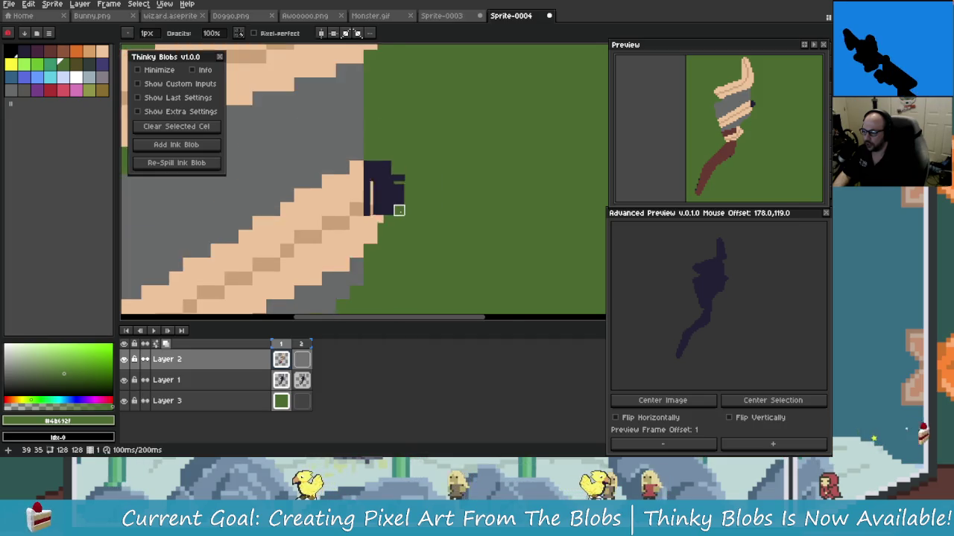
scroll(350, 186, "up", 4)
Step: Trim the dark accent by repainting extra navy pixels with the sampled skin tone
left_click(339, 164, "alt")
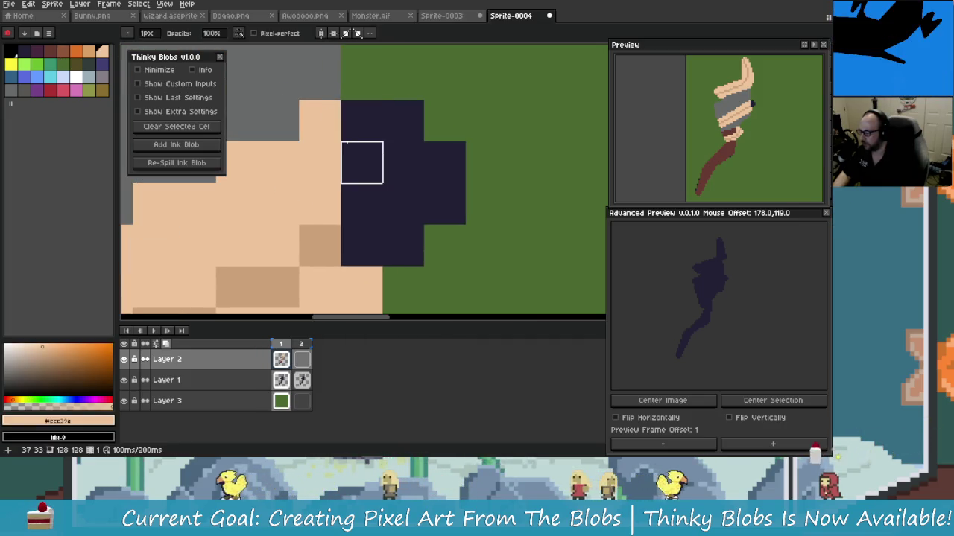
left_click(369, 162)
scroll(378, 191, "down", 2)
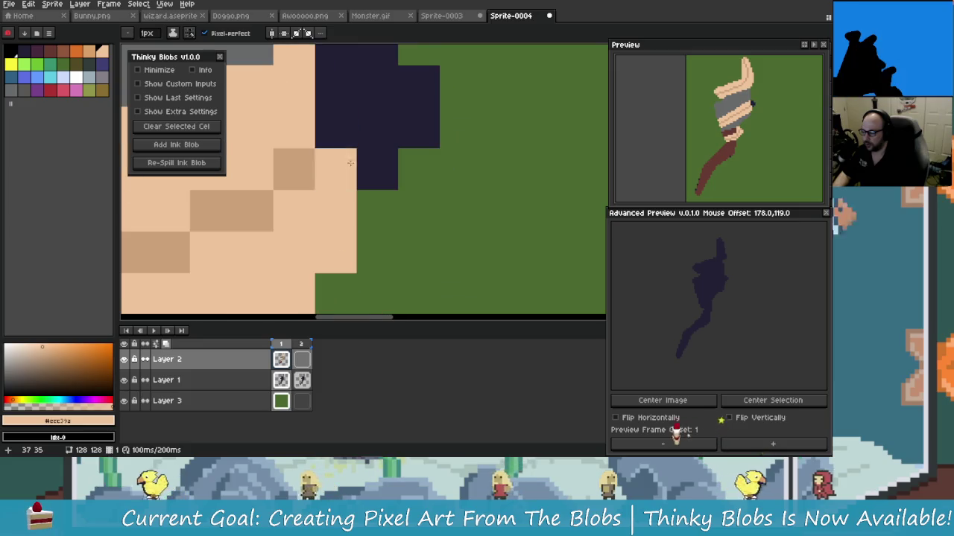
left_click(366, 159)
scroll(365, 112, "up", 1)
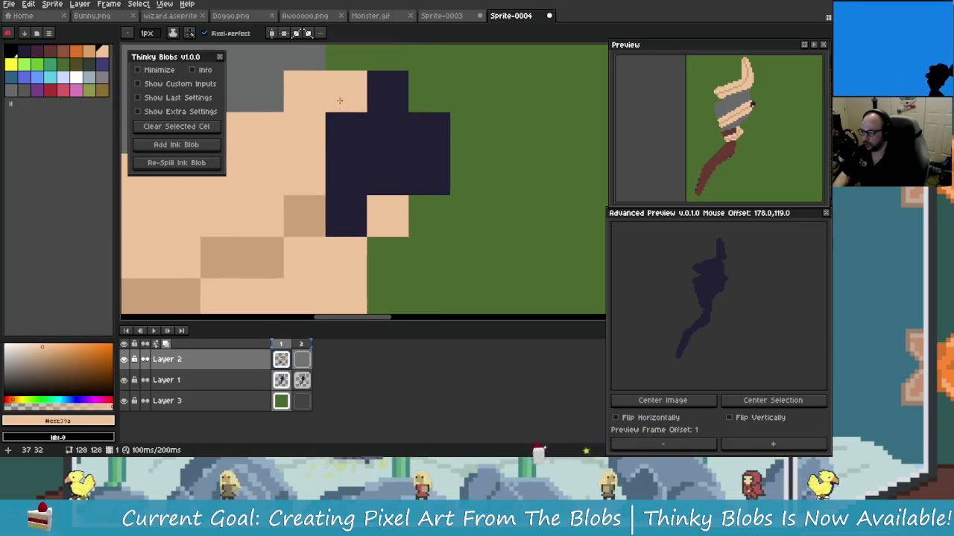
left_click_drag(395, 119, 395, 186)
left_click_drag(388, 246, 387, 268)
left_click_drag(343, 217, 343, 179)
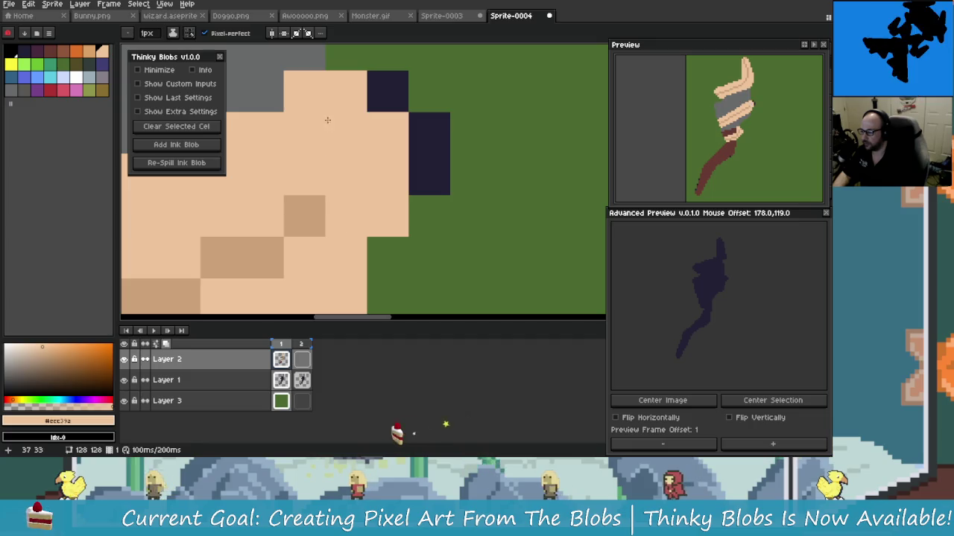
scroll(382, 208, "down", 4)
scroll(381, 207, "down", 2)
scroll(350, 146, "up", 4)
Step: Add one darker skin pixel above the existing shading on the wrap tip
left_click(350, 146, "alt")
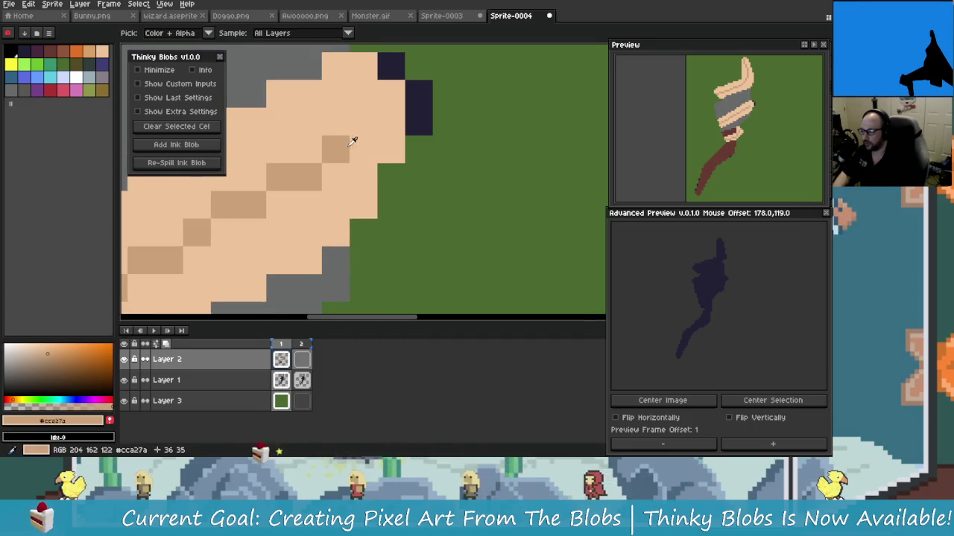
scroll(350, 146, "down", 1)
left_click(359, 120)
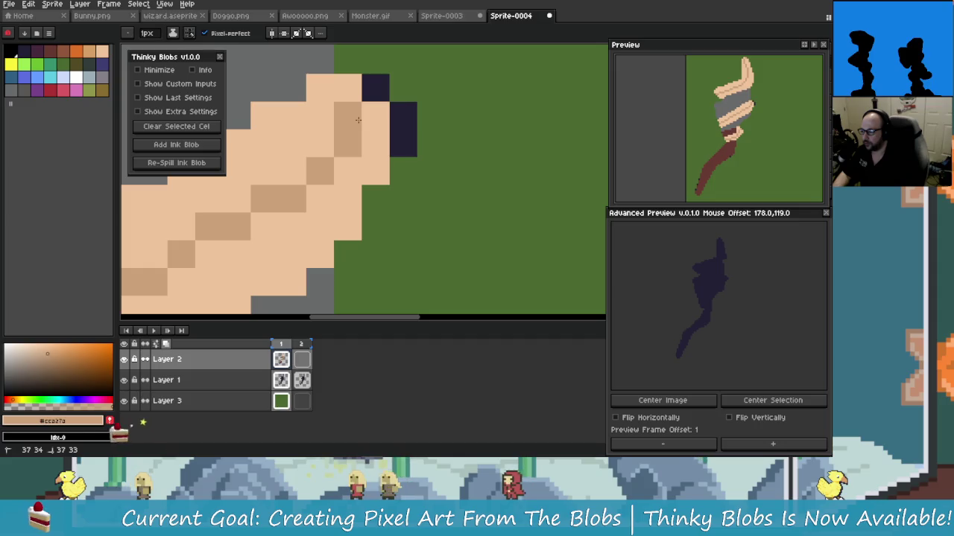
Step: Paint a grey pixel from the scepter head at the lower wrap's edge
scroll(373, 172, "down", 1)
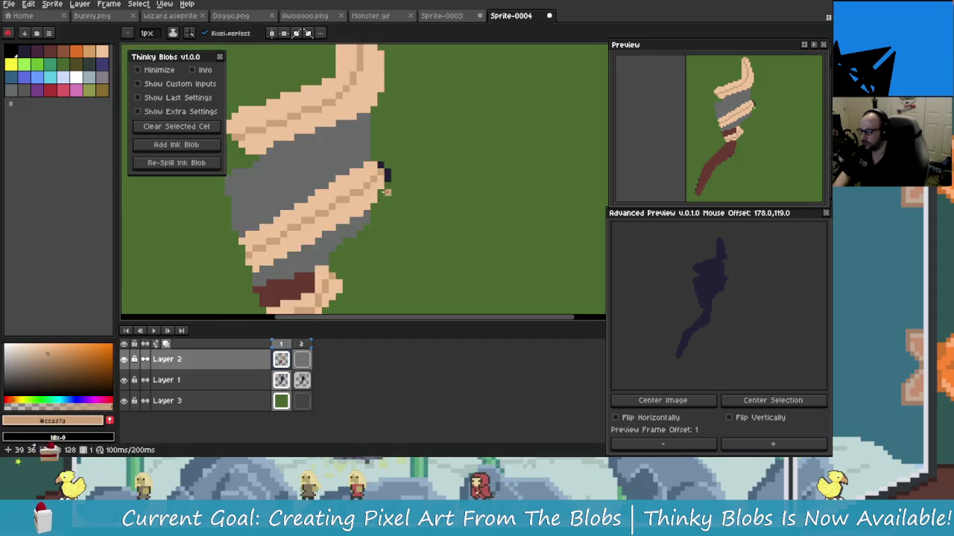
scroll(383, 201, "down", 1)
scroll(382, 201, "up", 3)
scroll(373, 149, "down", 2)
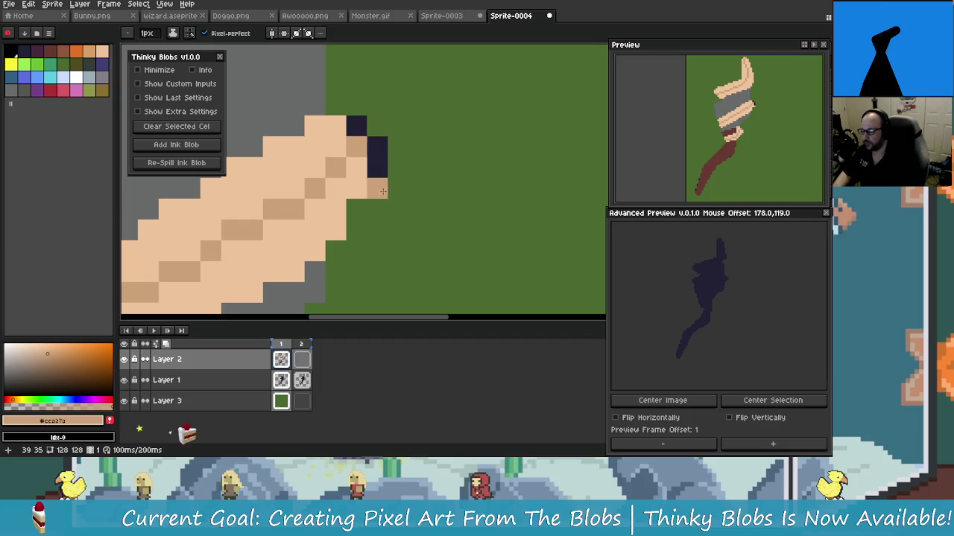
scroll(395, 272, "down", 1)
scroll(365, 269, "down", 1)
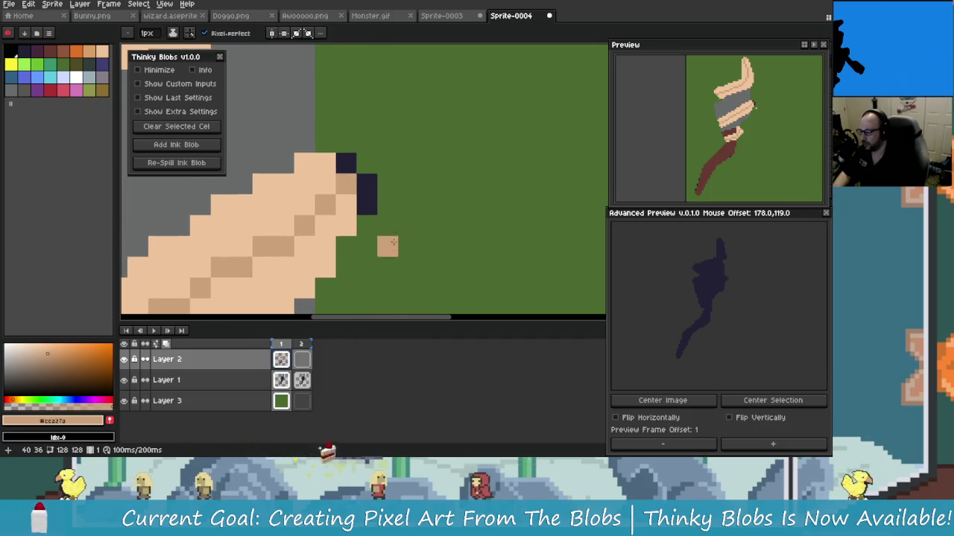
scroll(366, 246, "down", 1)
scroll(366, 246, "down", 2)
scroll(411, 209, "up", 1)
scroll(394, 219, "up", 1)
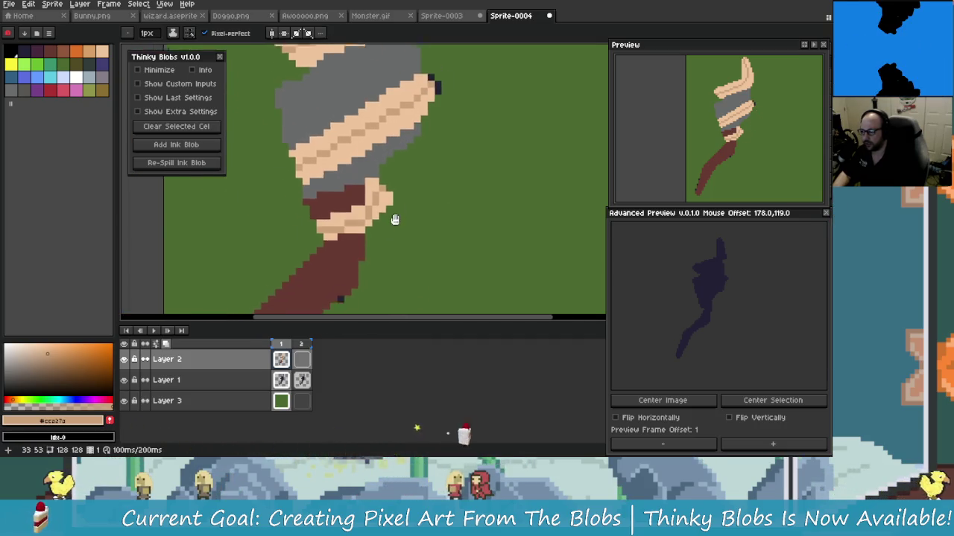
scroll(399, 172, "up", 2)
scroll(398, 172, "down", 1)
scroll(405, 213, "down", 1)
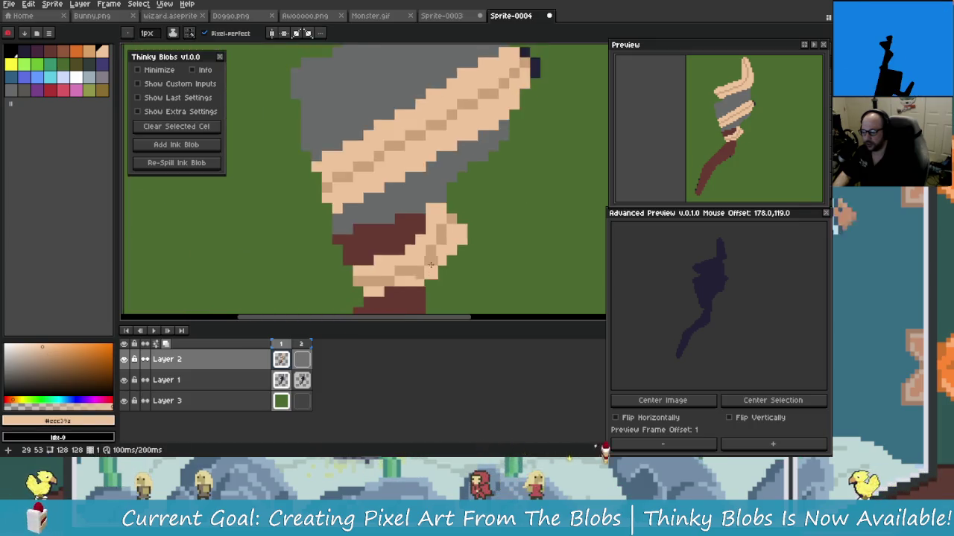
scroll(409, 191, "up", 3)
scroll(409, 191, "down", 1)
scroll(402, 187, "down", 1)
left_click(373, 120, "alt")
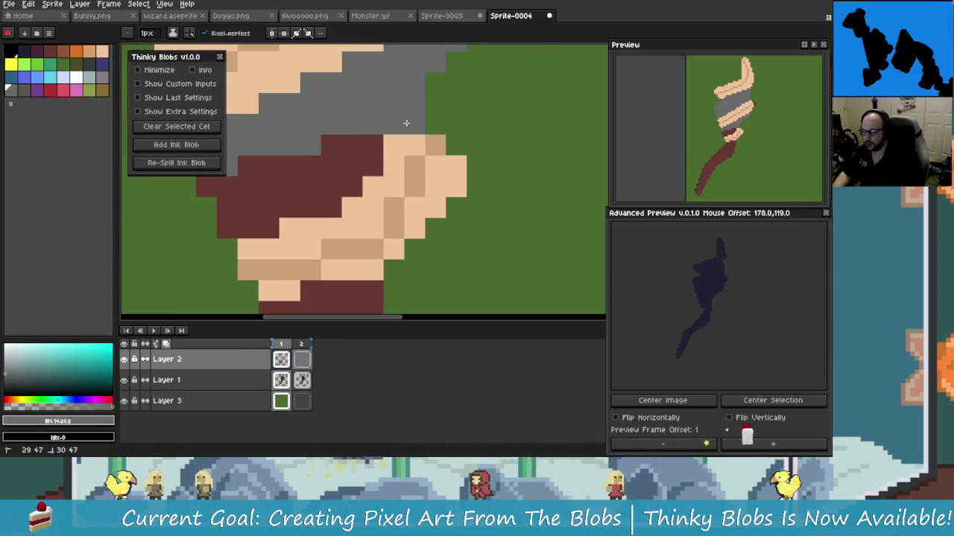
left_click(372, 165)
Step: Extend the dark red-brown band by one pixel
scroll(380, 163, "down", 2)
scroll(342, 188, "up", 1)
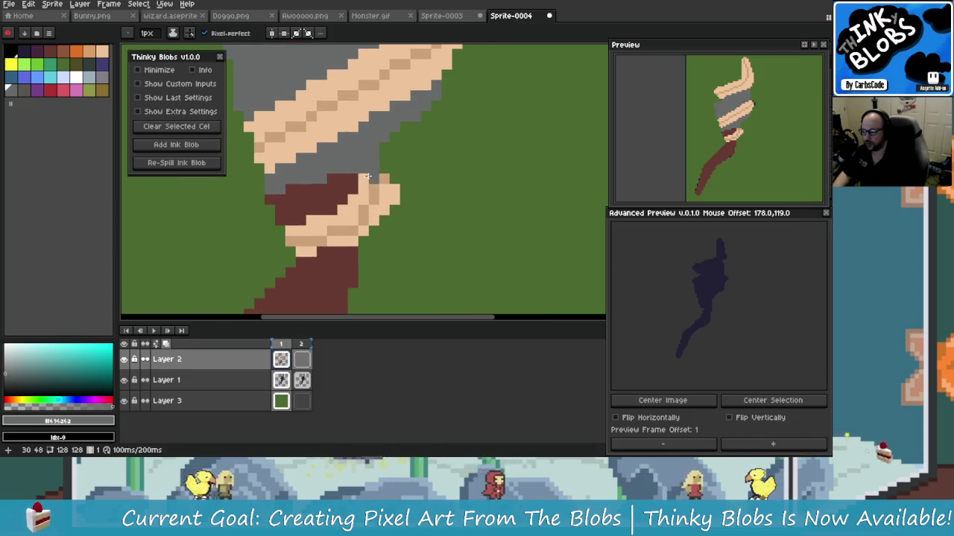
scroll(342, 187, "up", 1)
scroll(327, 190, "up", 1)
left_click(313, 191, "alt")
left_click(347, 196)
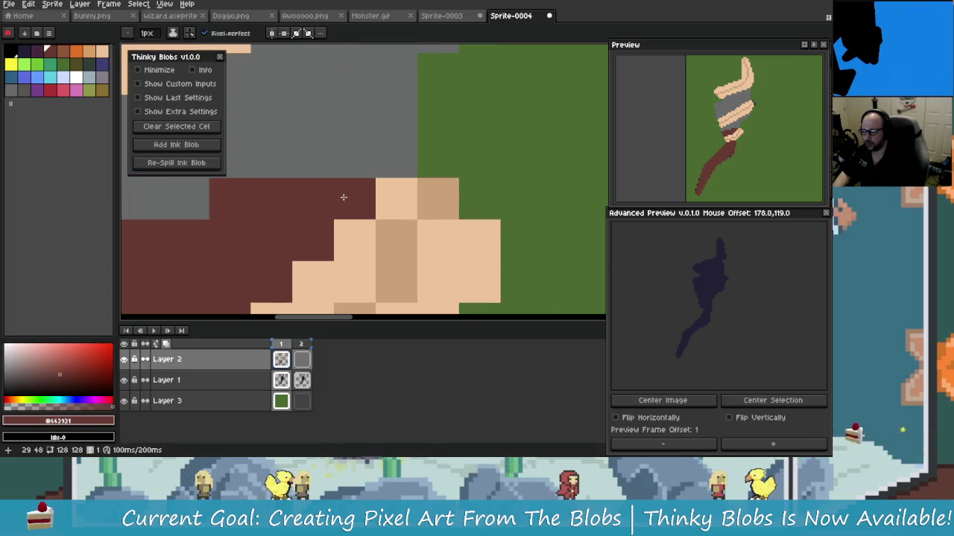
Step: Add a darker skin #cca27a pixel to the lower wrap
scroll(350, 216, "down", 2)
scroll(350, 216, "up", 2)
scroll(358, 201, "up", 1)
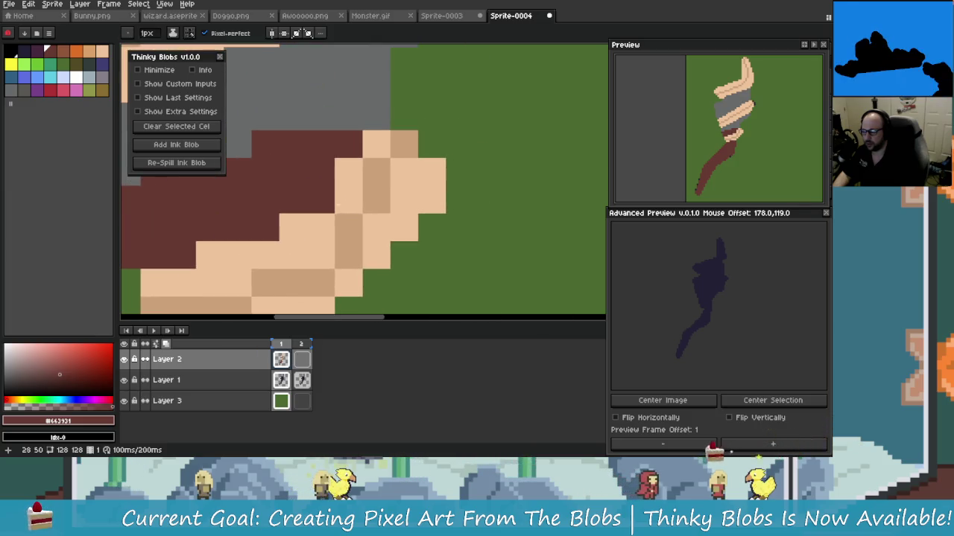
left_click(379, 170, "alt")
left_click(396, 177)
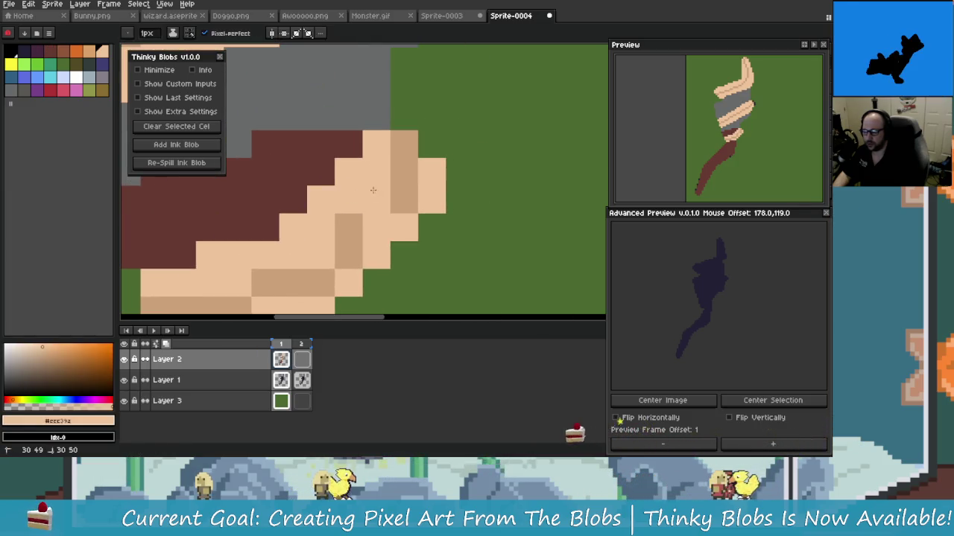
scroll(357, 224, "down", 1)
scroll(358, 245, "up", 1)
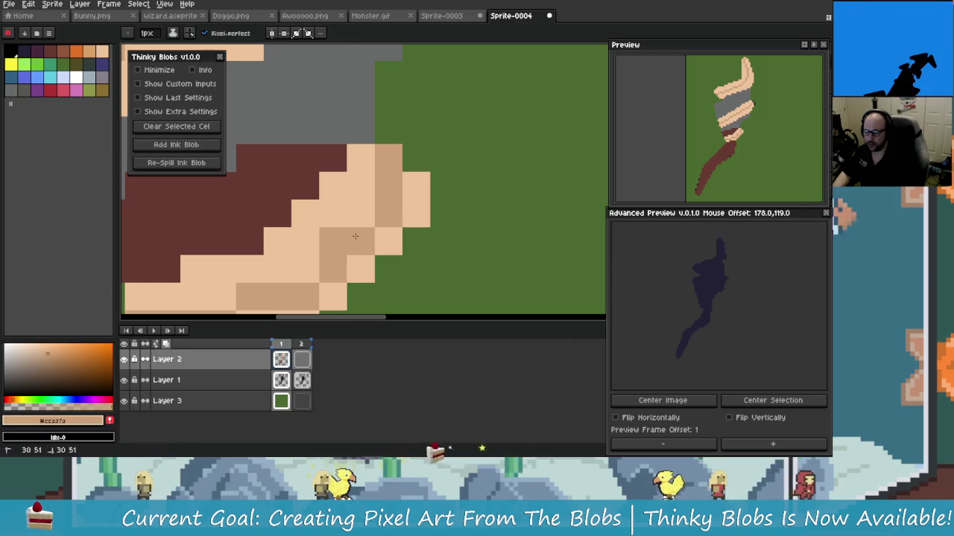
Step: Add a lighter #eec39a edge pixel and darker shading pixels on the wrap, undoing one stray pixel
left_click(334, 219, "alt")
scroll(361, 261, "down", 3)
scroll(368, 278, "down", 3)
scroll(368, 278, "up", 3)
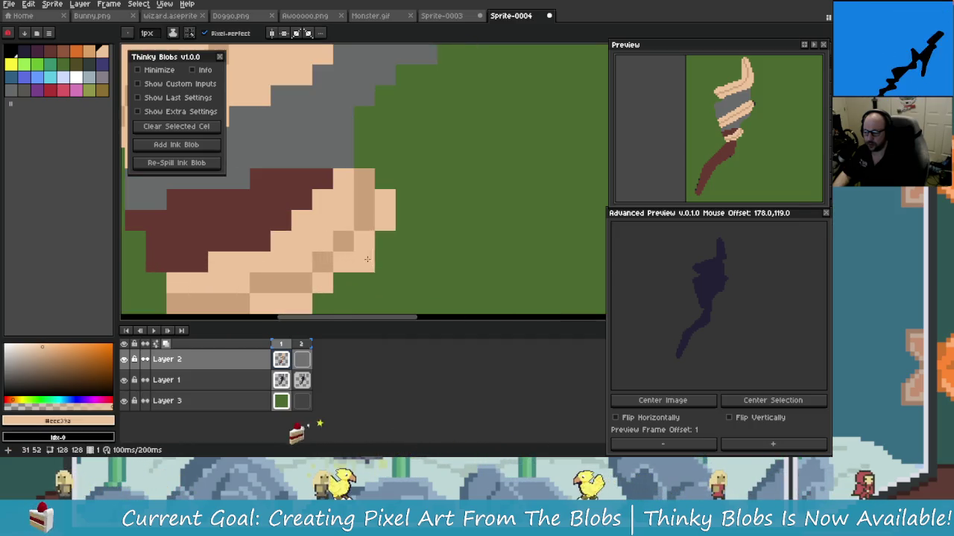
left_click_drag(326, 214, 306, 217)
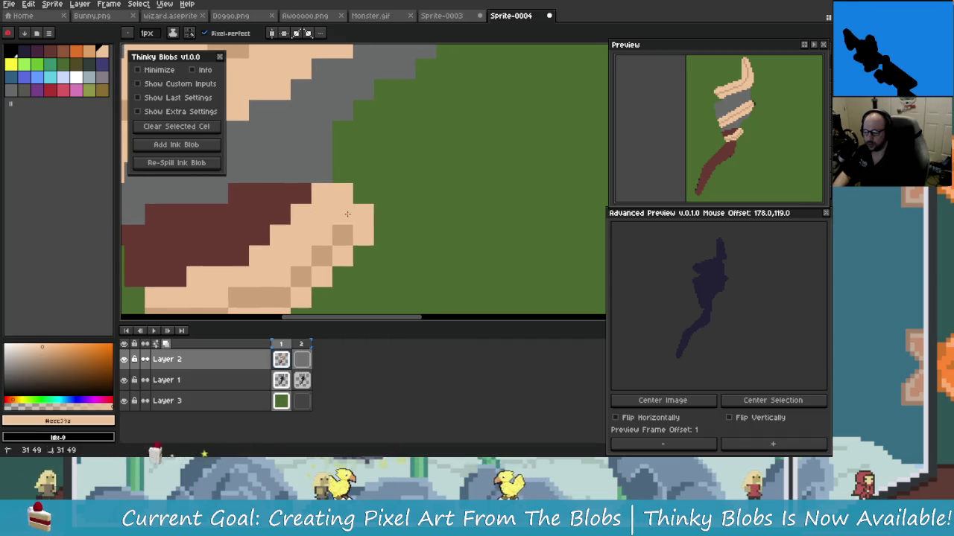
left_click(358, 199)
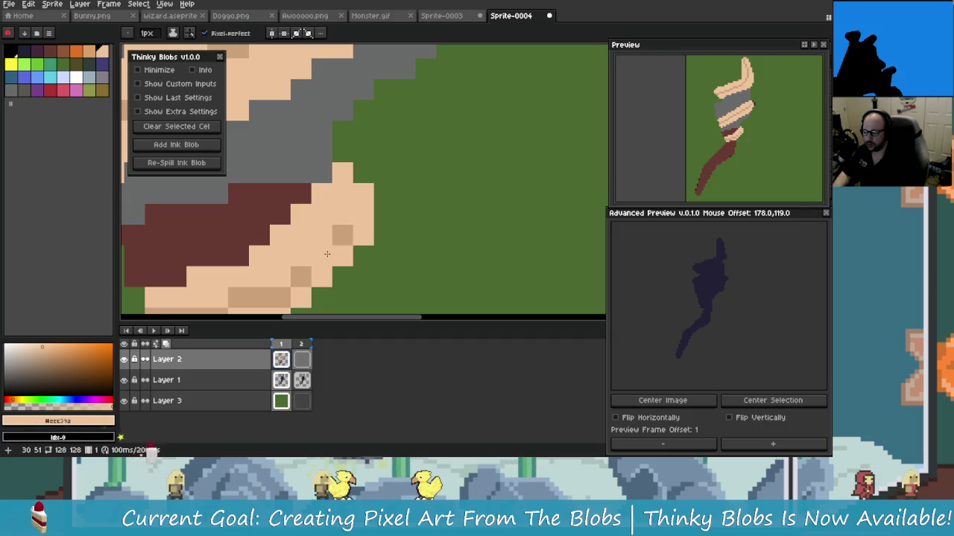
left_click_drag(327, 254, 347, 228)
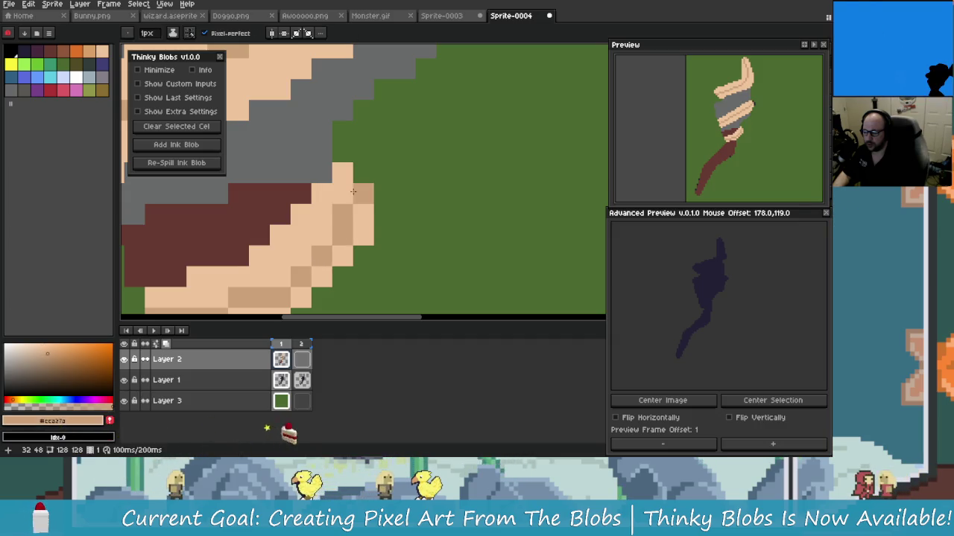
scroll(379, 254, "down", 2)
scroll(383, 183, "up", 2)
key("ctrl+z")
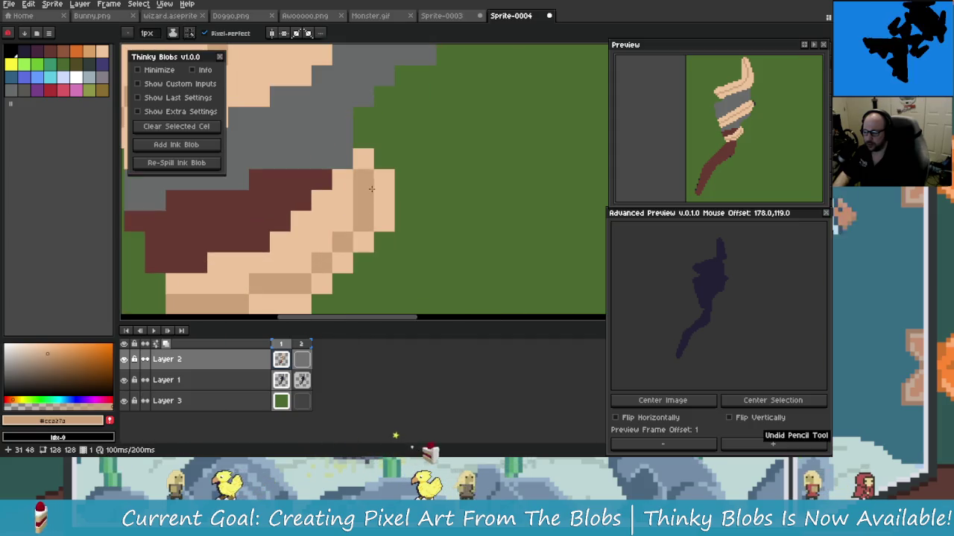
scroll(383, 184, "down", 1)
scroll(381, 186, "down", 1)
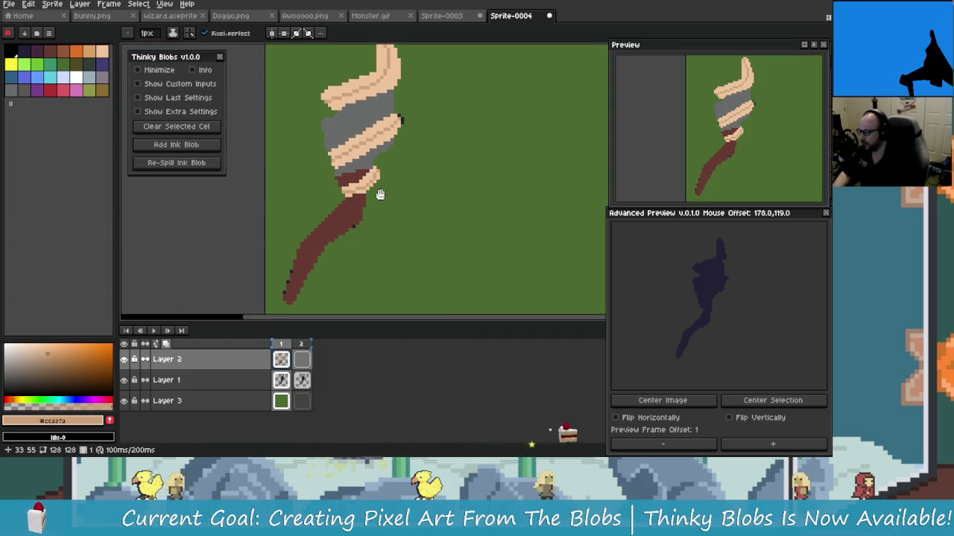
Step: Undo the stray pencil pixel on the sceptre with Ctrl+Z
scroll(380, 194, "up", 1)
scroll(384, 160, "up", 1)
left_click(386, 186, "alt")
scroll(387, 200, "down", 2)
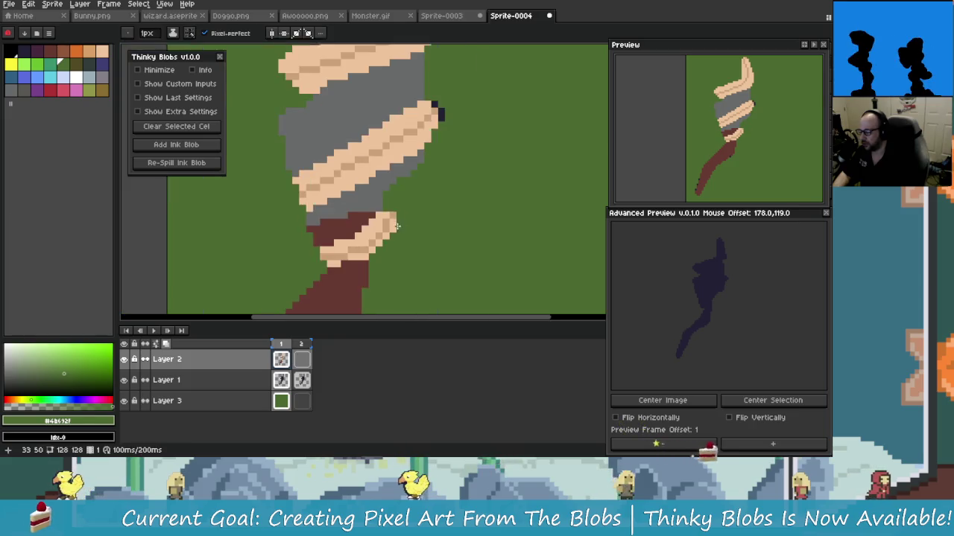
key("ctrl+z")
scroll(387, 200, "down", 2)
key("e")
Step: Zoom in and out to inspect the whole sceptre
scroll(395, 208, "up", 2)
scroll(410, 223, "up", 2)
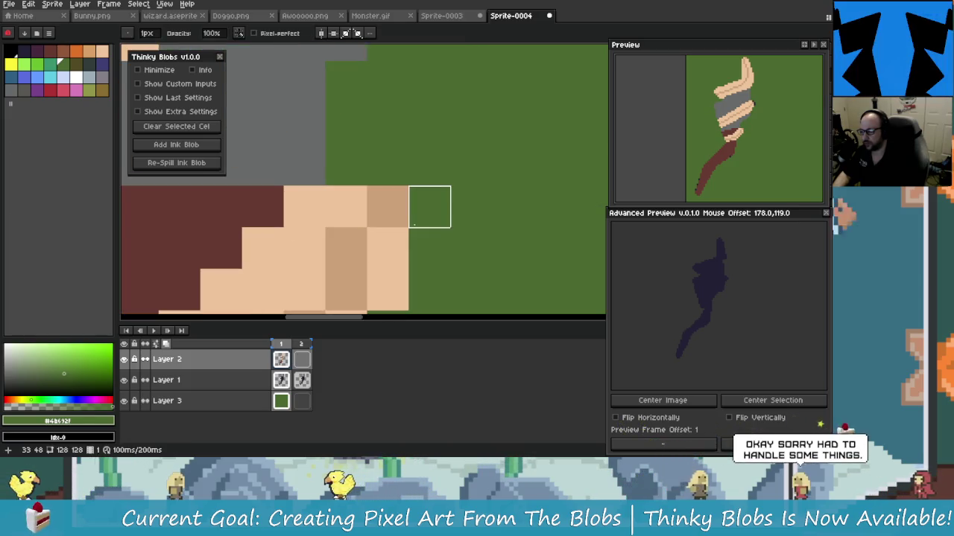
scroll(419, 234, "down", 1)
scroll(419, 234, "down", 2)
scroll(417, 242, "up", 1)
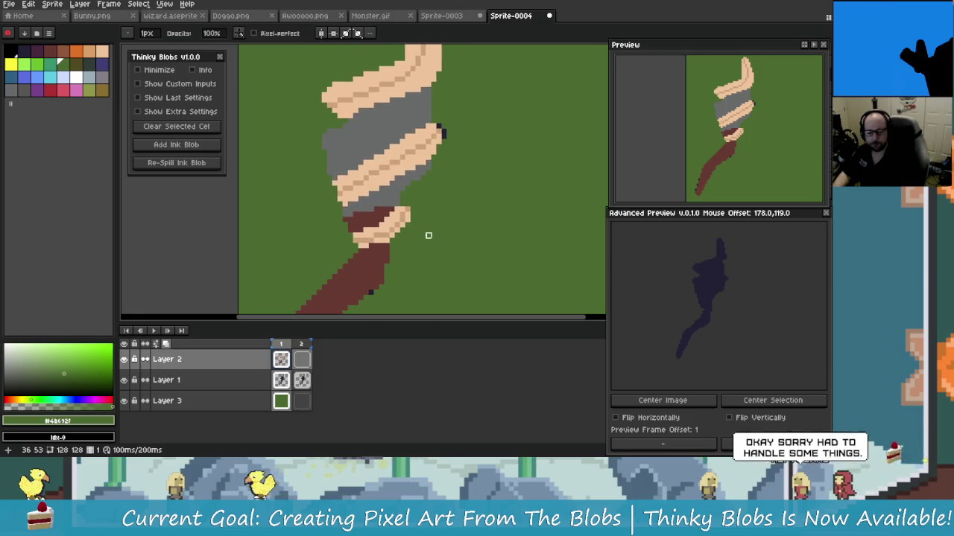
scroll(402, 239, "up", 1)
scroll(403, 237, "up", 1)
scroll(403, 235, "up", 1)
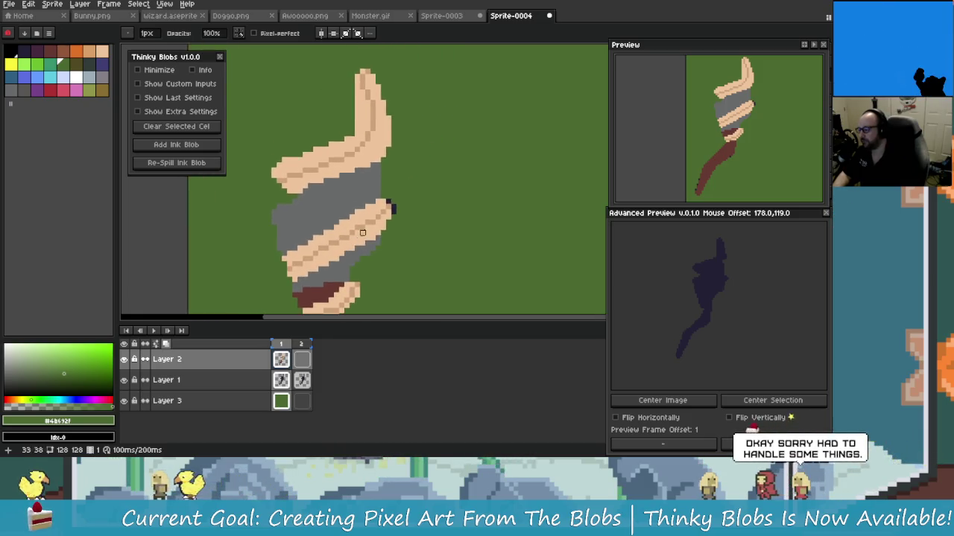
scroll(403, 231, "down", 3)
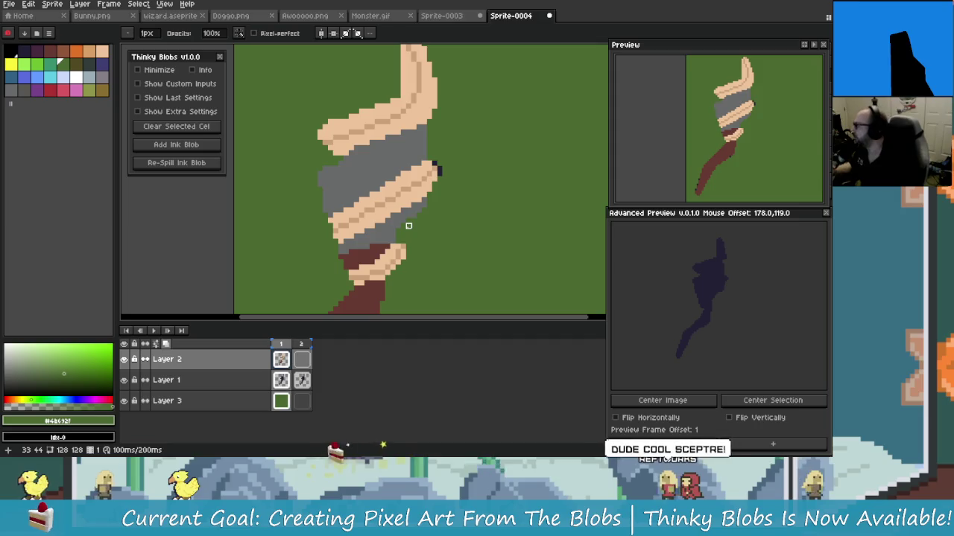
scroll(419, 204, "up", 1)
scroll(387, 186, "up", 1)
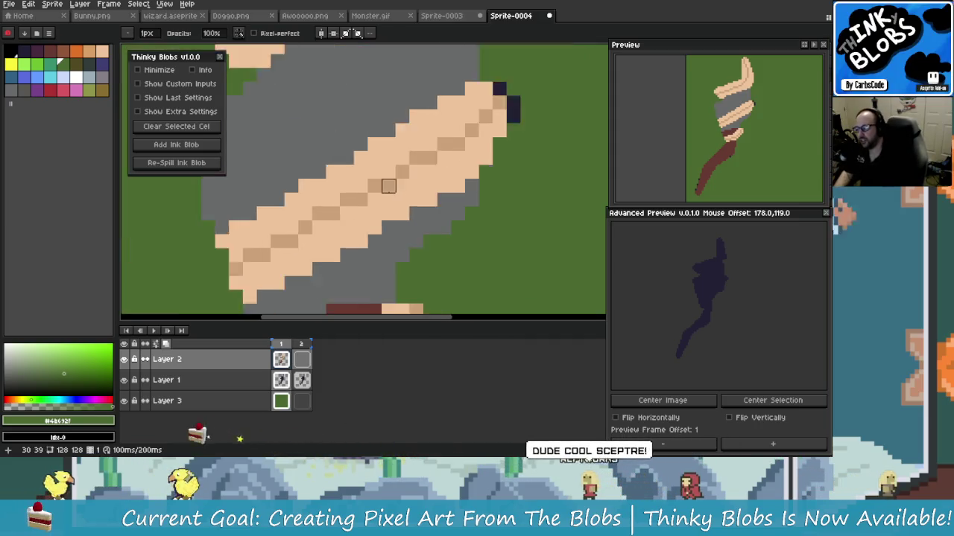
scroll(387, 187, "down", 1)
scroll(404, 249, "down", 2)
scroll(437, 198, "up", 2)
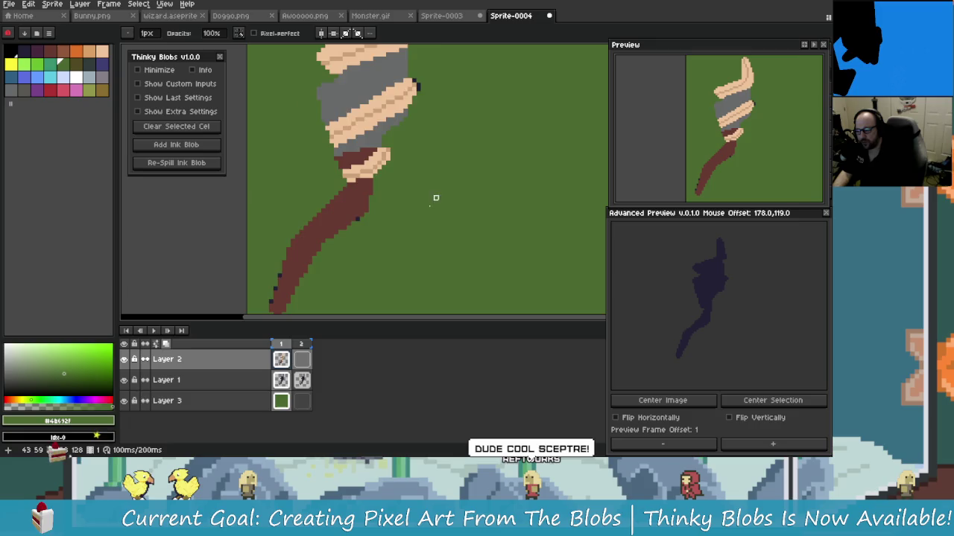
Step: Bring the brown handle into view and pick its brown as the drawing colour
left_click_drag(315, 231, 414, 182)
scroll(409, 217, "down", 1)
scroll(400, 250, "down", 1)
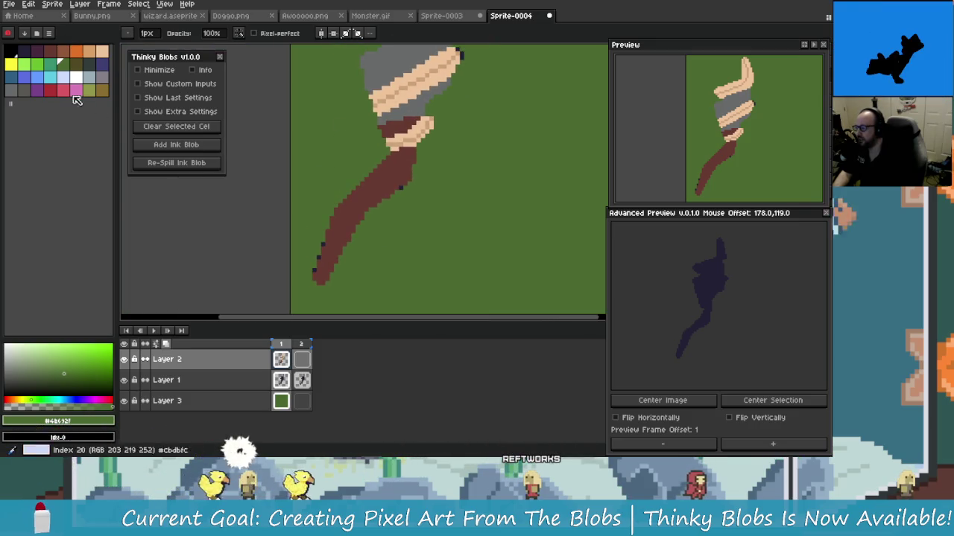
left_click_drag(328, 246, 319, 213)
left_click(319, 213, "alt")
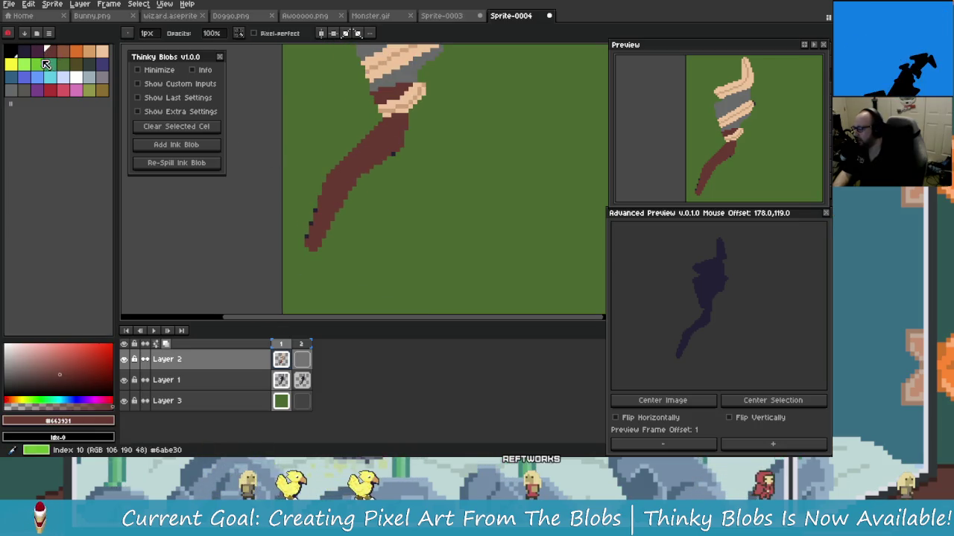
Step: Zoom and pan to centre the whole sprite in view
scroll(340, 192, "up", 2)
scroll(343, 184, "down", 1)
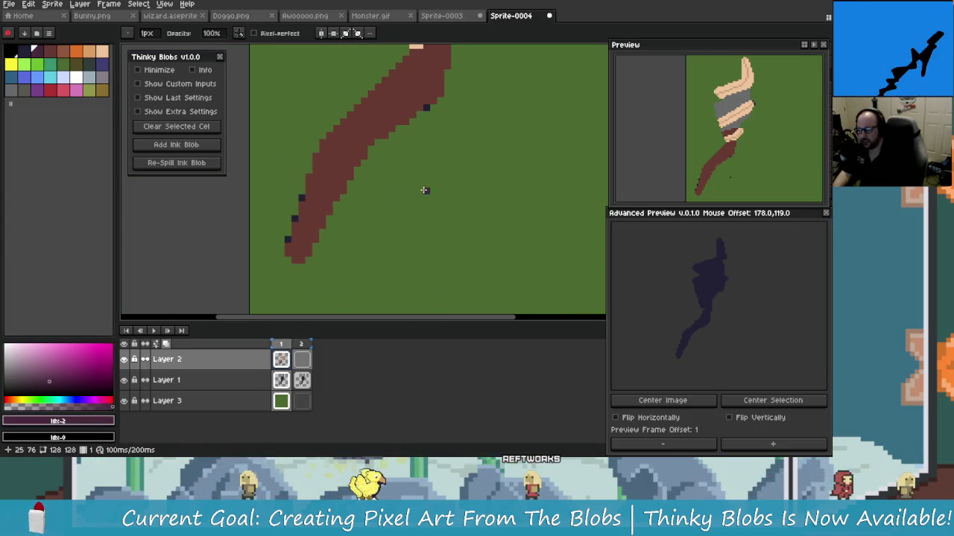
scroll(319, 212, "up", 2)
scroll(298, 241, "down", 2)
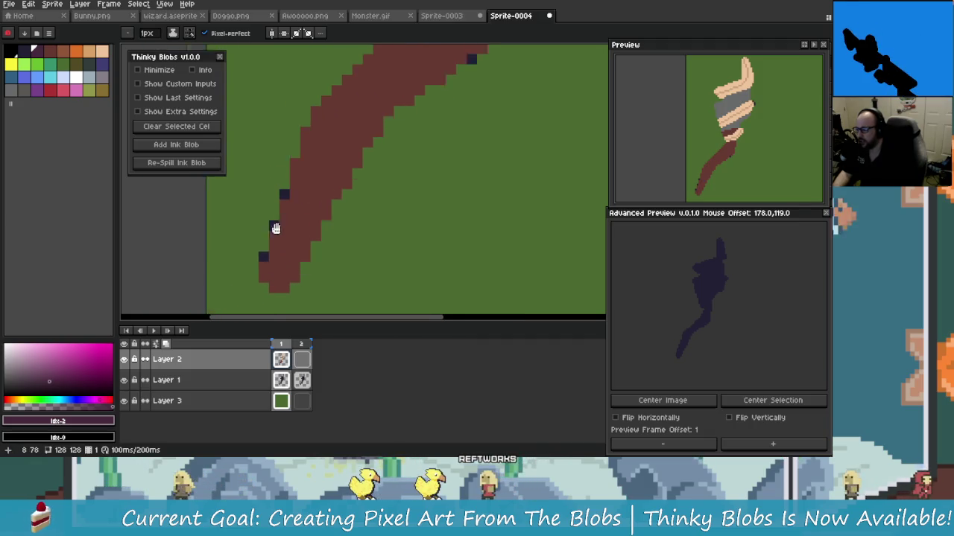
scroll(273, 224, "up", 1)
scroll(269, 215, "down", 2)
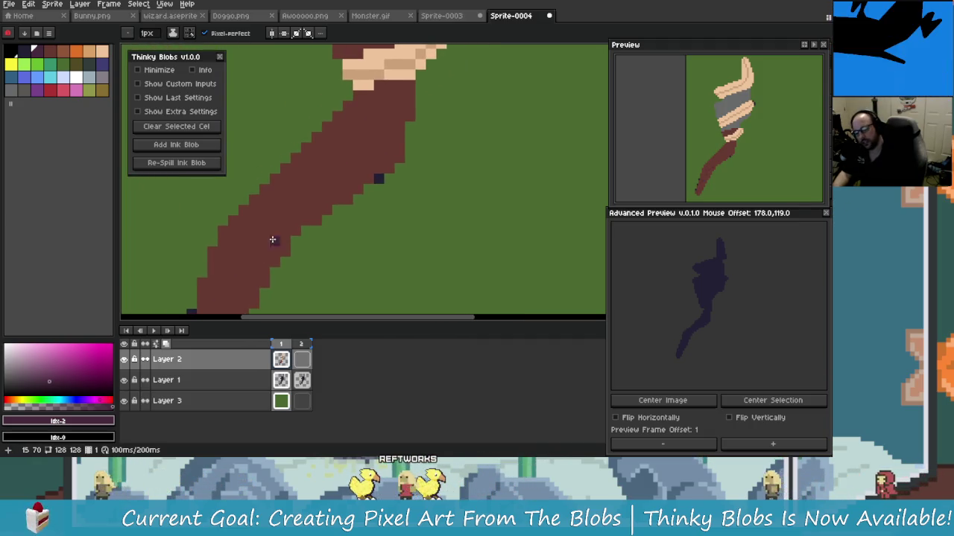
scroll(281, 232, "up", 2)
scroll(335, 219, "down", 1)
scroll(357, 228, "down", 1)
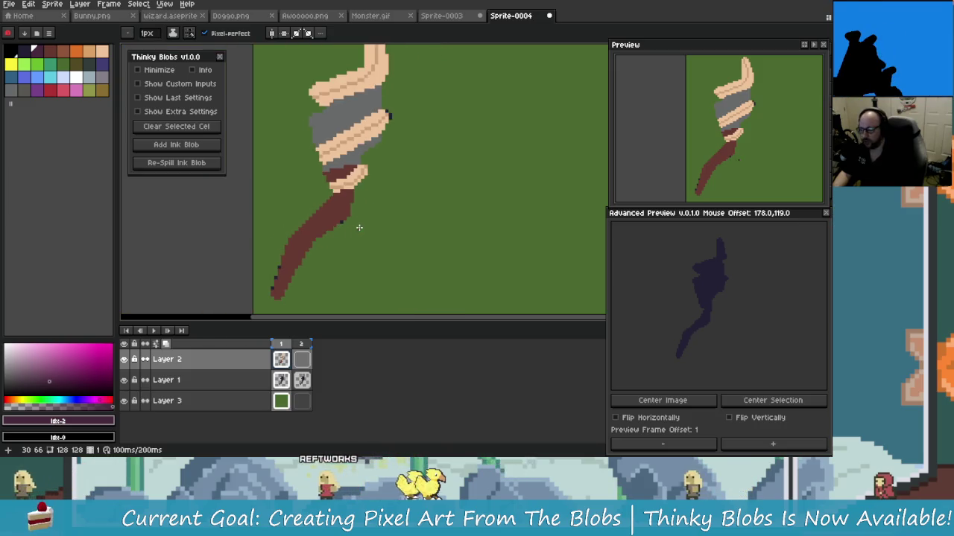
scroll(392, 230, "down", 1)
mouse_move(392, 230)
left_mouse_down()
mouse_move(377, 234)
mouse_move(410, 198)
mouse_move(394, 223)
left_mouse_up()
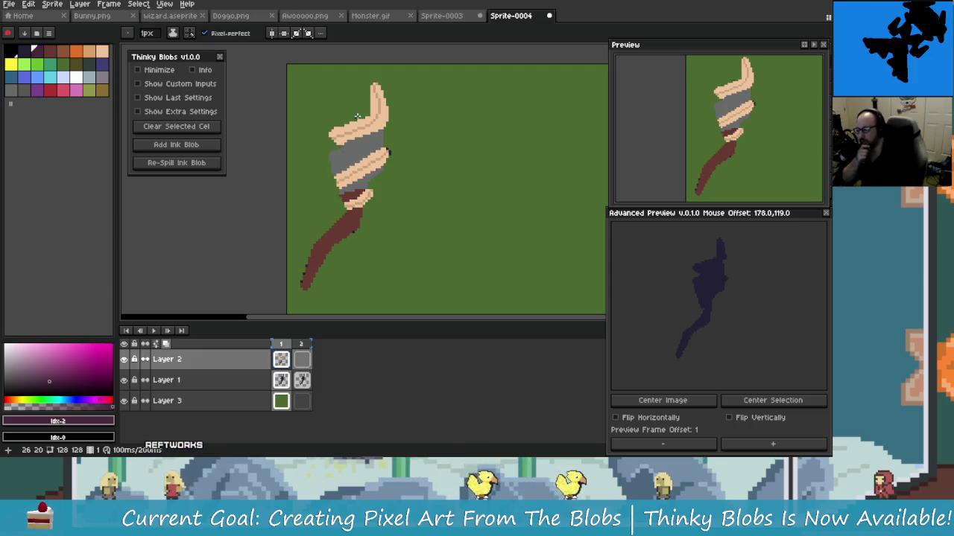
Step: Pan the view to the sceptre's wrapped head
scroll(368, 138, "up", 2)
scroll(368, 138, "down", 2)
left_click_drag(410, 195, 403, 233)
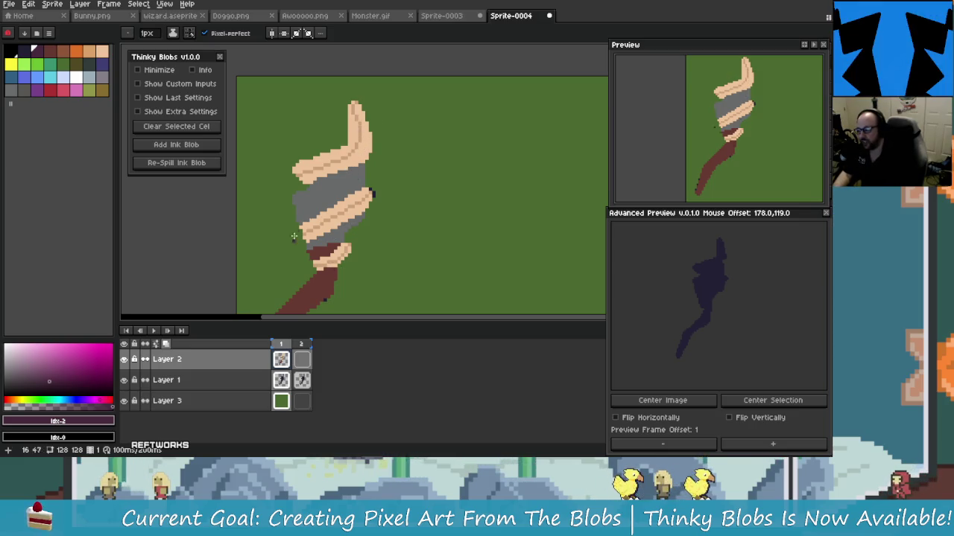
left_click_drag(366, 166, 388, 207)
Step: Zoom in on the thumb-shaped top wrap of the sceptre
scroll(380, 193, "up", 3)
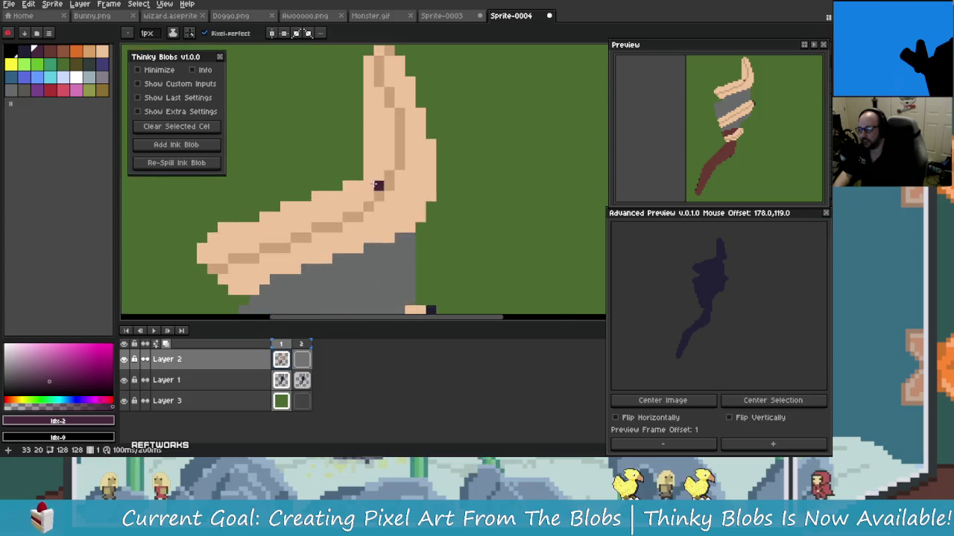
scroll(365, 172, "down", 3)
scroll(359, 151, "up", 2)
scroll(351, 172, "down", 1)
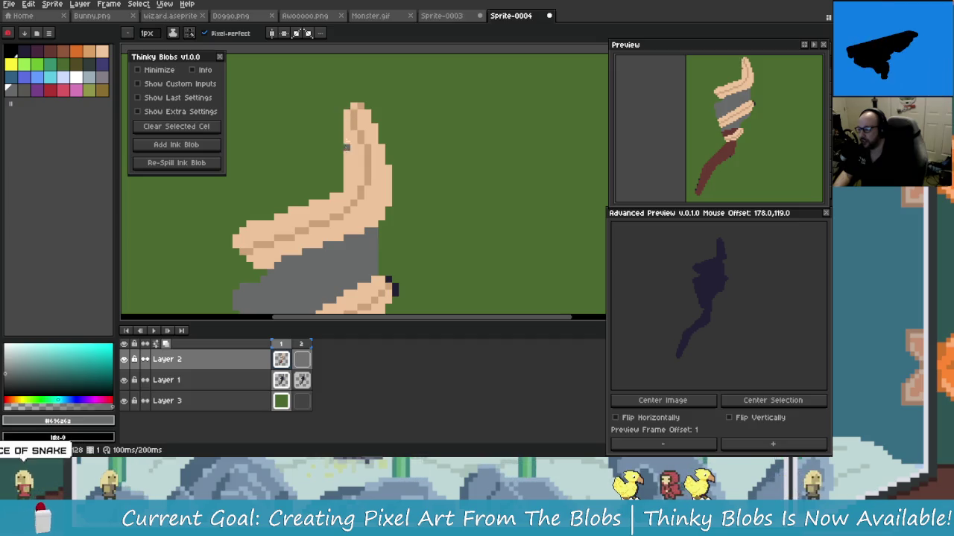
left_click_drag(346, 148, 361, 169)
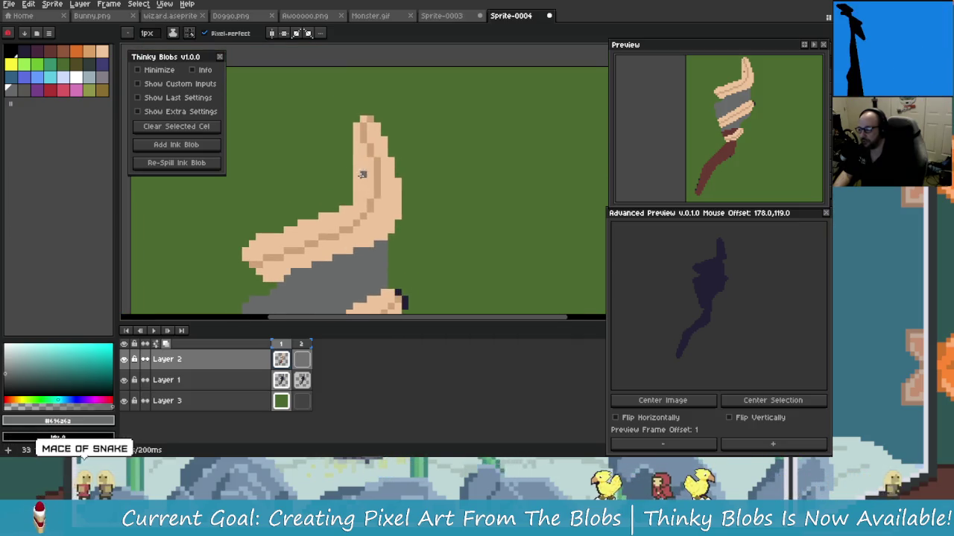
scroll(358, 152, "up", 1)
scroll(356, 155, "up", 1)
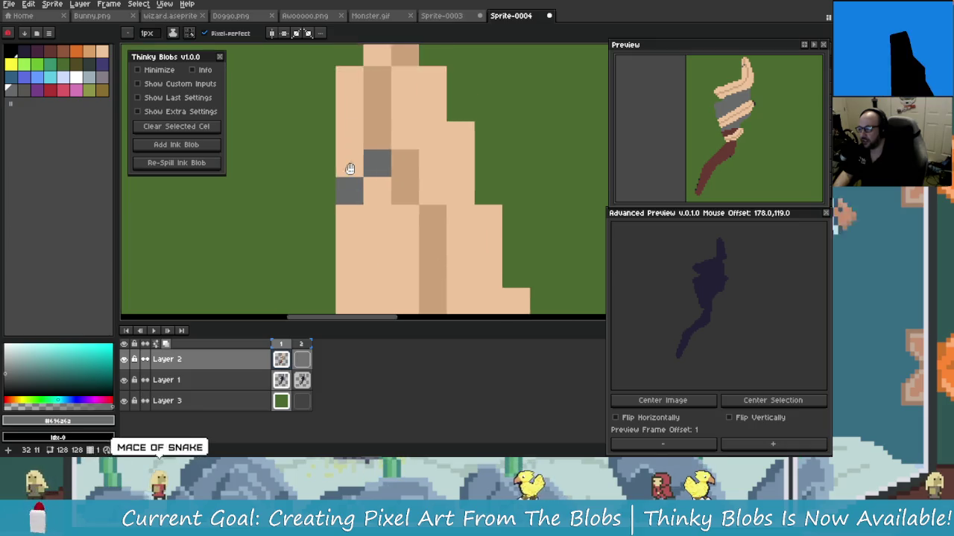
Step: Paint grey over the tan pixels of the top wrap and its columns
mouse_move(350, 179)
left_mouse_down()
mouse_move(349, 96)
mouse_move(299, 82)
left_mouse_up()
left_click(375, 75)
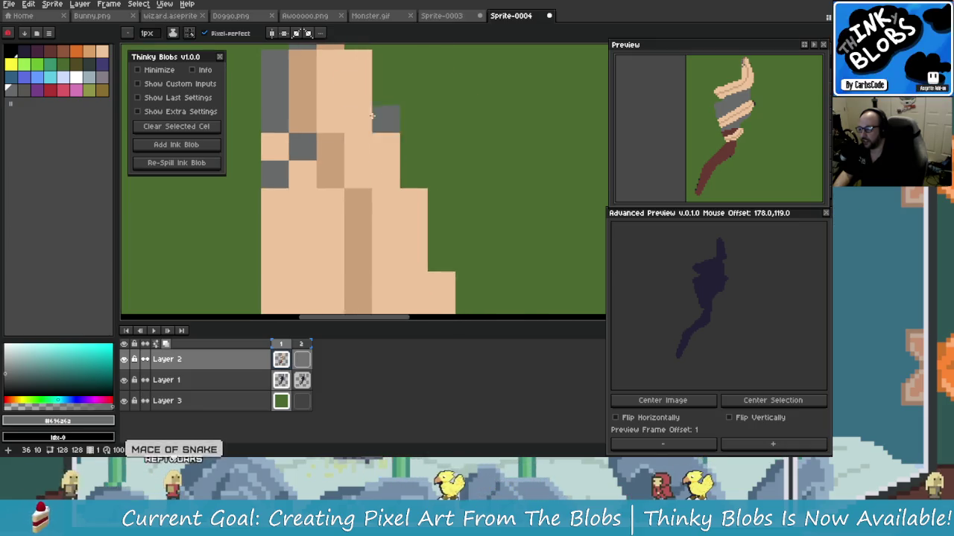
mouse_move(358, 82)
left_mouse_down()
mouse_move(358, 149)
mouse_move(370, 166)
left_mouse_up()
mouse_move(331, 161)
left_mouse_down()
mouse_move(332, 105)
mouse_move(304, 161)
mouse_move(331, 175)
left_mouse_up()
left_click_drag(380, 205, 332, 229)
left_click_drag(276, 203, 387, 257)
Step: Paint grey over the remaining tan pixels along the head edge
scroll(401, 263, "down", 3)
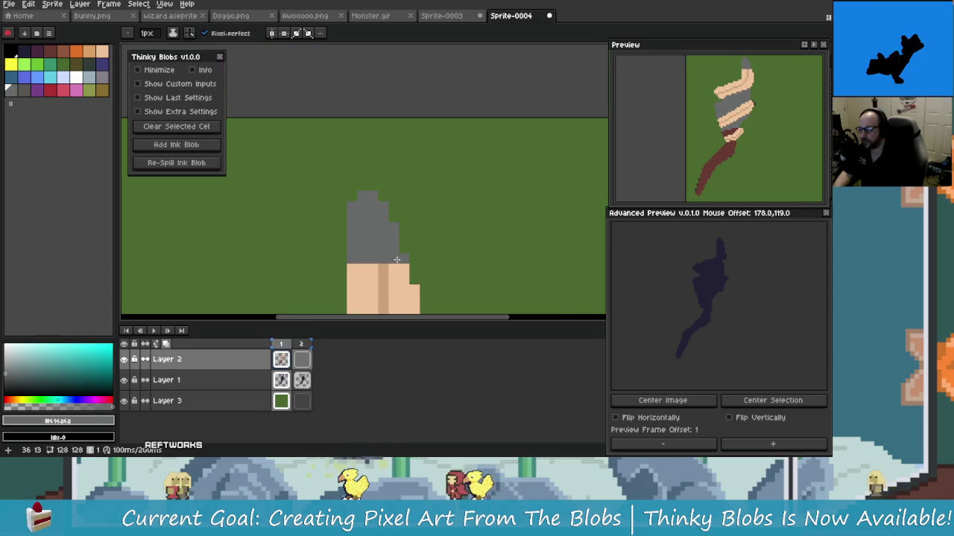
scroll(374, 200, "up", 3)
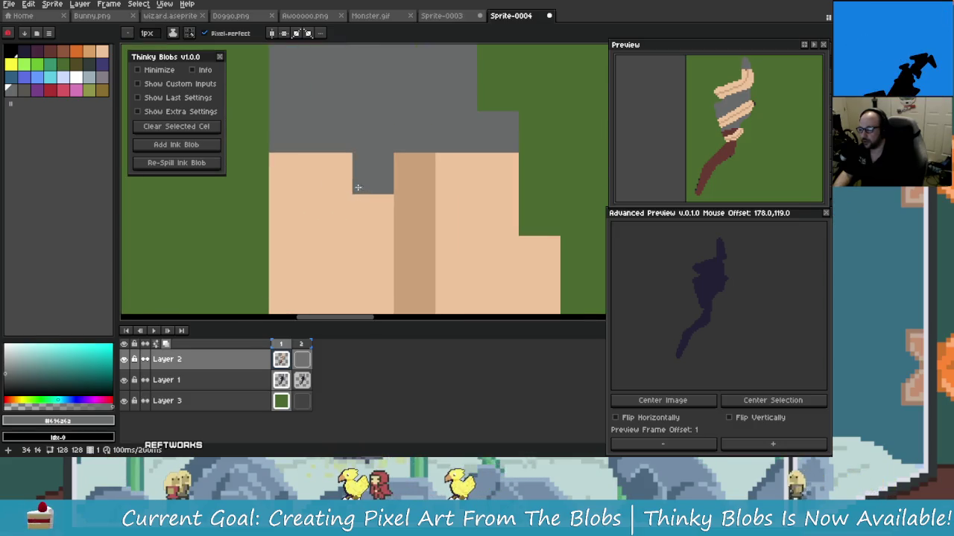
left_click_drag(289, 215, 341, 193)
scroll(321, 209, "down", 1)
scroll(373, 196, "up", 1)
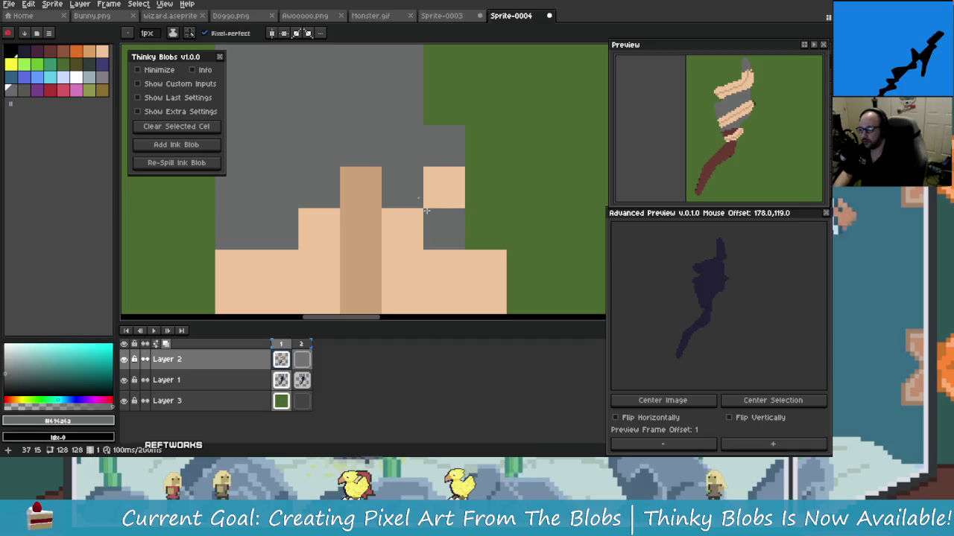
scroll(475, 259, "down", 2)
scroll(472, 276, "up", 2)
Step: Eyedrop the darker tan and paint a shading block plus one pixel on the wrap
key("alt")
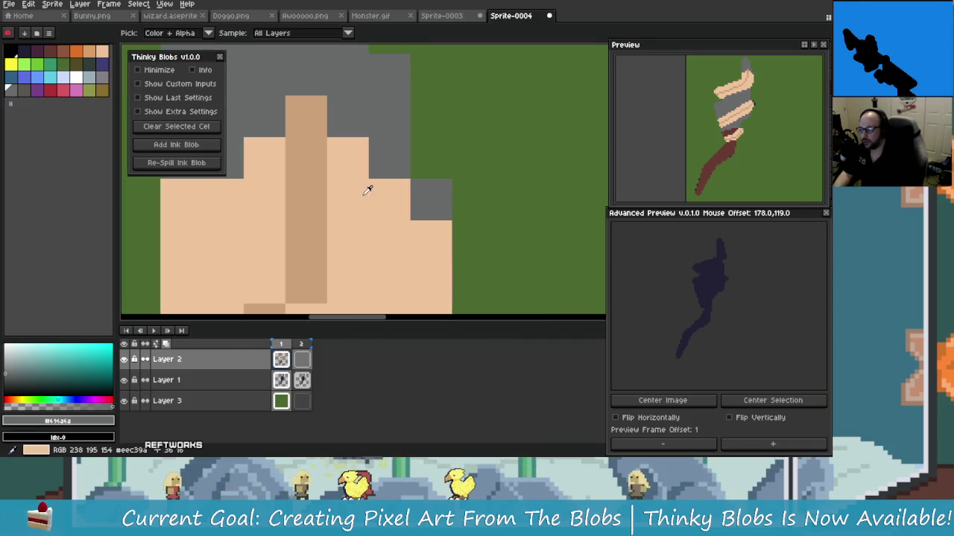
left_click(402, 245)
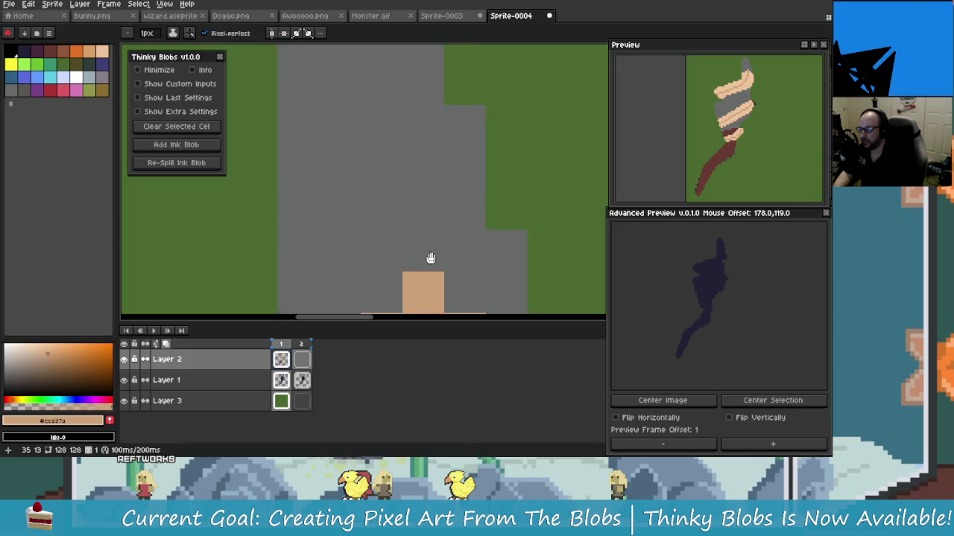
mouse_move(432, 256)
left_mouse_down()
mouse_move(404, 244)
mouse_move(424, 256)
mouse_move(395, 209)
mouse_move(412, 240)
mouse_move(418, 216)
left_mouse_up()
scroll(404, 244, "down", 3)
scroll(405, 244, "down", 2)
left_click(395, 207)
Step: Eyedrop the light tan and turn stray grey pixels on the wrap light tan
left_click(397, 232, "alt")
left_click(384, 228, "alt")
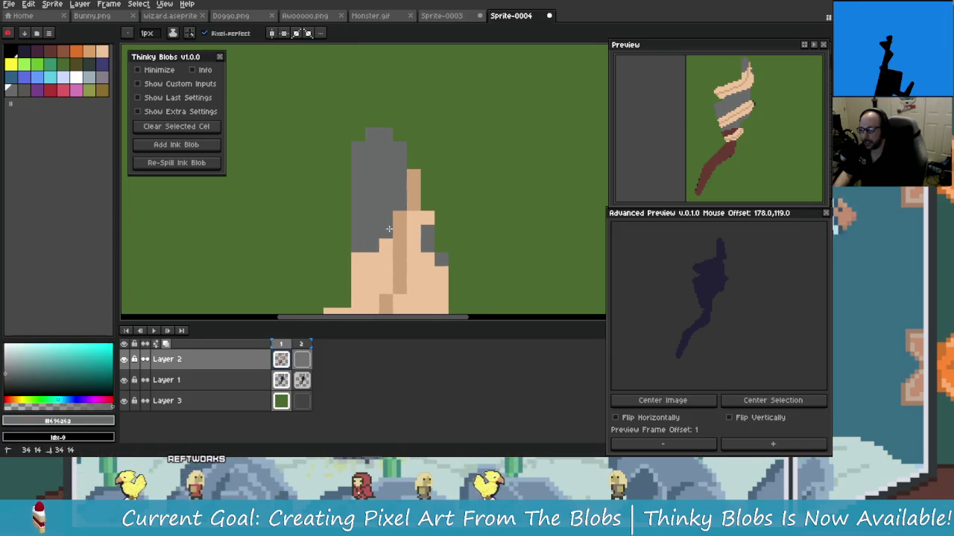
left_click(397, 242, "alt")
left_click(375, 246)
left_click(386, 218)
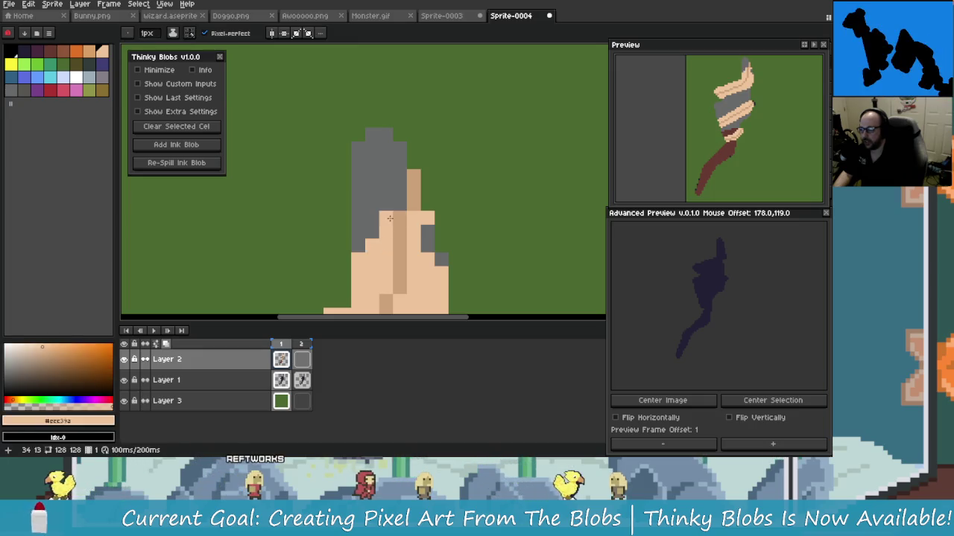
left_click(441, 259)
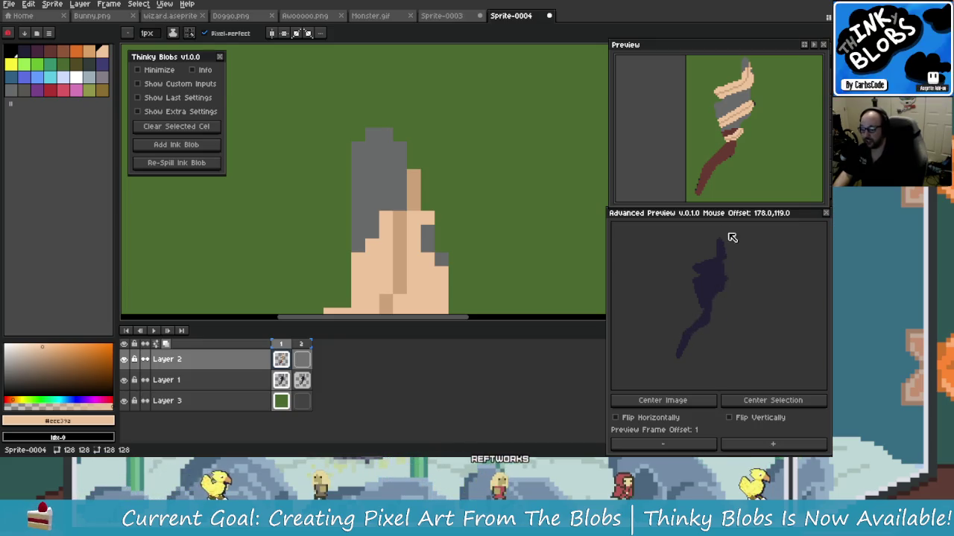
left_click_drag(514, 253, 488, 233)
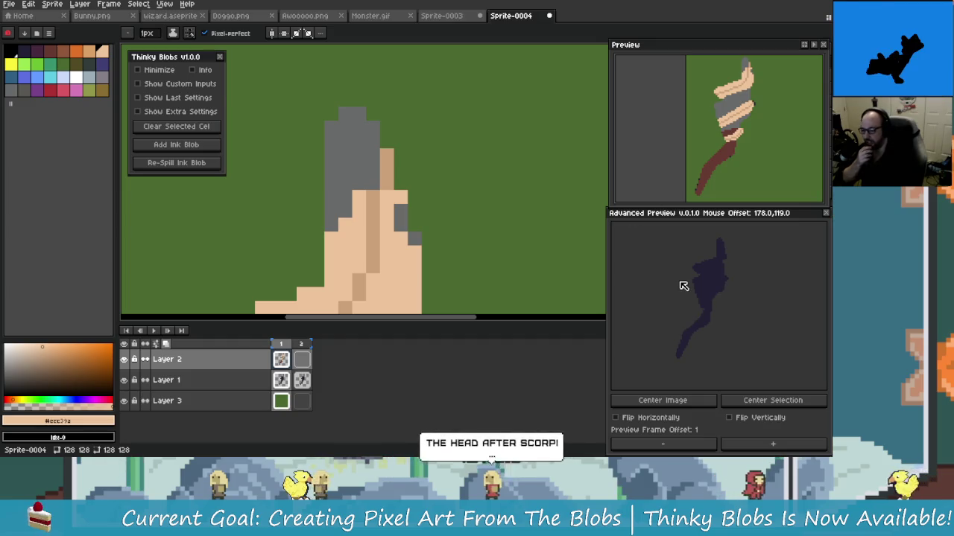
left_click(709, 445)
left_click(754, 446)
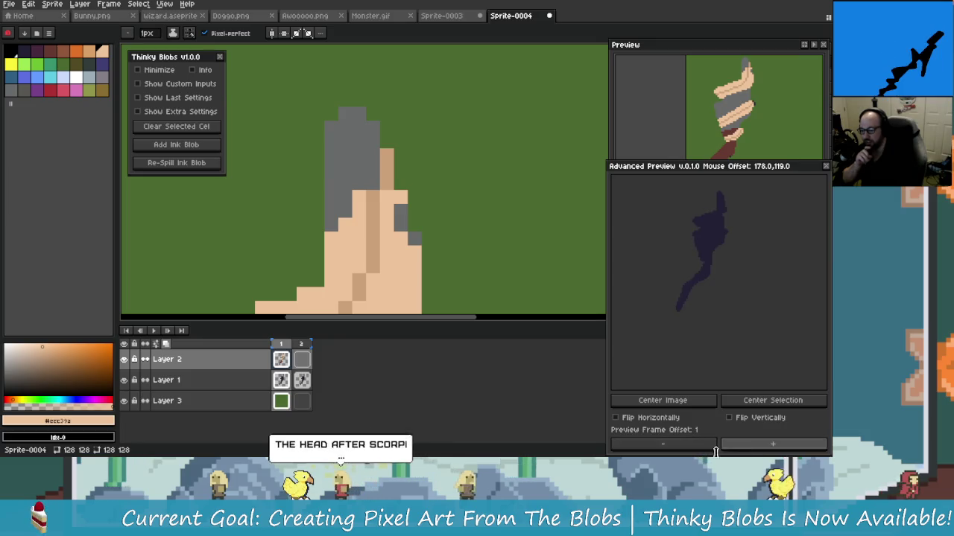
left_click(302, 380)
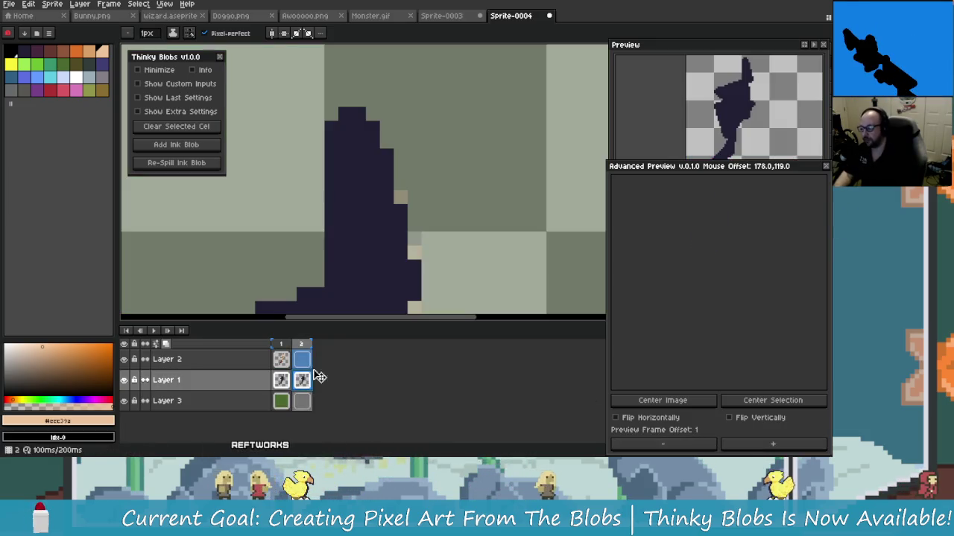
left_click_drag(231, 231, 330, 251)
left_click_drag(396, 191, 415, 138)
scroll(388, 107, "down", 1)
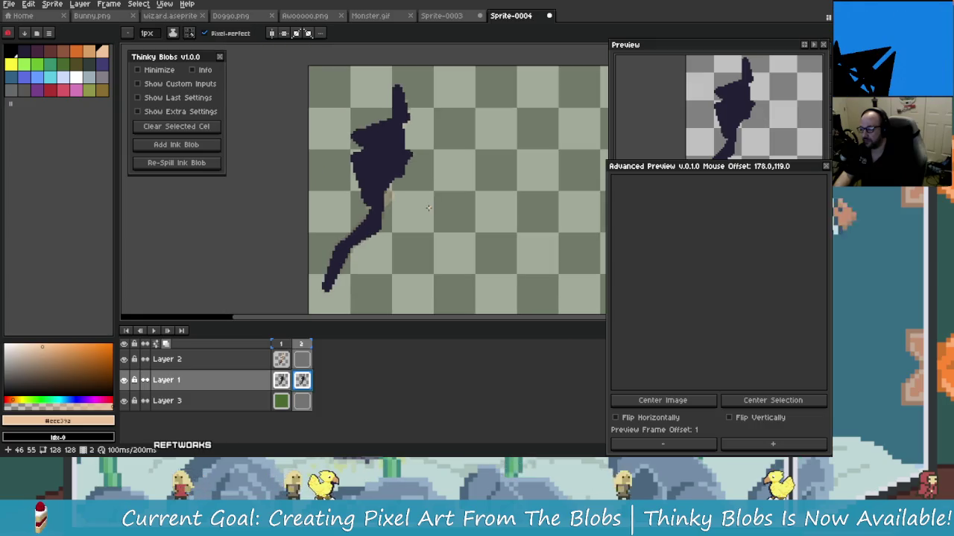
scroll(419, 187, "up", 1)
Step: Return to frame 1 on Layer 2 and make the sprite preview panel taller
key("Left")
key("Up")
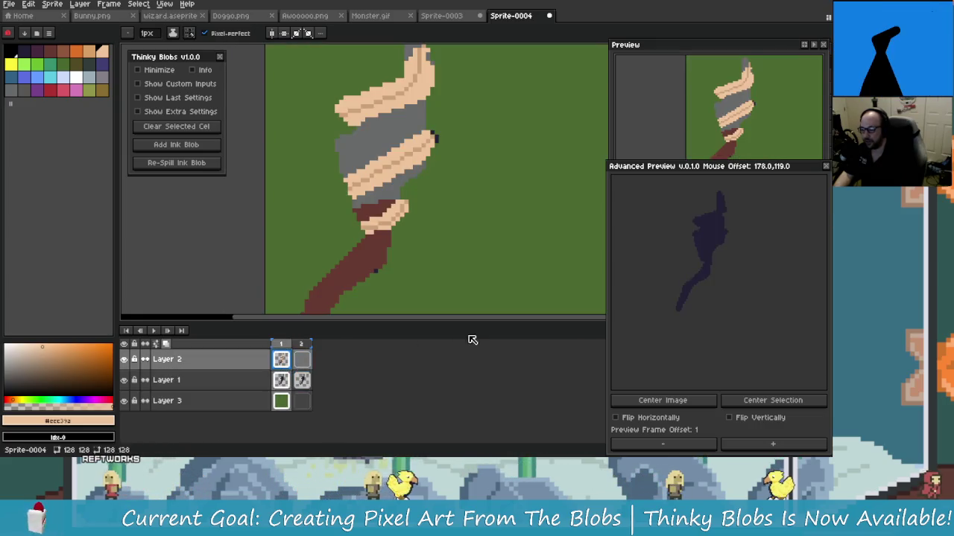
left_click_drag(479, 196, 432, 179)
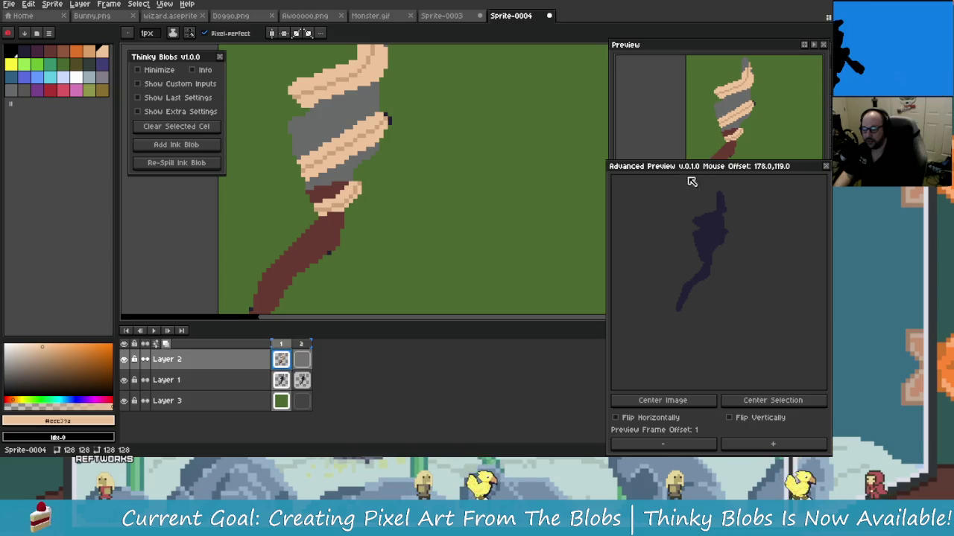
mouse_move(719, 162)
left_mouse_down()
mouse_move(734, 245)
mouse_move(741, 218)
left_mouse_up()
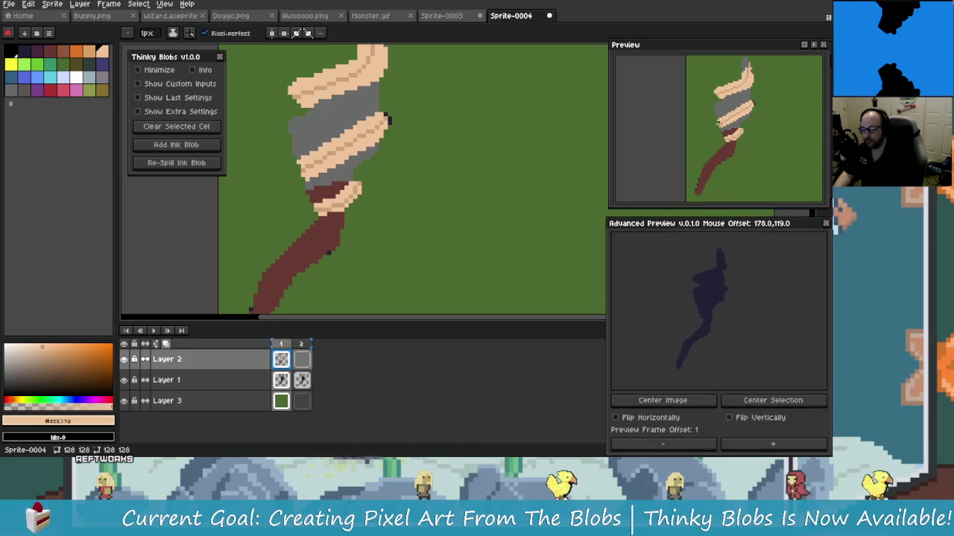
left_click_drag(750, 145, 735, 155)
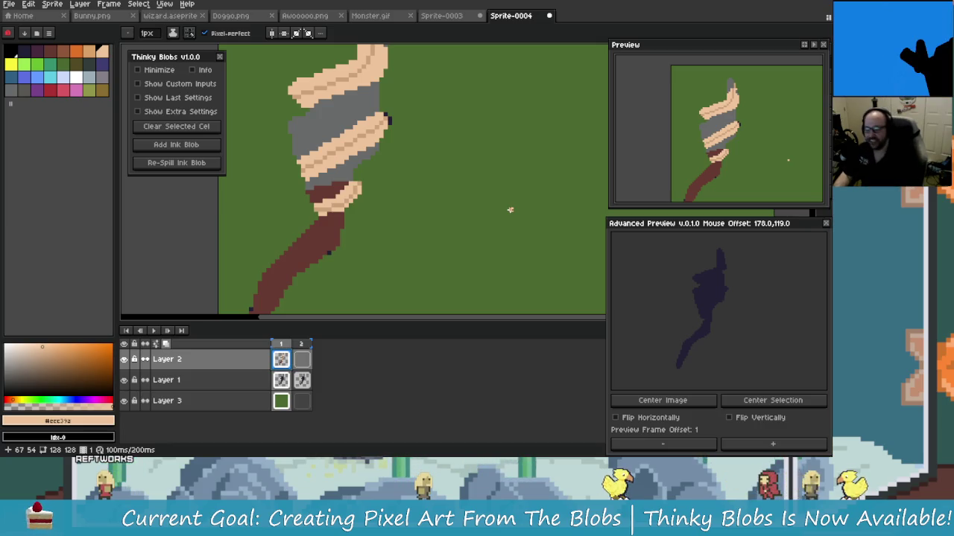
Step: Pan to the scepter's top and undo the last pencil strokes
left_click_drag(339, 100, 365, 170)
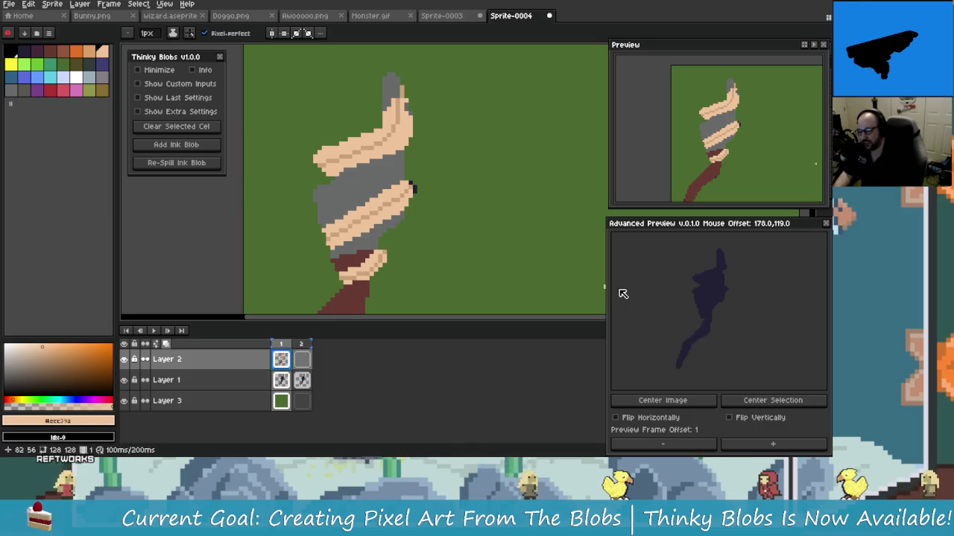
scroll(450, 210, "up", 2)
scroll(449, 210, "up", 2)
scroll(449, 210, "up", 1)
key("v")
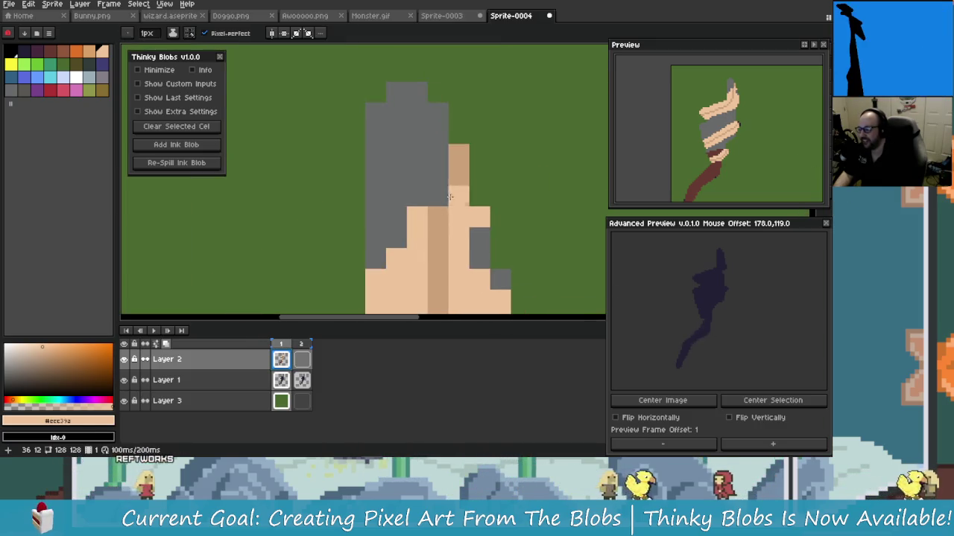
key("ctrl+z")
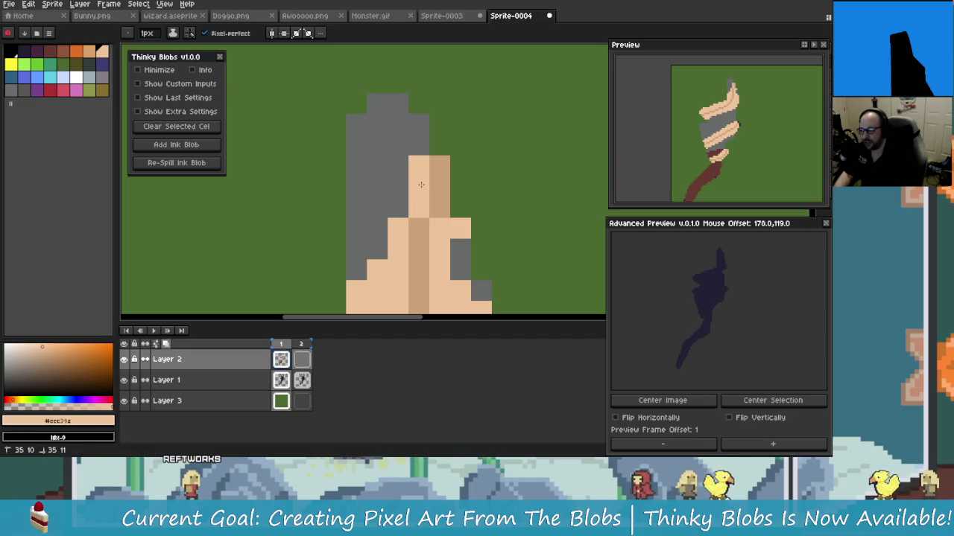
key("ctrl+z")
key("ctrl+z")
Step: Look over the blob in Sprite-0003, then return to the Sprite-0004 scepter
left_click(446, 16)
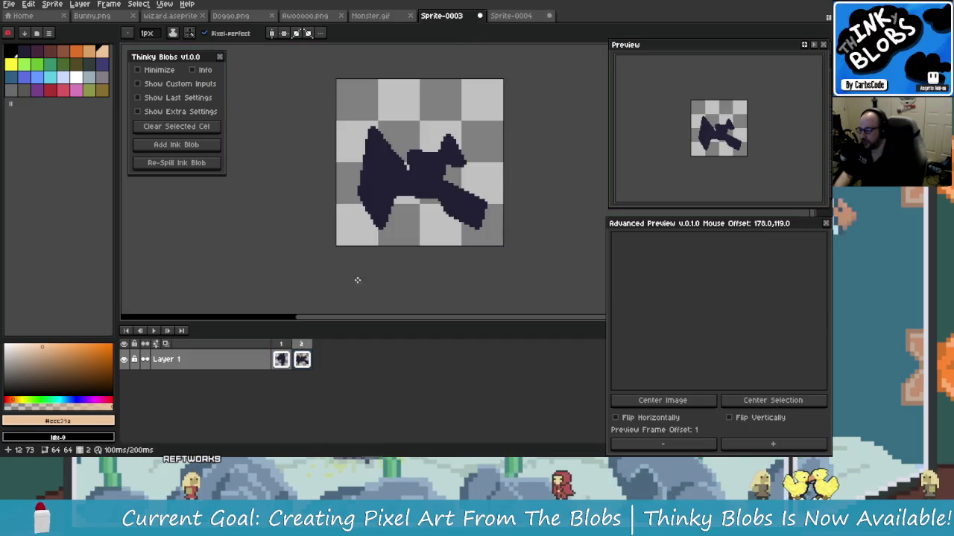
left_click(281, 360)
left_click_drag(469, 195, 406, 211)
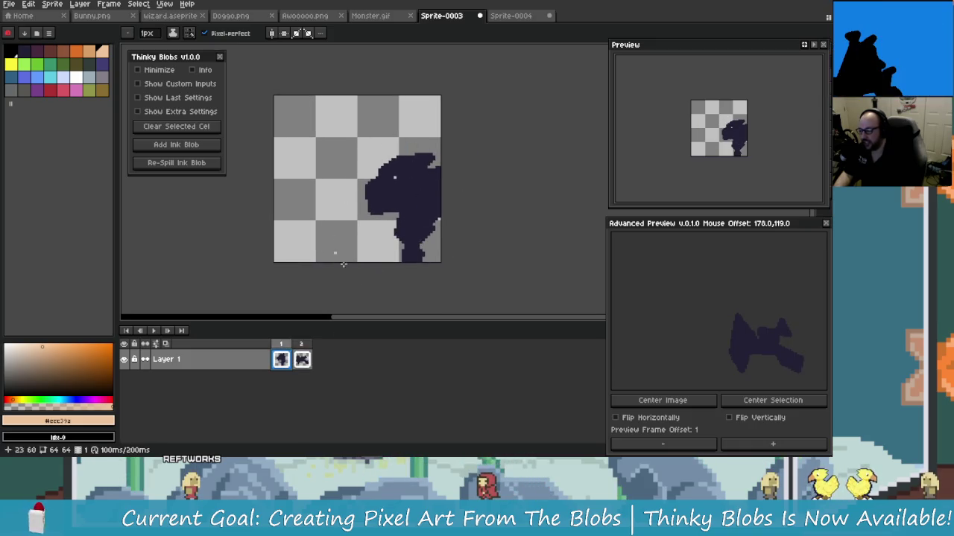
left_click(524, 16)
scroll(434, 198, "up", 1)
scroll(435, 198, "up", 2)
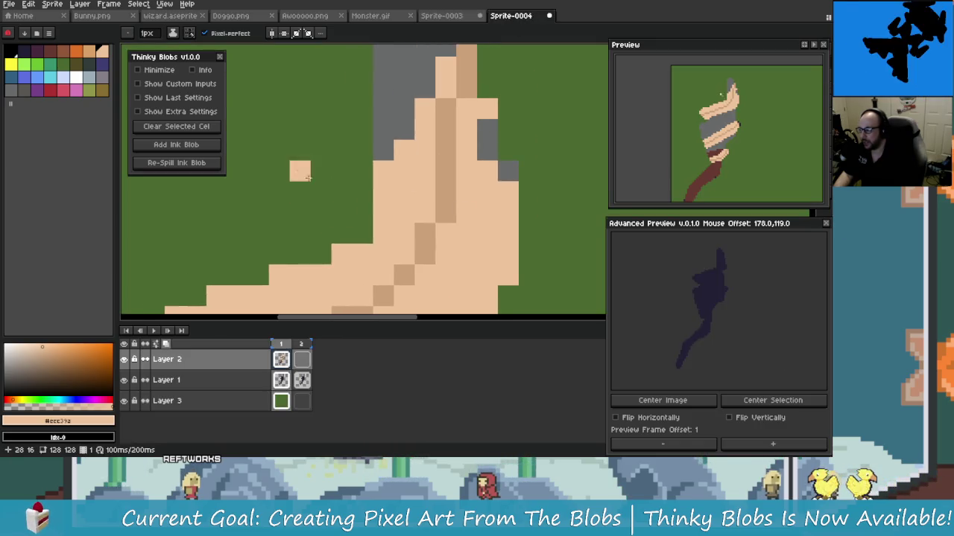
Step: Enable Show Extra Settings and Show Last Settings to view seed LaunchDay Blob 55, 20 points, 4 px brush
left_click_drag(308, 176, 383, 202)
left_click(202, 112)
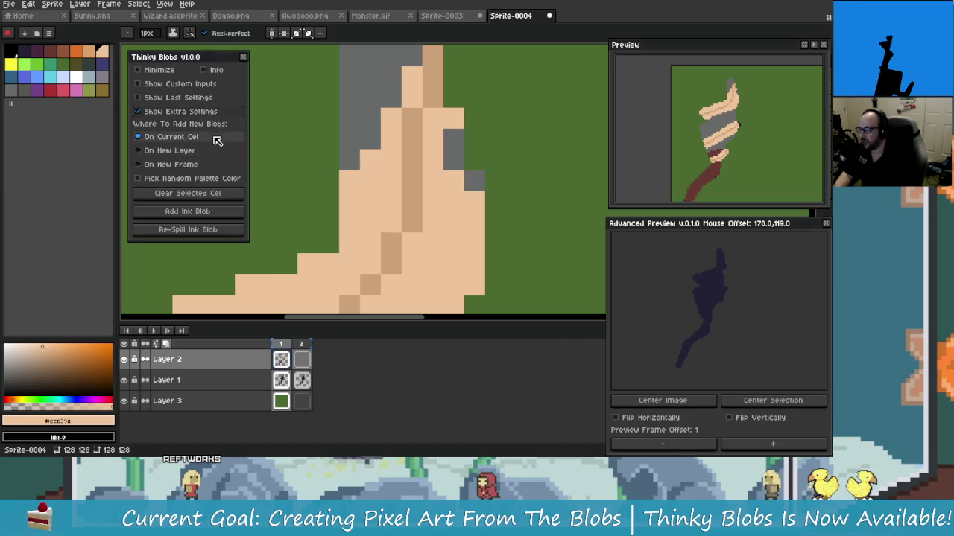
left_click(201, 99)
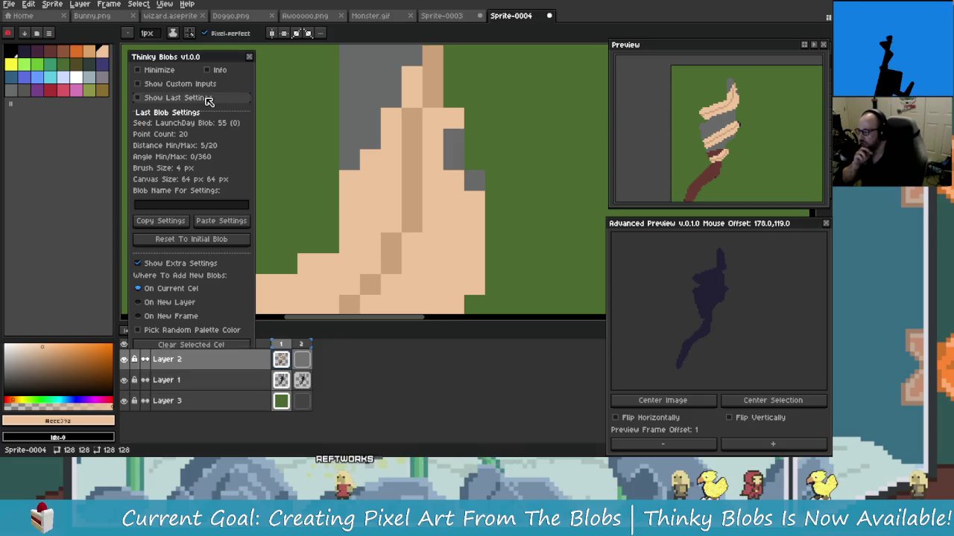
left_click(138, 98)
left_click(308, 138)
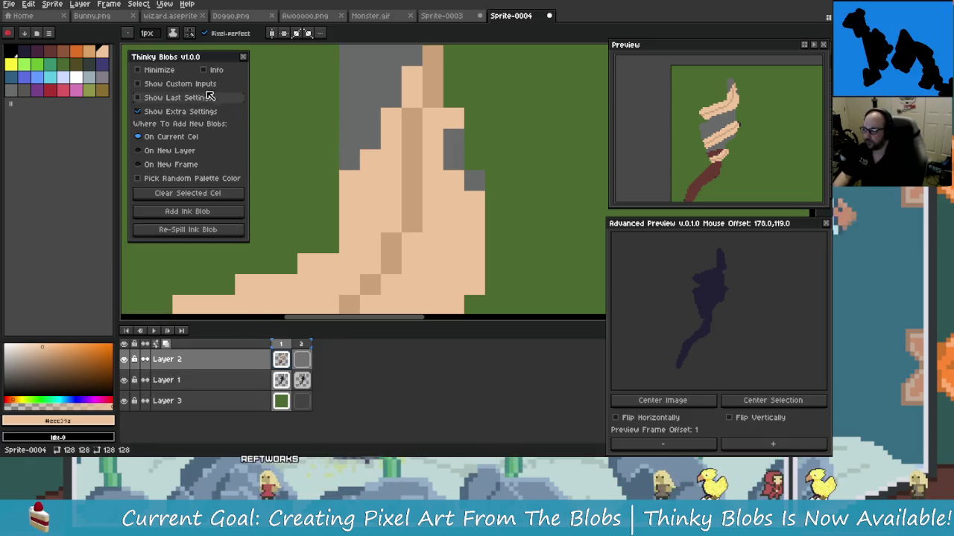
left_click(183, 83)
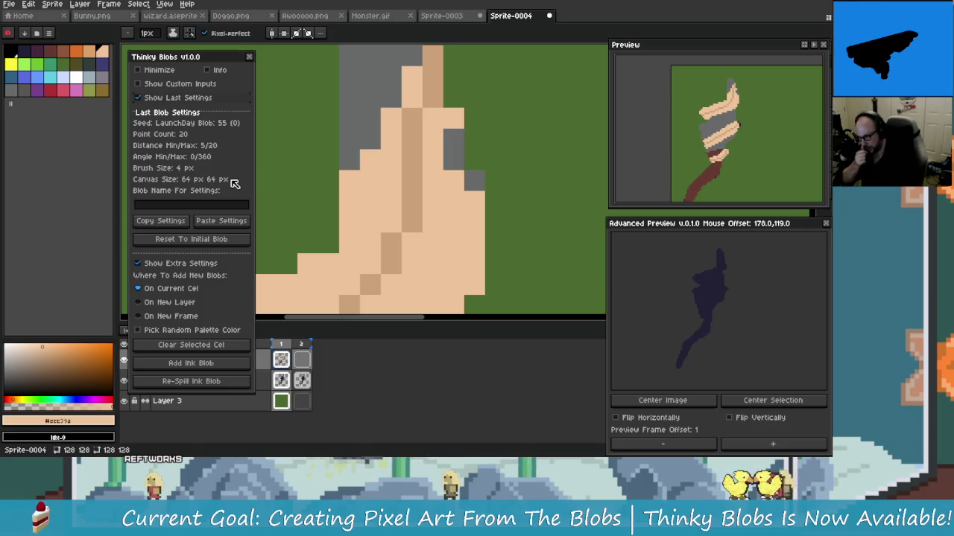
Step: Hide the last-blob settings in the Thinky Blobs dialog again
left_click(138, 97)
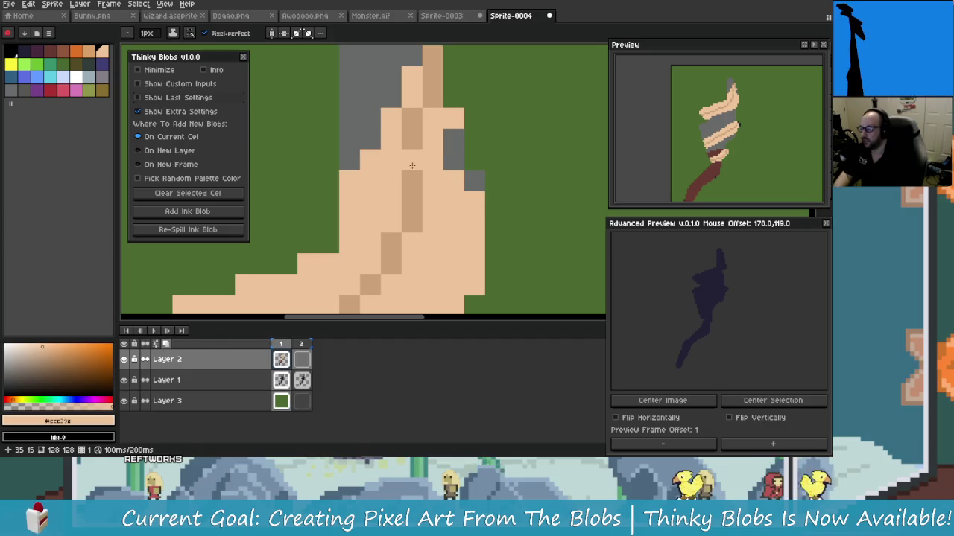
scroll(362, 200, "down", 1)
scroll(361, 199, "up", 1)
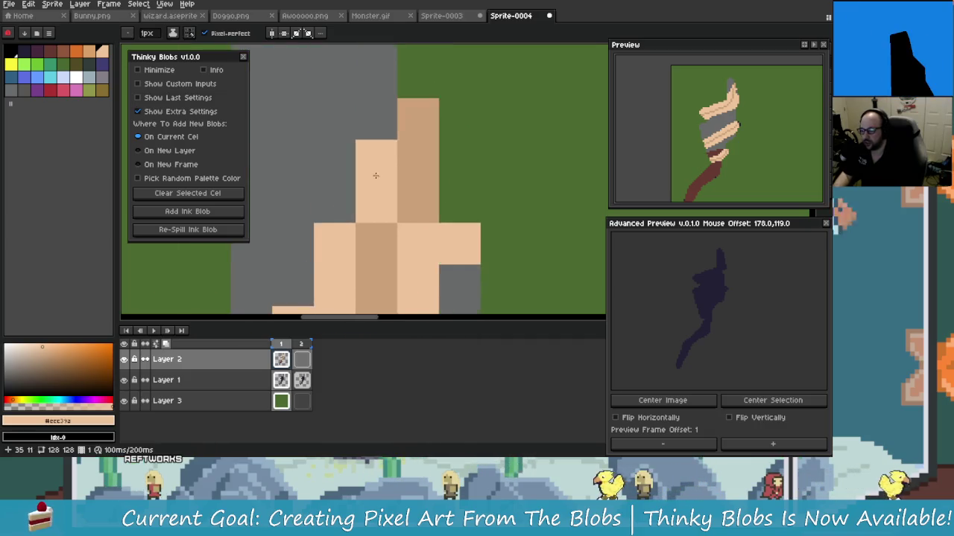
scroll(429, 234, "down", 2)
scroll(429, 233, "up", 1)
scroll(440, 223, "up", 1)
Step: Paint the light skin tone over grey pixels at the scepter head
left_click(448, 211, "alt")
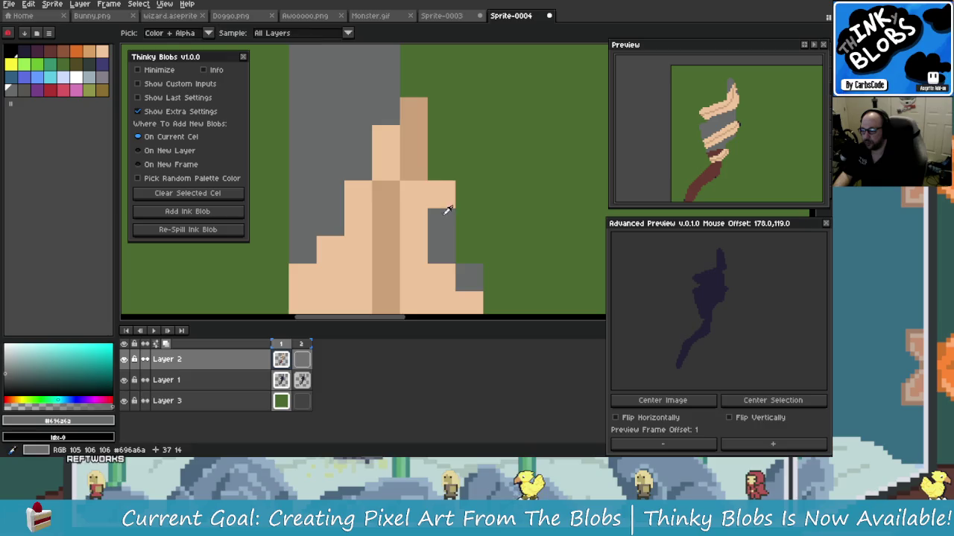
scroll(413, 216, "up", 1)
left_click(447, 224, "alt")
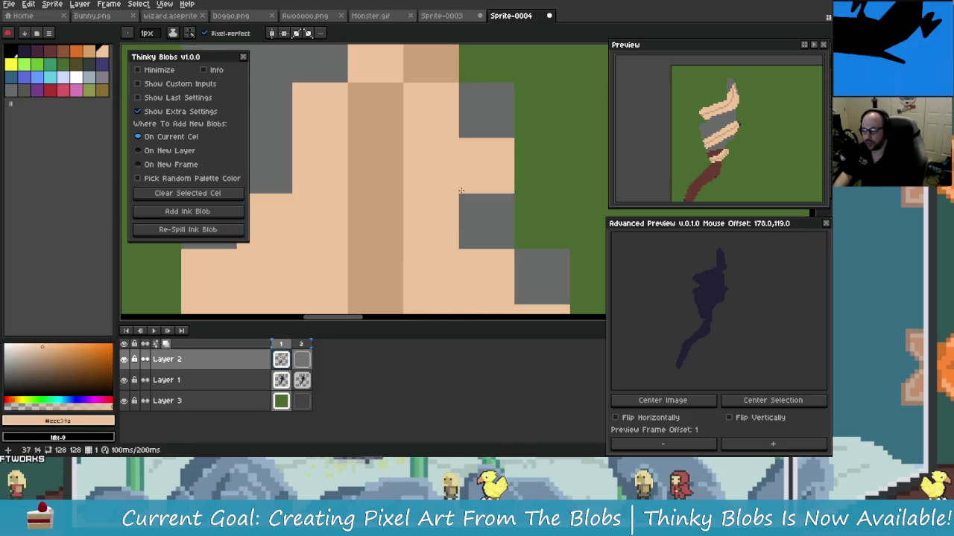
left_click_drag(486, 165, 468, 242)
scroll(468, 242, "down", 2)
scroll(456, 193, "down", 1)
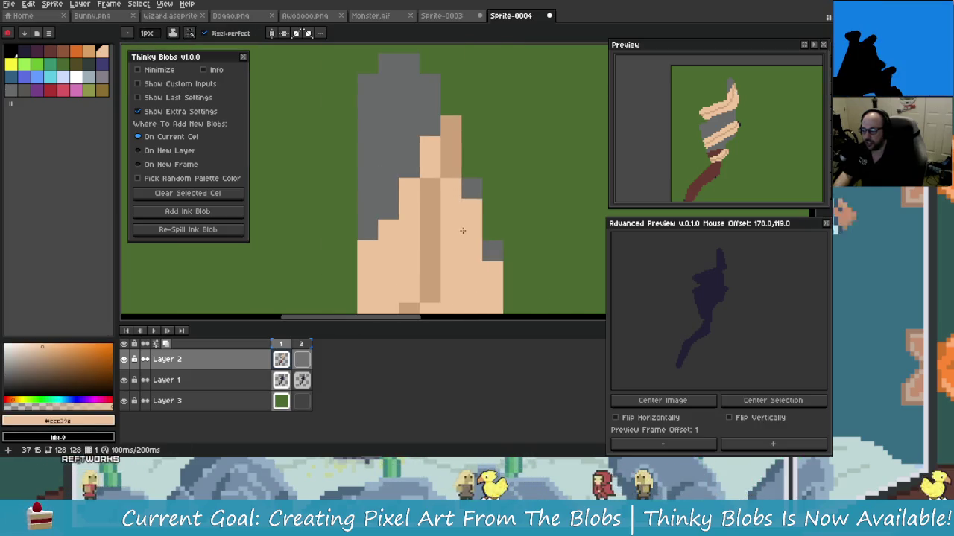
scroll(450, 164, "down", 1)
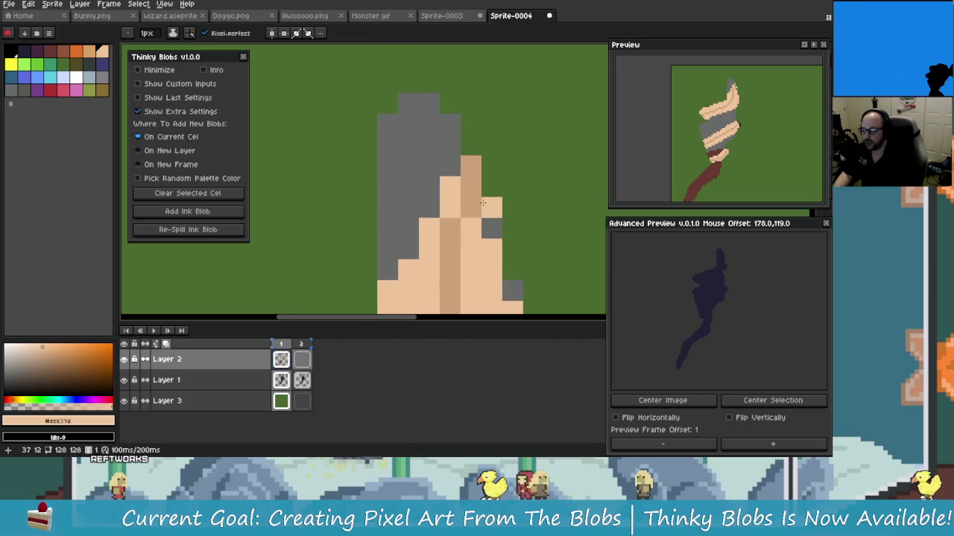
left_click_drag(483, 203, 461, 217)
left_click_drag(460, 165, 454, 127)
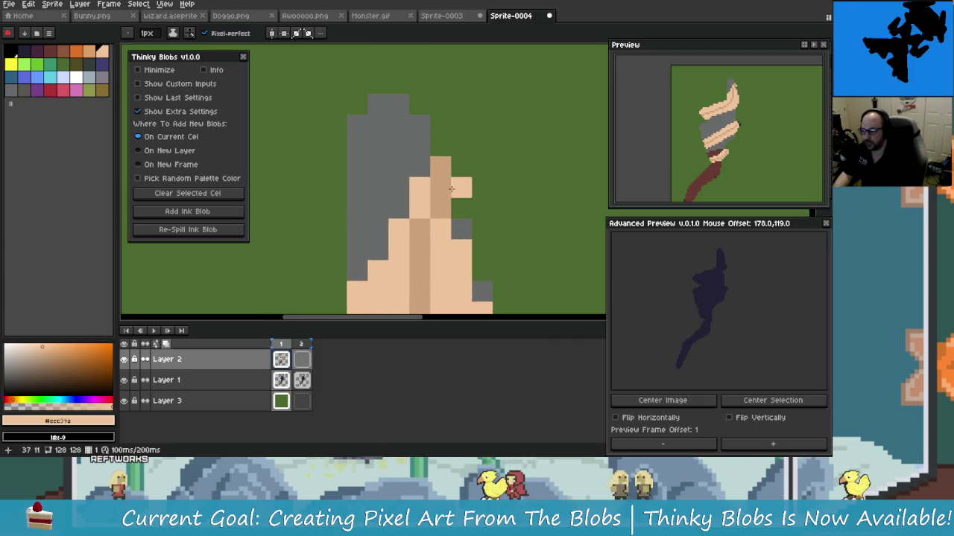
left_click_drag(447, 246, 439, 212)
Step: Add tan pixels atop the wrap's tan column, undoing the stray ones
left_click(421, 177, "alt")
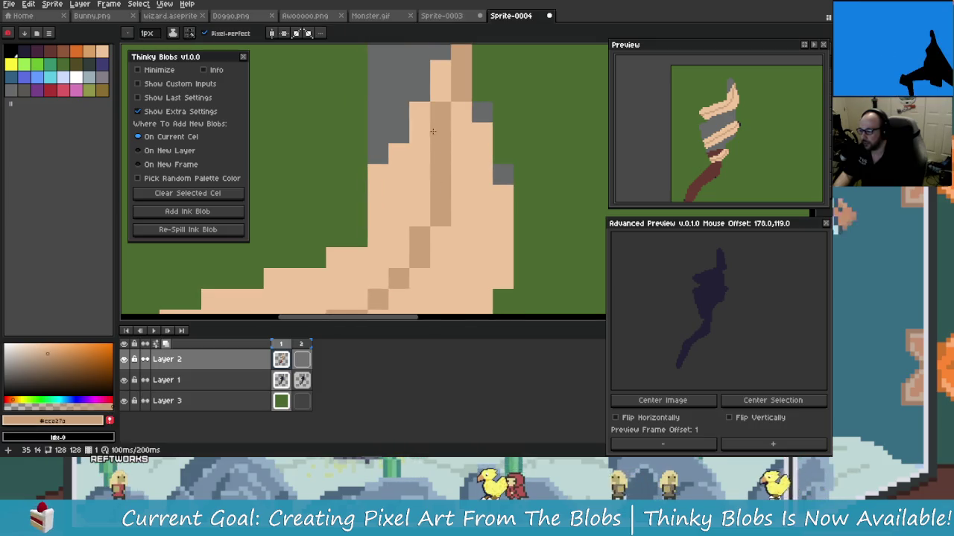
left_click(424, 175, "alt")
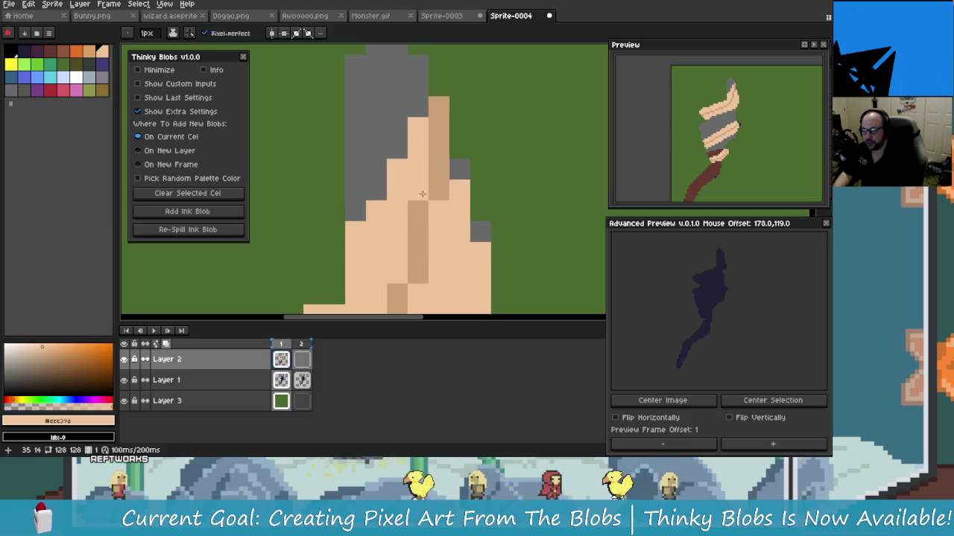
left_click_drag(453, 206, 445, 225)
left_click(432, 104)
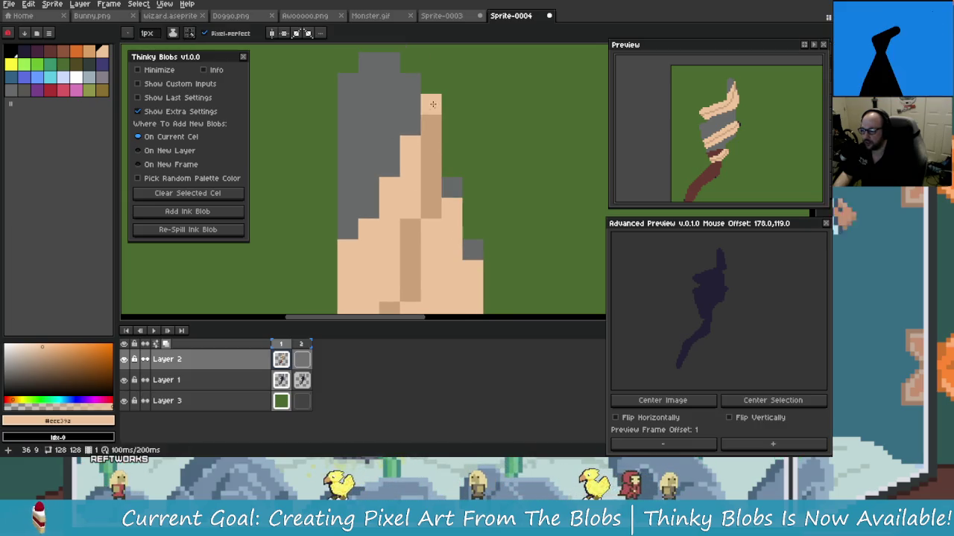
key("ctrl+z")
left_click_drag(454, 187, 460, 164)
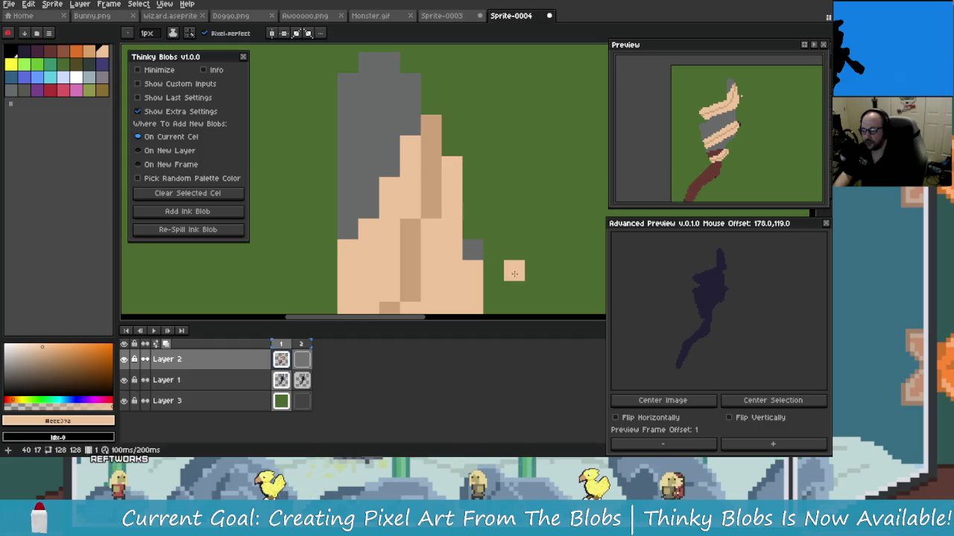
key("ctrl+z")
Step: Draw a diagonal tan step at the wrap's tip, undoing a stray grey pixel
scroll(504, 218, "up", 2)
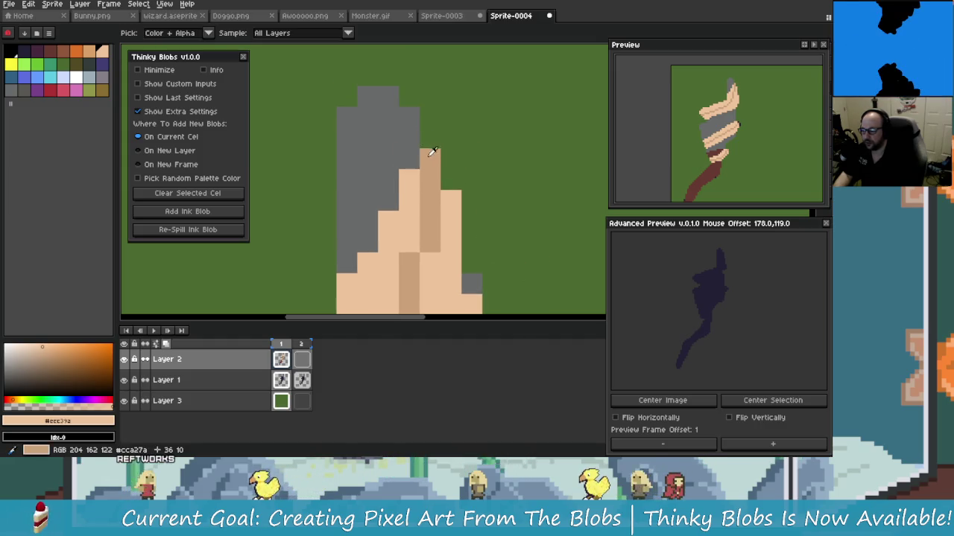
left_click_drag(451, 158, 427, 138)
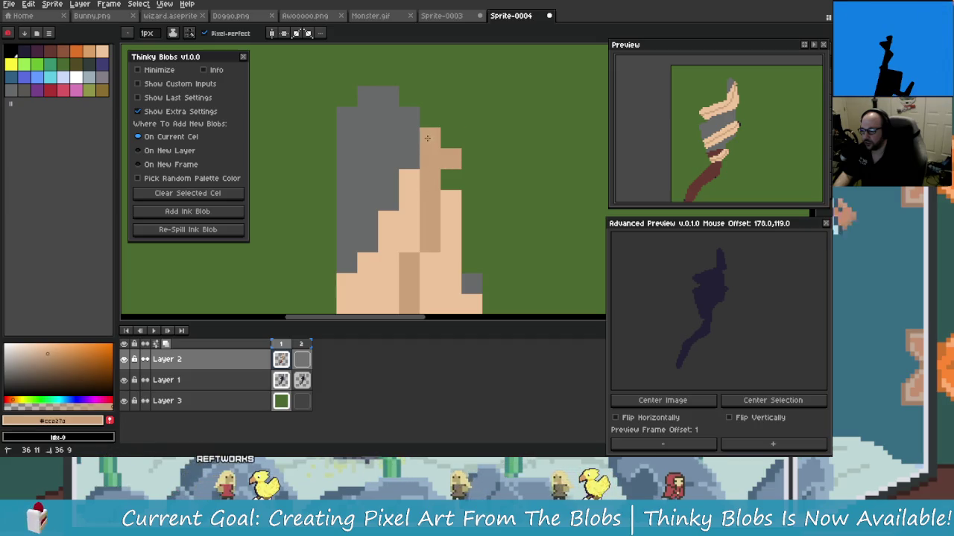
left_click(408, 158, "alt")
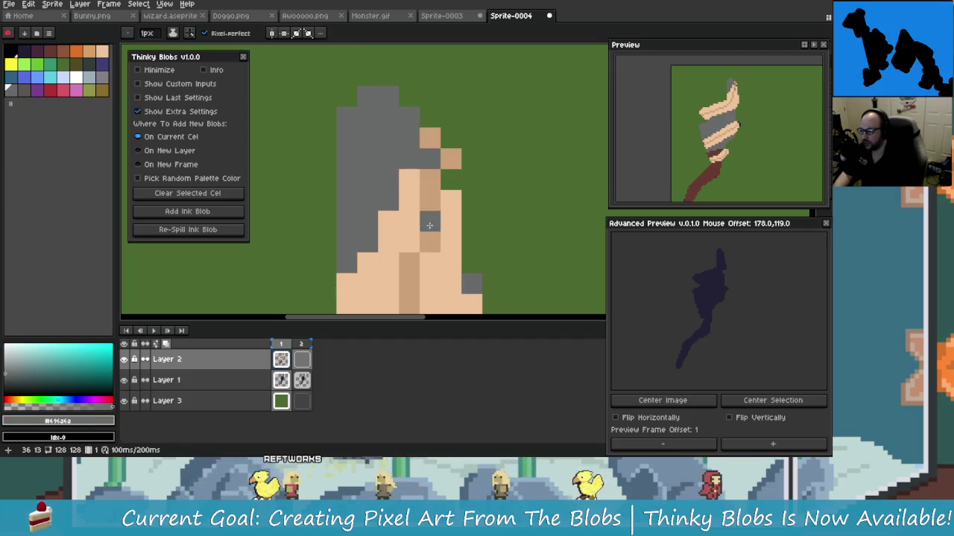
key("ctrl+z")
scroll(447, 183, "up", 1)
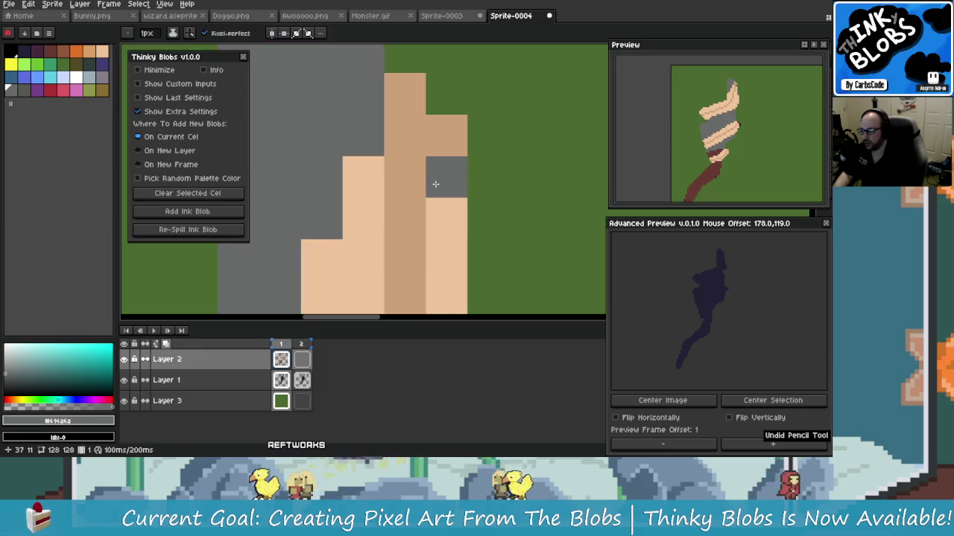
left_click(375, 174, "alt")
key("ctrl+z")
Step: Add two more tan pixels to the wrap, sampling head and background colours
scroll(403, 194, "down", 2)
scroll(410, 197, "down", 1)
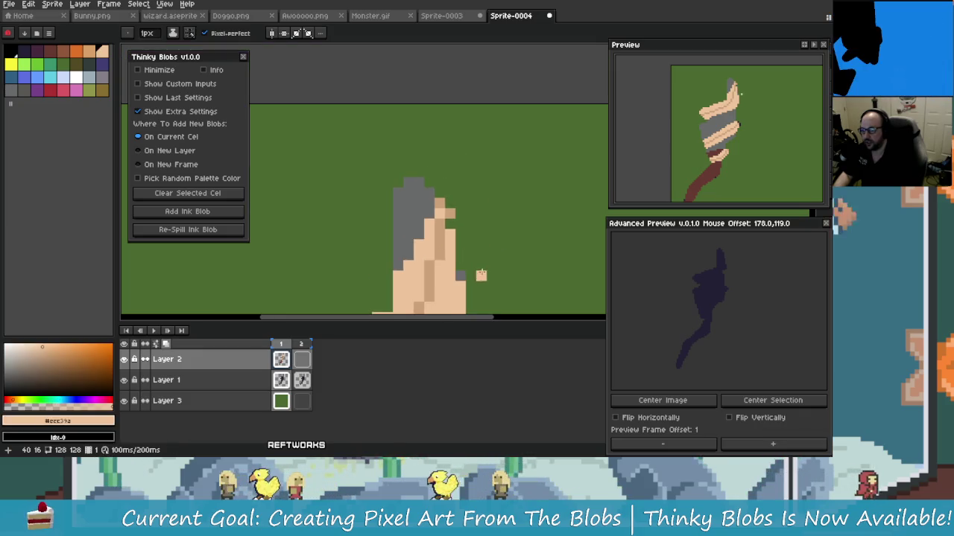
scroll(418, 201, "up", 1)
scroll(418, 201, "up", 2)
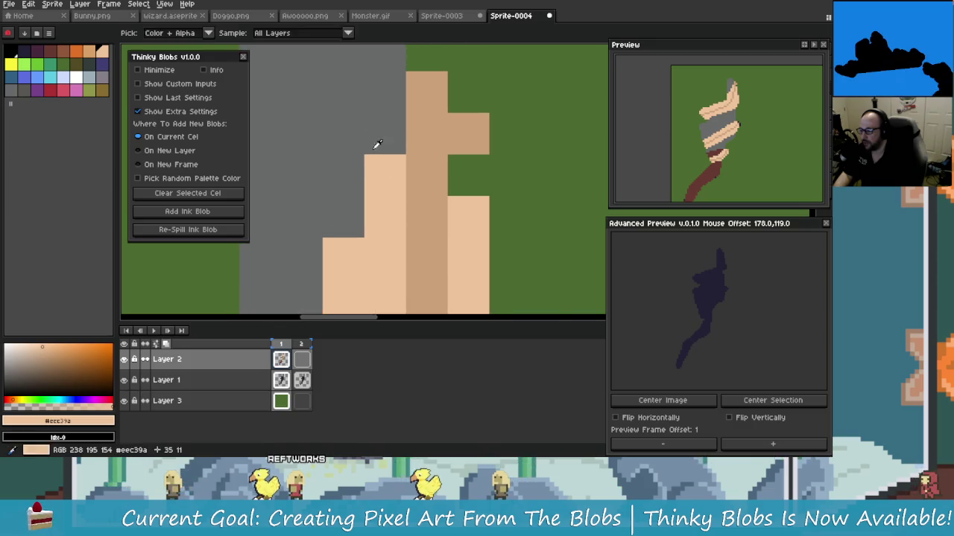
left_click(387, 192, "alt")
scroll(388, 192, "down", 2)
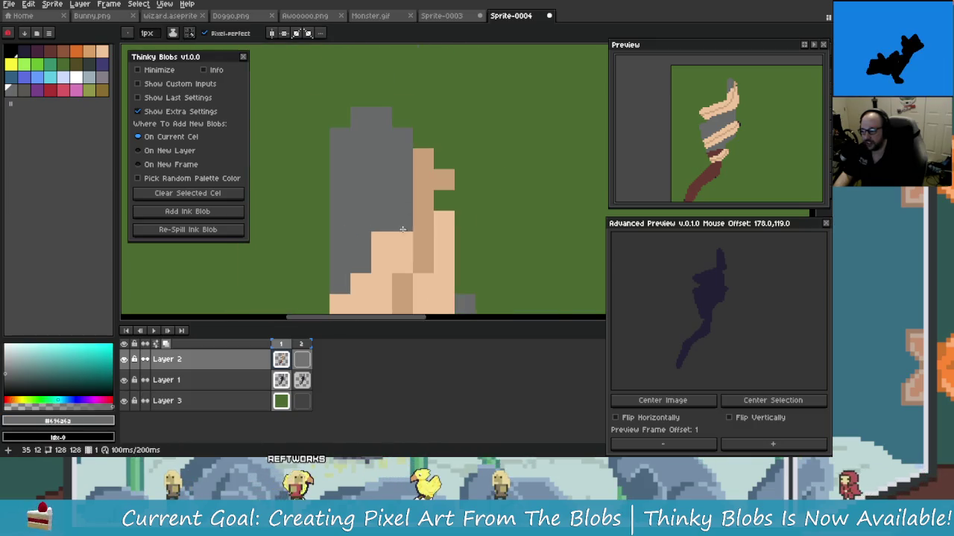
left_click(432, 238, "alt")
scroll(450, 260, "down", 1)
left_click(452, 259)
scroll(452, 259, "up", 2)
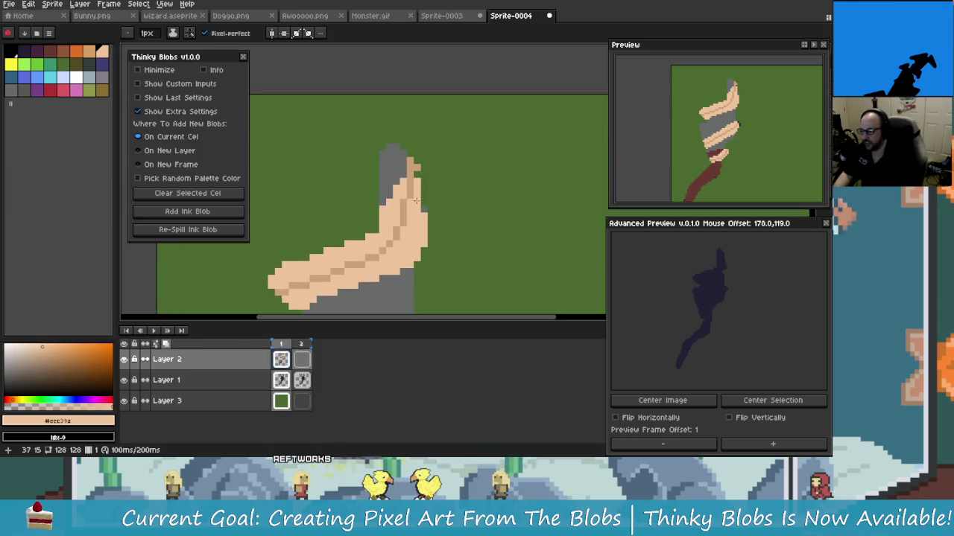
scroll(419, 187, "up", 1)
left_click(434, 142, "alt")
scroll(448, 219, "down", 2)
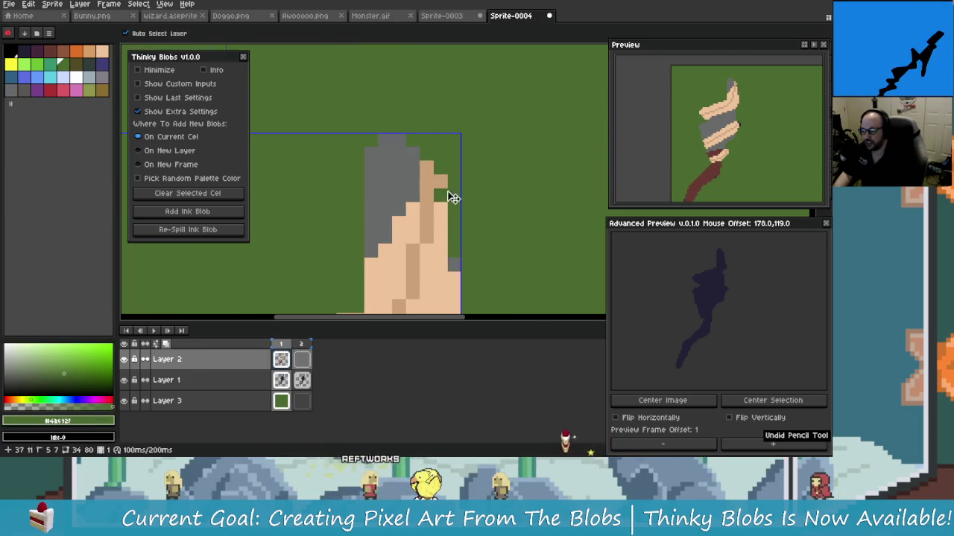
key("e")
Step: Extend the tan column beside the wrap's tip upward by two pixels
scroll(452, 223, "down", 1)
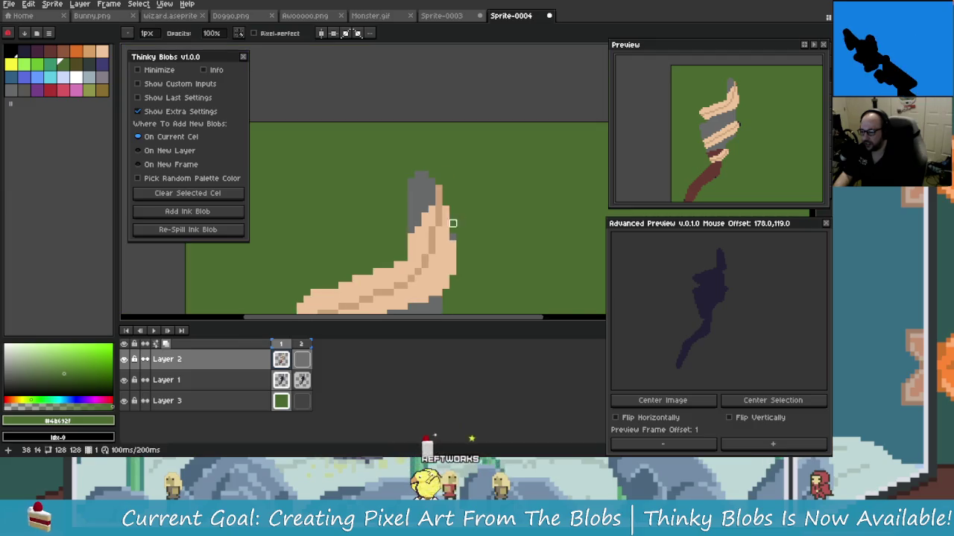
scroll(452, 222, "down", 1)
scroll(473, 236, "up", 3)
left_click(425, 206, "alt")
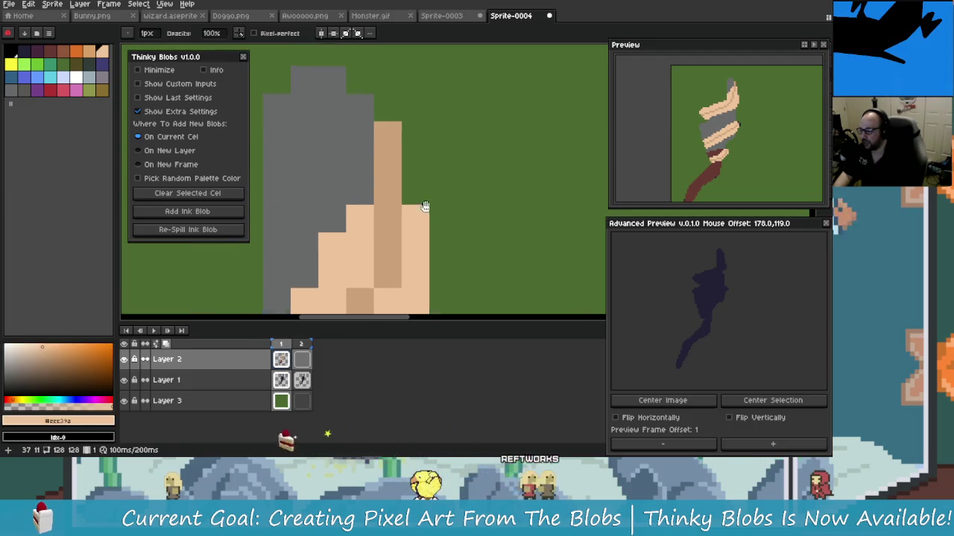
left_click_drag(424, 207, 441, 230)
key("b")
left_click(449, 215)
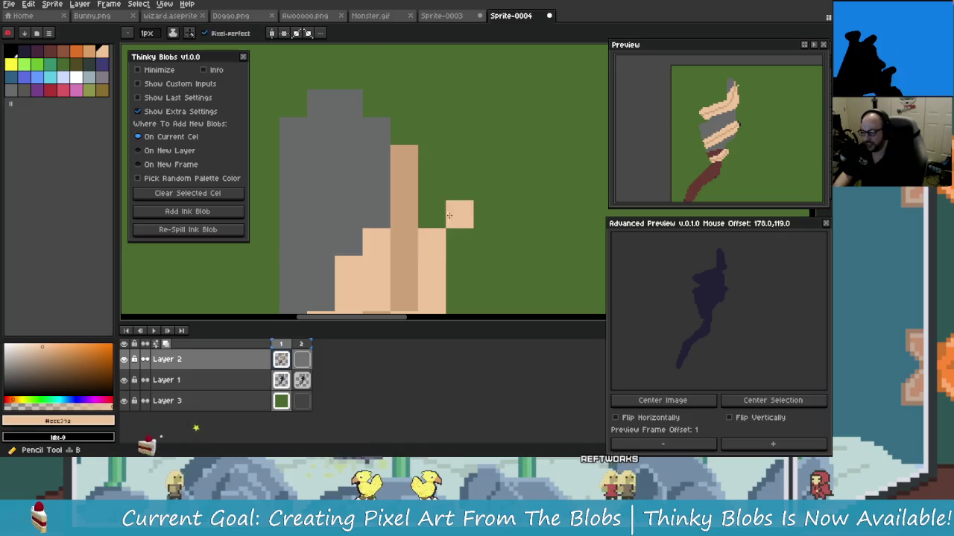
mouse_move(449, 215)
left_mouse_down()
mouse_move(455, 258)
mouse_move(428, 233)
left_mouse_up()
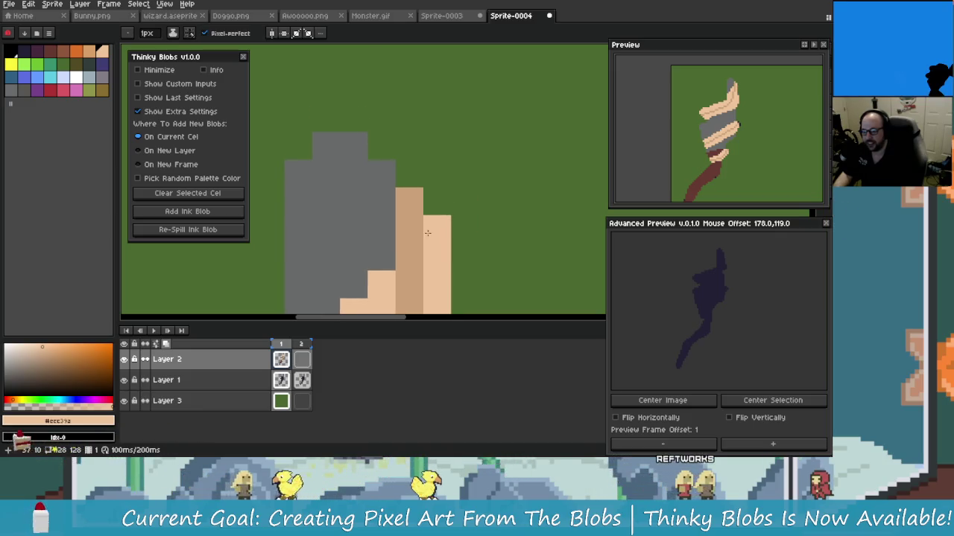
scroll(427, 234, "down", 2)
scroll(432, 231, "up", 1)
scroll(436, 229, "down", 1)
scroll(439, 228, "down", 1)
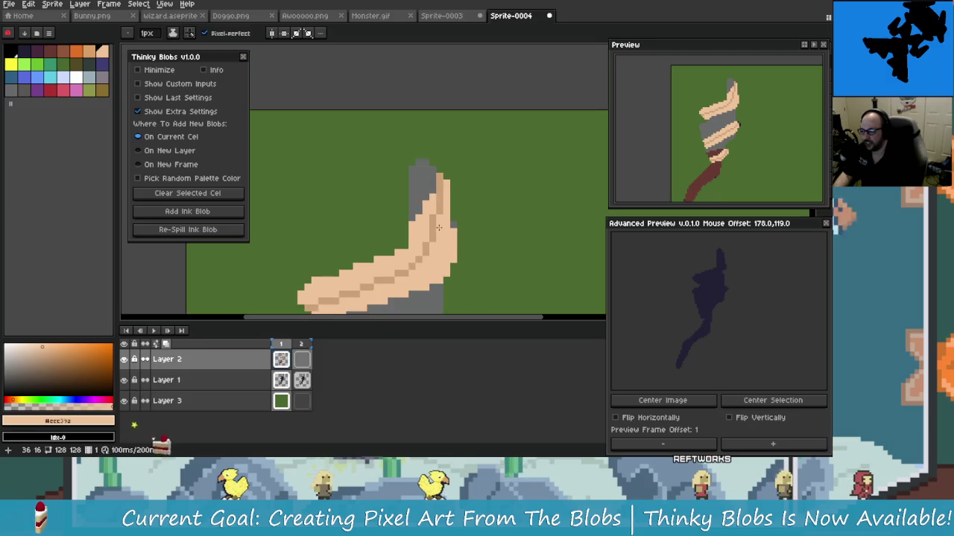
scroll(432, 208, "down", 1)
scroll(416, 169, "up", 1)
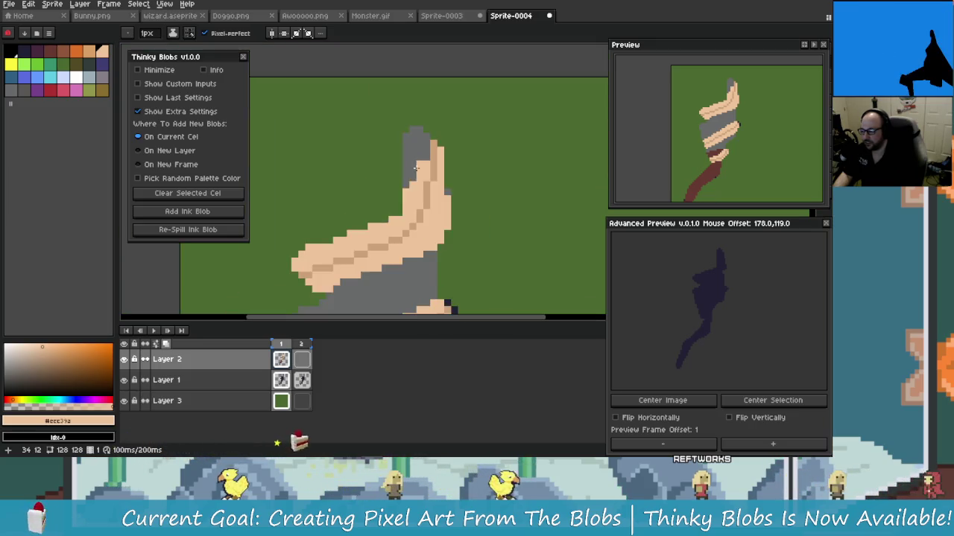
scroll(416, 168, "up", 1)
scroll(416, 168, "up", 1)
Step: Fill grey pixels along the head's left edge, covering the green gap beside the wrap
left_click_drag(383, 176, 401, 199)
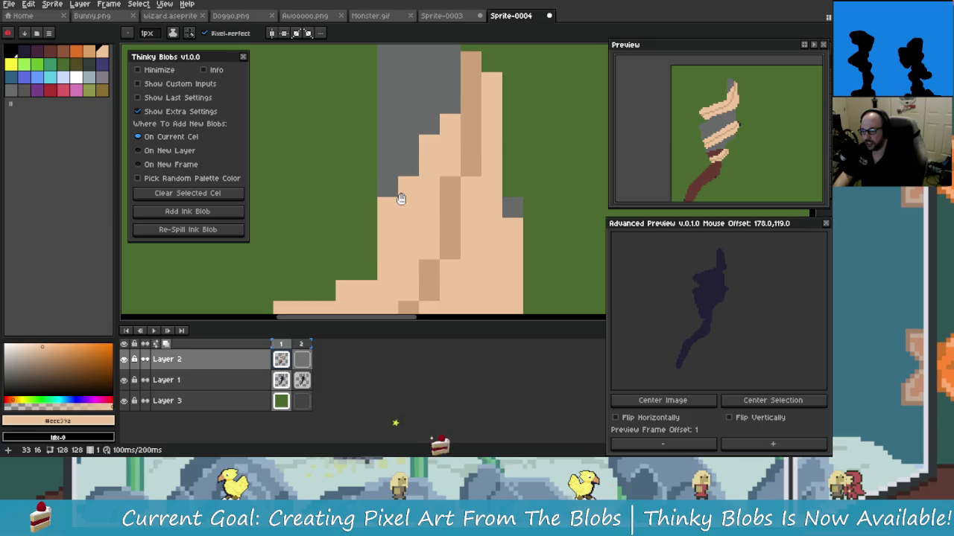
scroll(401, 199, "up", 2)
left_click(385, 145)
scroll(371, 211, "down", 2)
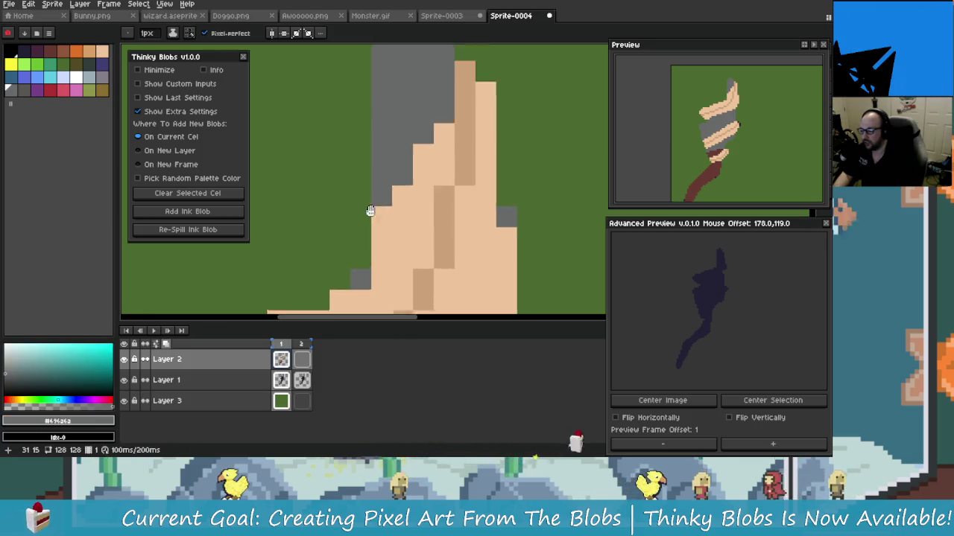
left_click_drag(370, 210, 376, 232)
left_click_drag(366, 298, 366, 134)
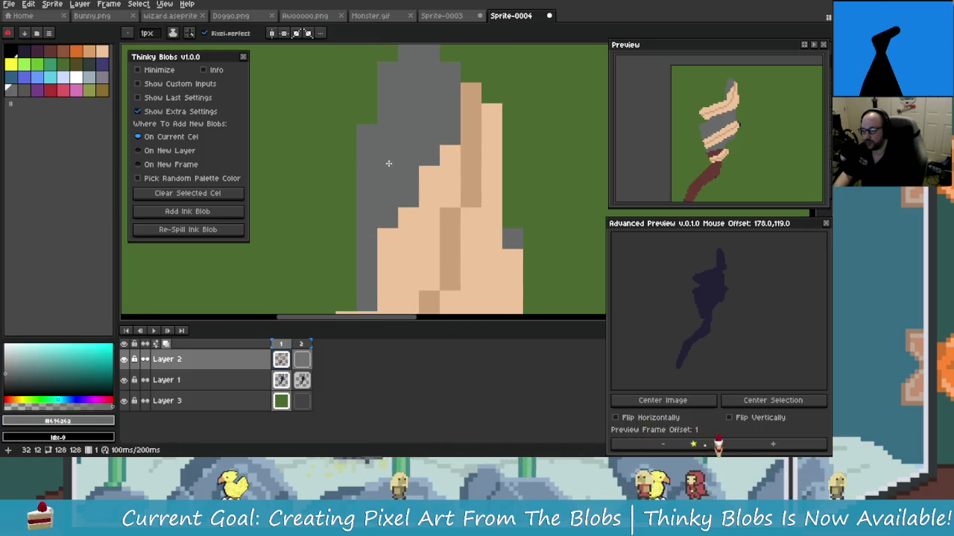
scroll(388, 163, "down", 2)
scroll(356, 164, "up", 2)
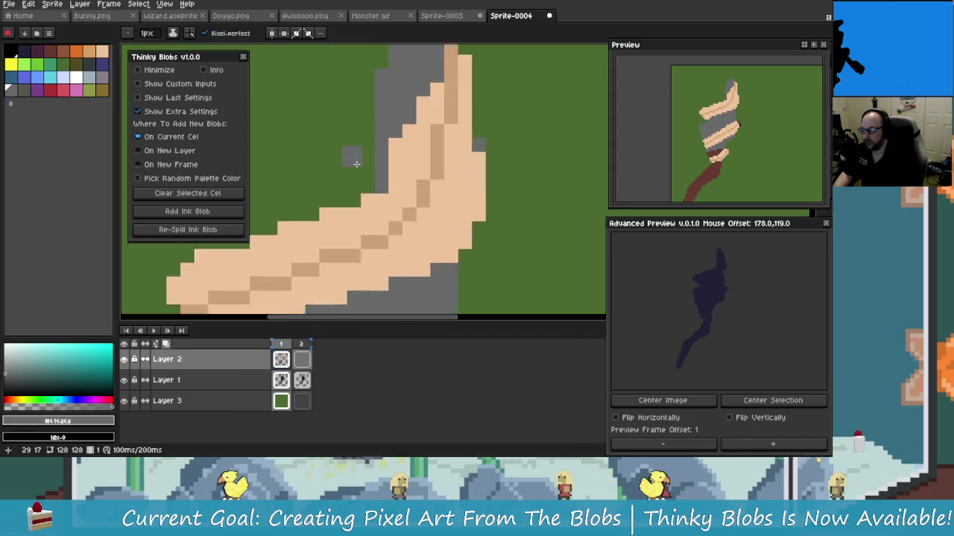
scroll(356, 163, "up", 2)
left_click_drag(382, 153, 384, 73)
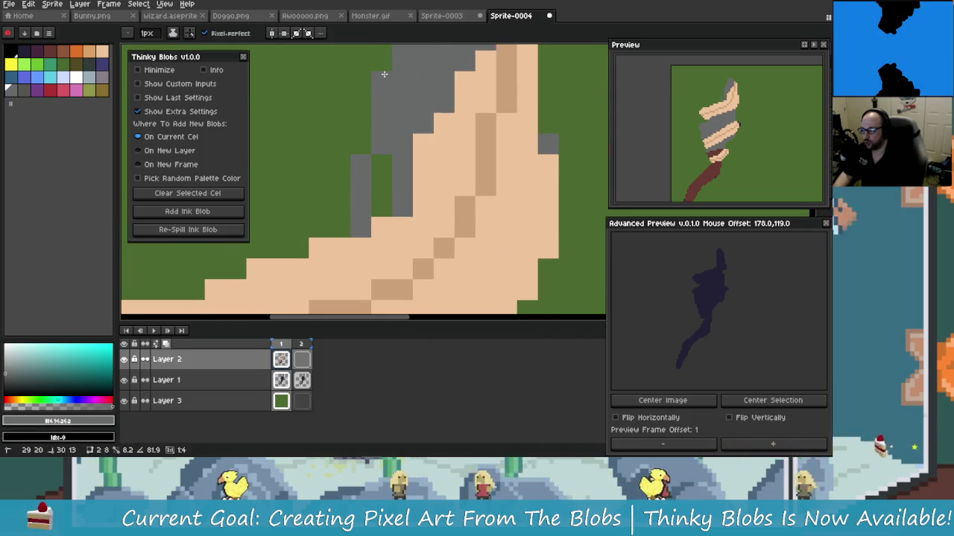
left_click_drag(382, 156, 382, 194)
scroll(395, 212, "down", 2)
Step: Paint a diagonal grey row along the wrap's lower edge and undo the stray right-edge stroke
scroll(416, 224, "down", 1)
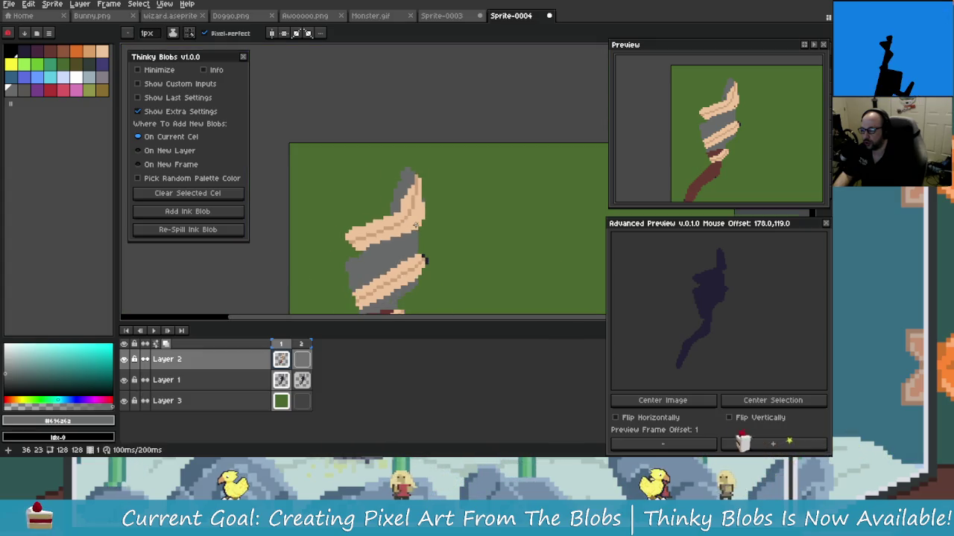
scroll(416, 224, "up", 2)
scroll(387, 213, "up", 1)
left_click(379, 208, "alt")
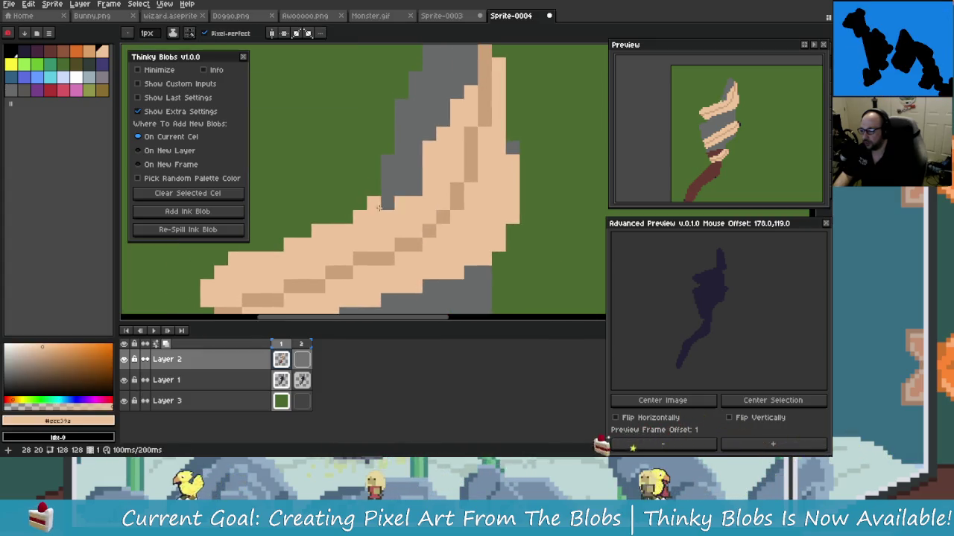
scroll(395, 220, "down", 1)
scroll(419, 238, "up", 1)
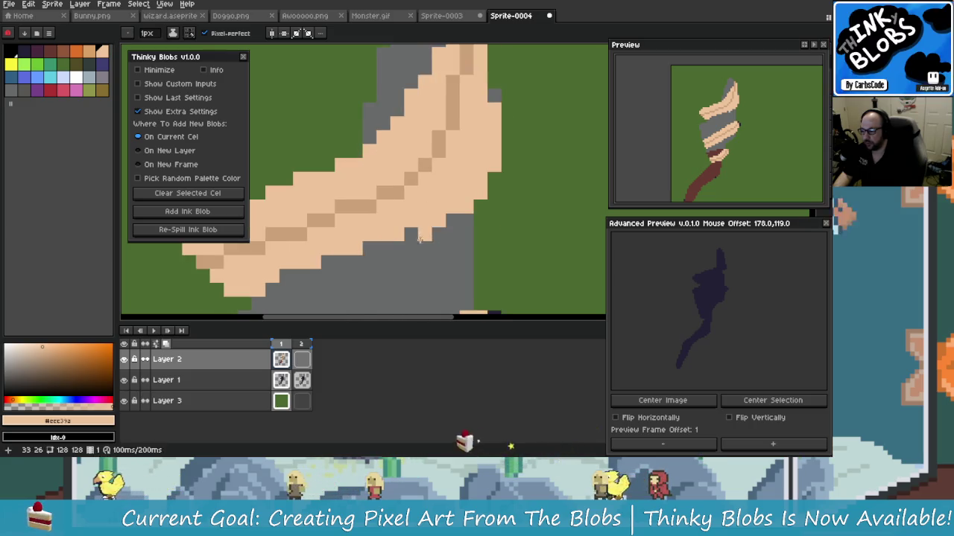
left_click(424, 245, "alt")
mouse_move(452, 193)
left_mouse_down()
mouse_move(427, 220)
mouse_move(473, 194)
mouse_move(470, 177)
left_mouse_up()
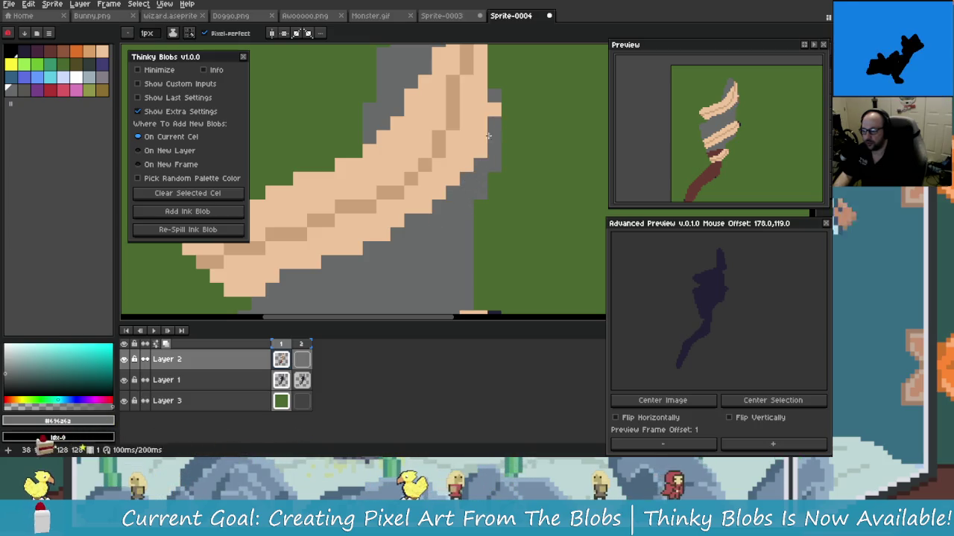
left_click_drag(488, 136, 463, 153)
key("ctrl+z")
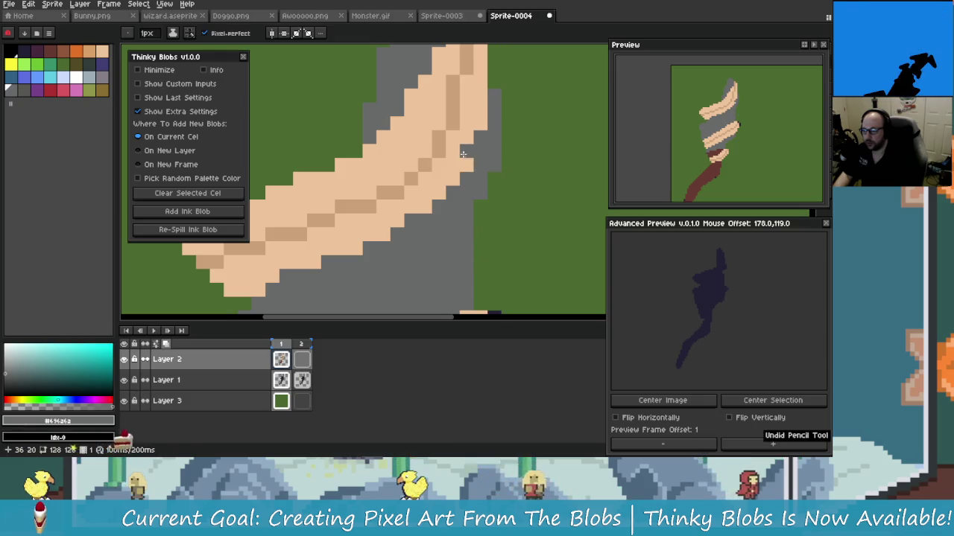
Step: Undo the stray peach pixel and sample the lighter peach #eec39a
scroll(468, 173, "down", 1)
scroll(462, 178, "down", 1)
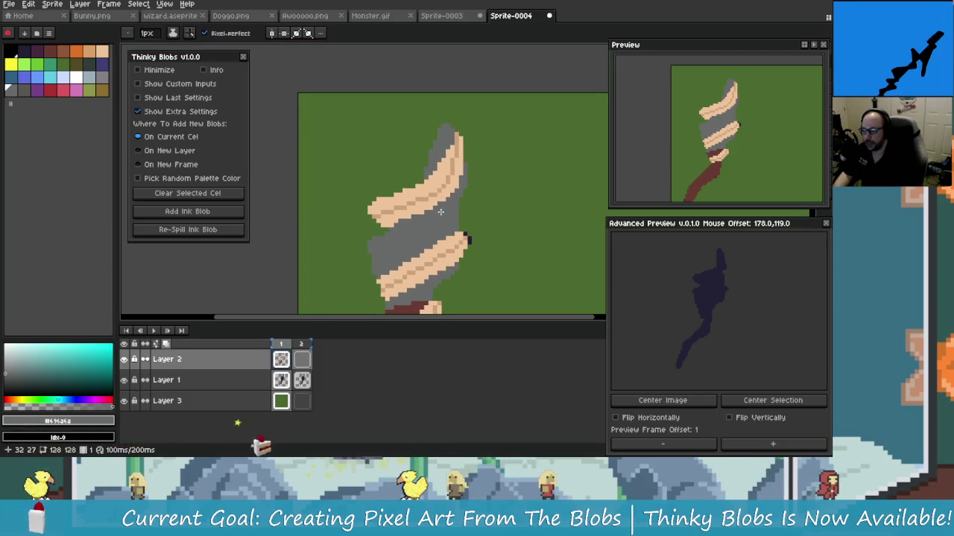
scroll(447, 197, "up", 3)
scroll(434, 212, "down", 1)
scroll(429, 221, "down", 1)
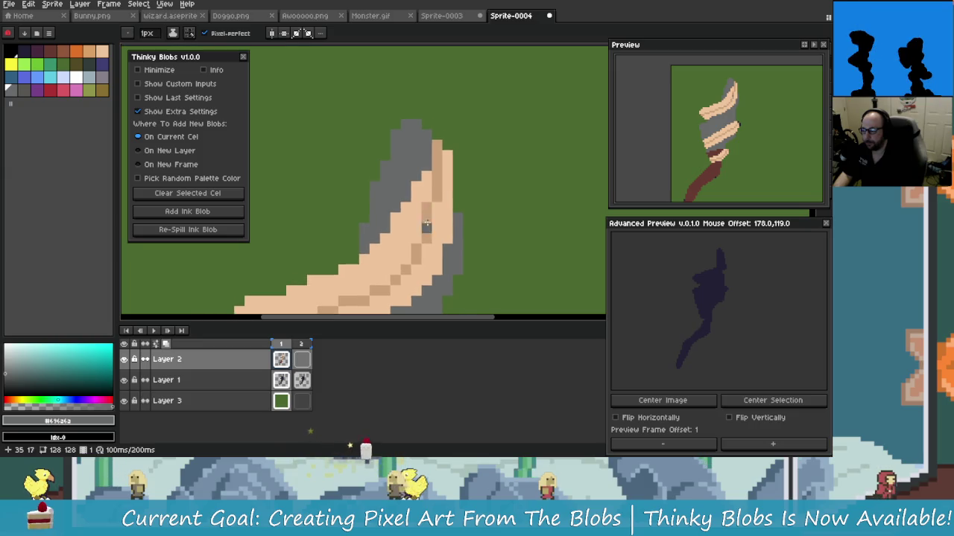
left_click(440, 146, "alt")
left_click(429, 144)
key("ctrl+z")
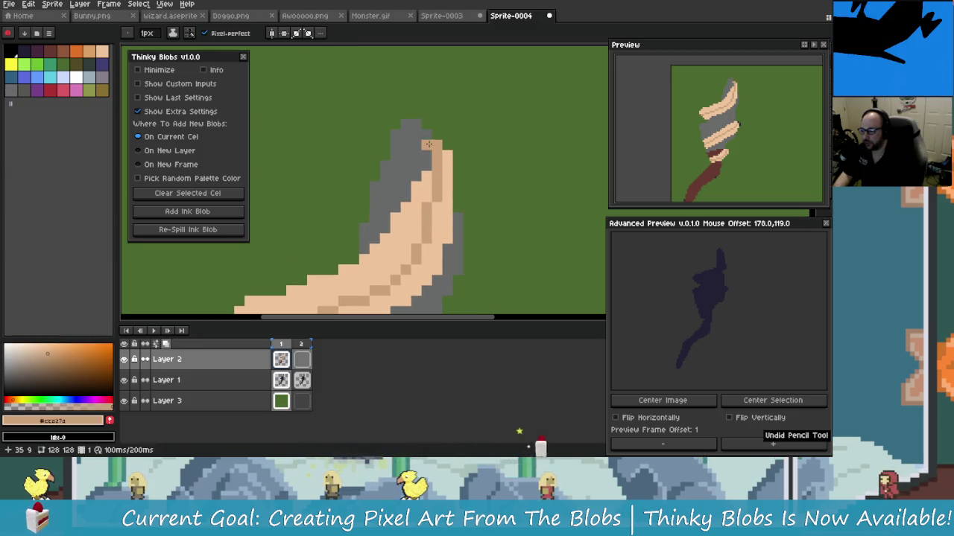
key("ctrl+z")
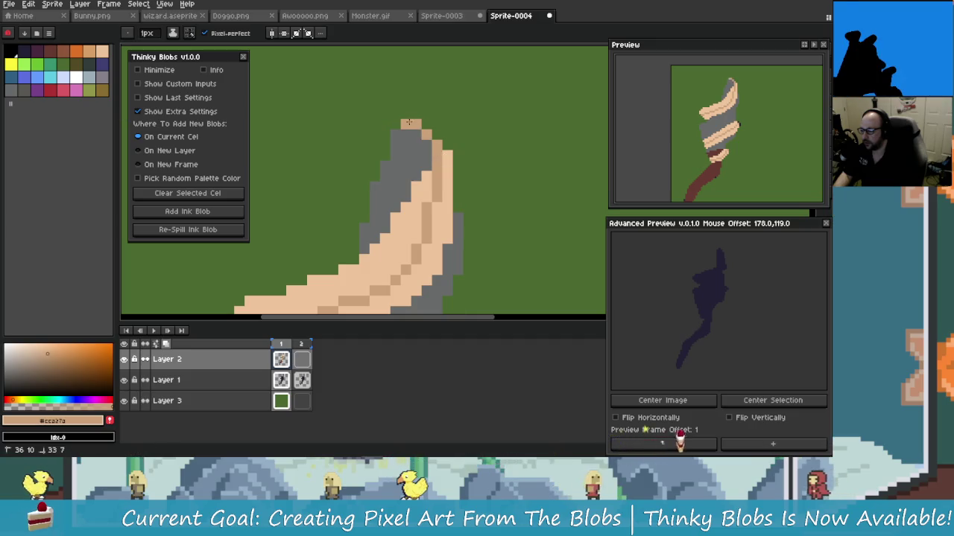
left_click(452, 158, "alt")
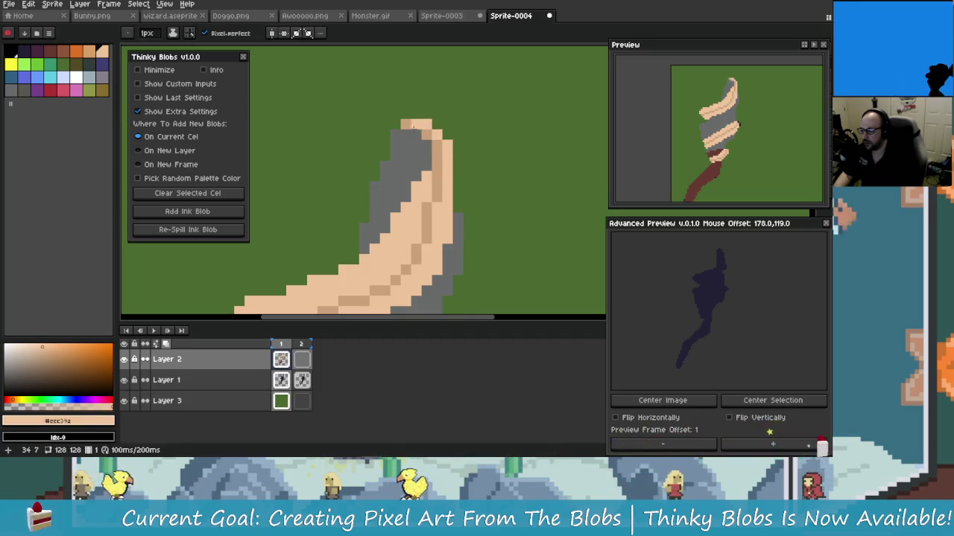
Step: Pick the shaft's dark brown #663931 as the drawing colour
scroll(478, 238, "down", 2)
scroll(485, 246, "down", 2)
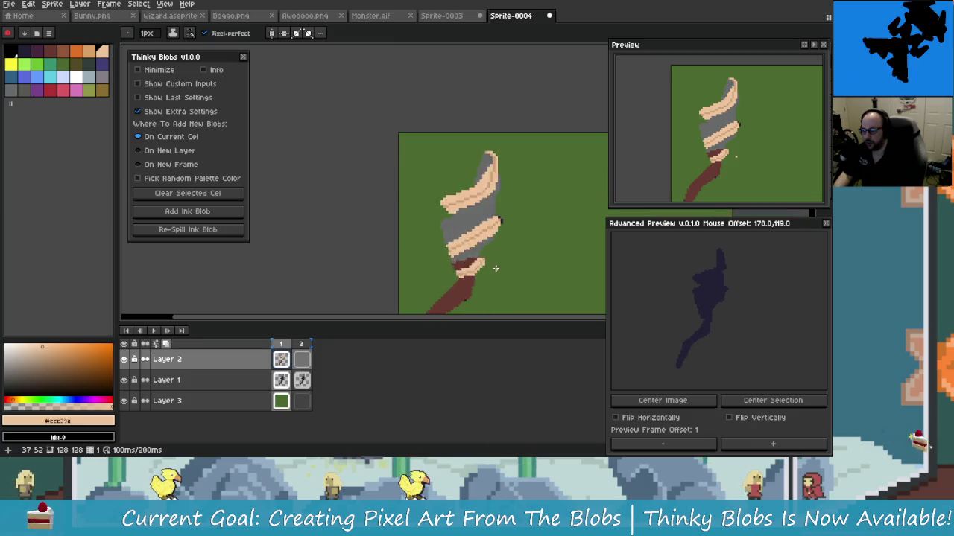
scroll(496, 272, "down", 3)
scroll(498, 275, "up", 3)
scroll(514, 216, "up", 1)
scroll(492, 219, "up", 1)
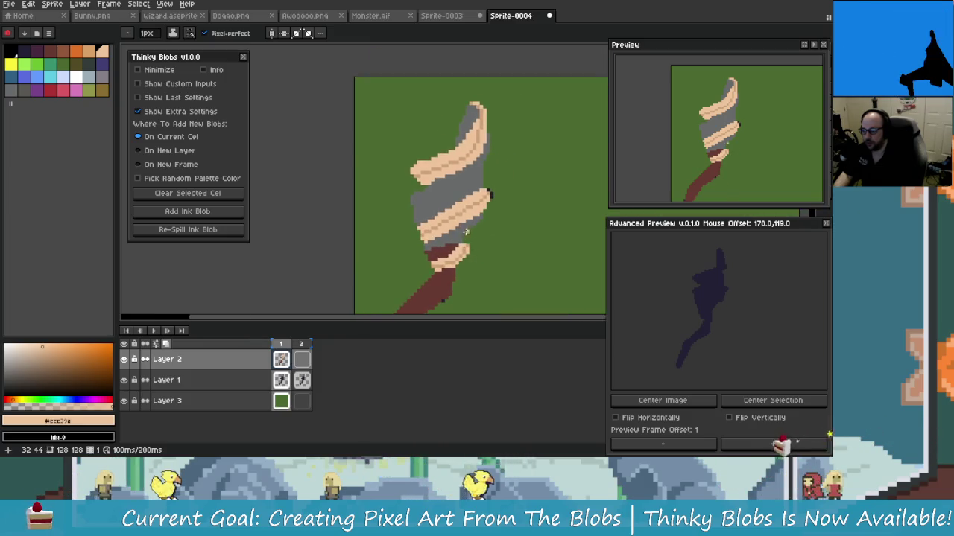
scroll(469, 221, "up", 2)
scroll(466, 222, "down", 1)
scroll(451, 226, "down", 1)
scroll(436, 231, "down", 1)
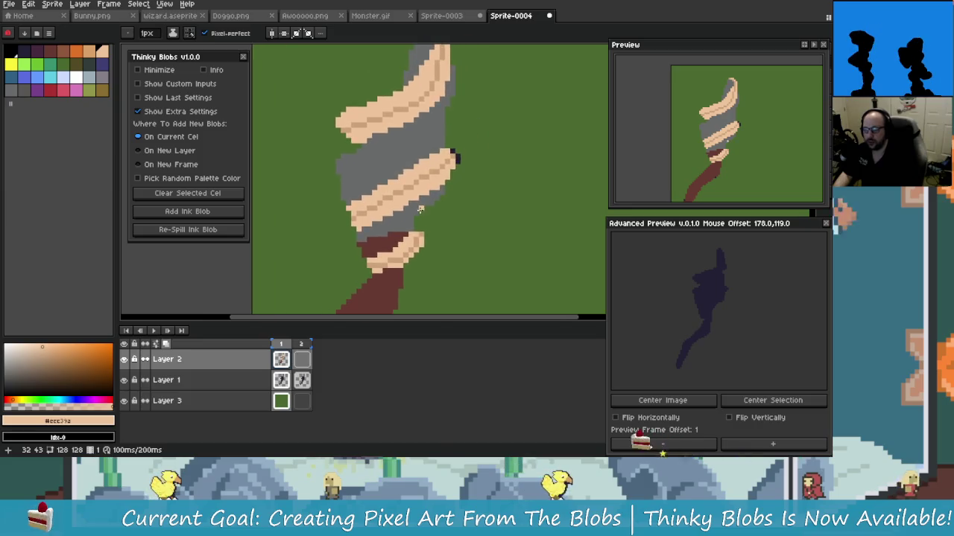
scroll(421, 235, "down", 2)
scroll(409, 224, "up", 1)
scroll(376, 222, "up", 1)
scroll(388, 219, "down", 1)
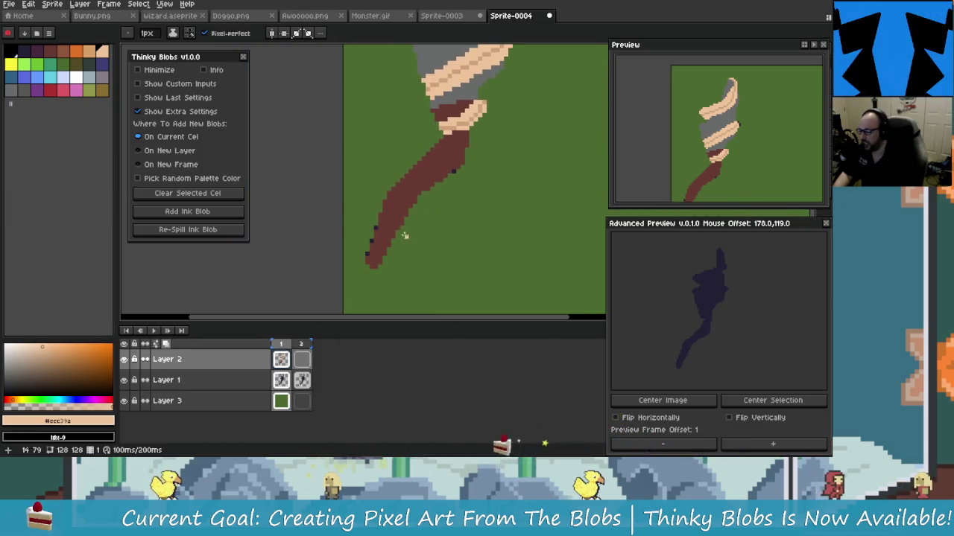
left_click(405, 213, "alt")
scroll(429, 201, "up", 1)
scroll(418, 209, "up", 1)
scroll(447, 194, "down", 2)
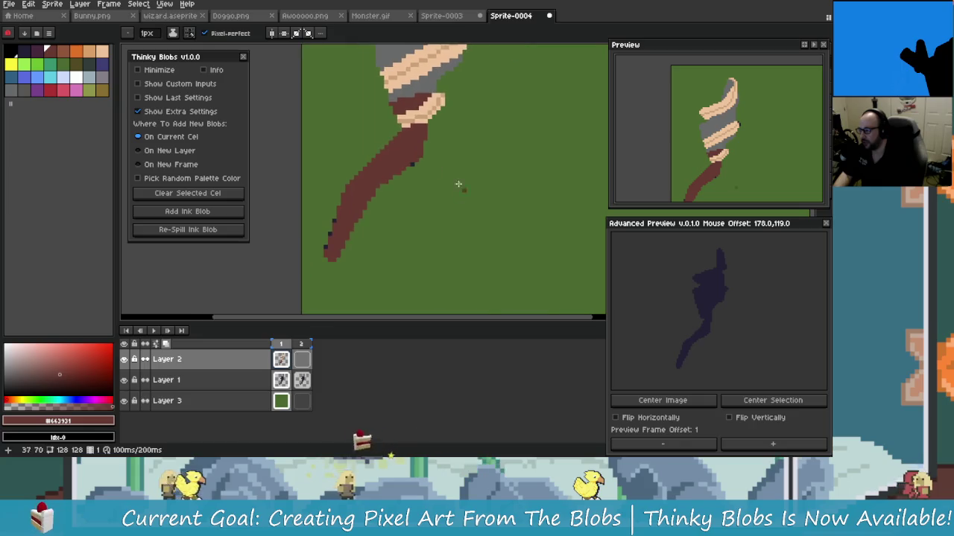
Step: Save to Carbs Drive (E:) > Game Dev > Assets > Carbs Assets > Blobs
key("ctrl+s")
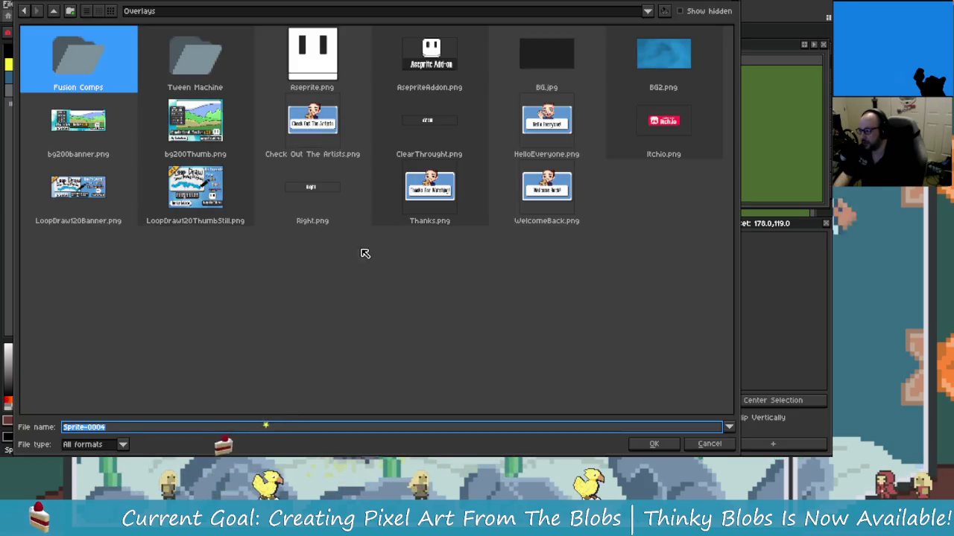
left_click(54, 10)
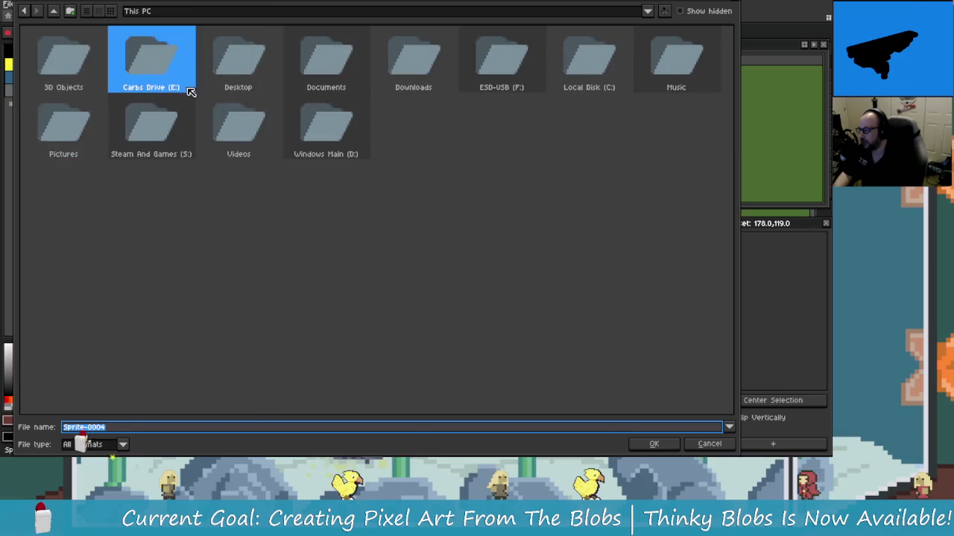
double_click(190, 82)
key("Right")
key("g")
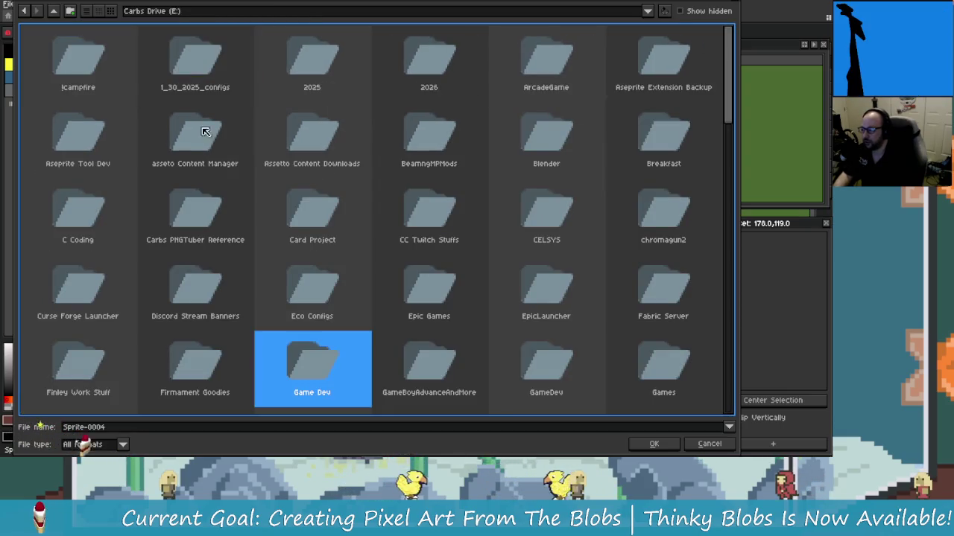
key("Return")
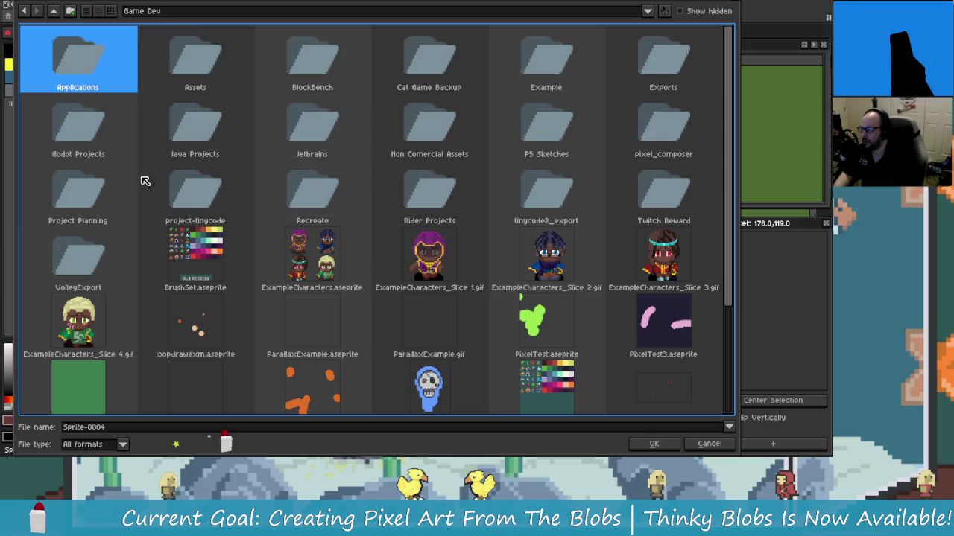
double_click(197, 69)
left_click(203, 195)
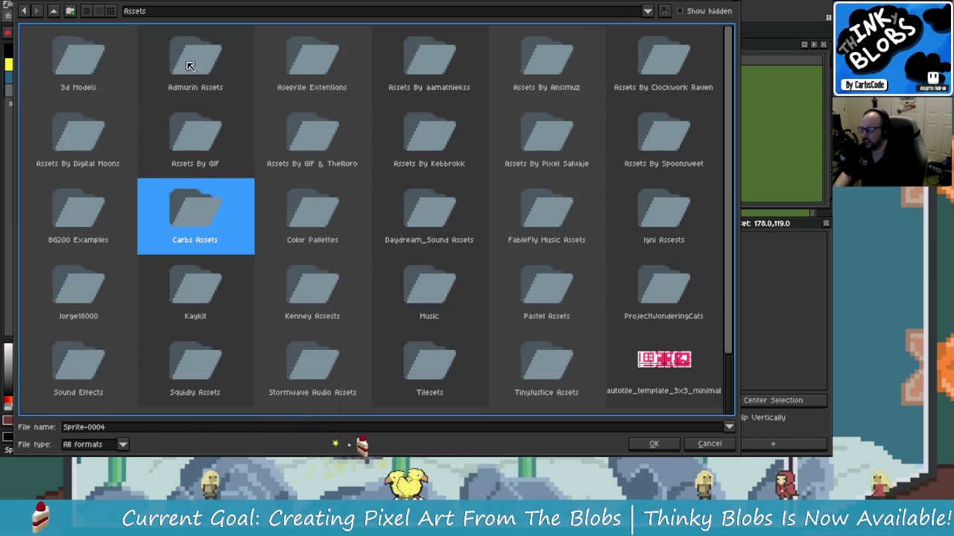
double_click(203, 195)
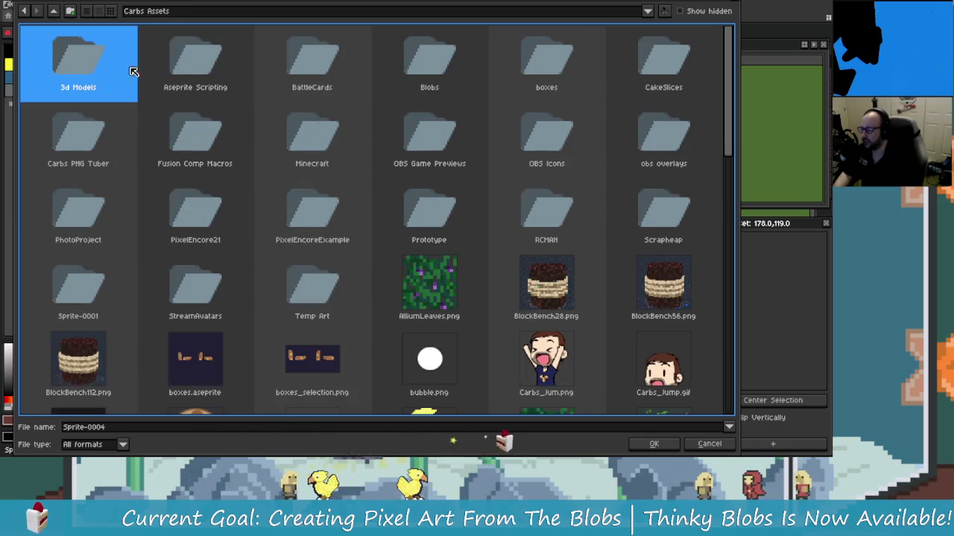
key("b")
key("l")
key("Return")
Step: Start entering the file name 'Scept', correcting the misspelled letters
key("Tab")
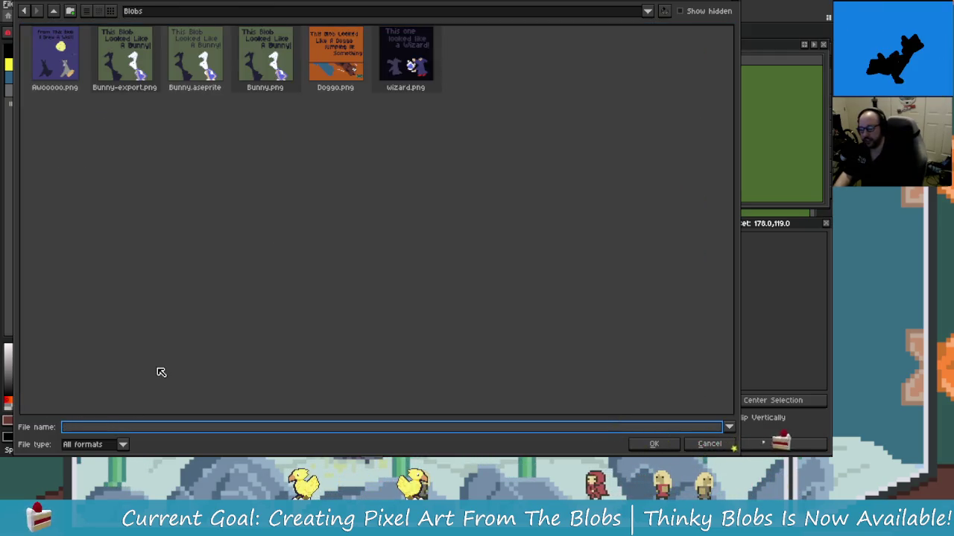
type("S")
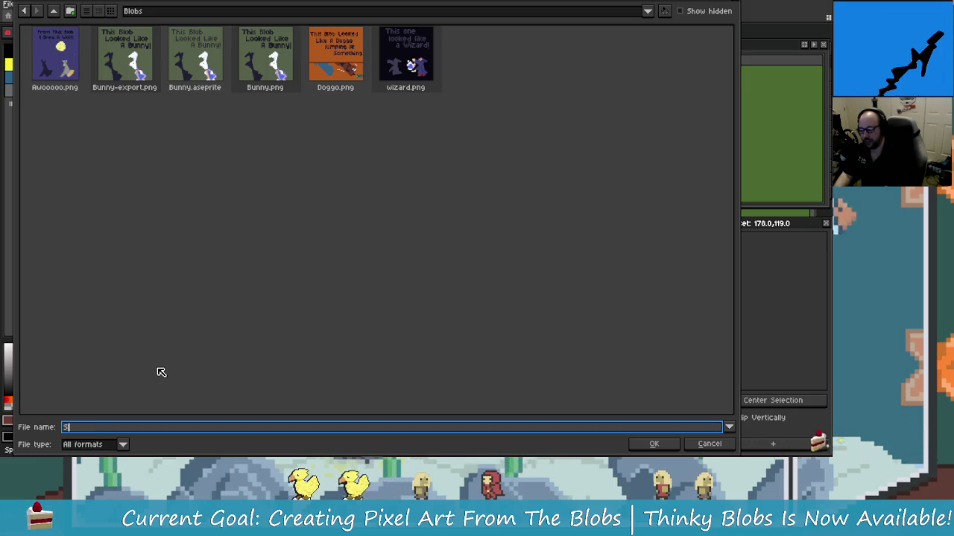
type("peat")
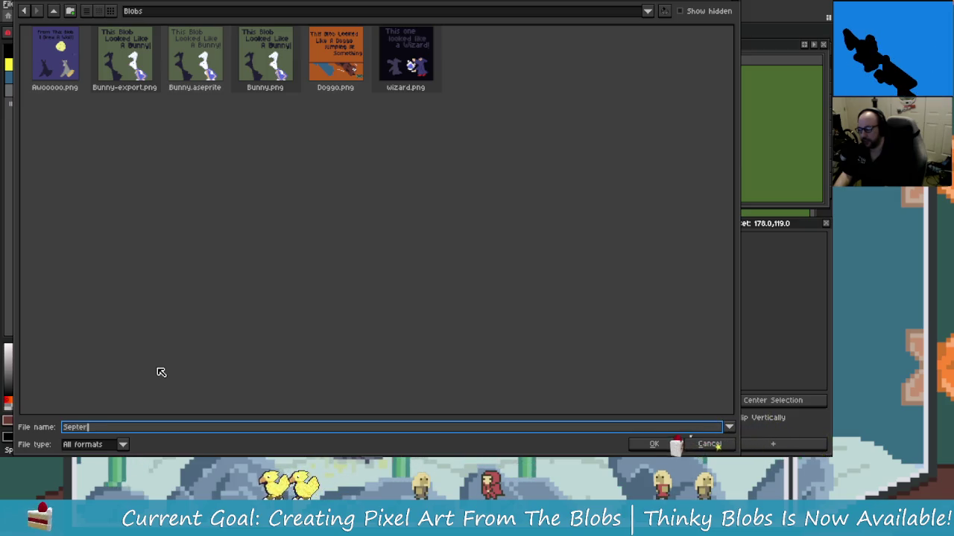
key("BackSpace")
key("BackSpace")
key("BackSpace")
key("BackSpace")
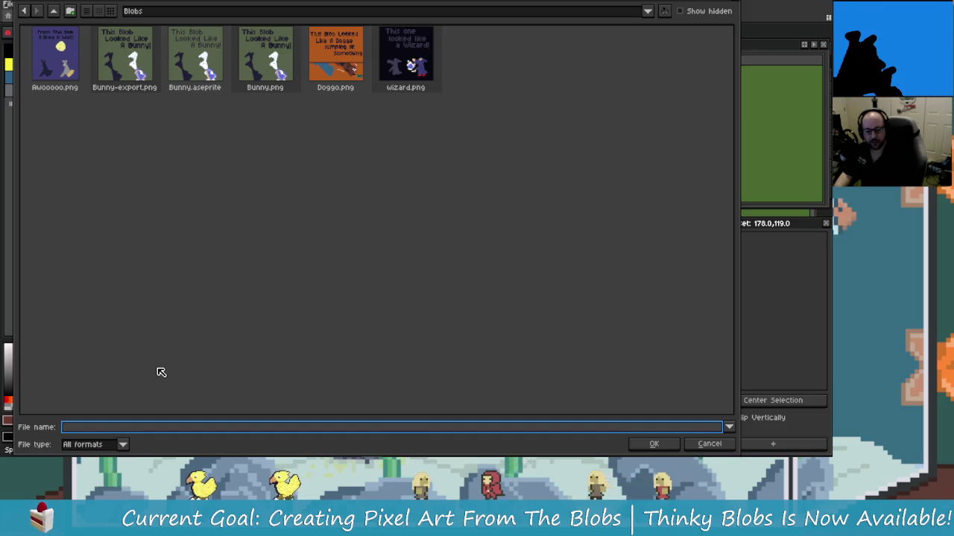
type("Scepte")
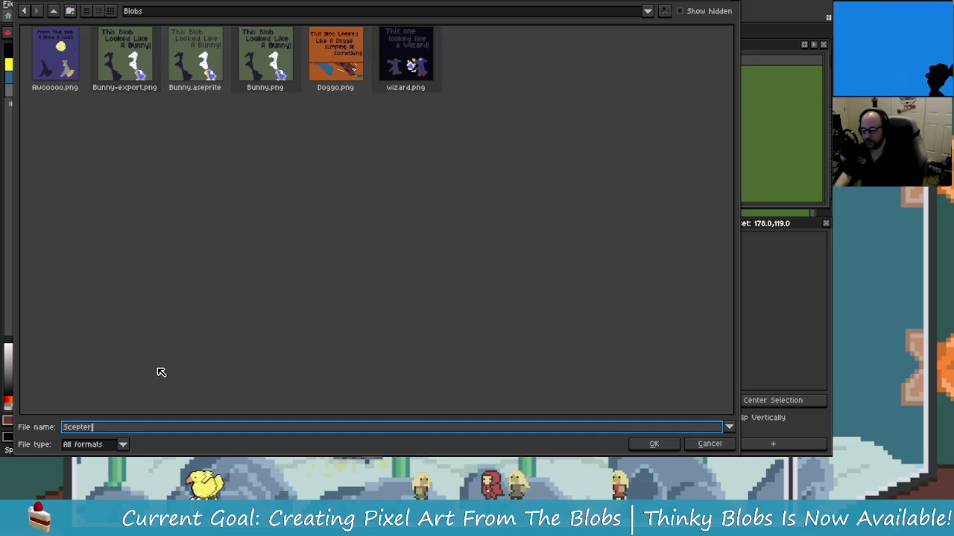
key("BackSpace")
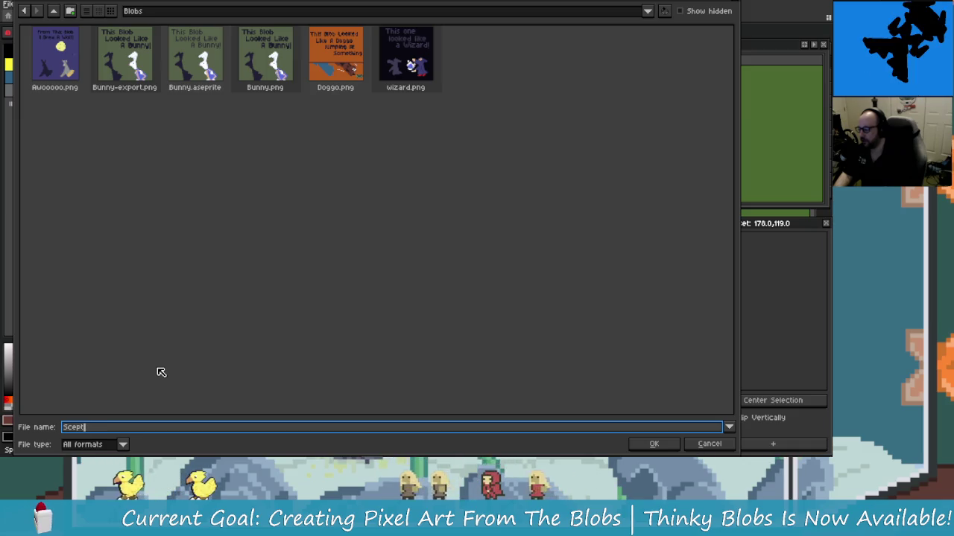
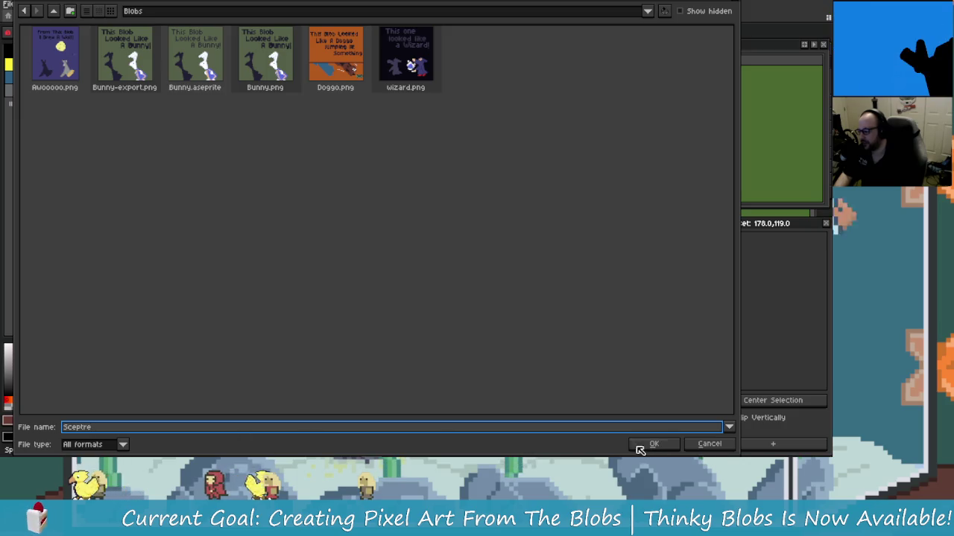
Step: Confirm saving the sceptre sprite as Sceptre
left_click(666, 445)
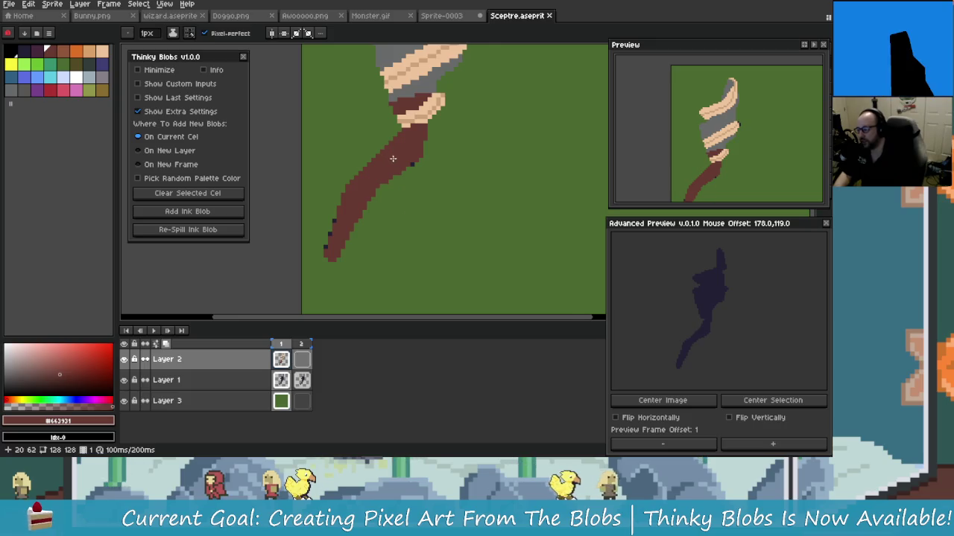
Step: Fill a gap pixel on the sceptre with maroon
scroll(393, 158, "up", 1)
scroll(395, 167, "up", 1)
scroll(406, 190, "up", 1)
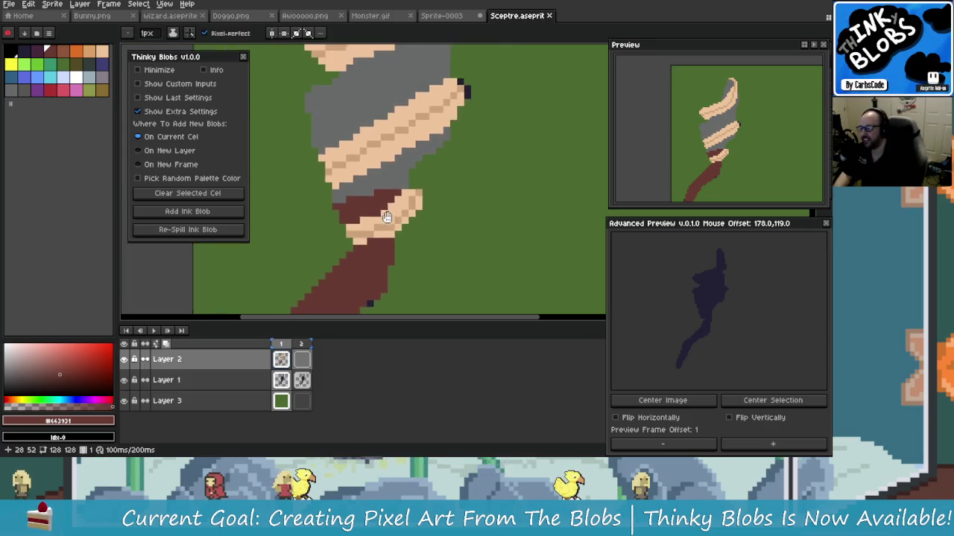
scroll(386, 217, "up", 2)
left_click(409, 168)
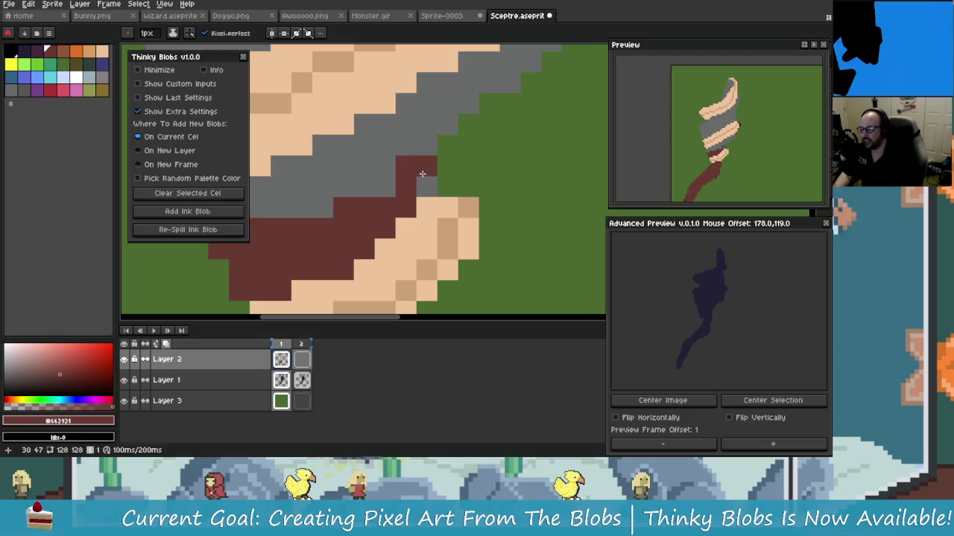
Step: Bring the lower tan band into view, undoing a stray maroon pixel
scroll(402, 190, "down", 2)
scroll(406, 257, "down", 1)
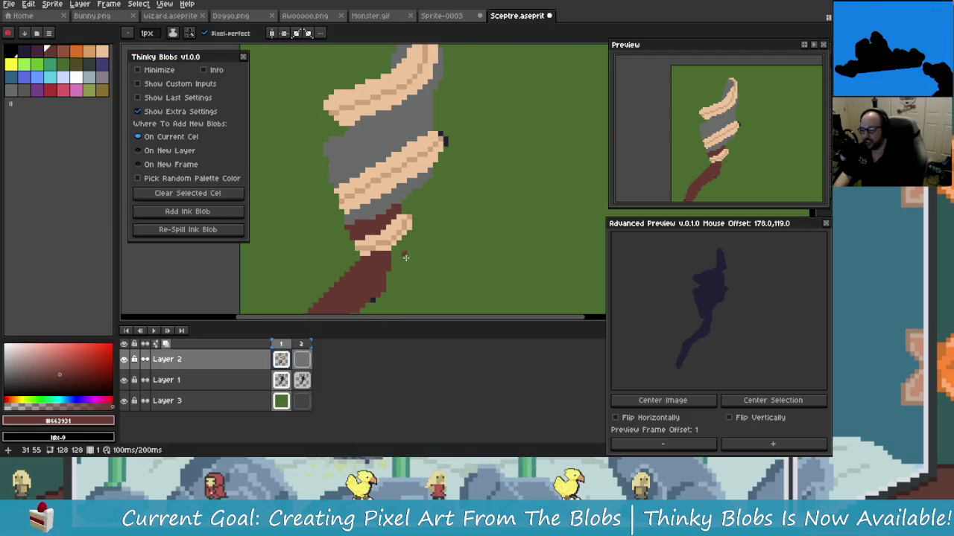
scroll(405, 257, "up", 1)
scroll(394, 245, "up", 1)
scroll(379, 234, "up", 1)
scroll(495, 226, "up", 1)
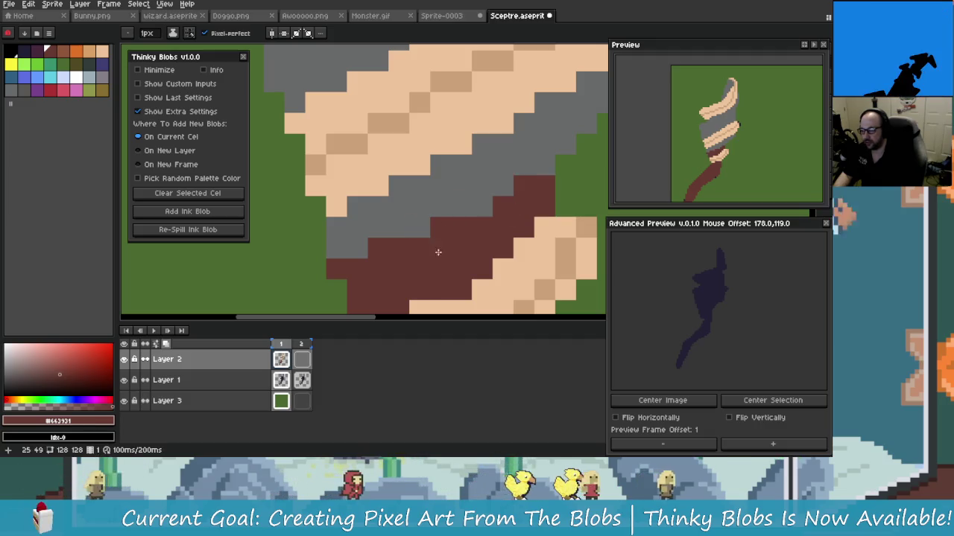
left_click_drag(450, 269, 350, 277)
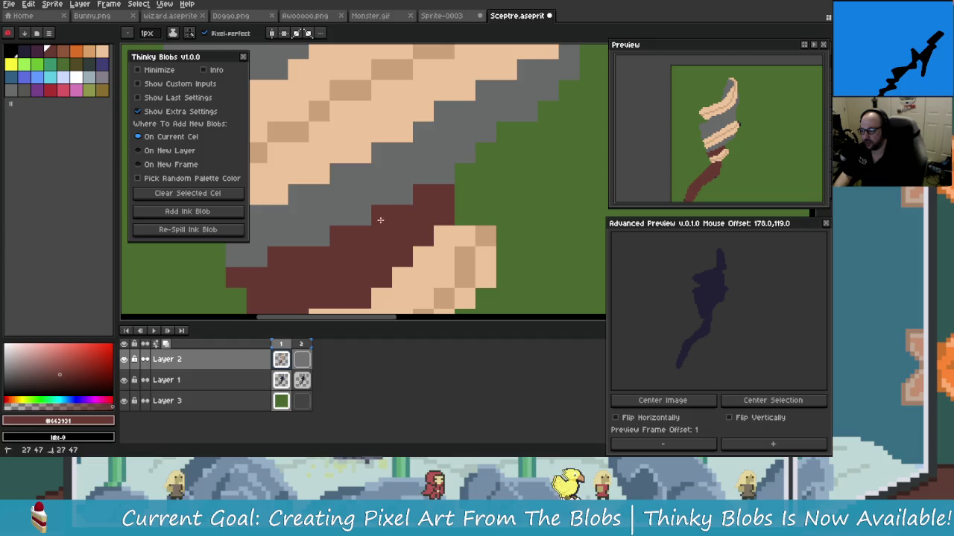
left_click_drag(380, 220, 405, 233)
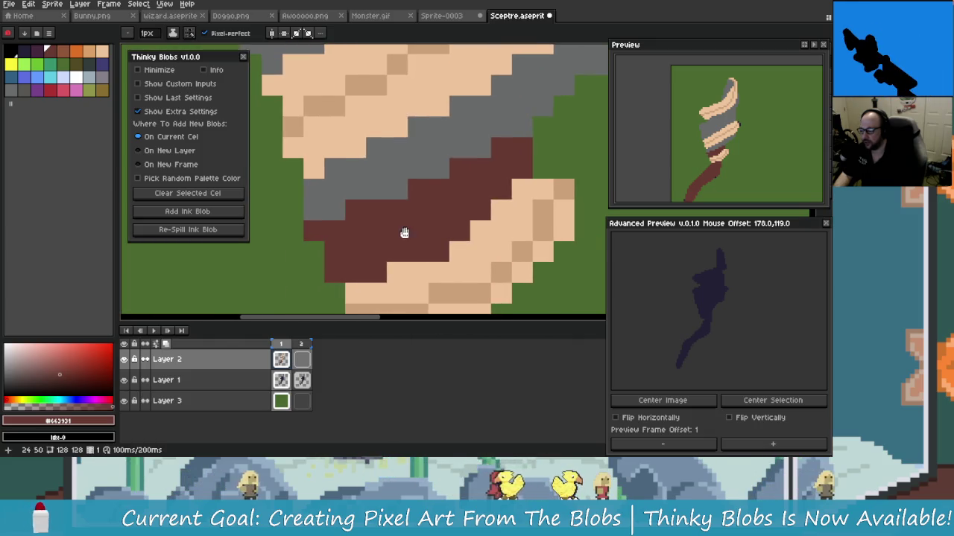
scroll(418, 217, "down", 2)
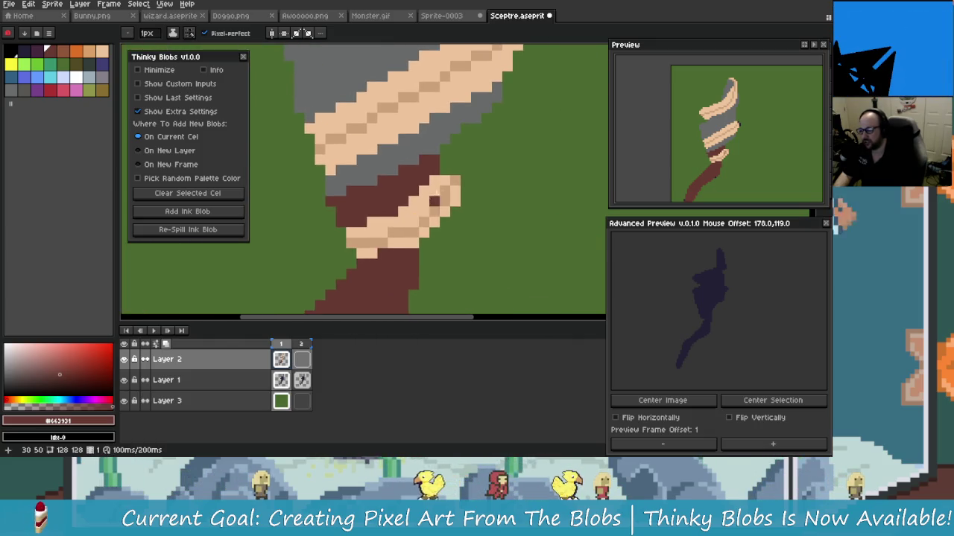
scroll(438, 198, "up", 3)
left_click(438, 196)
key("ctrl+z")
Step: Eyedrop the tan shades and paint a darker tan column and a light tan column
key("alt")
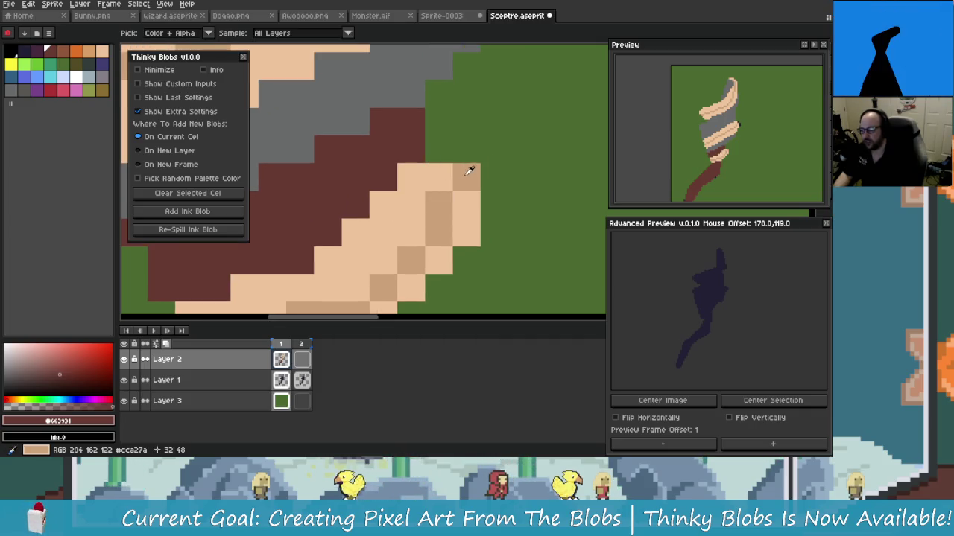
left_click(465, 175)
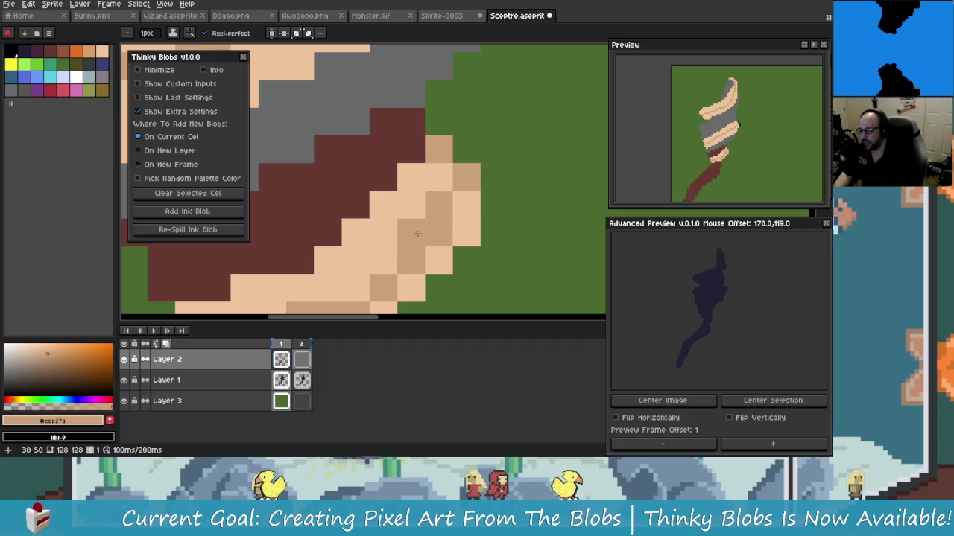
left_click(469, 208, "alt")
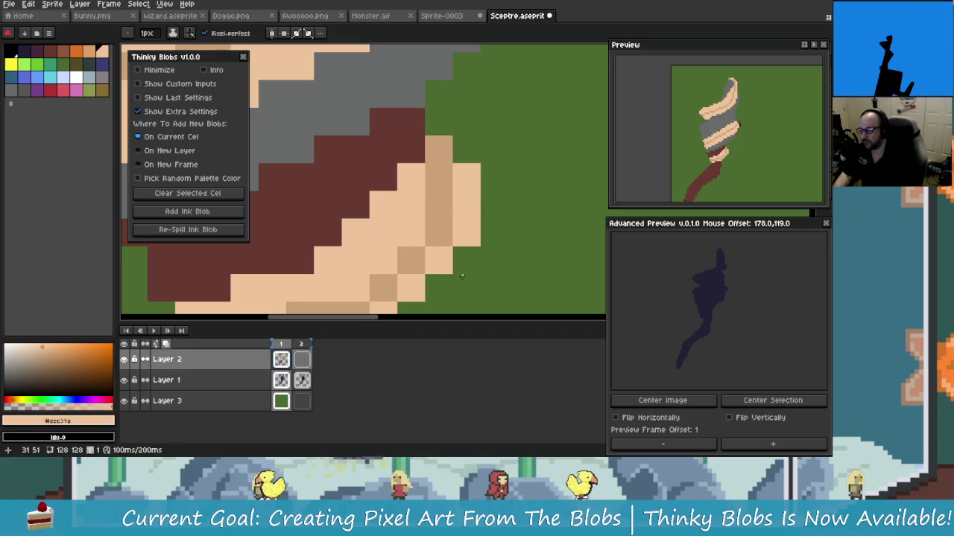
scroll(402, 238, "up", 1)
scroll(403, 239, "up", 1)
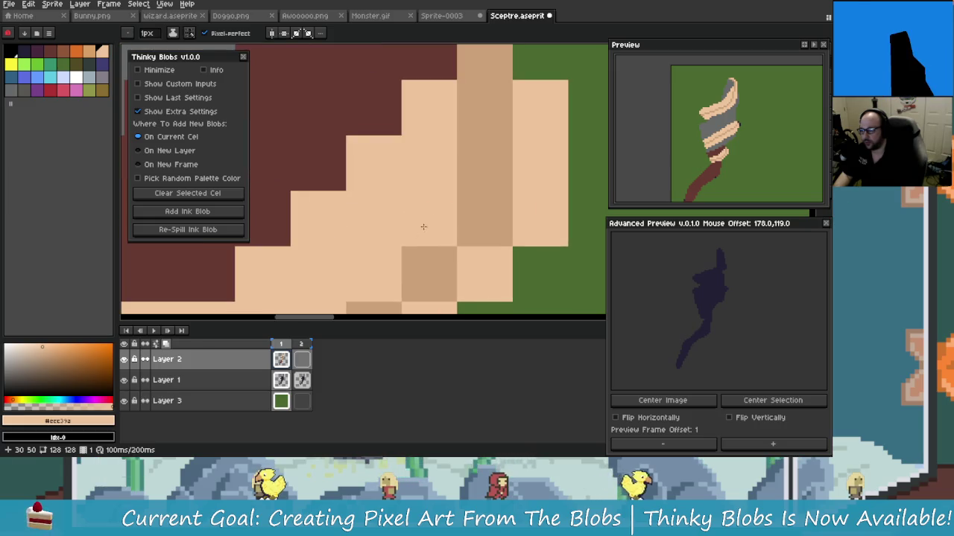
left_click(485, 165, "alt")
left_click_drag(429, 149, 429, 224)
scroll(430, 200, "down", 1)
left_click(511, 199, "alt")
left_click_drag(465, 195, 475, 231)
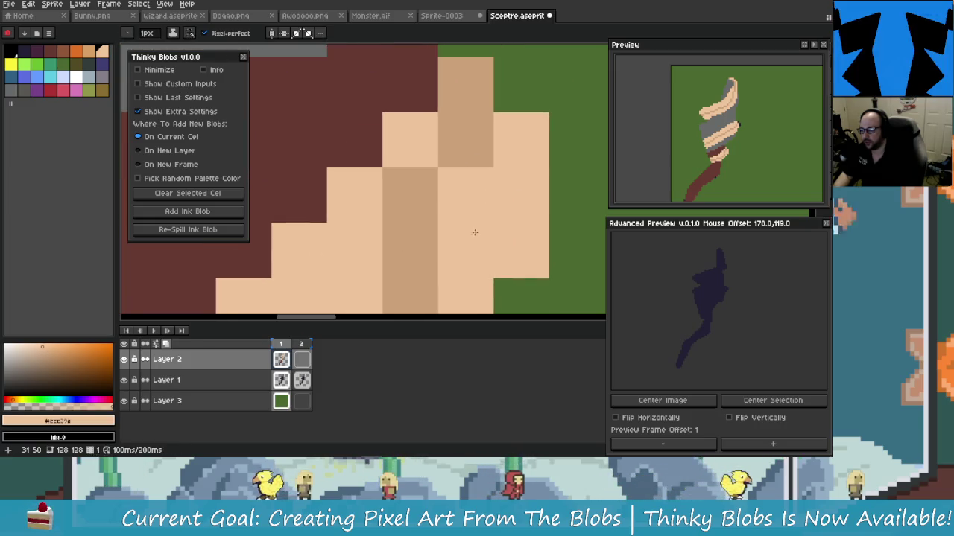
Step: Darken two light tan pixels on the next tan band
scroll(484, 238, "down", 1)
scroll(491, 243, "down", 1)
scroll(492, 243, "up", 3)
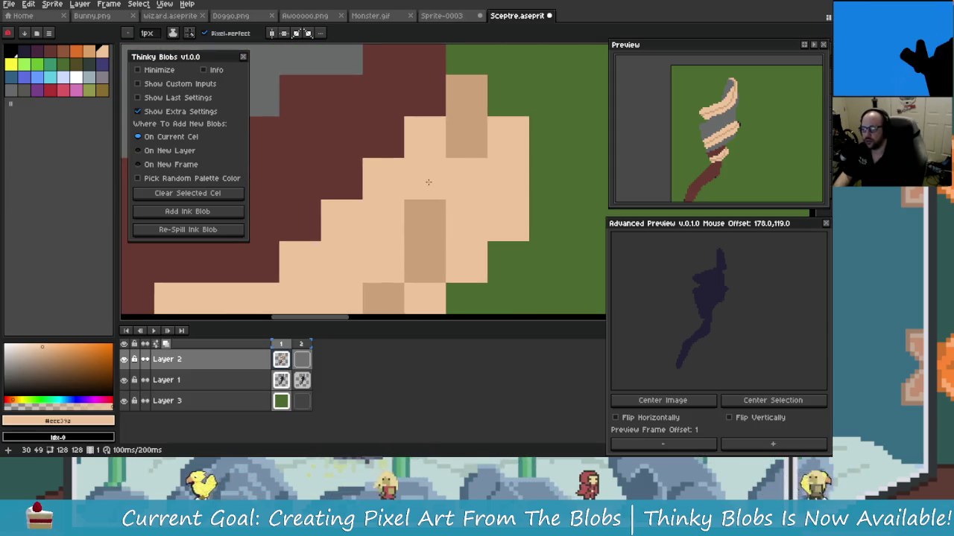
mouse_move(425, 181)
left_mouse_down()
mouse_move(461, 217)
mouse_move(455, 228)
left_mouse_up()
left_click(447, 228, "alt")
left_click(417, 233)
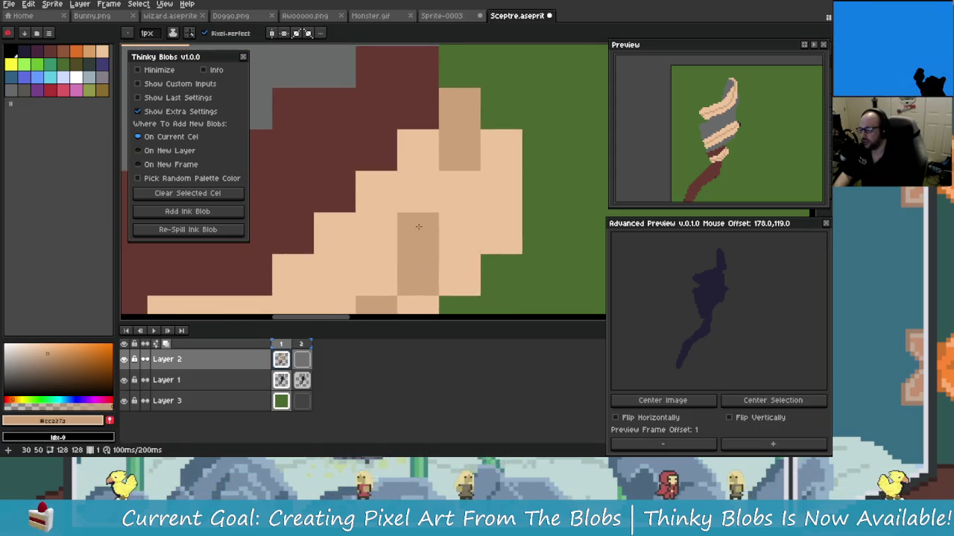
left_click(447, 193)
Step: Lighten the top pixels of two tan columns with light tan
scroll(447, 193, "down", 1)
scroll(447, 193, "down", 1)
scroll(447, 201, "up", 2)
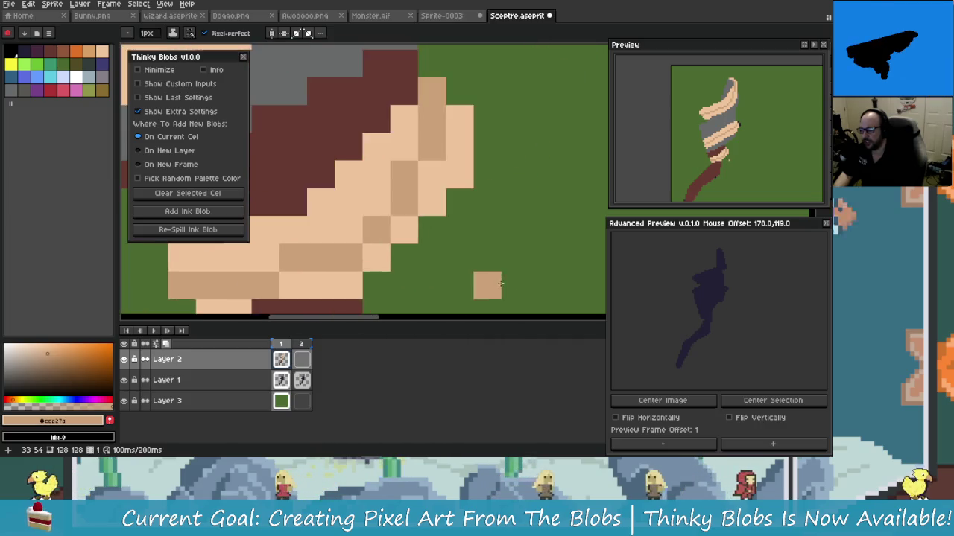
mouse_move(447, 209)
left_mouse_down()
mouse_move(470, 244)
mouse_move(477, 315)
left_mouse_up()
left_click(440, 183, "alt")
left_click(443, 139)
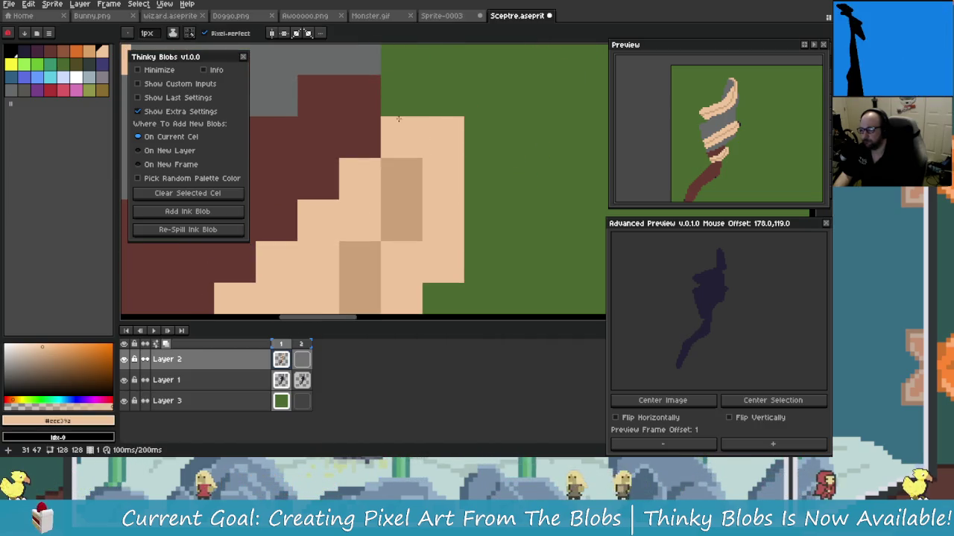
left_click(402, 96)
scroll(480, 250, "down", 5)
scroll(488, 254, "down", 3)
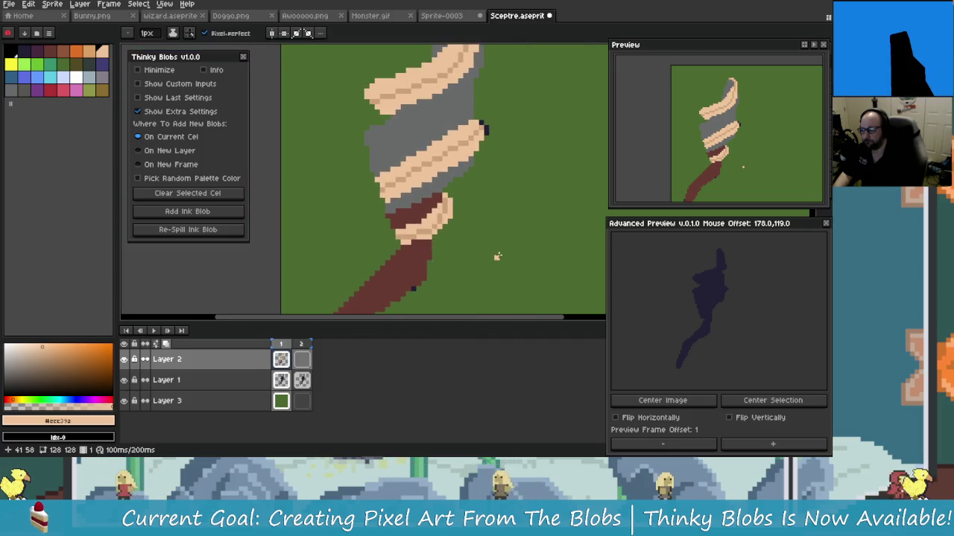
mouse_move(470, 258)
left_mouse_down()
mouse_move(421, 177)
mouse_move(429, 195)
left_mouse_up()
scroll(366, 179, "up", 2)
scroll(386, 228, "down", 1)
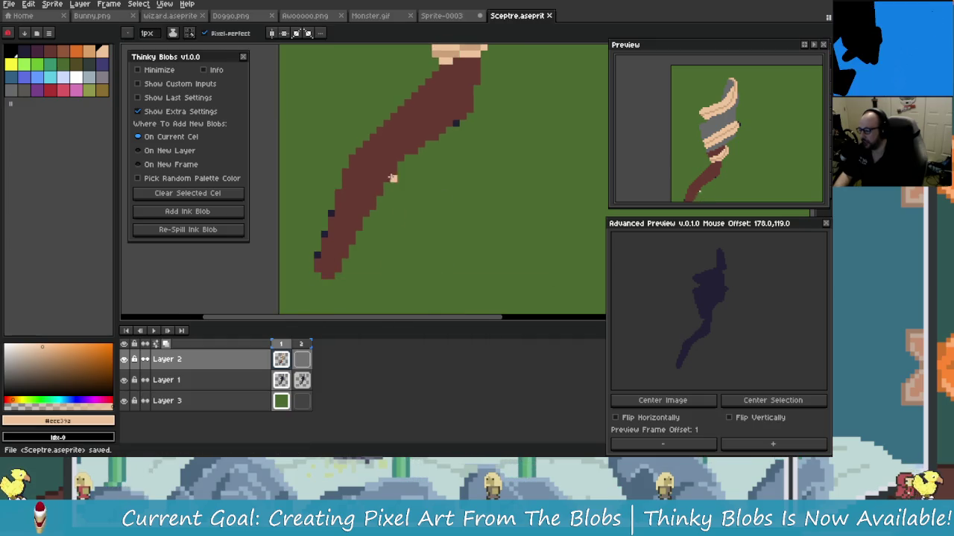
Step: Eyedrop the handle's brown and darken it slightly in the colour picker
scroll(392, 178, "up", 2)
left_click(335, 197, "alt")
scroll(325, 168, "down", 2)
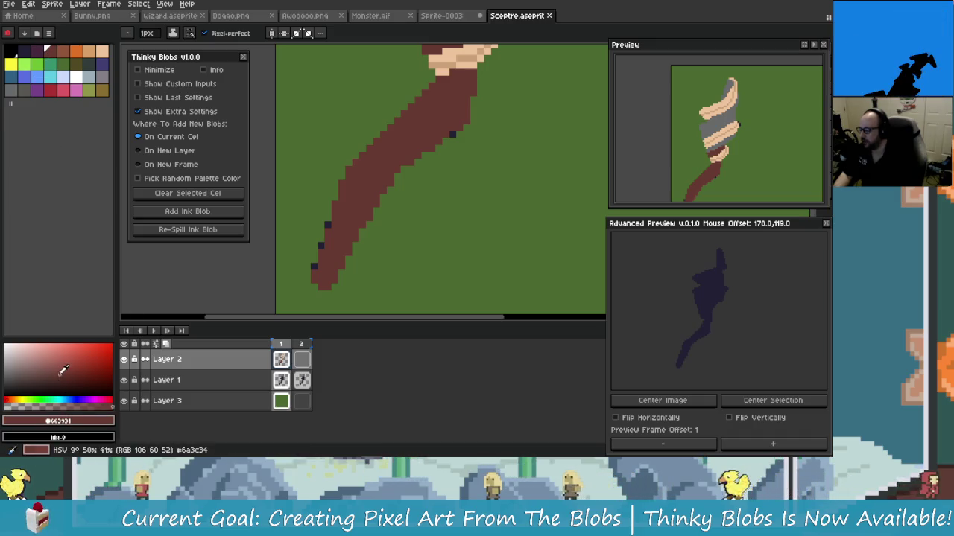
left_click_drag(63, 371, 64, 376)
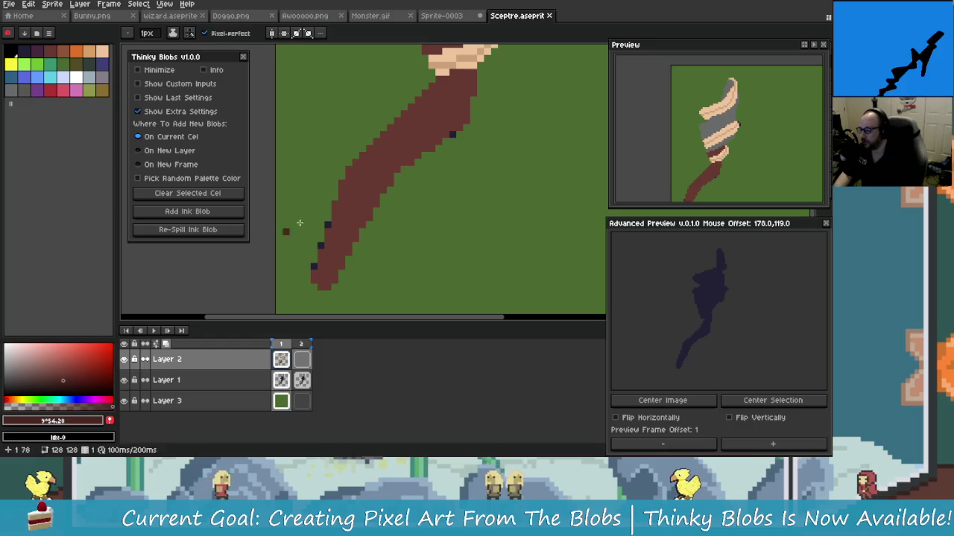
Step: Fine-tune the brown to a slightly darker shade in the saturation/value field
scroll(328, 201, "up", 1)
scroll(362, 181, "down", 1)
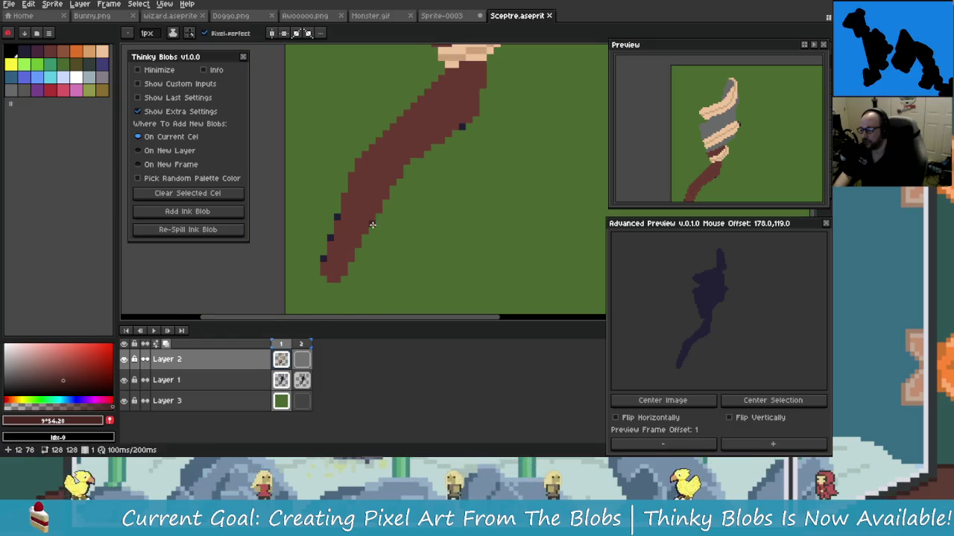
left_click(59, 374)
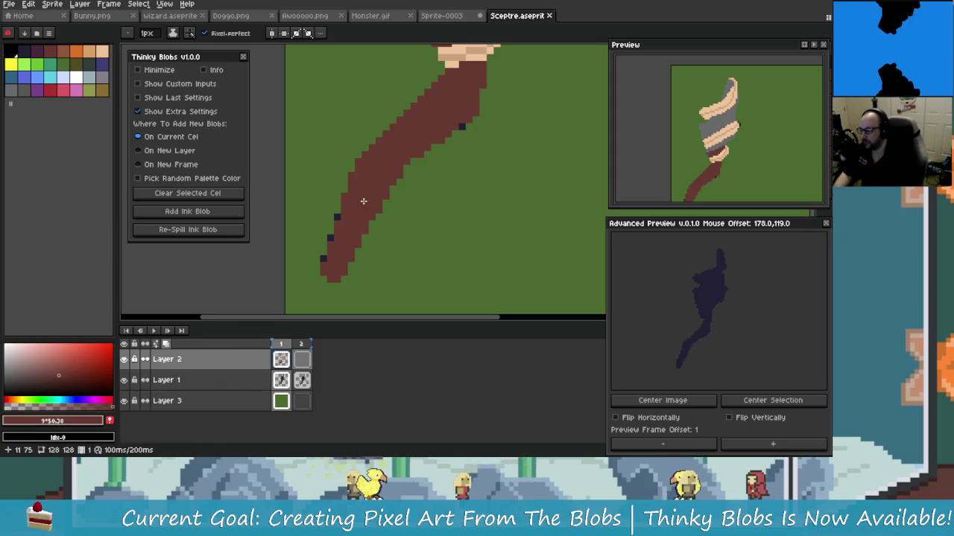
scroll(364, 201, "up", 2)
scroll(328, 230, "up", 2)
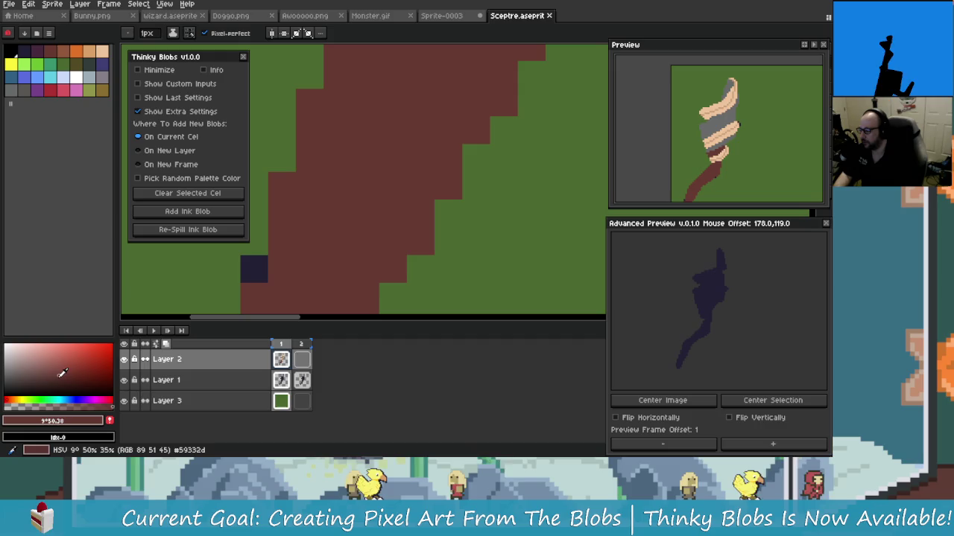
left_click(64, 375)
scroll(351, 264, "down", 2)
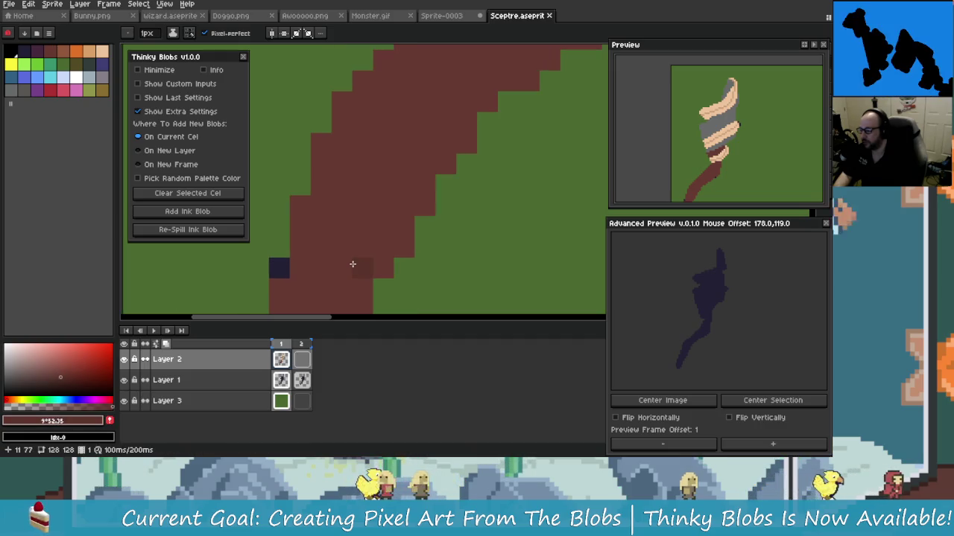
scroll(355, 247, "down", 2)
scroll(373, 226, "down", 1)
scroll(358, 171, "up", 2)
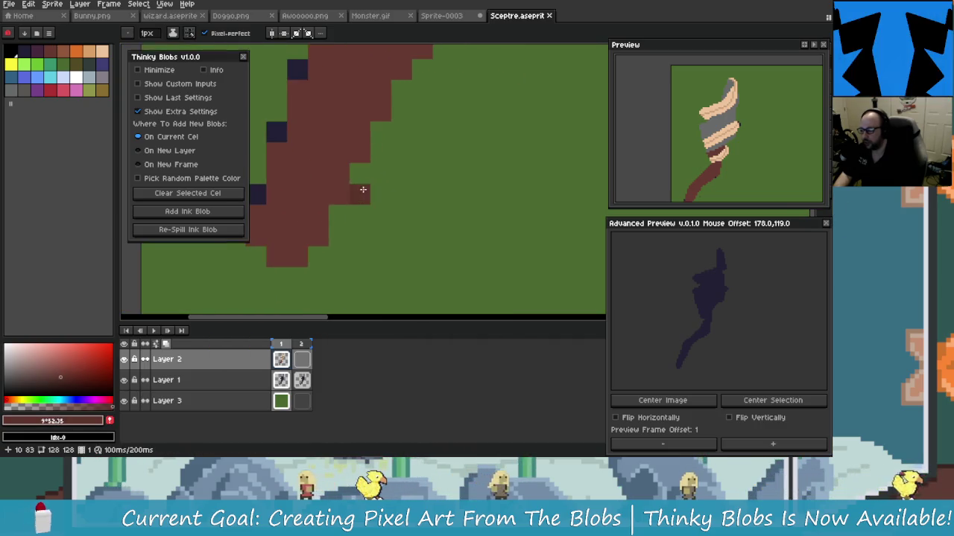
scroll(320, 208, "down", 1)
scroll(325, 196, "up", 1)
scroll(337, 219, "down", 1)
scroll(313, 225, "up", 1)
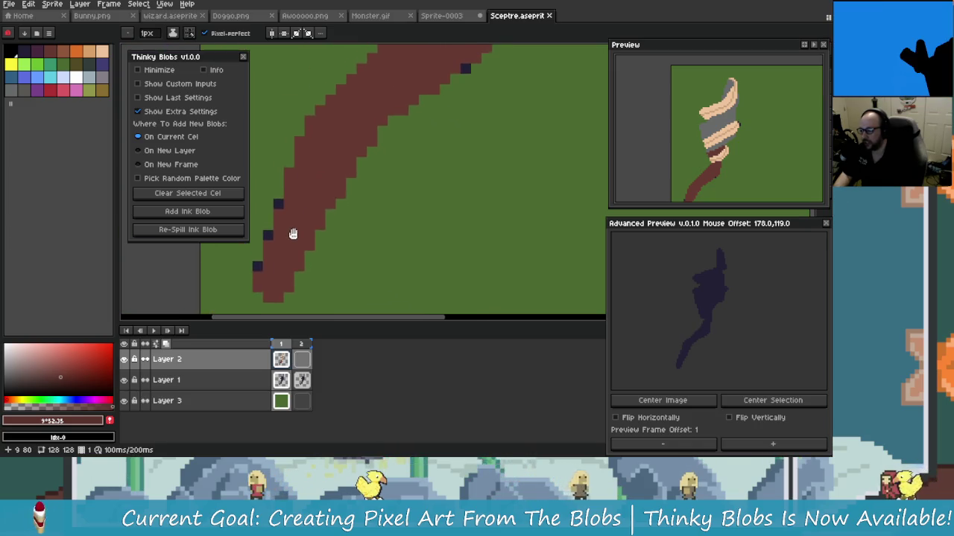
scroll(307, 232, "down", 1)
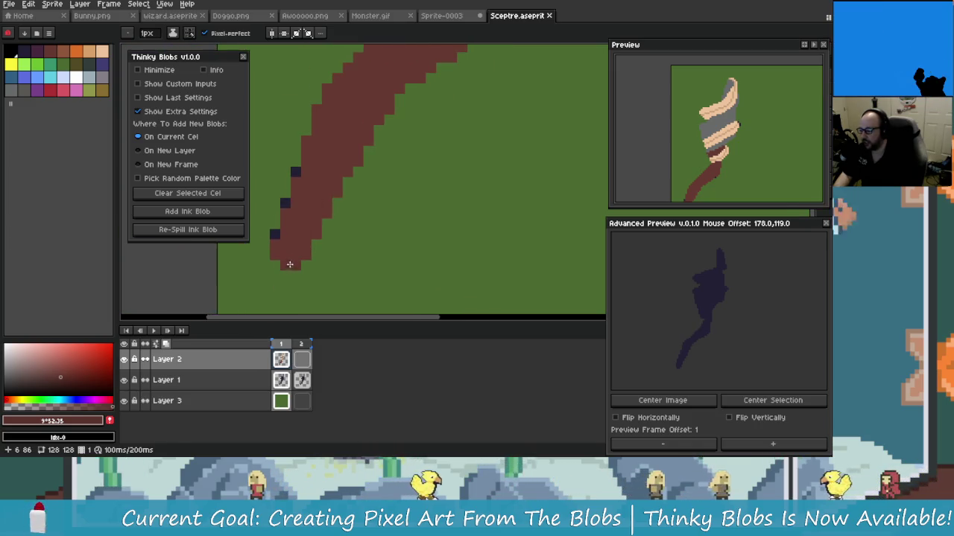
scroll(316, 198, "up", 1)
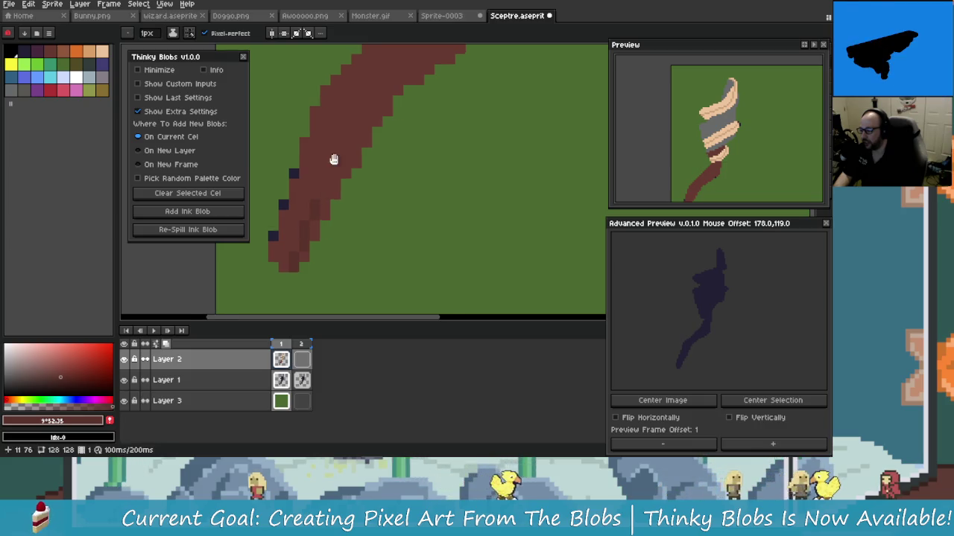
scroll(314, 197, "down", 1)
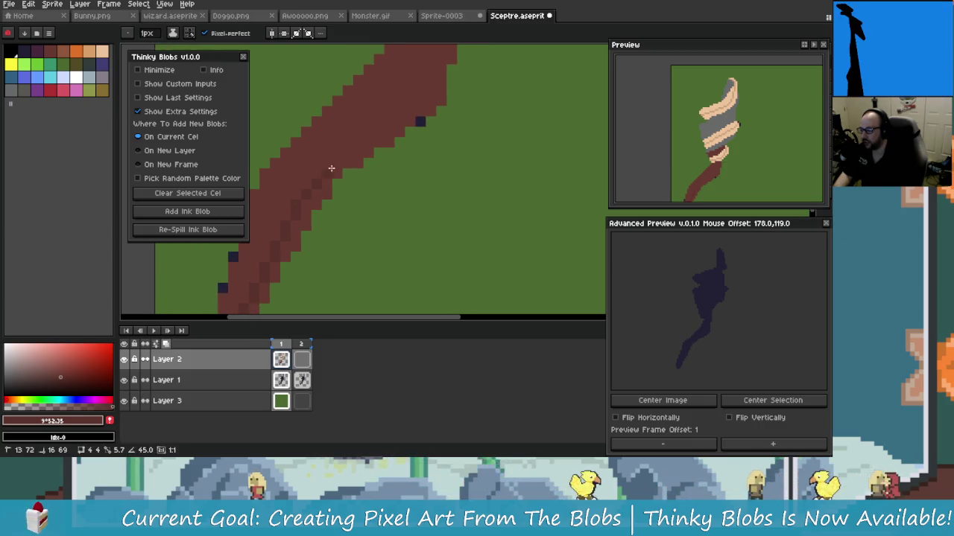
scroll(339, 156, "up", 1)
scroll(339, 181, "down", 1)
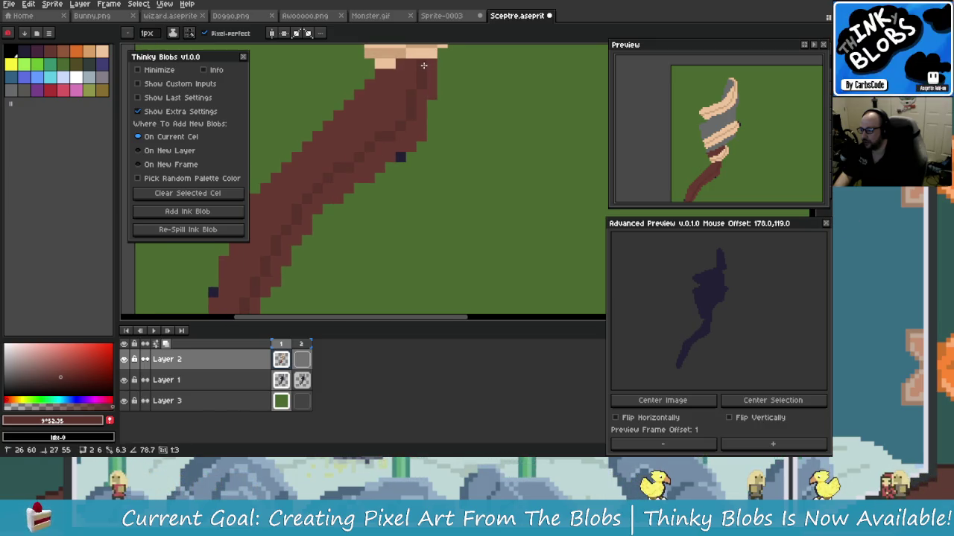
Step: Try a pencil stroke on the upper handle and undo it
left_click_drag(460, 170, 375, 257)
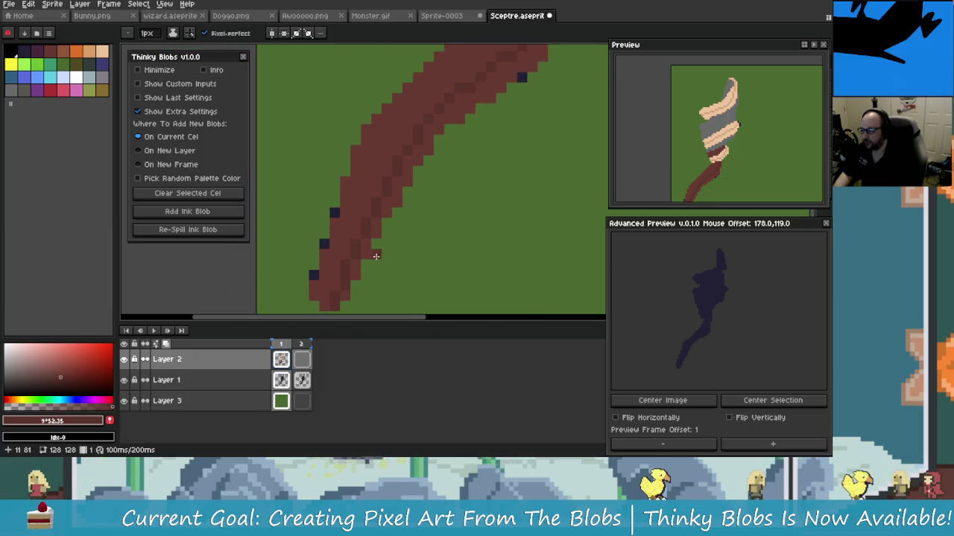
left_click_drag(318, 276, 340, 230)
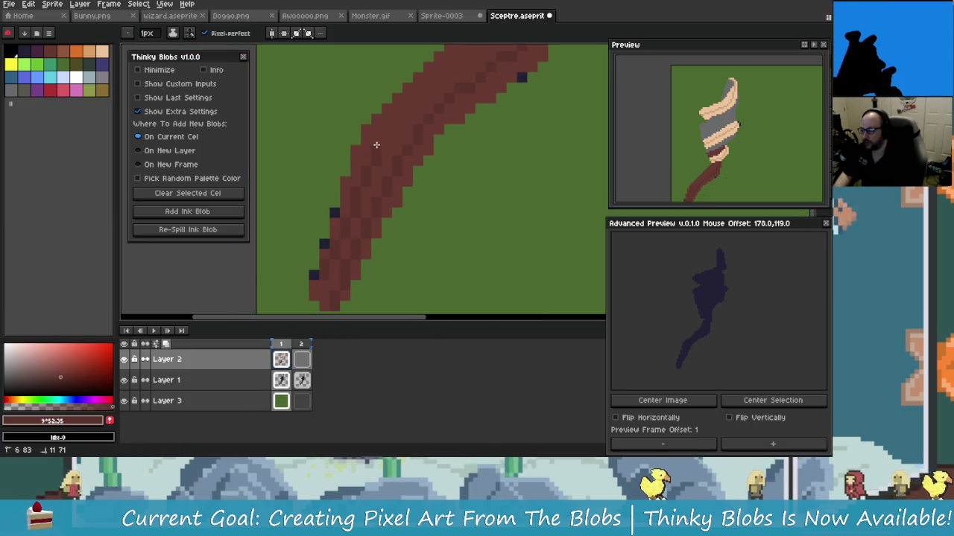
mouse_move(377, 144)
left_mouse_down()
mouse_move(377, 162)
mouse_move(402, 151)
mouse_move(434, 105)
left_mouse_up()
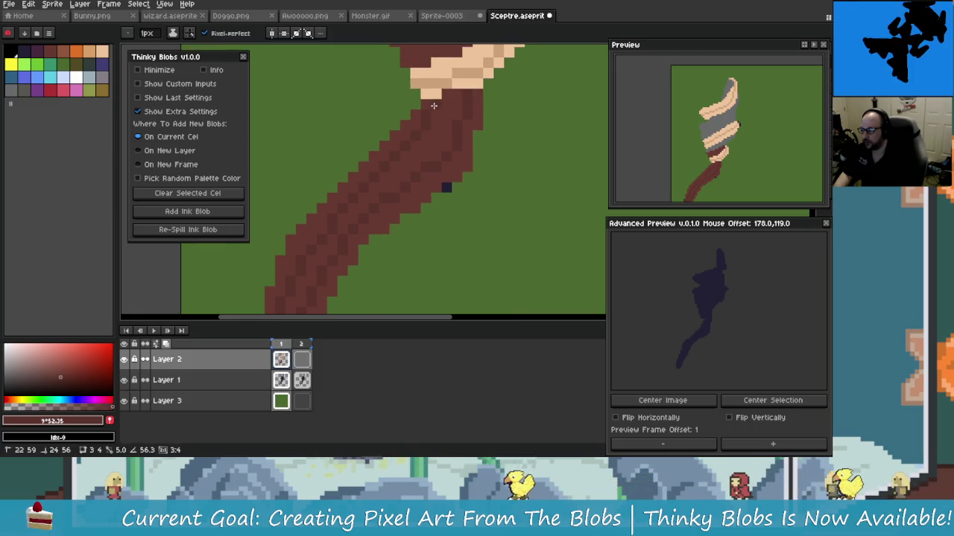
scroll(429, 231, "down", 1)
scroll(447, 251, "down", 1)
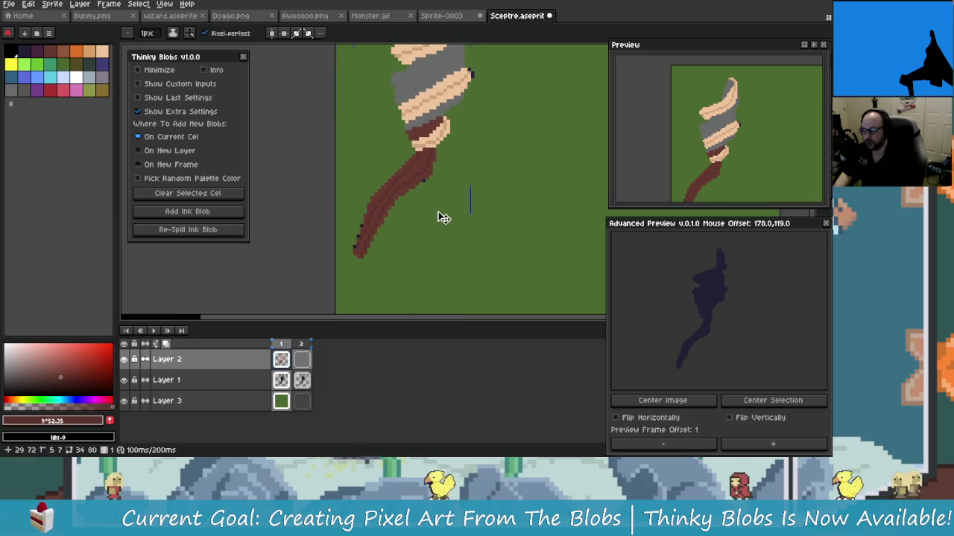
key("ctrl+z")
Step: Try extending the handle's left edge and drawing a short line, undoing both
scroll(387, 248, "up", 2)
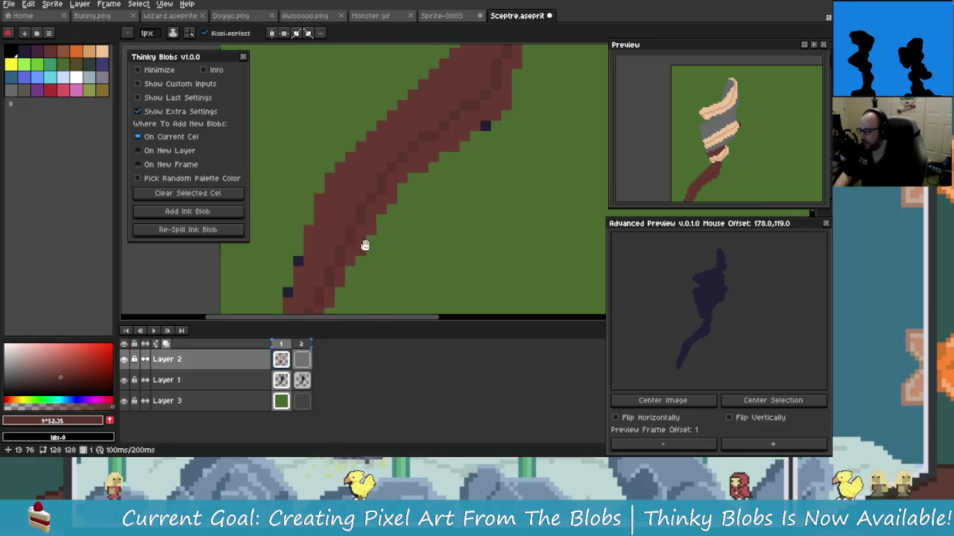
scroll(351, 248, "down", 1)
left_click_drag(342, 244, 344, 198)
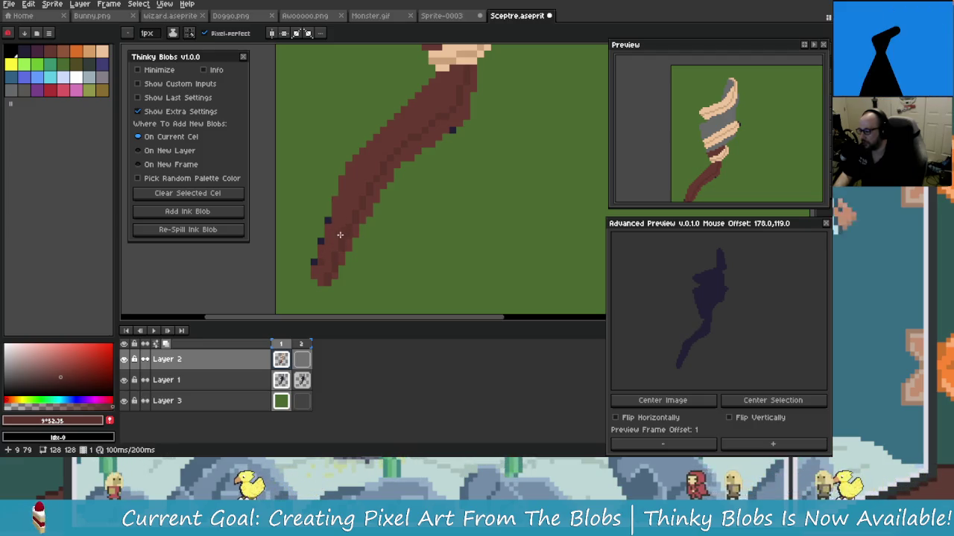
key("ctrl+z")
scroll(336, 223, "up", 3)
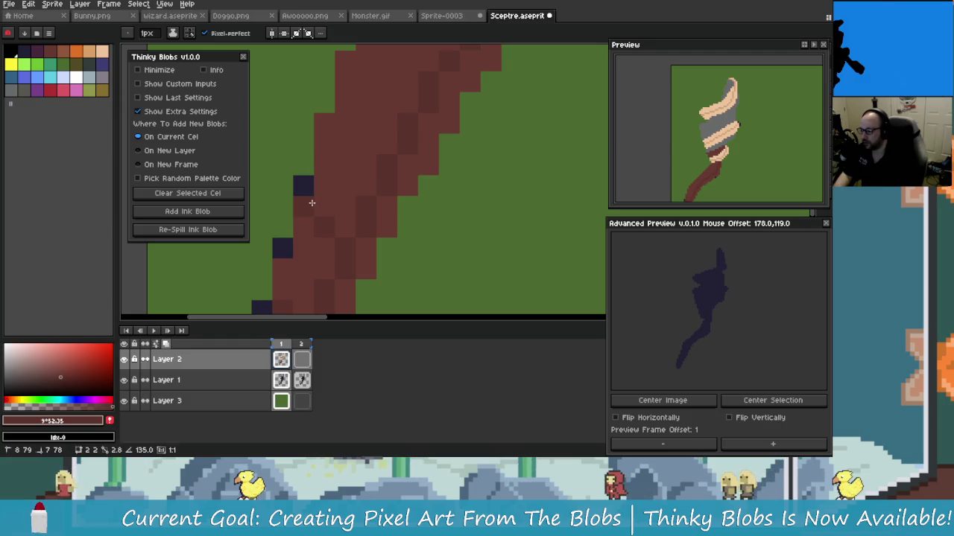
scroll(319, 194, "up", 1)
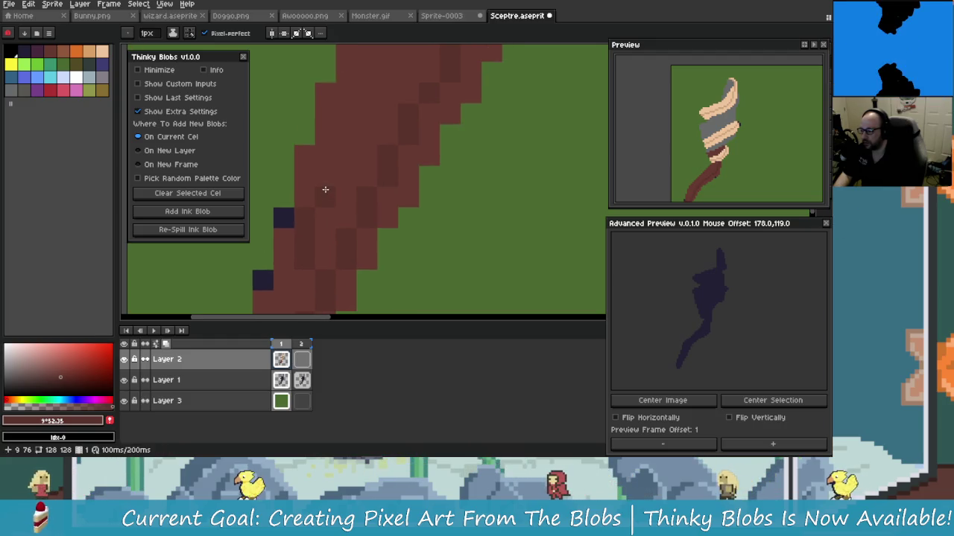
left_click_drag(325, 189, 342, 138)
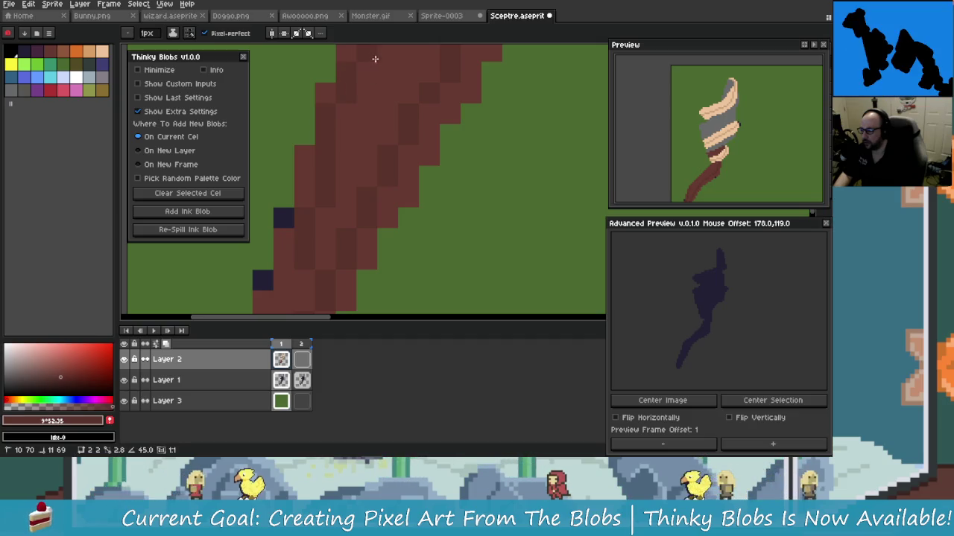
key("ctrl+z")
Step: Pan and zoom the close-up view across the middle of the handle
scroll(394, 98, "up", 3)
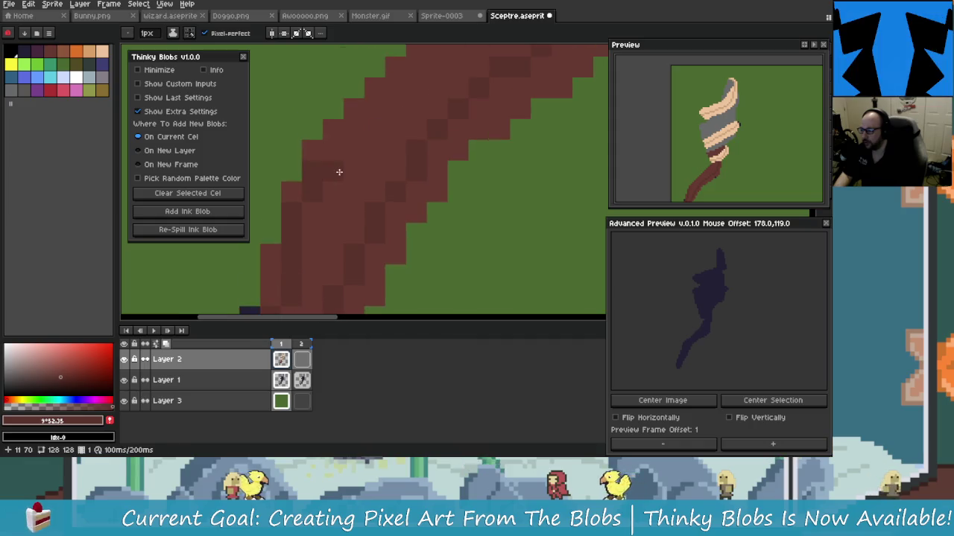
scroll(371, 130, "right", 2)
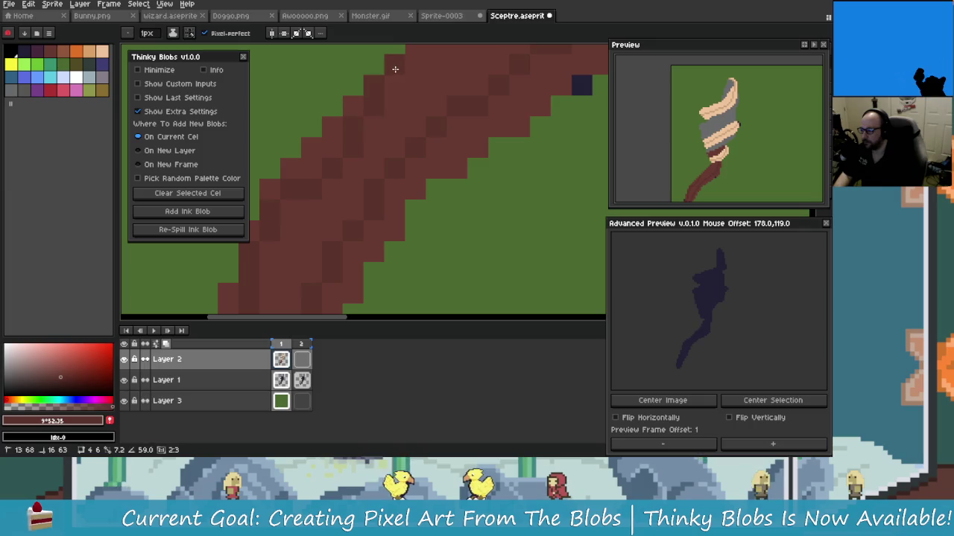
scroll(395, 120, "up", 2)
scroll(395, 119, "right", 1)
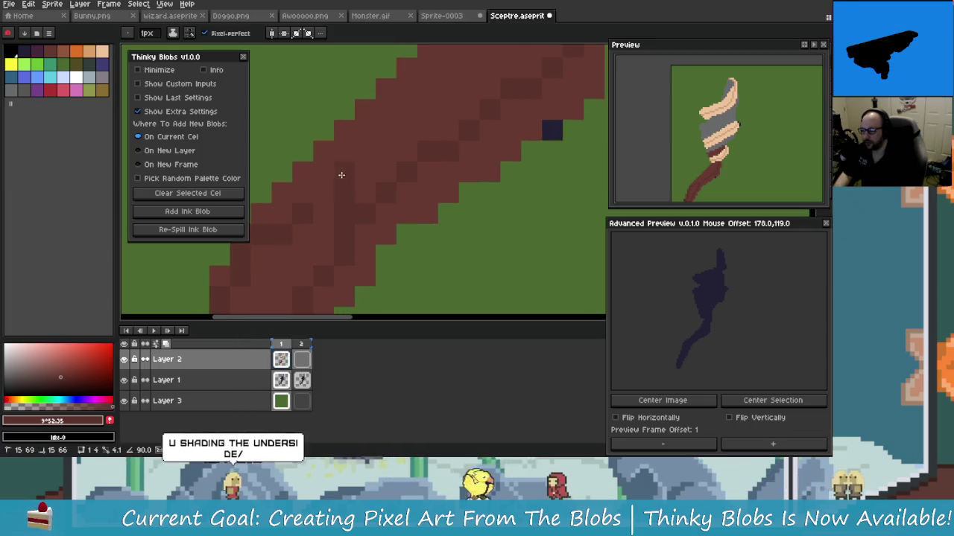
key("ctrl")
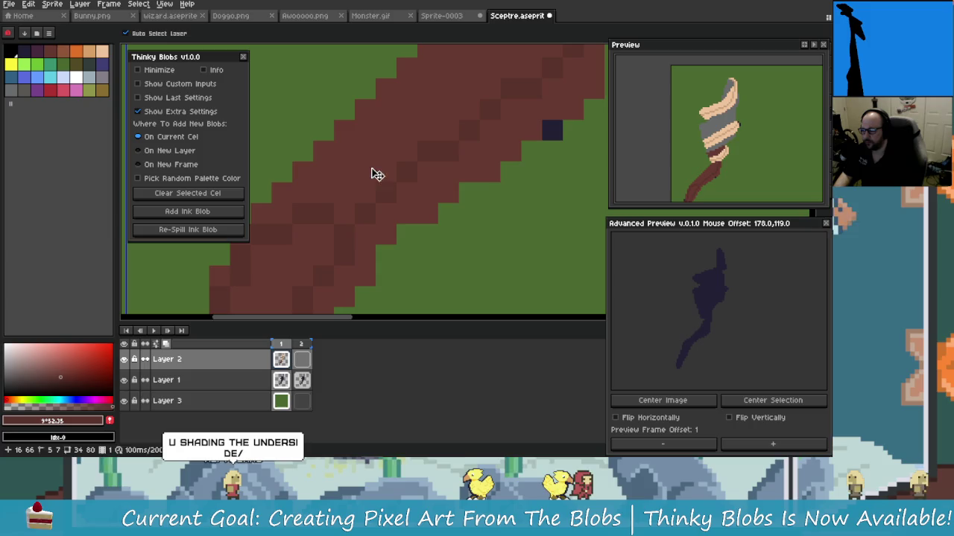
scroll(320, 204, "up", 2)
scroll(331, 223, "right", 1)
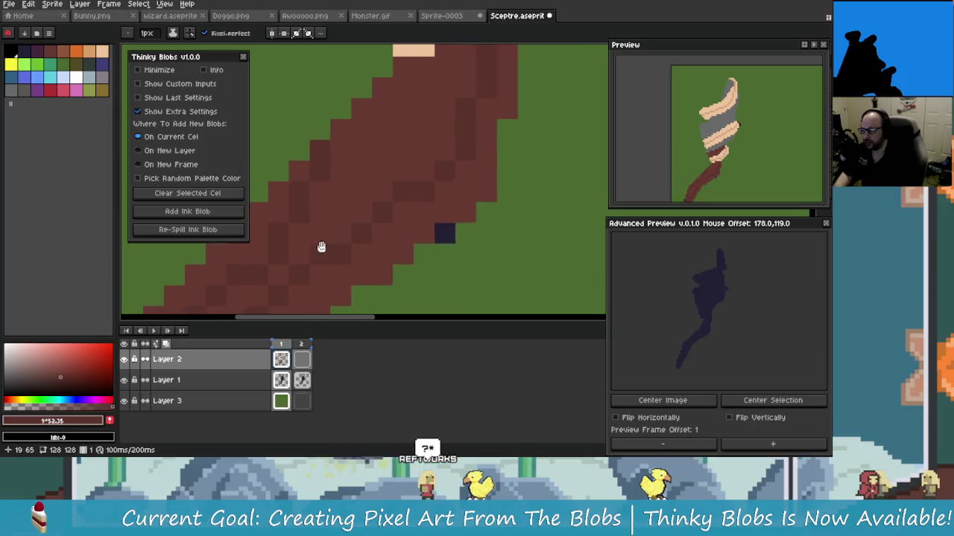
scroll(325, 244, "up", 2)
scroll(335, 231, "right", 1)
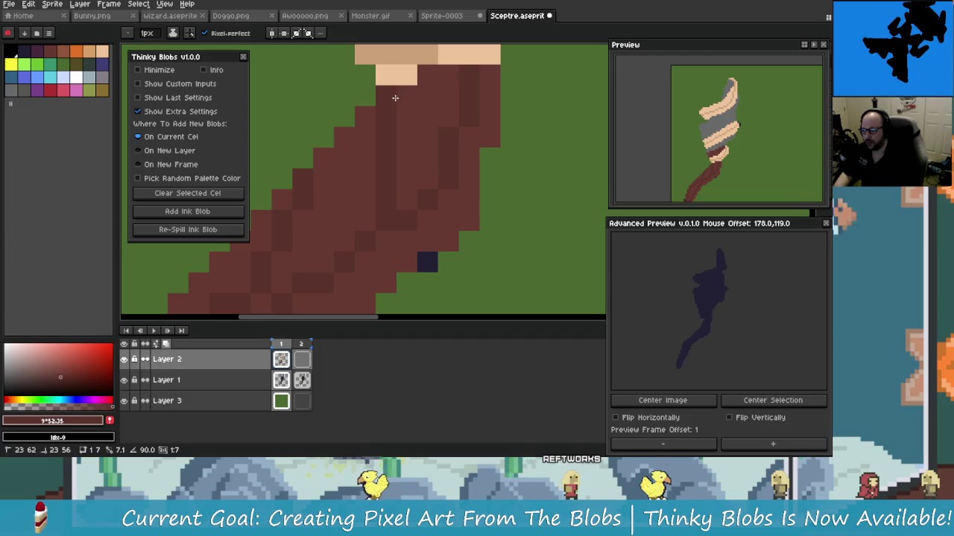
scroll(373, 143, "down", 3)
scroll(402, 163, "down", 2)
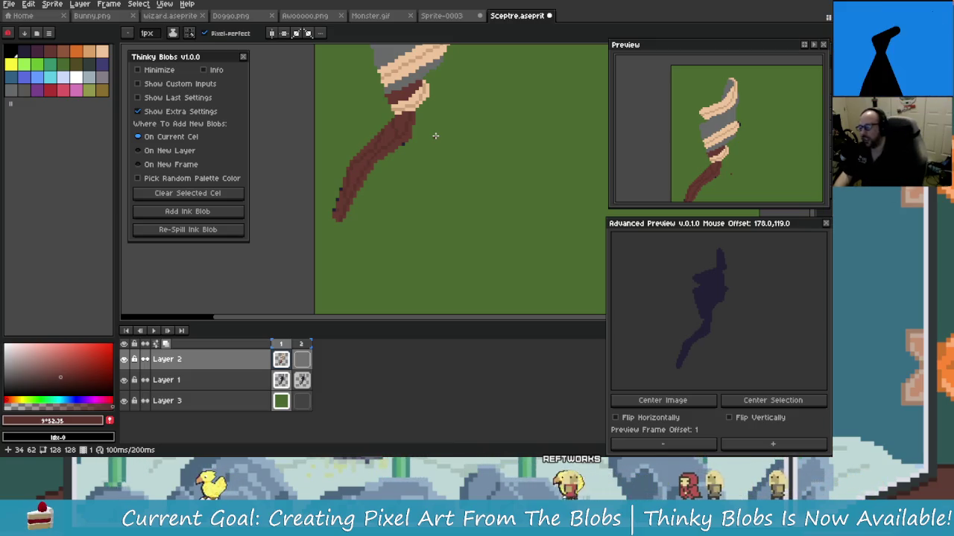
scroll(395, 163, "up", 1)
scroll(395, 163, "up", 2)
scroll(326, 181, "up", 1)
scroll(344, 170, "up", 2)
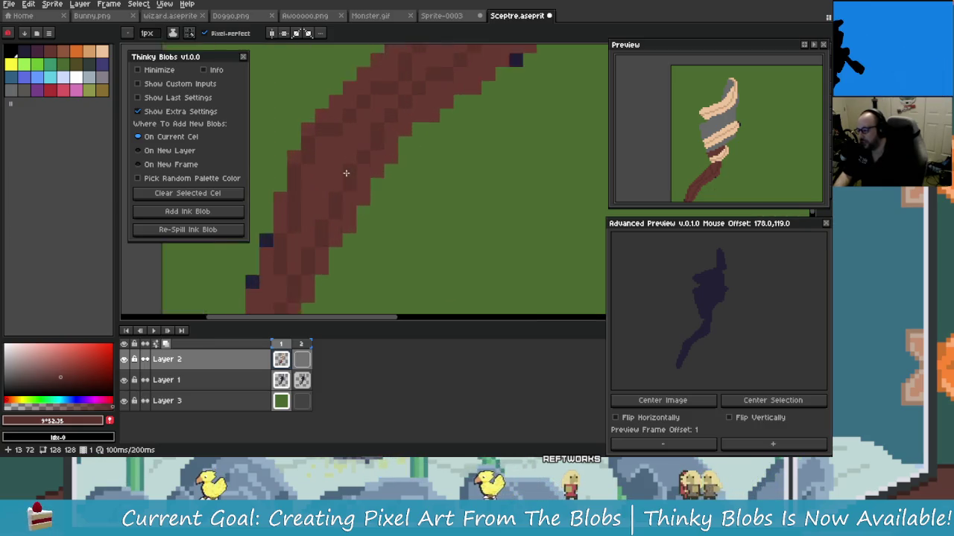
scroll(370, 153, "up", 1)
mouse_move(370, 154)
left_mouse_down()
mouse_move(323, 136)
mouse_move(437, 210)
left_mouse_up()
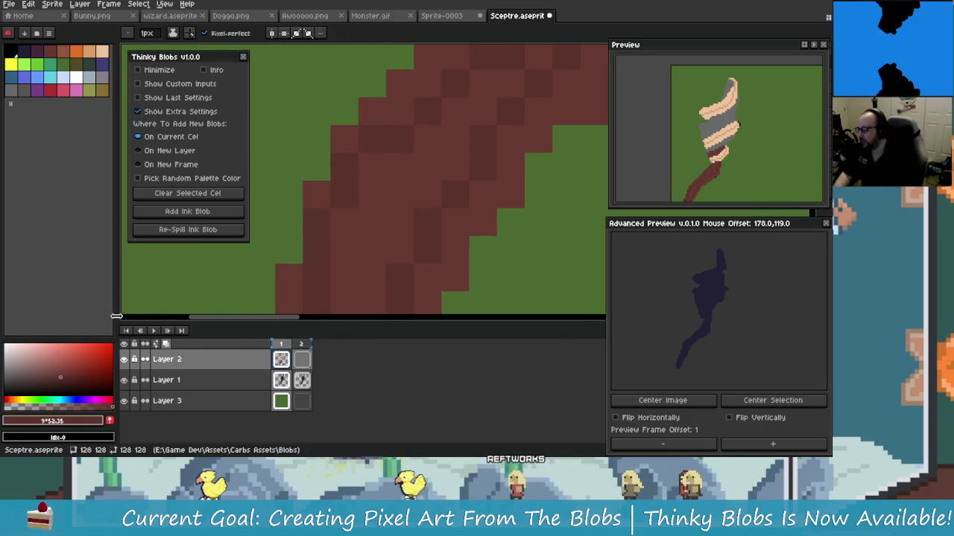
Step: Pick a darker brown and pencil a cluster of shading pixels on the handle
left_click(64, 381)
left_click(373, 249)
scroll(387, 238, "up", 1)
scroll(343, 186, "down", 1)
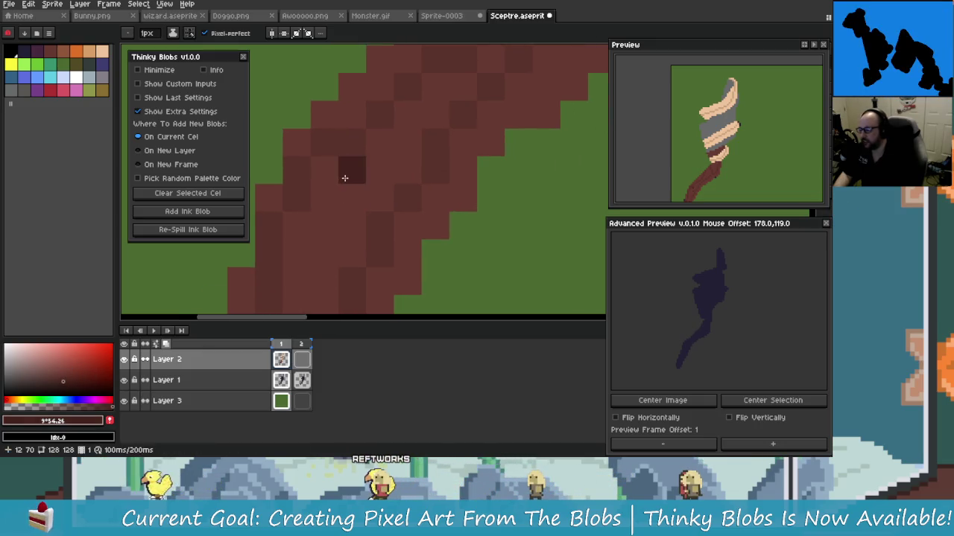
left_click(323, 174)
left_click(324, 198)
left_click(377, 175)
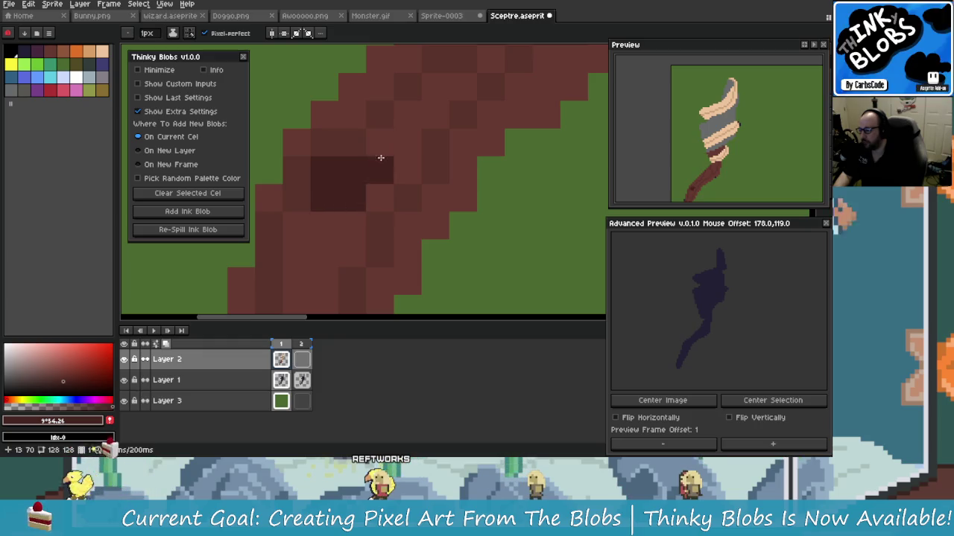
left_click(298, 225)
left_click(352, 225)
left_click(352, 254)
Step: Zoom around the handle and set the colour to dark brown #59322a
scroll(352, 255, "down", 2)
scroll(389, 272, "down", 1)
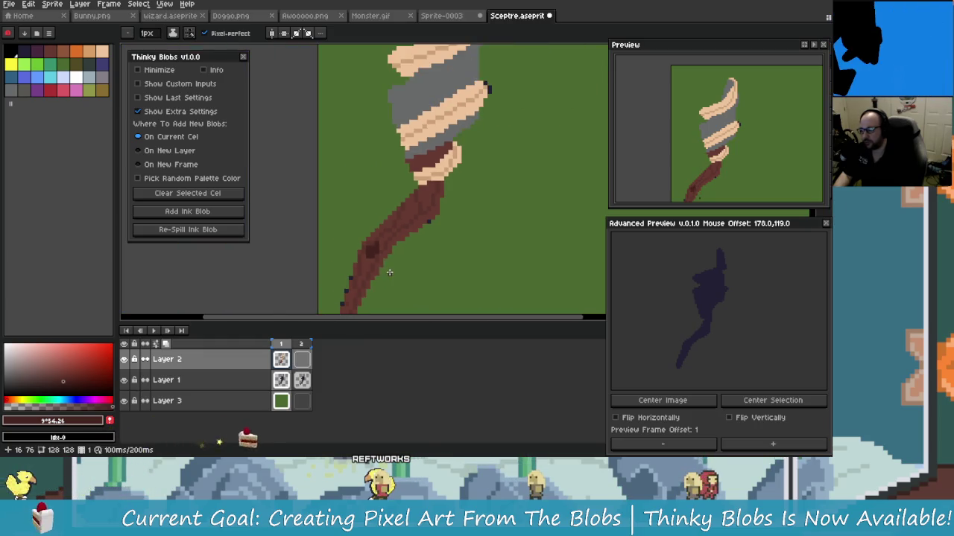
scroll(481, 192, "up", 1)
scroll(419, 192, "up", 1)
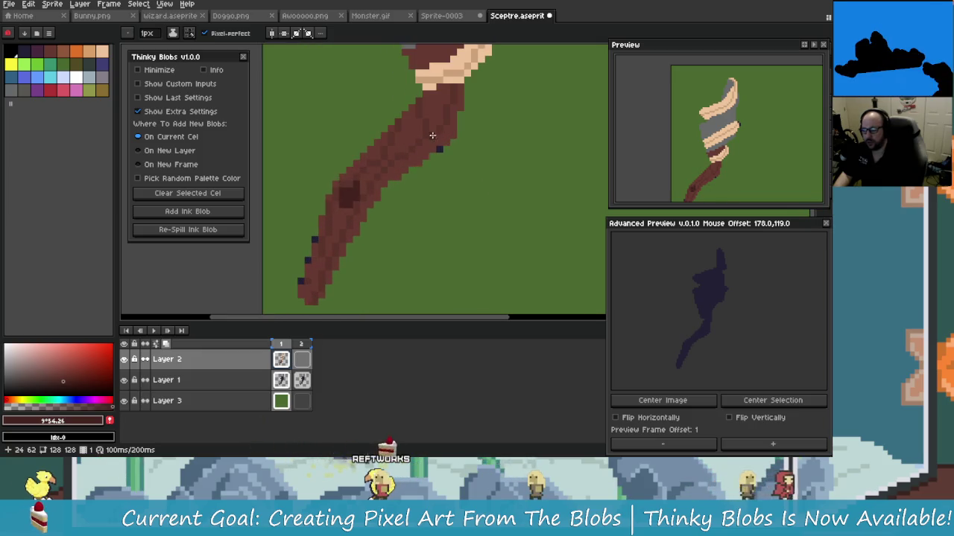
scroll(428, 140, "up", 2)
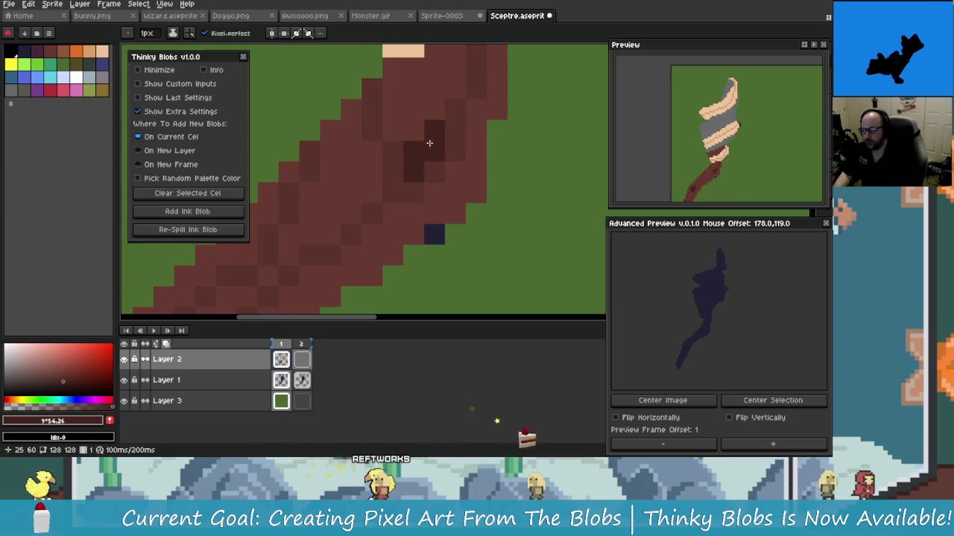
scroll(429, 143, "down", 1)
scroll(427, 144, "down", 2)
scroll(423, 146, "up", 2)
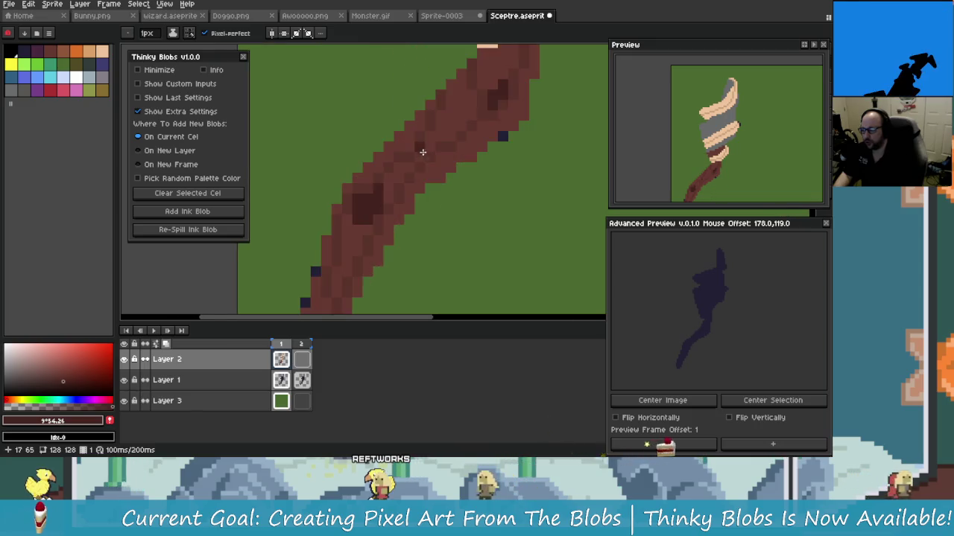
scroll(423, 147, "up", 2)
scroll(371, 206, "down", 1)
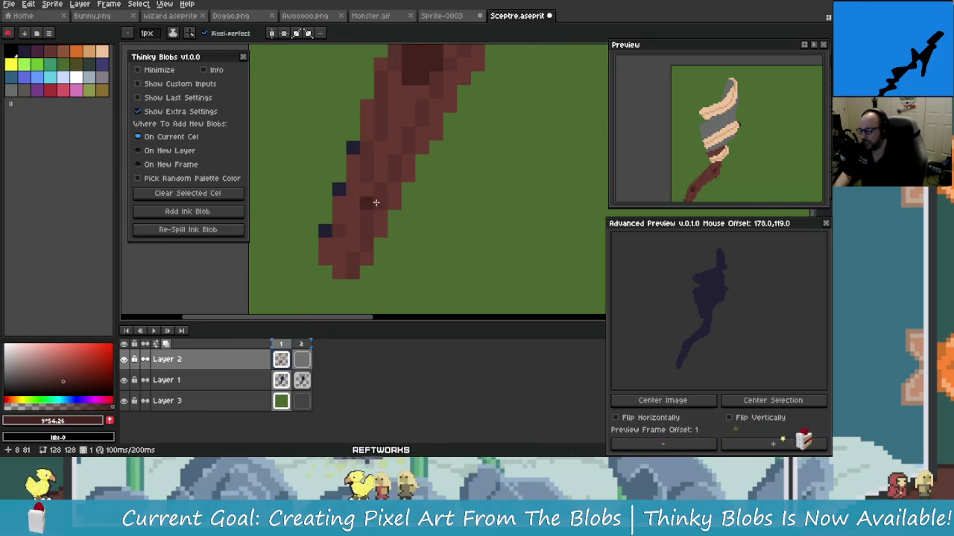
scroll(417, 156, "down", 1)
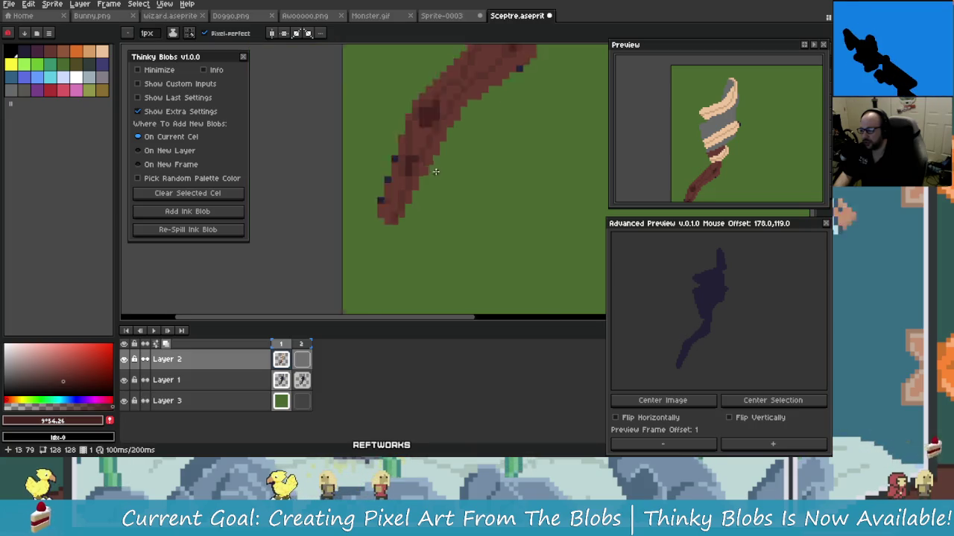
scroll(447, 187, "down", 2)
scroll(429, 216, "up", 1)
scroll(391, 220, "up", 3)
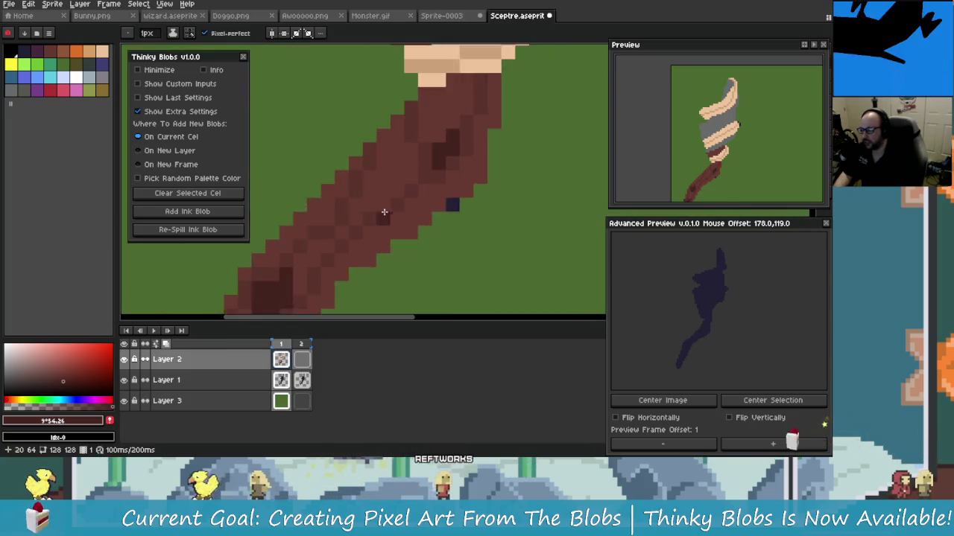
scroll(389, 175, "up", 1)
scroll(391, 175, "down", 1)
scroll(397, 179, "up", 2)
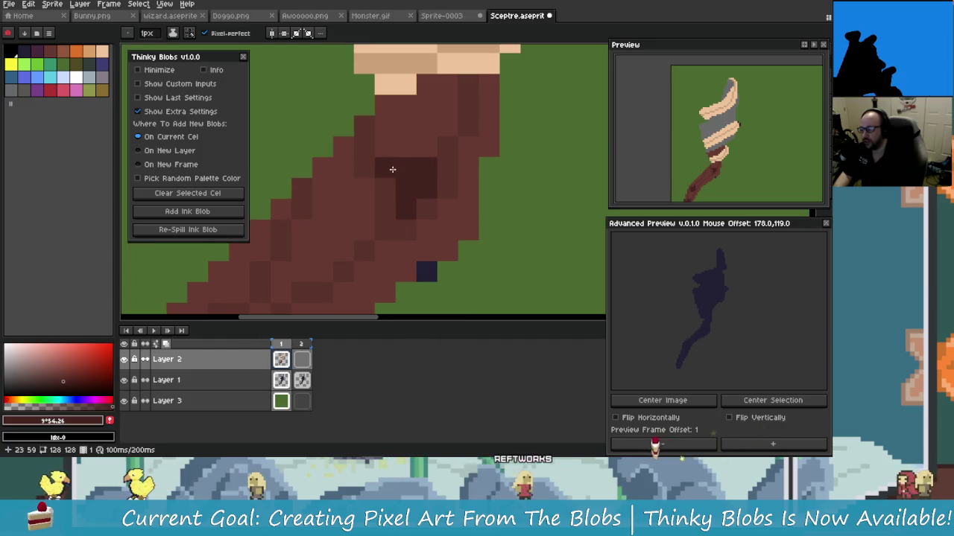
scroll(389, 171, "down", 2)
scroll(386, 179, "down", 1)
scroll(383, 190, "down", 1)
scroll(379, 201, "down", 1)
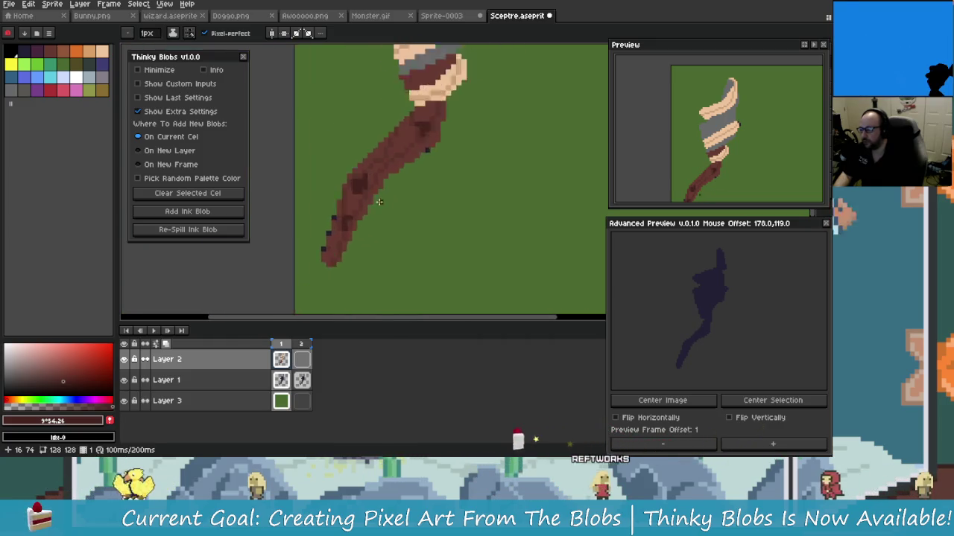
scroll(380, 195, "up", 4)
left_click(391, 183, "alt")
scroll(389, 186, "down", 1)
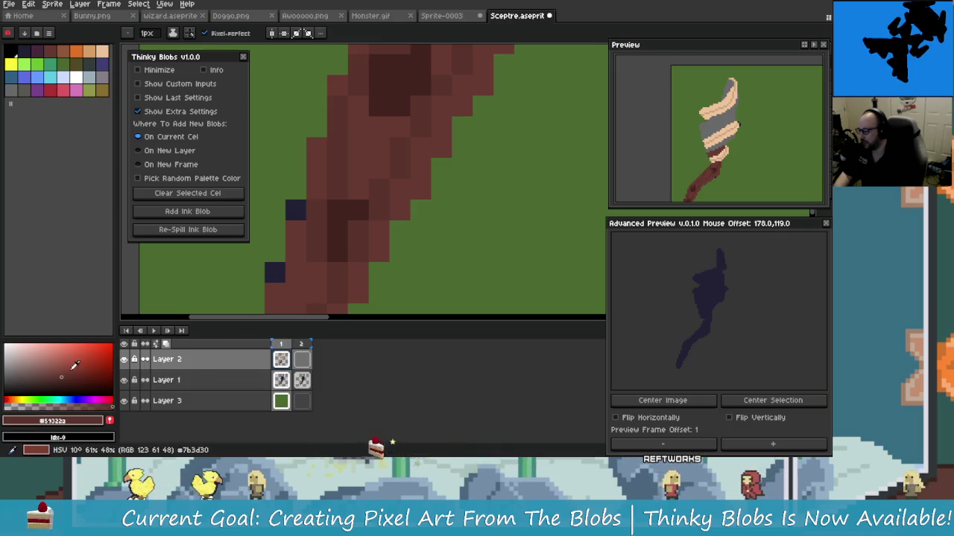
Step: Pick a slightly different brown and undo the last pencil stroke on the lower handle
left_click(66, 374)
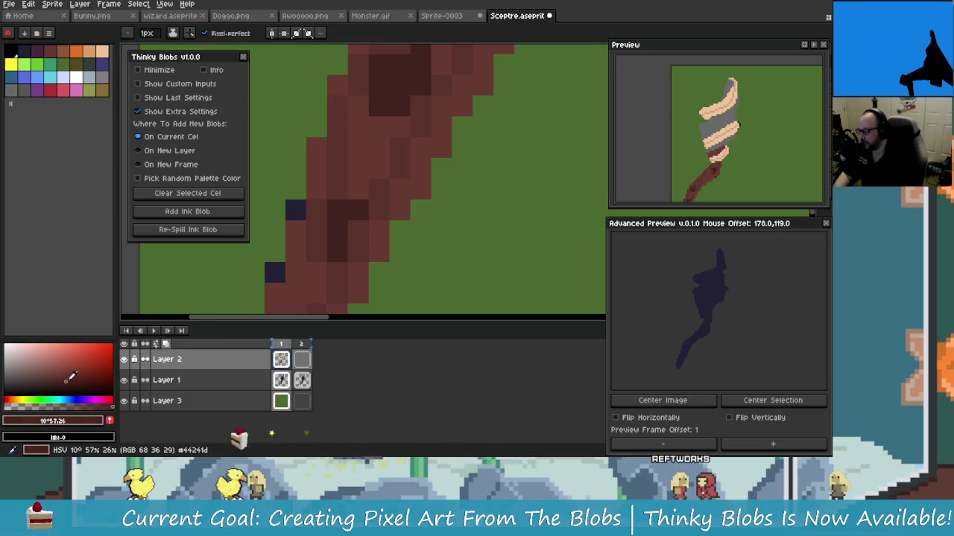
mouse_move(345, 298)
left_mouse_down()
mouse_move(336, 216)
mouse_move(307, 283)
left_mouse_up()
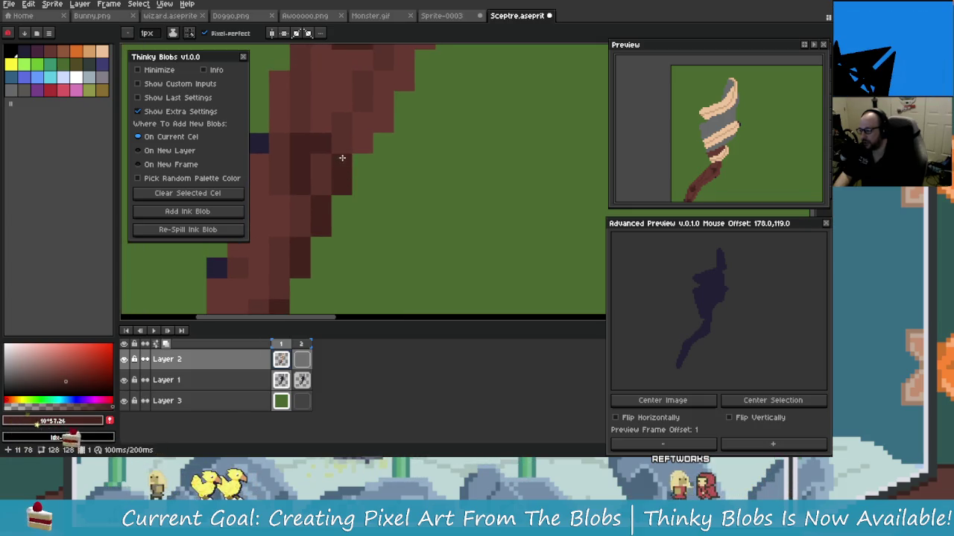
key("ctrl+z")
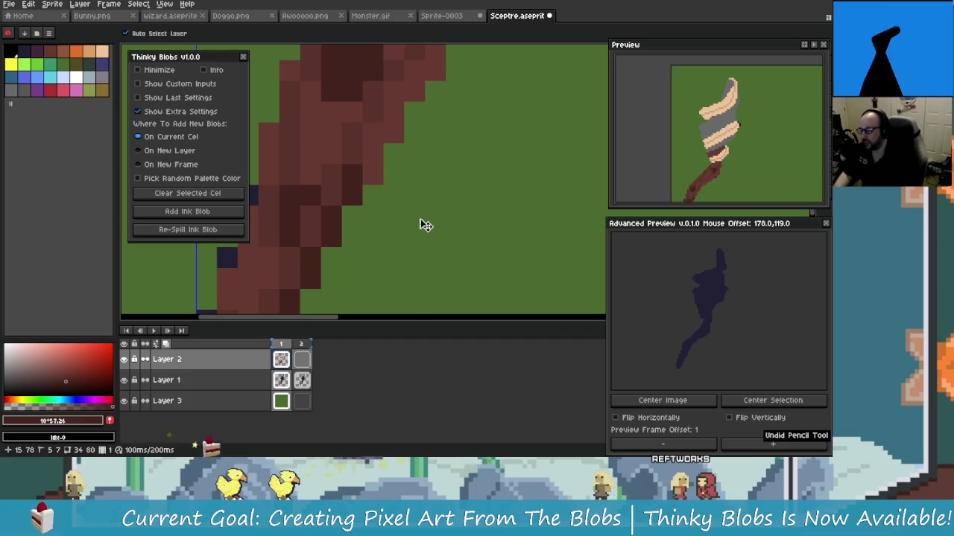
left_click_drag(422, 223, 476, 184)
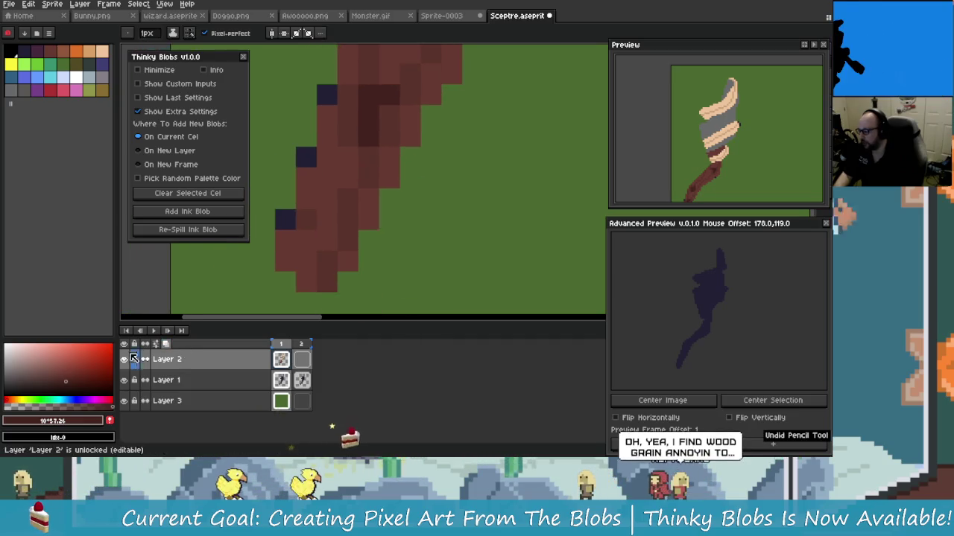
key("alt")
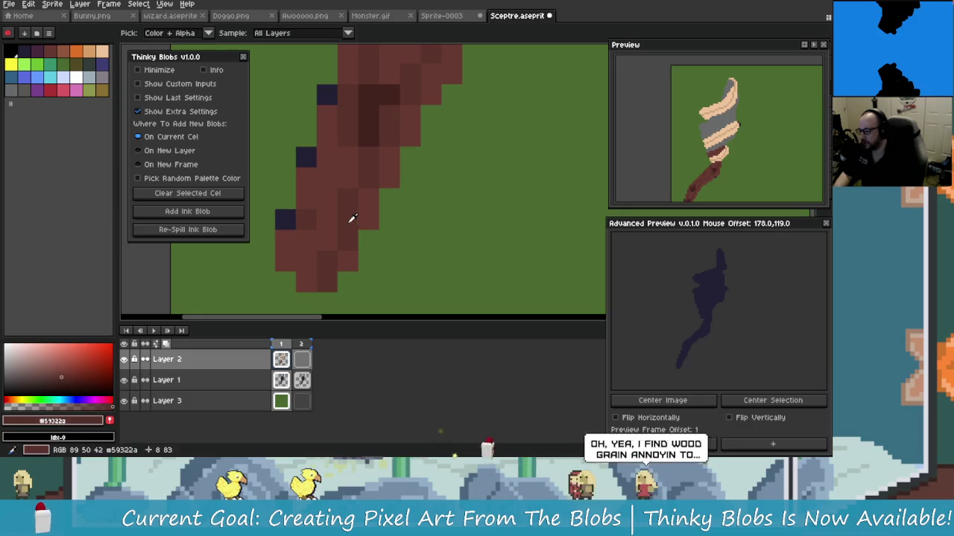
left_click(65, 377)
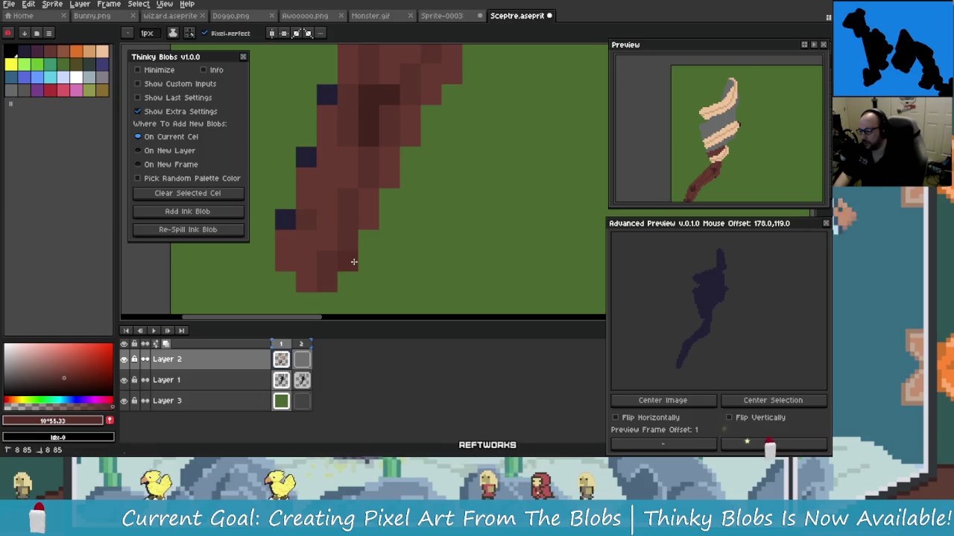
Step: Undo two more pencil strokes further up the handle toward its top wrap
left_click_drag(395, 163, 336, 266)
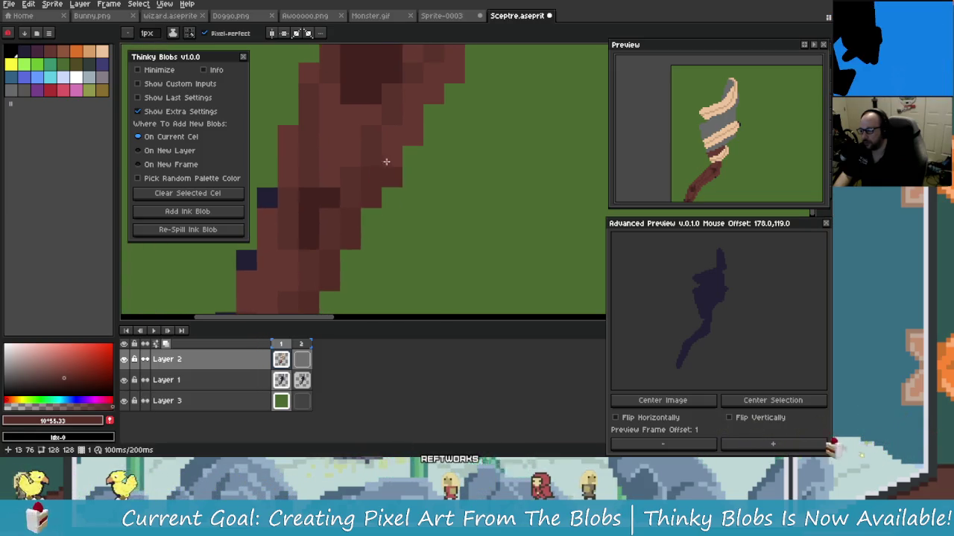
mouse_move(386, 167)
left_mouse_down()
mouse_move(396, 164)
mouse_move(379, 190)
left_mouse_up()
key("ctrl+z")
key("ctrl+z")
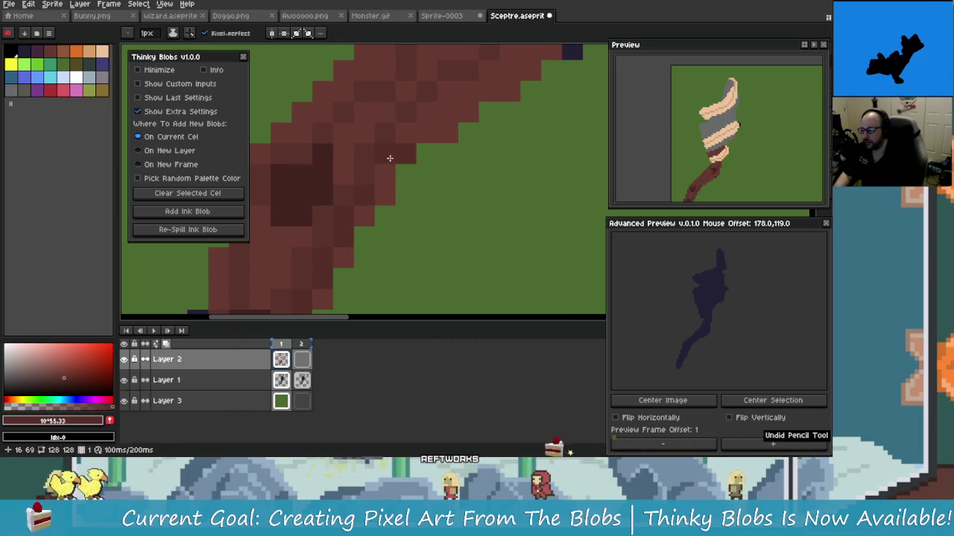
scroll(382, 157, "up", 3)
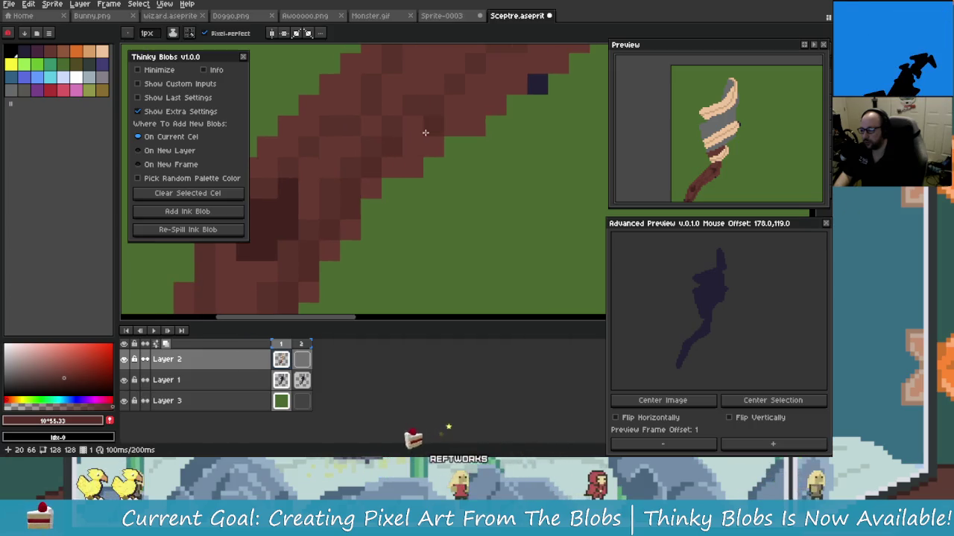
mouse_move(416, 143)
left_mouse_down()
mouse_move(389, 177)
mouse_move(397, 171)
left_mouse_up()
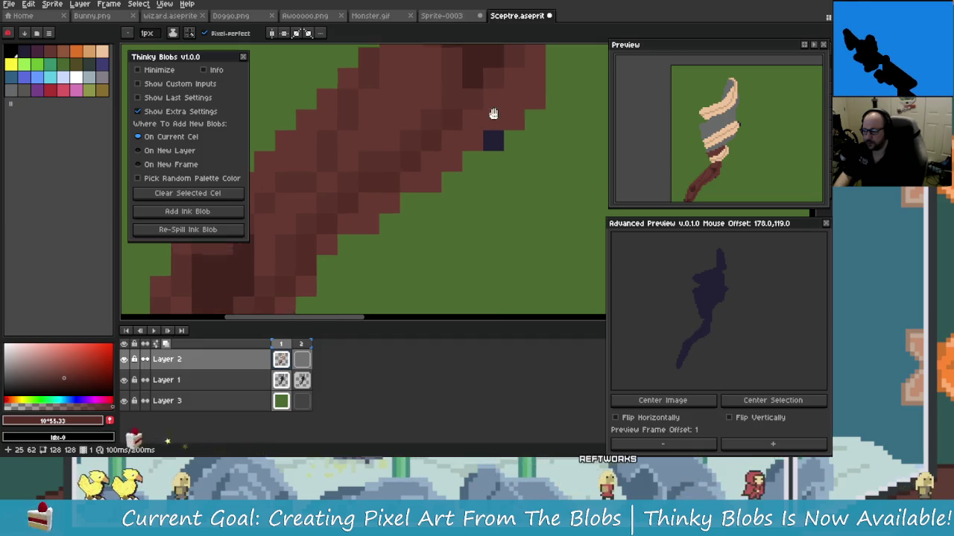
left_click_drag(499, 107, 439, 161)
left_click_drag(468, 67, 464, 109)
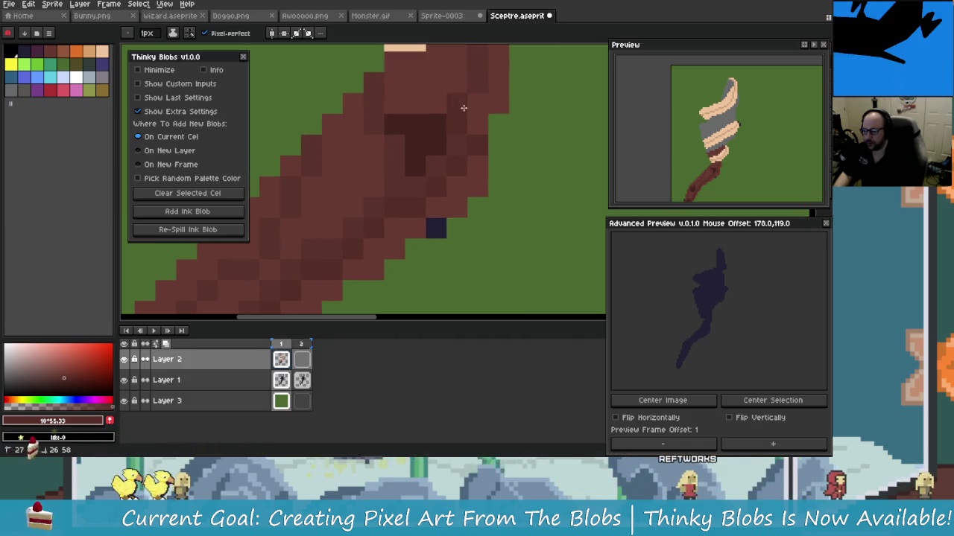
key("ctrl+z")
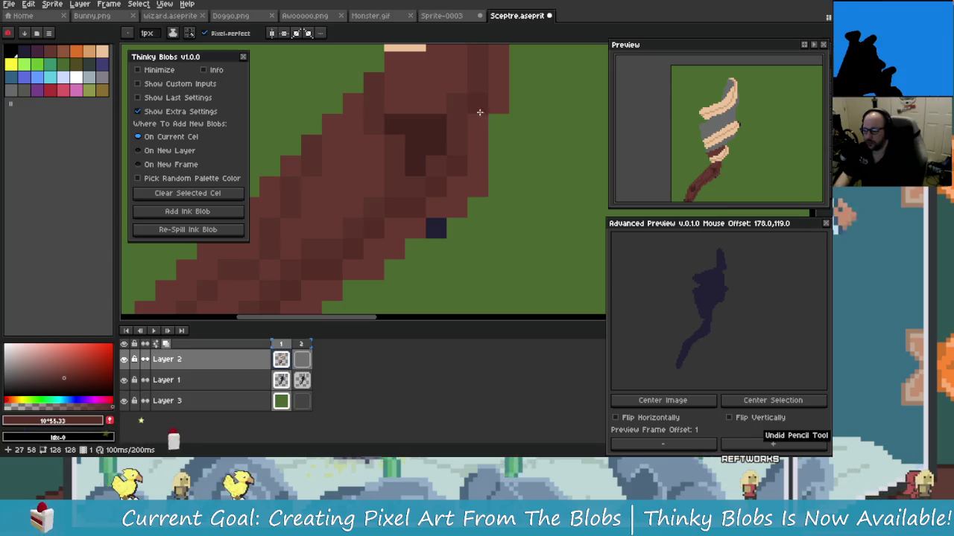
left_click_drag(494, 114, 453, 180)
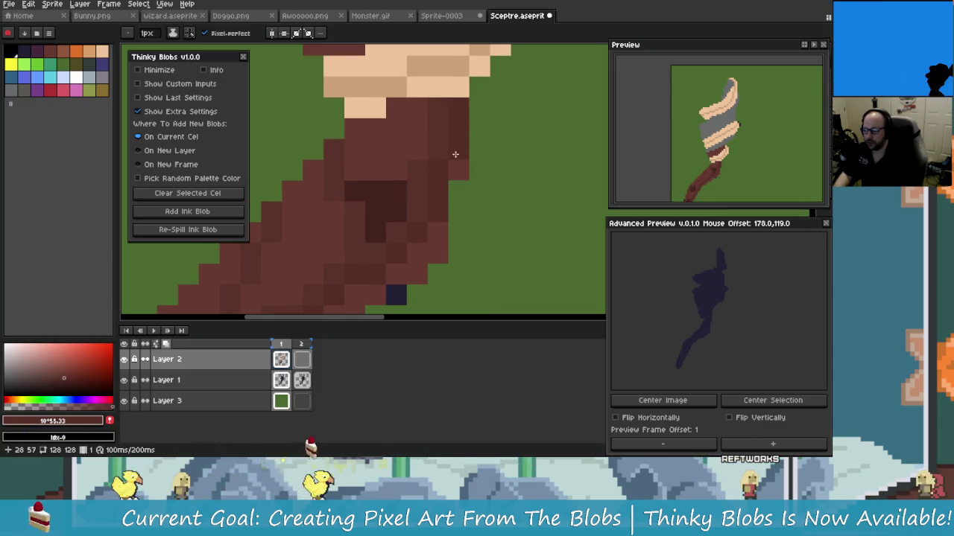
scroll(439, 160, "down", 2)
scroll(440, 159, "up", 2)
Step: Paint a darker diagonal line across the shaft's brown band
scroll(443, 186, "down", 1)
scroll(443, 199, "down", 1)
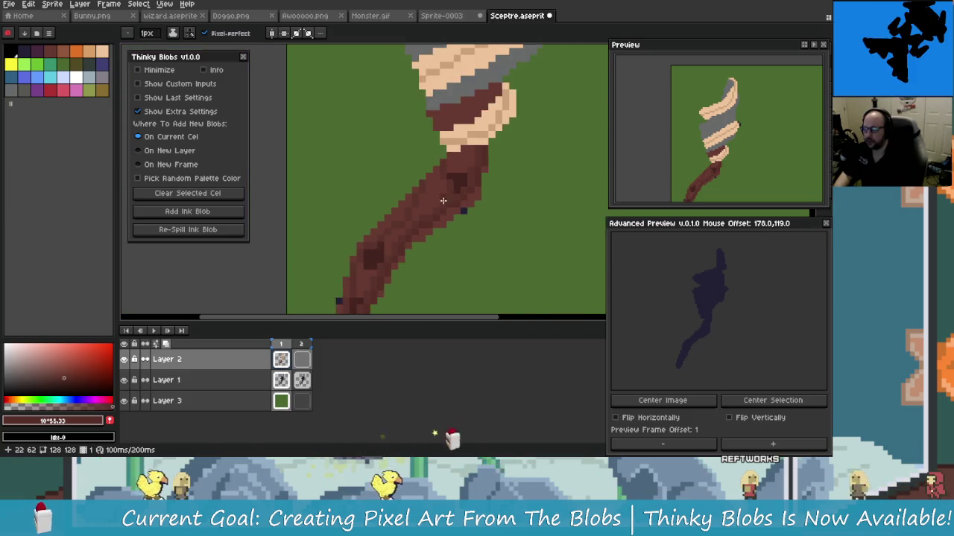
scroll(442, 199, "down", 1)
scroll(449, 189, "down", 1)
scroll(446, 187, "down", 3)
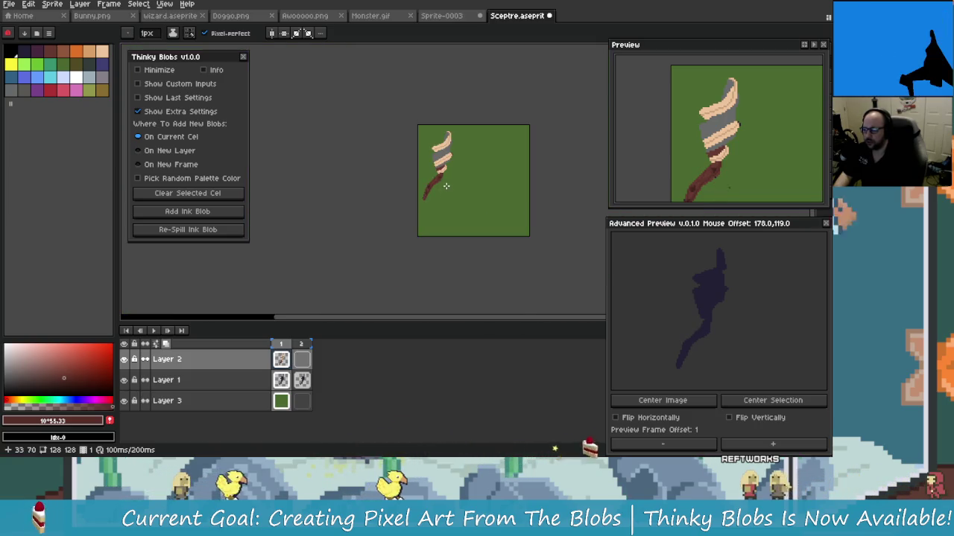
scroll(417, 186, "up", 4)
scroll(403, 224, "up", 2)
scroll(418, 201, "up", 2)
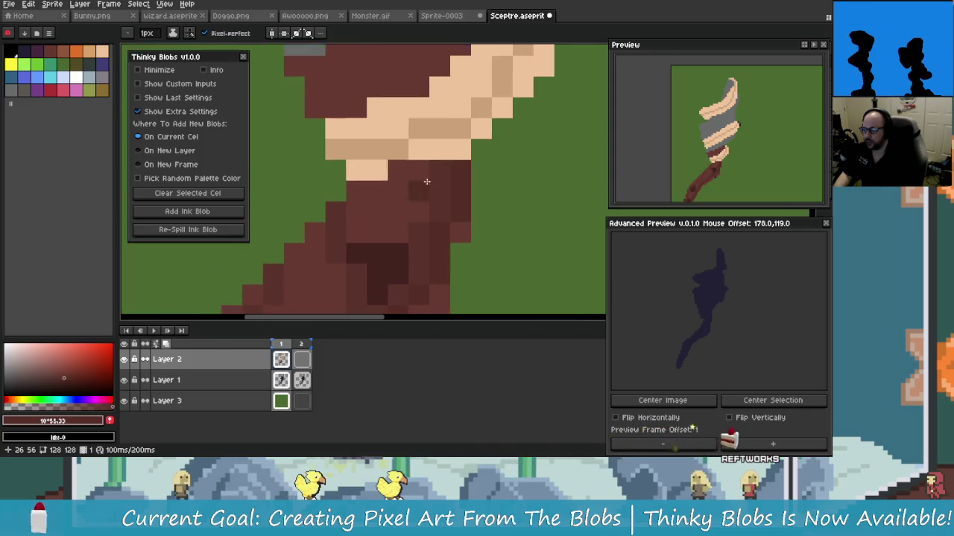
scroll(406, 222, "up", 1)
scroll(436, 119, "down", 1)
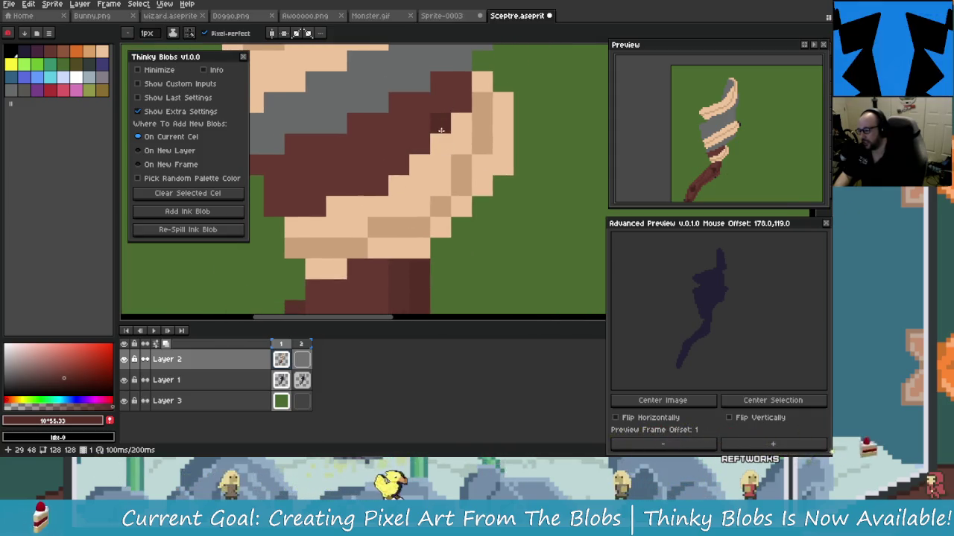
left_click_drag(460, 82, 401, 170)
scroll(435, 263, "up", 2)
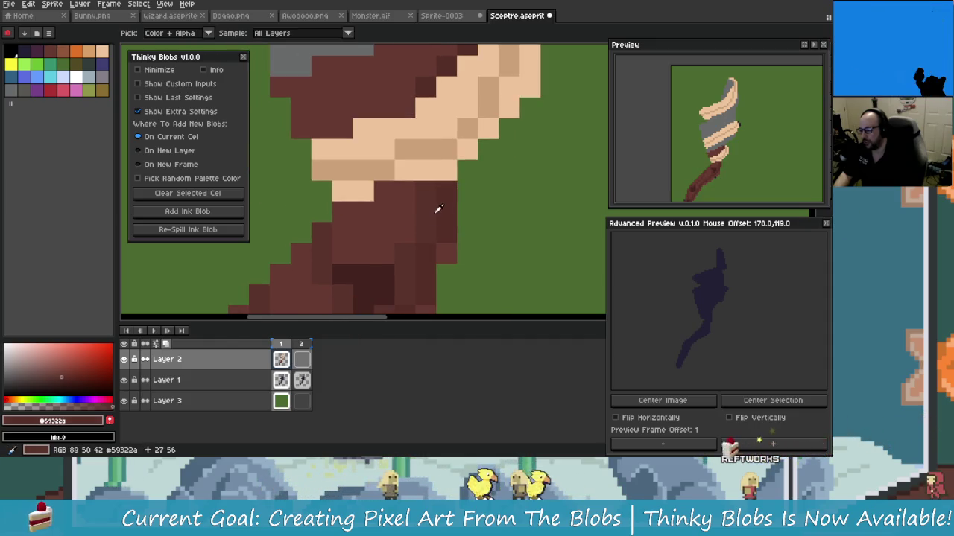
scroll(437, 216, "down", 1)
scroll(366, 196, "down", 1)
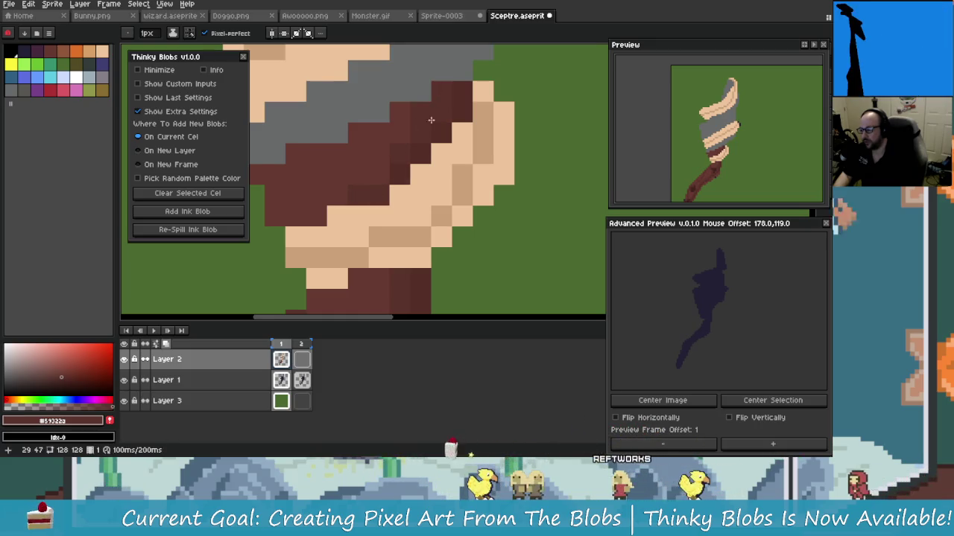
scroll(438, 108, "up", 1)
scroll(414, 261, "down", 1)
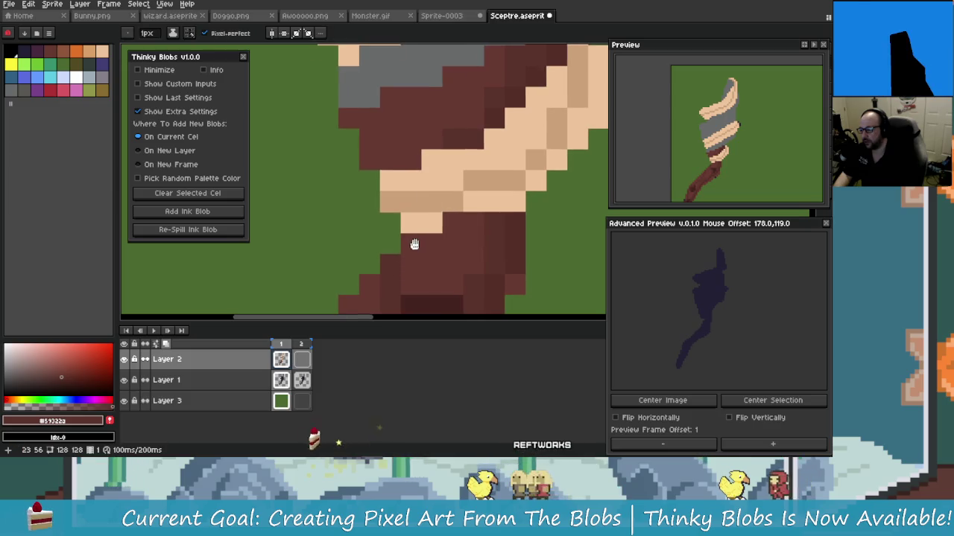
scroll(411, 234, "down", 1)
scroll(406, 186, "up", 1)
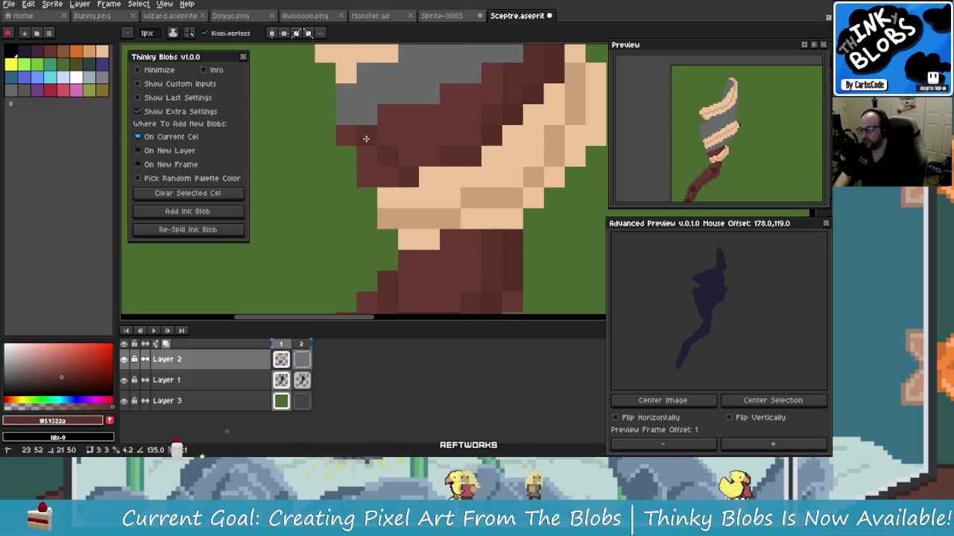
scroll(374, 142, "down", 1)
scroll(374, 142, "down", 1)
scroll(420, 152, "up", 1)
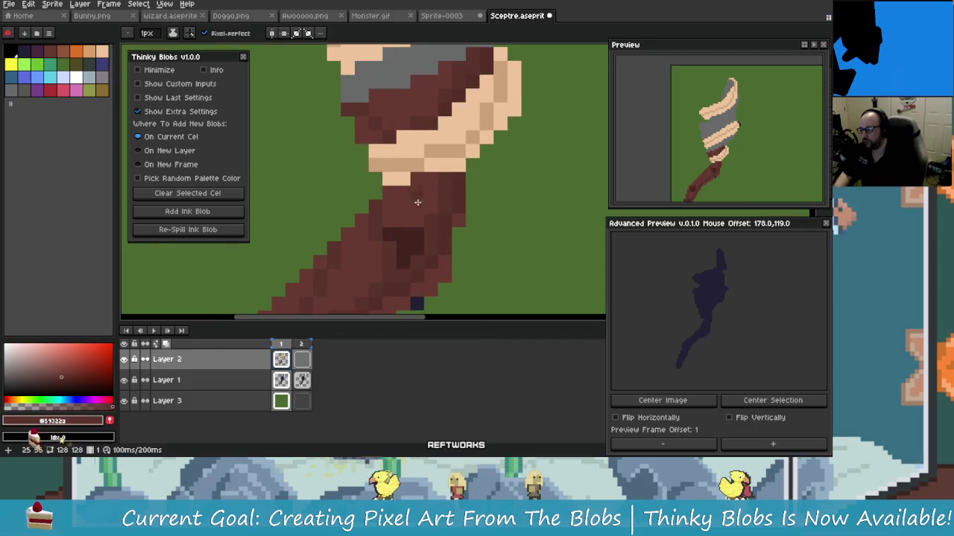
scroll(420, 152, "up", 1)
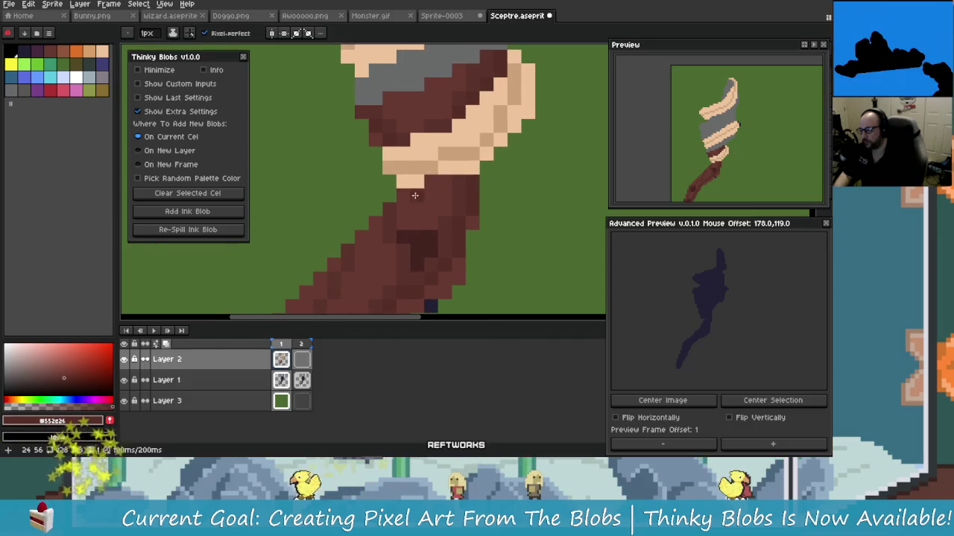
scroll(376, 151, "down", 1)
scroll(380, 149, "down", 1)
scroll(395, 145, "up", 2)
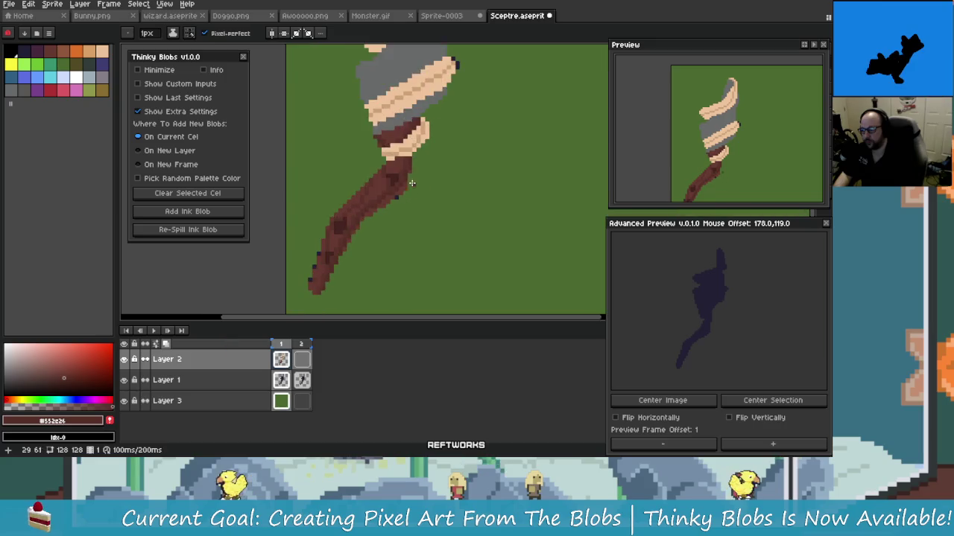
scroll(400, 143, "up", 2)
scroll(406, 152, "up", 1)
scroll(413, 164, "down", 1)
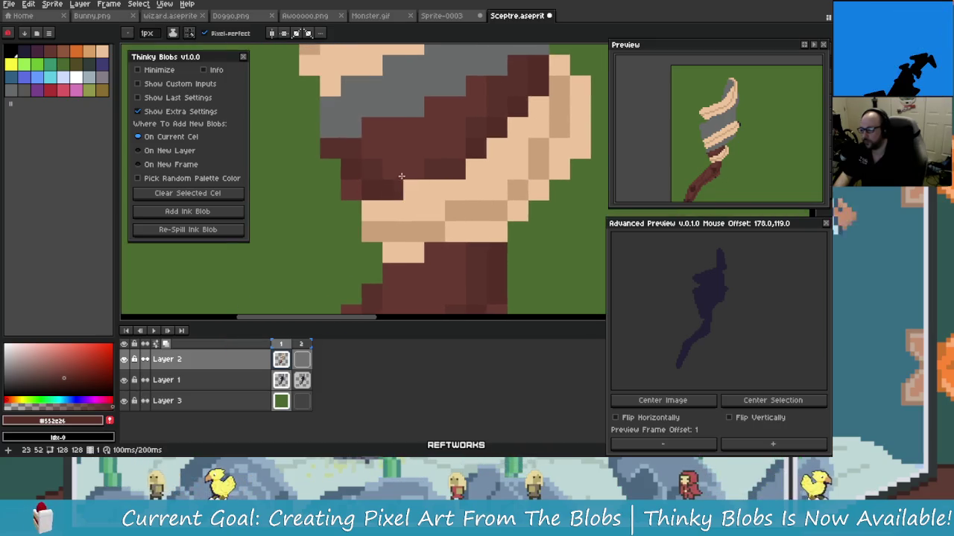
Step: Sample the shaft browns #552e26 and #59322a, ending on the darker #552e26
key("i")
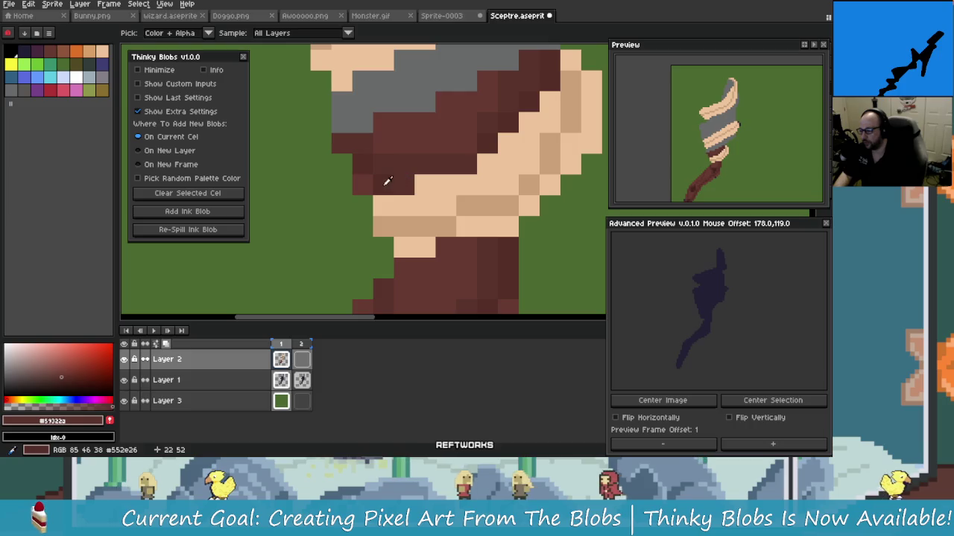
left_click(388, 182)
key("b")
scroll(394, 190, "up", 1)
scroll(403, 198, "down", 2)
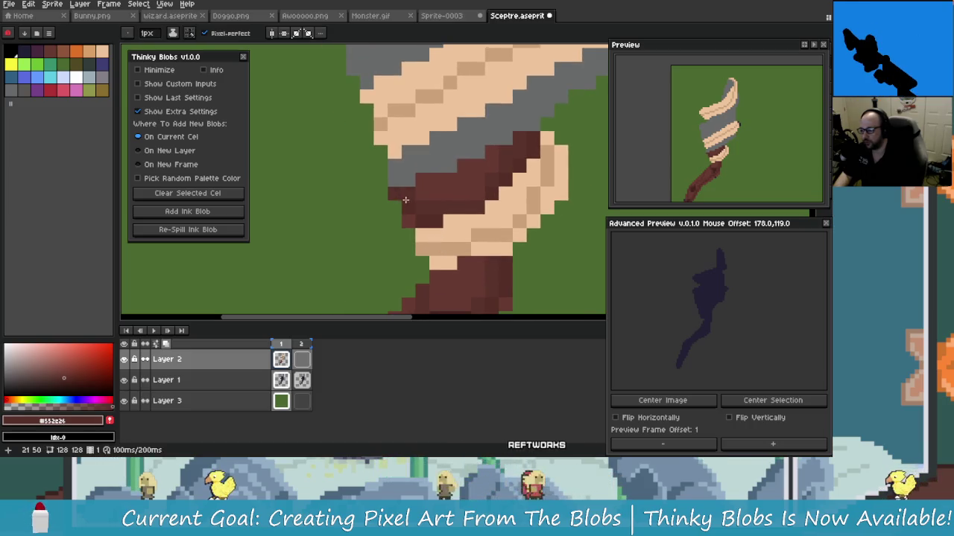
scroll(467, 238, "down", 1)
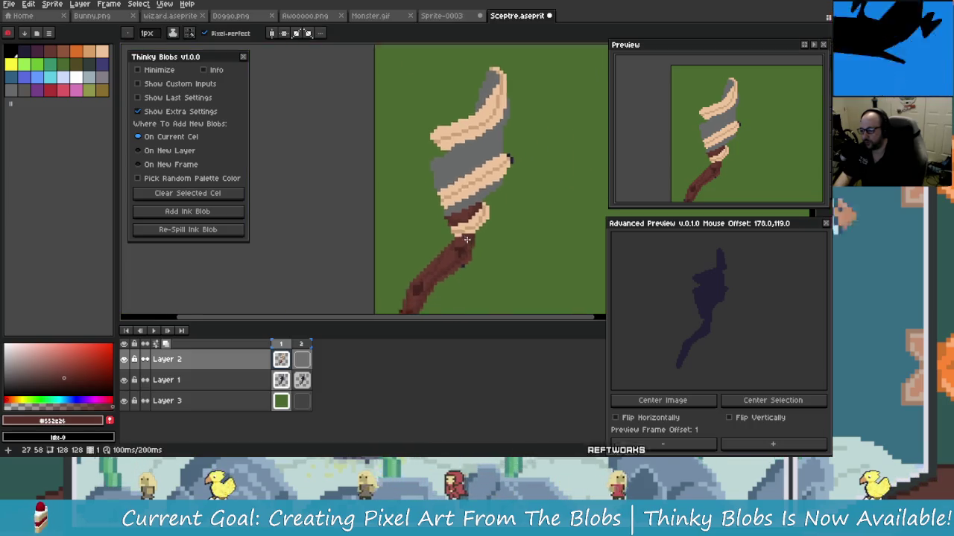
scroll(440, 233, "up", 1)
key("i")
left_click(419, 220)
key("b")
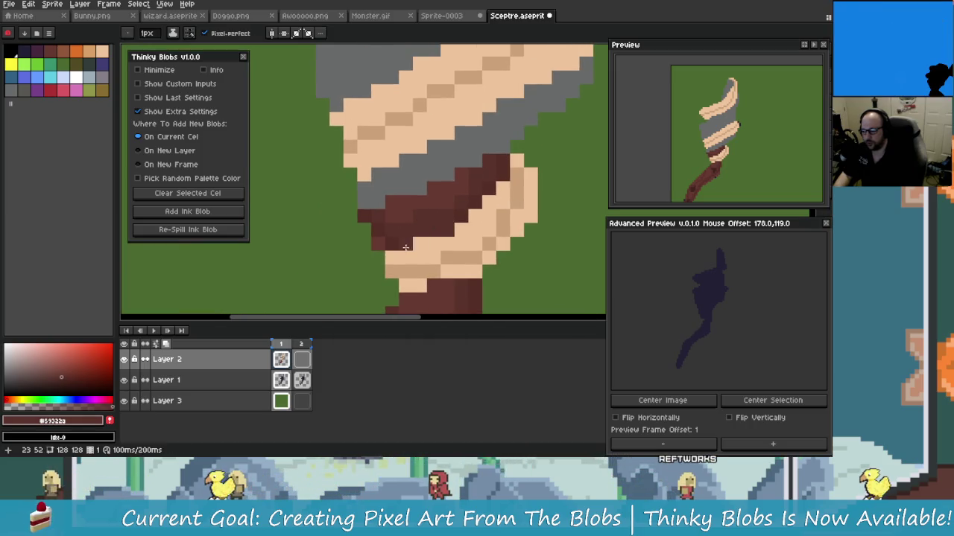
key("i")
left_click(415, 229)
key("b")
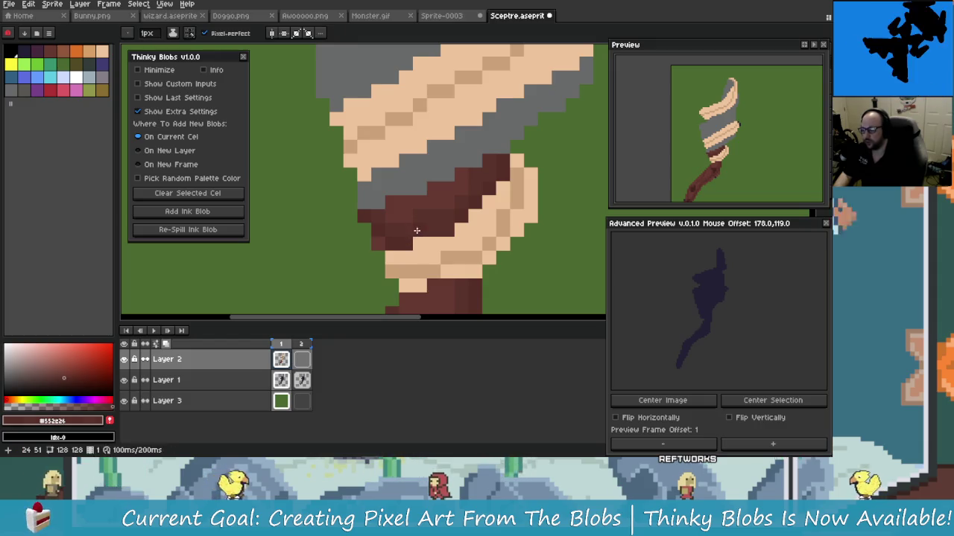
Step: In Thinky Blobs, hide the extra settings and show the last blob settings instead
scroll(444, 233, "down", 3)
mouse_move(475, 278)
left_mouse_down()
mouse_move(404, 179)
mouse_move(400, 225)
left_mouse_up()
scroll(404, 179, "up", 3)
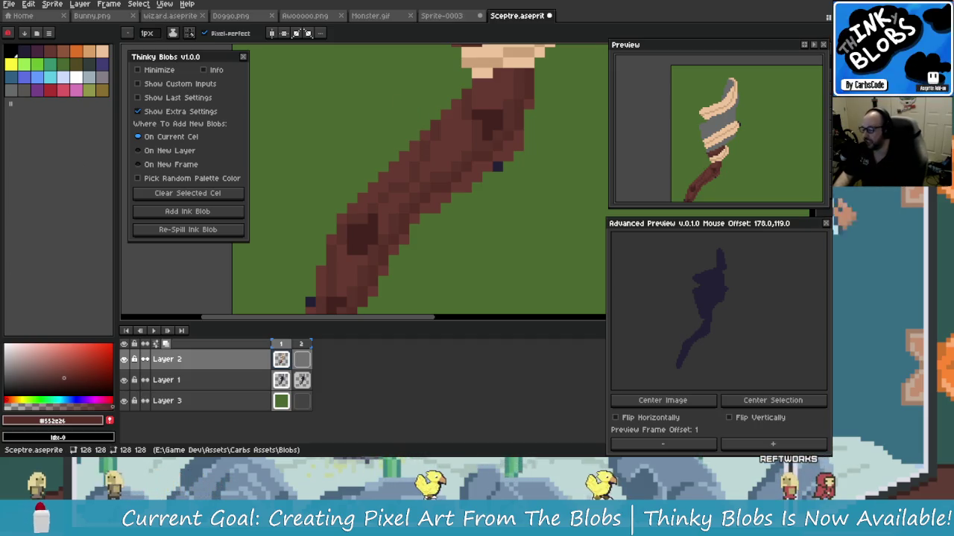
scroll(436, 138, "down", 2)
scroll(387, 202, "down", 2)
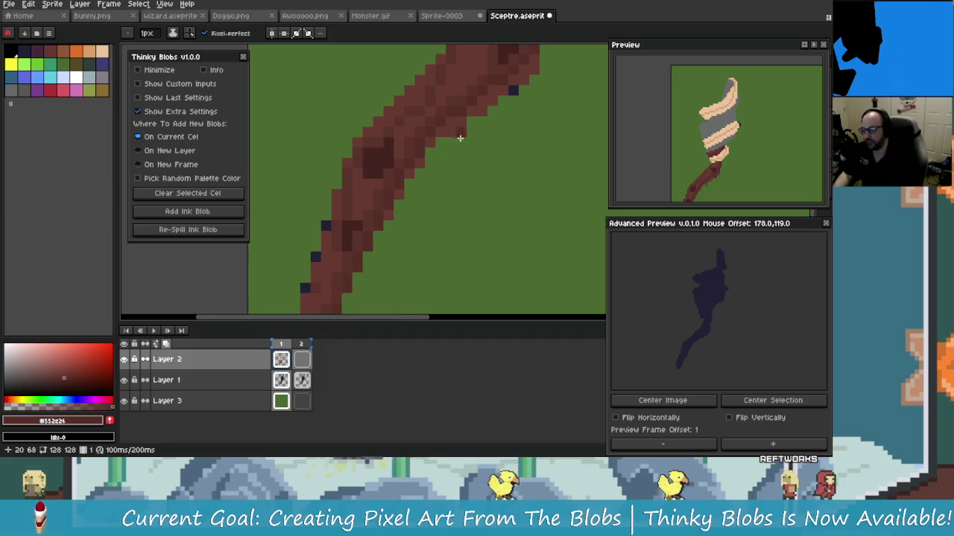
scroll(447, 186, "down", 2)
scroll(462, 179, "up", 1)
left_click_drag(458, 142, 500, 175)
scroll(500, 175, "up", 2)
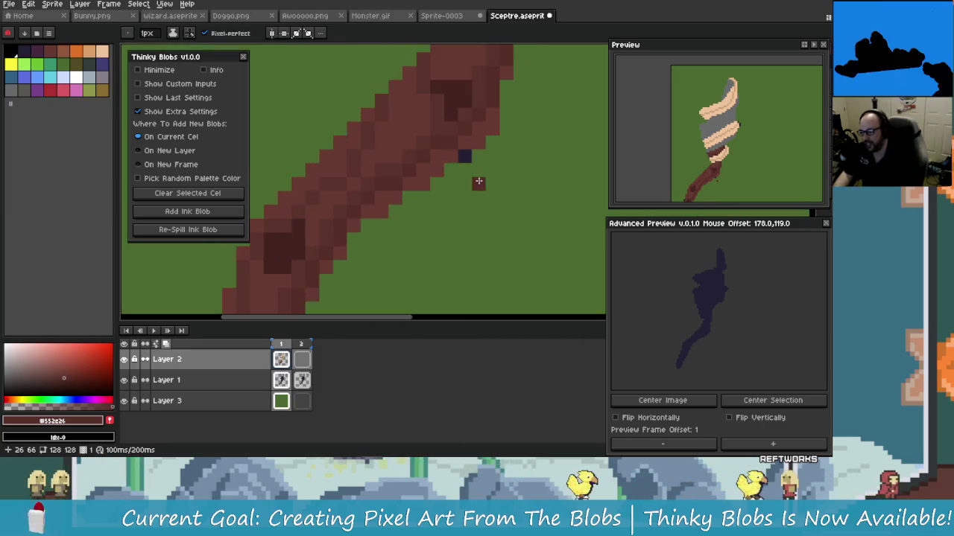
scroll(404, 213, "down", 1)
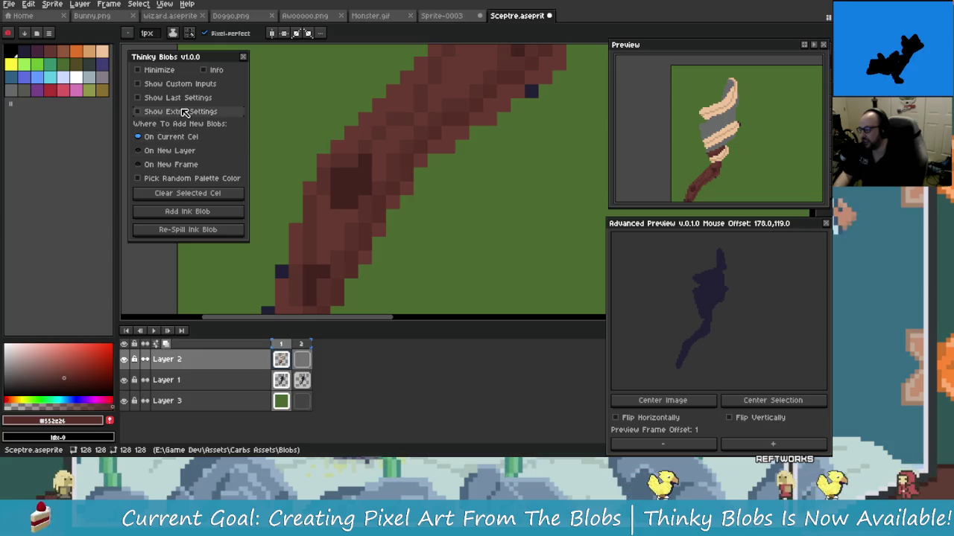
left_click(184, 111)
left_click_drag(357, 218, 377, 186)
left_click(186, 98)
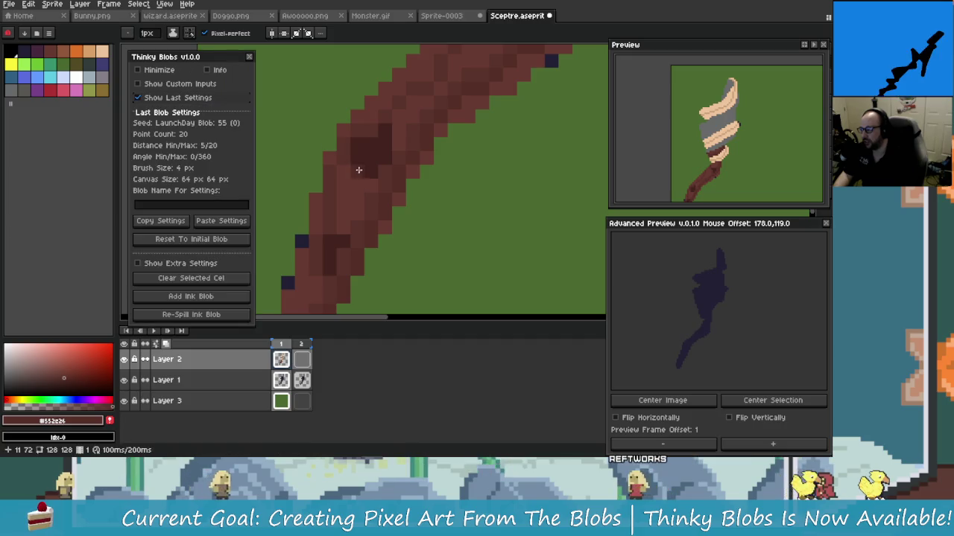
Step: Re-pick shaft browns #59322a and #552e26, then undo the last pencil stroke near the staff's end
mouse_move(338, 223)
left_mouse_down()
mouse_move(361, 194)
mouse_move(343, 220)
mouse_move(359, 238)
left_mouse_up()
left_click(359, 238)
mouse_move(372, 206)
left_mouse_down()
mouse_move(418, 171)
mouse_move(410, 153)
mouse_move(369, 209)
mouse_move(347, 199)
mouse_move(338, 271)
mouse_move(358, 224)
mouse_move(388, 194)
mouse_move(375, 185)
mouse_move(375, 156)
left_mouse_up()
left_click(388, 195)
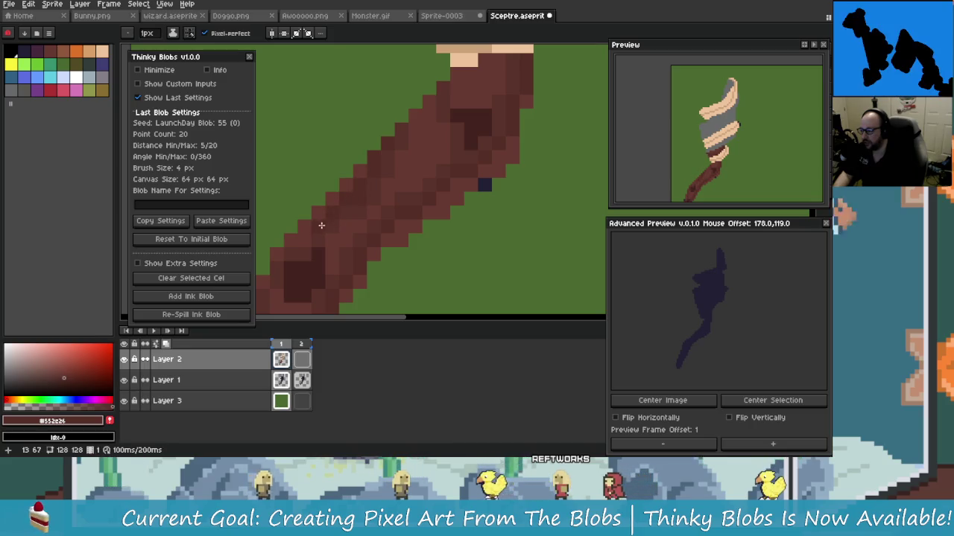
mouse_move(317, 235)
left_mouse_down()
mouse_move(336, 224)
mouse_move(377, 224)
mouse_move(349, 225)
mouse_move(366, 205)
left_mouse_up()
mouse_move(360, 262)
left_mouse_down()
mouse_move(419, 202)
mouse_move(433, 214)
left_mouse_up()
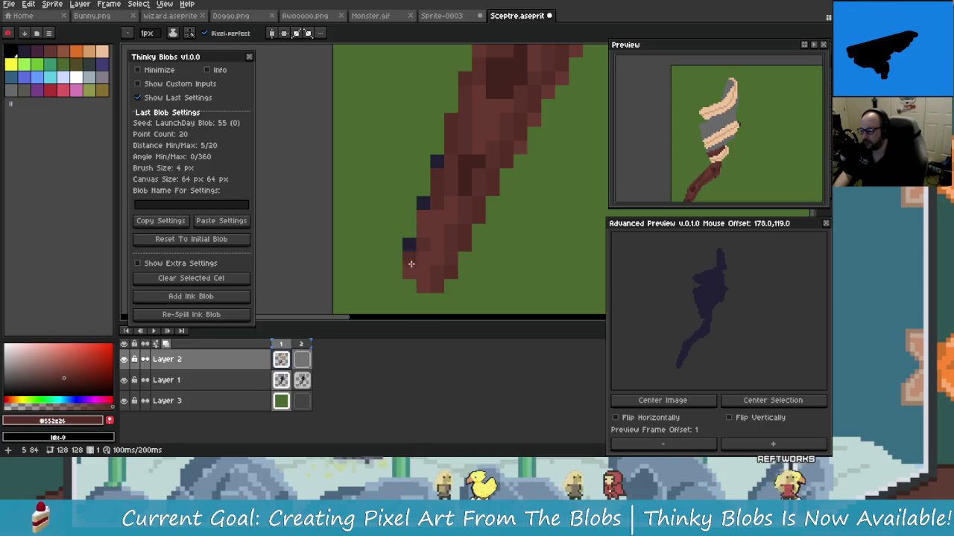
left_click_drag(411, 260, 398, 290)
key("ctrl+z")
key("ctrl+z")
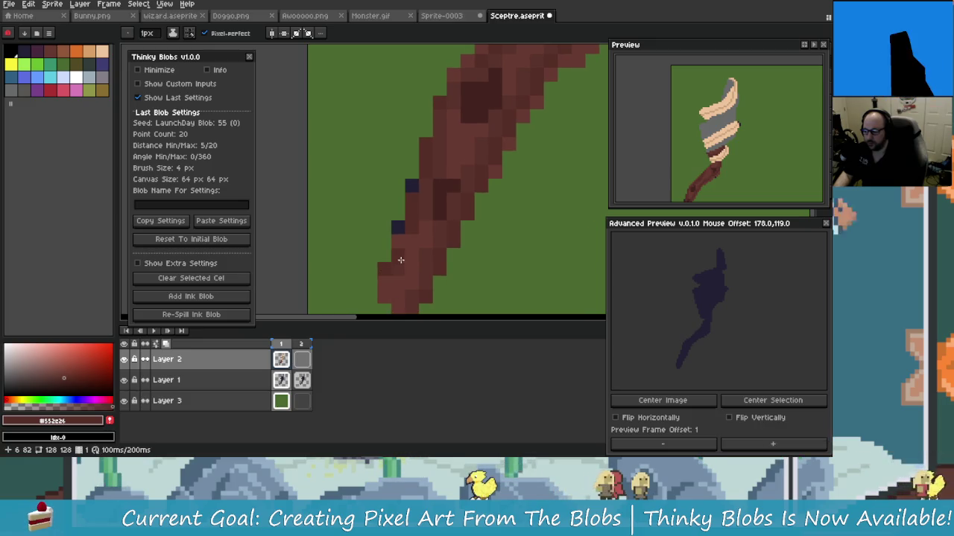
Step: Set a lighter brown (RGB 102 60 52) as the drawing colour
scroll(399, 257, "up", 1)
scroll(373, 234, "down", 2)
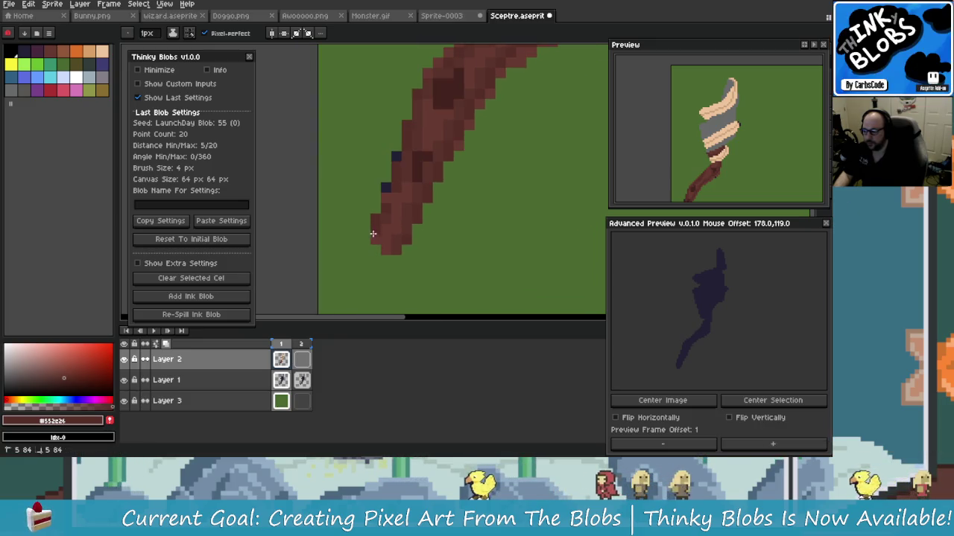
scroll(389, 276, "up", 5)
scroll(402, 227, "down", 3)
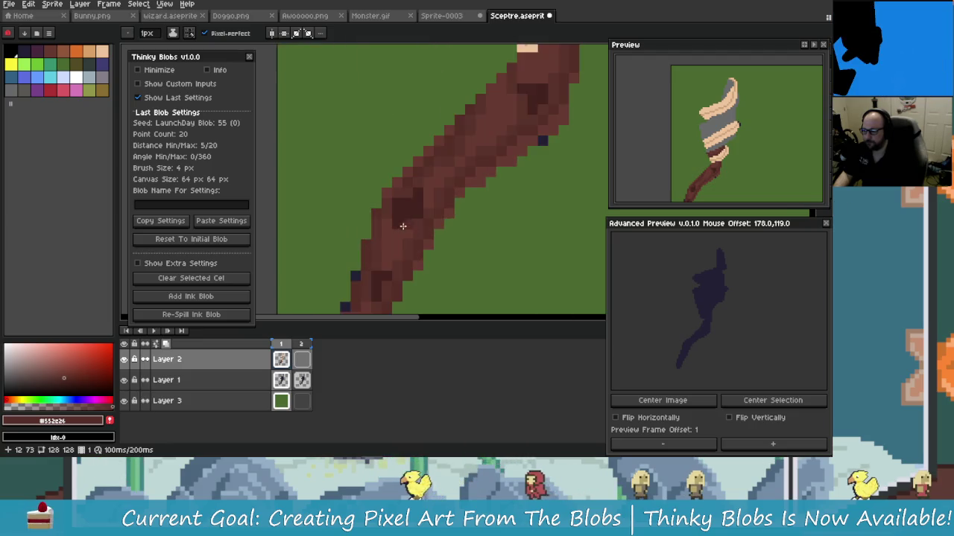
scroll(402, 227, "up", 1)
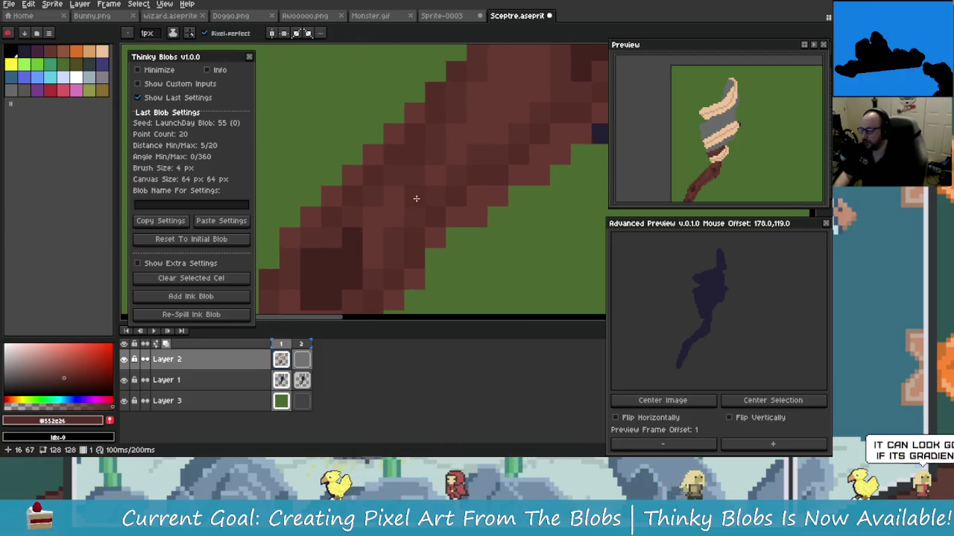
scroll(423, 195, "down", 2)
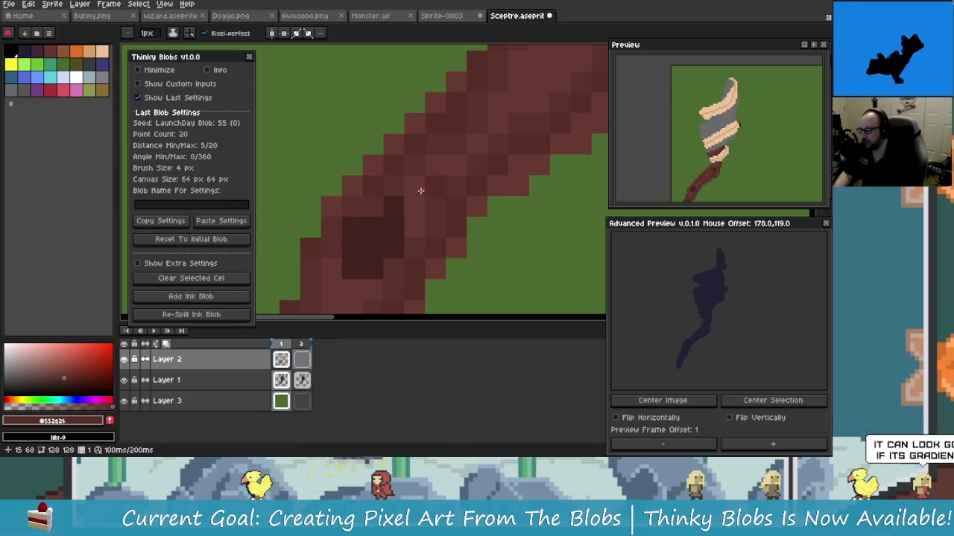
scroll(405, 202, "down", 1)
left_click(65, 377)
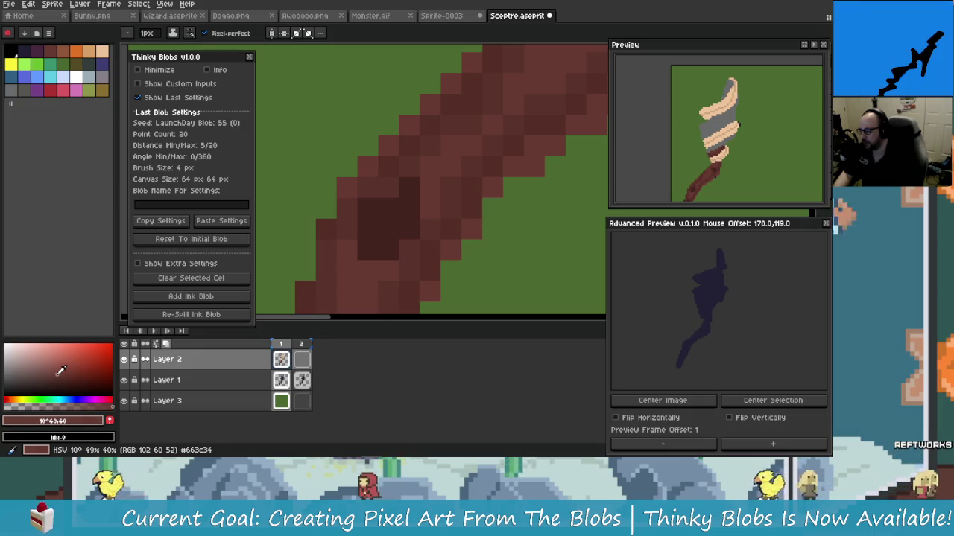
Step: Choose a lighter reddish-brown and paint a highlight pixel and short streak on the staff
scroll(296, 277, "up", 1)
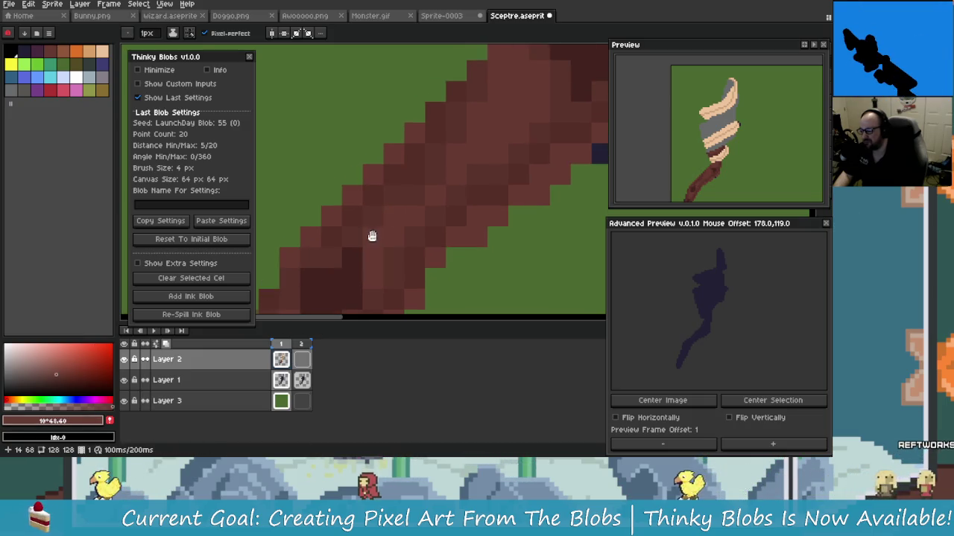
scroll(374, 234, "up", 1)
left_click(56, 370)
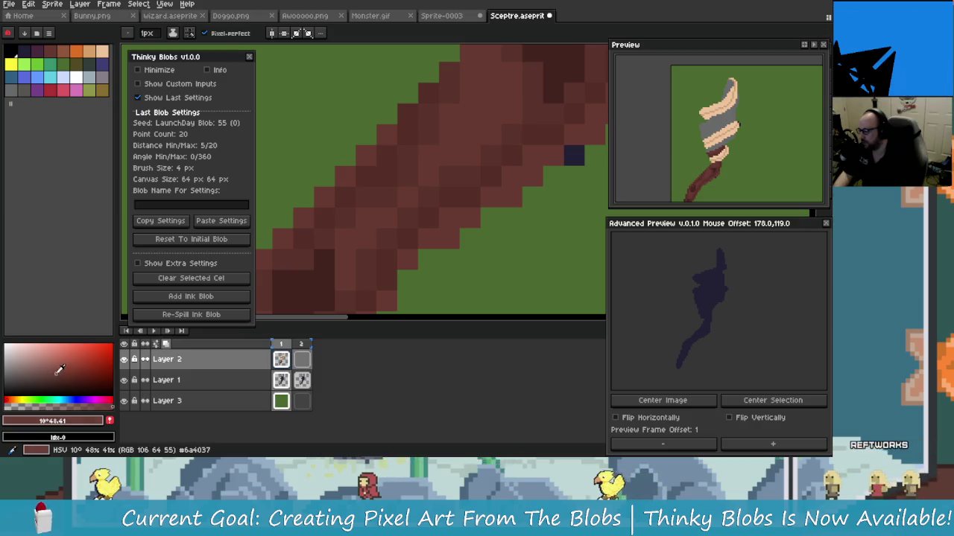
left_click(301, 258)
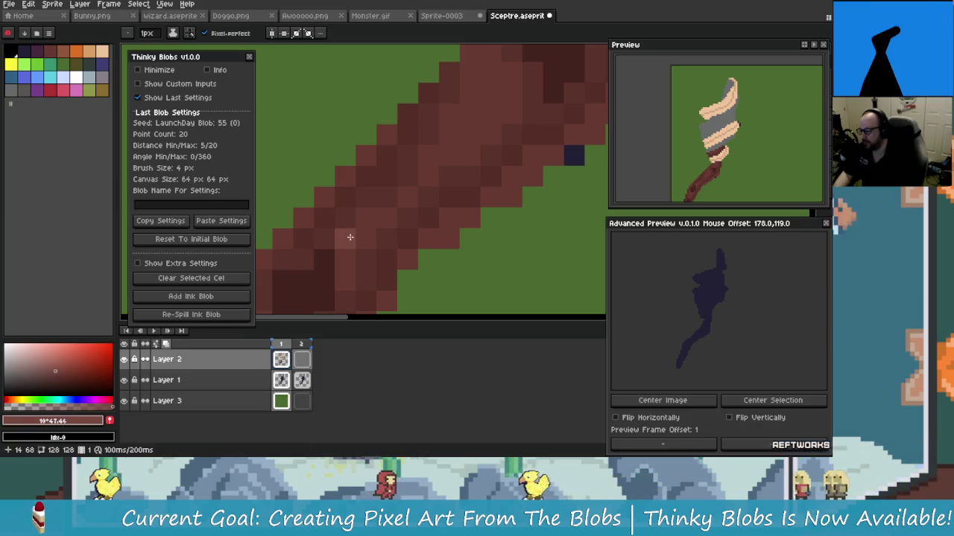
scroll(319, 236, "up", 1)
left_click_drag(331, 243, 369, 240)
Step: Add a brown pixel on the staff edge and a lighter highlight line along it
scroll(383, 210, "up", 1)
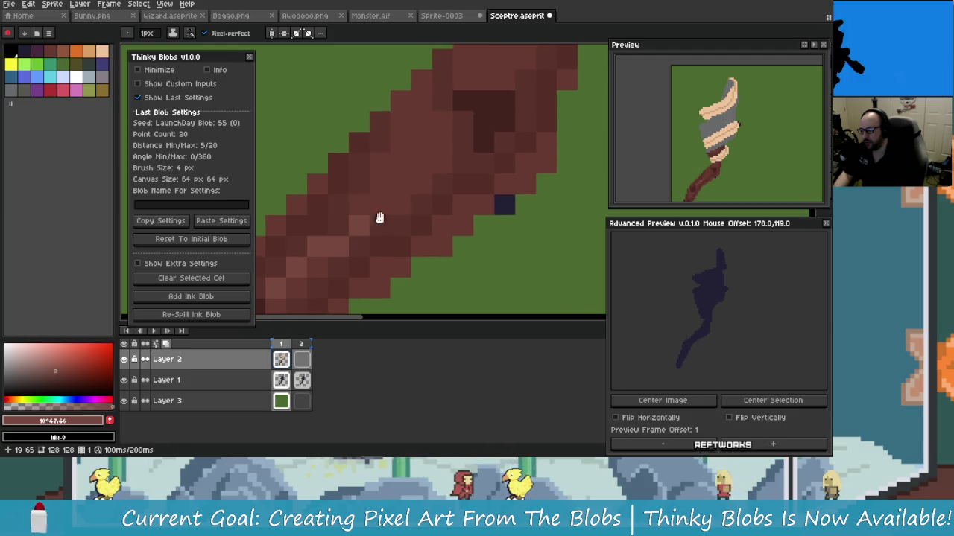
scroll(406, 190, "up", 1)
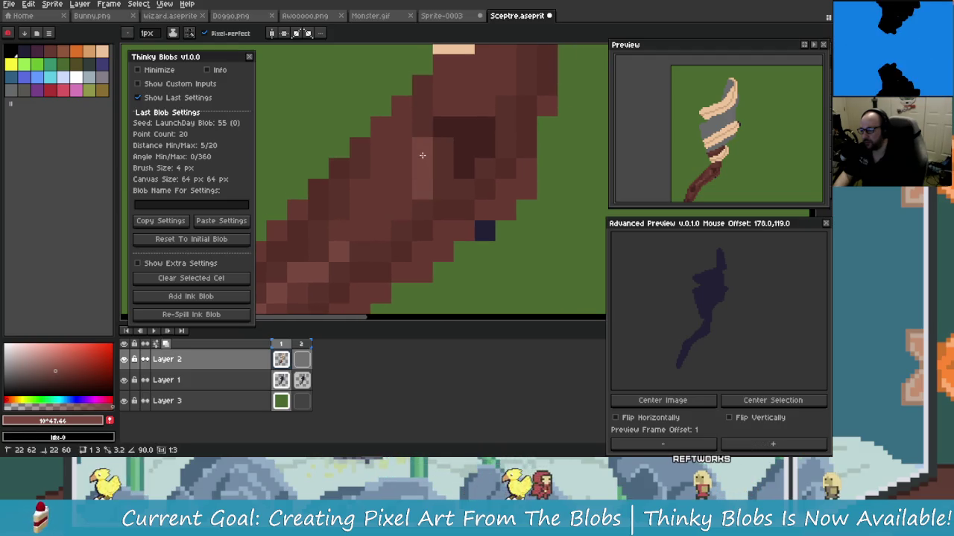
scroll(412, 144, "up", 1)
left_click(398, 131)
scroll(383, 224, "up", 1)
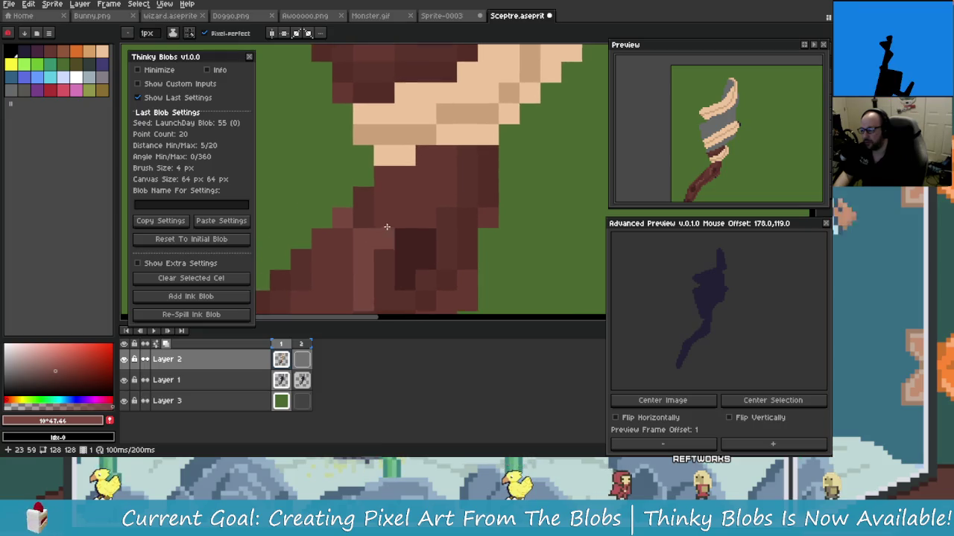
scroll(383, 224, "down", 1)
scroll(403, 228, "up", 1)
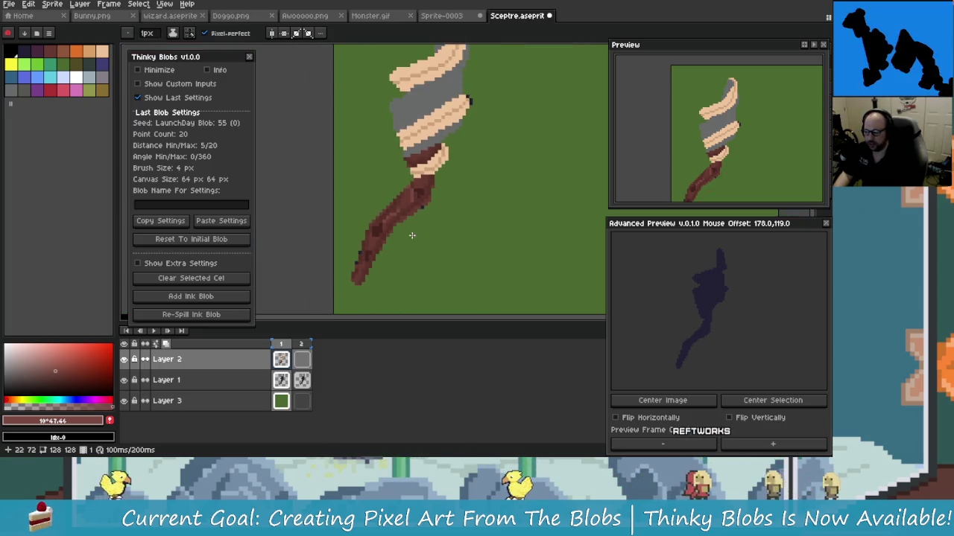
scroll(373, 227, "up", 2)
scroll(377, 220, "up", 1)
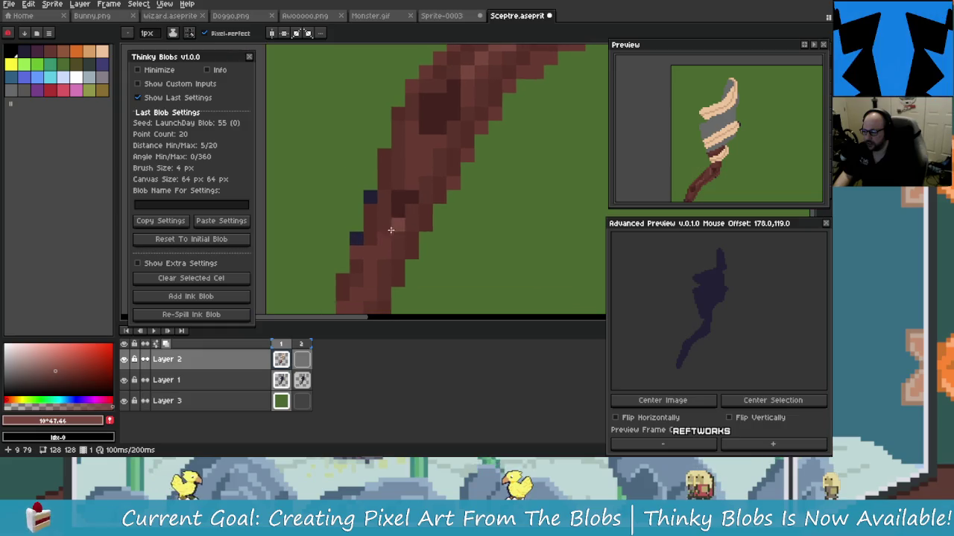
scroll(377, 239, "down", 1)
left_click_drag(377, 241, 395, 195)
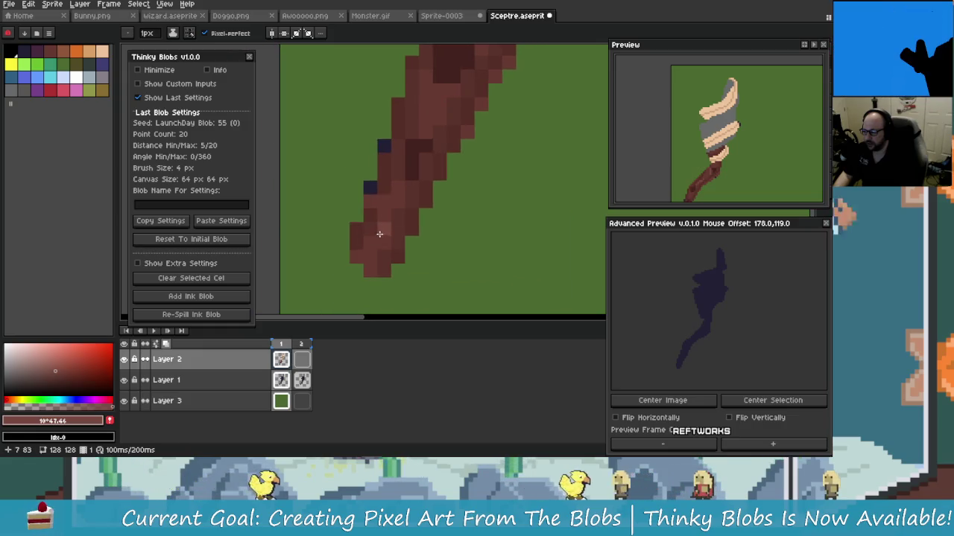
Step: Bring the grip wrapping into view and undo then reapply the latest pencil stroke
scroll(395, 189, "down", 1)
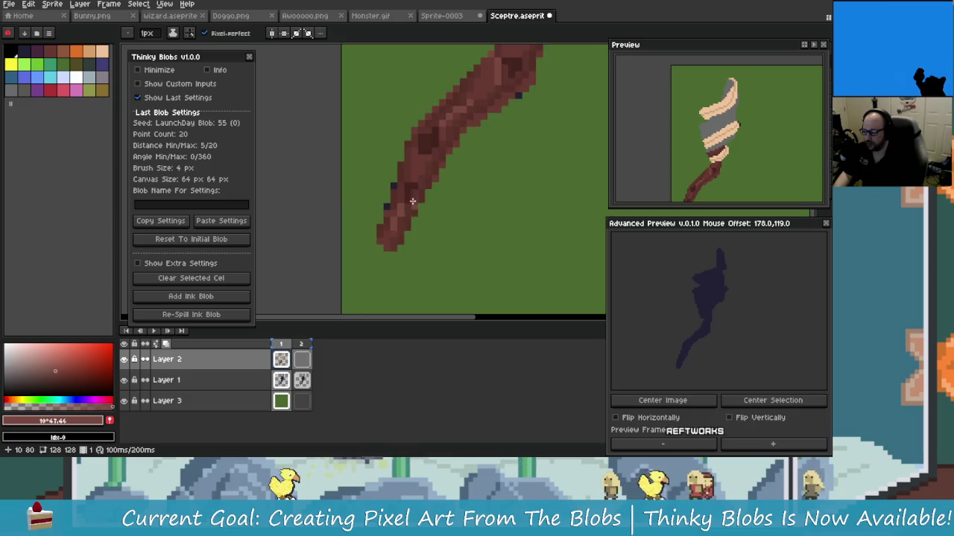
scroll(395, 216, "up", 1)
scroll(395, 207, "up", 1)
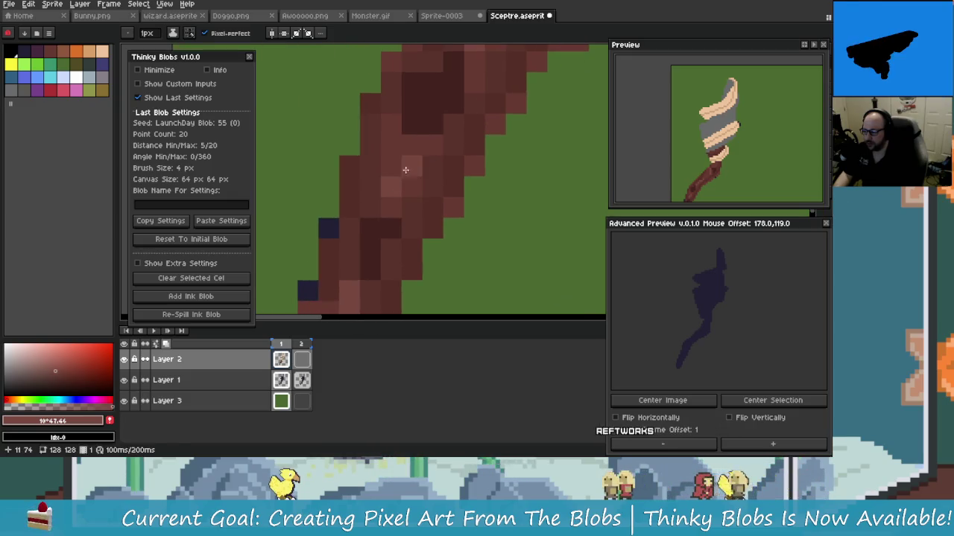
scroll(488, 234, "down", 3)
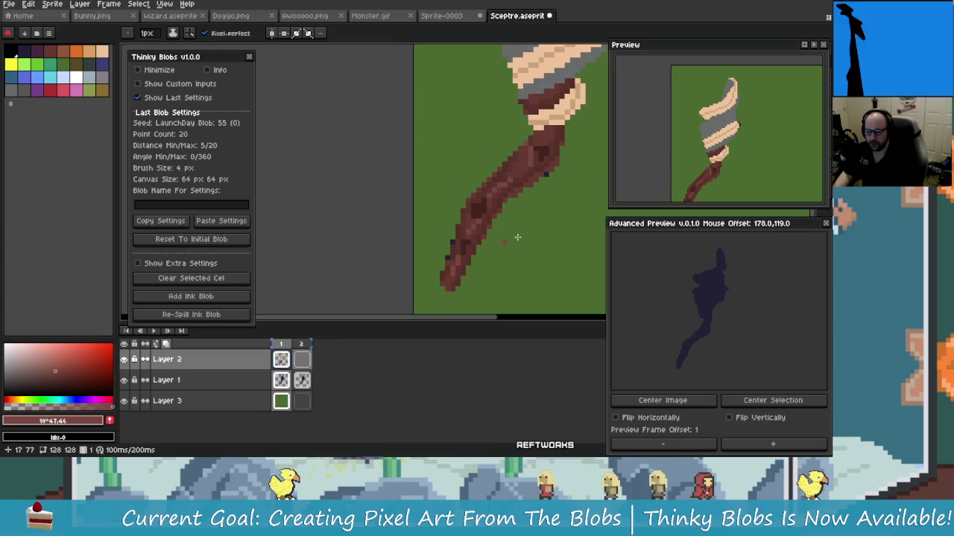
scroll(727, 180, "up", 2)
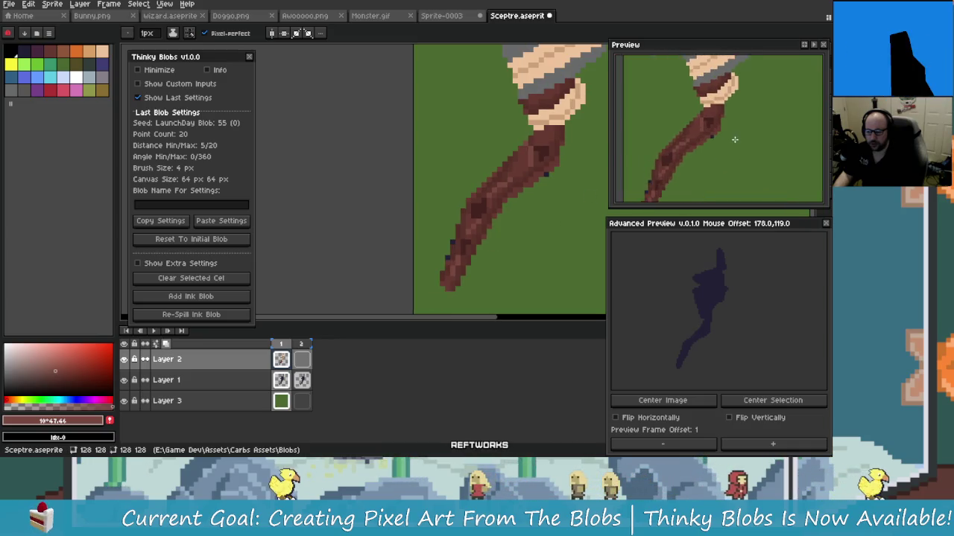
scroll(715, 177, "down", 1)
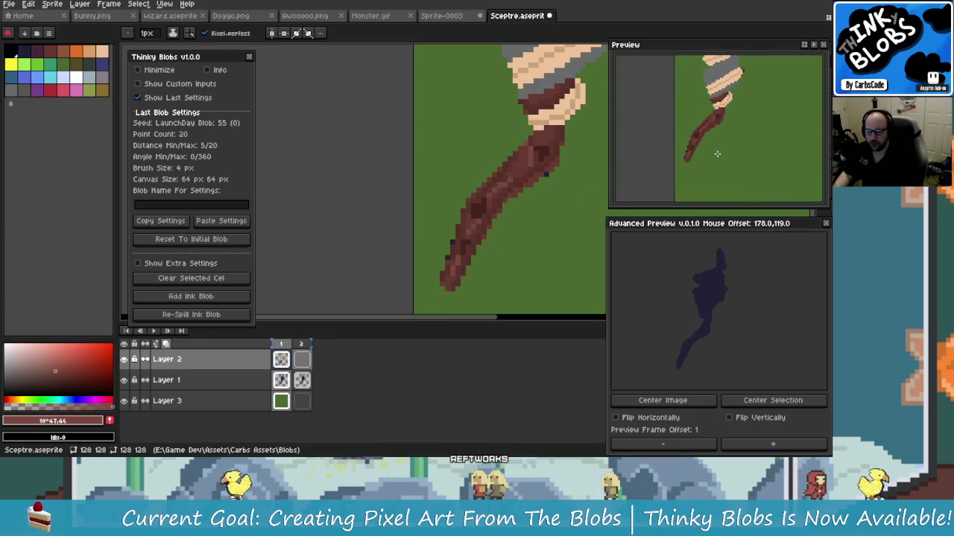
scroll(695, 171, "up", 1)
scroll(696, 170, "up", 1)
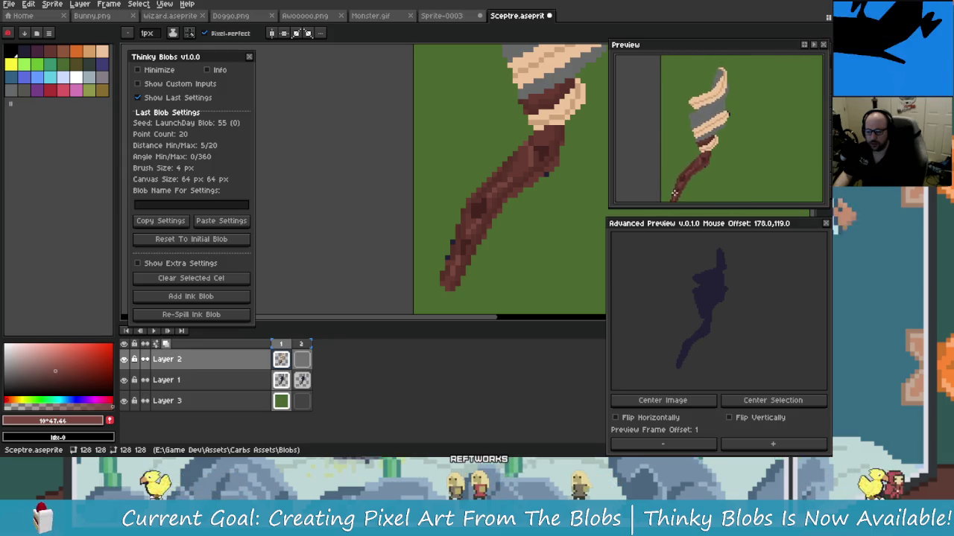
scroll(541, 158, "up", 1)
scroll(541, 158, "up", 3)
scroll(537, 157, "down", 3)
scroll(514, 164, "up", 3)
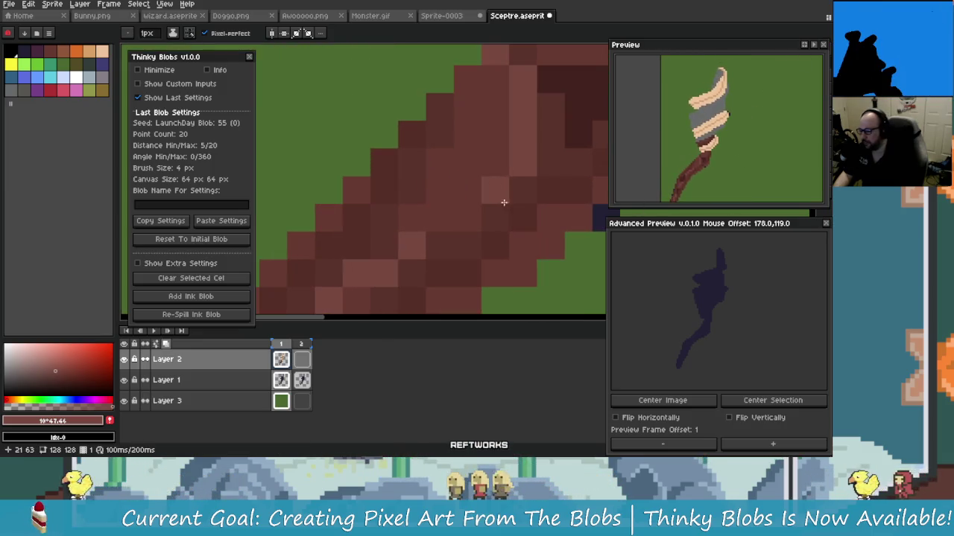
scroll(426, 221, "down", 1)
left_click_drag(472, 187, 462, 200)
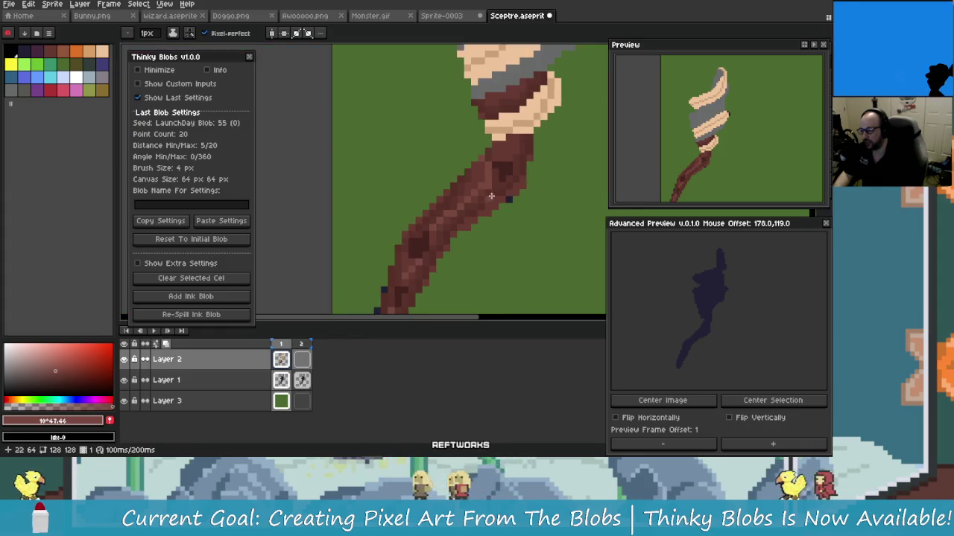
scroll(462, 200, "up", 1)
scroll(462, 198, "up", 1)
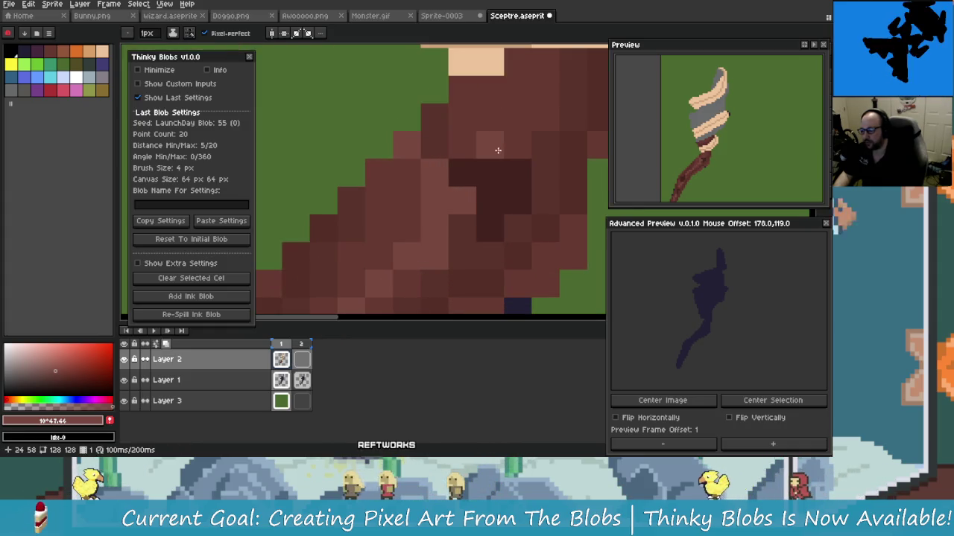
key("ctrl+z")
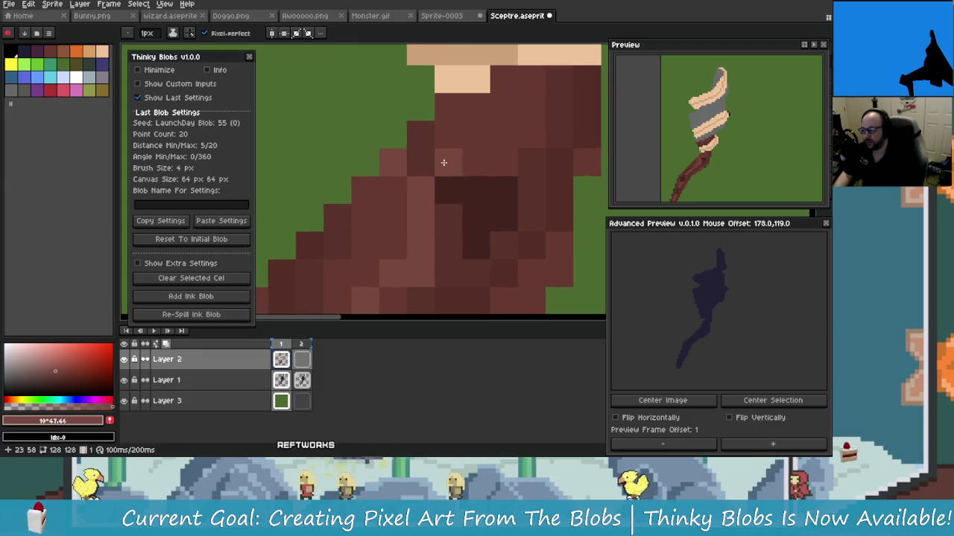
key("ctrl+z")
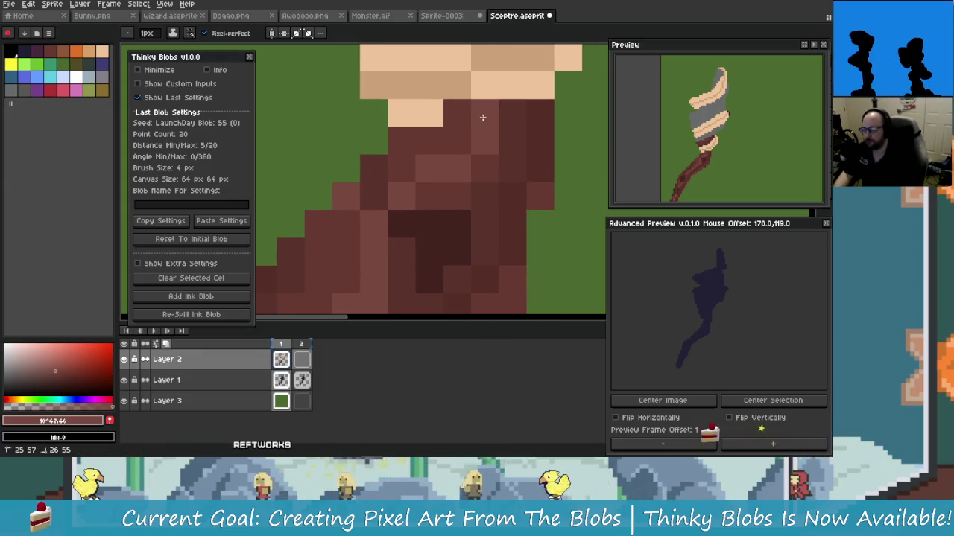
Step: Undo the stray lighter-brown stroke on the grip
scroll(483, 127, "down", 1)
scroll(483, 142, "down", 1)
scroll(483, 166, "up", 1)
scroll(477, 169, "up", 1)
scroll(458, 179, "up", 1)
scroll(440, 188, "up", 1)
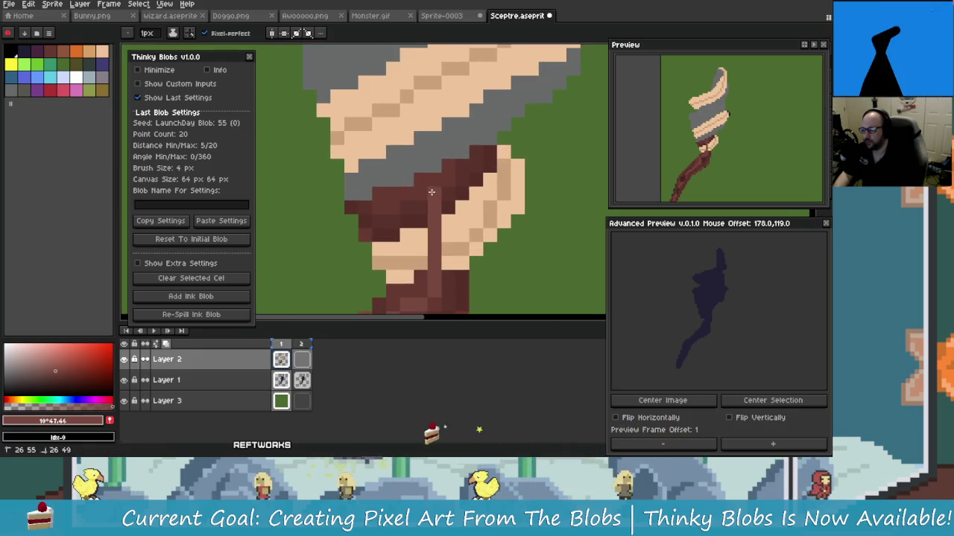
key("ctrl+z")
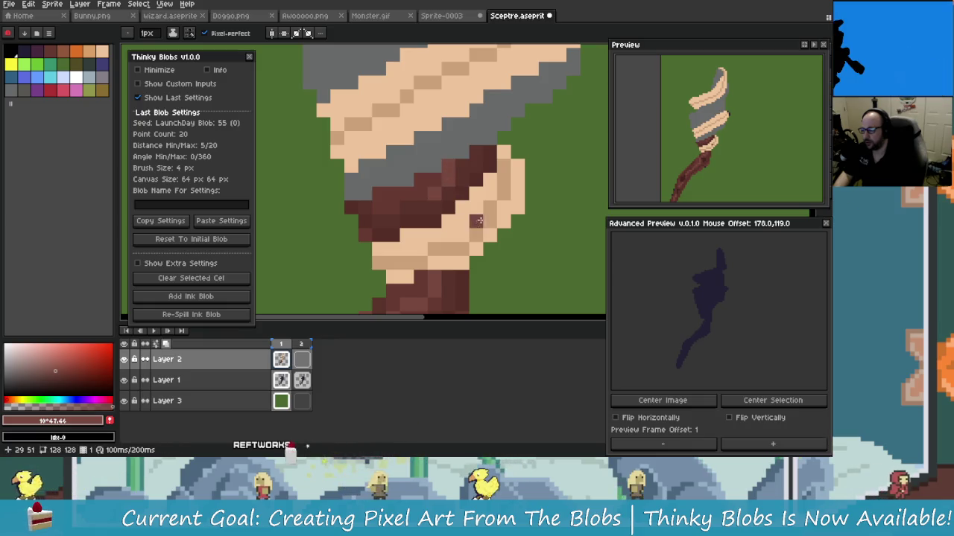
Step: Pick the wrap's tan colour and place a single tan pixel on the brown grip
scroll(477, 216, "down", 1)
scroll(469, 209, "down", 1)
scroll(454, 201, "up", 2)
scroll(436, 183, "up", 1)
scroll(430, 178, "down", 2)
left_click(406, 135, "alt")
scroll(436, 179, "up", 3)
left_click(436, 179)
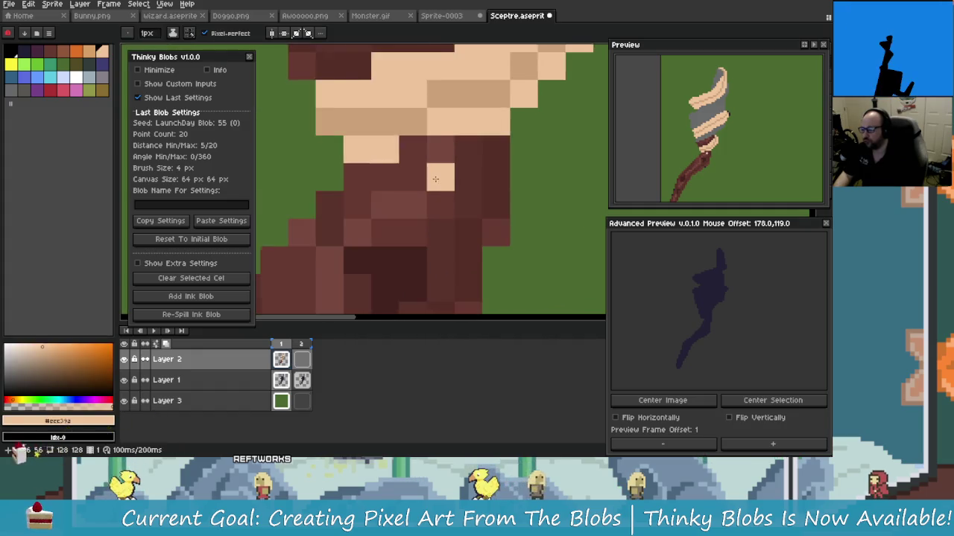
Step: Sample the handle's brown, try white and black, then settle on a dark blue-grey drawing colour
scroll(436, 179, "down", 2)
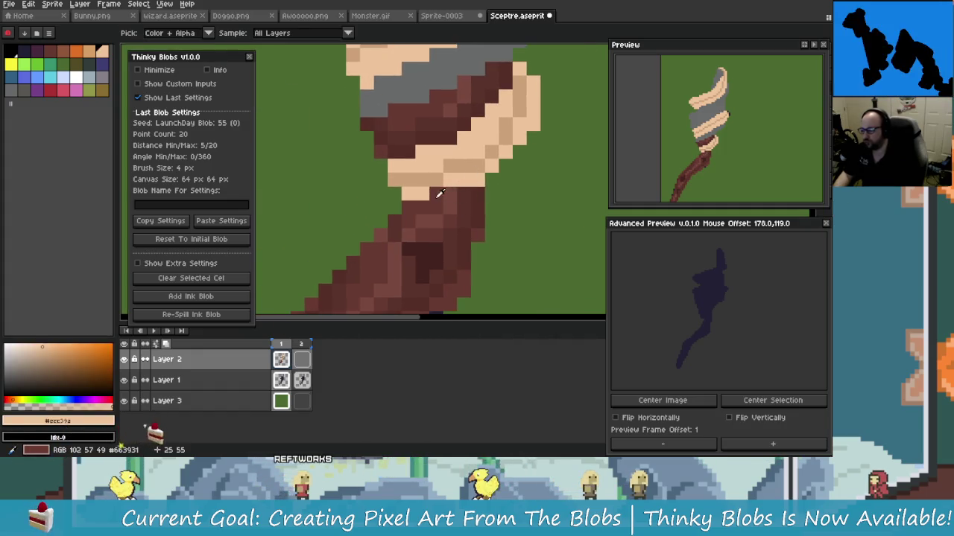
left_click(440, 192, "alt")
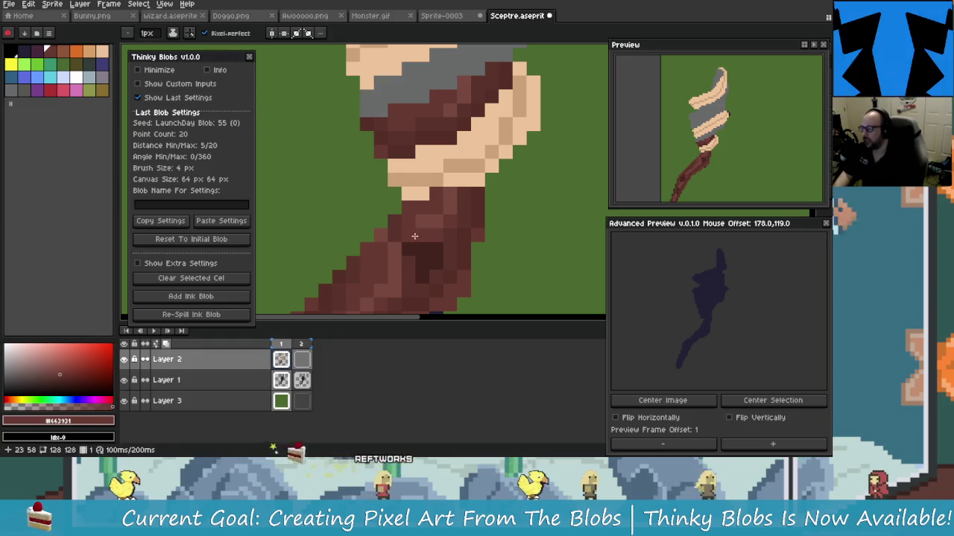
left_click(75, 76)
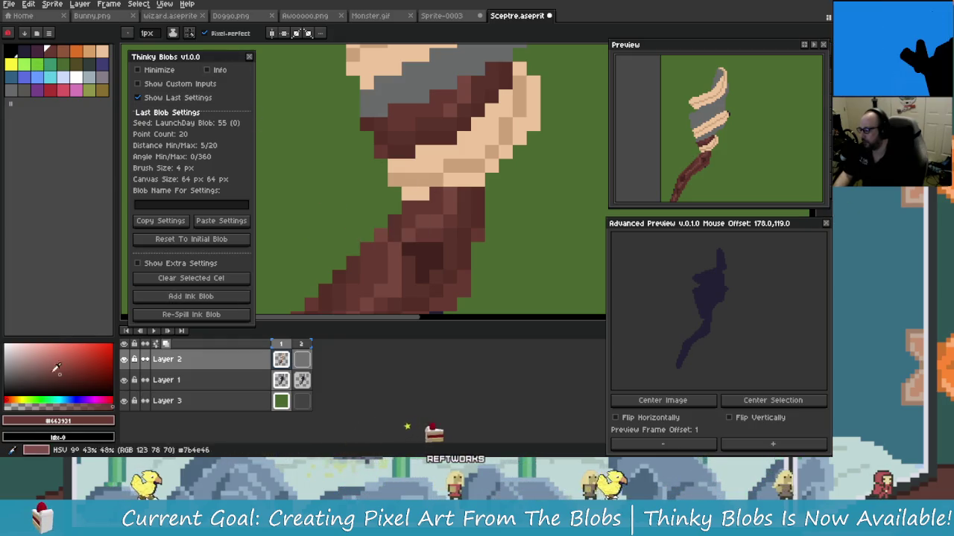
left_click(9, 49)
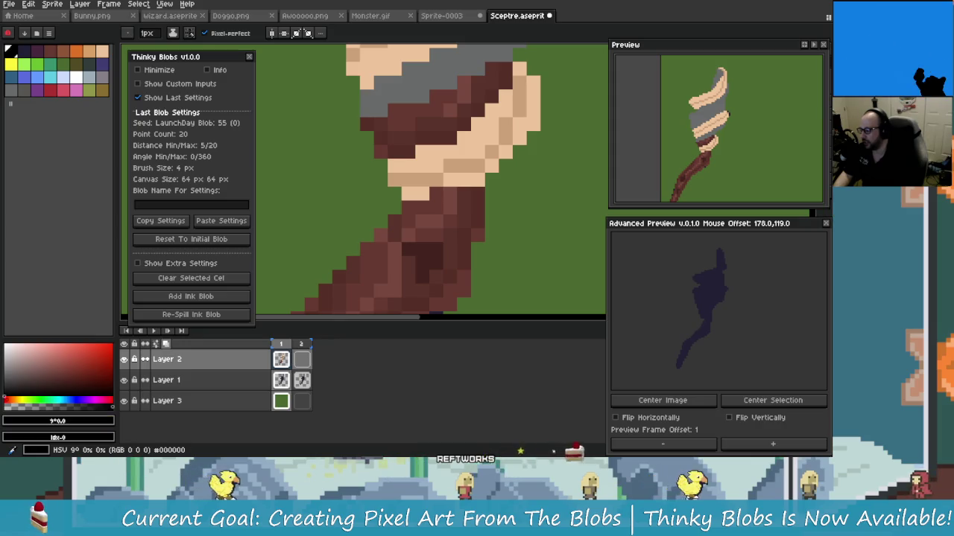
left_click(109, 354)
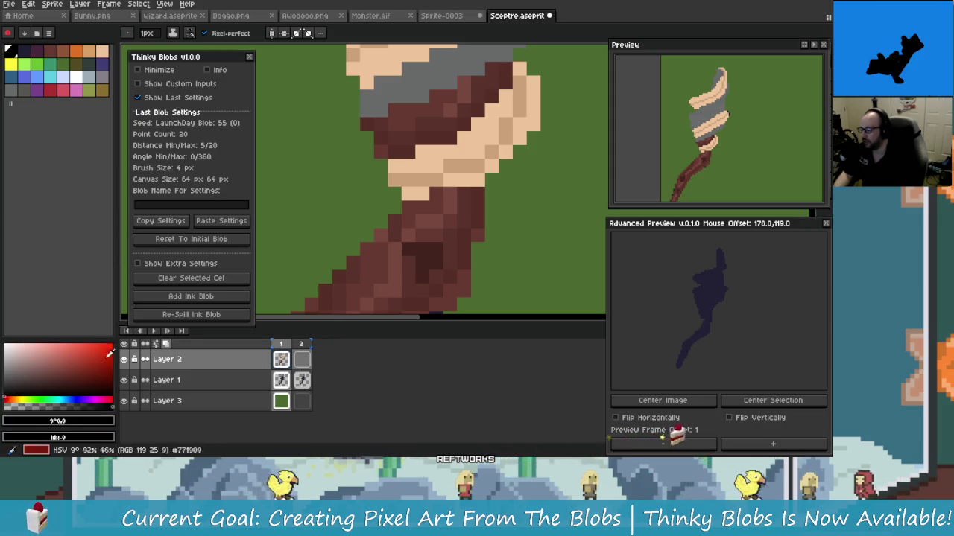
left_click(67, 400)
left_click(6, 385)
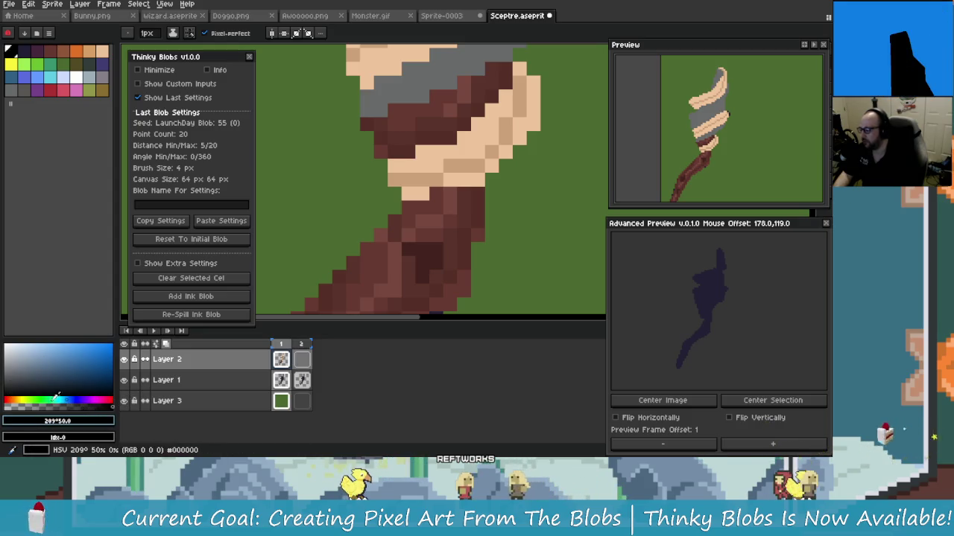
Step: Lower the dark blue-grey's alpha to make it partly transparent, then nudge it up slightly
left_click_drag(109, 402, 79, 409)
scroll(445, 165, "up", 5)
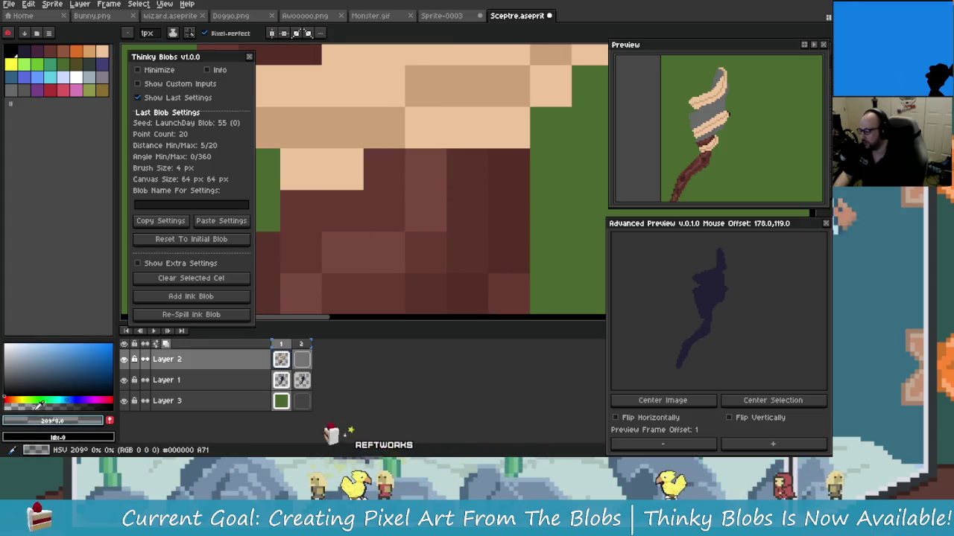
left_click_drag(41, 407, 46, 402)
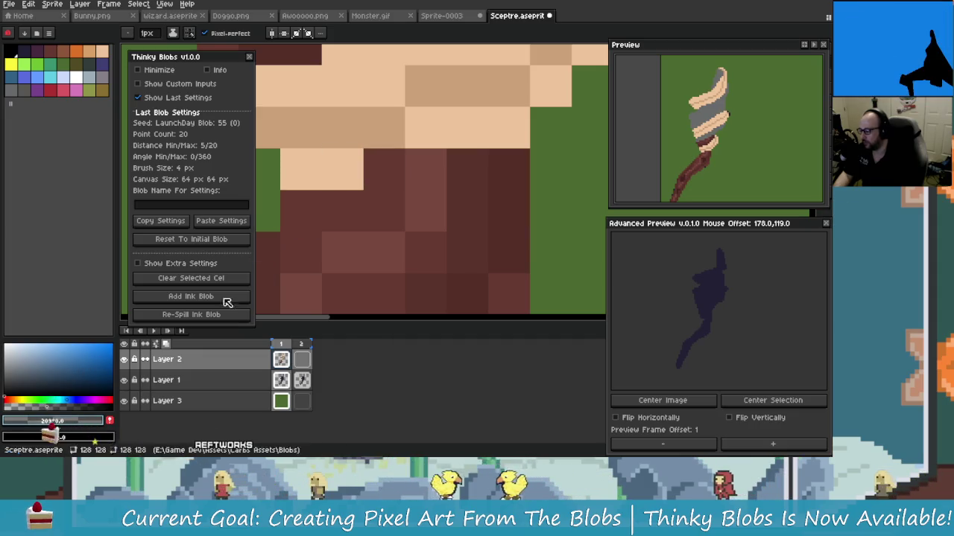
scroll(298, 209, "down", 1)
scroll(396, 236, "down", 2)
scroll(396, 237, "up", 1)
scroll(399, 231, "up", 1)
scroll(403, 225, "up", 1)
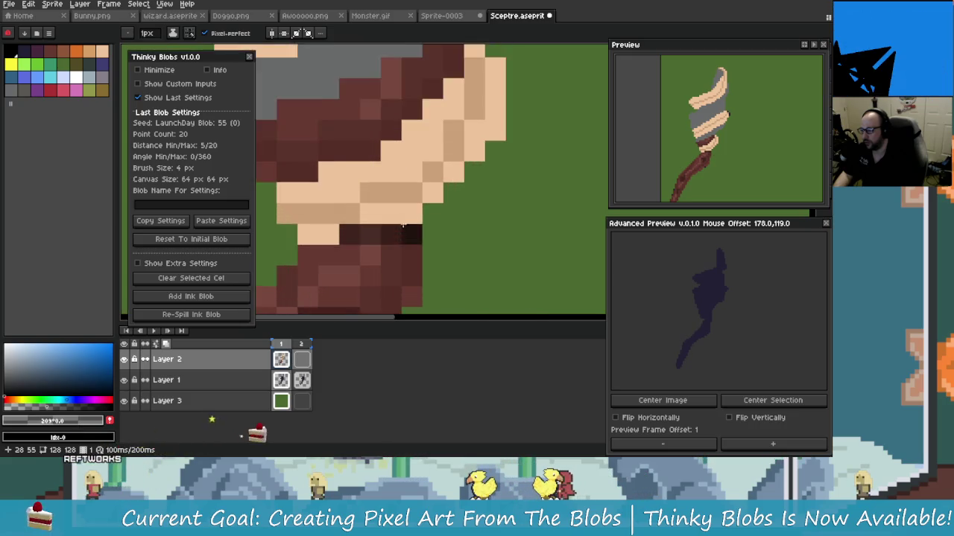
scroll(402, 226, "down", 2)
scroll(380, 239, "up", 2)
scroll(358, 248, "down", 1)
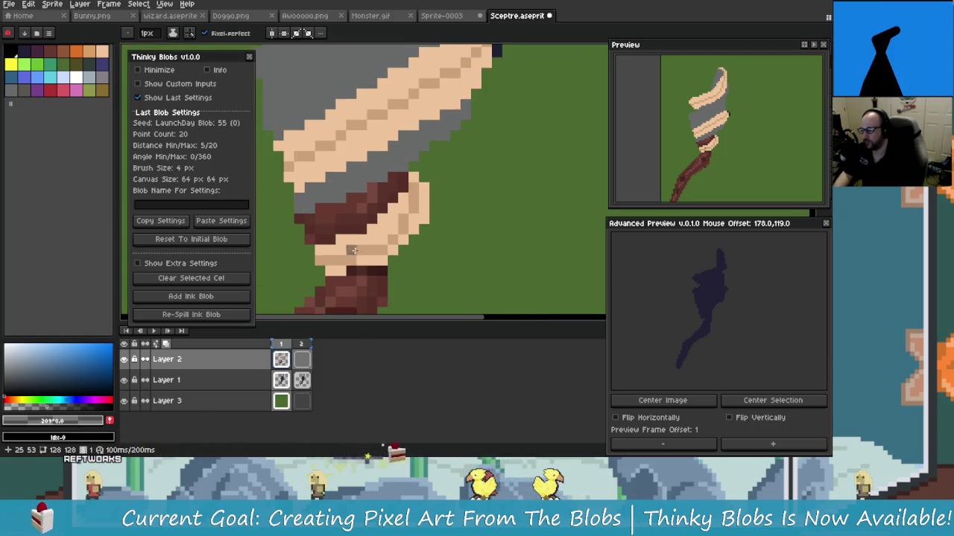
scroll(352, 251, "up", 1)
scroll(369, 228, "down", 1)
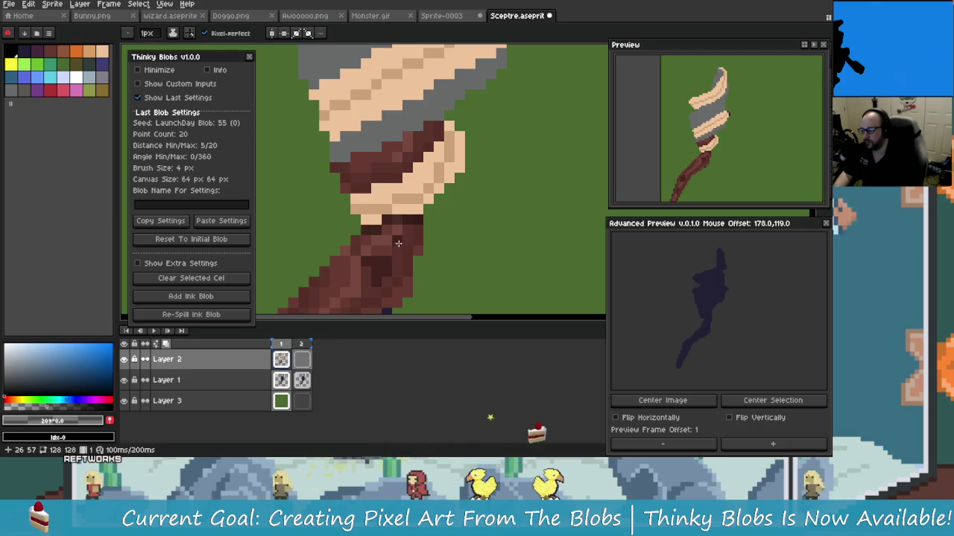
Step: Zoom in and out around the sceptre to inspect the shaded head and shaft
scroll(398, 242, "down", 2)
scroll(402, 243, "down", 2)
scroll(406, 242, "up", 2)
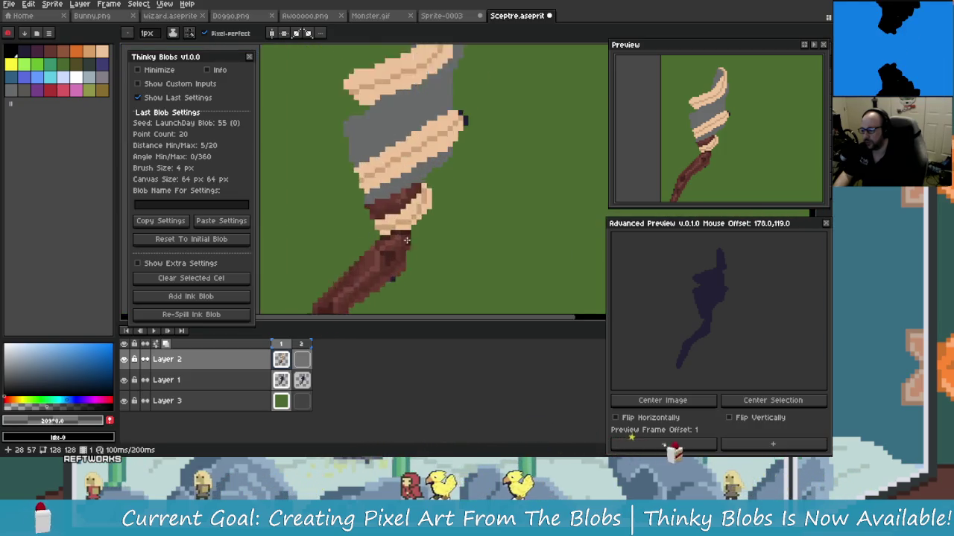
scroll(405, 243, "up", 3)
scroll(344, 247, "down", 1)
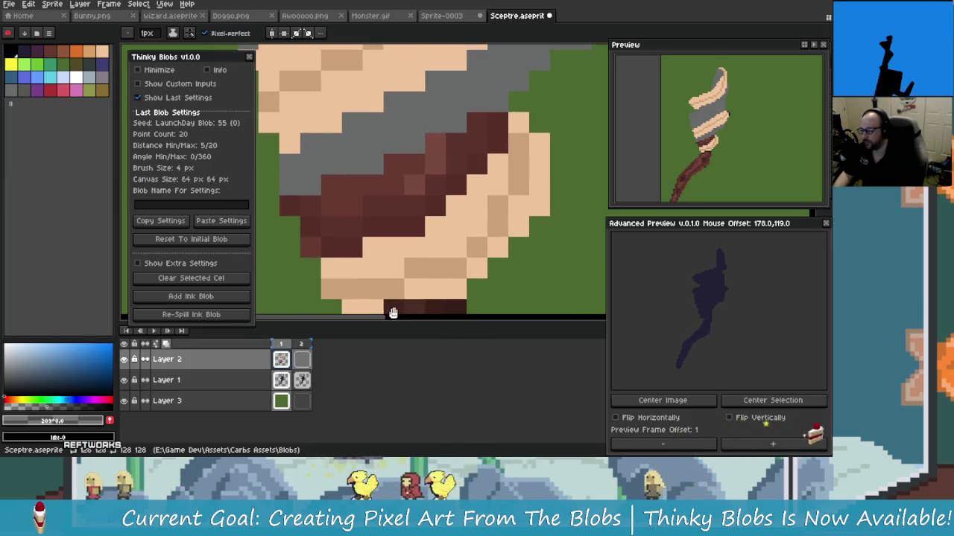
scroll(379, 245, "down", 1)
scroll(388, 261, "down", 1)
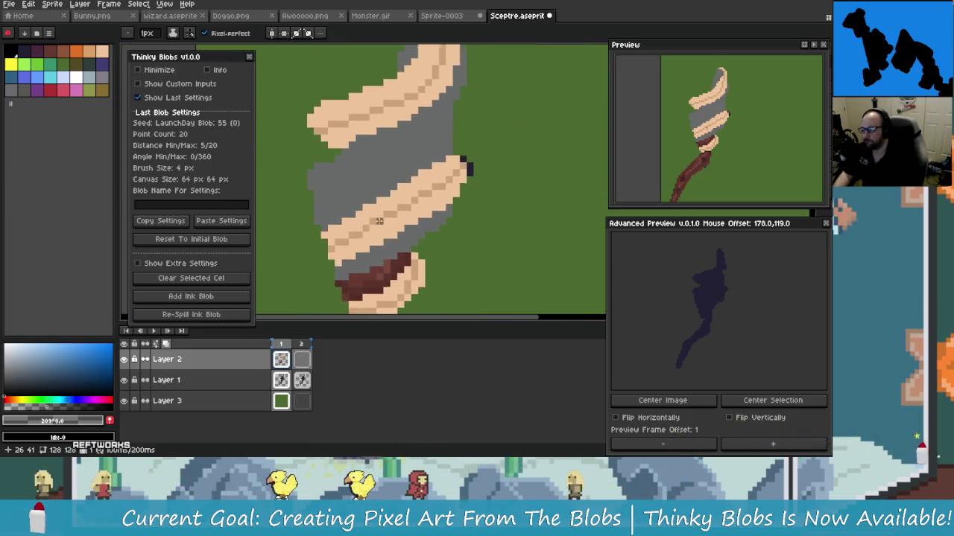
scroll(389, 257, "up", 1)
scroll(393, 242, "up", 1)
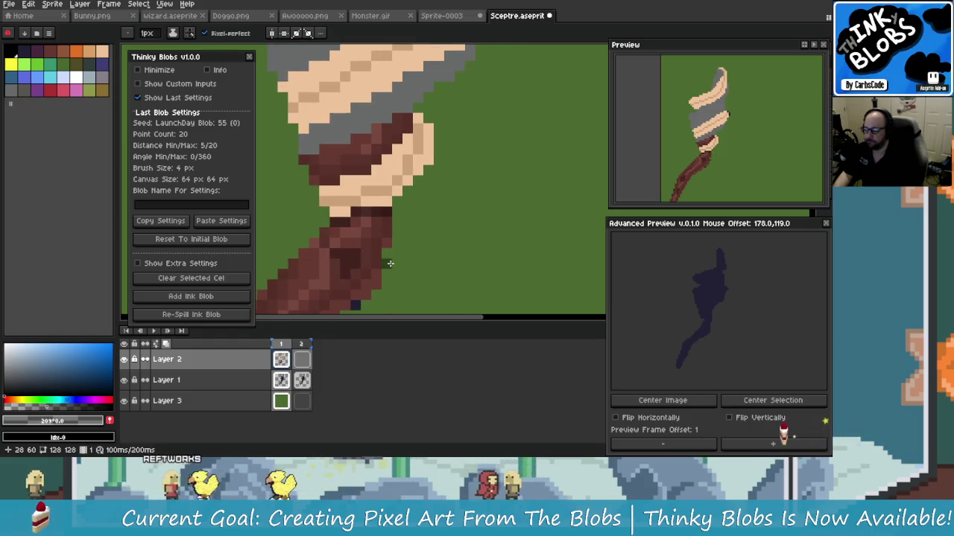
scroll(385, 257, "up", 1)
scroll(380, 254, "up", 1)
scroll(372, 249, "down", 2)
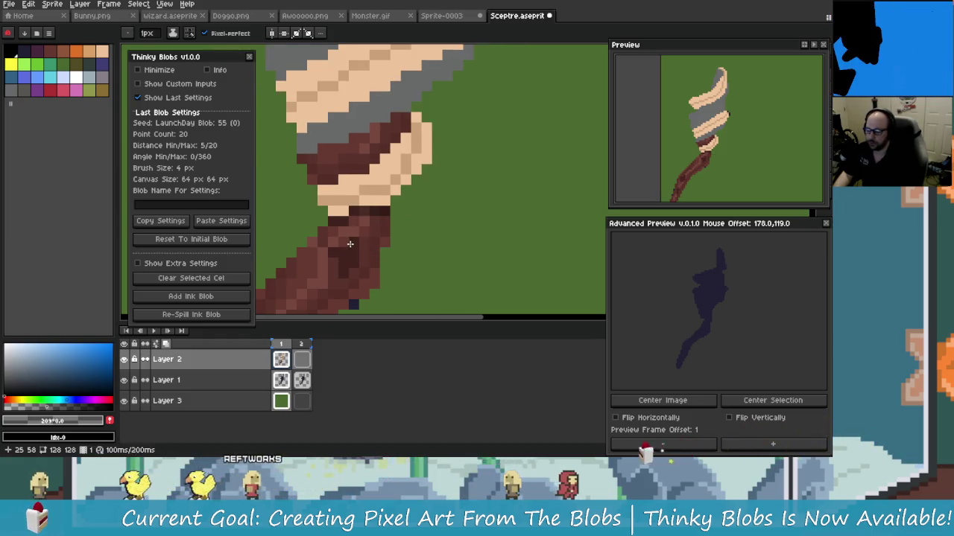
scroll(351, 245, "down", 1)
scroll(364, 247, "down", 1)
scroll(376, 251, "down", 1)
scroll(387, 254, "down", 1)
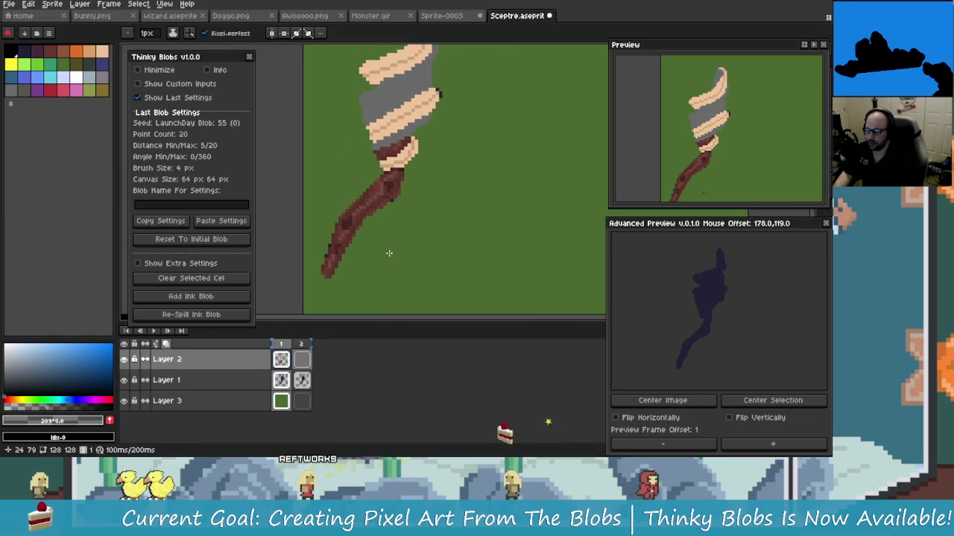
scroll(347, 271, "up", 1)
scroll(379, 260, "up", 1)
scroll(417, 224, "down", 1)
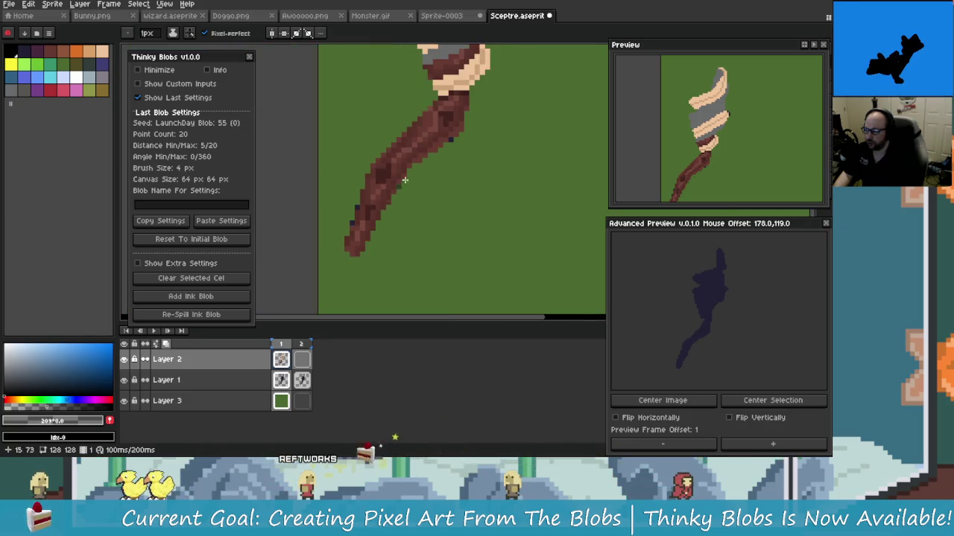
scroll(463, 167, "down", 1)
scroll(417, 183, "up", 1)
scroll(388, 201, "up", 1)
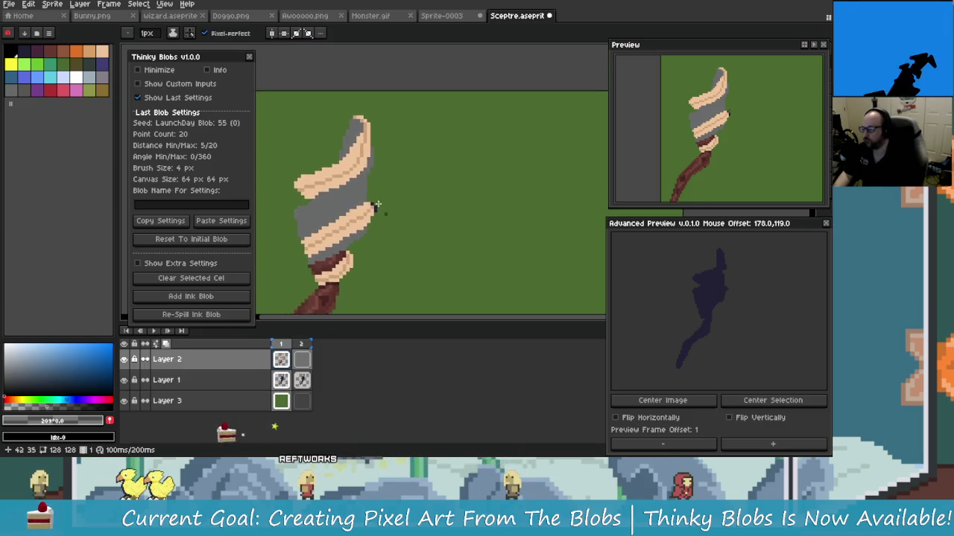
scroll(372, 214, "up", 1)
scroll(372, 214, "down", 1)
Step: Save Sceptre.aseprite with Ctrl+S
key("ctrl+s")
scroll(423, 161, "up", 1)
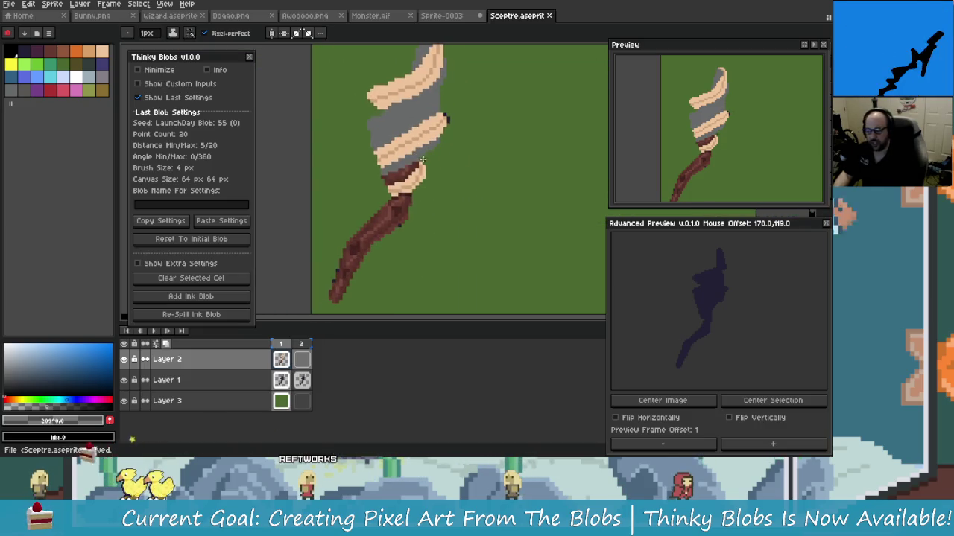
scroll(388, 186, "down", 1)
scroll(392, 82, "up", 1)
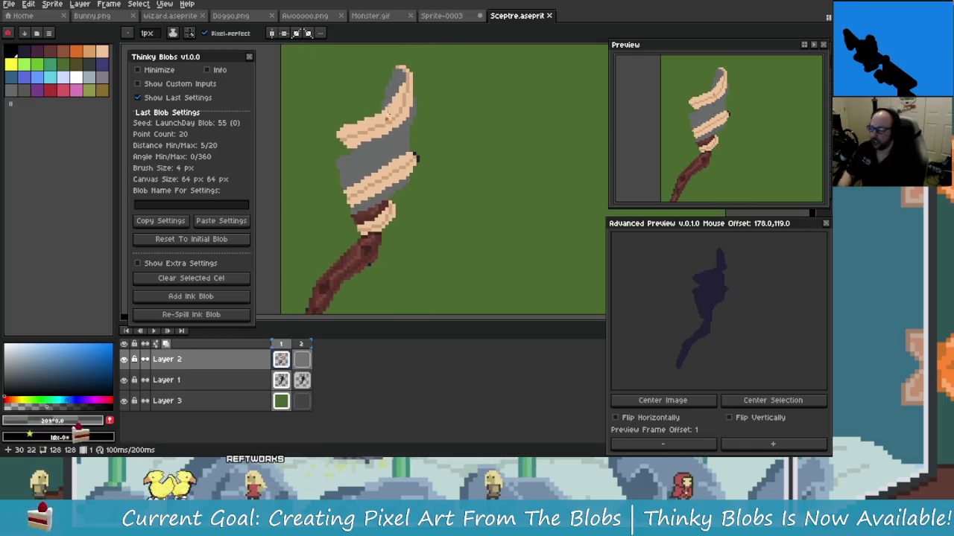
scroll(398, 112, "down", 1)
scroll(405, 136, "up", 1)
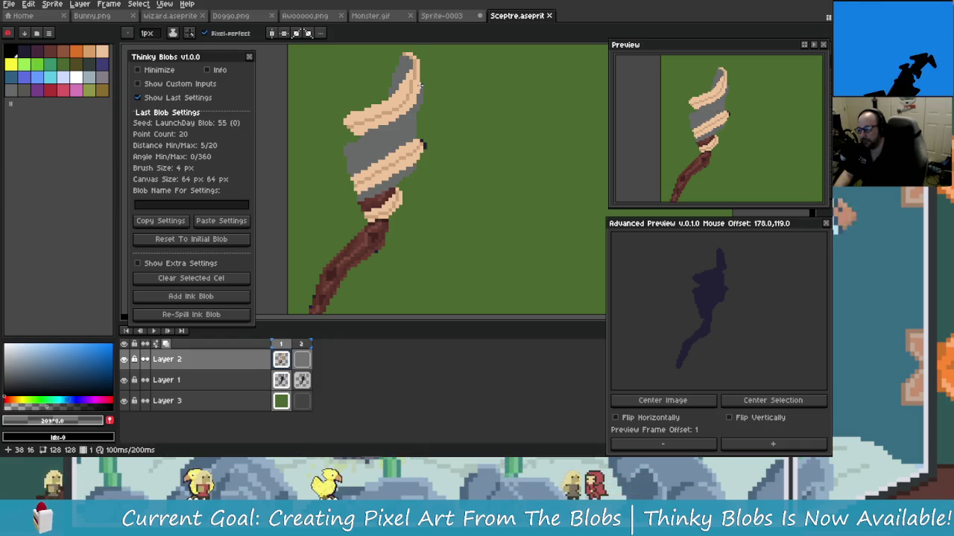
scroll(406, 149, "up", 2)
scroll(407, 176, "up", 2)
scroll(387, 179, "down", 1)
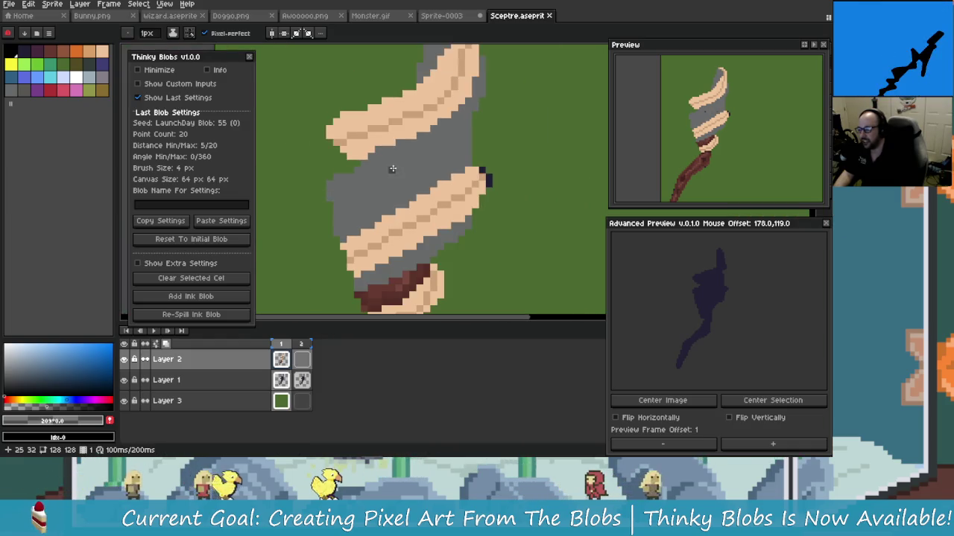
scroll(355, 191, "down", 1)
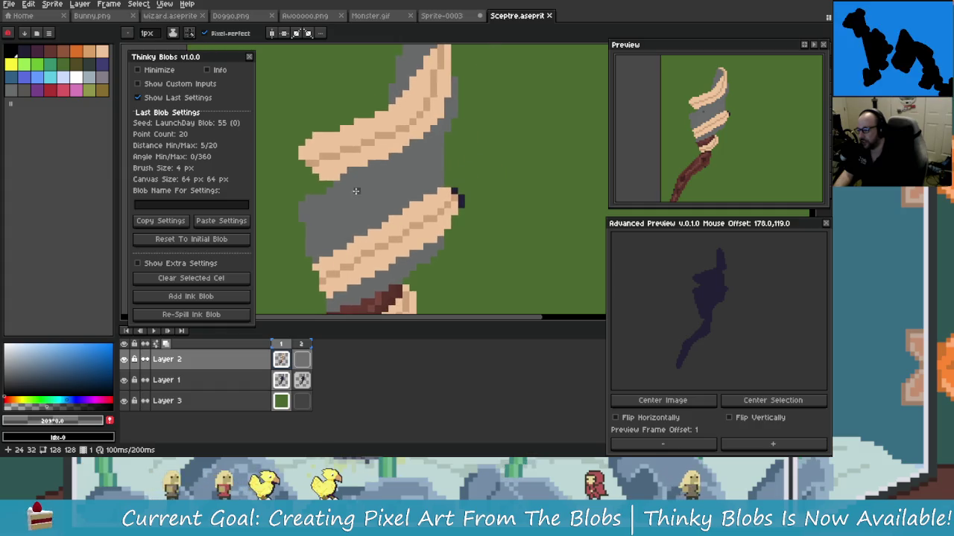
Step: Sample the band's grey and darken it slightly for shading
left_click(402, 185, "alt")
left_click(9, 374)
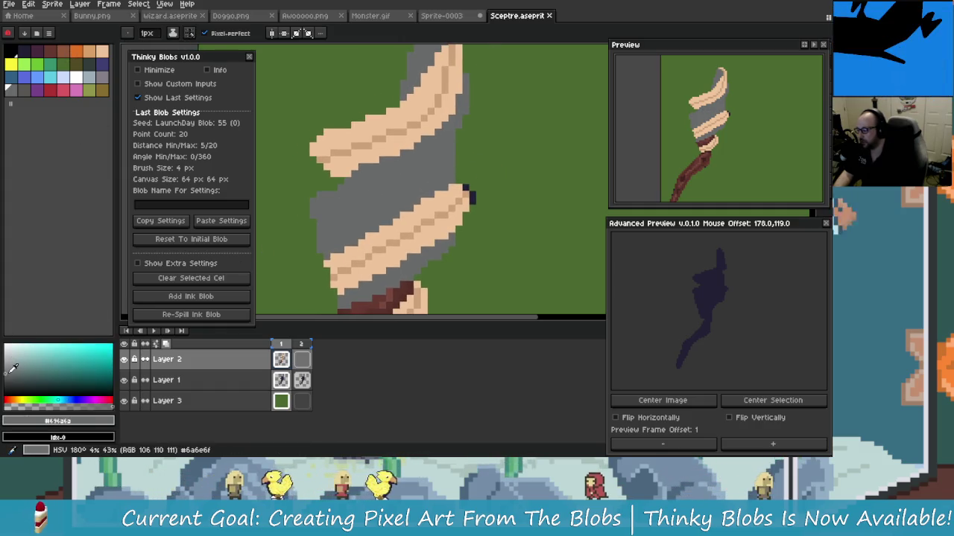
left_click_drag(9, 374, 7, 377)
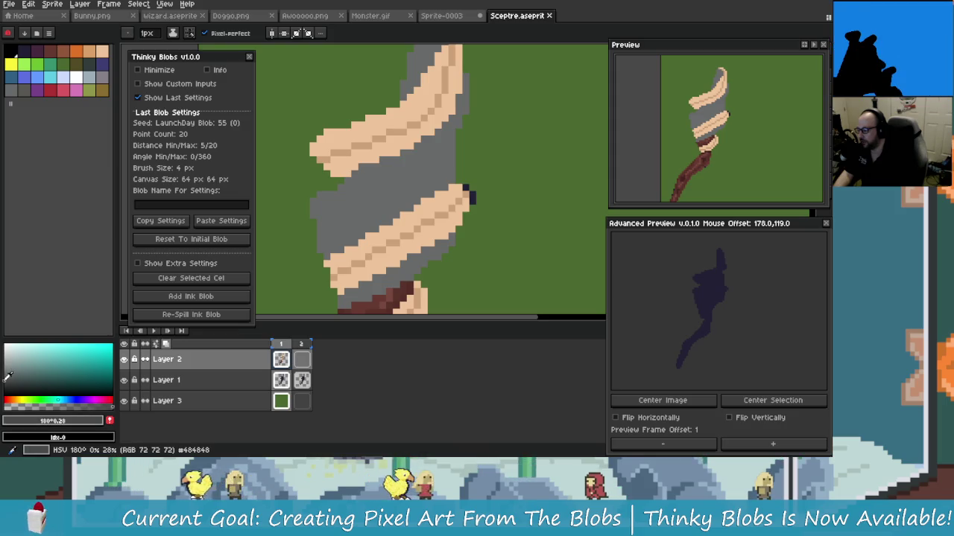
scroll(291, 211, "up", 2)
scroll(428, 191, "down", 3)
scroll(421, 131, "up", 1)
Step: Draw a dark grey diagonal shading line down-left along the upper grey band
left_click_drag(441, 70, 439, 100)
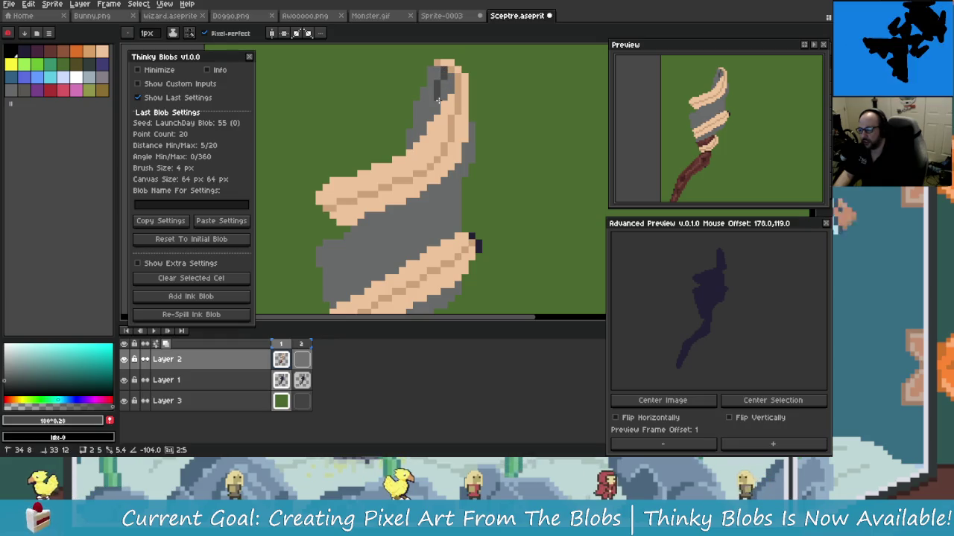
left_click(438, 187, "shift")
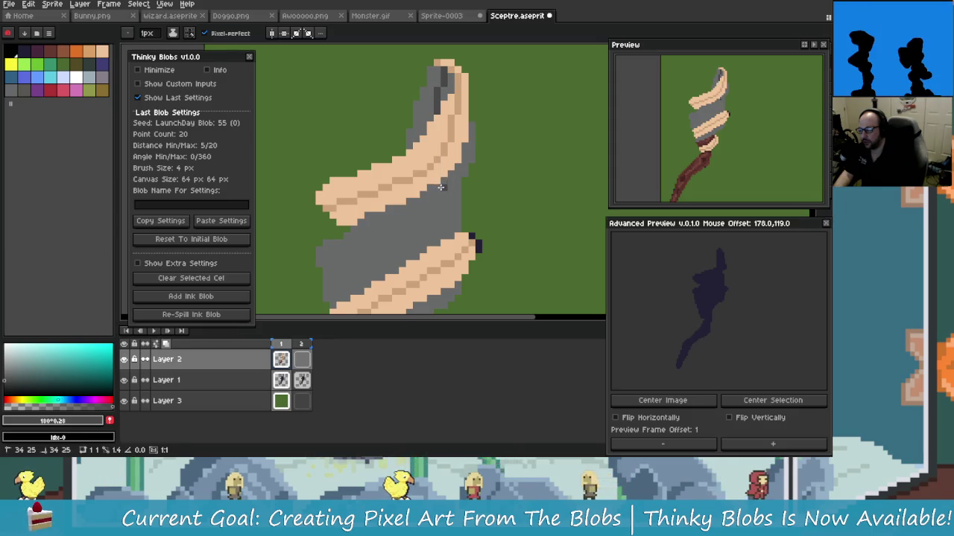
scroll(408, 247, "down", 5)
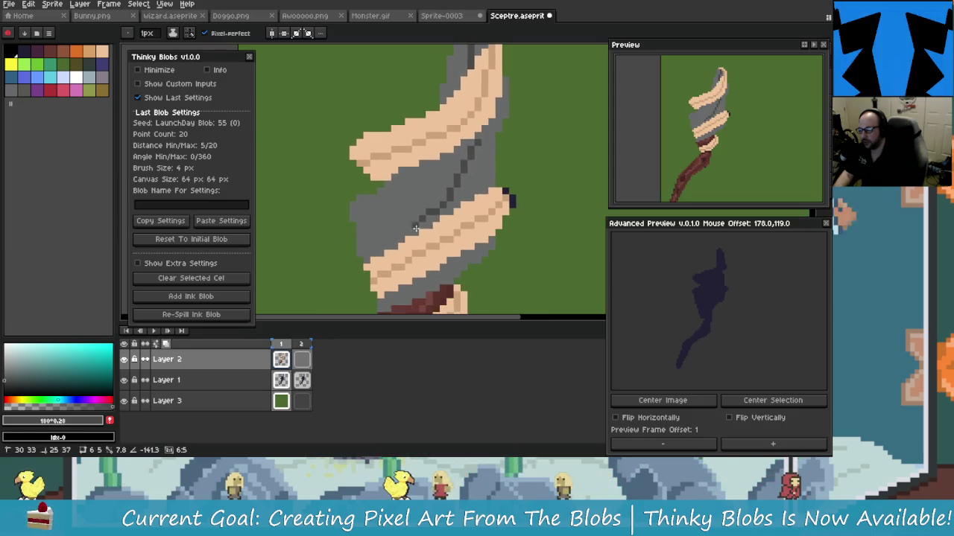
scroll(421, 182, "up", 2)
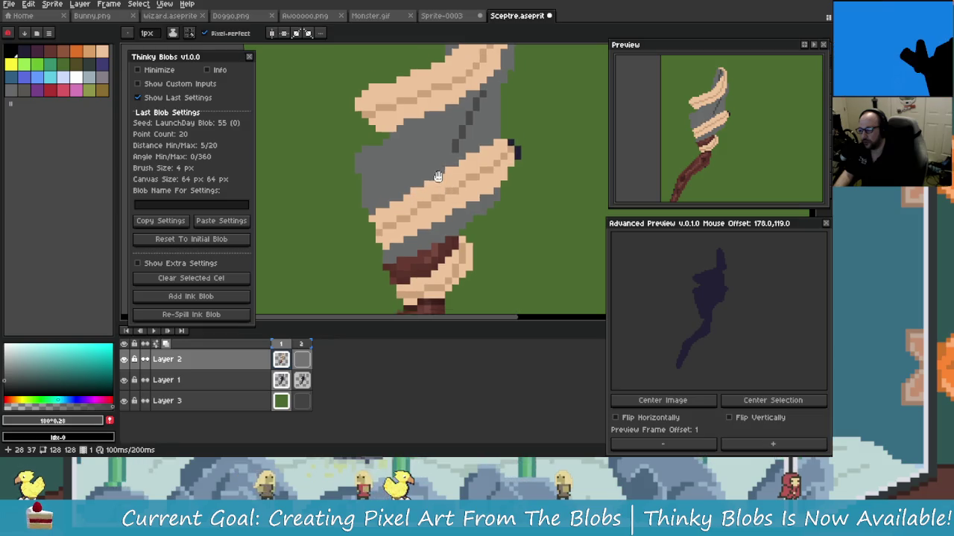
scroll(453, 172, "up", 1)
left_click_drag(455, 161, 436, 184)
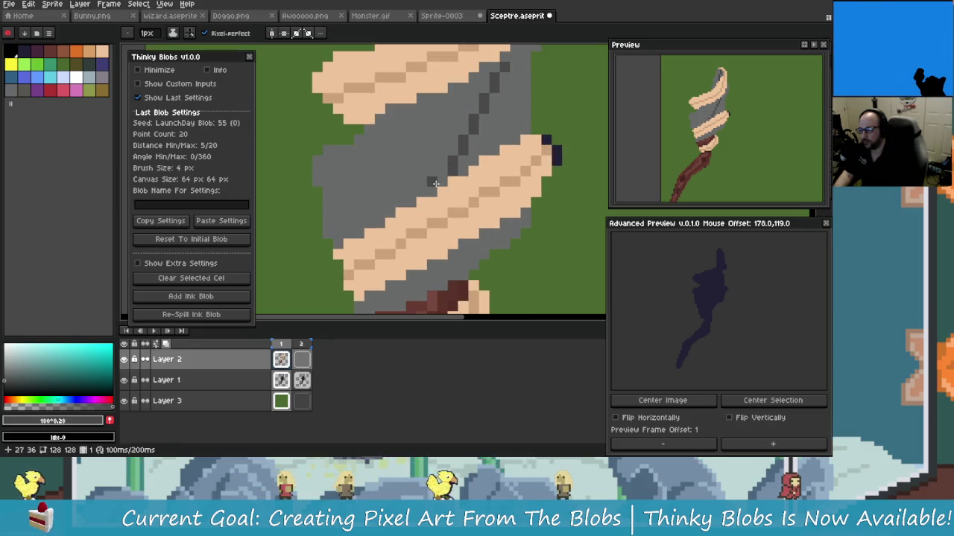
scroll(439, 183, "down", 2)
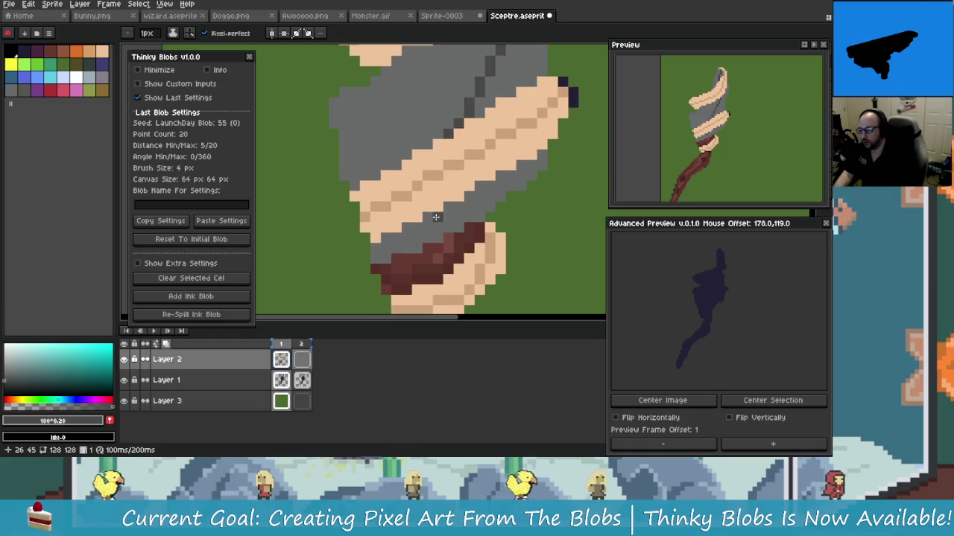
scroll(453, 235, "down", 2)
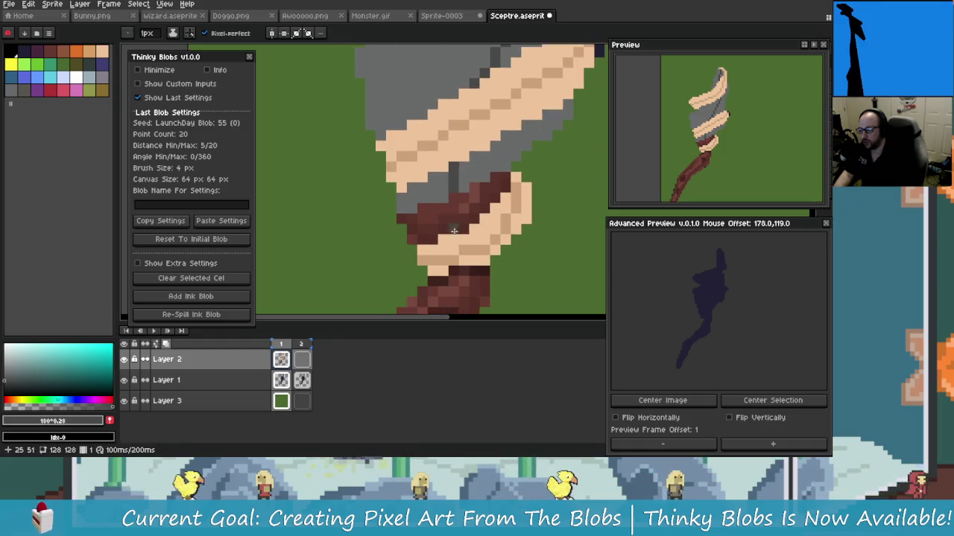
scroll(452, 235, "down", 3)
scroll(469, 209, "down", 1)
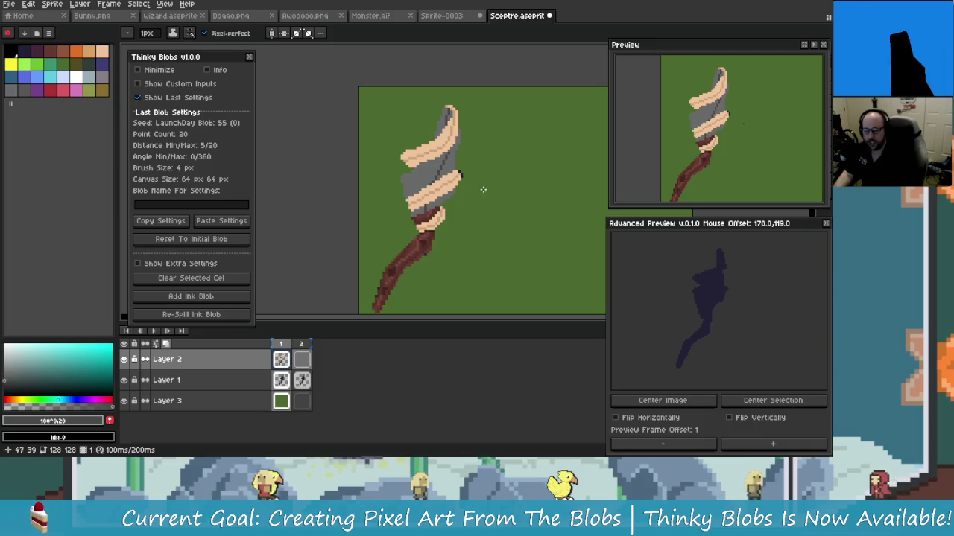
scroll(437, 171, "up", 2)
scroll(437, 171, "up", 1)
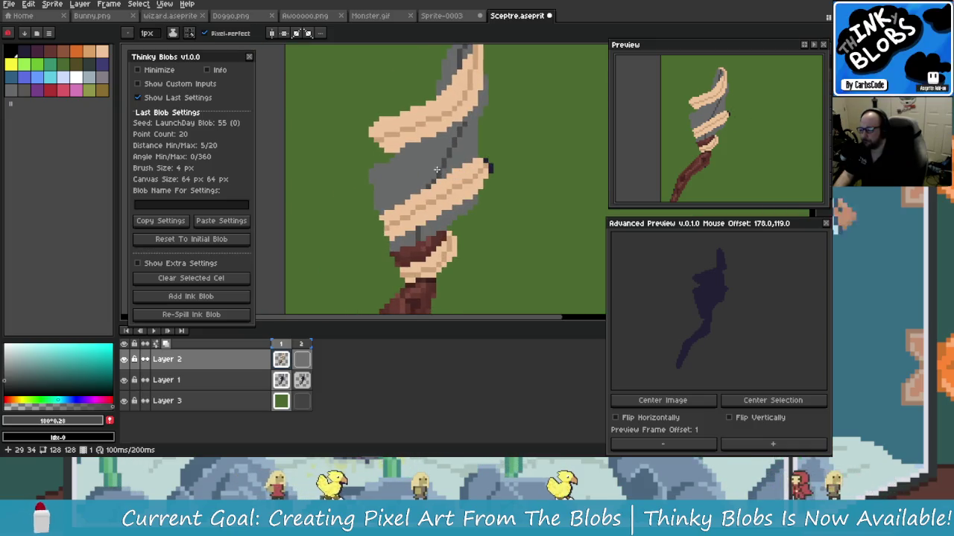
Step: Redraw dark grey stripes across the grey bands, undoing misplaced strokes, plus a short segment
left_click_drag(437, 170, 376, 210)
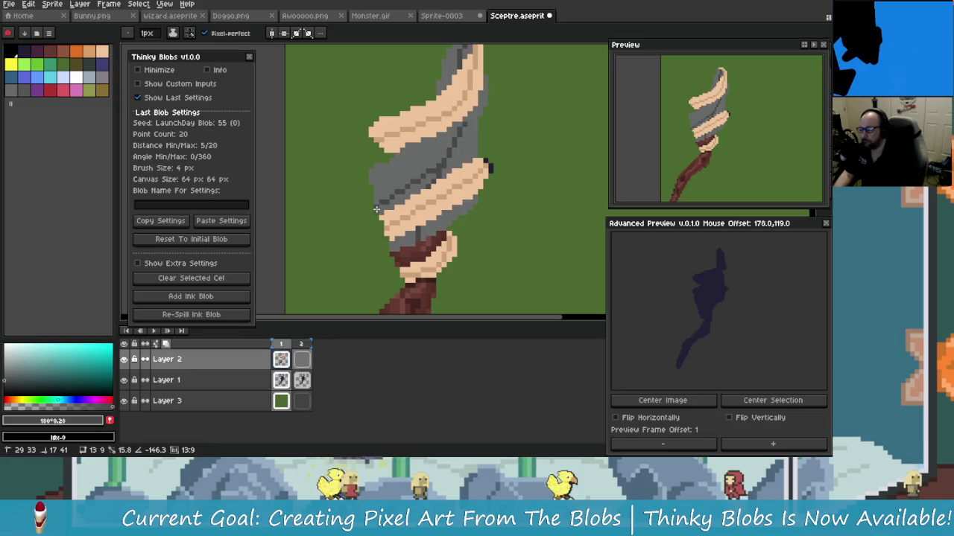
key("ctrl+z")
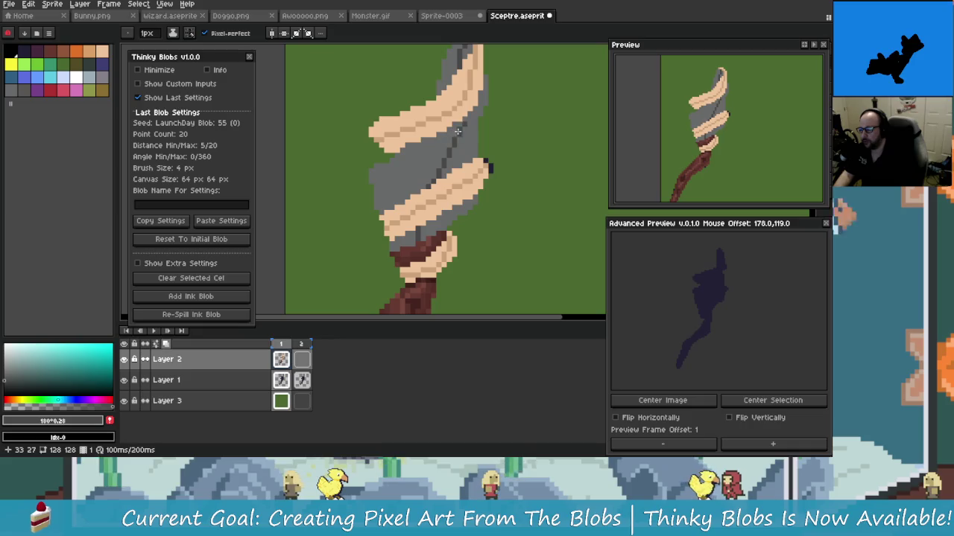
left_click_drag(455, 129, 375, 183)
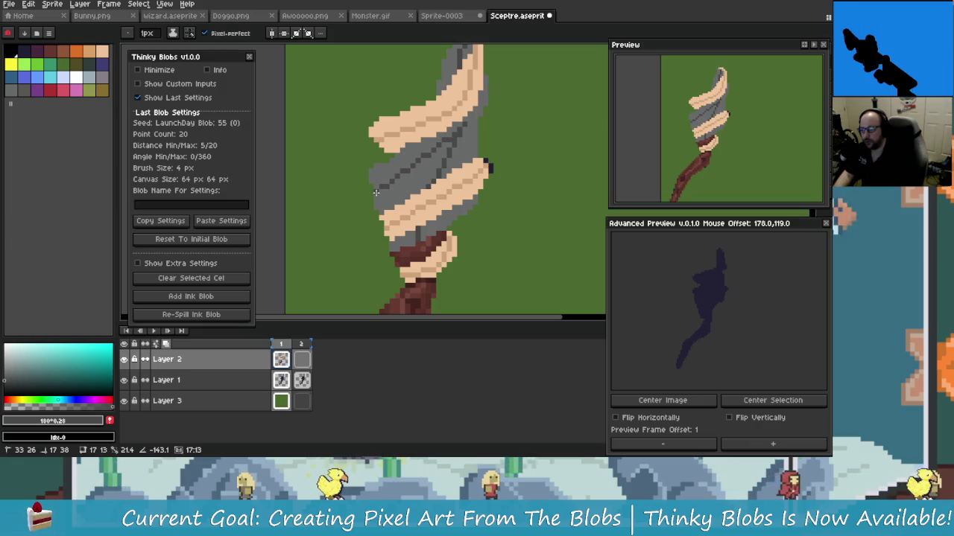
key("Return")
key("Return")
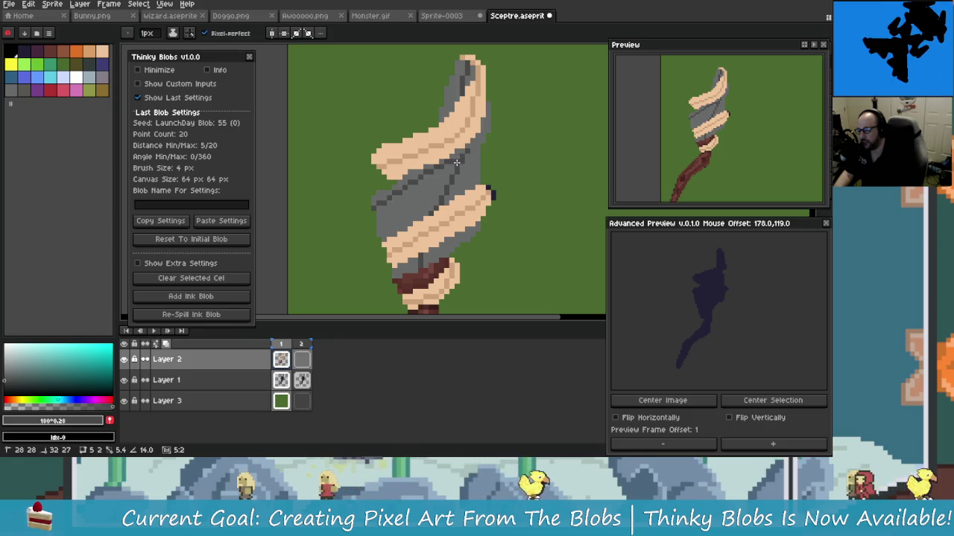
left_click_drag(457, 161, 422, 221)
scroll(422, 221, "up", 1)
scroll(390, 198, "down", 1)
key("ctrl+z")
left_click_drag(390, 198, 434, 180)
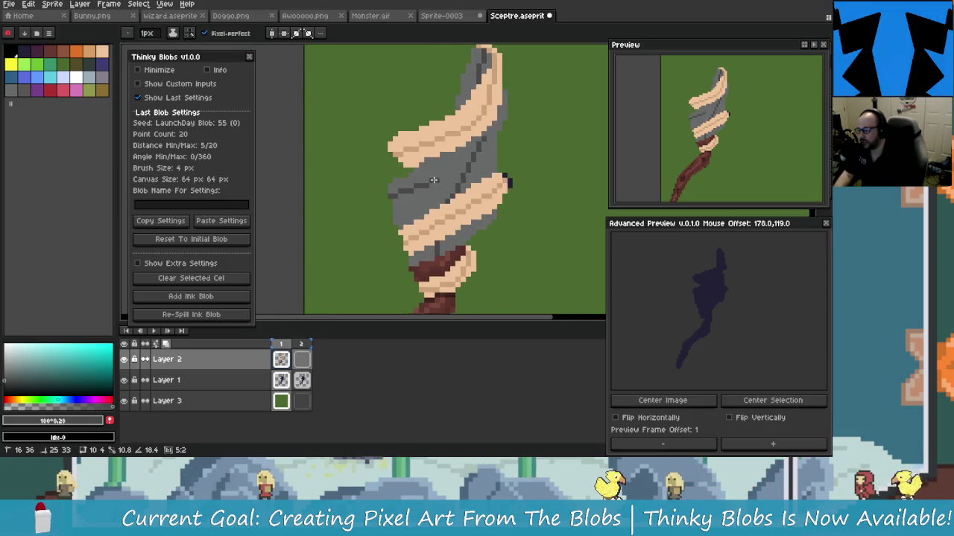
left_click_drag(448, 130, 442, 154)
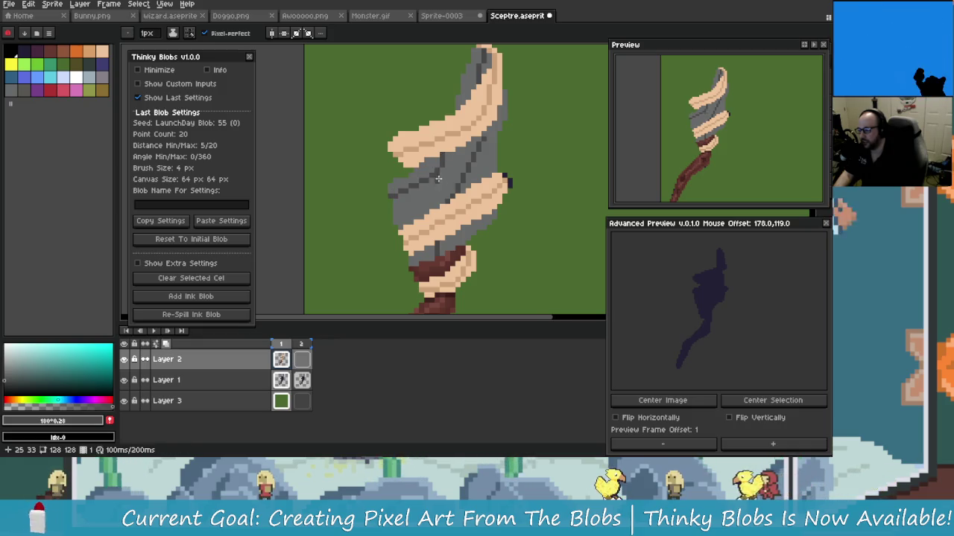
scroll(440, 164, "up", 2)
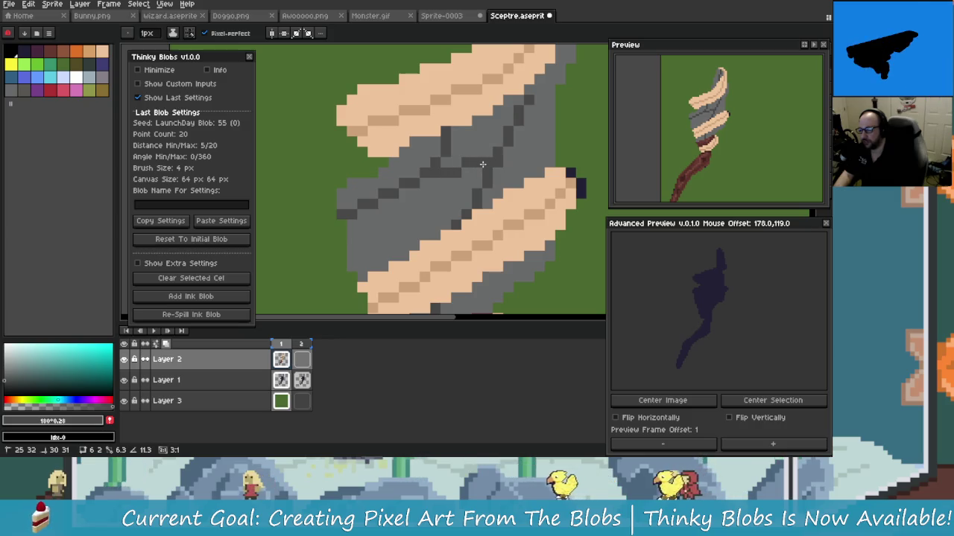
scroll(485, 176, "down", 3)
scroll(490, 199, "down", 3)
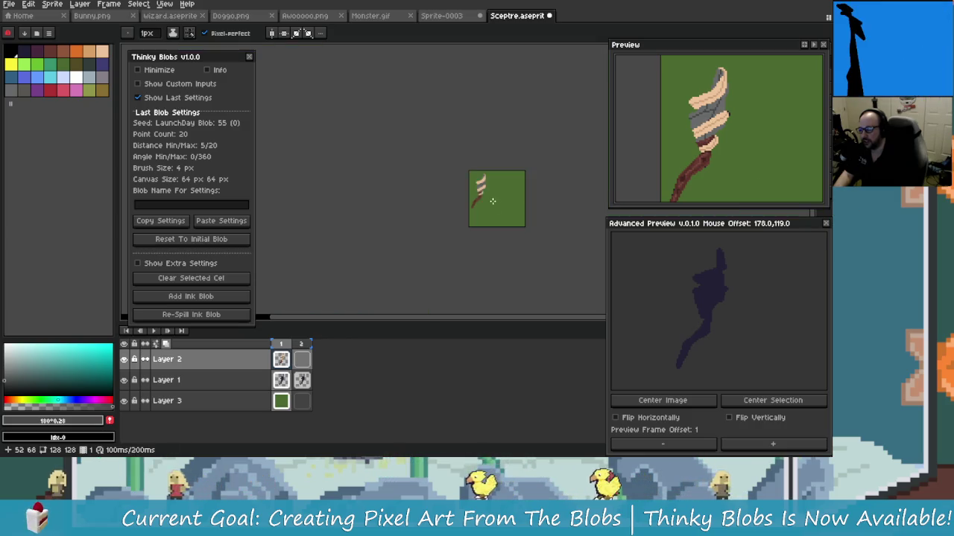
scroll(490, 199, "up", 4)
scroll(459, 143, "up", 1)
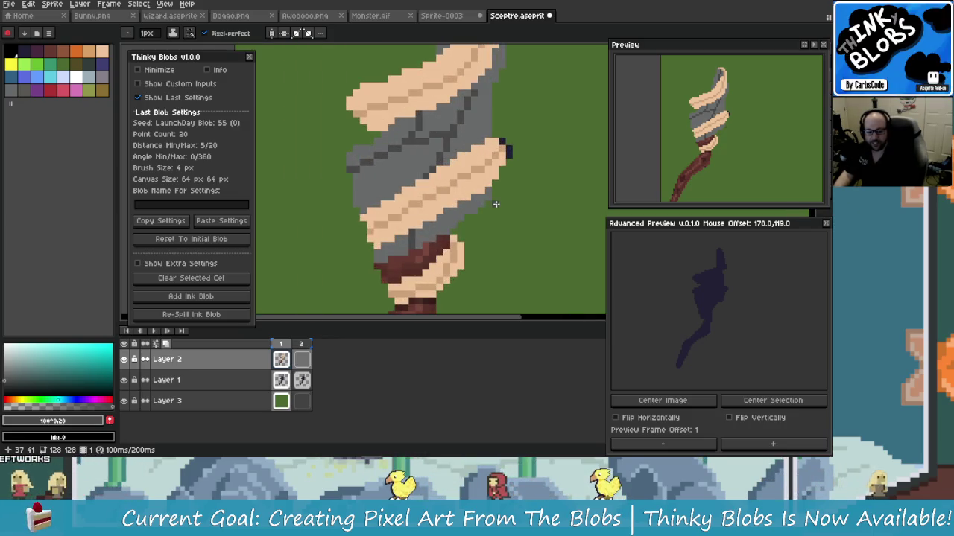
scroll(477, 205, "up", 2)
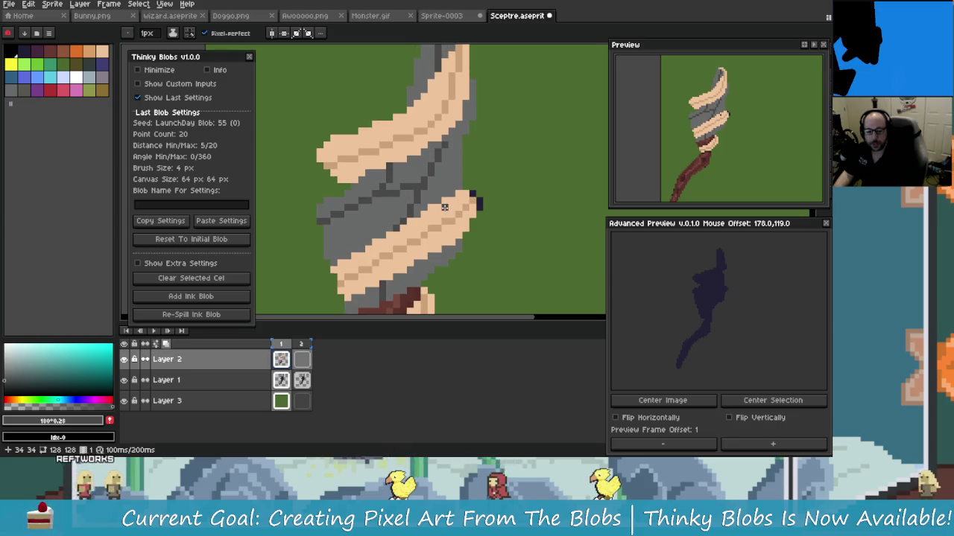
scroll(444, 205, "down", 1)
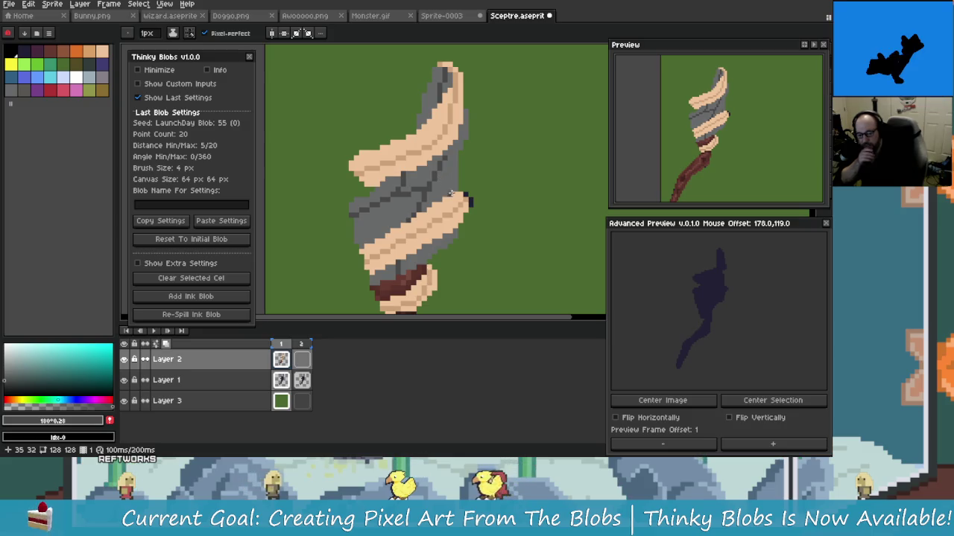
scroll(450, 192, "up", 1)
scroll(446, 174, "down", 1)
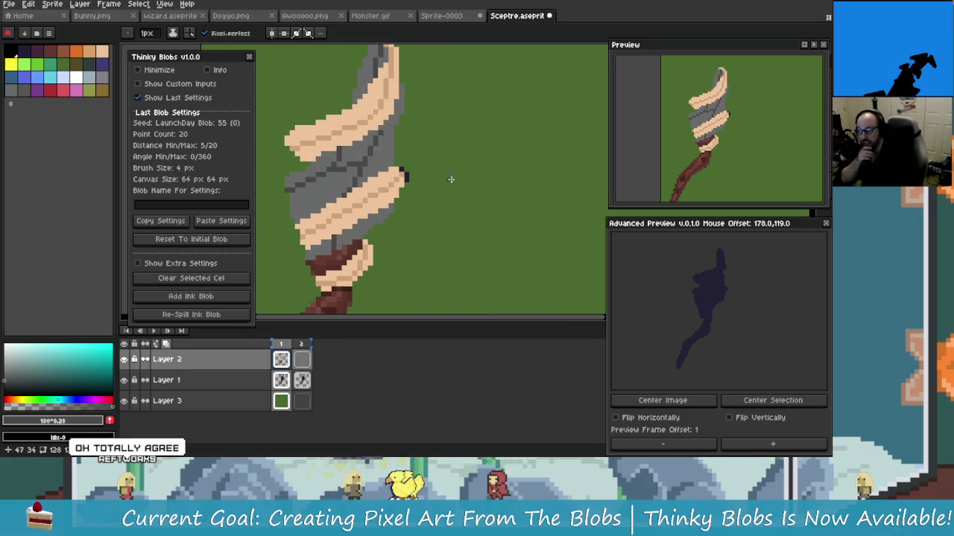
mouse_move(442, 202)
left_mouse_down()
mouse_move(420, 148)
mouse_move(411, 230)
left_mouse_up()
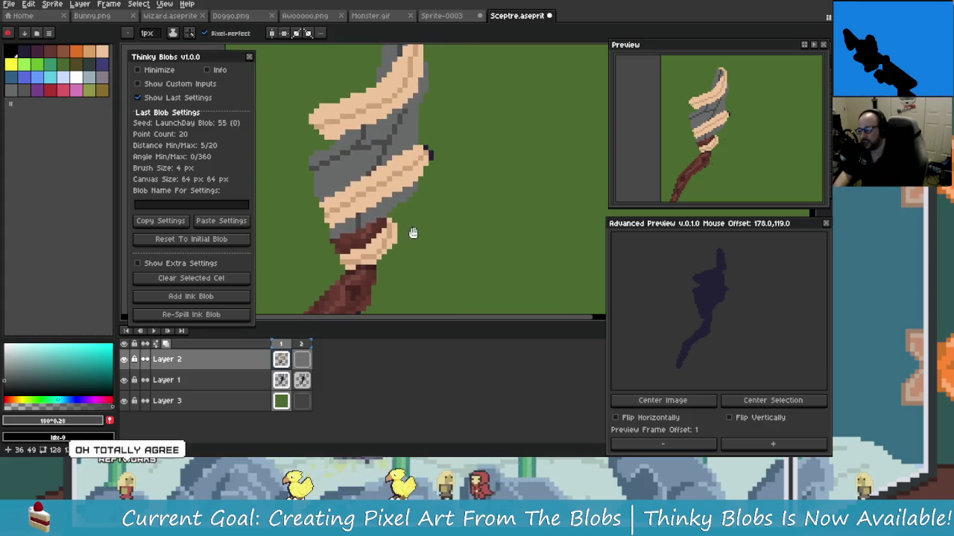
scroll(465, 187, "down", 1)
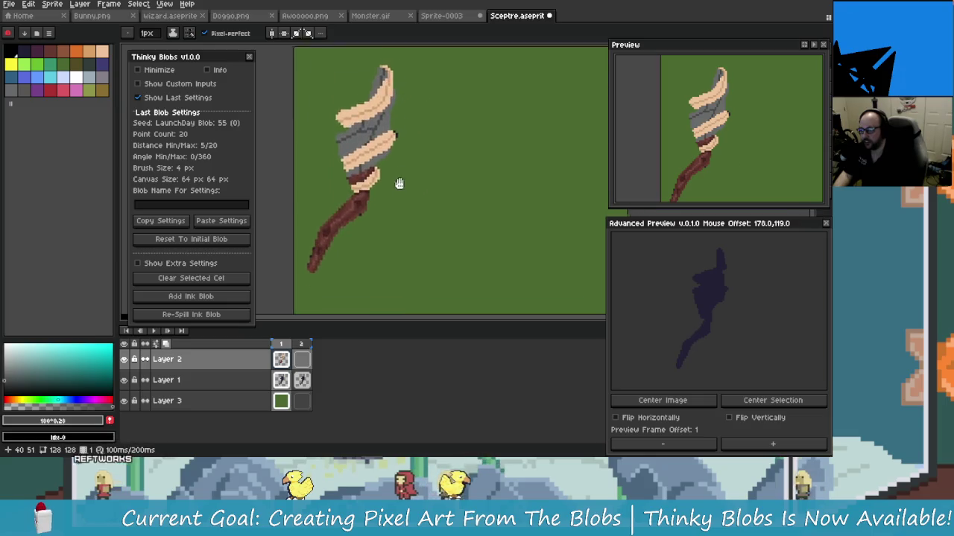
scroll(395, 181, "up", 1)
mouse_move(445, 209)
left_mouse_down()
mouse_move(459, 246)
mouse_move(449, 256)
left_mouse_up()
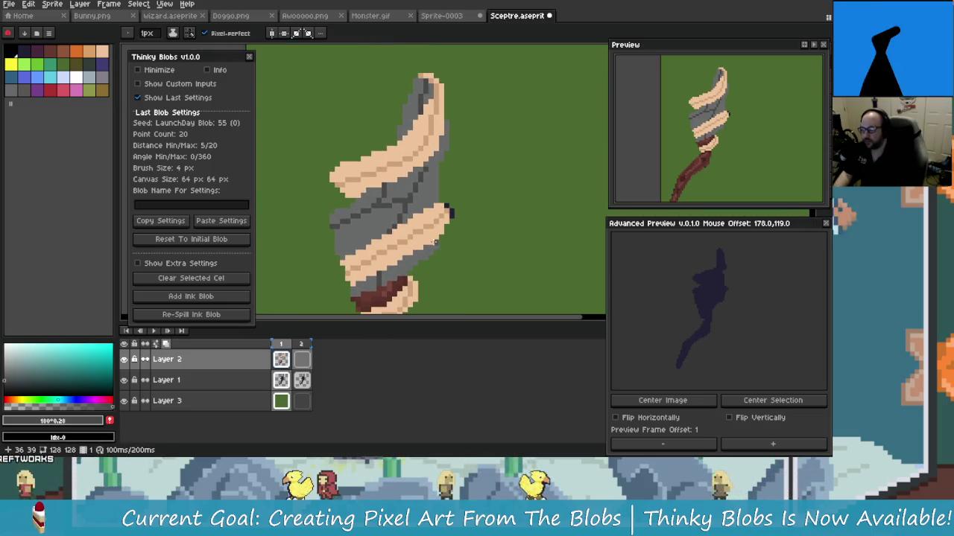
scroll(412, 165, "down", 1)
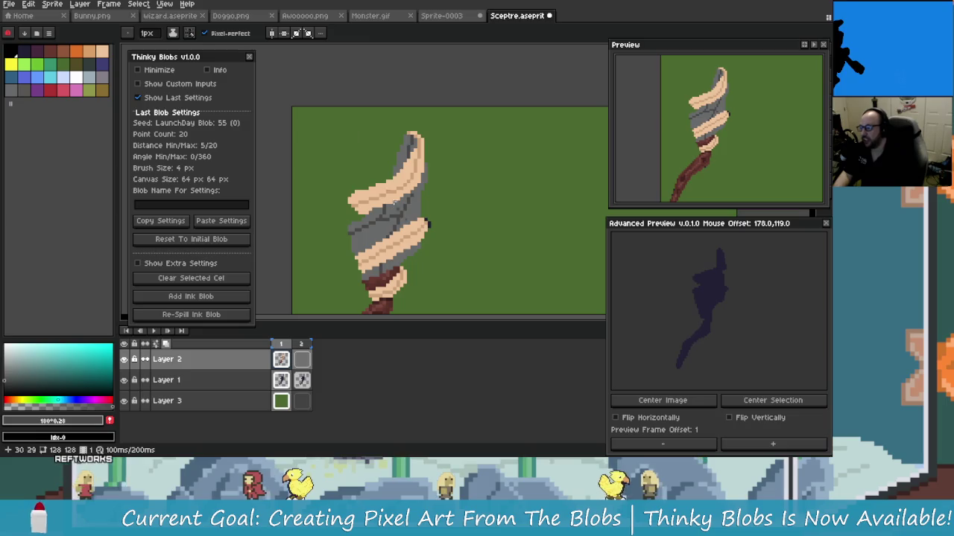
scroll(403, 224, "up", 1)
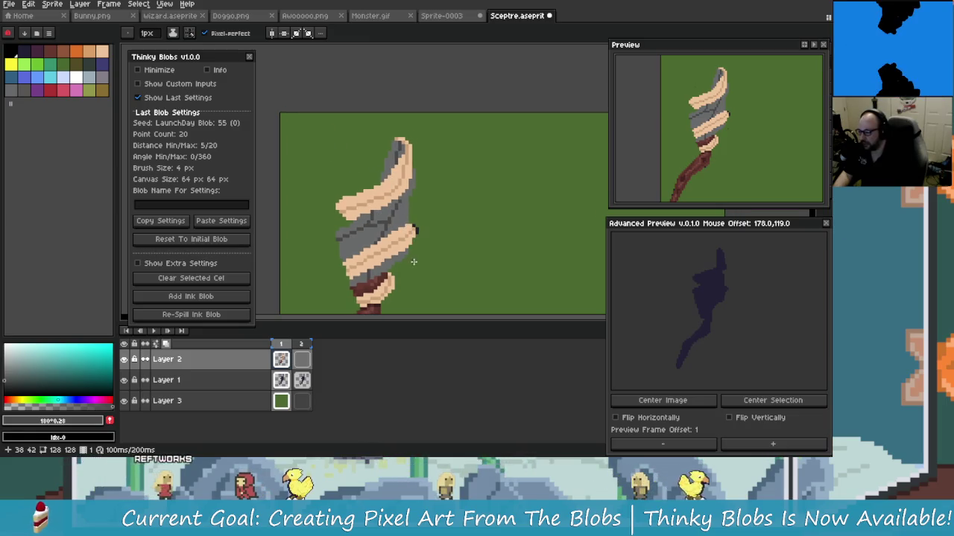
scroll(410, 206, "down", 1)
scroll(410, 181, "up", 2)
scroll(410, 181, "down", 3)
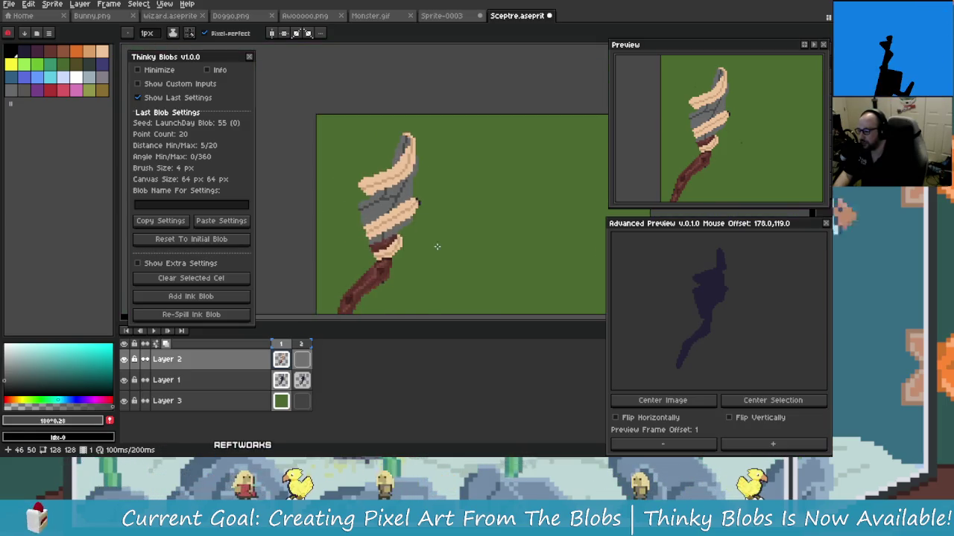
scroll(407, 143, "up", 2)
scroll(407, 143, "down", 1)
scroll(418, 187, "up", 1)
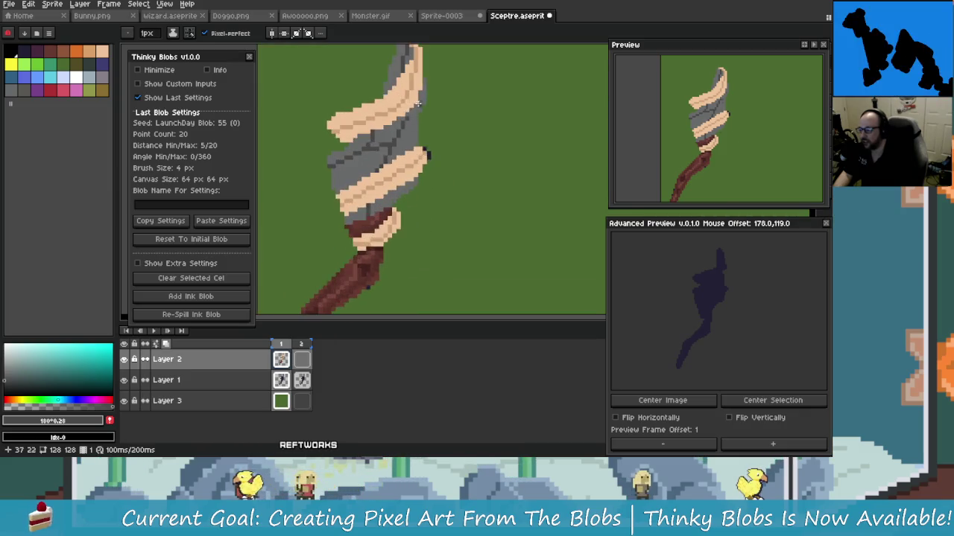
scroll(409, 149, "up", 1)
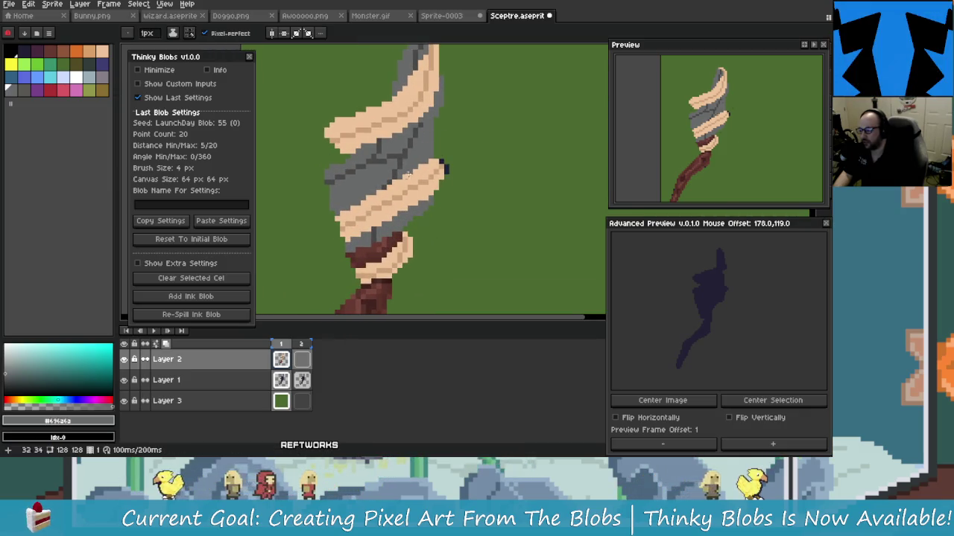
Step: Choose a lighter grey drawing colour after trying a dark teal-grey
left_click(27, 376)
left_click(11, 368)
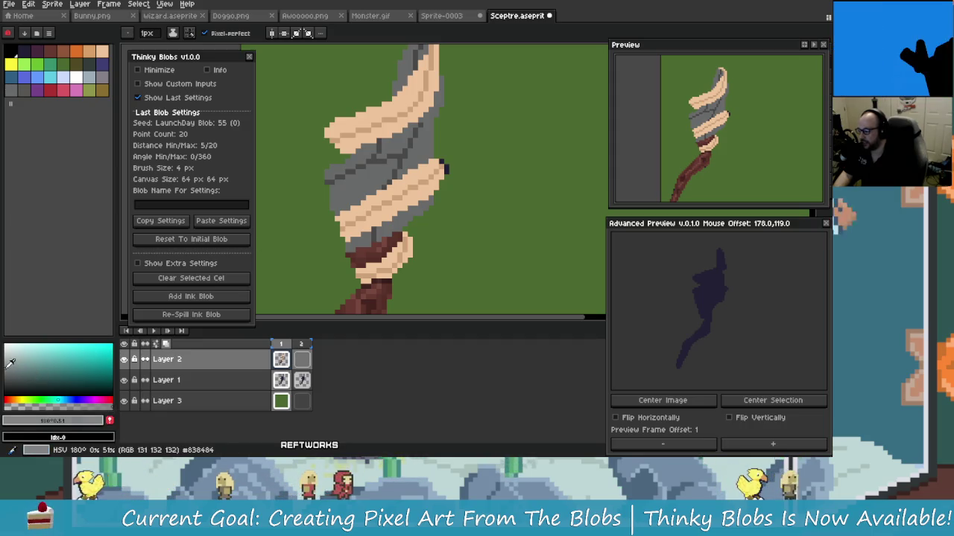
scroll(391, 143, "up", 1)
scroll(391, 142, "up", 1)
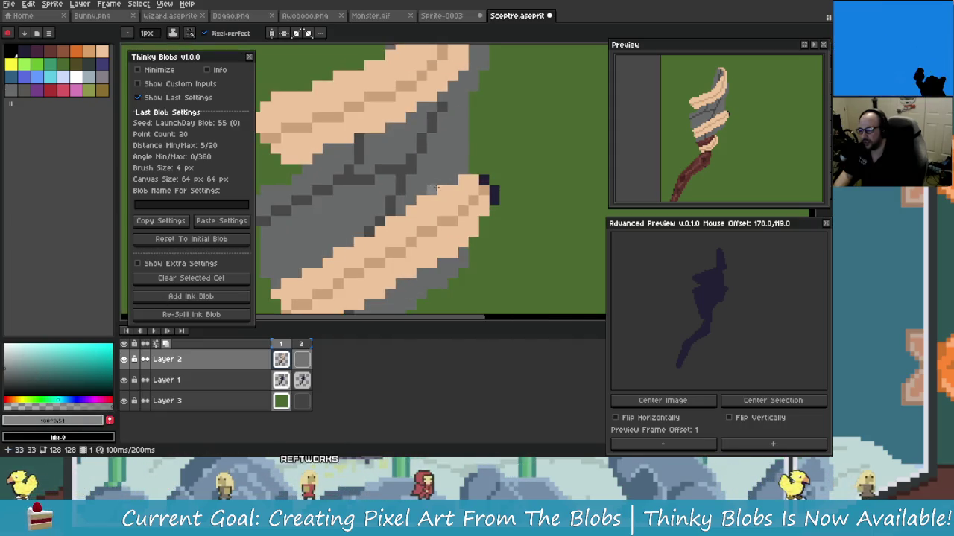
scroll(392, 234, "down", 2)
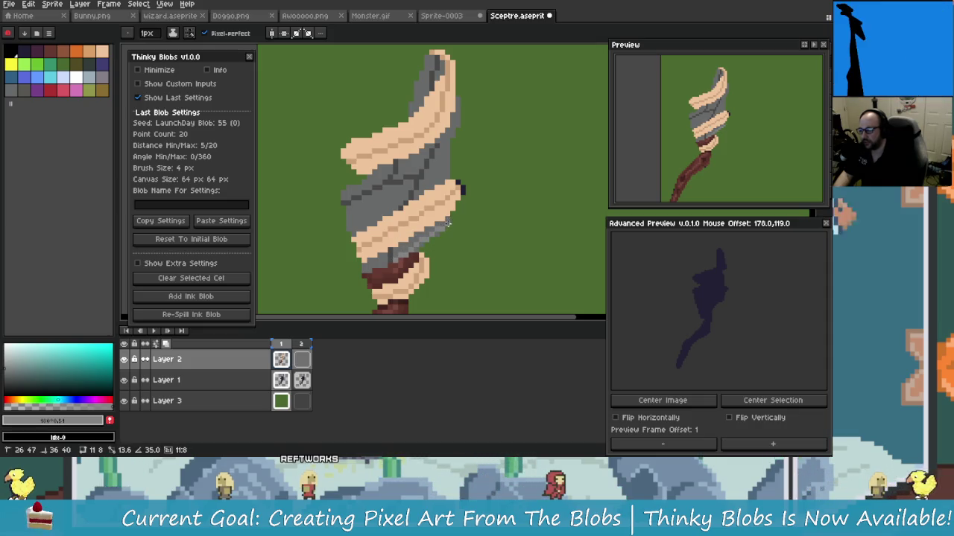
scroll(448, 220, "up", 1)
scroll(437, 246, "down", 1)
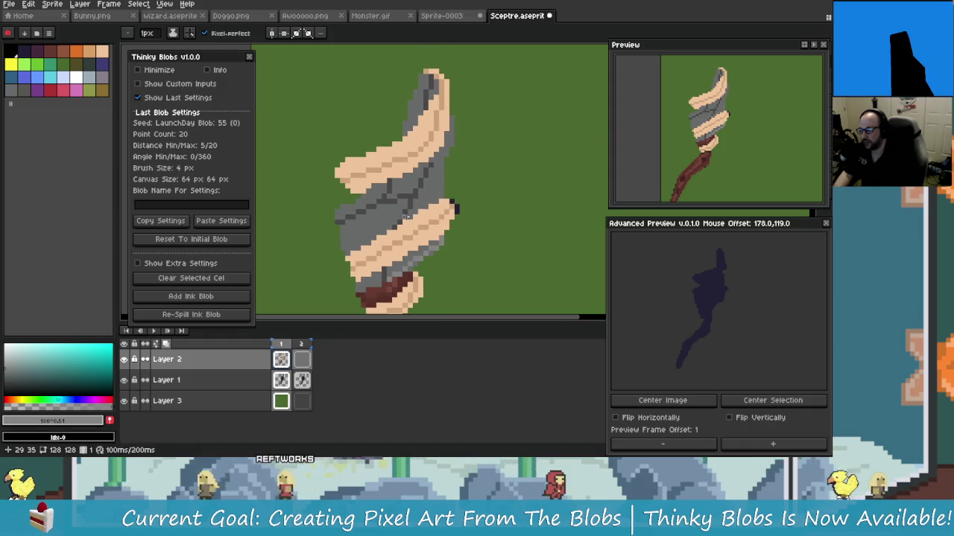
scroll(412, 214, "up", 1)
scroll(441, 196, "down", 1)
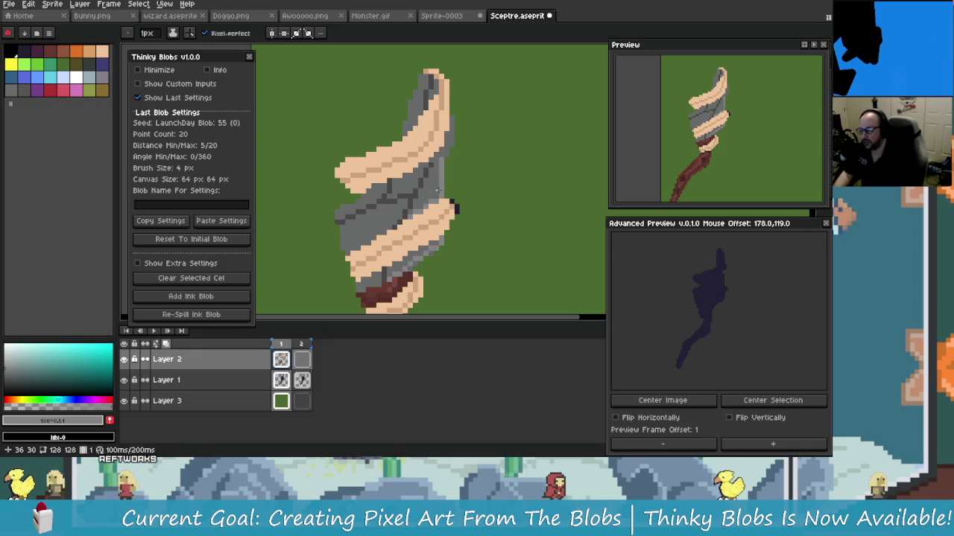
scroll(441, 175, "up", 1)
scroll(441, 177, "up", 2)
scroll(429, 213, "down", 1)
Step: Undo the stray pencil edit and redraw grey pixels along the band's right edge
key("ctrl+z")
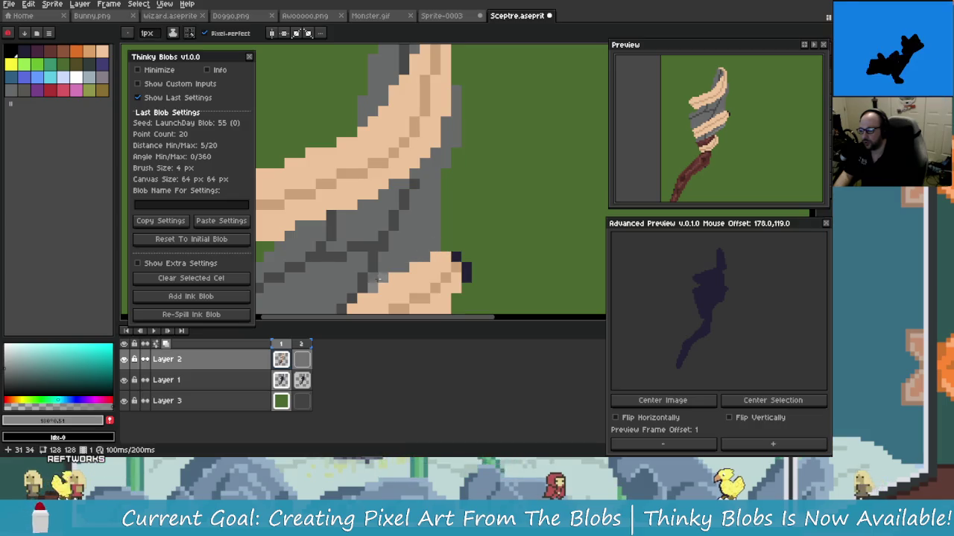
left_click_drag(441, 196, 442, 164)
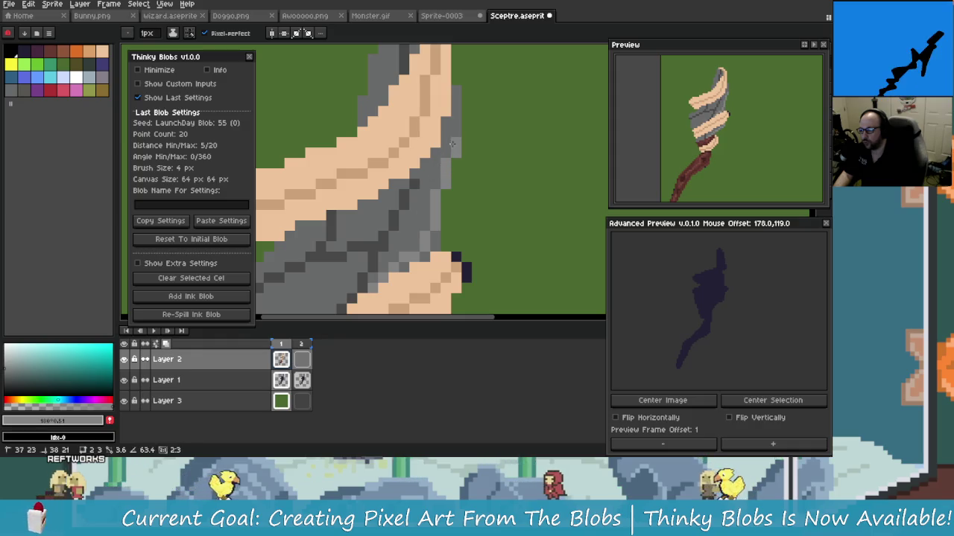
scroll(455, 92, "down", 2)
scroll(461, 142, "up", 2)
key("m")
key("b")
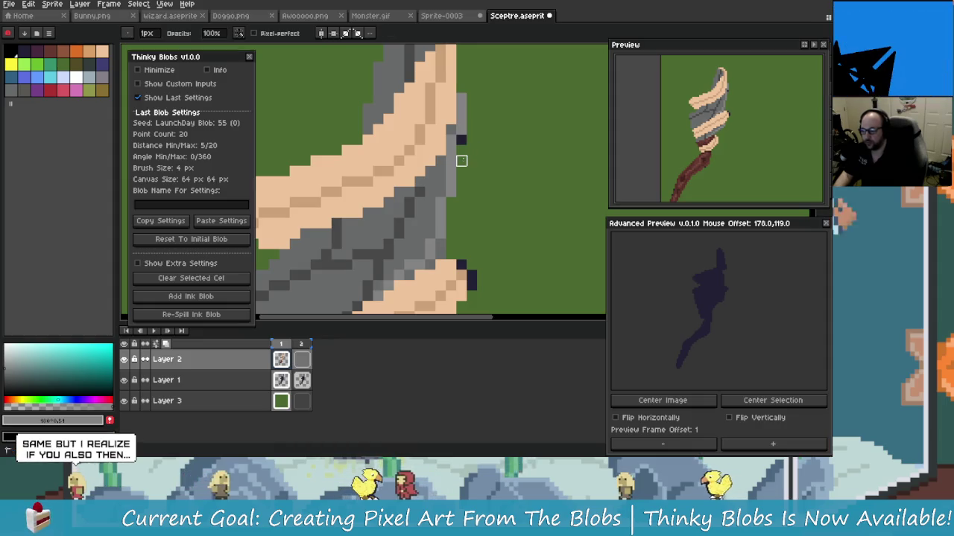
scroll(464, 172, "down", 2)
scroll(465, 211, "down", 1)
scroll(465, 211, "up", 2)
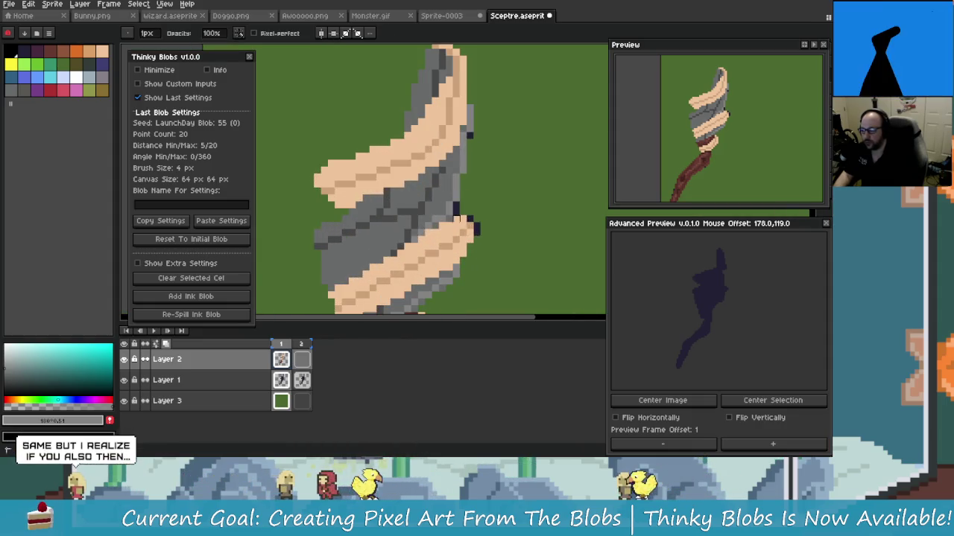
scroll(477, 212, "up", 1)
scroll(469, 209, "up", 1)
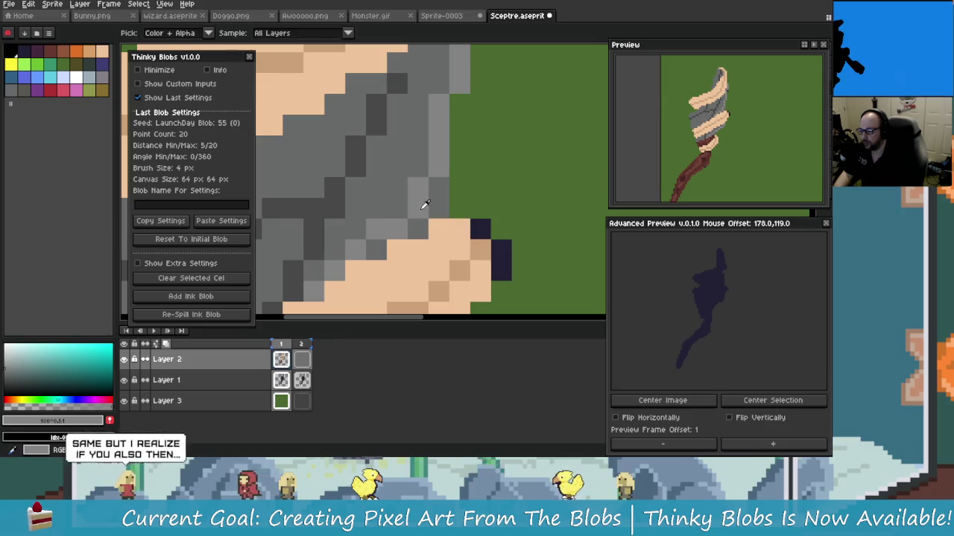
Step: Eyedrop greys from the band, settling on #848484, with the Pencil tool active
left_click(429, 201, "alt")
key("b")
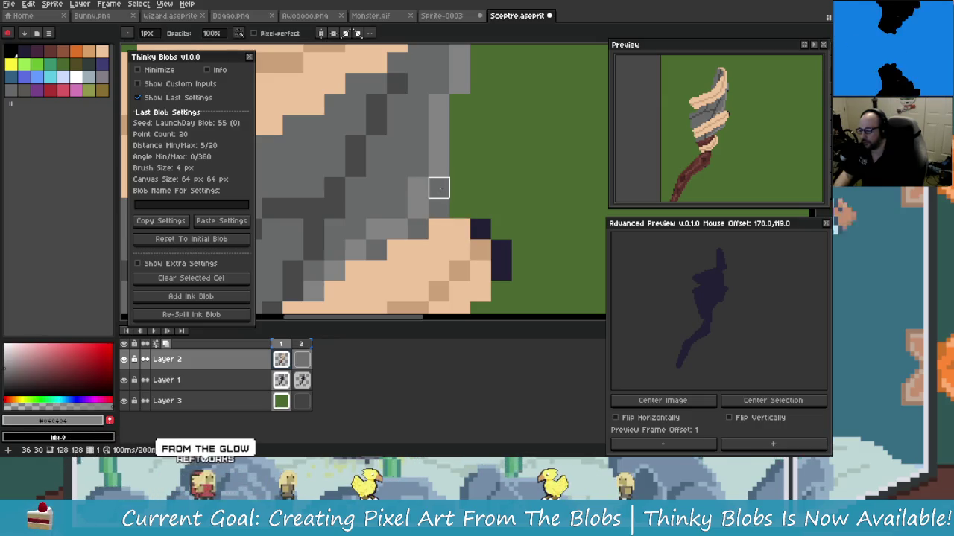
left_click(434, 196, "alt")
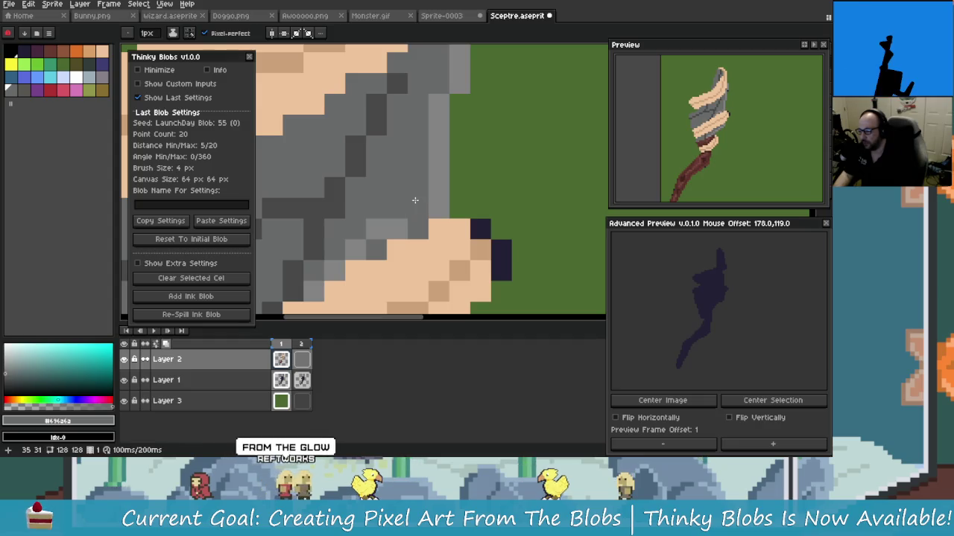
left_click(419, 227, "alt")
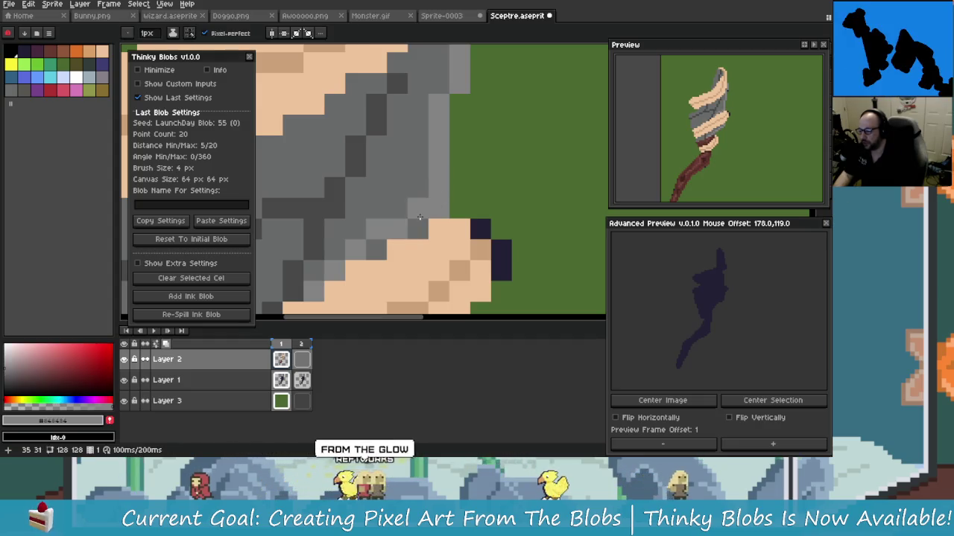
scroll(422, 229, "down", 2)
scroll(419, 231, "down", 1)
scroll(415, 232, "down", 1)
scroll(415, 233, "down", 1)
scroll(433, 235, "down", 1)
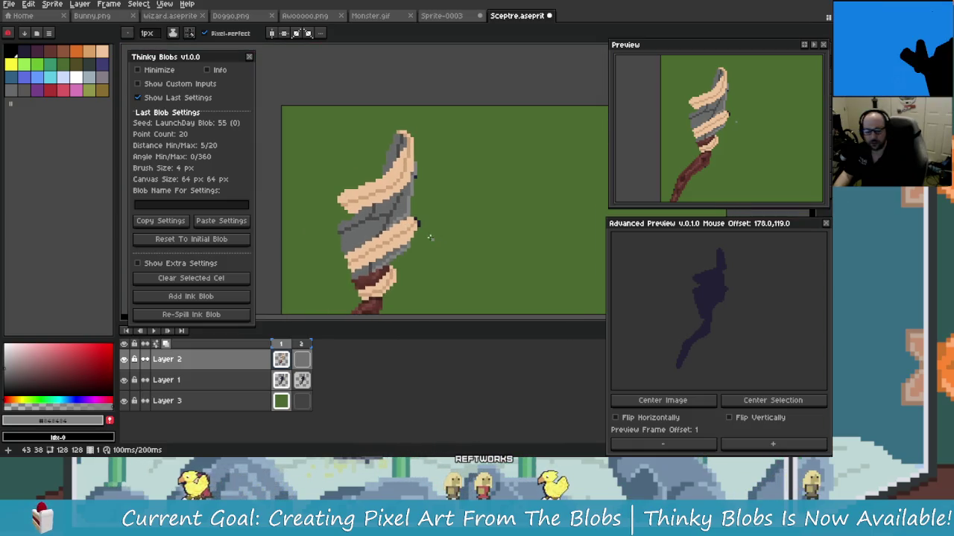
left_click_drag(394, 233, 346, 172)
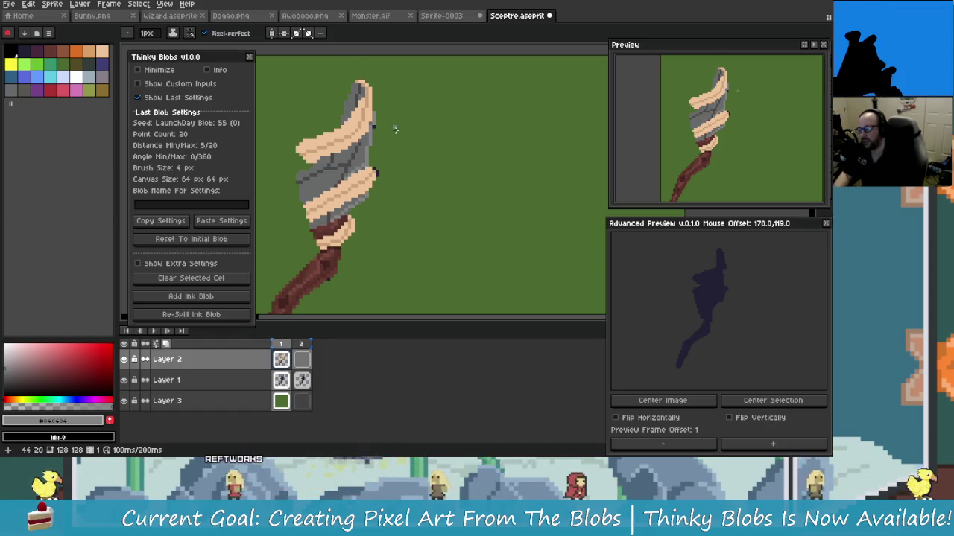
Step: Paint a short grey diagonal on the lower band above the handle, then undo it
scroll(392, 143, "up", 1)
scroll(392, 143, "up", 2)
scroll(426, 184, "up", 1)
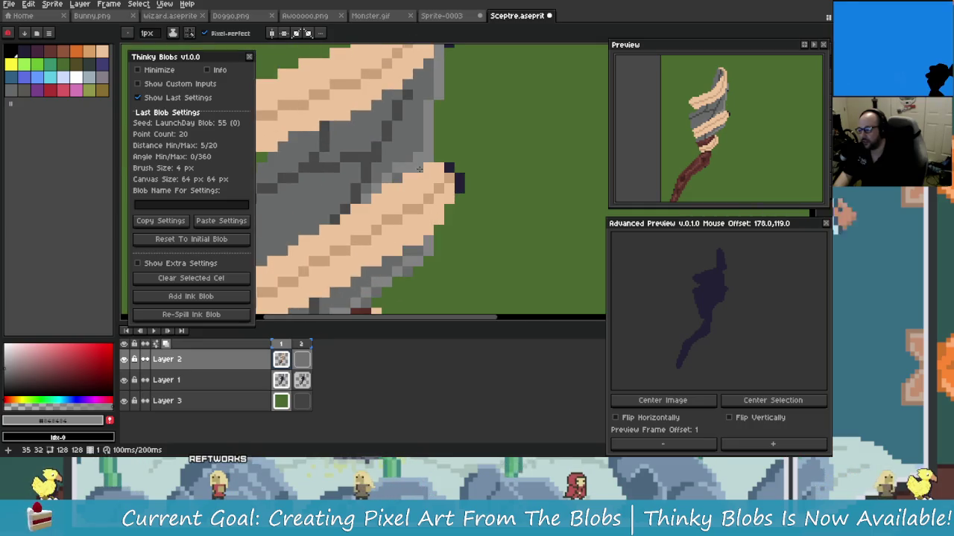
scroll(417, 167, "down", 2)
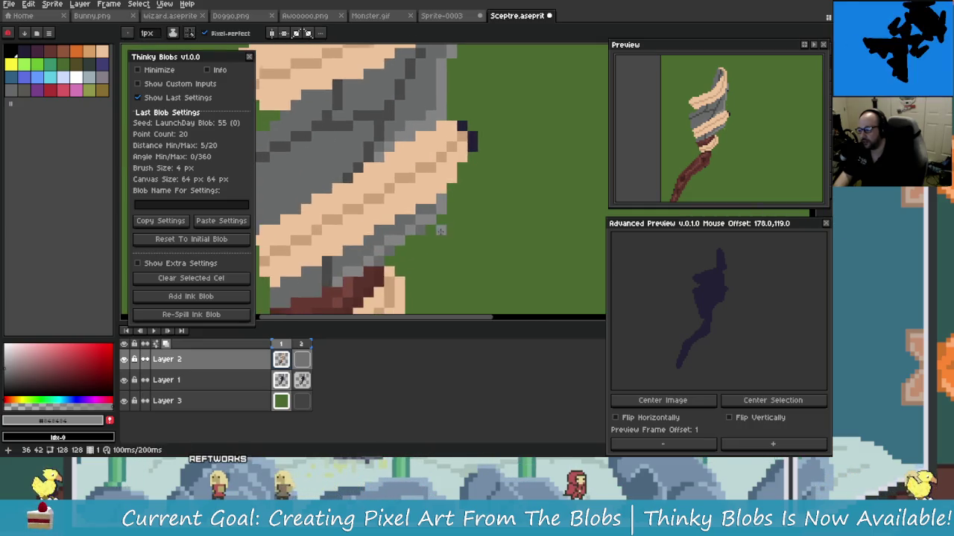
scroll(462, 239, "down", 3)
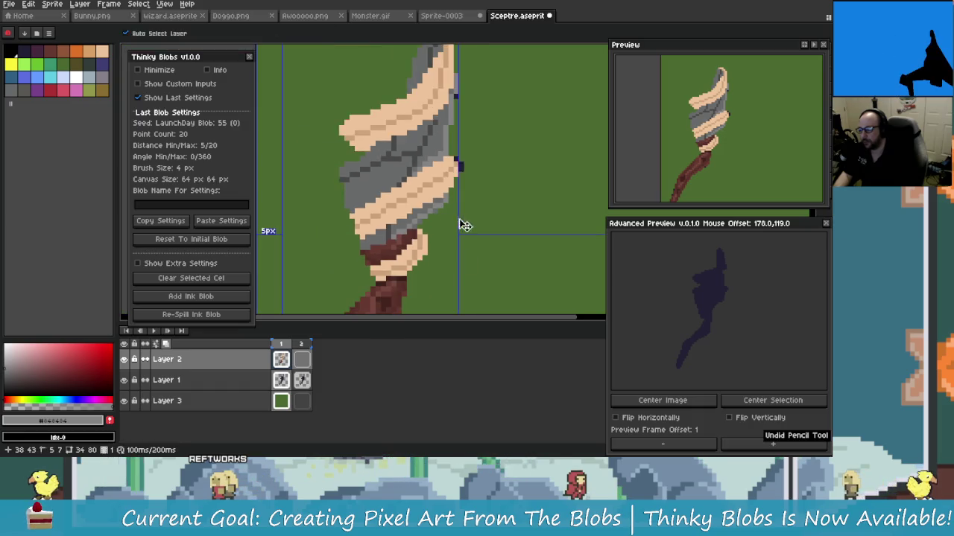
scroll(361, 234, "up", 3)
scroll(361, 233, "up", 1)
scroll(361, 233, "down", 1)
scroll(470, 153, "up", 1)
left_click_drag(476, 149, 401, 191)
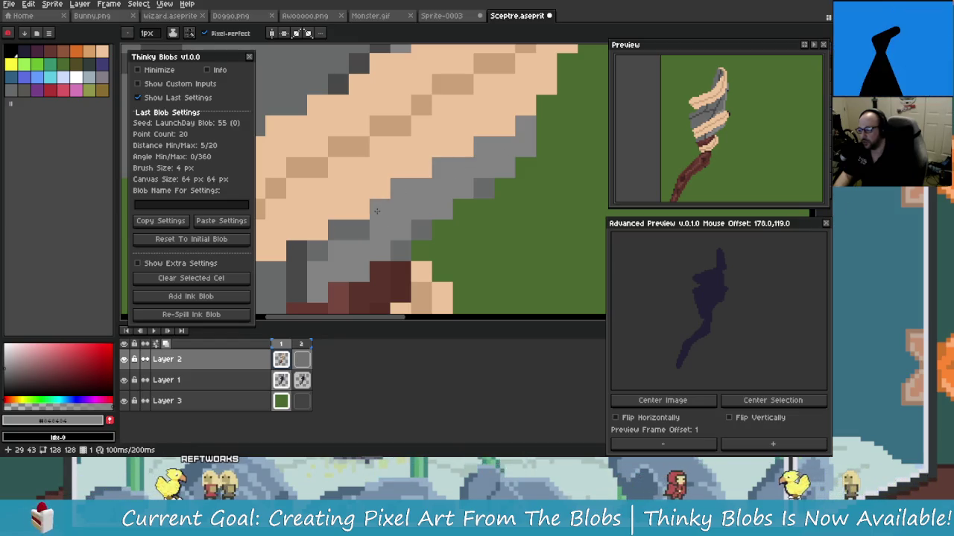
scroll(389, 242, "down", 3)
scroll(390, 242, "up", 4)
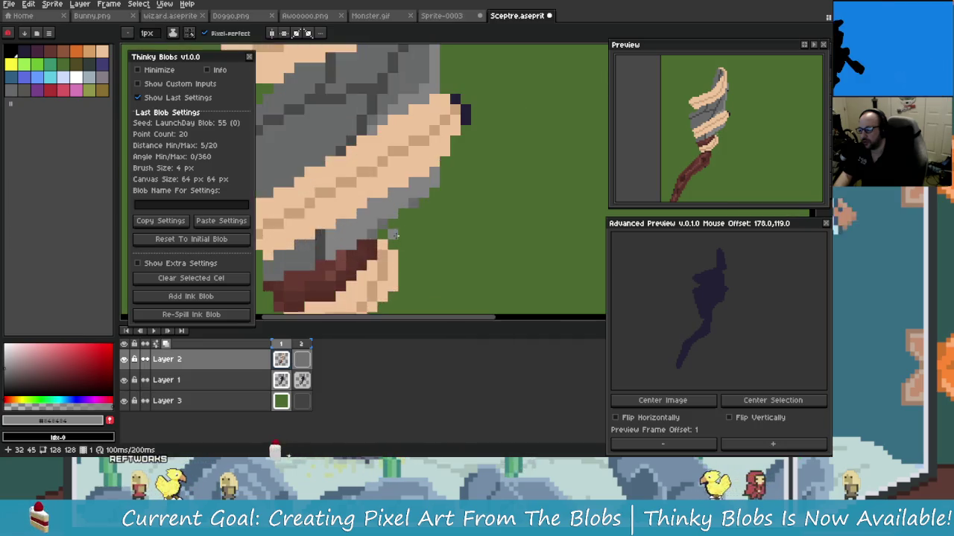
scroll(391, 237, "down", 3)
key("ctrl+z")
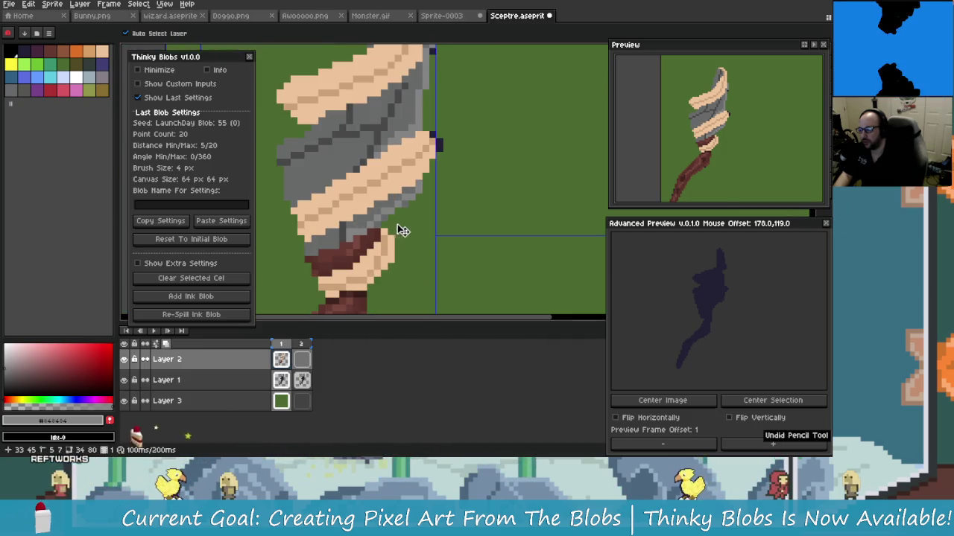
scroll(389, 237, "up", 1)
scroll(385, 241, "up", 1)
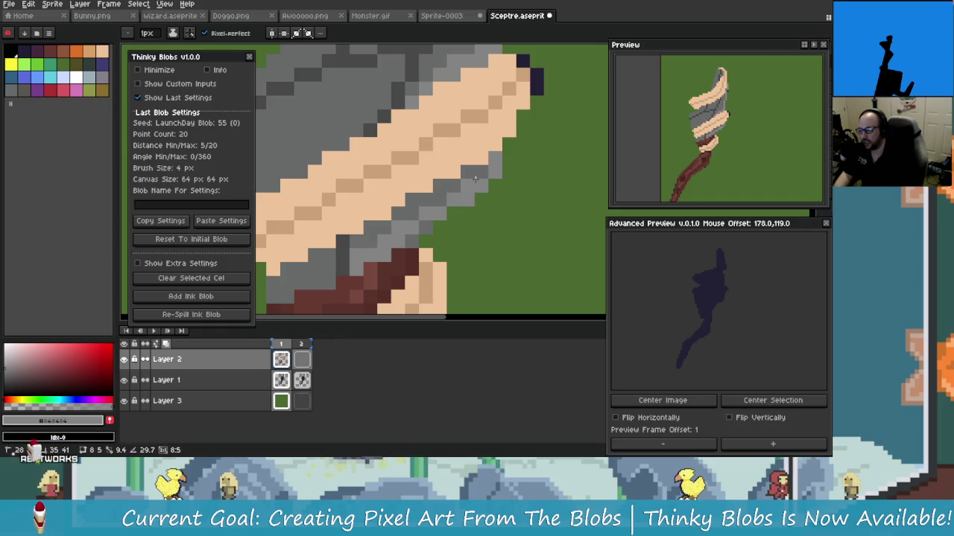
scroll(431, 207, "down", 1)
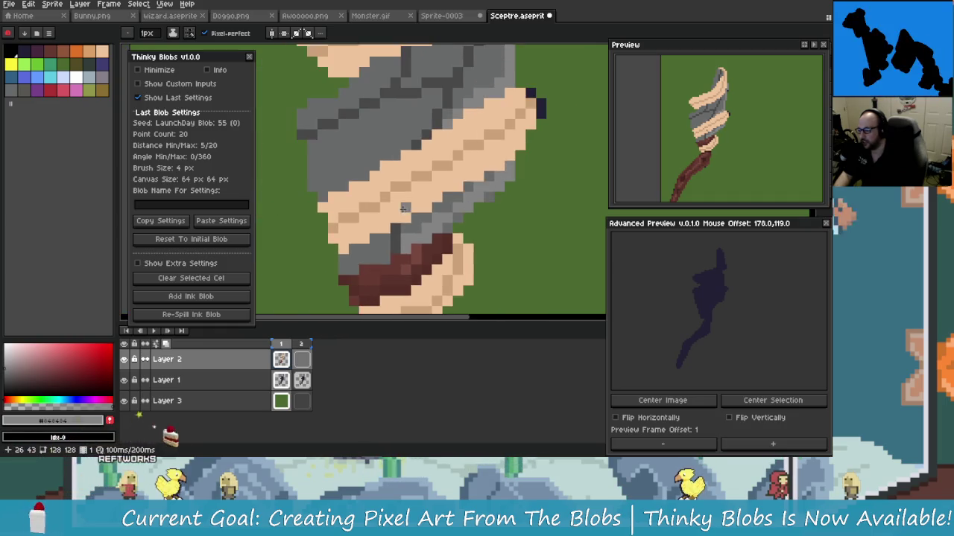
scroll(462, 231, "up", 2)
scroll(473, 240, "down", 1)
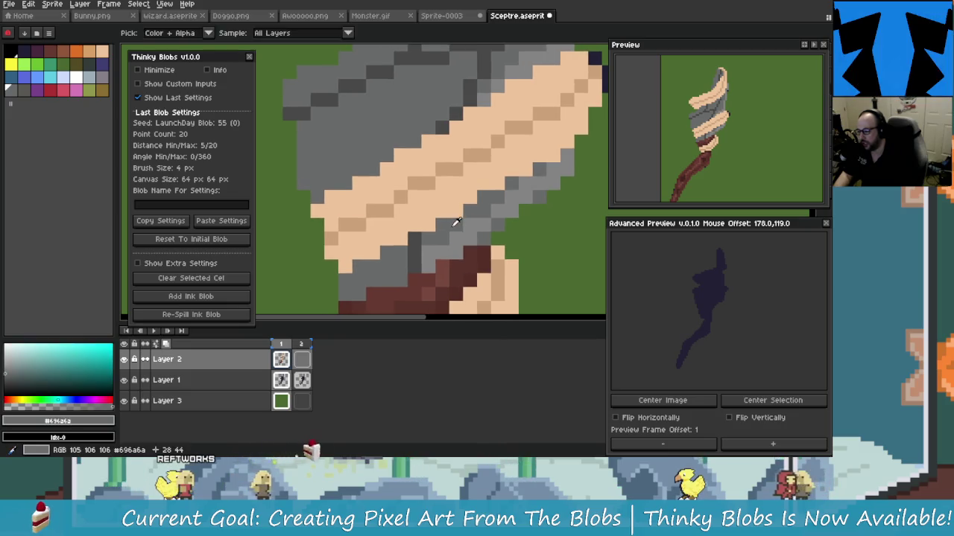
Step: Sample a grey from the wrap and draw a short vertical stroke on its edge
scroll(477, 223, "down", 2)
scroll(462, 231, "up", 3)
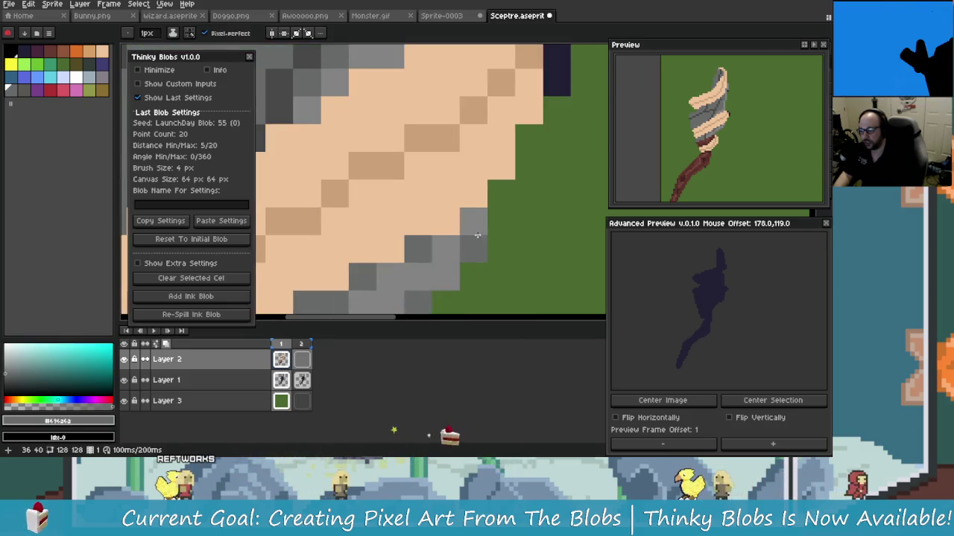
scroll(429, 263, "down", 3)
scroll(428, 263, "down", 1)
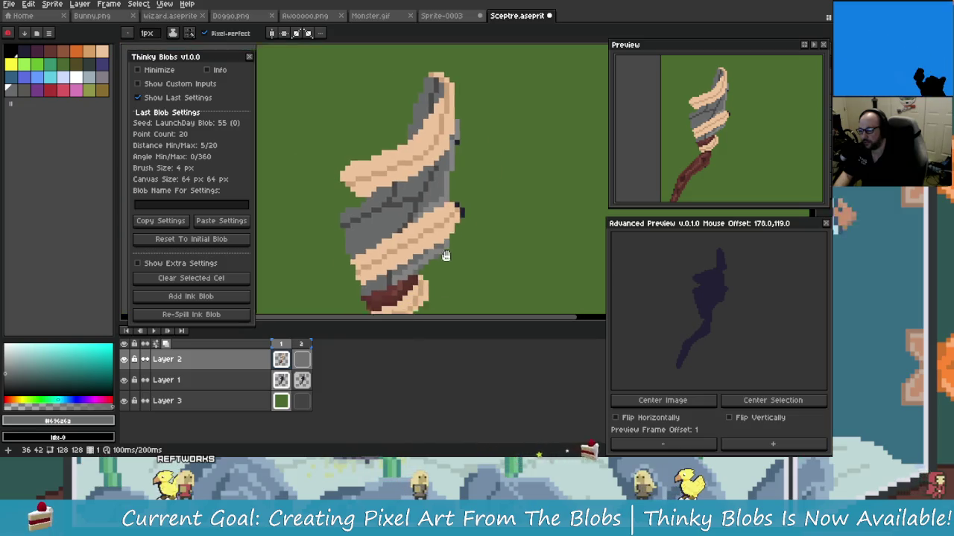
scroll(447, 240, "up", 3)
scroll(450, 238, "down", 1)
scroll(450, 238, "down", 2)
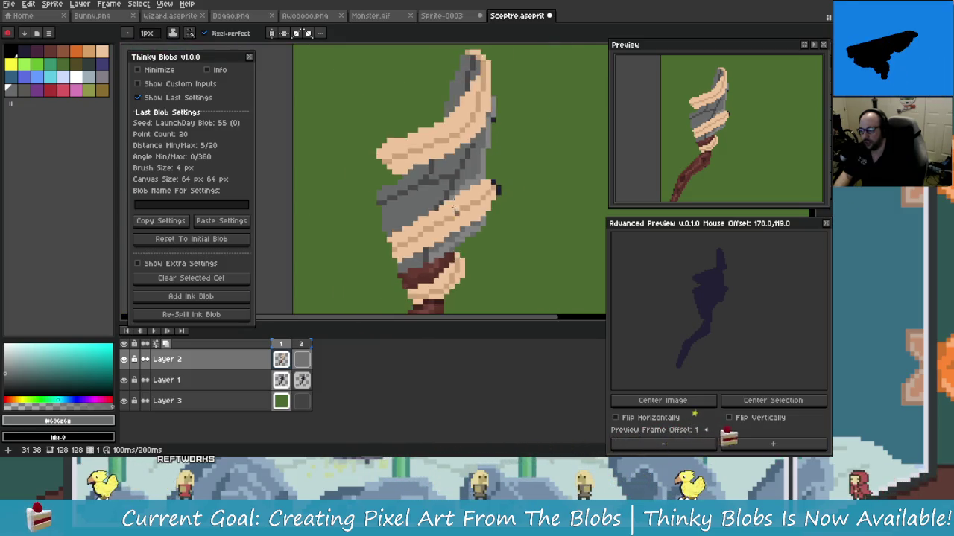
scroll(447, 209, "up", 2)
scroll(445, 179, "up", 1)
scroll(445, 179, "up", 2)
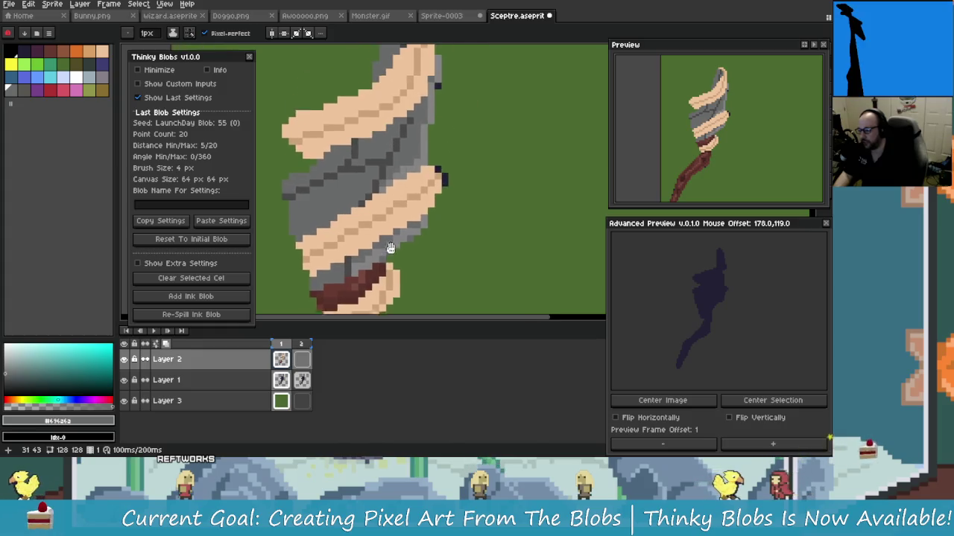
scroll(430, 221, "up", 1)
scroll(430, 221, "down", 1)
left_click(432, 191, "alt")
scroll(436, 164, "up", 1)
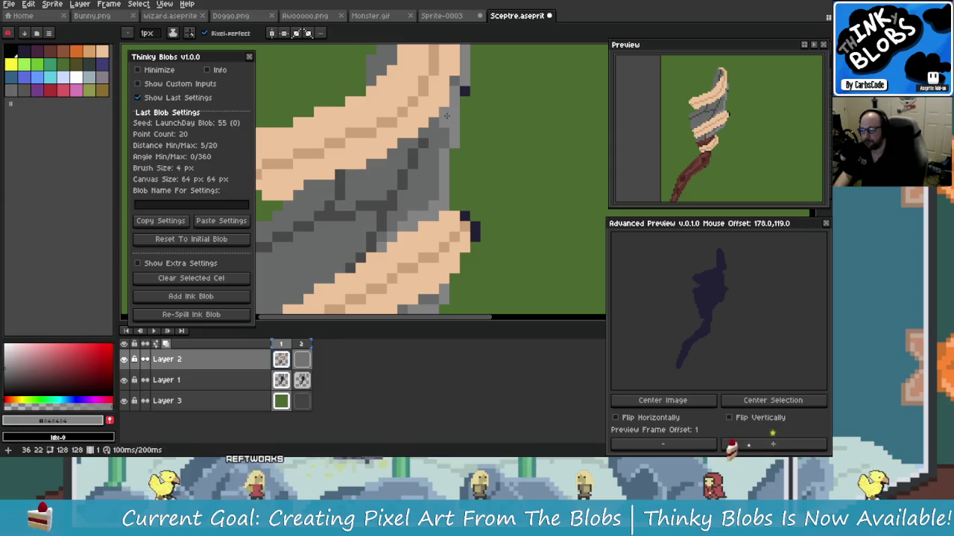
mouse_move(443, 116)
left_mouse_down()
mouse_move(442, 144)
mouse_move(396, 216)
left_mouse_up()
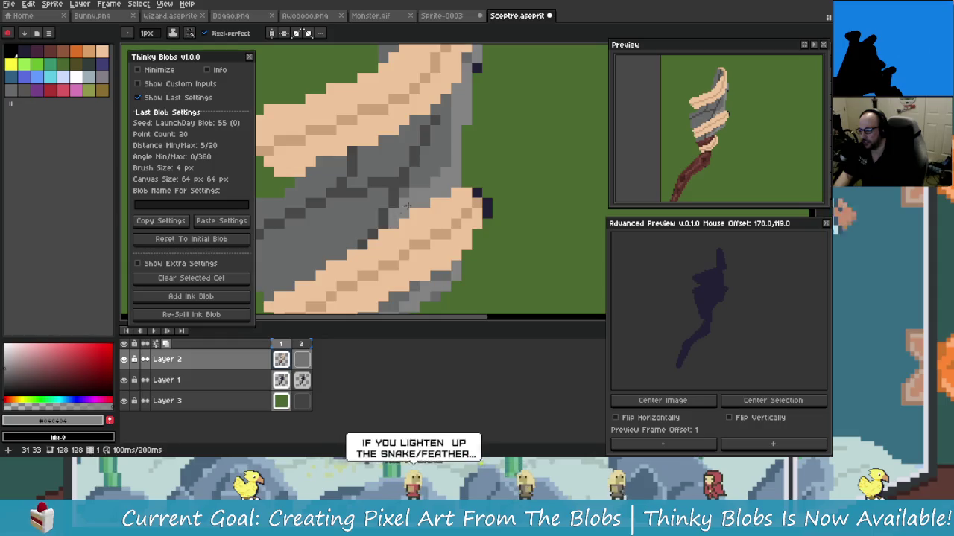
Step: Paint grey over the green gaps along the grey band's left edge
scroll(402, 212, "down", 1)
scroll(409, 210, "down", 1)
scroll(417, 207, "up", 1)
scroll(418, 207, "up", 1)
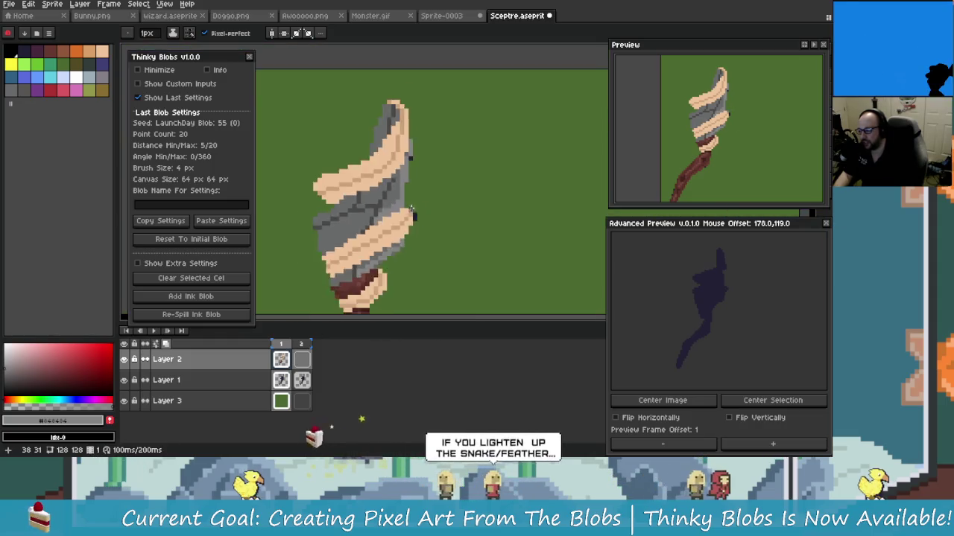
scroll(409, 212, "down", 2)
scroll(402, 216, "up", 2)
scroll(393, 222, "down", 1)
scroll(393, 221, "up", 1)
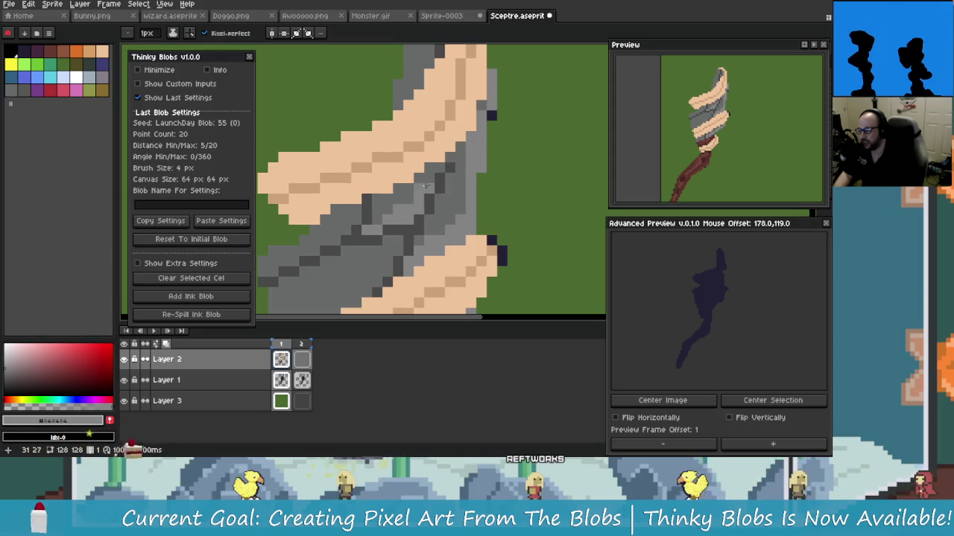
scroll(462, 166, "down", 4)
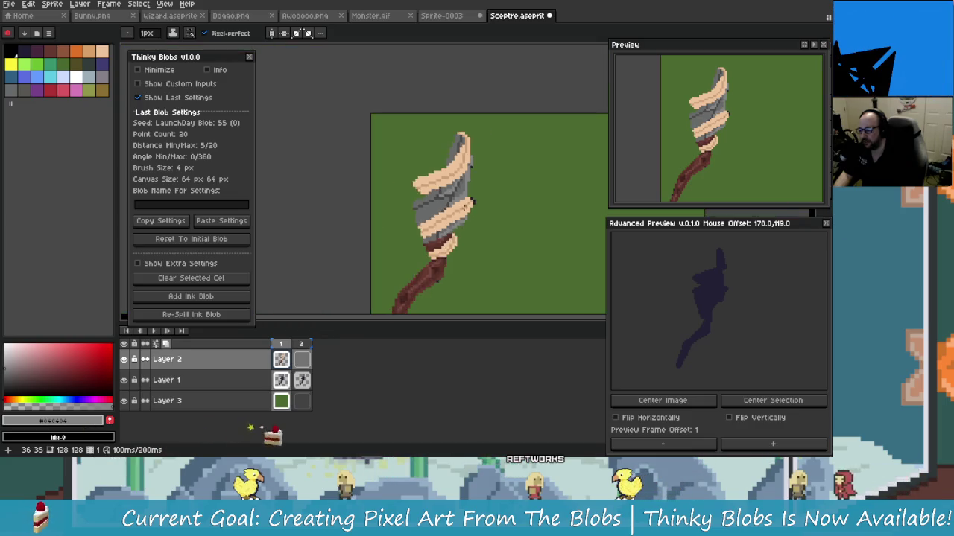
scroll(466, 149, "up", 4)
scroll(468, 134, "down", 1)
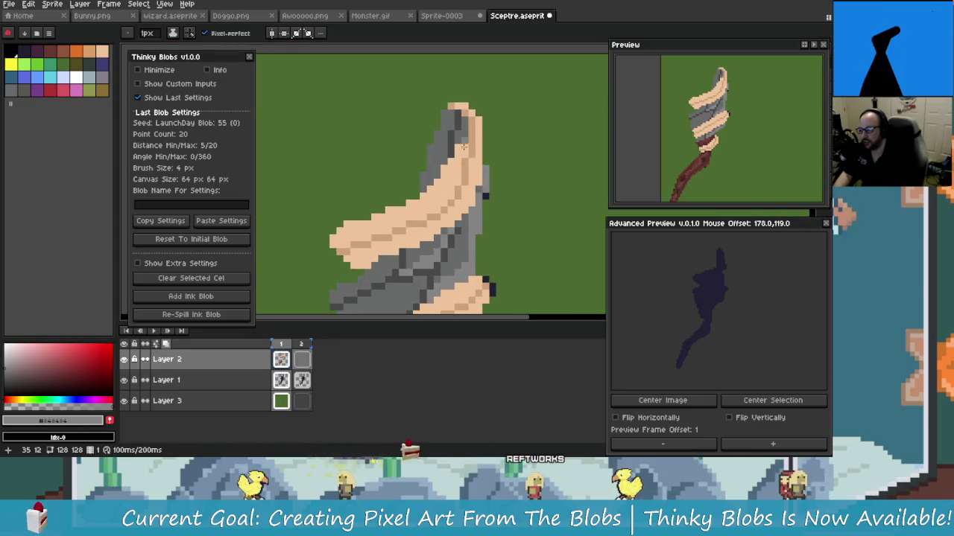
scroll(463, 142, "up", 1)
scroll(456, 191, "down", 1)
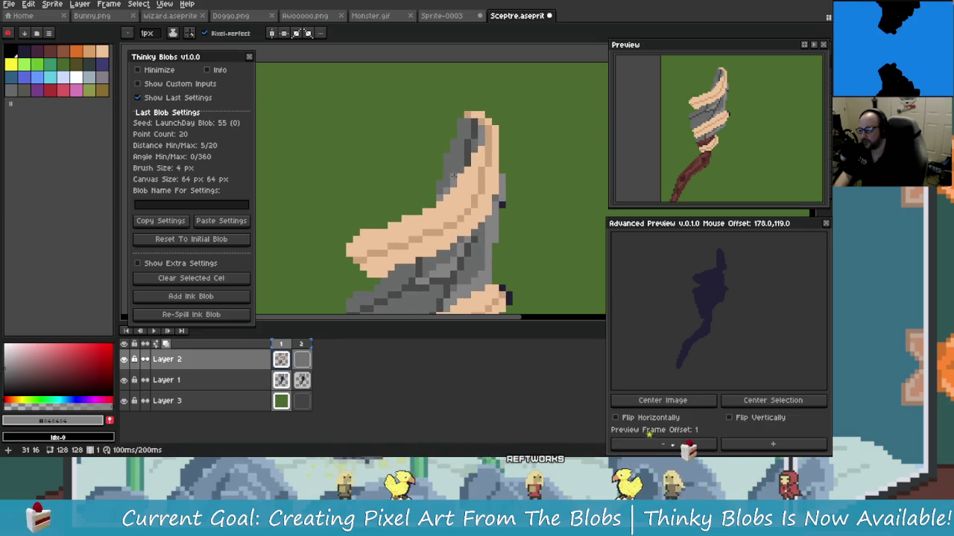
scroll(461, 144, "down", 1)
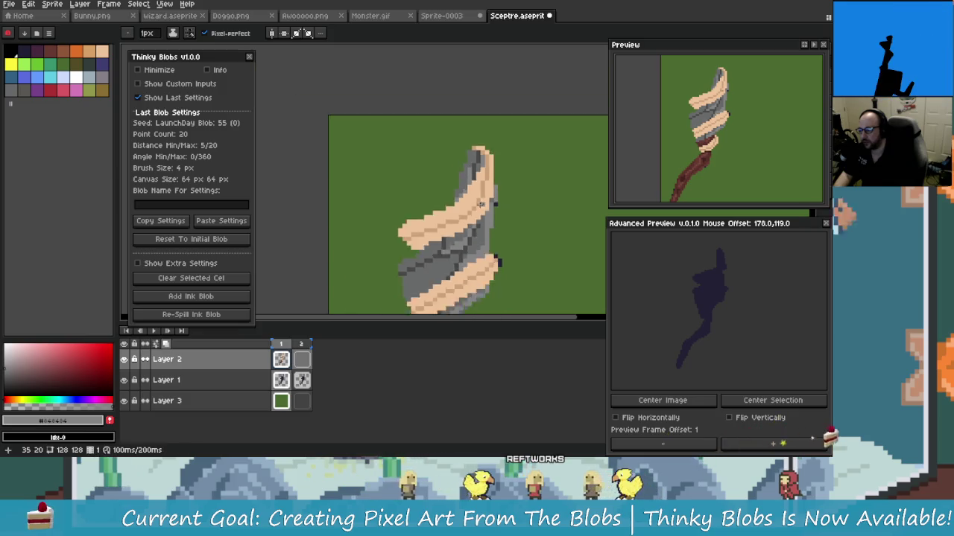
scroll(455, 156, "down", 1)
scroll(447, 179, "down", 1)
scroll(430, 202, "up", 3)
scroll(430, 202, "up", 2)
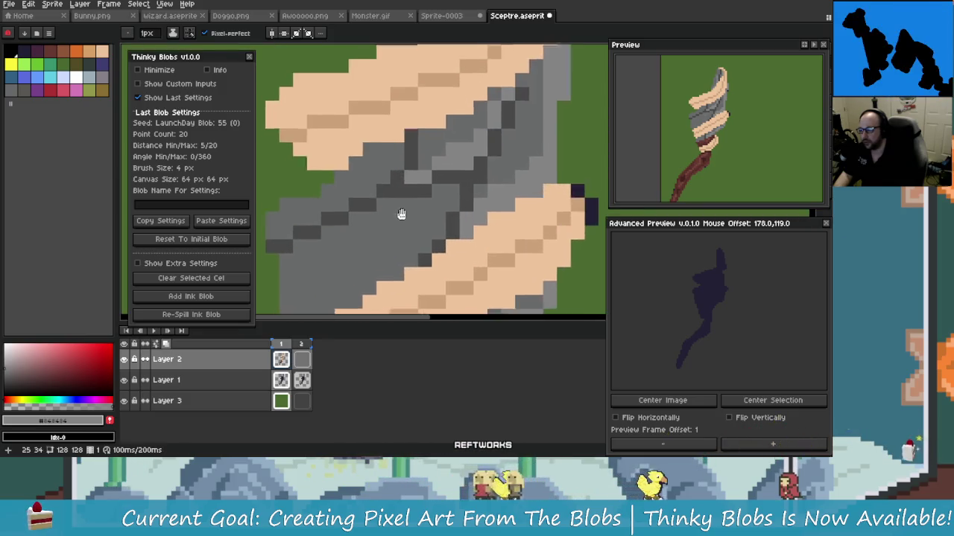
scroll(396, 217, "up", 1)
scroll(428, 219, "up", 1)
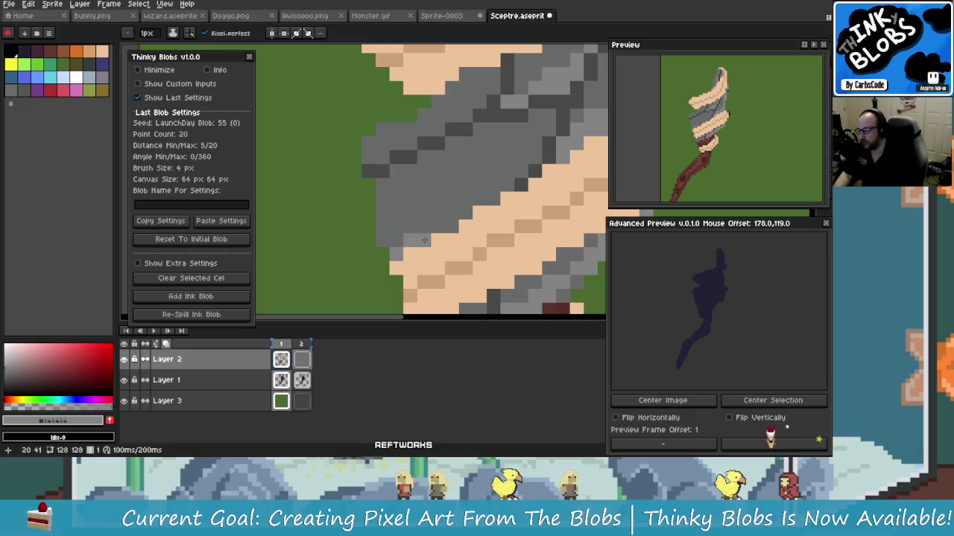
scroll(424, 240, "down", 1)
scroll(452, 214, "up", 1)
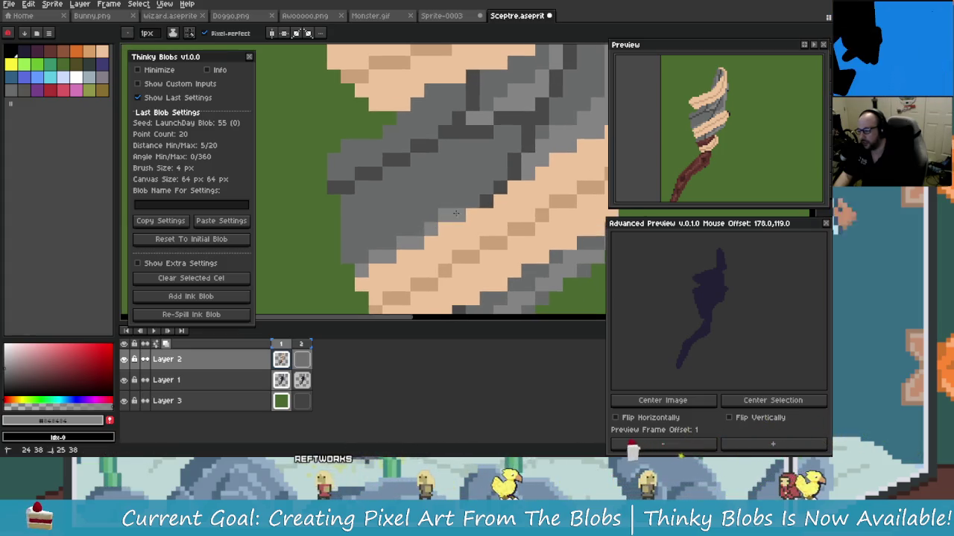
scroll(452, 214, "down", 1)
scroll(459, 189, "up", 1)
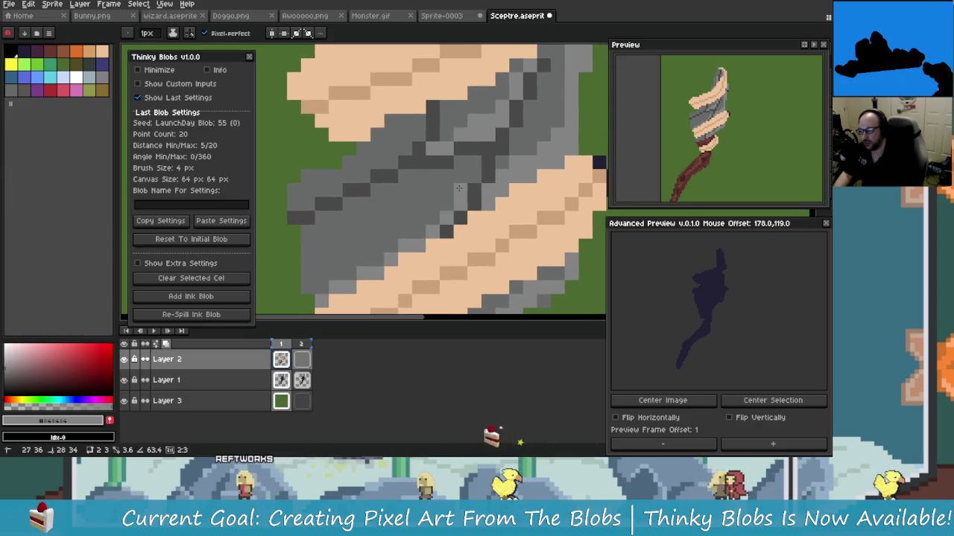
scroll(434, 202, "up", 1)
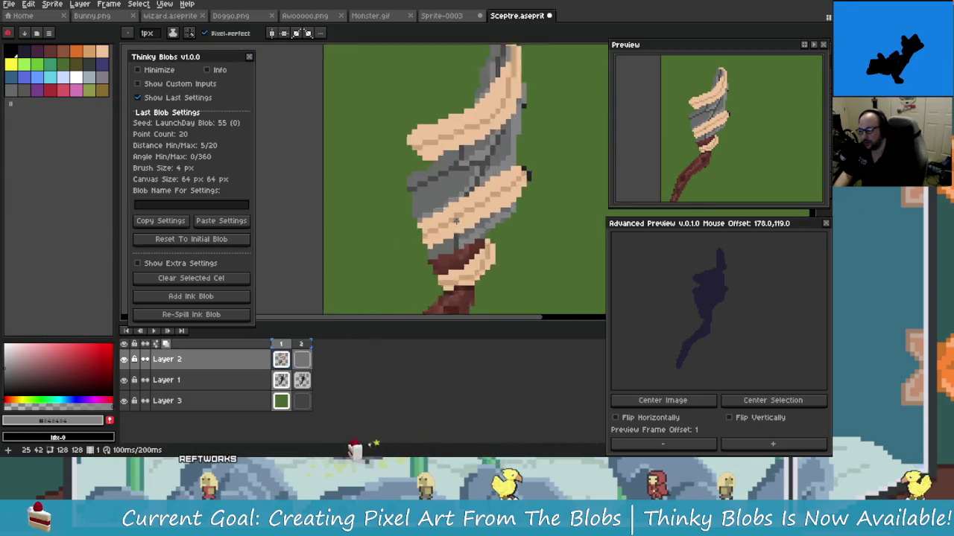
scroll(435, 202, "down", 2)
scroll(434, 202, "down", 1)
scroll(429, 197, "up", 1)
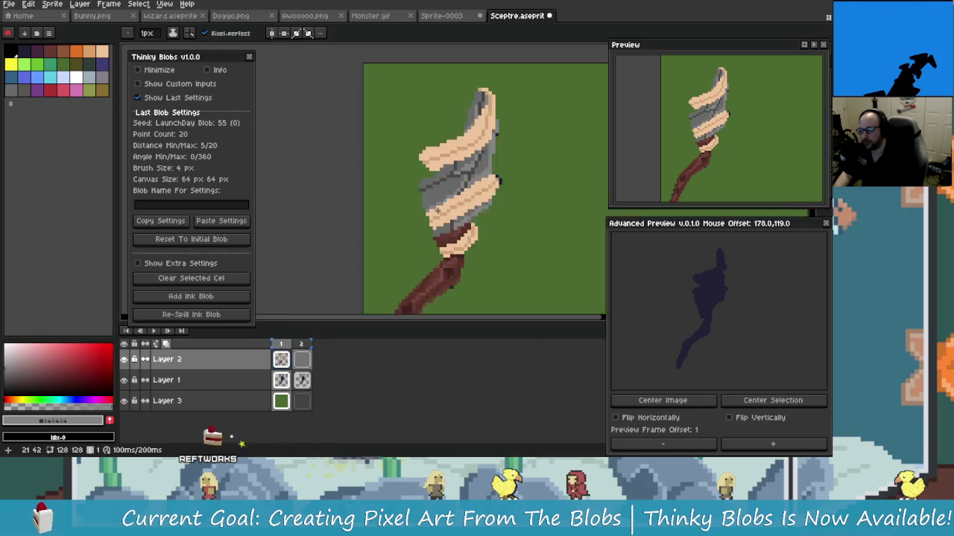
scroll(424, 198, "up", 2)
scroll(420, 199, "up", 1)
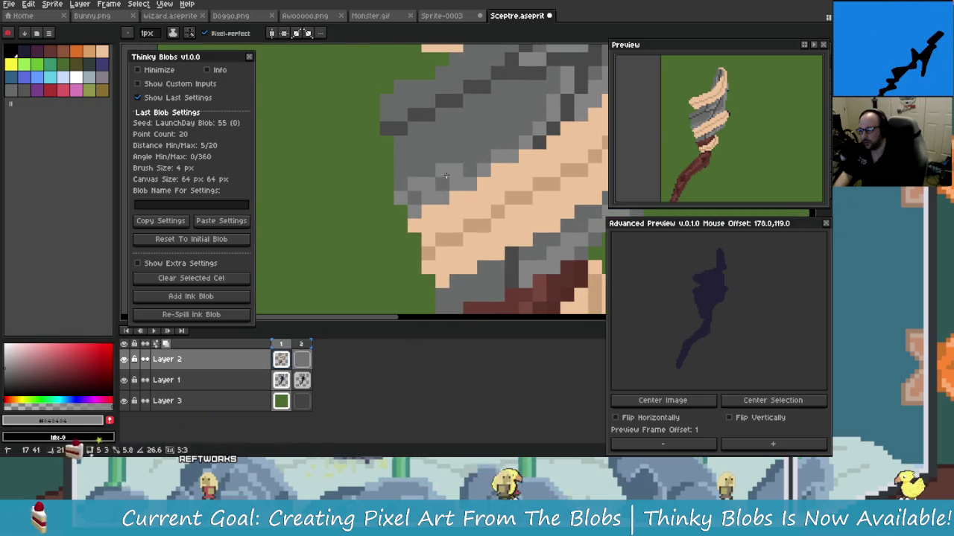
scroll(421, 191, "right", 1)
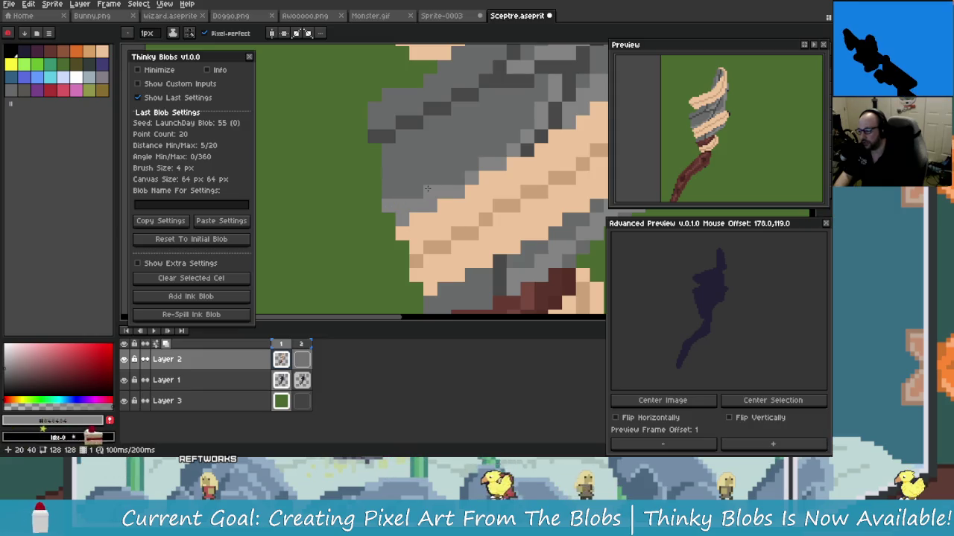
scroll(450, 178, "right", 1)
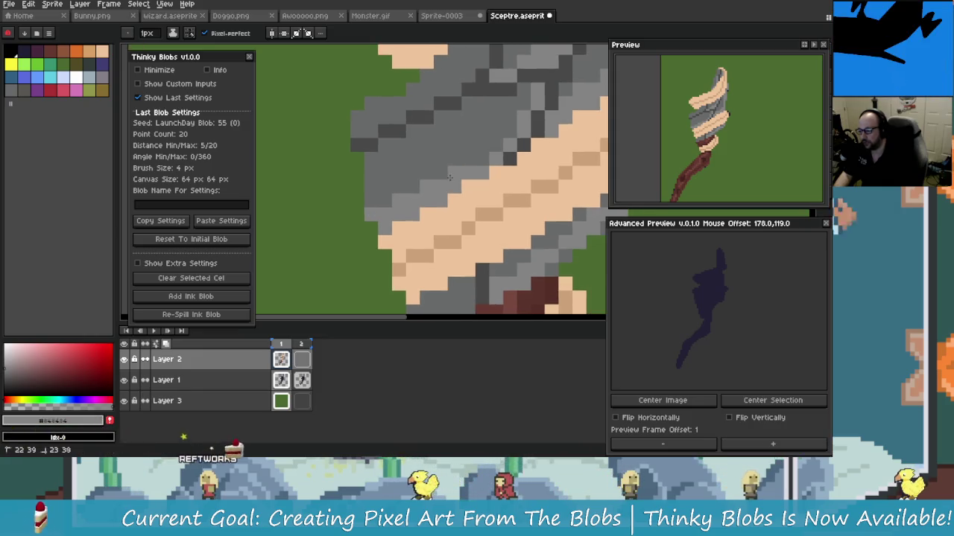
scroll(457, 178, "right", 1)
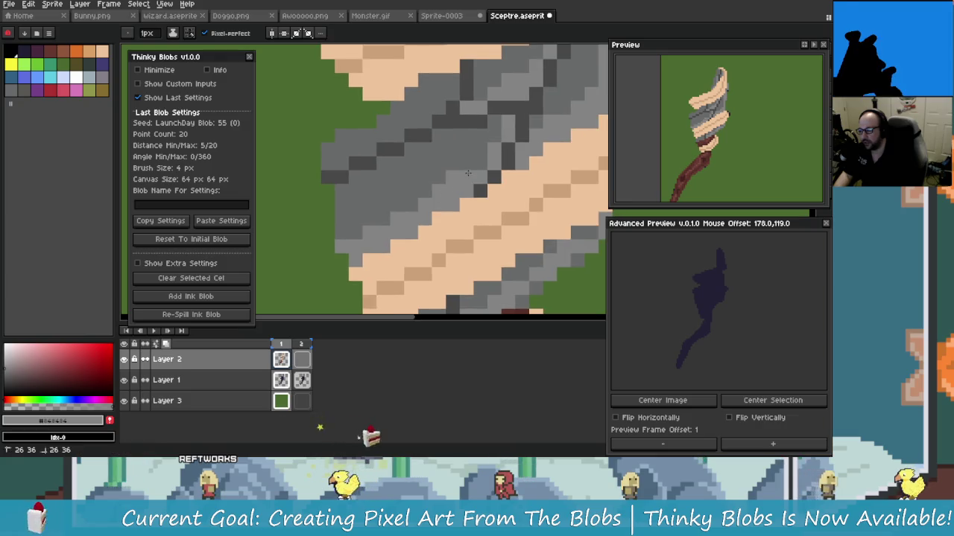
scroll(466, 178, "right", 1)
scroll(483, 141, "down", 2)
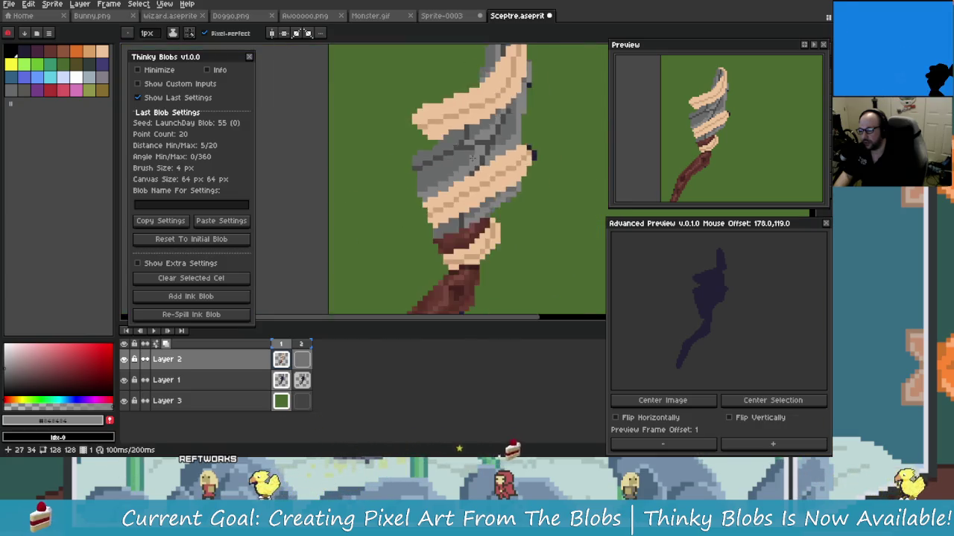
scroll(385, 217, "up", 2)
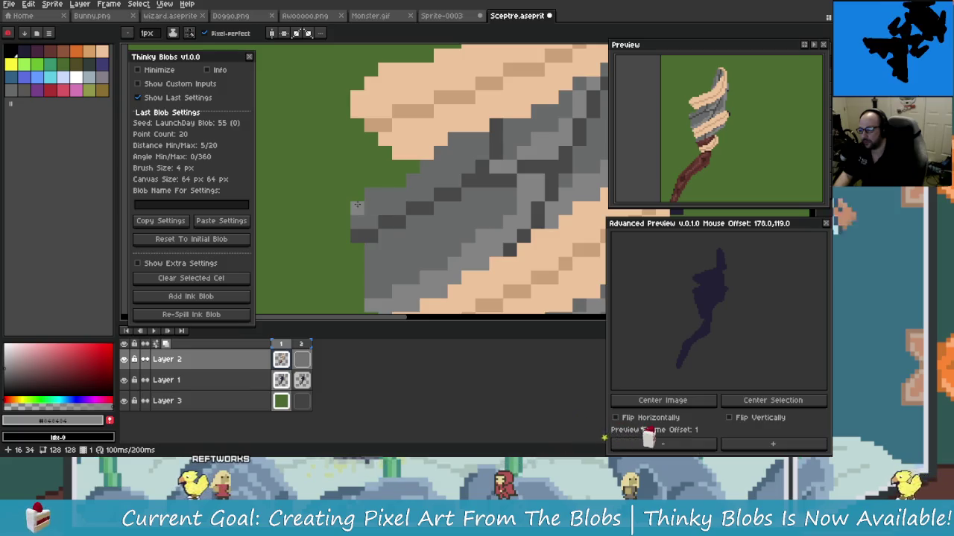
left_click_drag(384, 217, 427, 168)
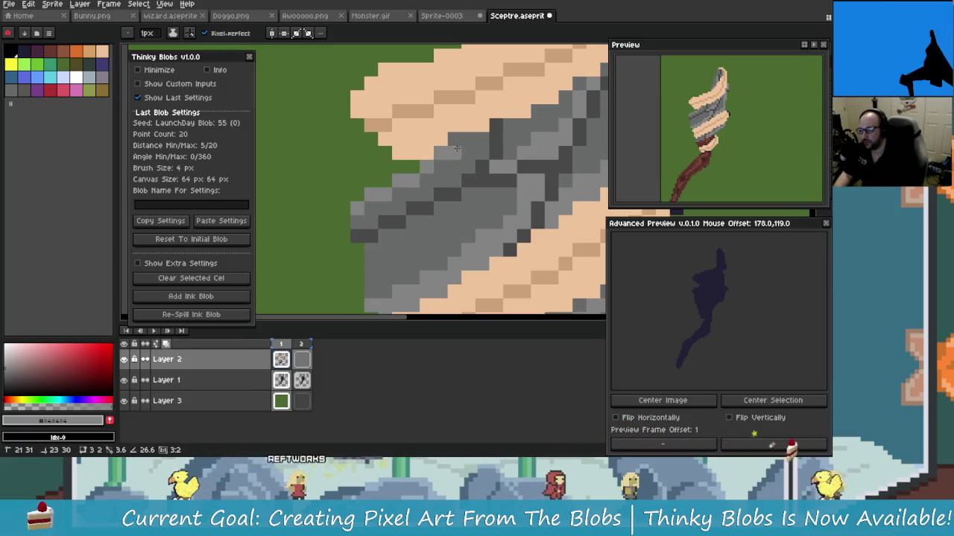
Step: Eyedrop the band's greys #696a6a and then the lighter #848484
scroll(427, 169, "down", 2)
scroll(469, 169, "up", 2)
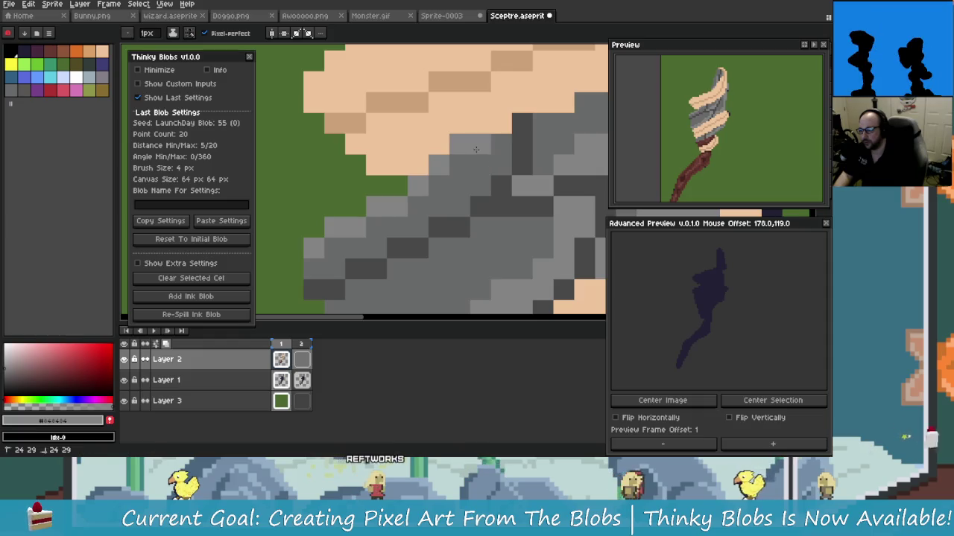
scroll(469, 169, "down", 2)
scroll(481, 193, "down", 1)
scroll(488, 211, "up", 1)
scroll(486, 216, "up", 2)
scroll(456, 182, "down", 1)
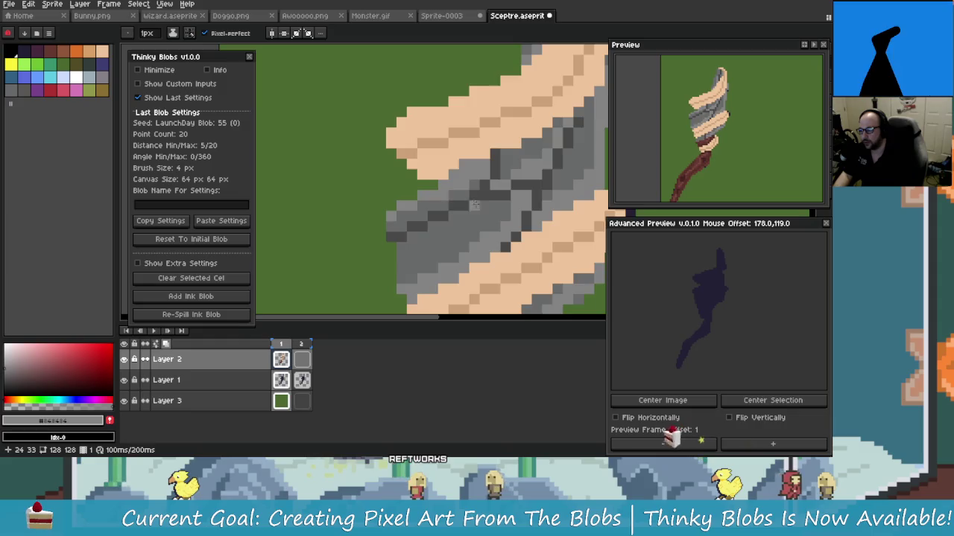
scroll(453, 191, "down", 3)
scroll(514, 212, "up", 1)
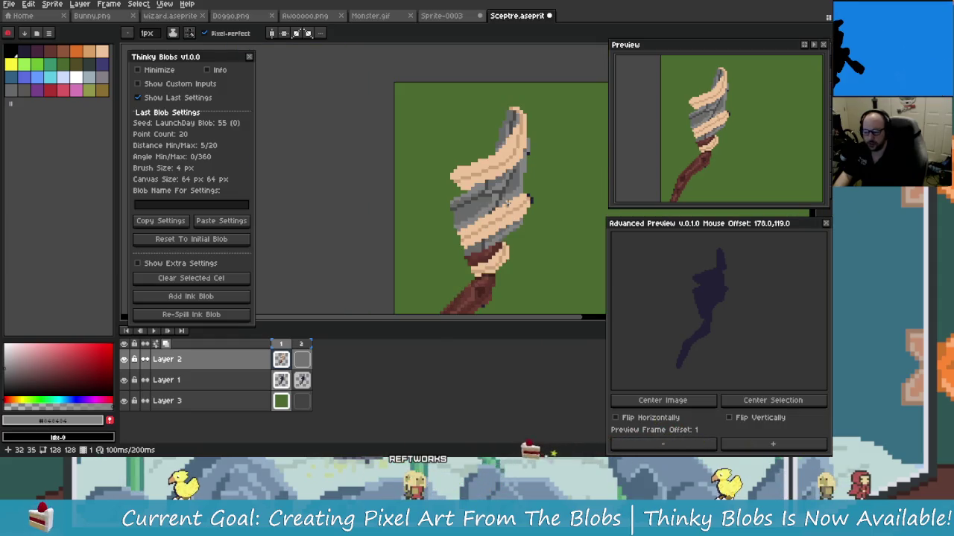
scroll(514, 214, "up", 1)
scroll(491, 179, "up", 2)
scroll(466, 133, "down", 1)
scroll(480, 127, "down", 1)
scroll(475, 157, "down", 2)
scroll(469, 186, "down", 1)
scroll(467, 202, "up", 1)
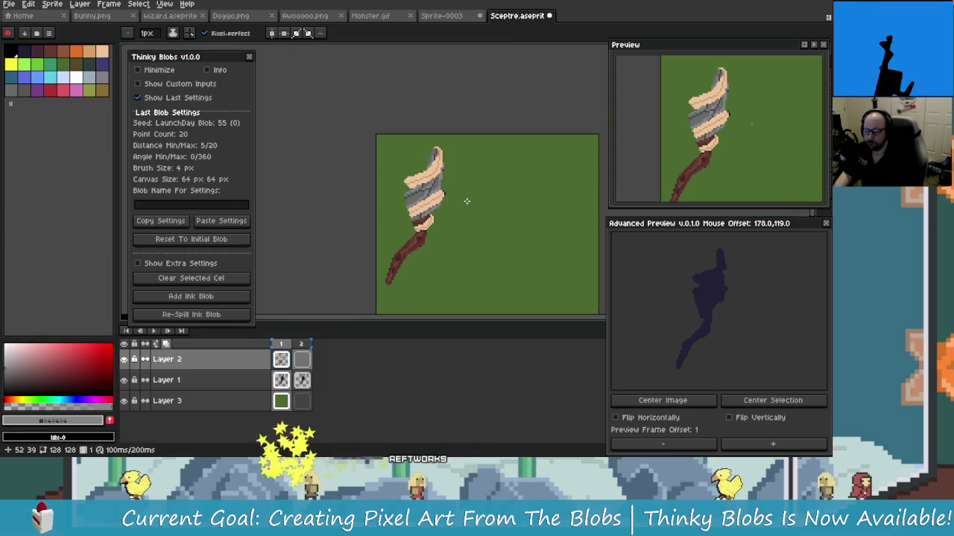
scroll(437, 222, "up", 2)
scroll(439, 228, "up", 1)
scroll(442, 231, "down", 1)
left_click(444, 235, "alt")
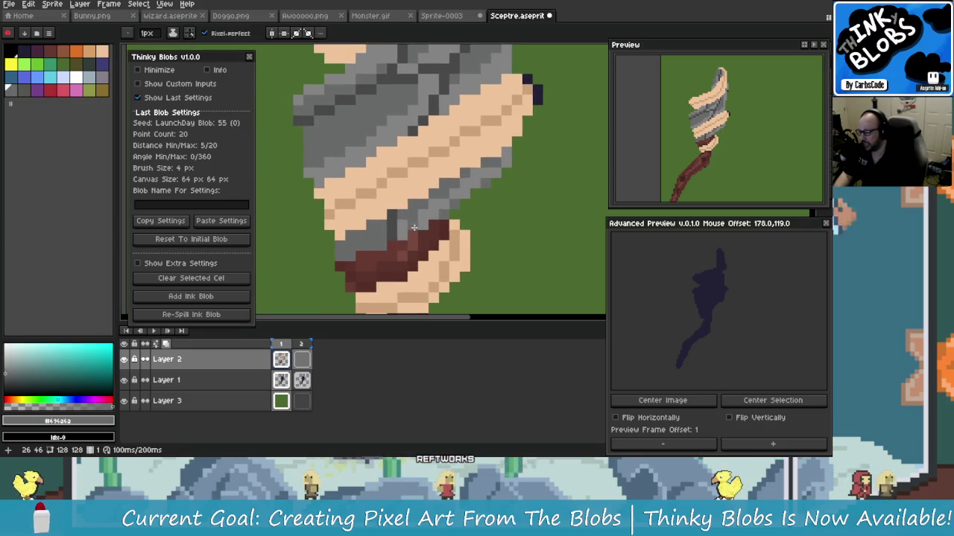
scroll(440, 250, "up", 1)
scroll(435, 262, "down", 1)
scroll(417, 268, "down", 2)
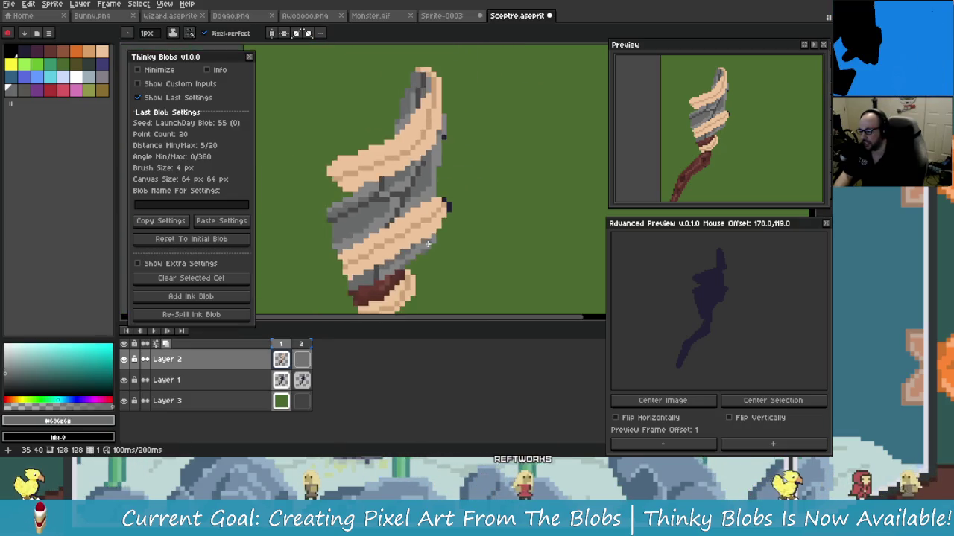
scroll(388, 279, "up", 2)
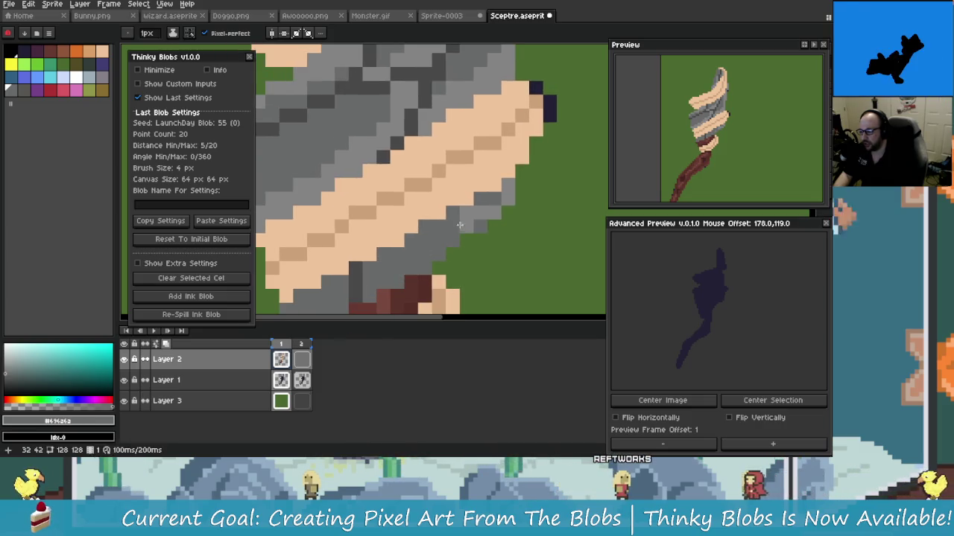
scroll(498, 202, "down", 1)
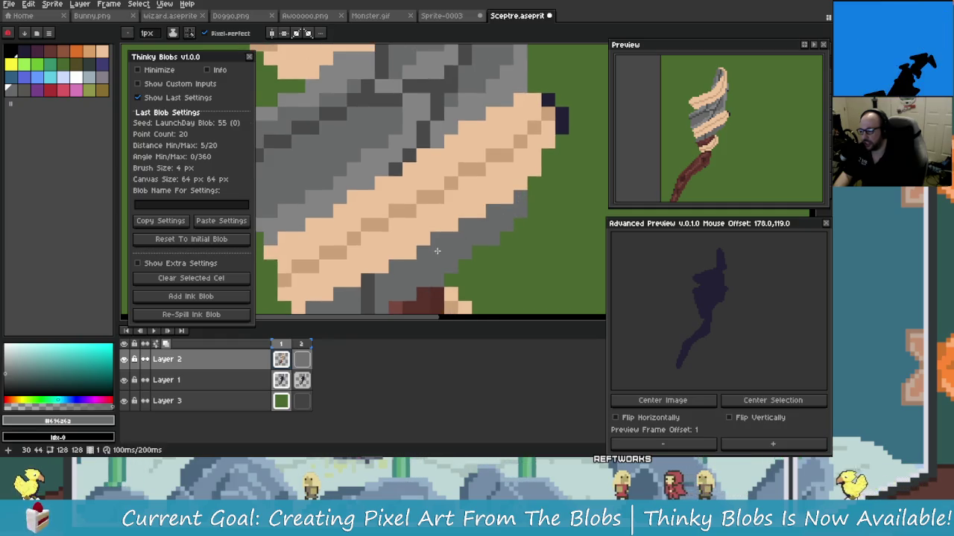
scroll(433, 224, "up", 1)
left_click(390, 139, "alt")
scroll(417, 179, "down", 1)
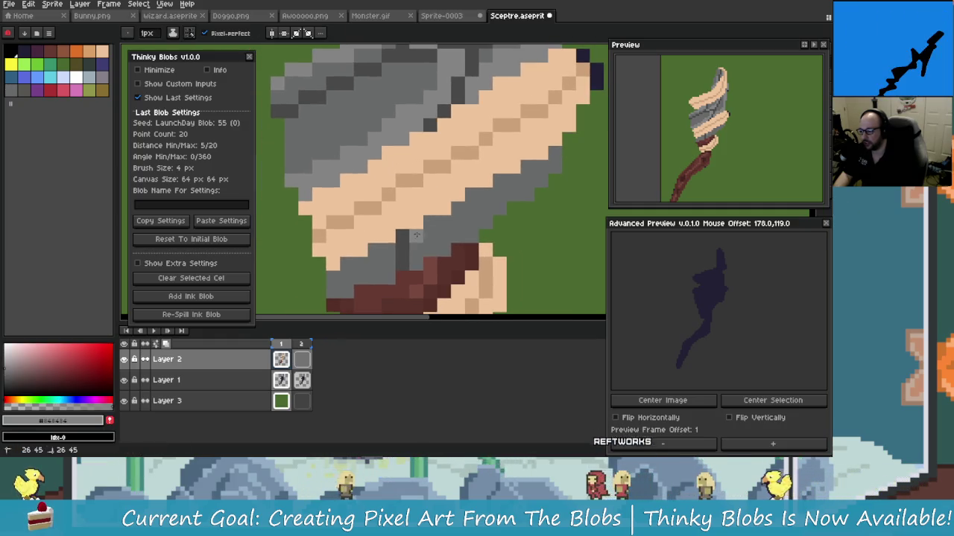
scroll(439, 216, "up", 1)
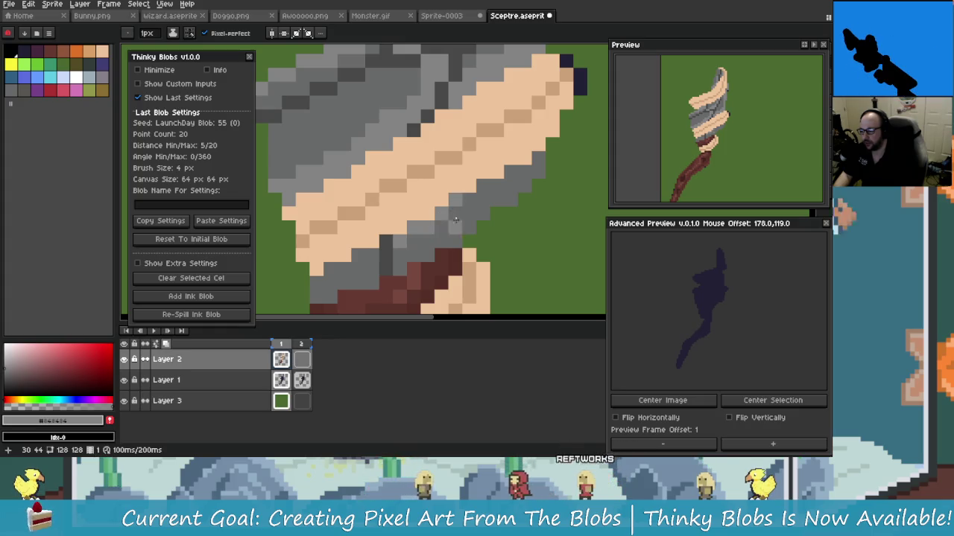
scroll(496, 181, "up", 1)
scroll(514, 172, "down", 1)
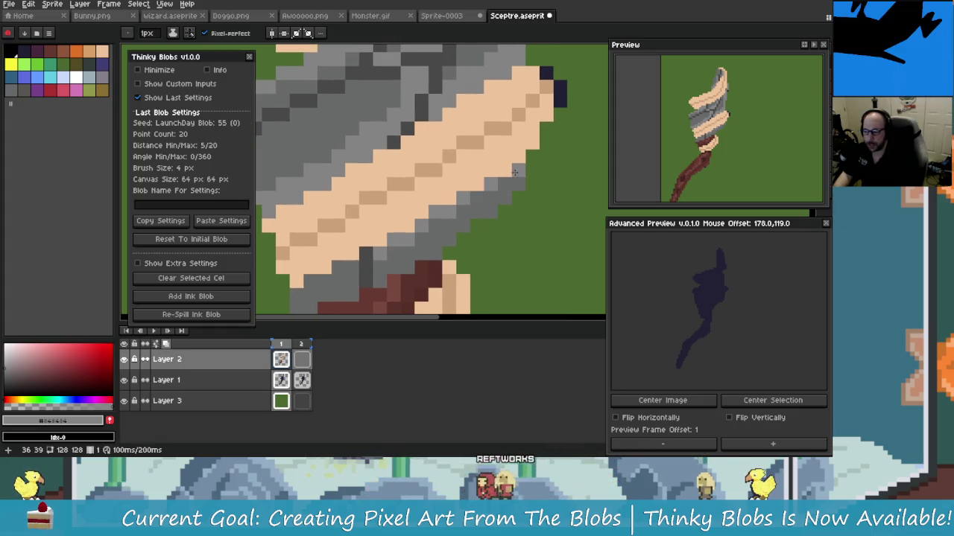
scroll(477, 201, "down", 1)
scroll(425, 241, "up", 1)
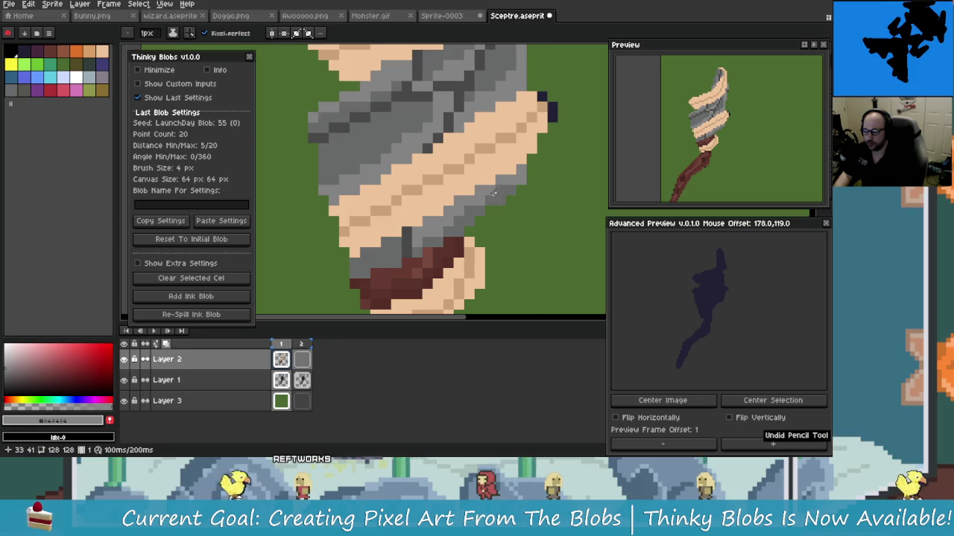
scroll(496, 231, "down", 2)
scroll(496, 231, "up", 2)
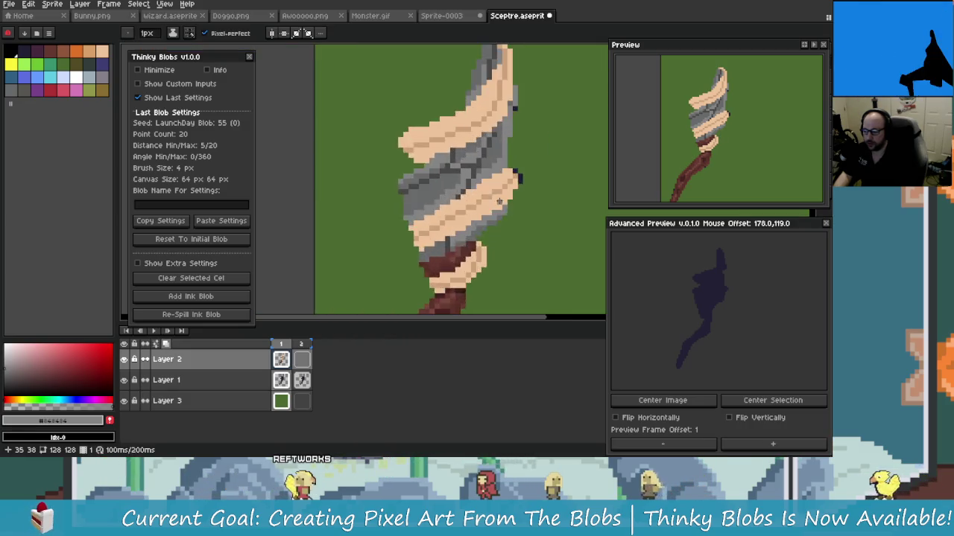
scroll(476, 224, "up", 1)
scroll(454, 216, "down", 1)
scroll(441, 209, "up", 1)
scroll(439, 201, "up", 1)
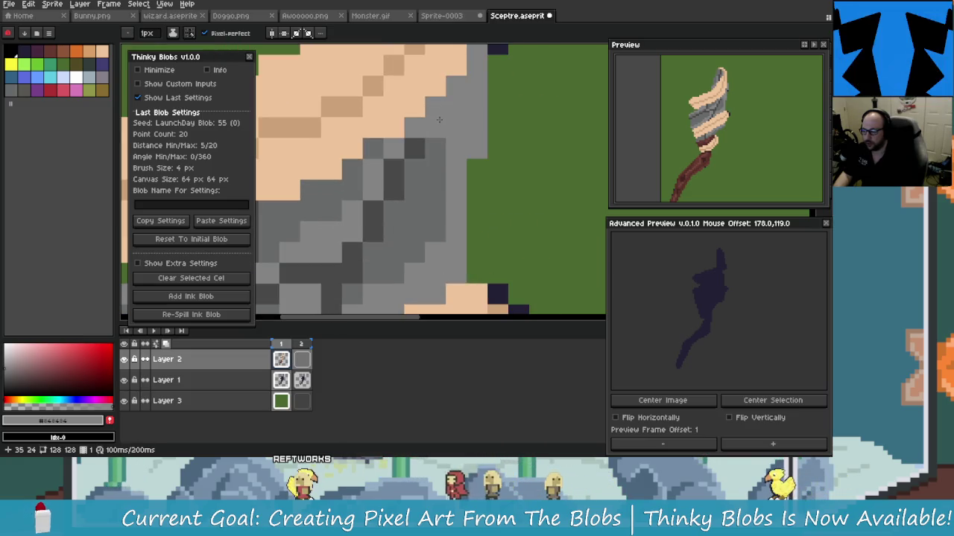
Step: Sample the darker grey #484848 and draw a stroke on the grey band
scroll(432, 149, "down", 2)
scroll(425, 194, "down", 1)
scroll(416, 229, "up", 3)
left_click(392, 195, "alt")
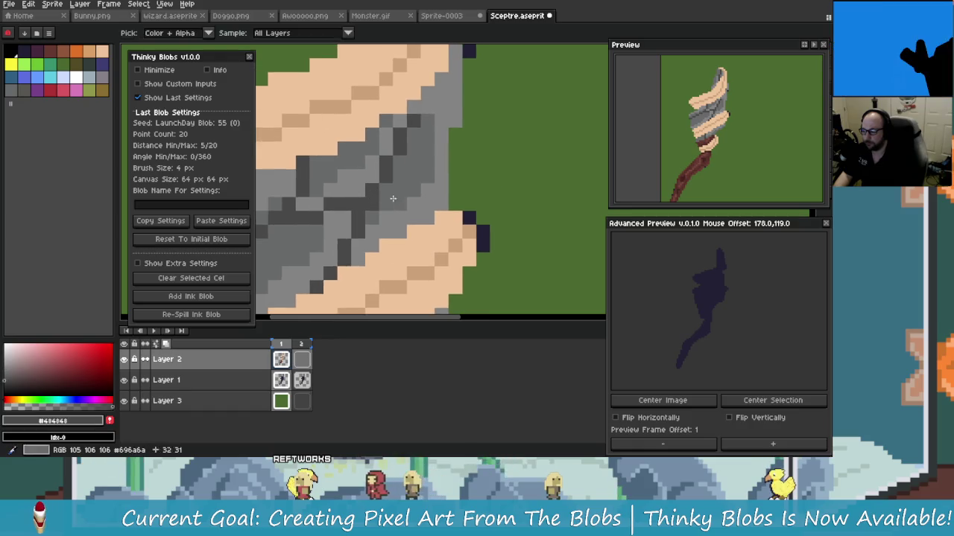
scroll(380, 216, "down", 1)
scroll(376, 222, "up", 1)
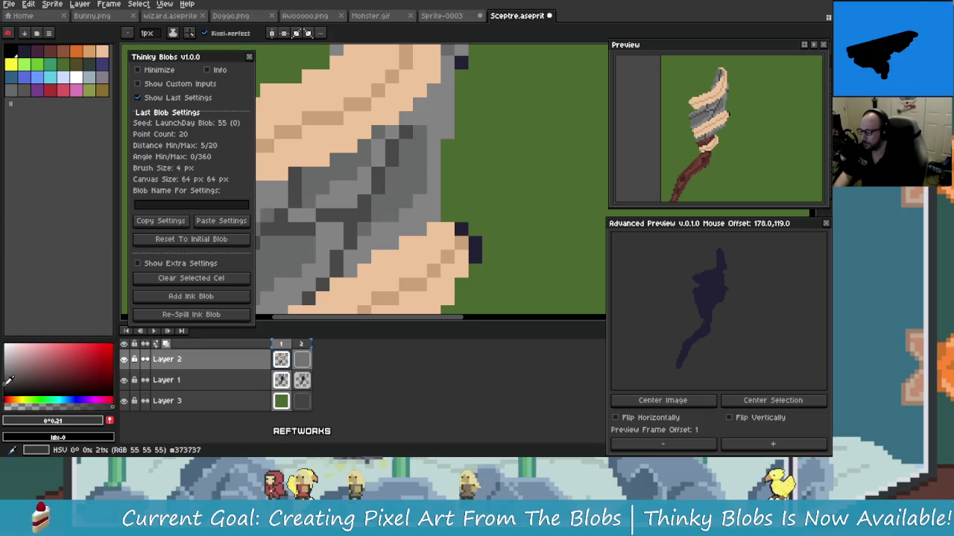
scroll(363, 230, "up", 2)
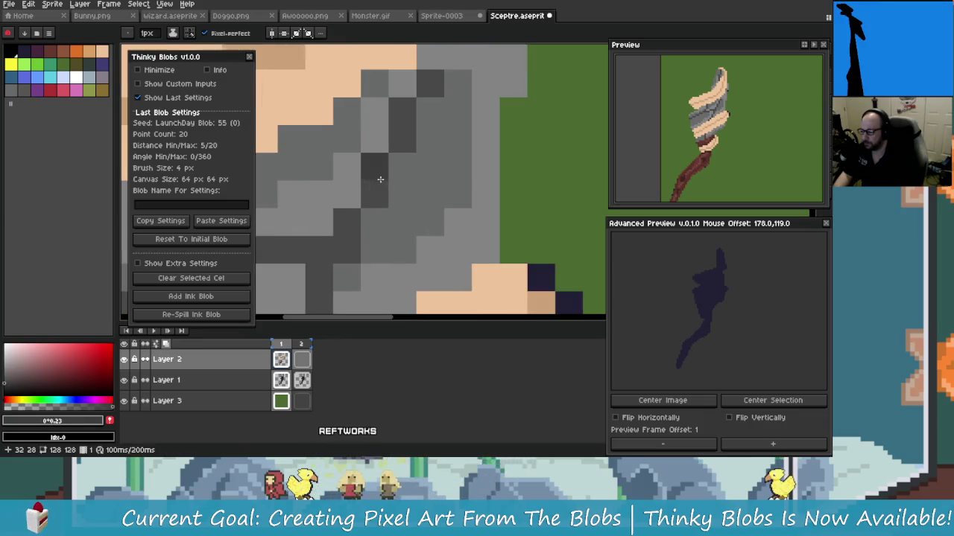
scroll(380, 147, "down", 2)
scroll(379, 186, "down", 2)
scroll(376, 234, "up", 2)
scroll(377, 235, "up", 2)
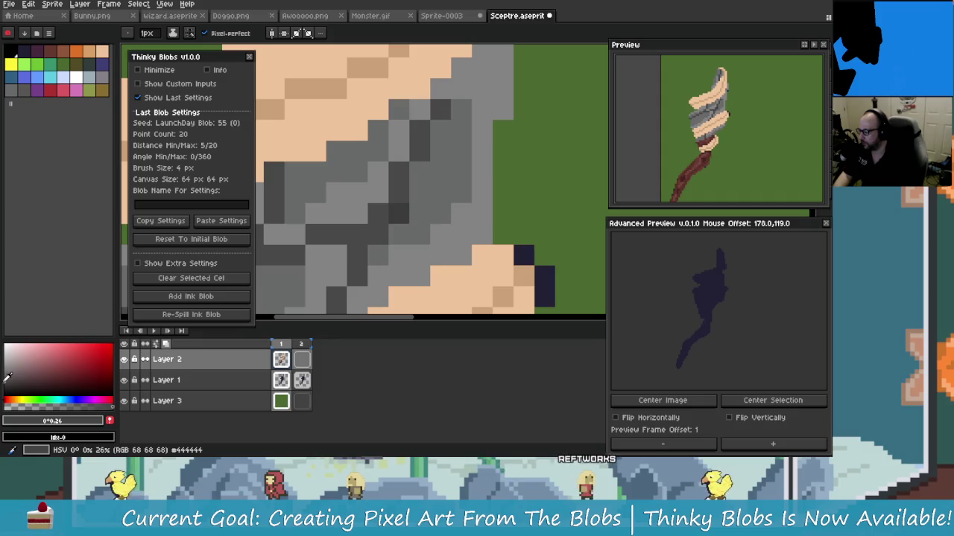
left_click_drag(432, 188, 420, 210)
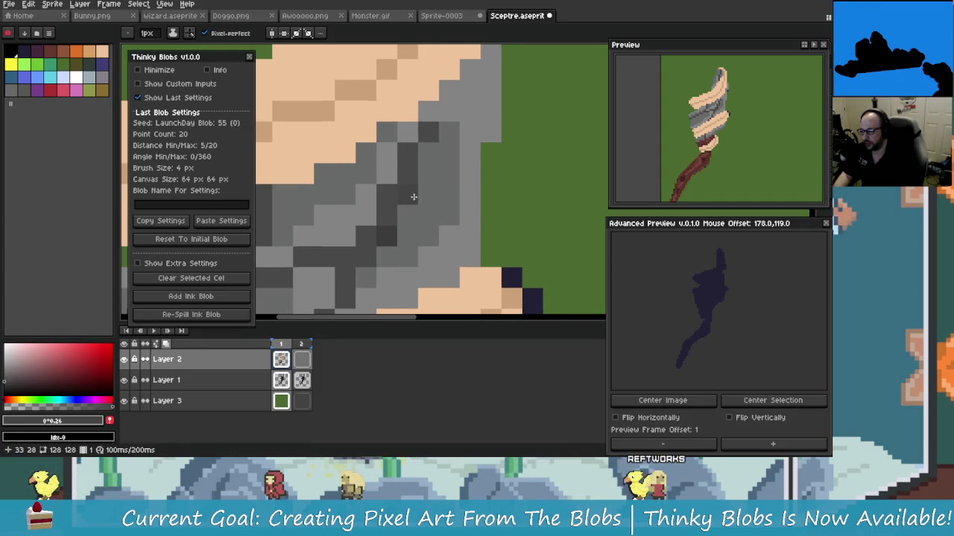
scroll(446, 215, "down", 2)
scroll(446, 215, "up", 1)
left_click_drag(406, 126, 425, 152)
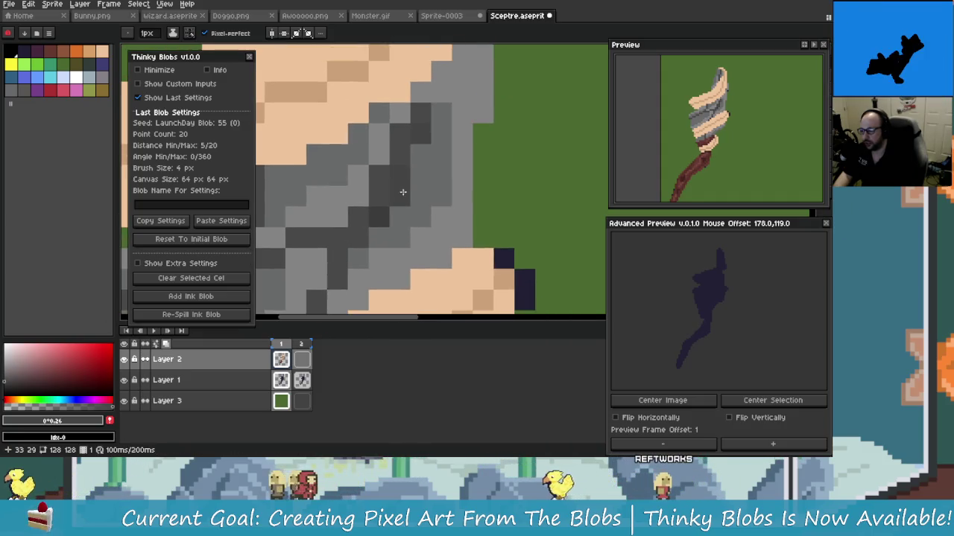
scroll(429, 164, "down", 2)
scroll(432, 176, "down", 1)
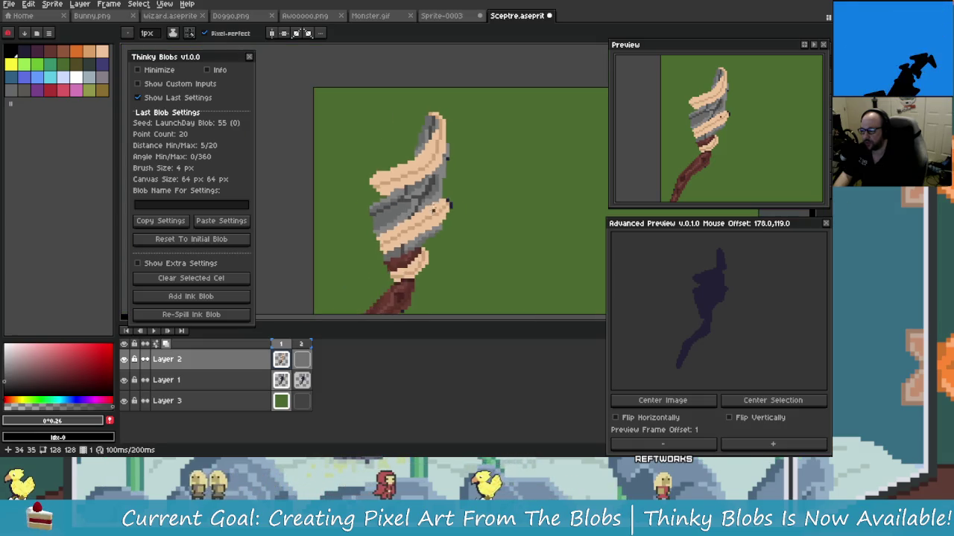
scroll(441, 188, "up", 2)
Step: Undo the stray stroke, darken the band's edge pixels with #6a6a6a, then pick #343434
key("ctrl+z")
key("b")
scroll(459, 214, "down", 1)
scroll(461, 214, "down", 1)
scroll(462, 214, "up", 2)
scroll(463, 215, "up", 1)
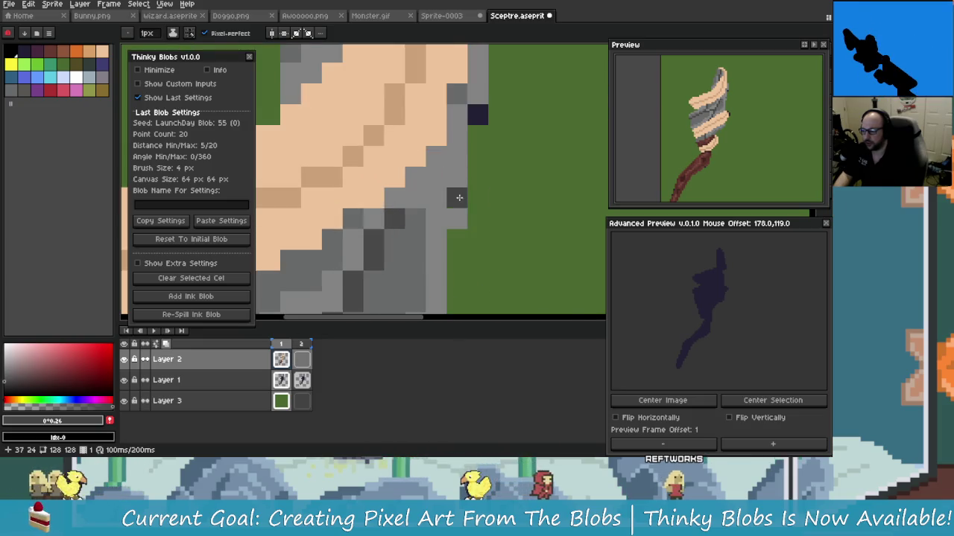
left_click(402, 202, "alt")
scroll(437, 199, "down", 1)
scroll(436, 198, "up", 1)
left_click(413, 155)
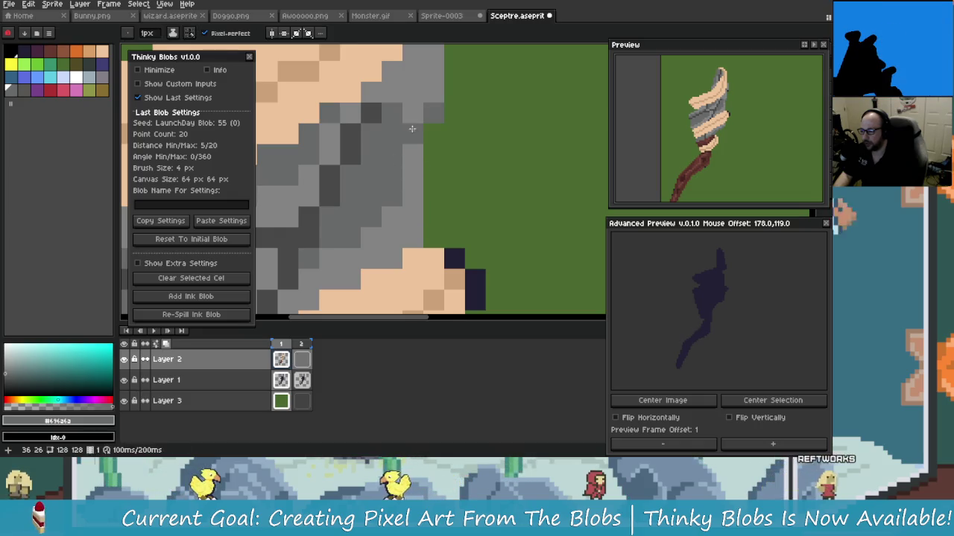
left_click(406, 197)
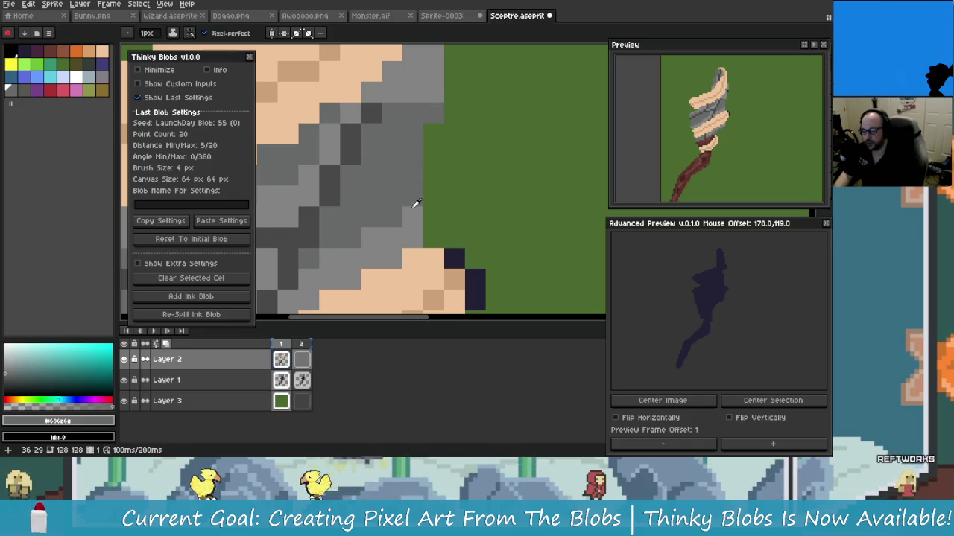
left_click(397, 214, "alt")
scroll(393, 215, "down", 2)
scroll(433, 183, "up", 1)
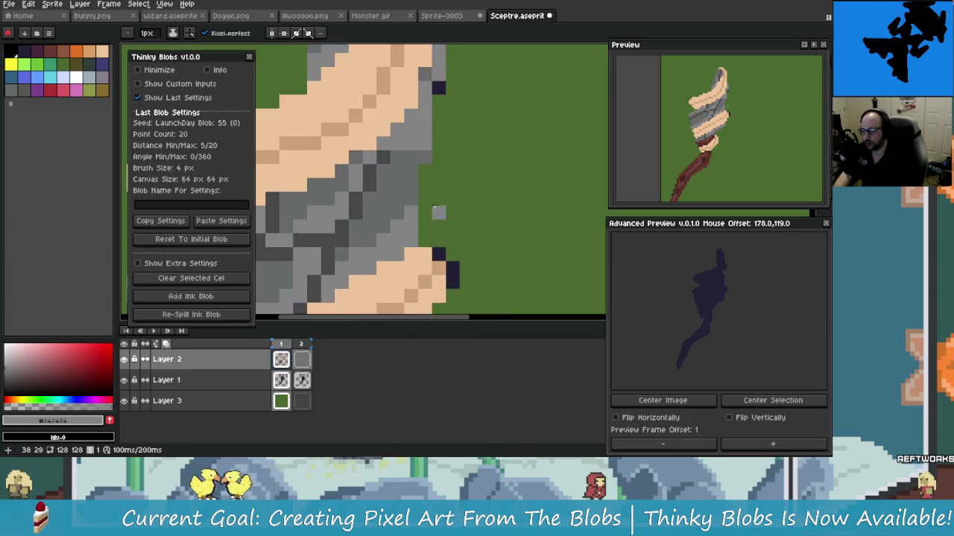
Step: Sample the mid grey from the sceptre head's grey band
left_click(430, 181, "alt")
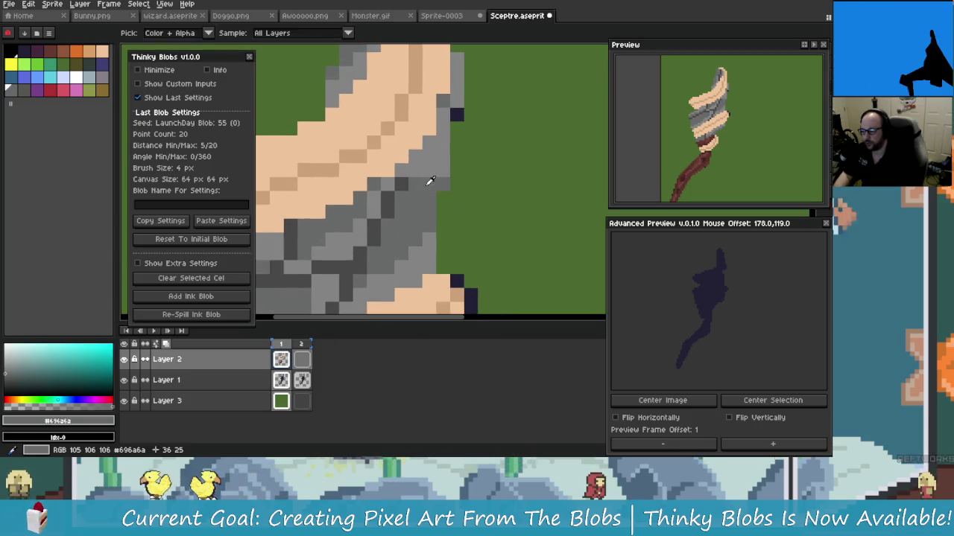
scroll(420, 194, "down", 1)
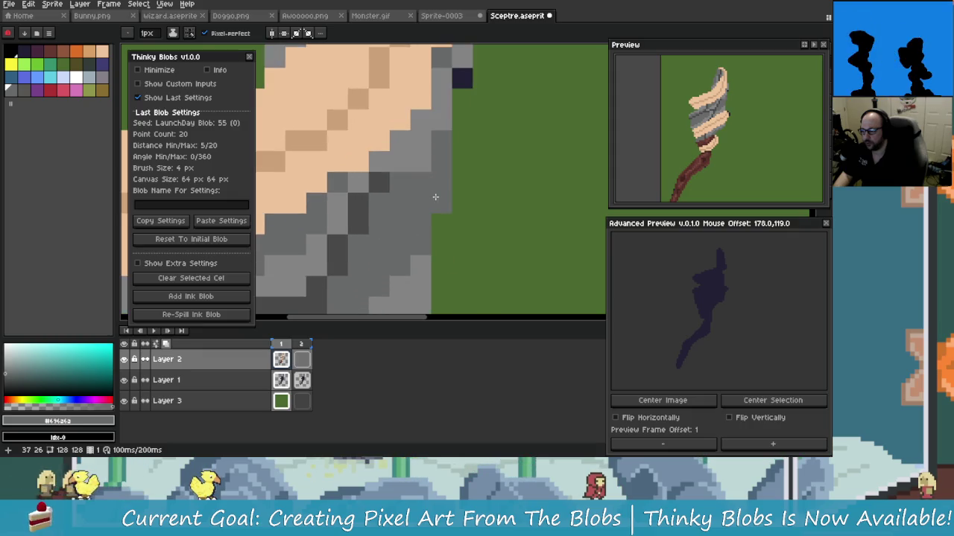
scroll(428, 216, "down", 2)
scroll(440, 249, "down", 1)
scroll(440, 249, "up", 1)
scroll(444, 231, "up", 1)
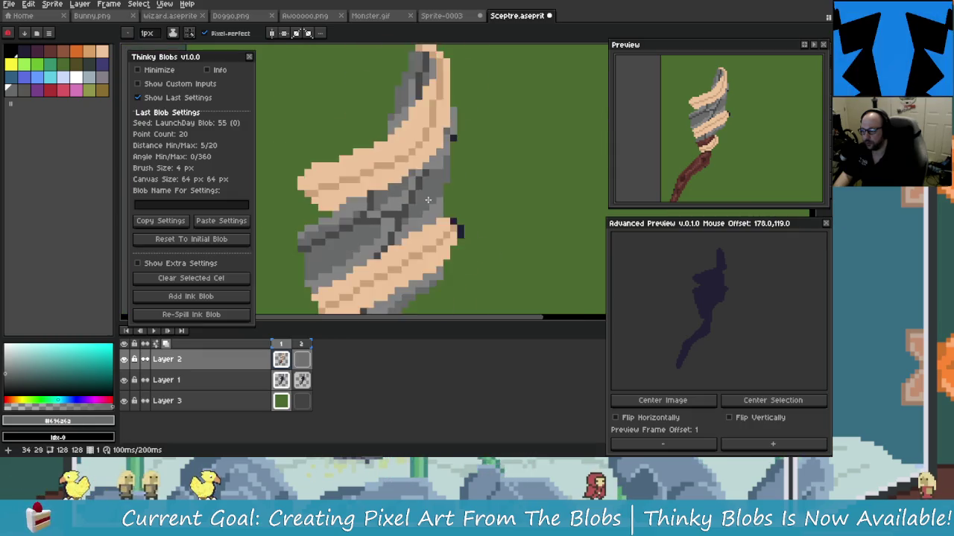
scroll(447, 208, "down", 3)
scroll(424, 177, "up", 2)
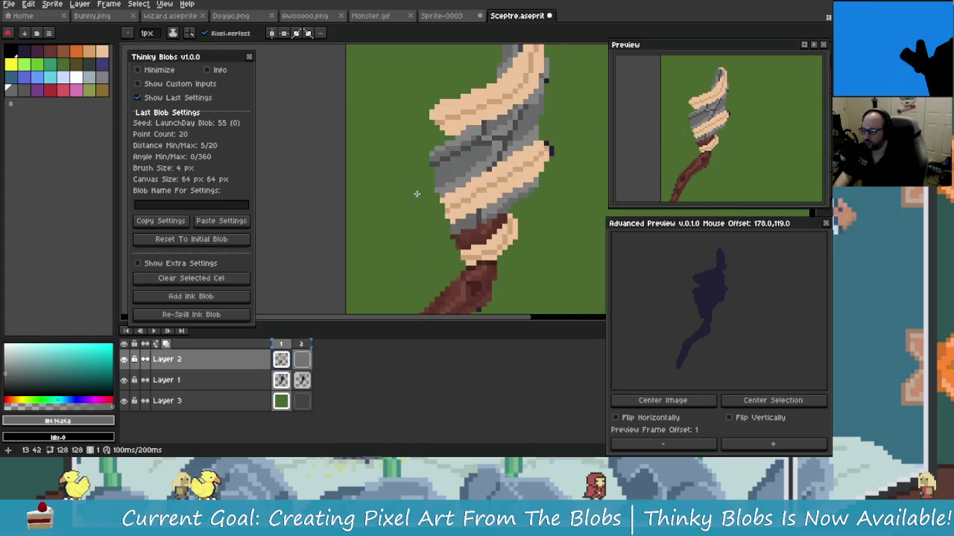
scroll(410, 186, "up", 1)
scroll(387, 195, "down", 1)
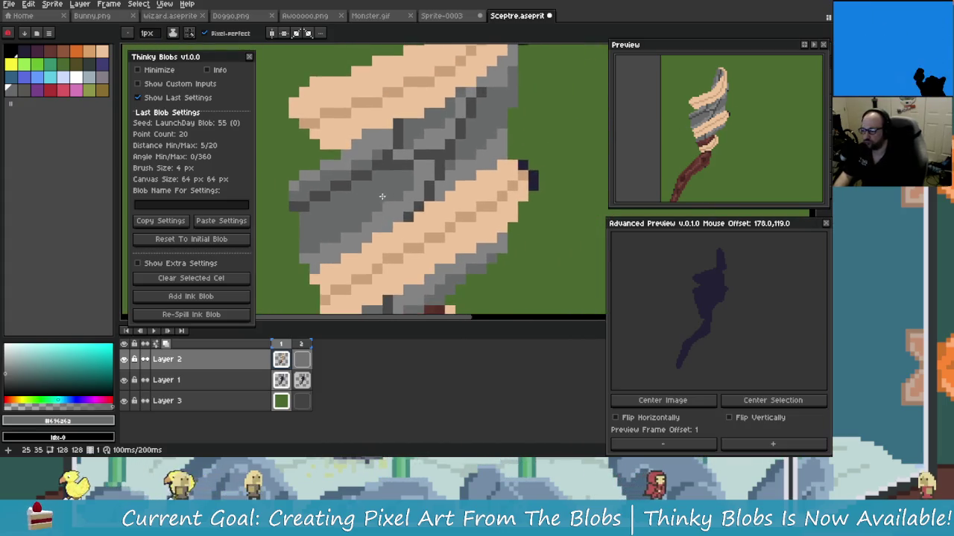
scroll(383, 195, "up", 2)
scroll(343, 216, "down", 1)
Step: Draw a diagonal dark-grey #434343 line across the grey band
left_click(304, 222, "alt")
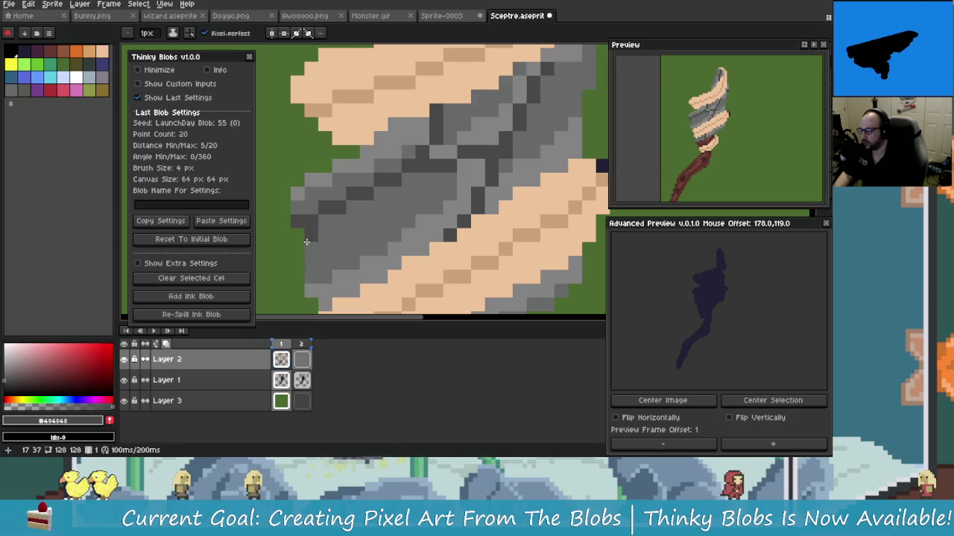
scroll(358, 222, "up", 1)
scroll(335, 246, "down", 1)
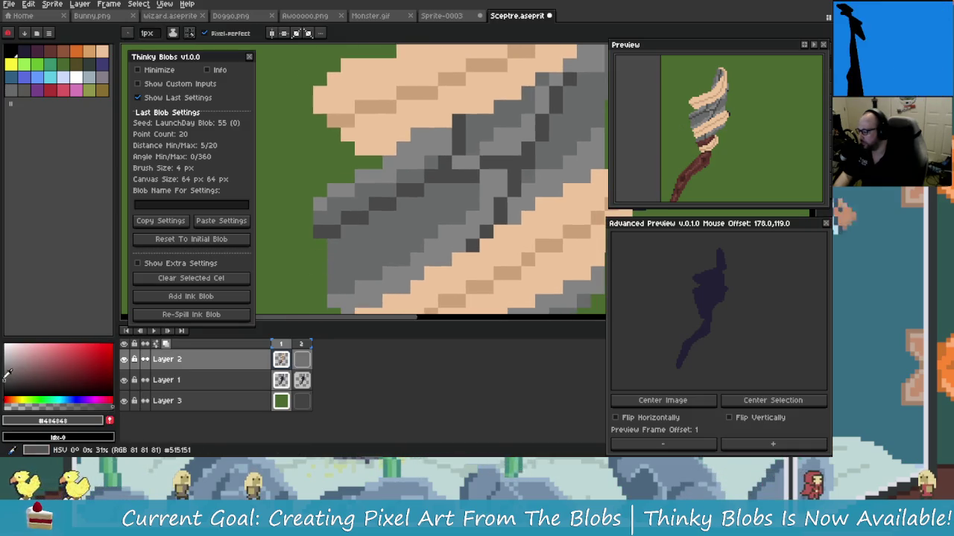
left_click(341, 241)
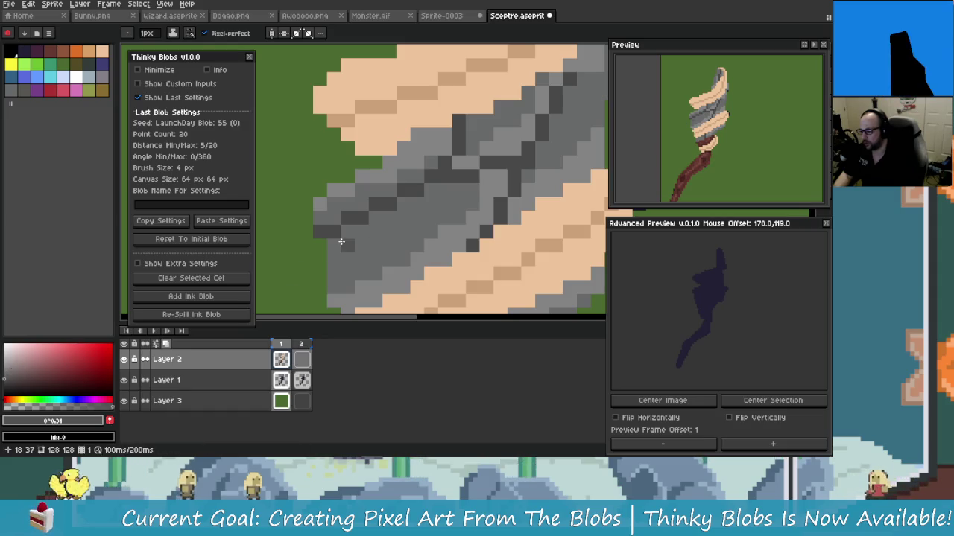
left_click_drag(376, 222, 437, 191)
Step: Bring another part of the grey band into view and sample grey #696363
left_click_drag(388, 209, 349, 248)
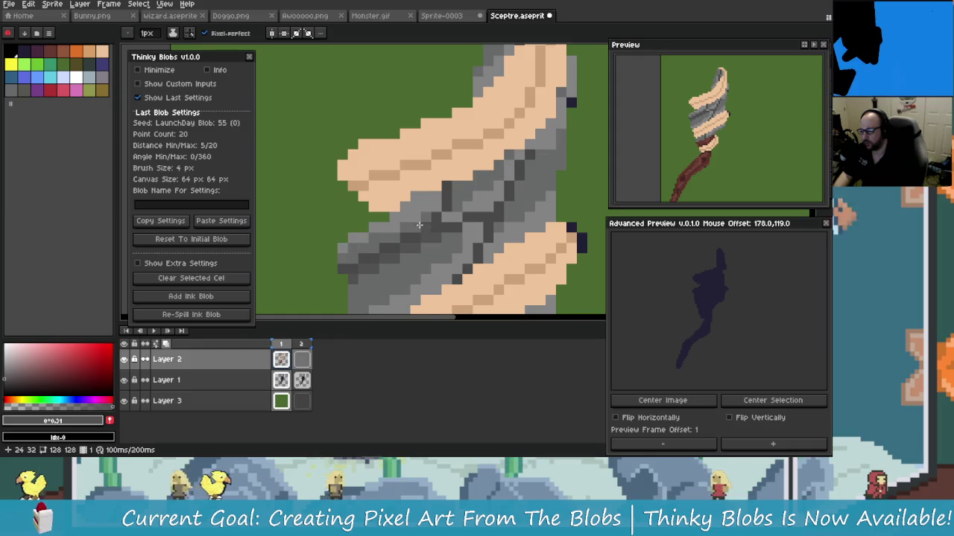
scroll(348, 247, "down", 2)
scroll(365, 224, "up", 3)
scroll(379, 202, "up", 1)
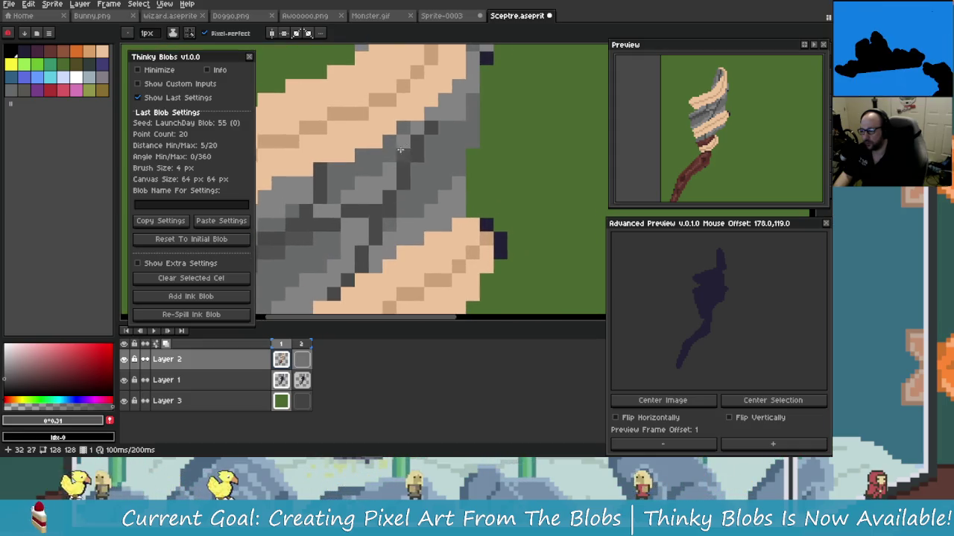
scroll(388, 183, "down", 1)
scroll(421, 157, "up", 1)
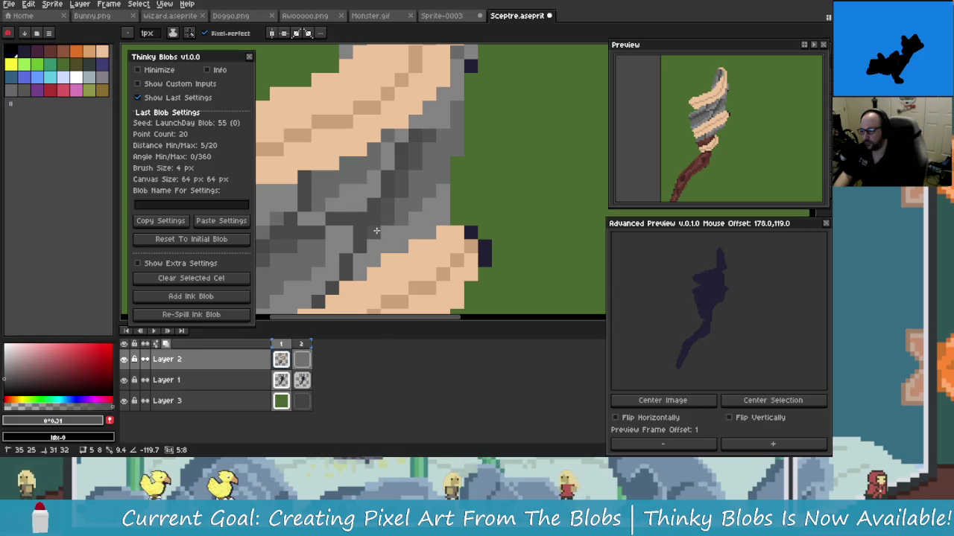
scroll(375, 233, "down", 1)
left_click(417, 196, "alt")
Step: Sample the brownish grey #635454 from the sprite
scroll(394, 219, "up", 1)
scroll(393, 229, "down", 1)
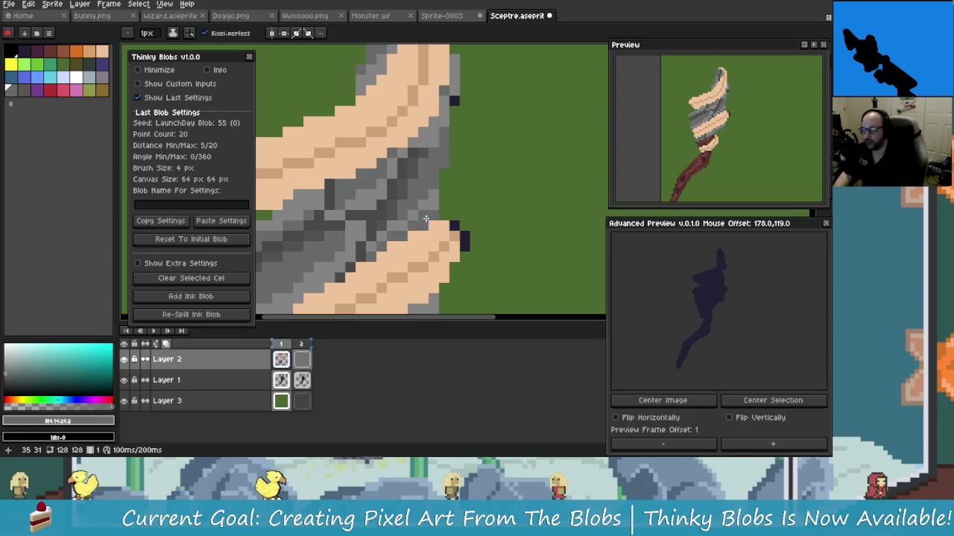
scroll(425, 219, "down", 1)
scroll(395, 227, "up", 1)
left_click(392, 230, "alt")
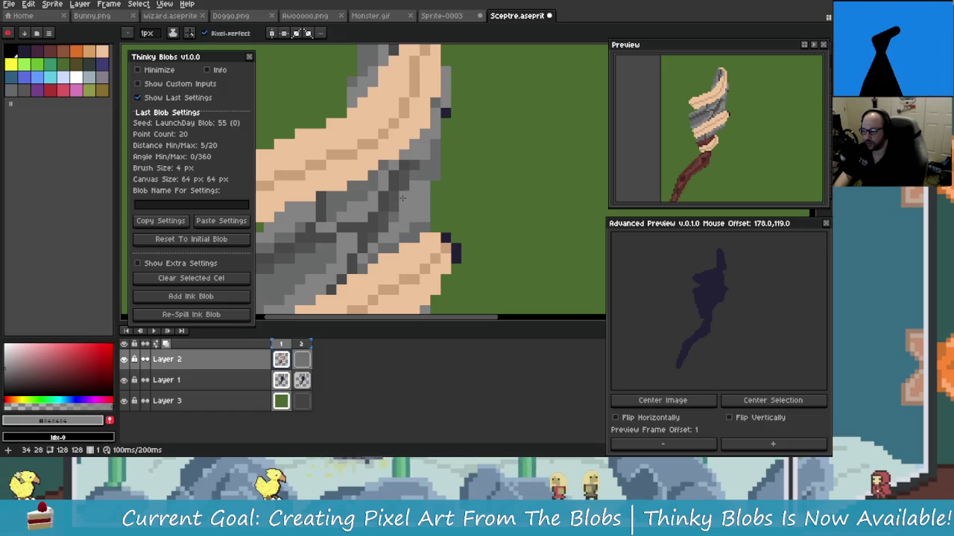
scroll(422, 172, "up", 1)
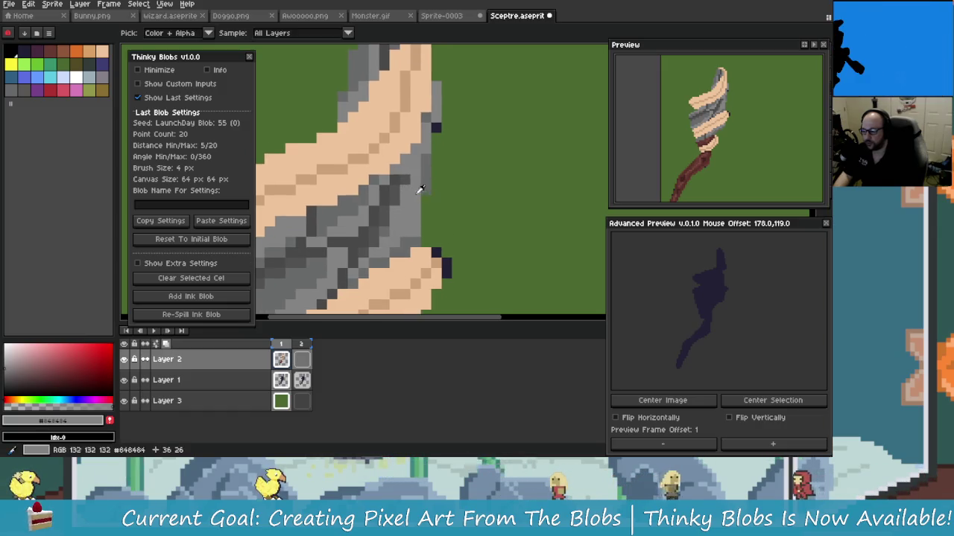
scroll(420, 203, "down", 3)
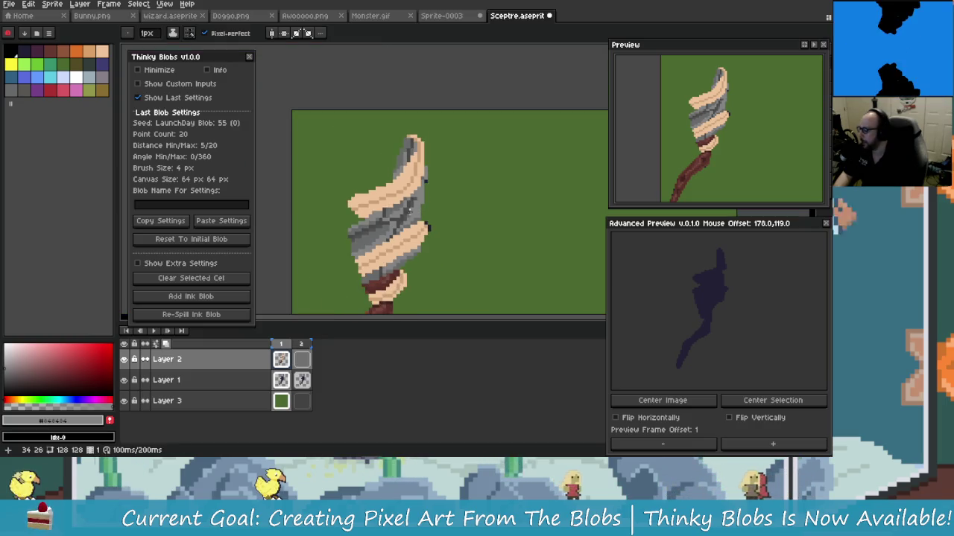
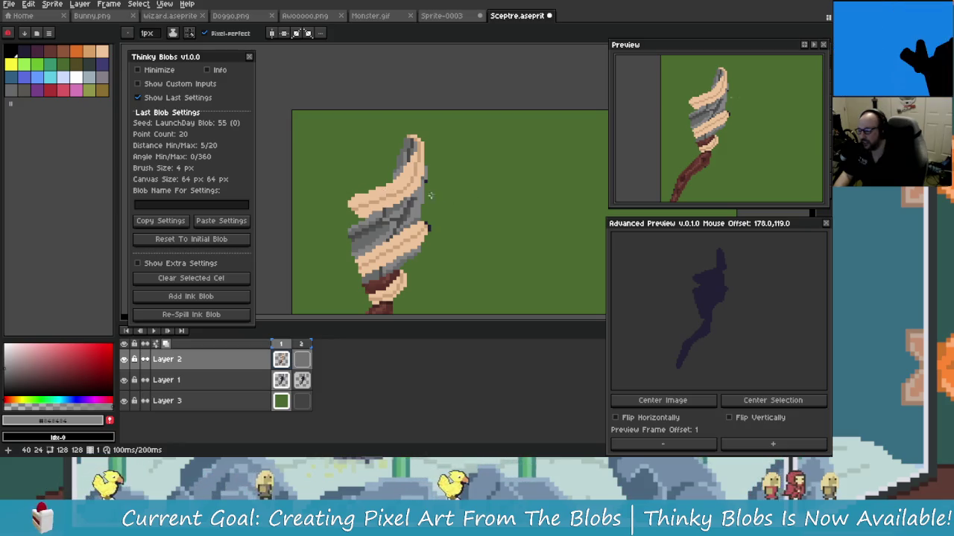
Step: Frame the sceptre head and eyedrop the dark grey from its wrap
left_click_drag(409, 208, 423, 183)
scroll(367, 185, "up", 3)
scroll(377, 180, "up", 1)
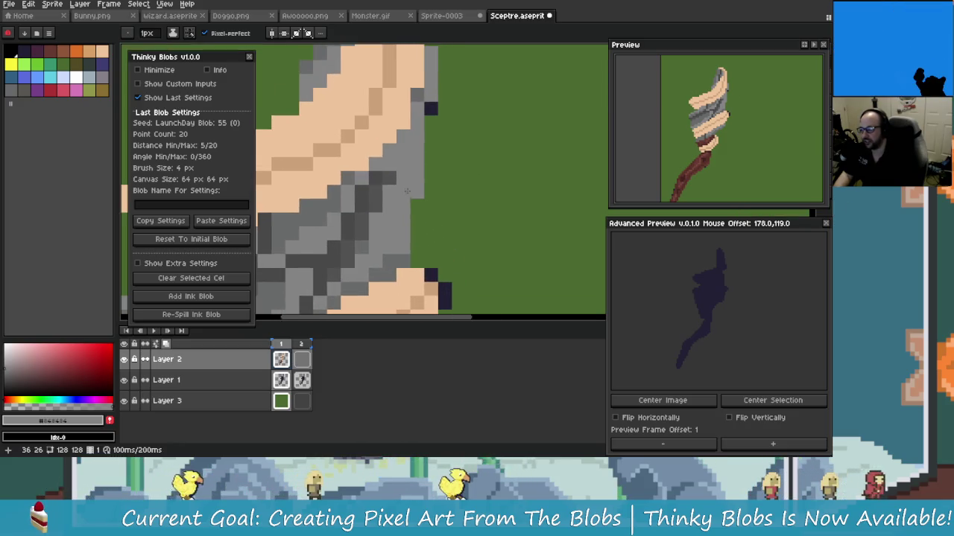
left_click(387, 177, "alt")
scroll(387, 176, "down", 1)
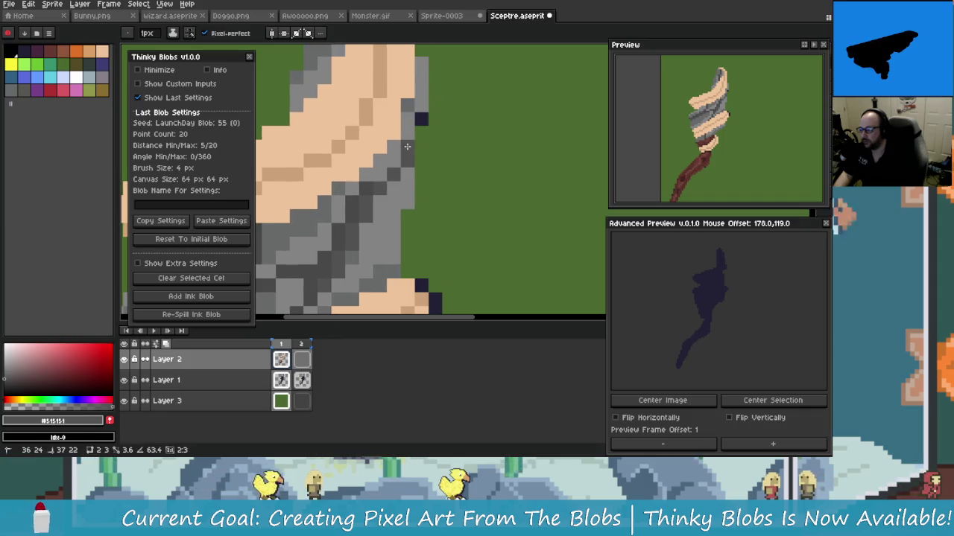
scroll(409, 171, "up", 2)
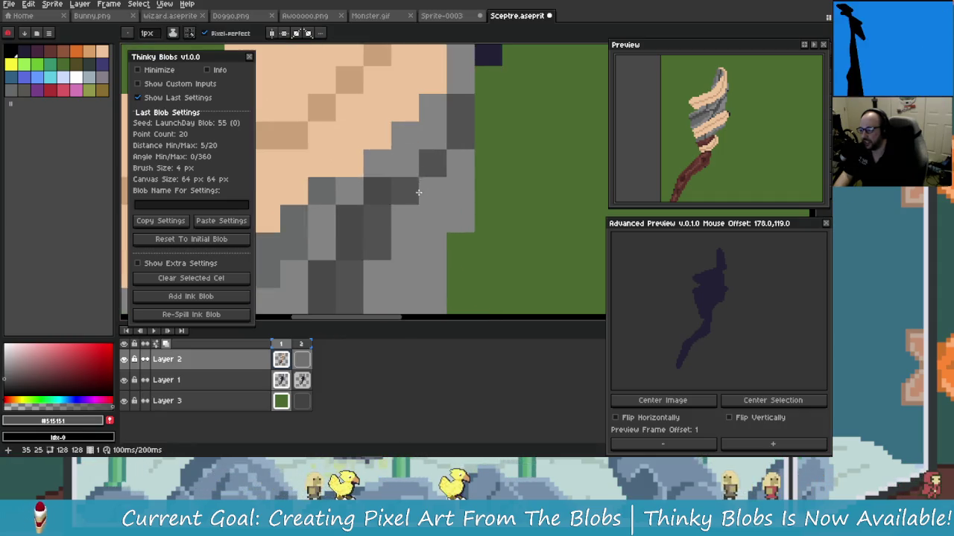
mouse_move(415, 193)
left_mouse_down()
mouse_move(416, 173)
mouse_move(407, 179)
left_mouse_up()
scroll(405, 160, "right", 2)
scroll(428, 130, "up", 1)
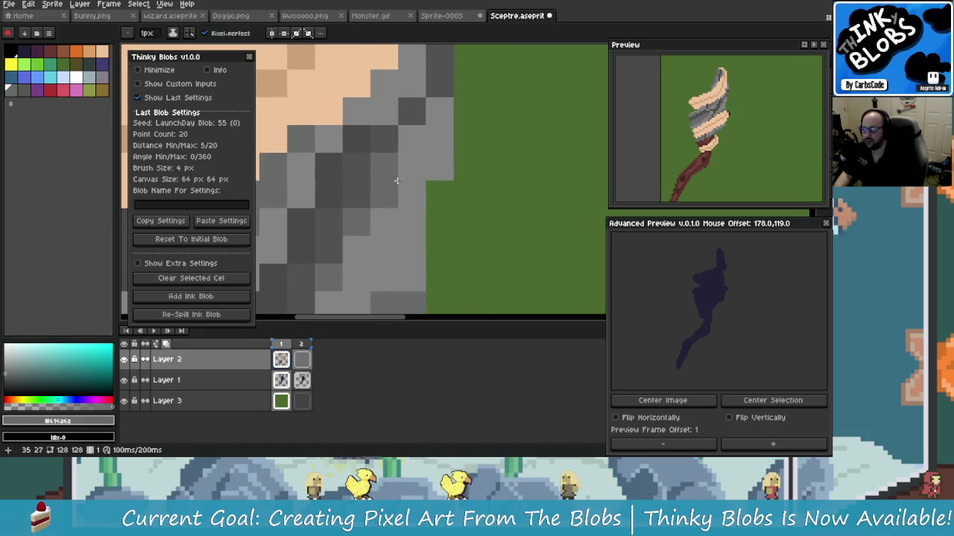
scroll(362, 202, "down", 2)
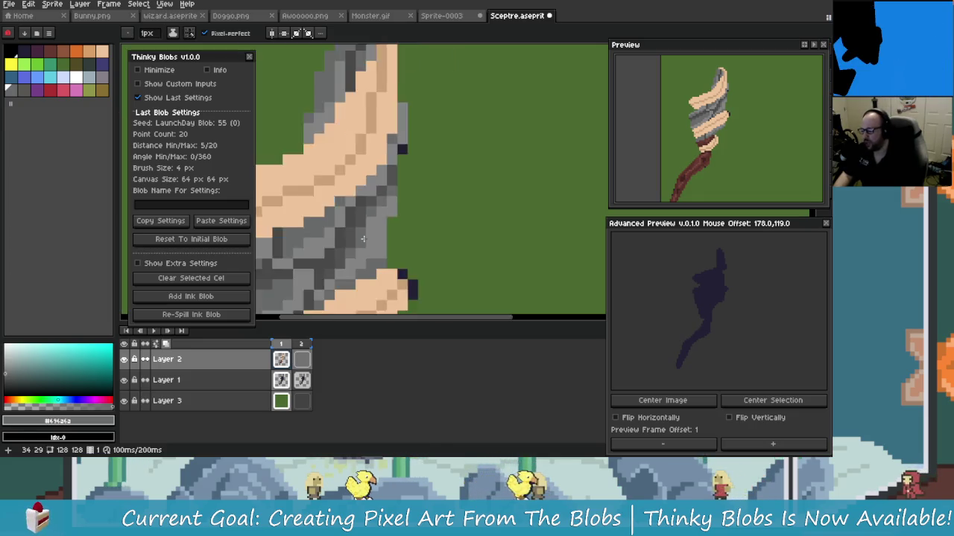
scroll(348, 239, "down", 1)
scroll(350, 240, "up", 1)
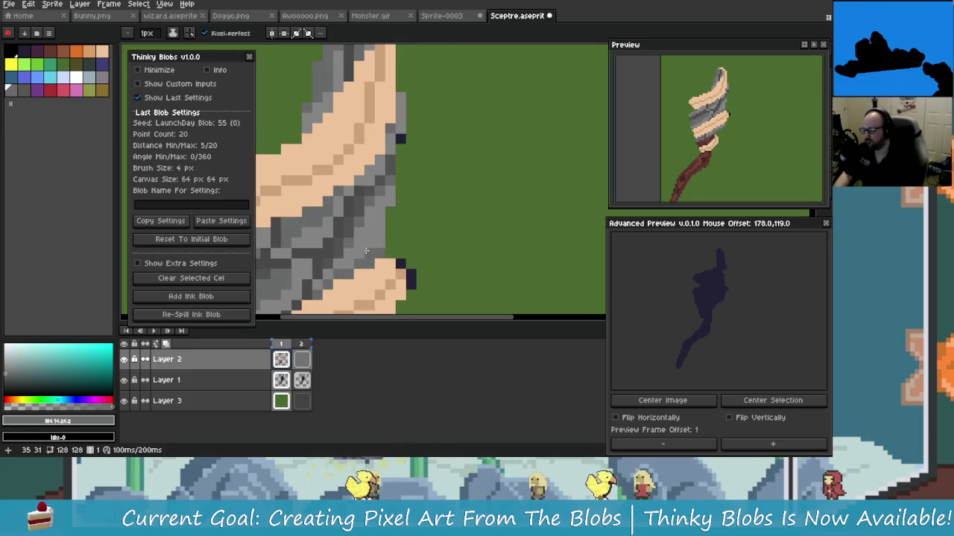
scroll(358, 246, "up", 1)
scroll(369, 257, "up", 1)
Step: Paint dark grey shading pixels on the grey band, restoring an undone stroke
key("b")
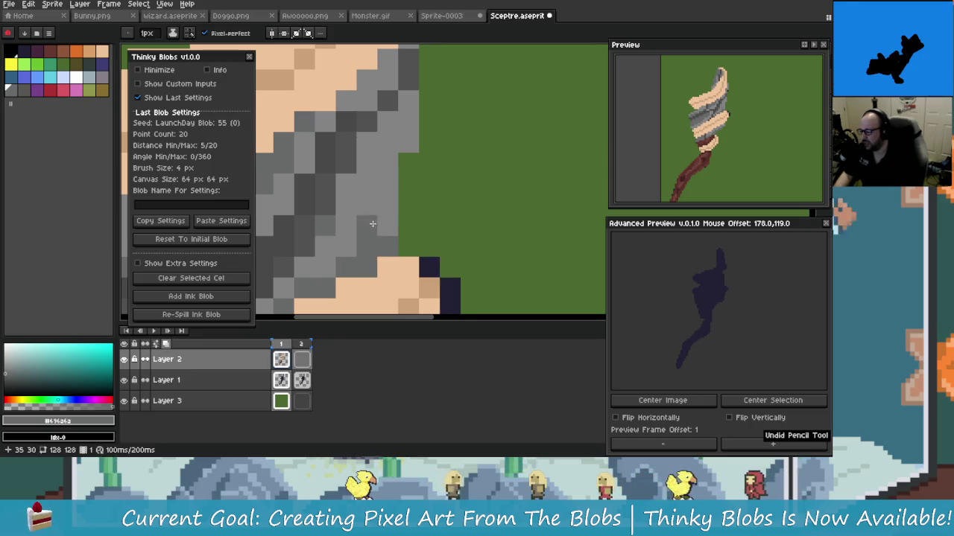
scroll(410, 108, "down", 1)
scroll(394, 156, "down", 1)
scroll(378, 208, "up", 2)
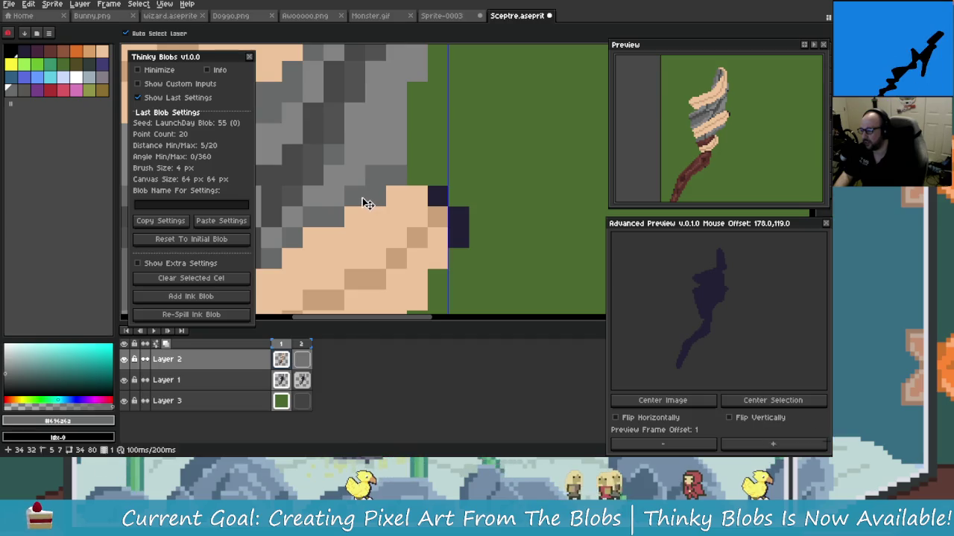
key("ctrl+y")
scroll(384, 186, "down", 2)
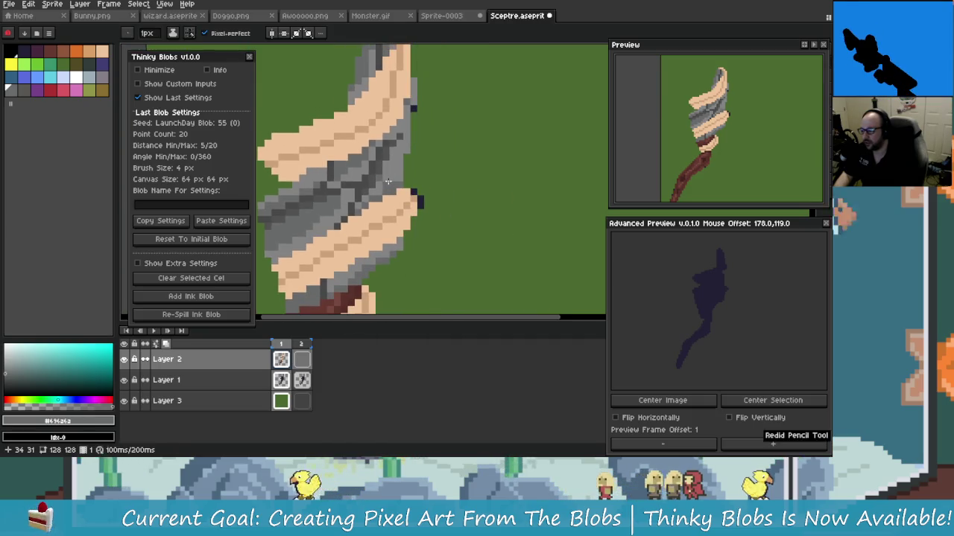
scroll(398, 176, "up", 3)
scroll(390, 181, "down", 1)
scroll(394, 185, "down", 1)
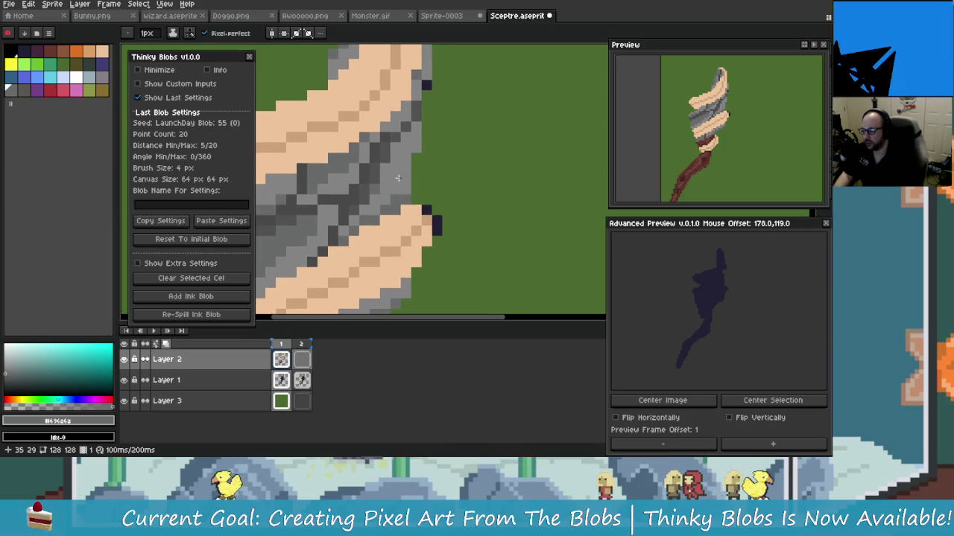
Step: Continue adding darker grey pixels along the grey band with the Pencil
key("b")
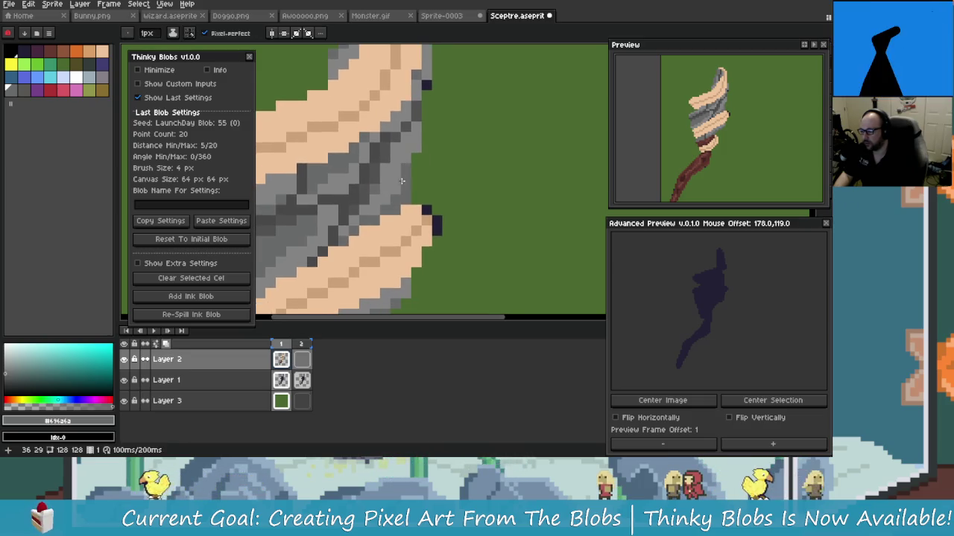
scroll(408, 200, "down", 2)
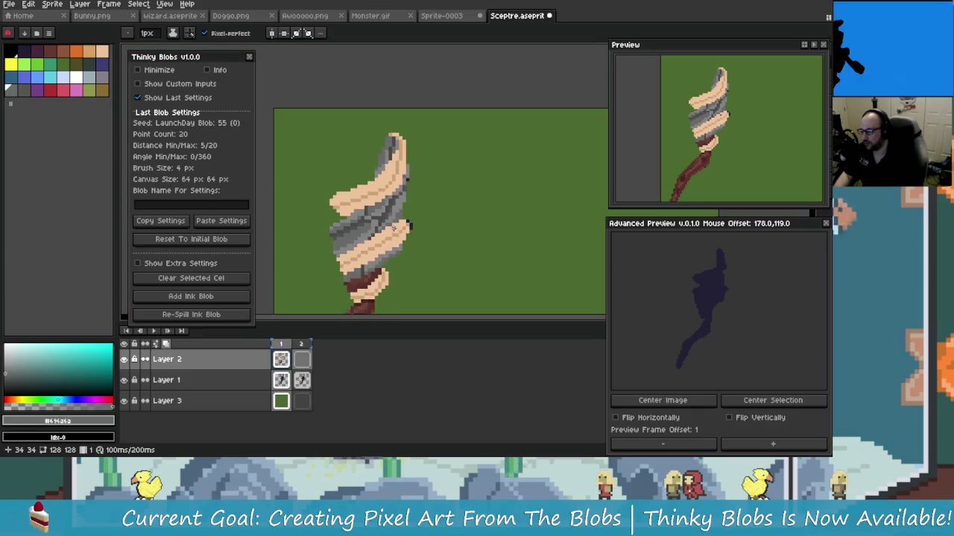
scroll(410, 223, "up", 2)
scroll(410, 250, "down", 3)
scroll(410, 250, "down", 1)
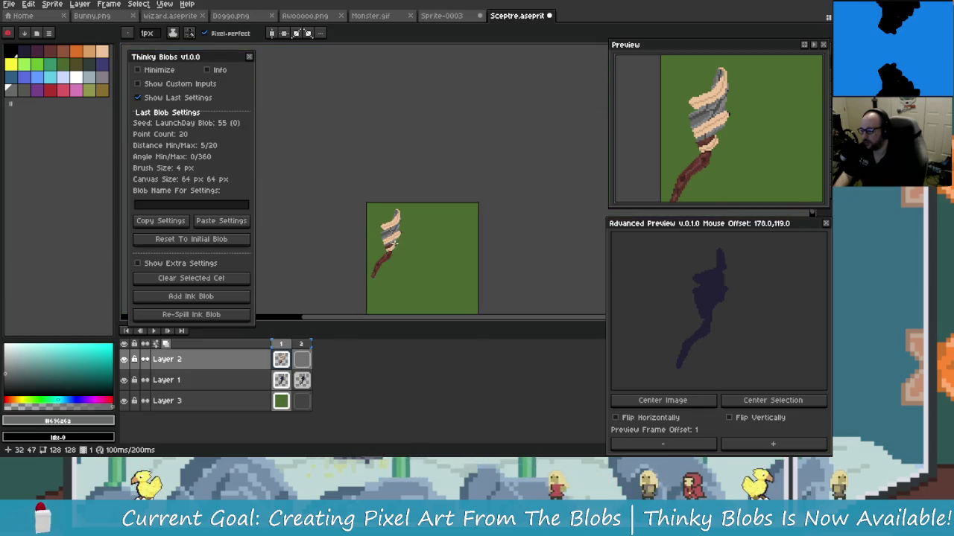
scroll(409, 239, "up", 3)
scroll(410, 231, "up", 1)
scroll(409, 226, "up", 2)
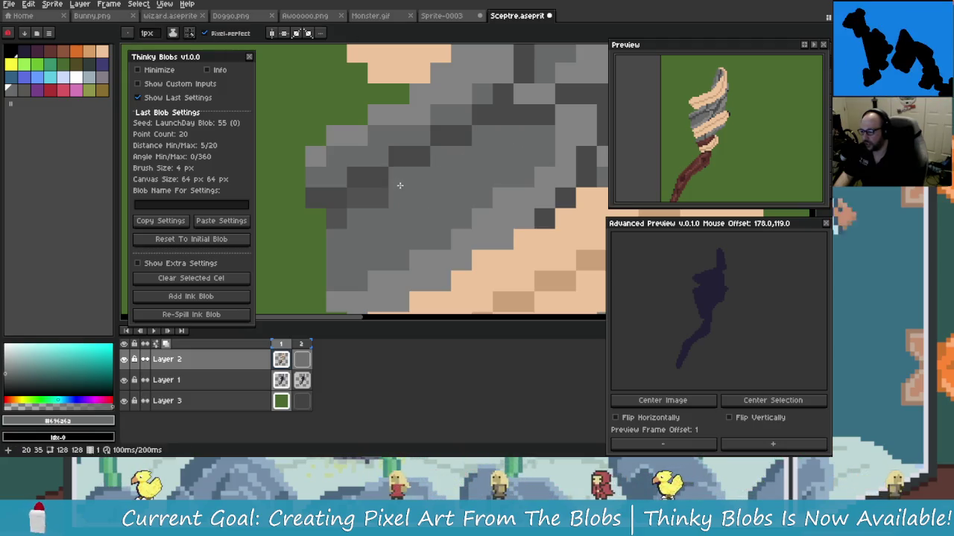
scroll(406, 216, "down", 3)
scroll(406, 217, "up", 1)
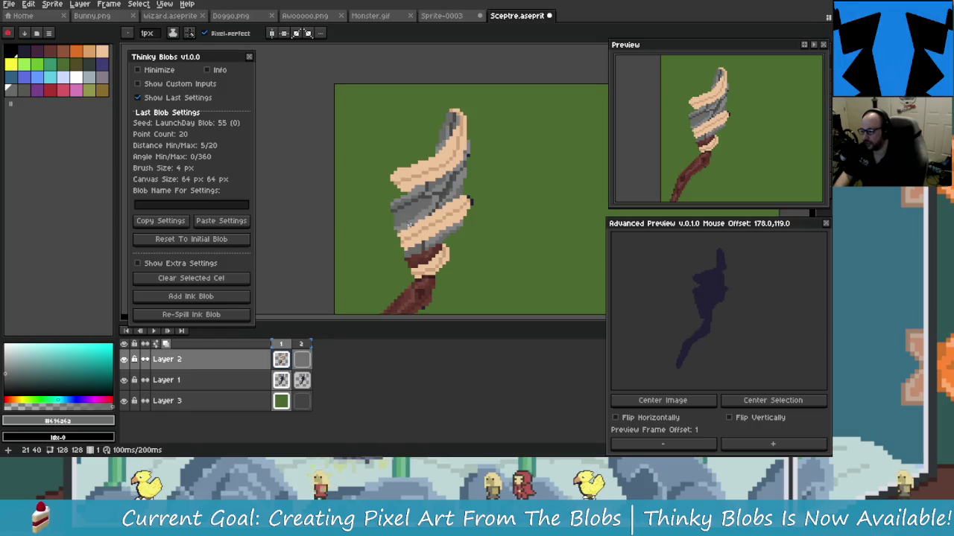
scroll(402, 212, "down", 2)
scroll(398, 209, "up", 2)
scroll(395, 203, "up", 1)
scroll(402, 203, "down", 1)
scroll(413, 201, "up", 1)
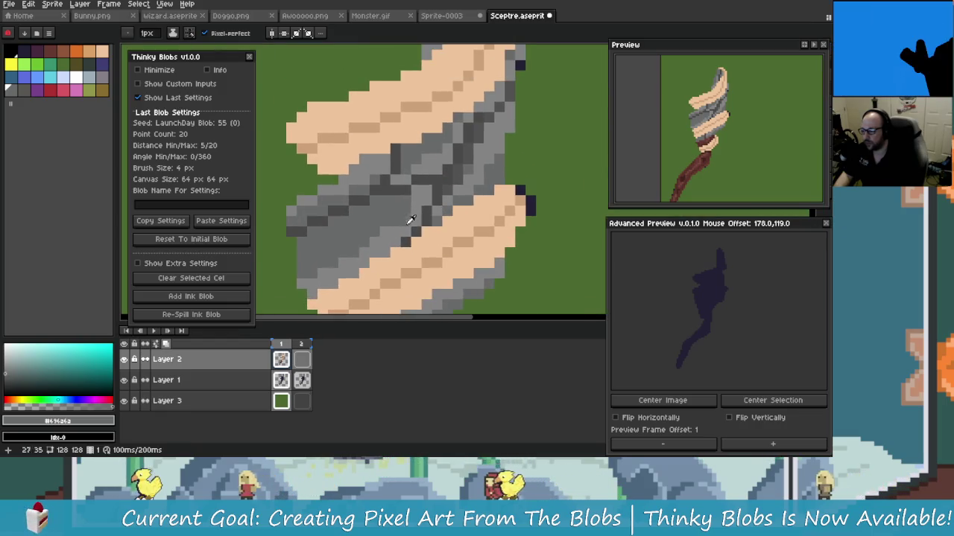
Step: Sample the band's mid grey and a slightly darker grey for further shading
left_click(420, 199, "alt")
scroll(380, 216, "up", 1)
scroll(366, 244, "down", 1)
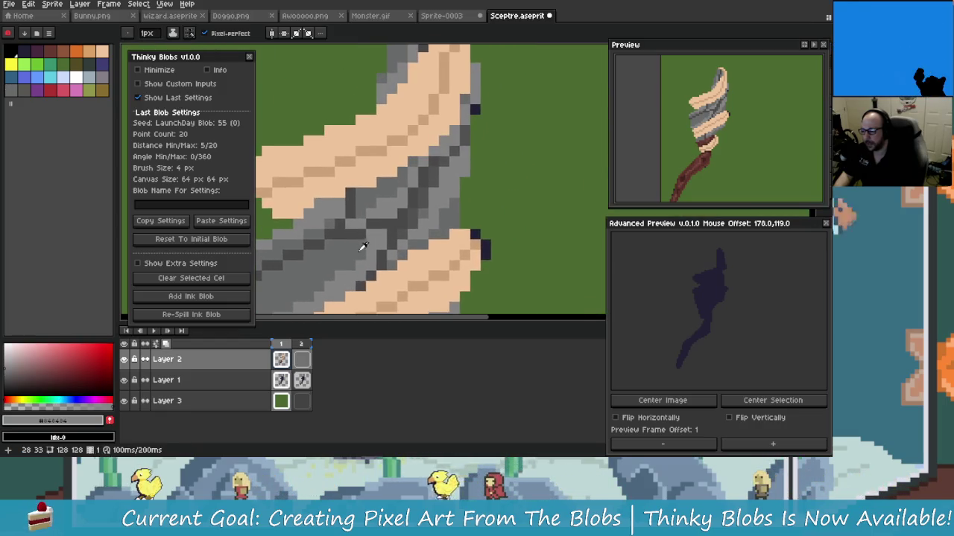
left_click(364, 240, "alt")
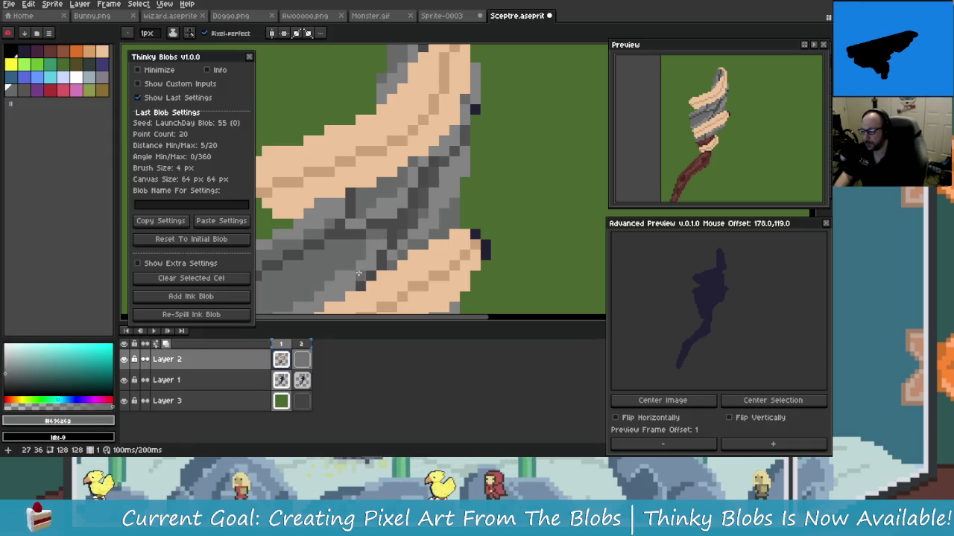
scroll(357, 273, "down", 2)
scroll(360, 272, "up", 2)
scroll(364, 268, "up", 1)
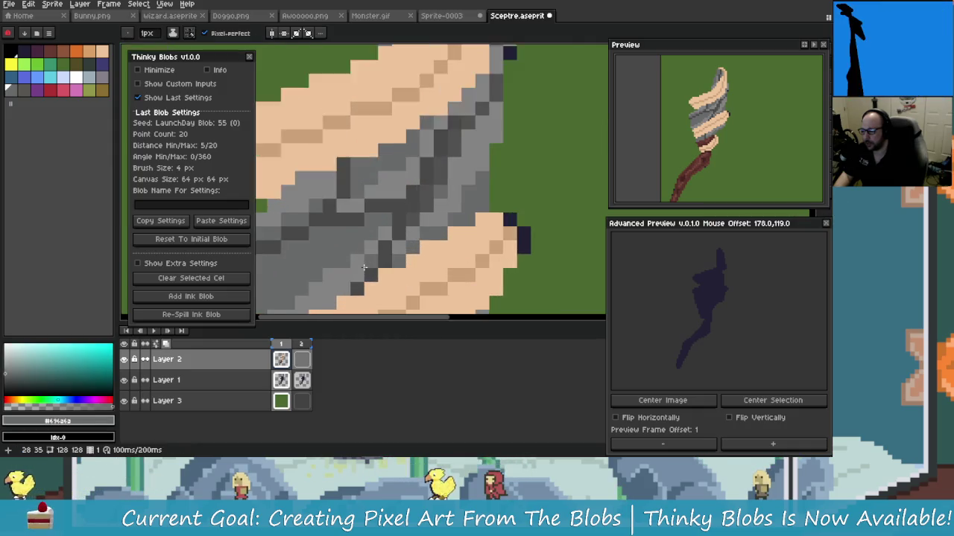
scroll(364, 268, "up", 1)
scroll(336, 282, "down", 4)
scroll(305, 289, "up", 1)
scroll(321, 279, "down", 1)
scroll(350, 261, "up", 2)
scroll(361, 252, "up", 1)
scroll(361, 253, "down", 1)
scroll(364, 209, "up", 1)
scroll(358, 222, "down", 1)
scroll(373, 219, "up", 1)
scroll(380, 218, "down", 1)
scroll(397, 219, "up", 1)
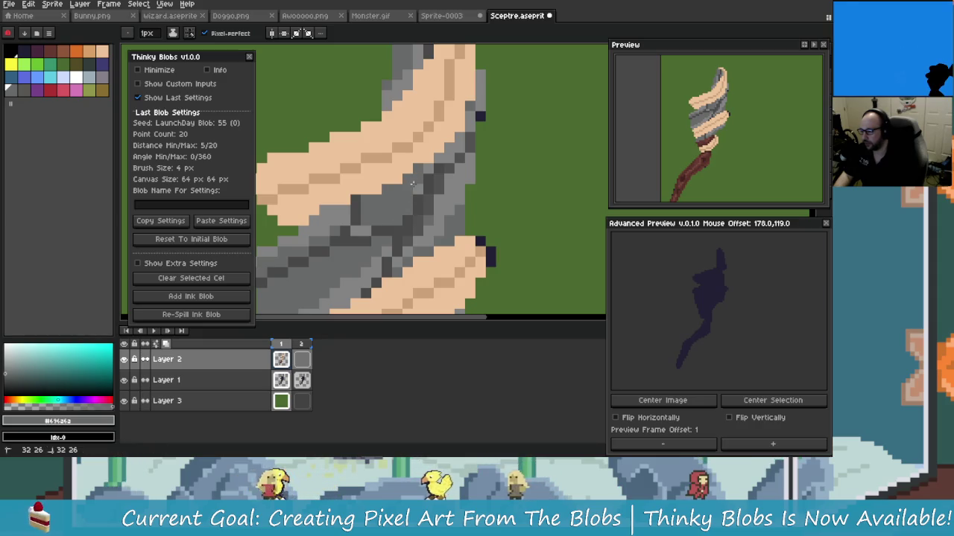
scroll(421, 176, "down", 1)
scroll(371, 225, "up", 1)
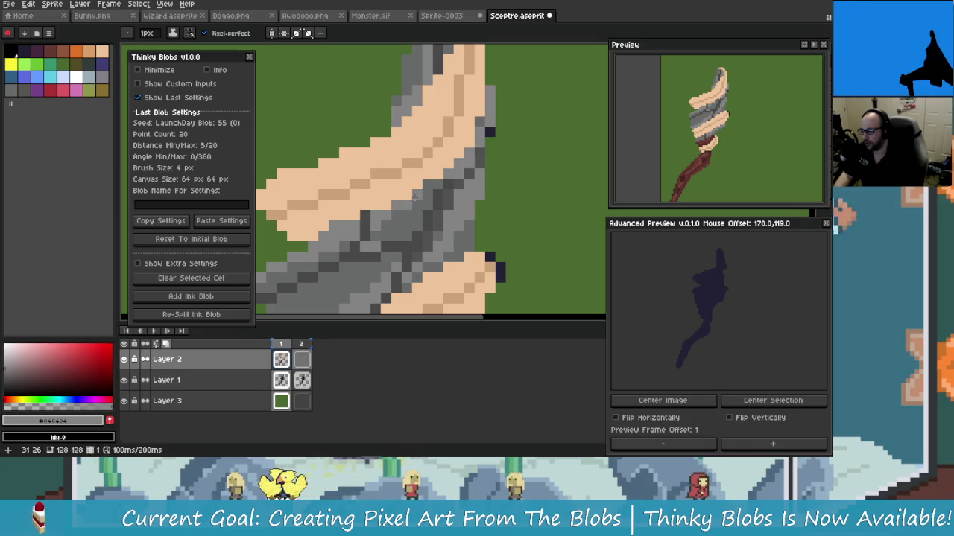
scroll(435, 183, "down", 2)
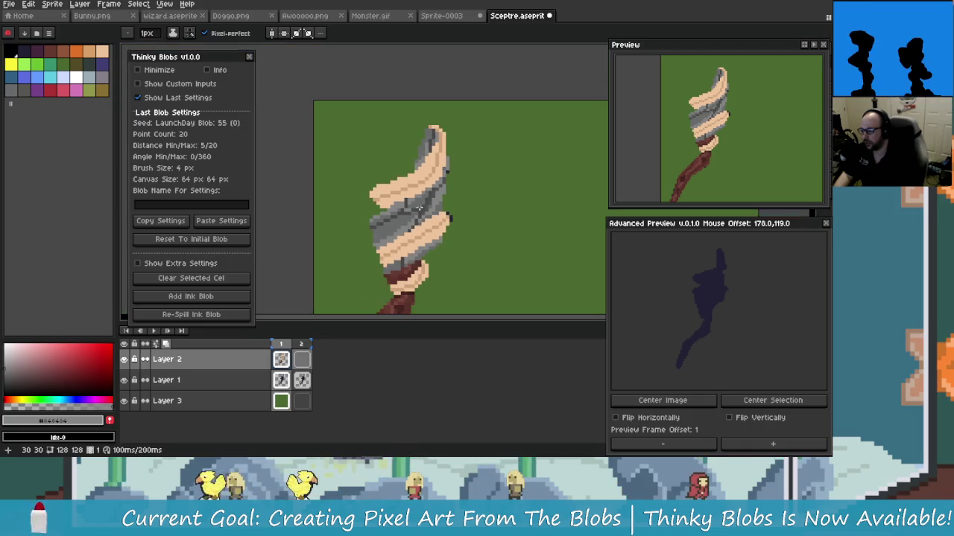
Step: Extend grey pixels into the peach wrap and recolour a pixel in the grey shading
scroll(419, 210, "down", 1)
scroll(417, 194, "up", 2)
scroll(413, 178, "up", 1)
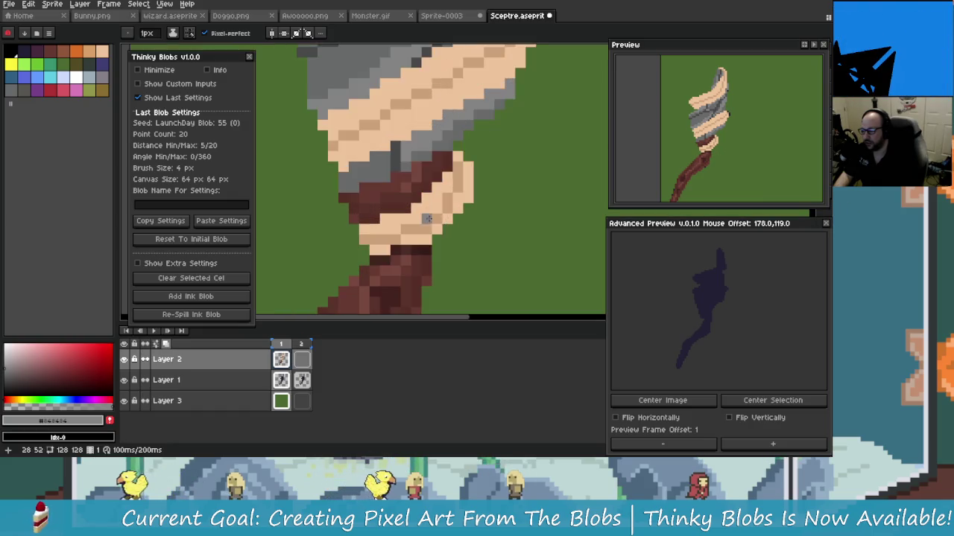
scroll(411, 166, "down", 1)
scroll(426, 166, "up", 1)
left_click_drag(358, 156, 416, 179)
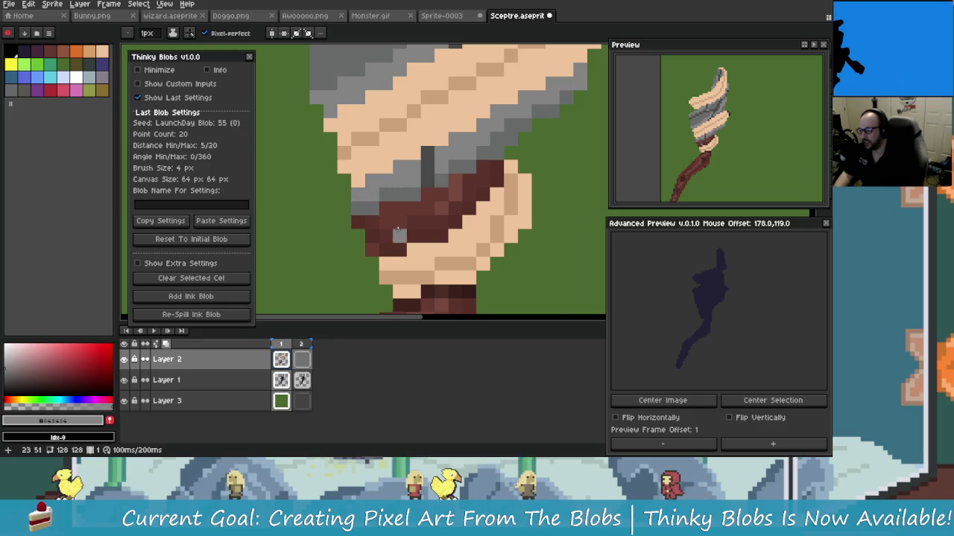
scroll(399, 235, "down", 2)
scroll(399, 235, "down", 1)
scroll(410, 190, "up", 1)
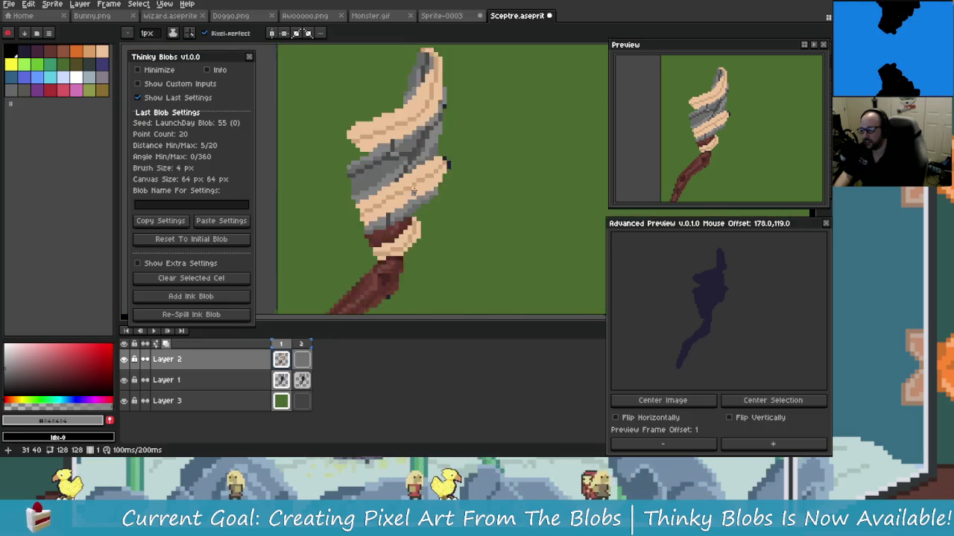
scroll(410, 194, "up", 1)
scroll(412, 216, "up", 1)
scroll(414, 239, "up", 1)
left_click_drag(414, 239, 411, 250)
left_click(401, 262)
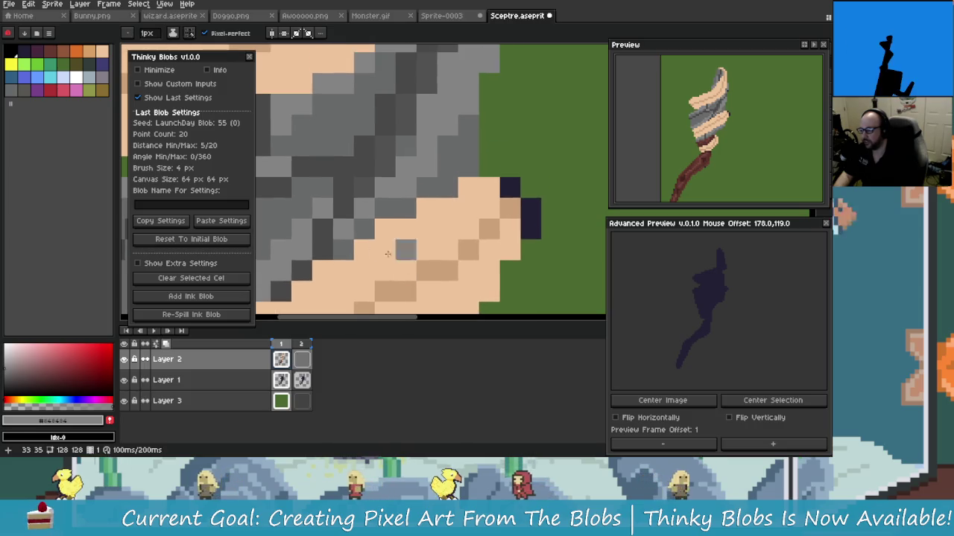
left_click(447, 188)
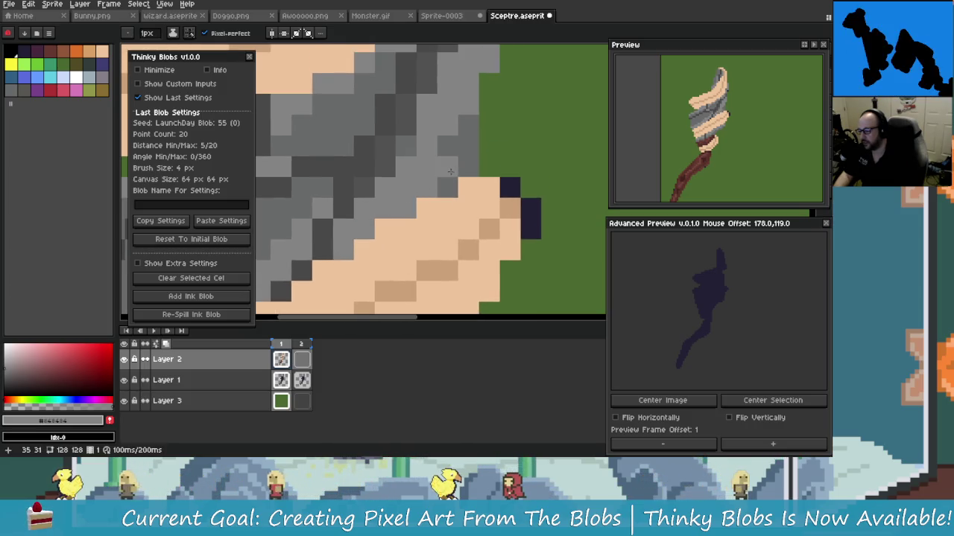
scroll(470, 156, "down", 1)
scroll(461, 205, "up", 1)
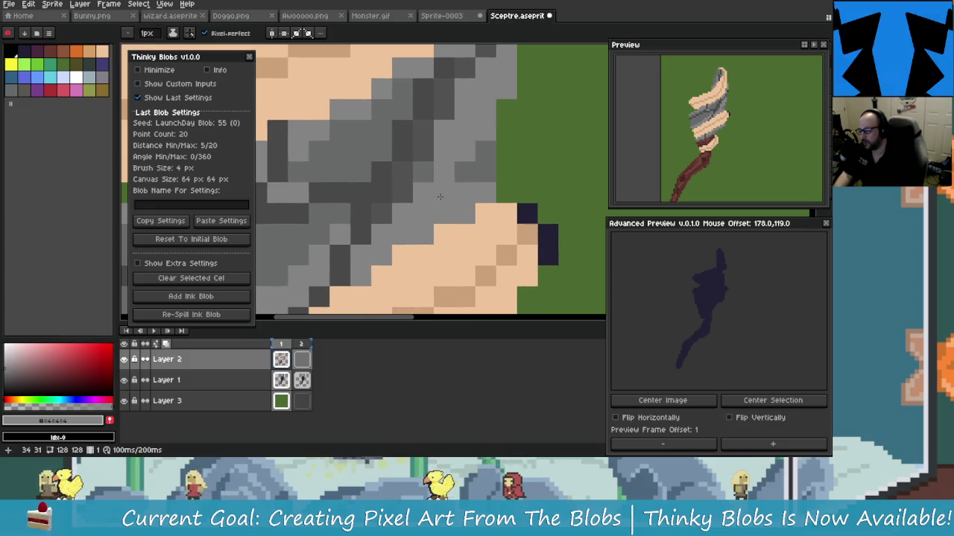
scroll(462, 205, "down", 1)
scroll(468, 186, "up", 1)
Step: Eyedrop the medium grey from the band for touching up the grey-peach edge
left_click(474, 170, "alt")
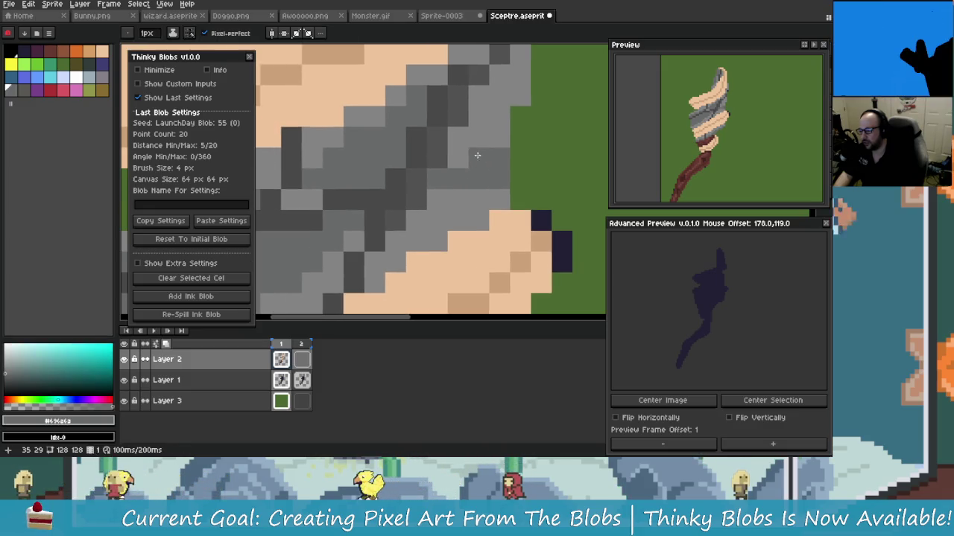
scroll(477, 156, "down", 1)
scroll(469, 160, "up", 1)
scroll(470, 163, "down", 1)
scroll(463, 179, "down", 1)
scroll(456, 200, "up", 1)
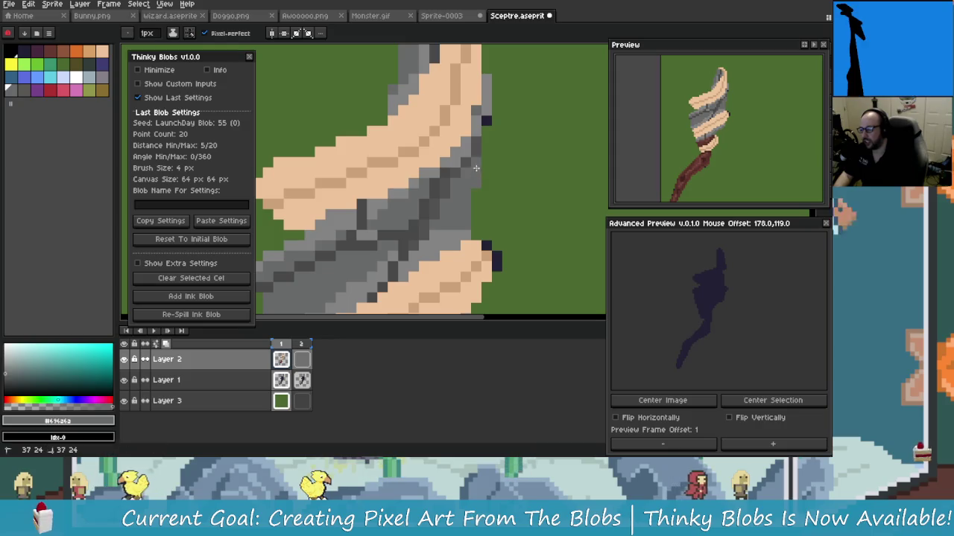
scroll(448, 187, "down", 1)
scroll(412, 220, "up", 1)
scroll(404, 230, "down", 2)
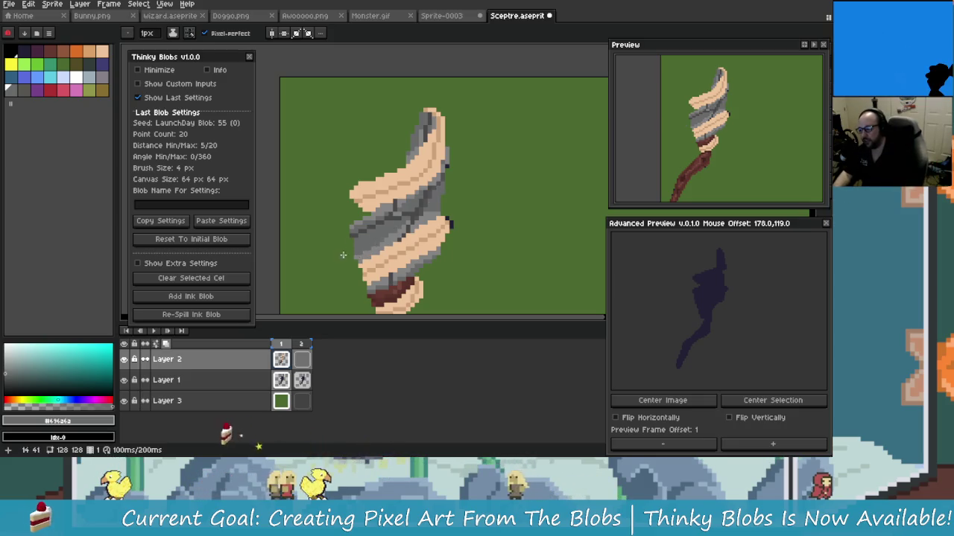
Step: Zoom onto the lower grey band and sample its greys, ending on dark grey #434343
scroll(408, 195, "up", 1)
scroll(402, 205, "up", 1)
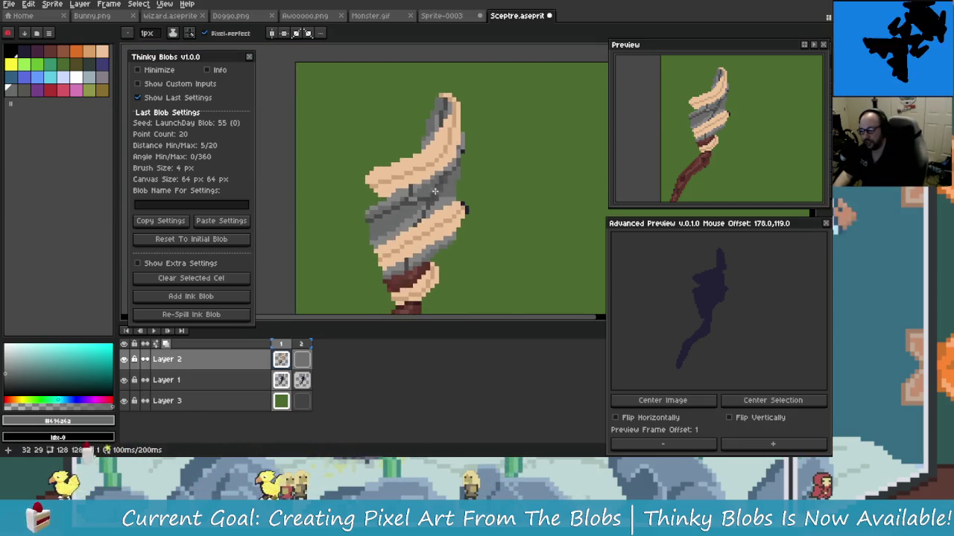
scroll(395, 216, "up", 2)
scroll(388, 231, "up", 1)
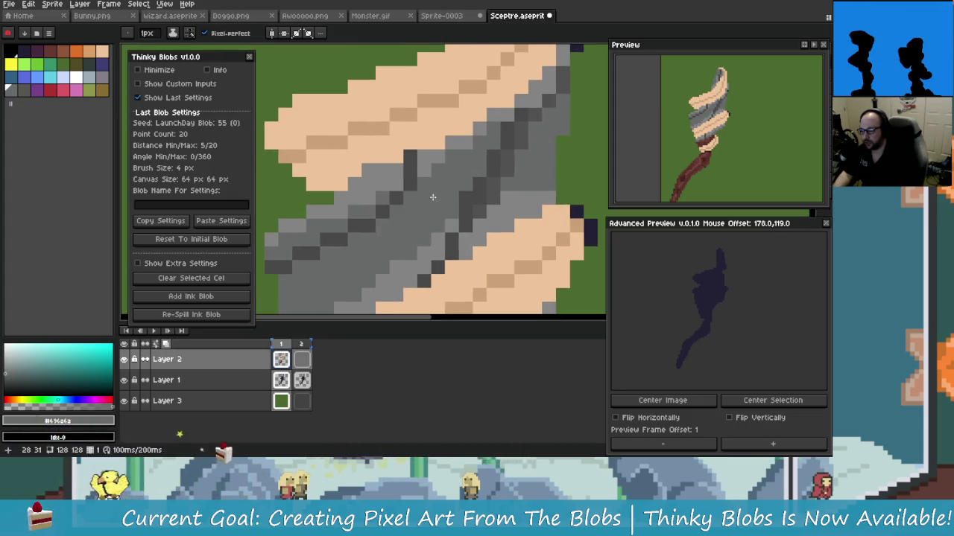
left_click_drag(453, 215, 397, 236)
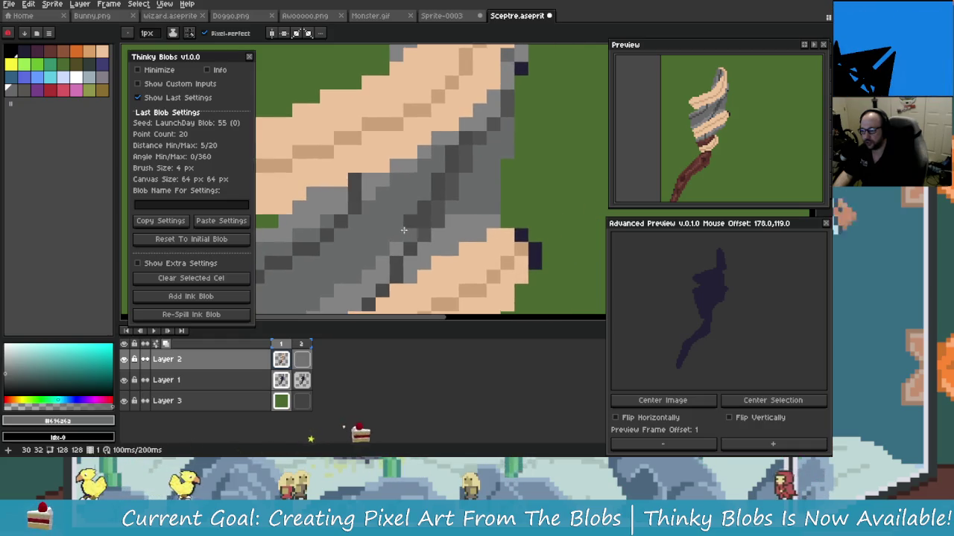
scroll(420, 208, "down", 3)
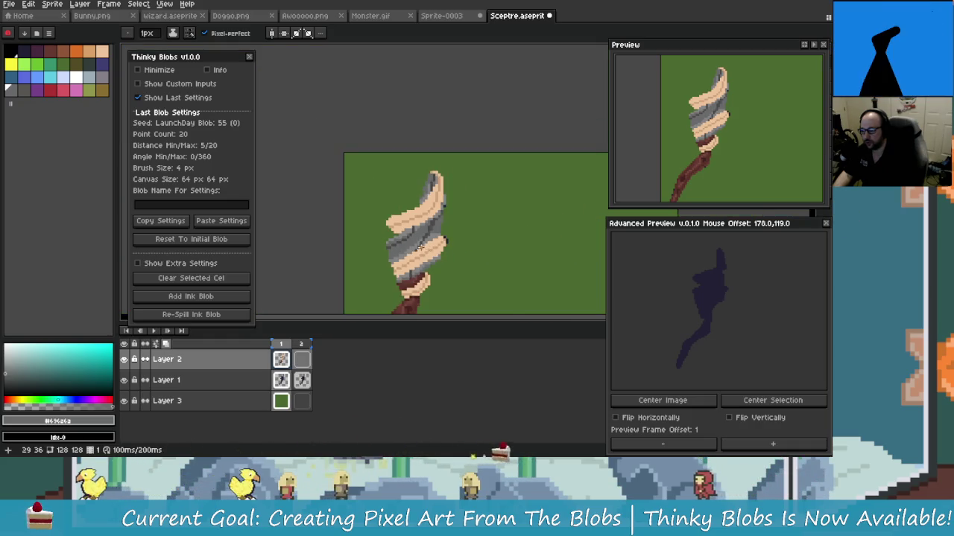
scroll(420, 232, "up", 2)
scroll(420, 232, "down", 2)
scroll(421, 233, "down", 1)
scroll(450, 184, "up", 4)
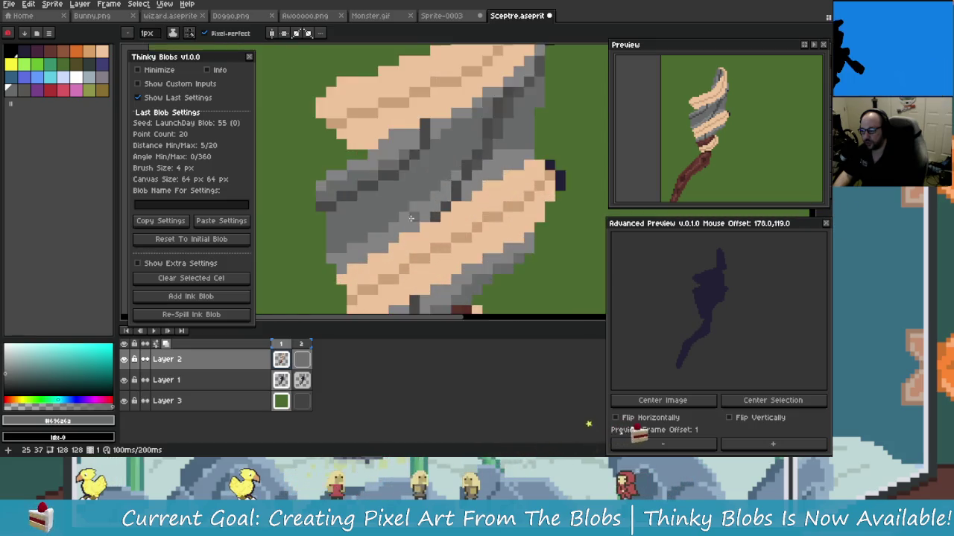
mouse_move(442, 175)
left_mouse_down()
mouse_move(386, 208)
mouse_move(401, 215)
left_mouse_up()
key("alt")
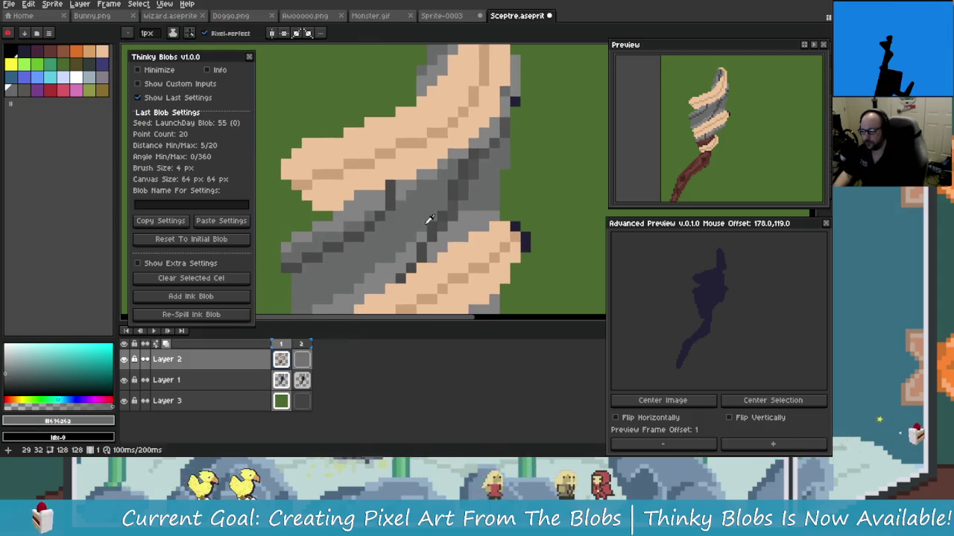
left_click(457, 225)
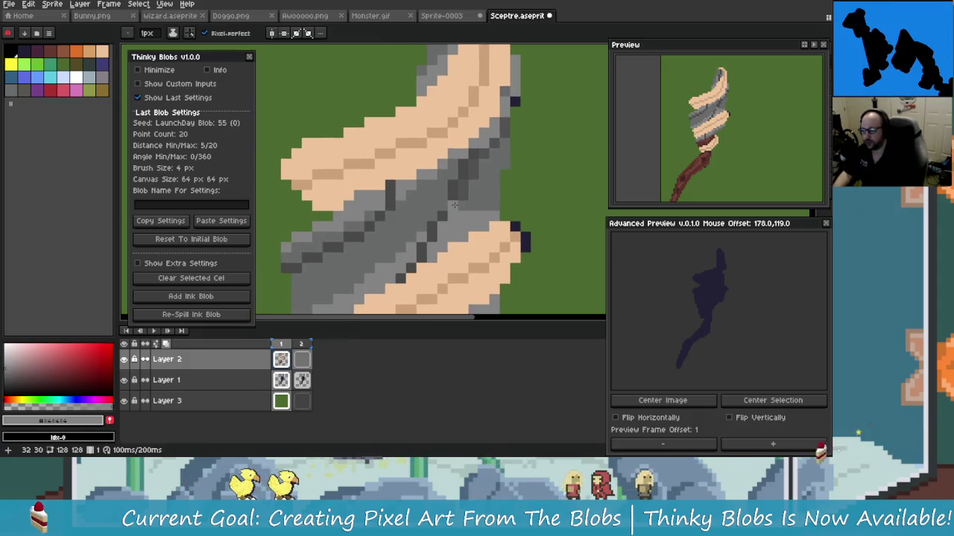
left_click_drag(467, 185, 462, 192)
left_click(457, 197, "alt")
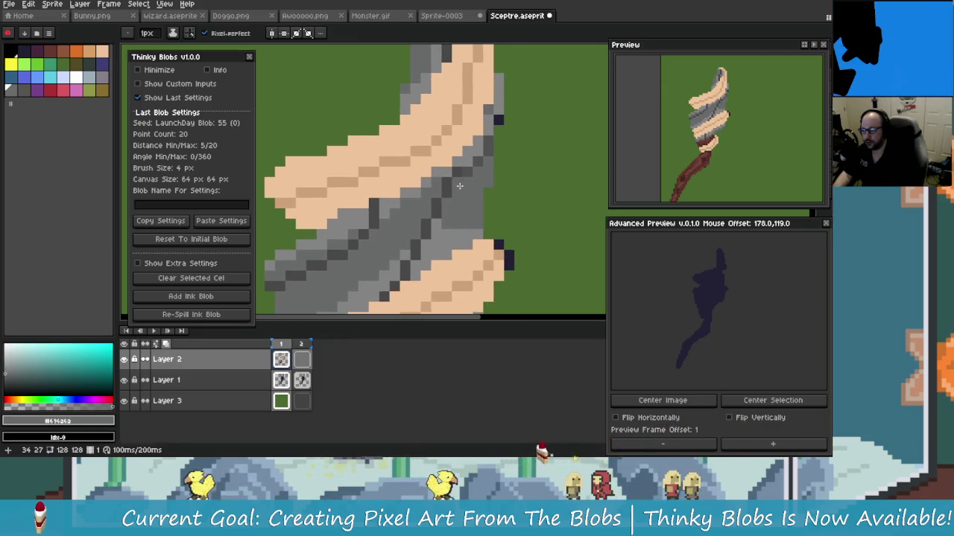
left_click(463, 170, "alt")
Step: Undo two unwanted dark grey pencil strokes on the band
scroll(469, 166, "down", 2)
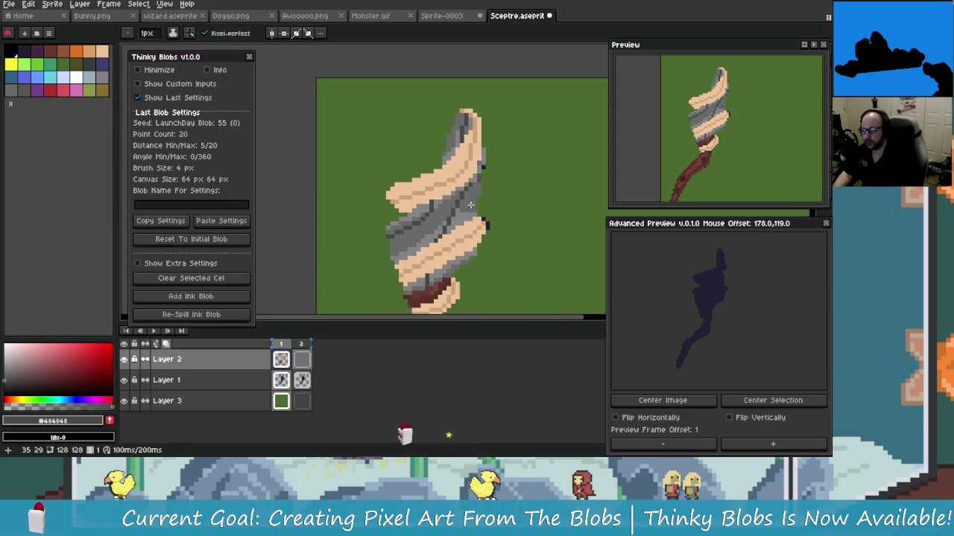
scroll(481, 161, "up", 2)
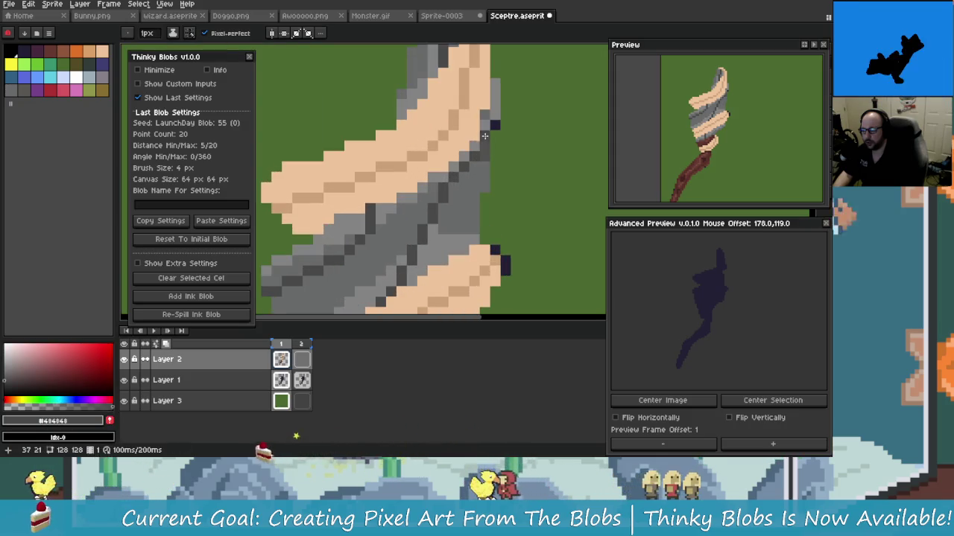
key("ctrl+z")
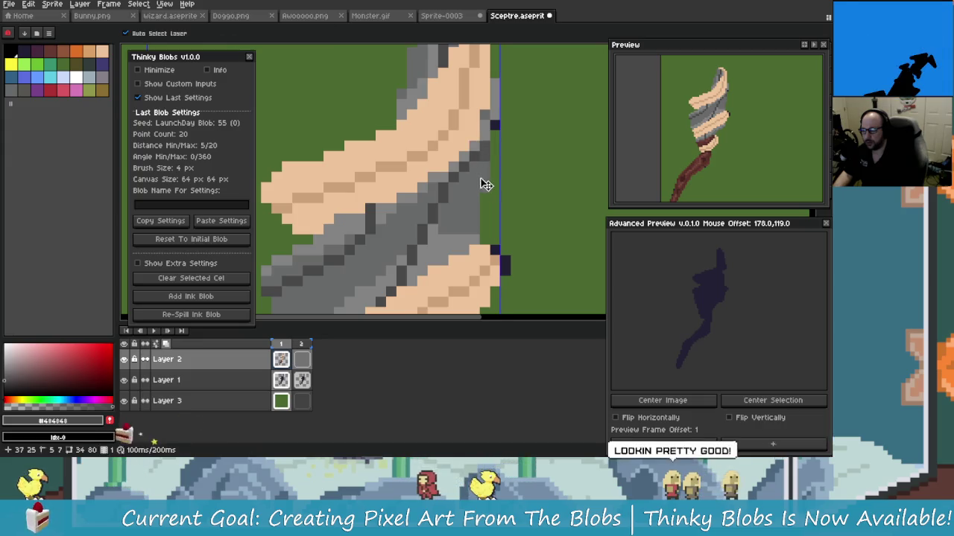
scroll(475, 152, "down", 3)
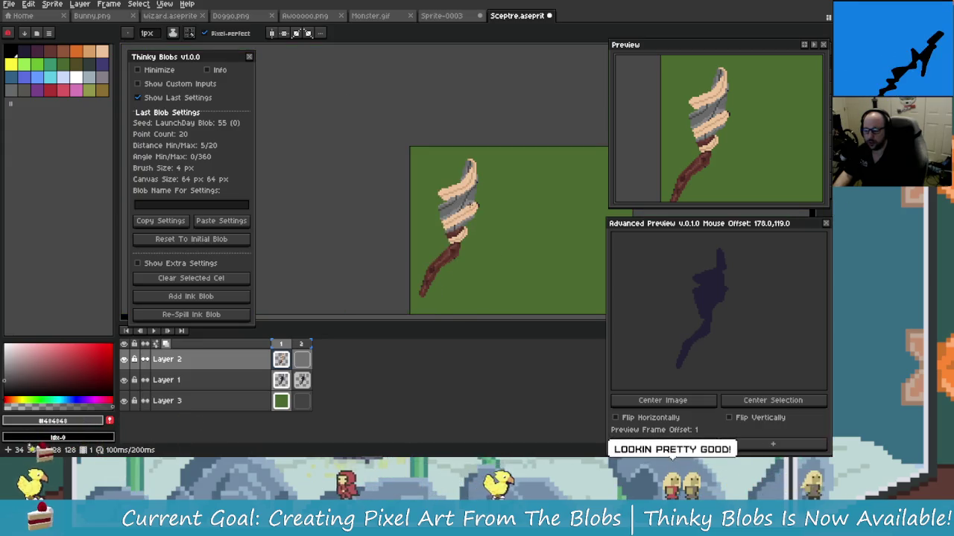
scroll(447, 211, "up", 3)
scroll(447, 210, "up", 1)
key("ctrl+z")
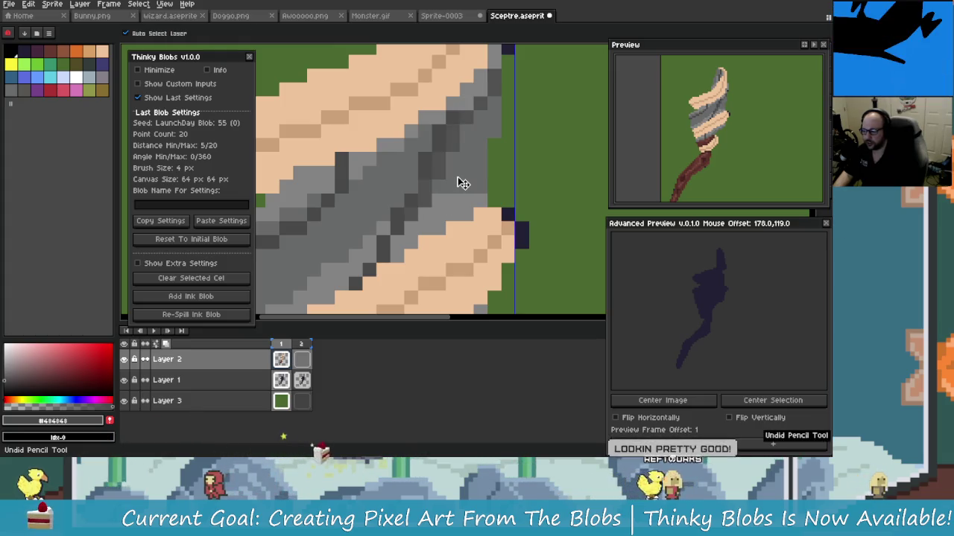
scroll(410, 198, "up", 2)
scroll(448, 149, "right", 2)
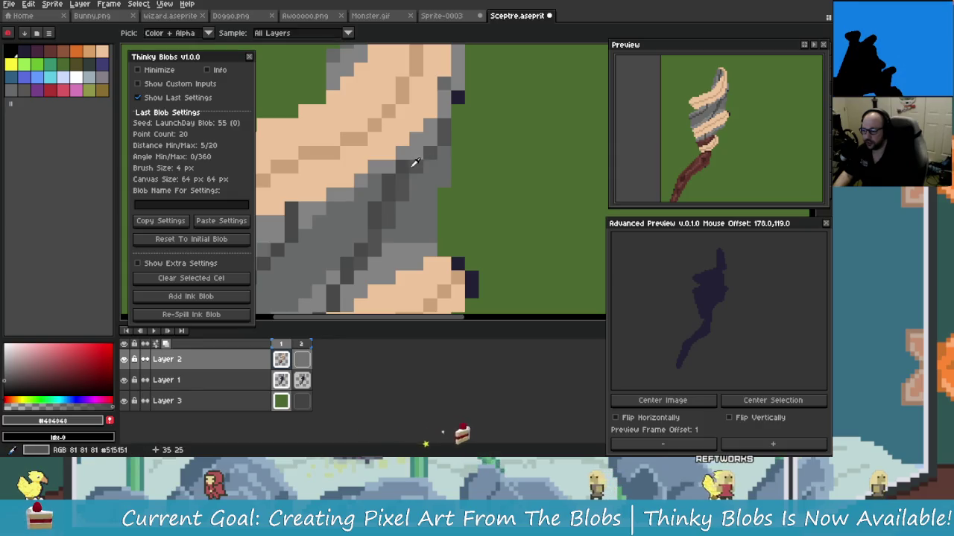
Step: Inspect the band up close and sample the mid grey #696a6a
key("alt")
scroll(422, 179, "down", 2)
scroll(432, 175, "up", 1)
scroll(432, 174, "up", 1)
scroll(433, 184, "down", 1)
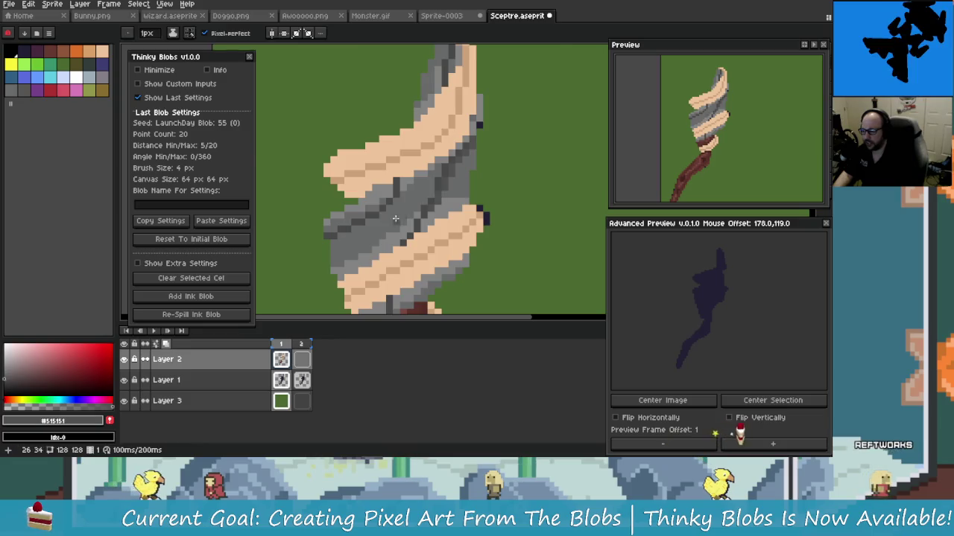
scroll(429, 164, "up", 2)
scroll(421, 158, "down", 1)
scroll(415, 167, "up", 1)
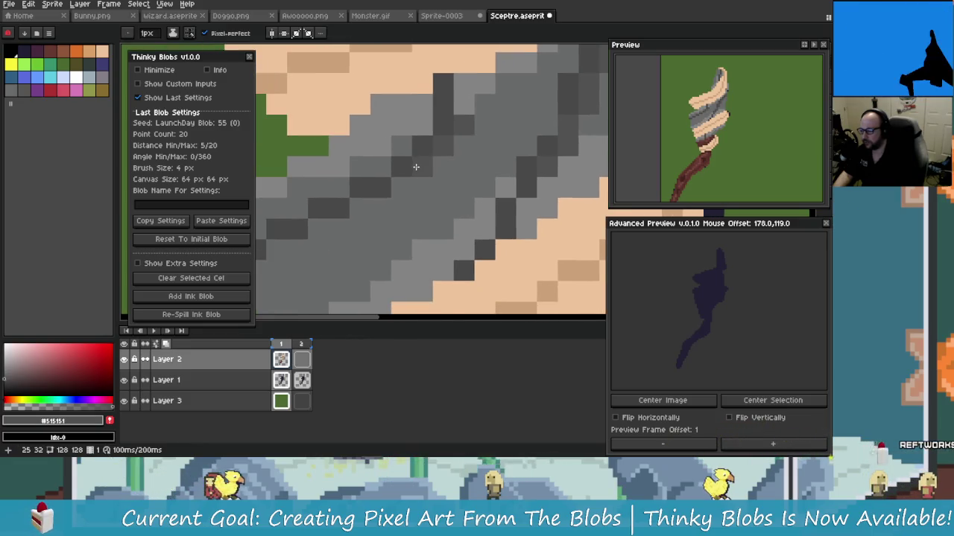
scroll(356, 211, "down", 1)
scroll(353, 214, "up", 1)
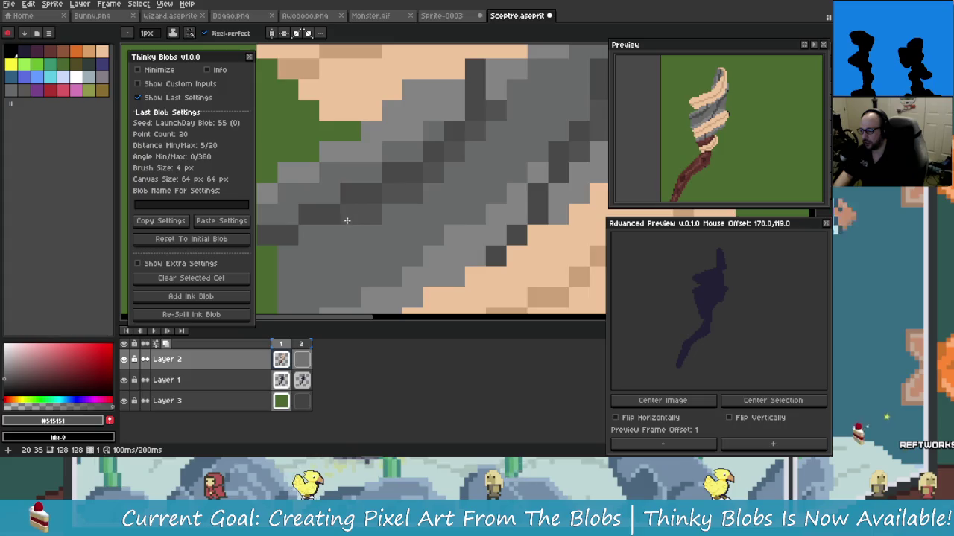
scroll(335, 227, "down", 1)
scroll(334, 229, "up", 1)
scroll(307, 248, "down", 2)
scroll(372, 216, "up", 1)
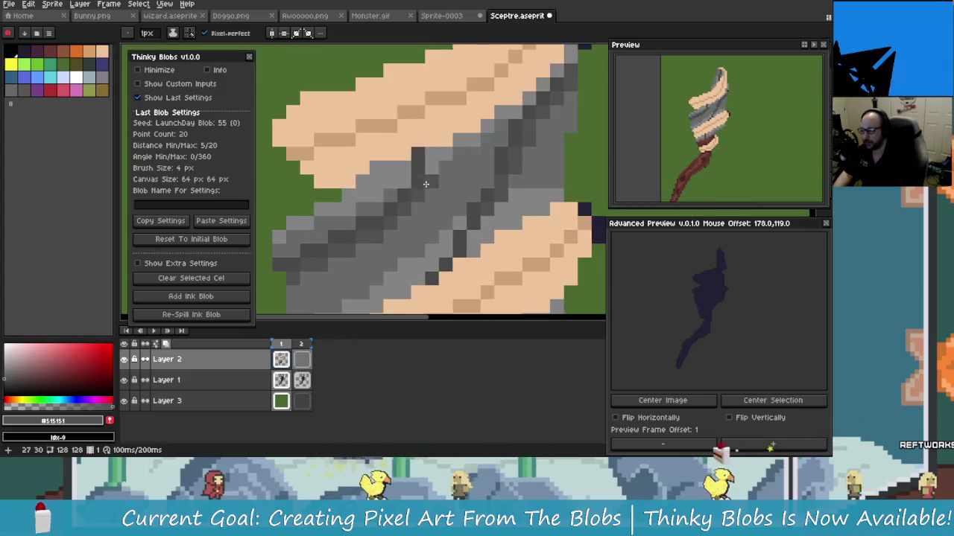
scroll(442, 179, "up", 1)
scroll(449, 185, "down", 1)
scroll(449, 186, "up", 1)
scroll(449, 186, "down", 1)
scroll(446, 177, "up", 1)
scroll(444, 173, "down", 1)
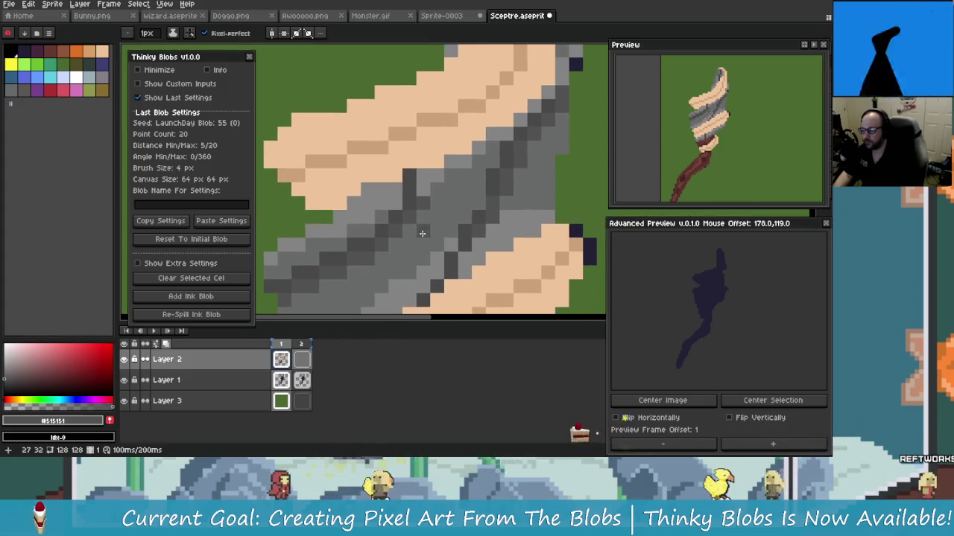
scroll(443, 169, "up", 1)
scroll(443, 168, "down", 1)
scroll(443, 169, "down", 1)
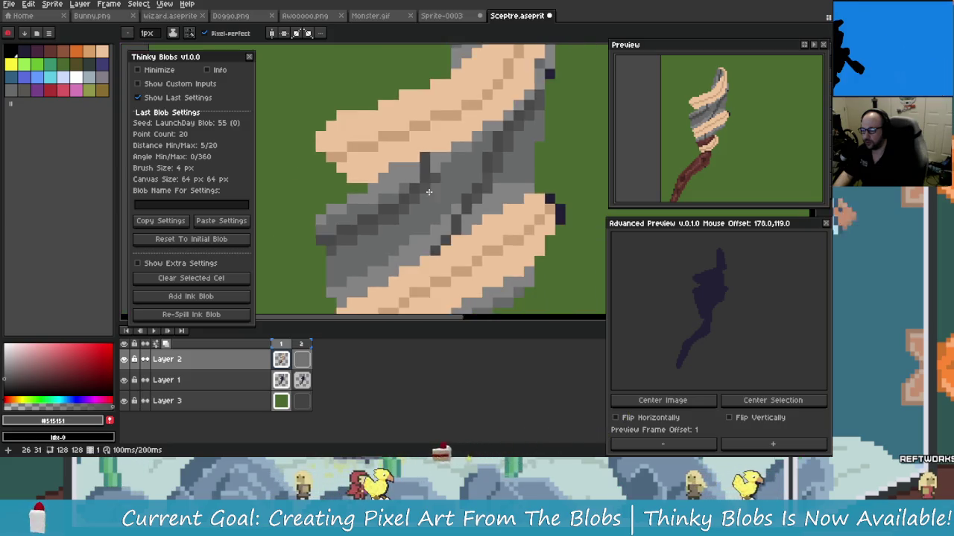
scroll(428, 179, "down", 1)
scroll(450, 177, "up", 2)
scroll(437, 207, "down", 1)
scroll(412, 217, "down", 1)
scroll(379, 214, "up", 1)
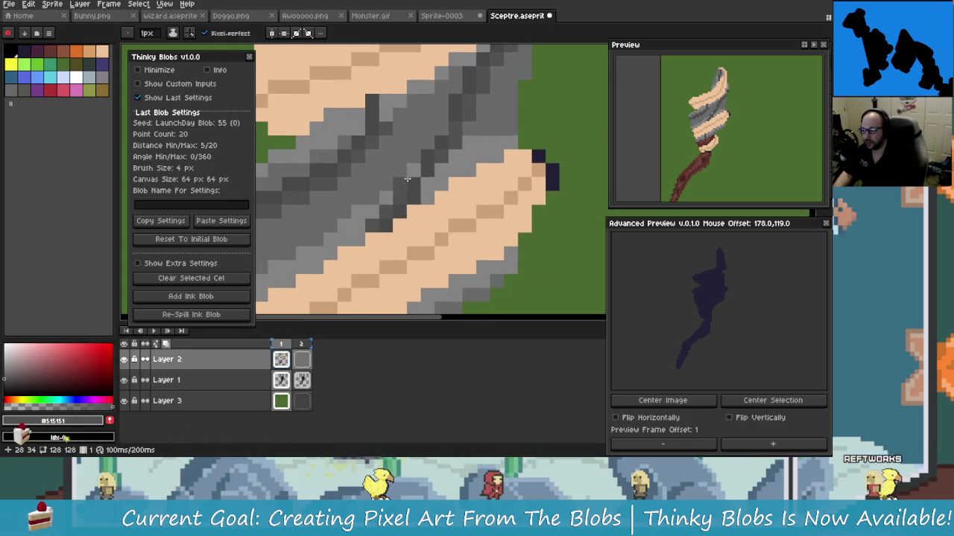
scroll(421, 159, "up", 1)
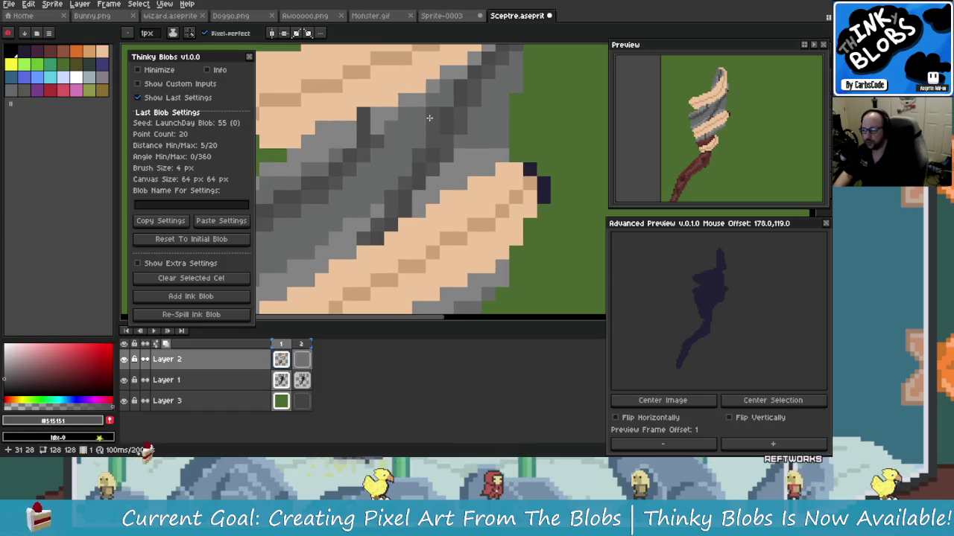
scroll(426, 170, "up", 1)
scroll(444, 195, "up", 1)
scroll(444, 196, "up", 1)
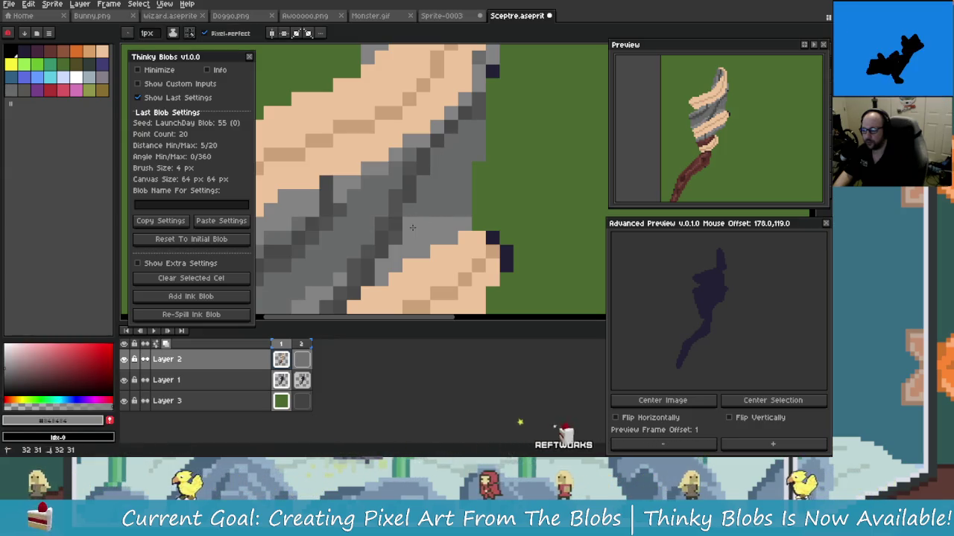
scroll(414, 224, "down", 1)
scroll(417, 242, "up", 2)
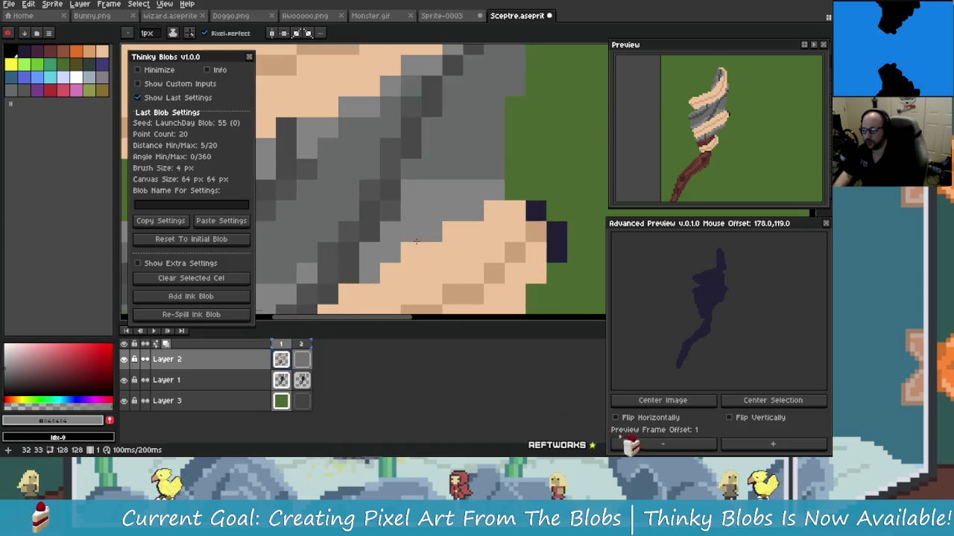
left_click(425, 182, "alt")
scroll(421, 247, "down", 1)
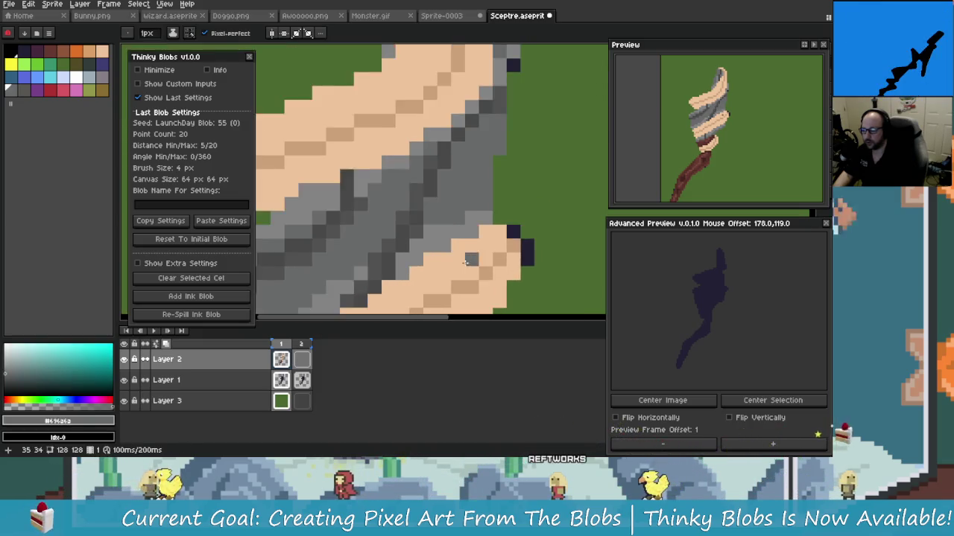
scroll(447, 223, "up", 1)
Step: Try a mid-grey pixel on the peach stripe, then undo it
left_click(432, 230)
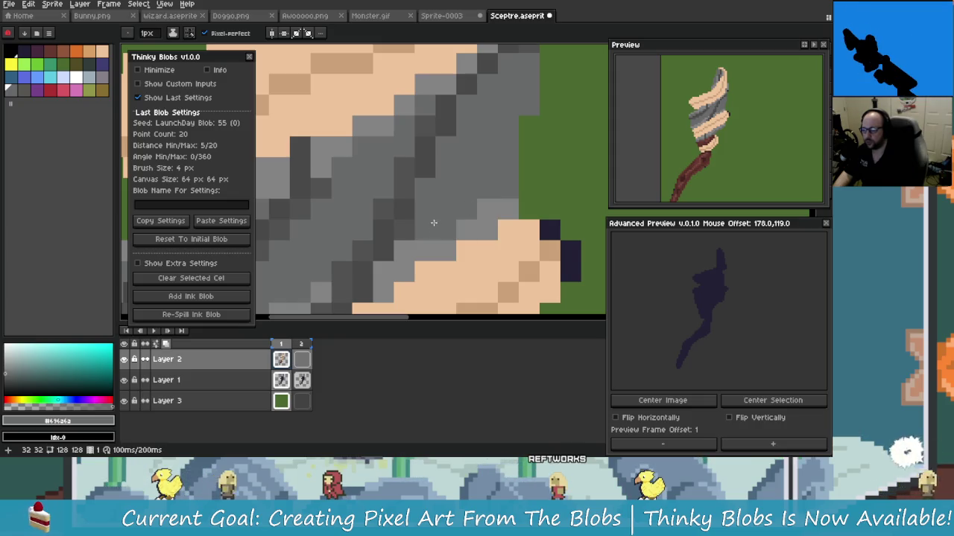
key("ctrl+z")
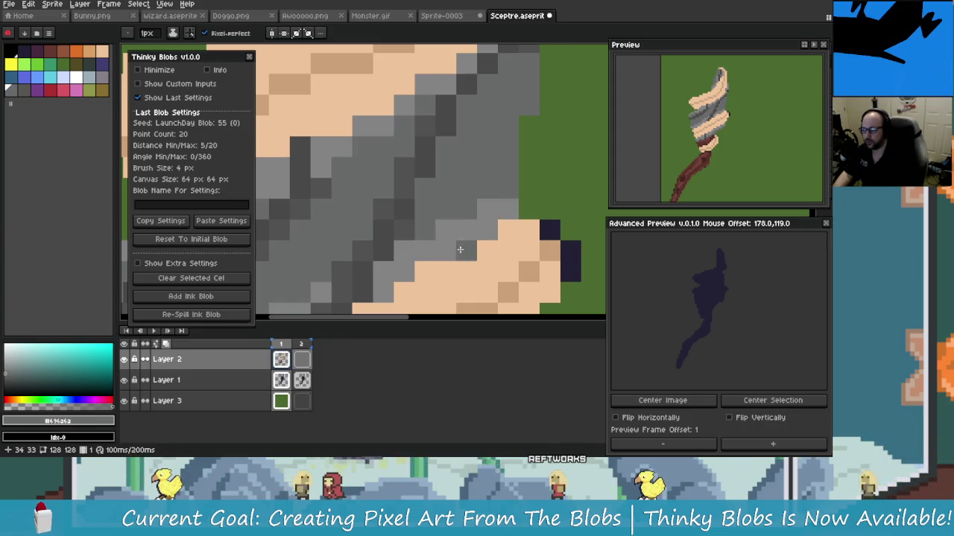
scroll(479, 285, "down", 3)
scroll(477, 238, "up", 1)
scroll(472, 236, "up", 1)
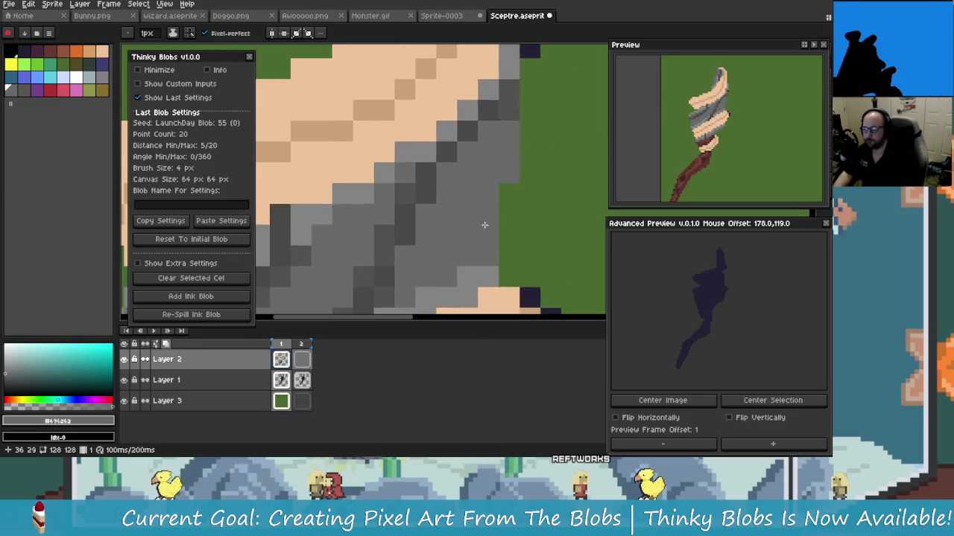
scroll(476, 173, "up", 1)
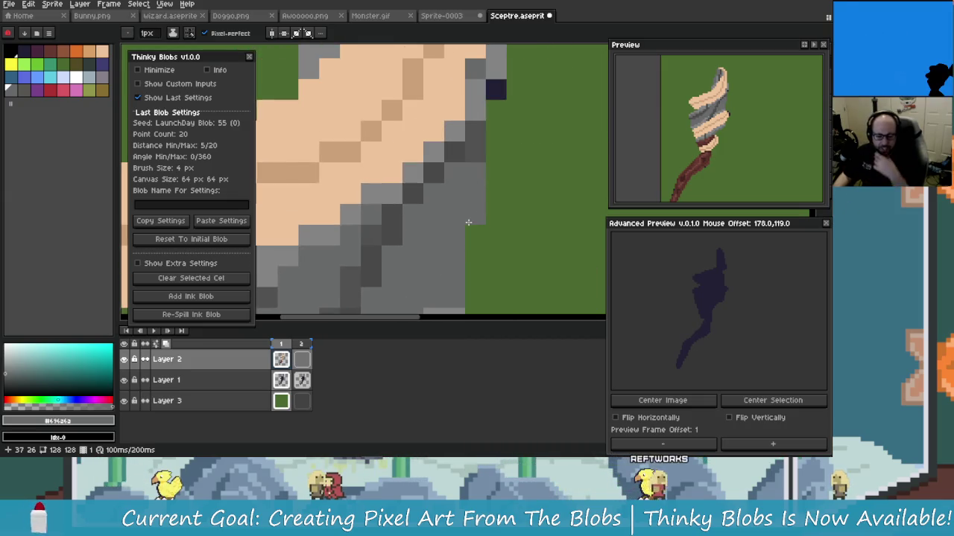
scroll(468, 223, "down", 2)
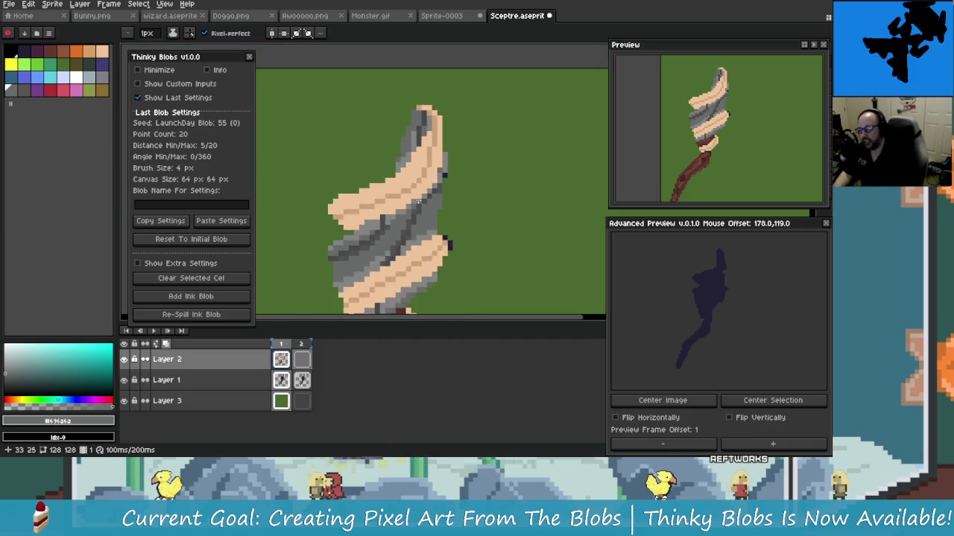
Step: Sample the light grey #848484, then darker and mid greys from the wrap
scroll(471, 239, "down", 1)
scroll(474, 253, "up", 1)
scroll(474, 255, "up", 1)
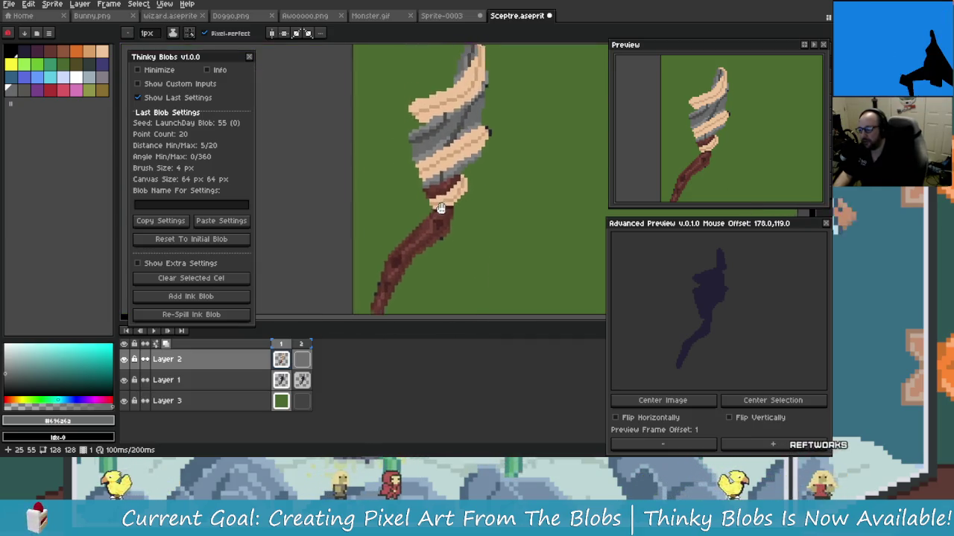
scroll(470, 244, "up", 1)
scroll(466, 233, "up", 1)
scroll(460, 222, "up", 1)
left_click(460, 221, "alt")
scroll(447, 231, "up", 1)
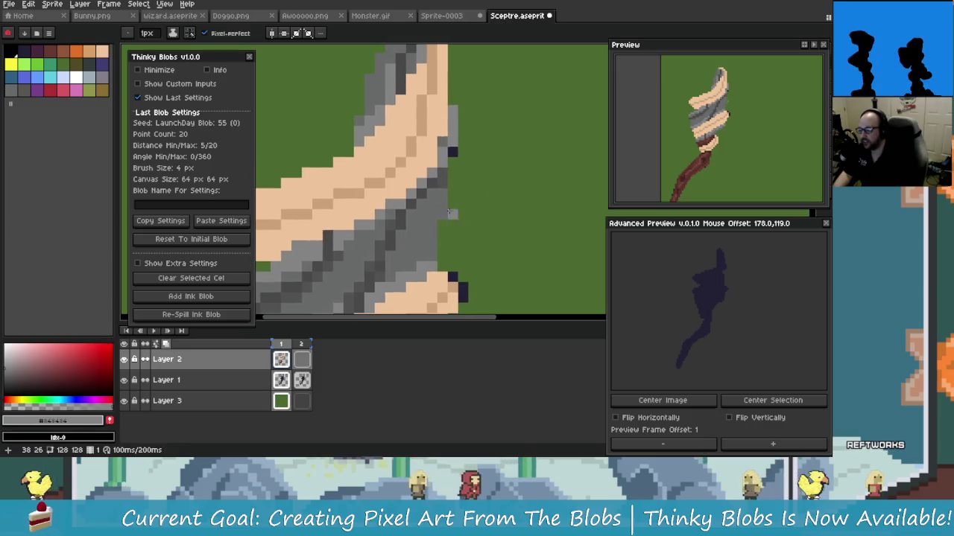
scroll(432, 239, "up", 1)
scroll(421, 246, "down", 2)
scroll(412, 253, "up", 2)
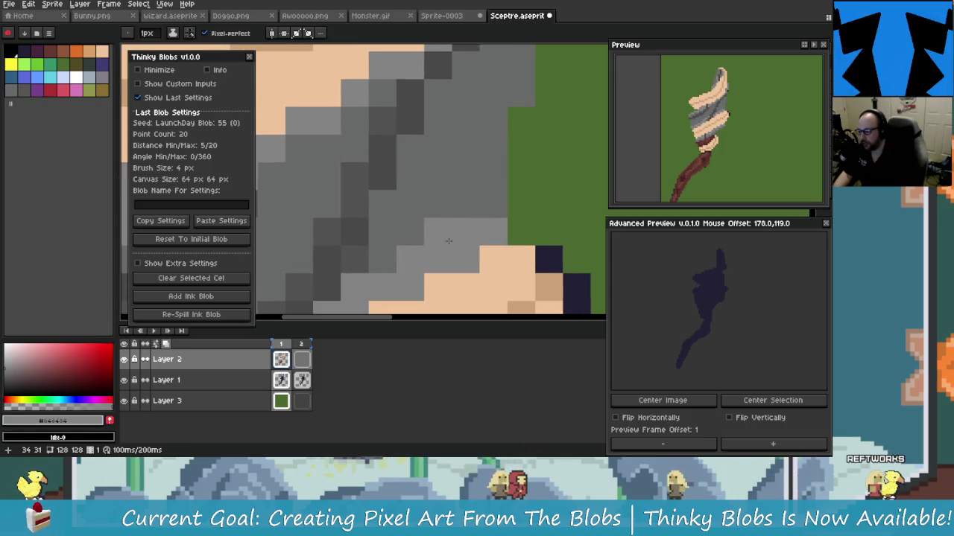
left_click(474, 230, "alt")
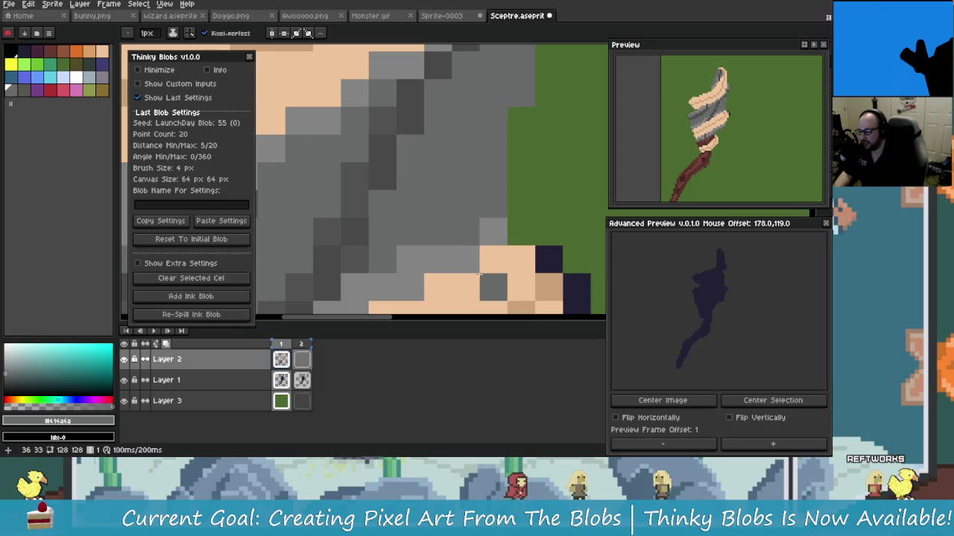
scroll(455, 250, "up", 1)
scroll(426, 223, "down", 2)
scroll(430, 225, "up", 2)
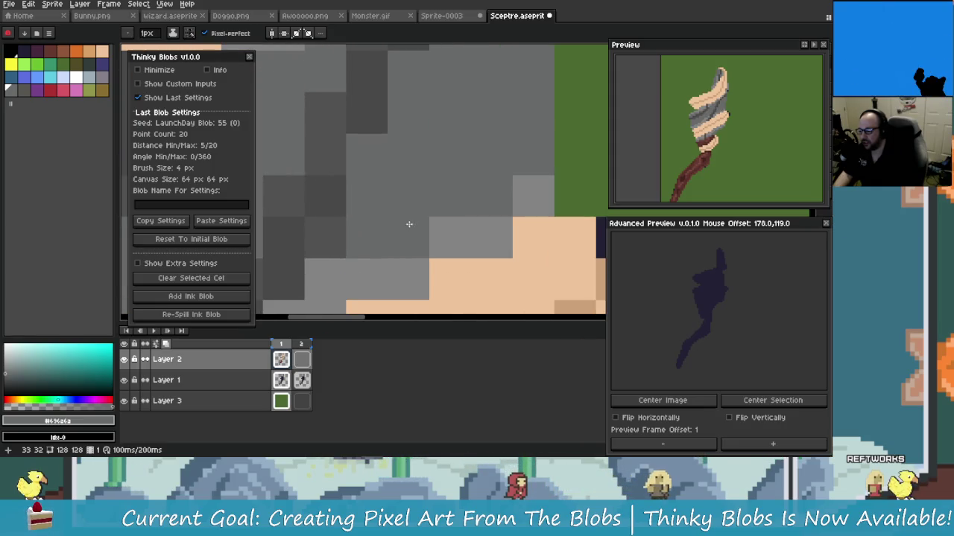
scroll(407, 227, "down", 2)
scroll(404, 223, "up", 1)
scroll(452, 243, "up", 1)
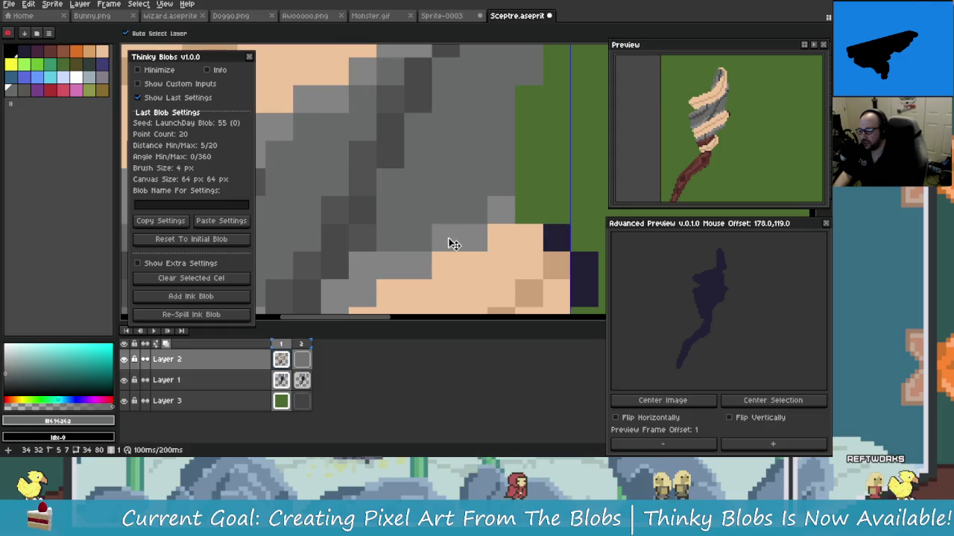
left_click(425, 235, "alt")
scroll(425, 235, "down", 1)
scroll(421, 239, "up", 2)
scroll(415, 249, "up", 1)
scroll(417, 242, "down", 1)
scroll(421, 231, "up", 1)
Step: Shade the wrap with darker grey pixels, undoing one stroke that didn't work
left_click(423, 186, "alt")
left_click_drag(422, 205, 421, 226)
scroll(422, 227, "down", 1)
scroll(437, 215, "up", 1)
key("ctrl+z")
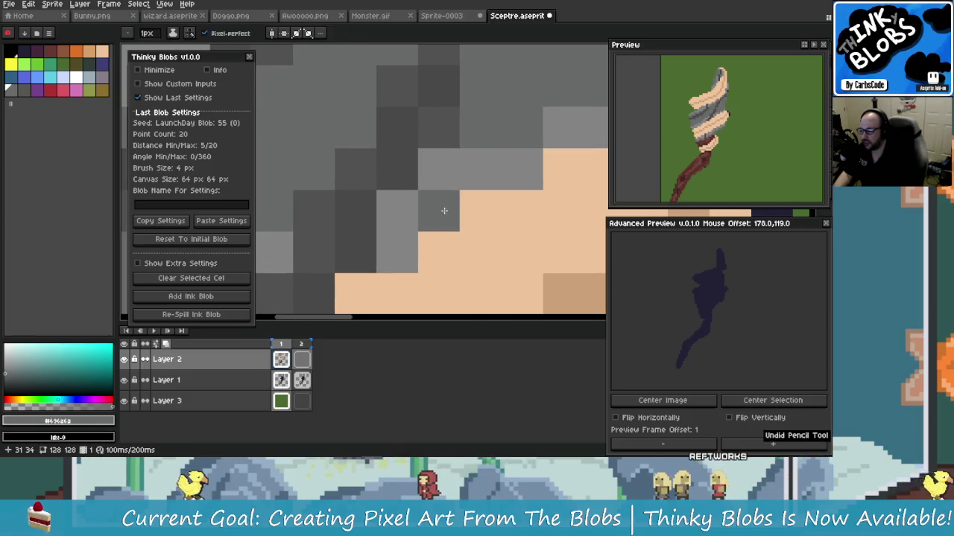
left_click(398, 228)
left_click(365, 267)
scroll(417, 289, "down", 3)
scroll(419, 289, "up", 3)
scroll(414, 268, "down", 2)
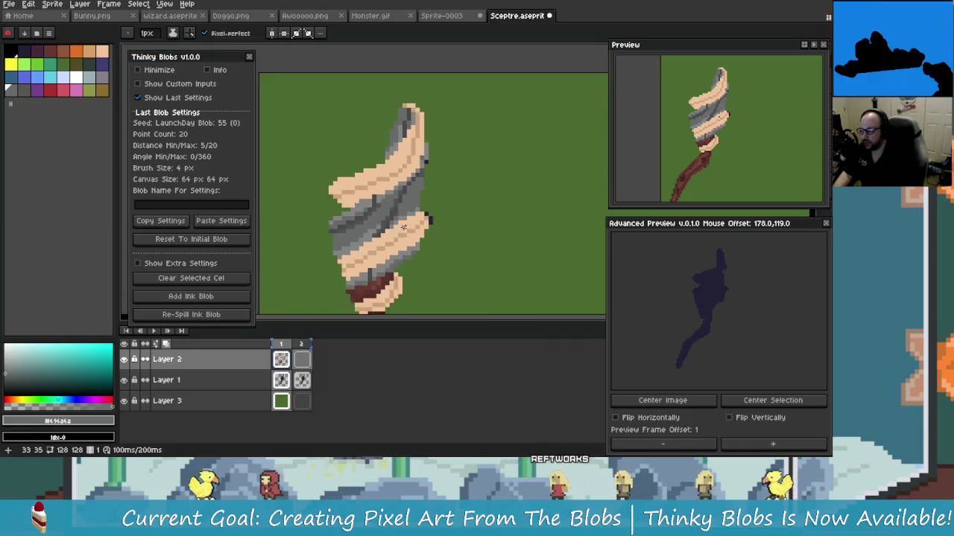
scroll(406, 230, "down", 1)
scroll(386, 228, "up", 1)
scroll(386, 227, "up", 1)
scroll(386, 227, "up", 1)
scroll(387, 227, "up", 1)
scroll(387, 227, "down", 1)
scroll(420, 261, "up", 1)
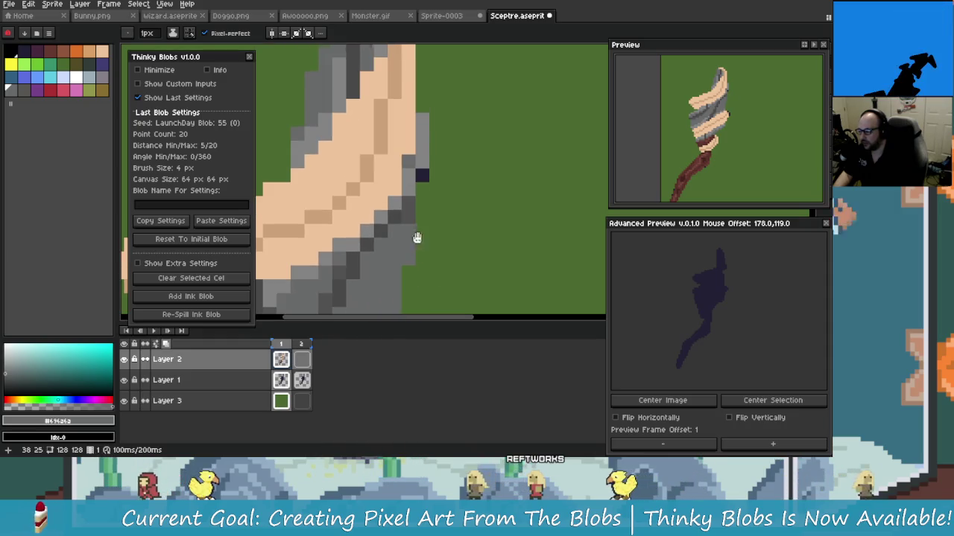
Step: Sample mid and dark greys along the wrap's lower edge
left_click_drag(411, 184, 447, 243)
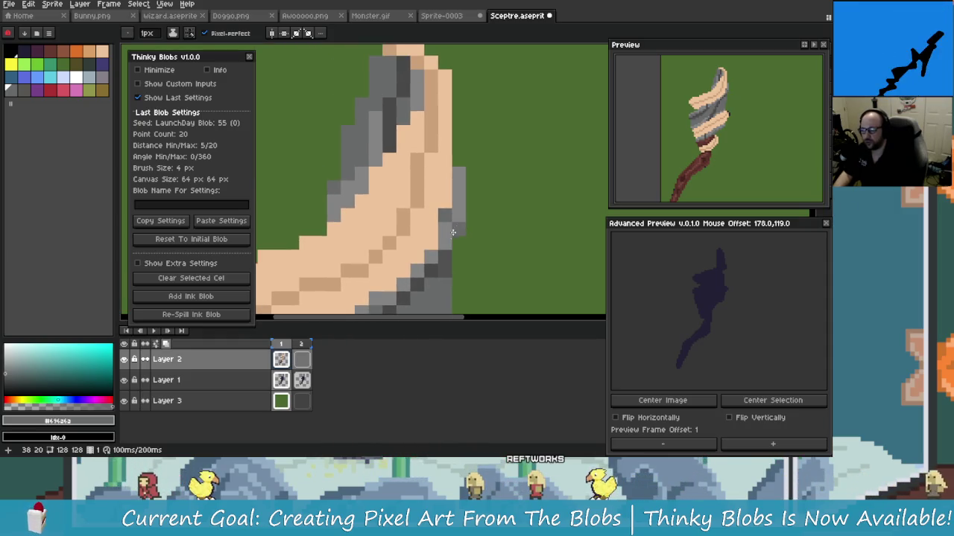
scroll(440, 224, "up", 1)
scroll(471, 207, "down", 1)
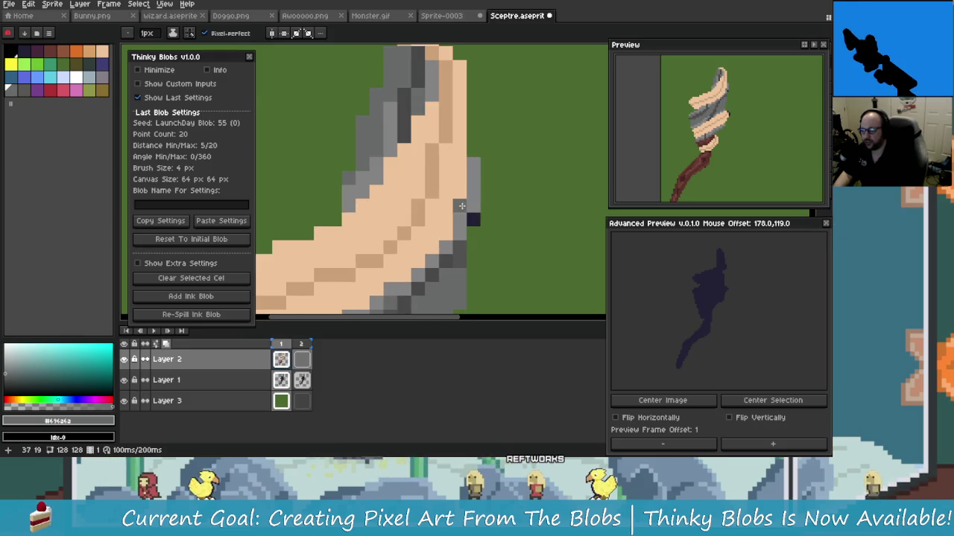
left_click(445, 249, "alt")
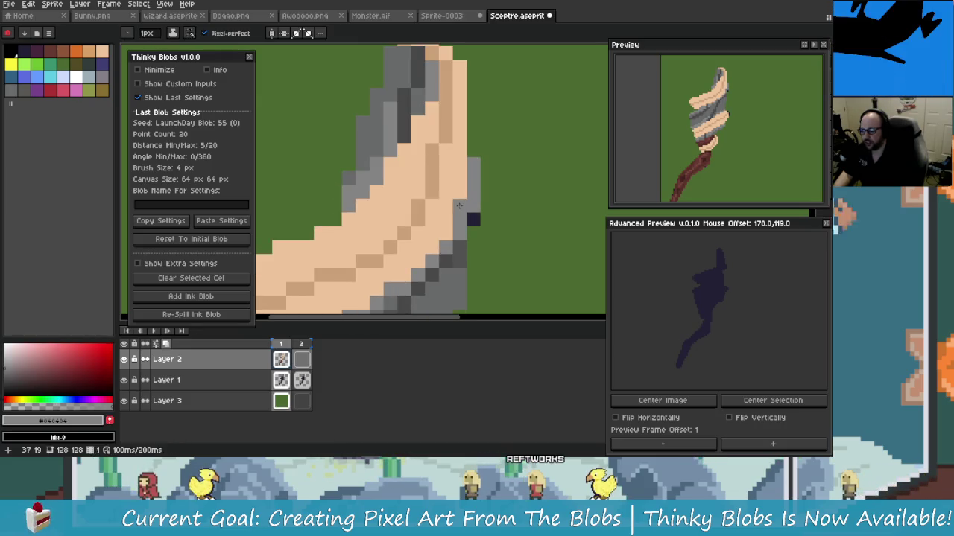
left_click(454, 263, "alt")
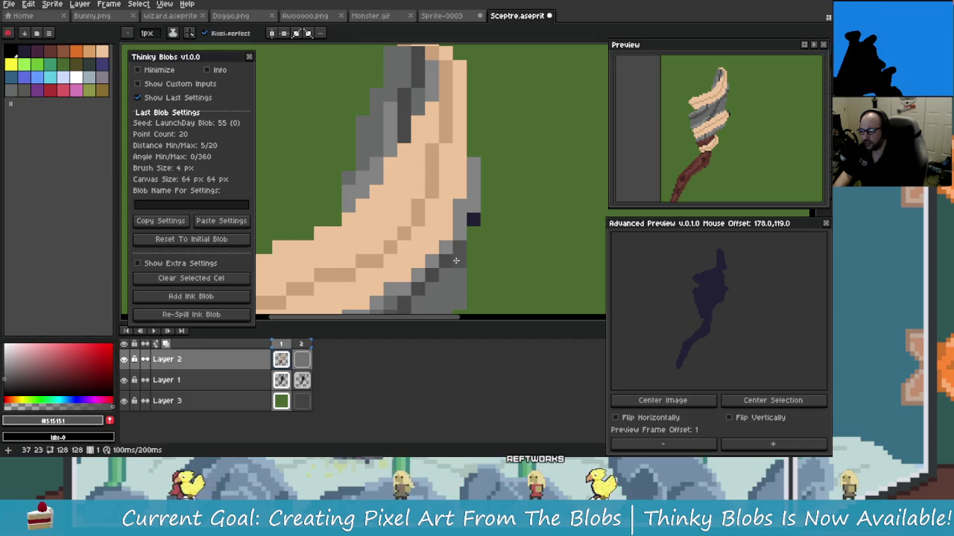
scroll(475, 217, "down", 1)
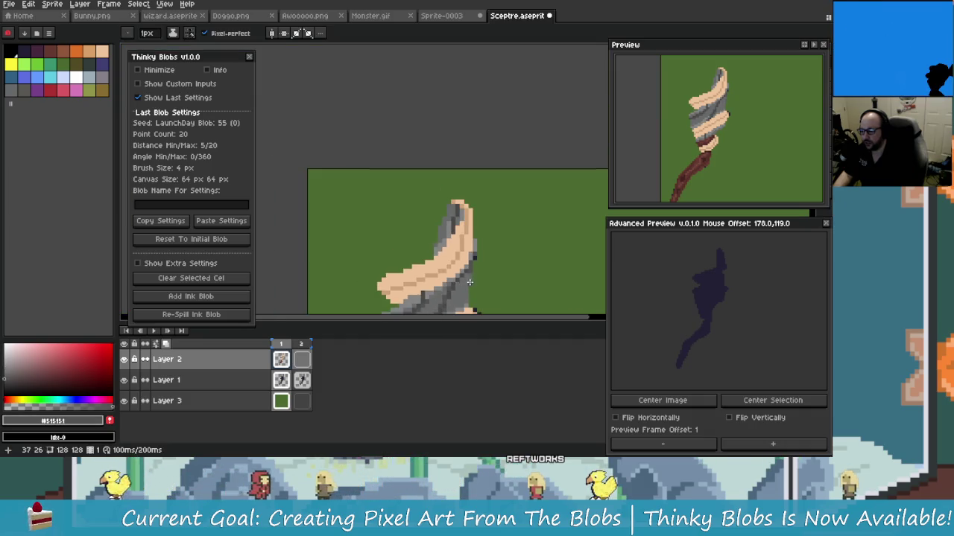
scroll(472, 283, "up", 1)
mouse_move(473, 283)
left_mouse_down()
mouse_move(473, 261)
mouse_move(405, 222)
left_mouse_up()
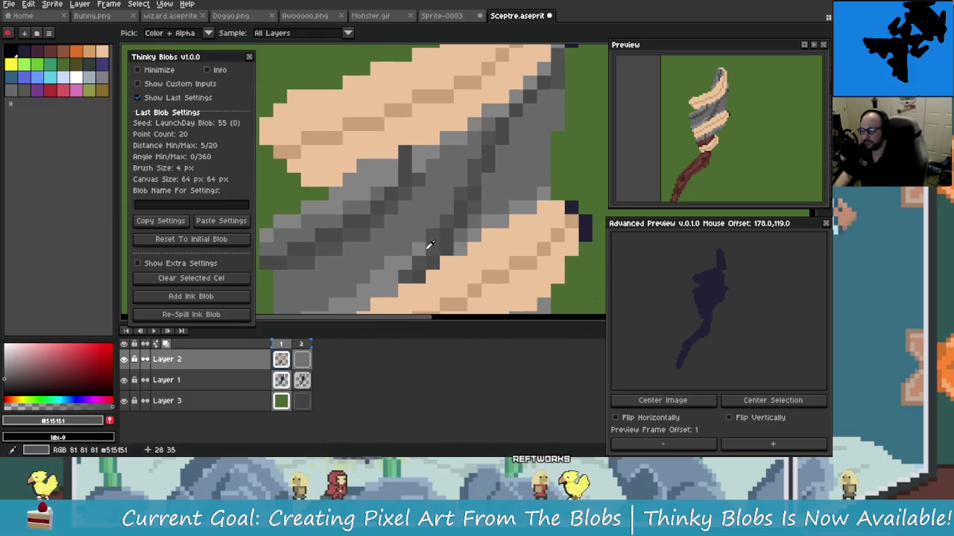
scroll(405, 222, "down", 3)
scroll(408, 253, "down", 1)
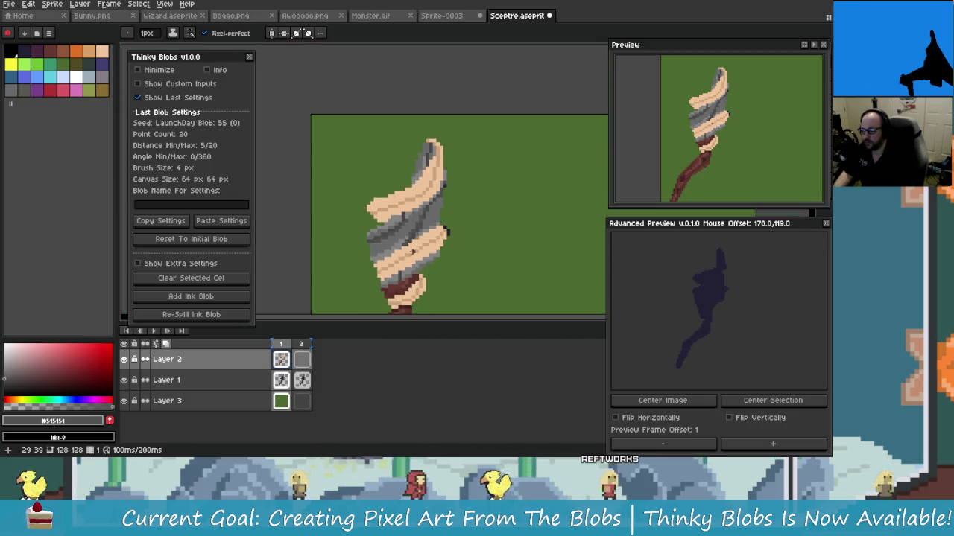
scroll(408, 259, "down", 1)
scroll(409, 259, "up", 5)
scroll(402, 224, "up", 2)
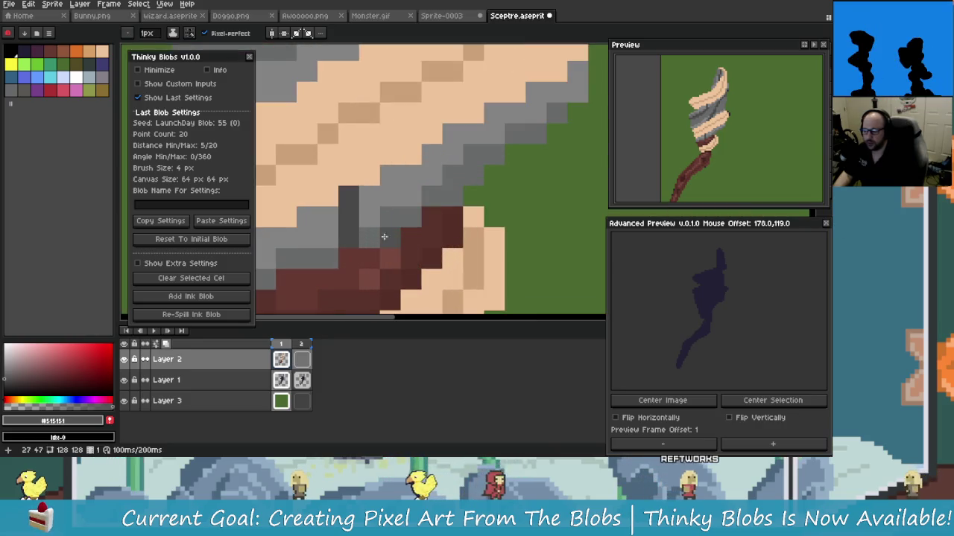
Step: Lighten the dark grey column above the brown band with a lighter grey
left_click(406, 216, "alt")
left_click_drag(385, 195, 385, 237)
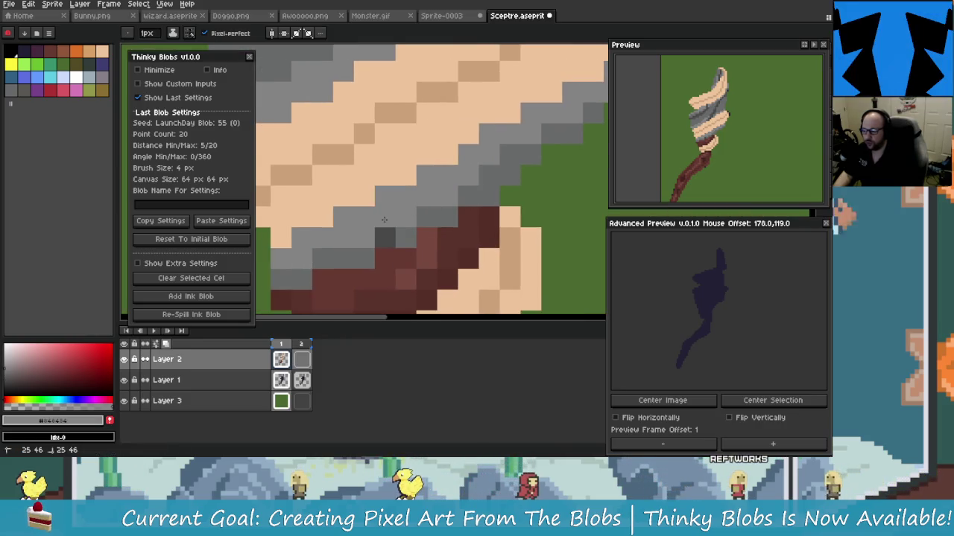
scroll(380, 246, "down", 3)
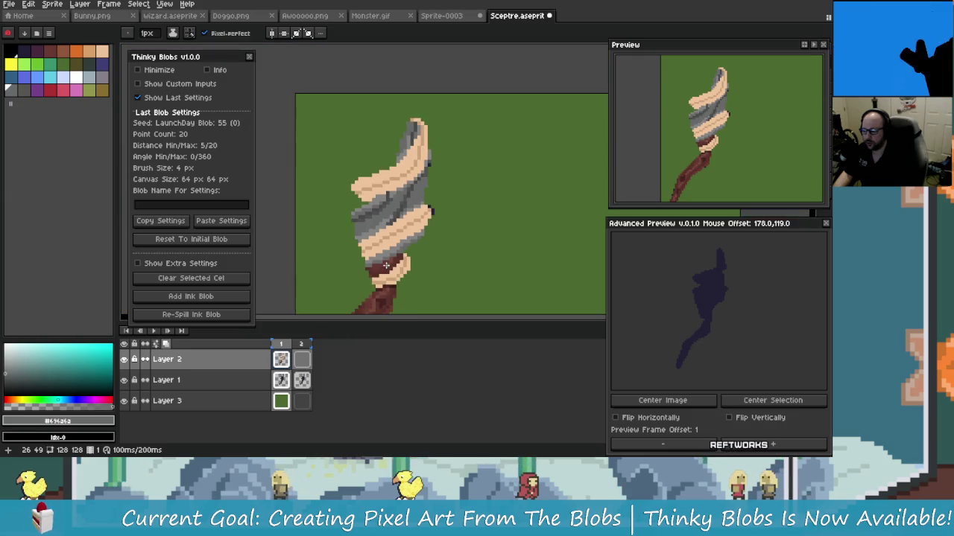
scroll(384, 257, "down", 1)
scroll(385, 263, "up", 1)
scroll(386, 263, "up", 1)
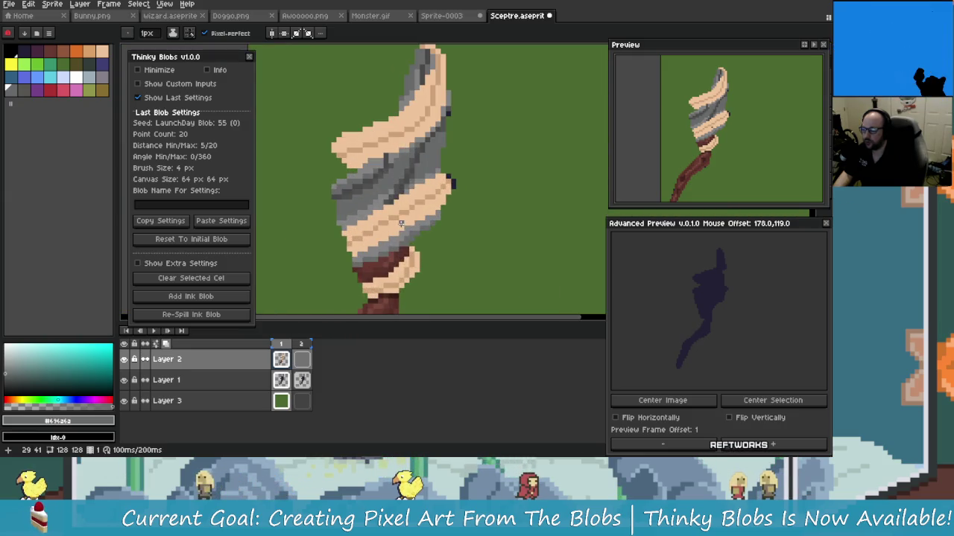
scroll(418, 218, "down", 4)
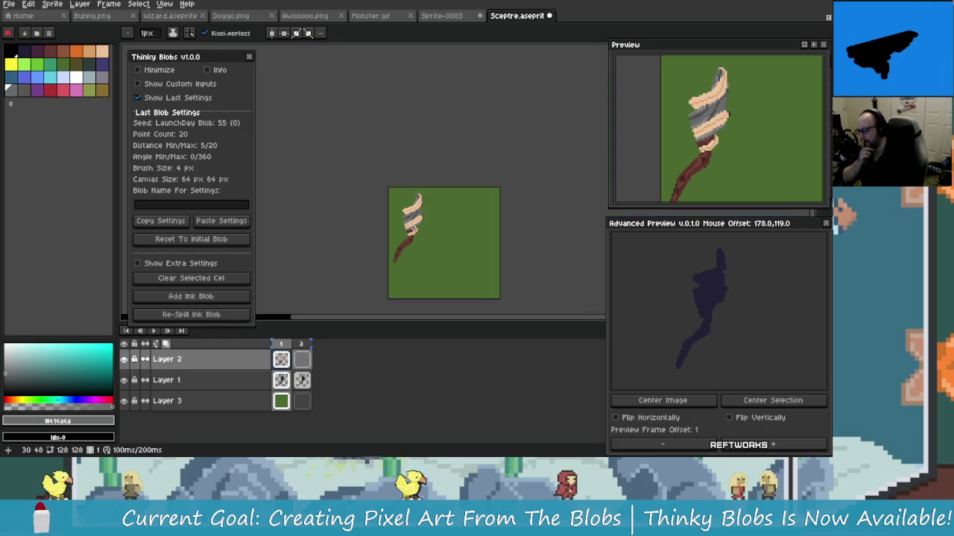
Step: Zoom in on the top of the sceptre head and darken a light grey wrap pixel
scroll(430, 251, "up", 2)
scroll(425, 231, "up", 2)
scroll(421, 213, "up", 1)
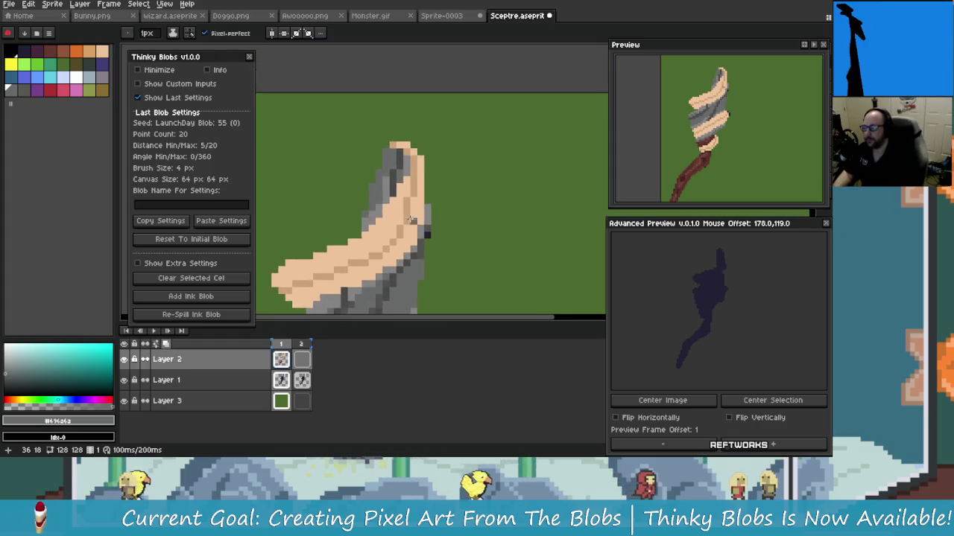
scroll(417, 196, "up", 1)
left_click_drag(417, 196, 398, 217)
left_click(399, 218, "alt")
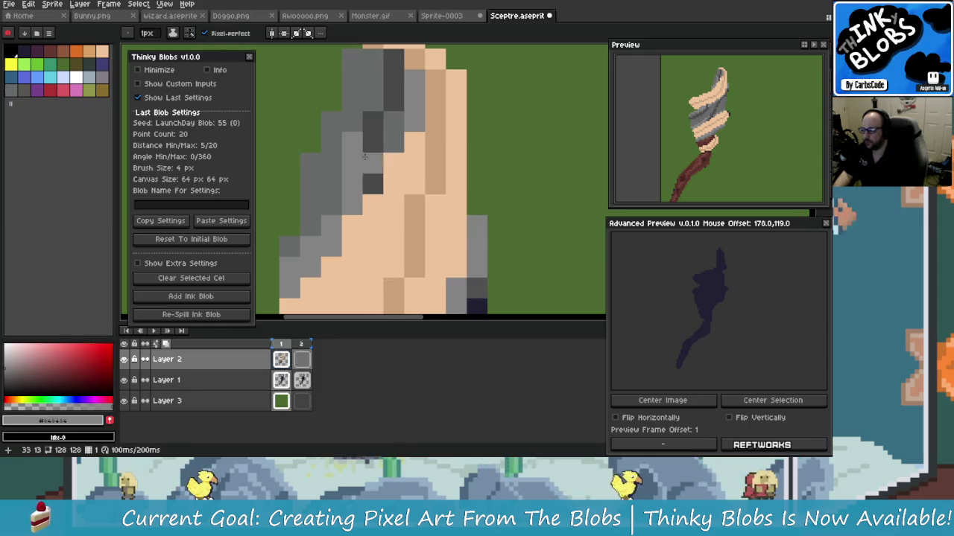
left_click_drag(415, 213, 425, 194)
scroll(426, 193, "up", 1)
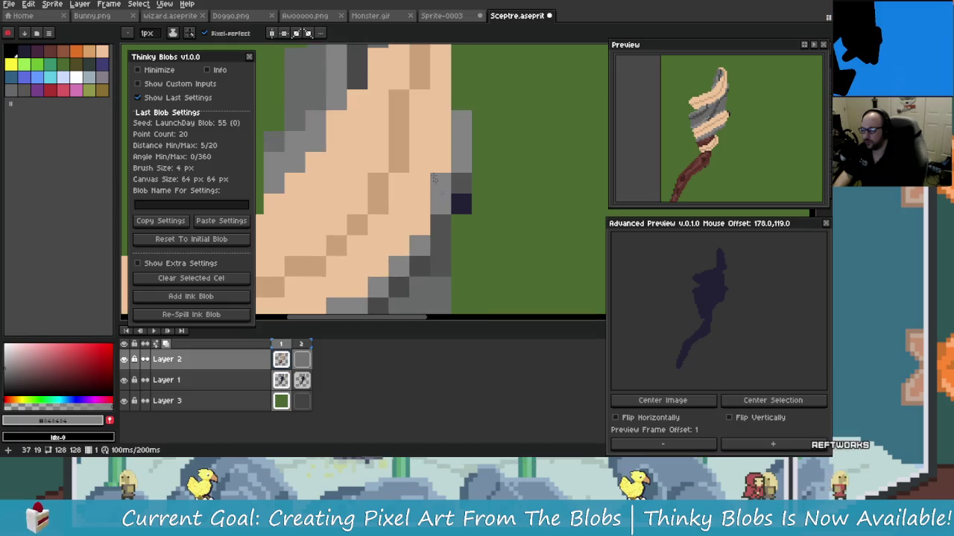
scroll(421, 136, "down", 1)
left_click_drag(410, 127, 411, 209)
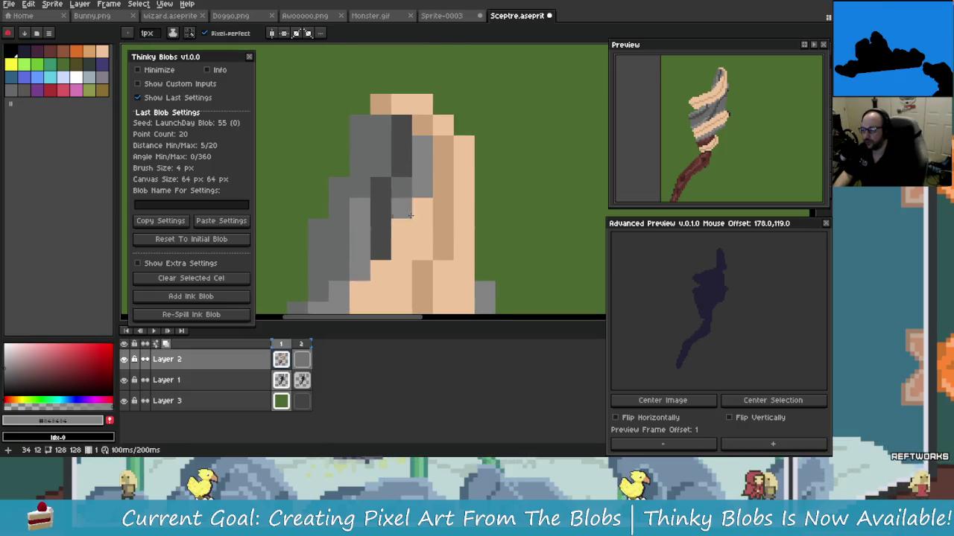
scroll(407, 190, "up", 1)
scroll(394, 187, "down", 1)
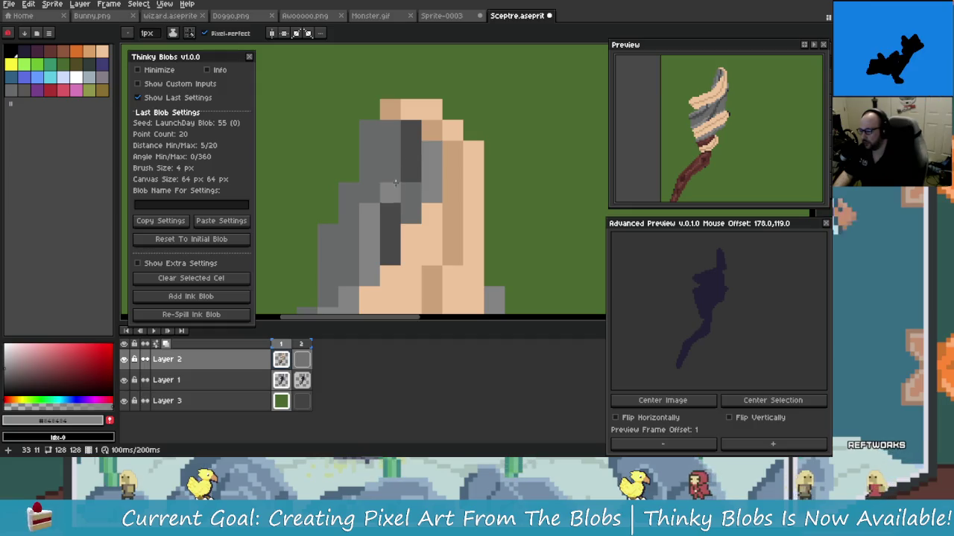
scroll(408, 220, "up", 1)
scroll(426, 107, "down", 1)
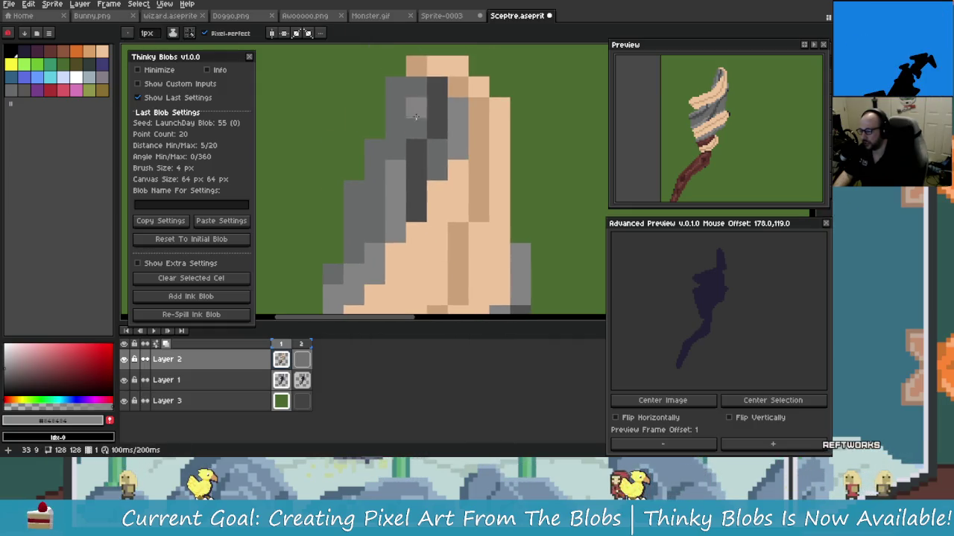
left_click(416, 108)
scroll(432, 196, "down", 2)
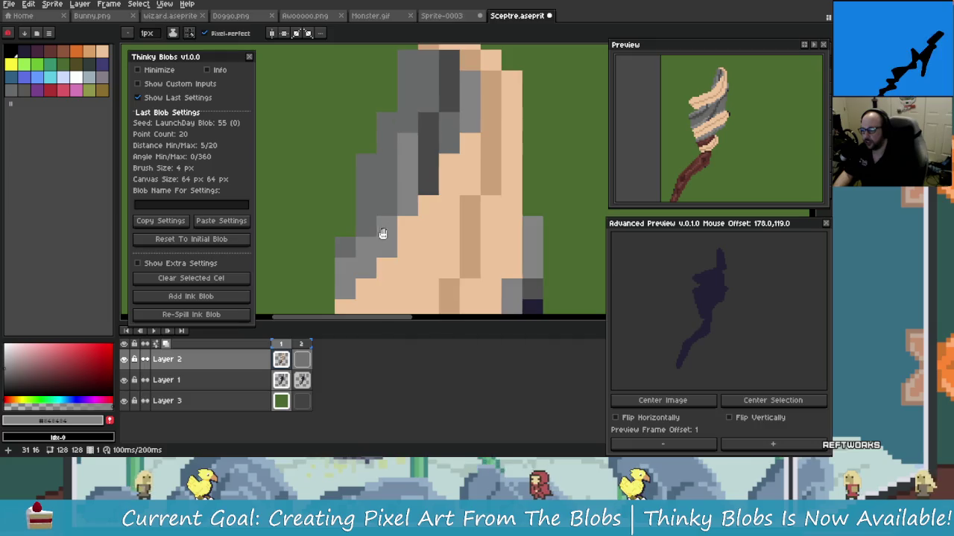
scroll(406, 194, "up", 3)
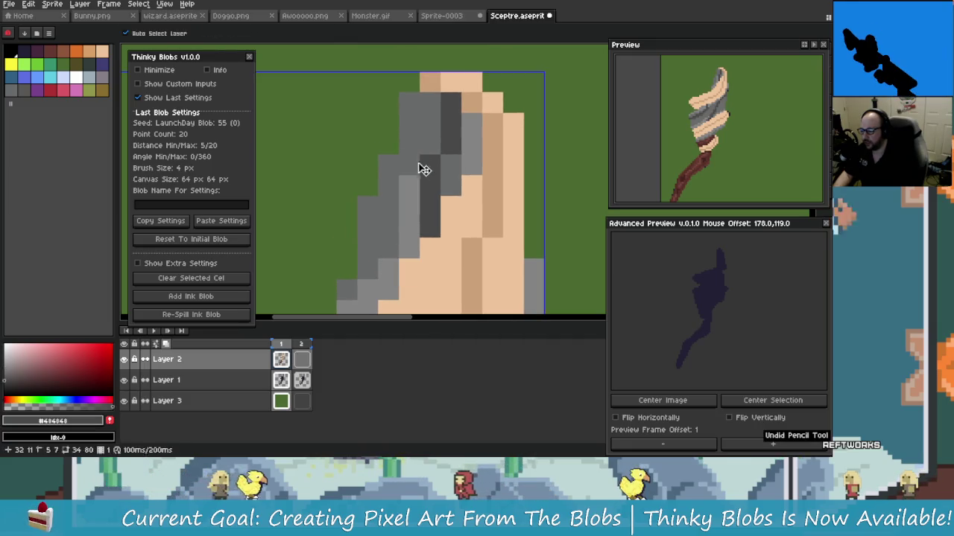
Step: Undo the dark grey pixels and resample the mid, darkest and dark greys from the wrap
key("ctrl+z")
left_click(406, 189, "alt")
scroll(406, 217, "down", 2)
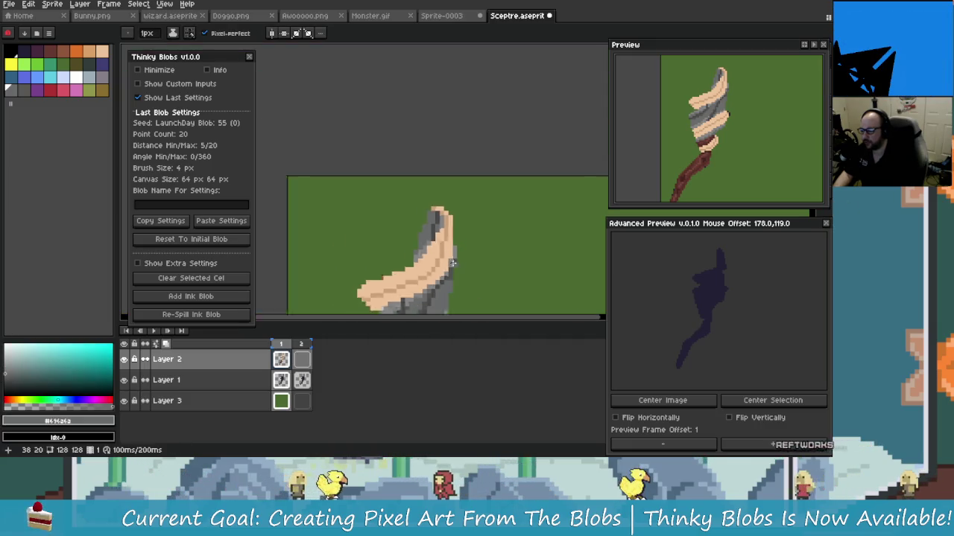
scroll(425, 224, "up", 2)
scroll(436, 230, "up", 1)
left_click_drag(436, 230, 461, 226)
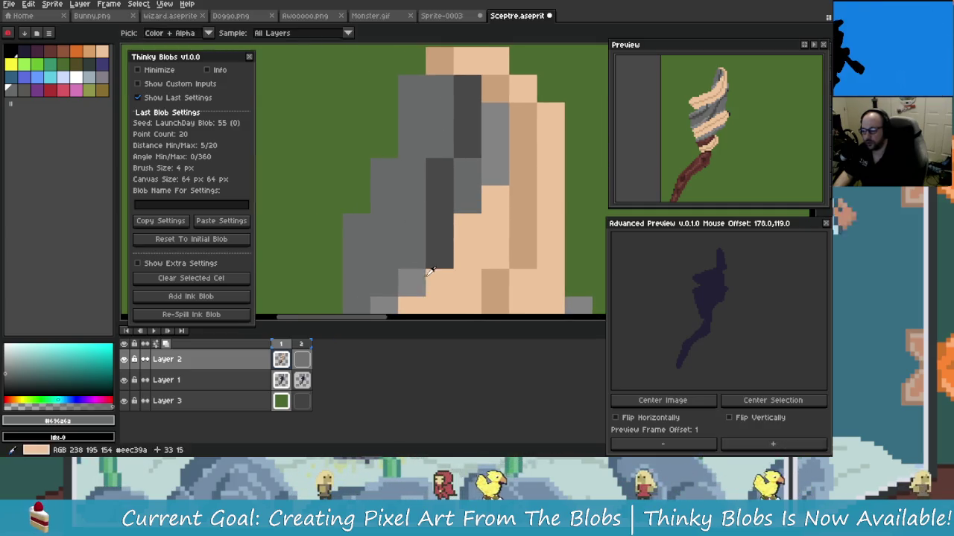
left_click(477, 138, "alt")
scroll(470, 187, "down", 2)
scroll(463, 240, "down", 2)
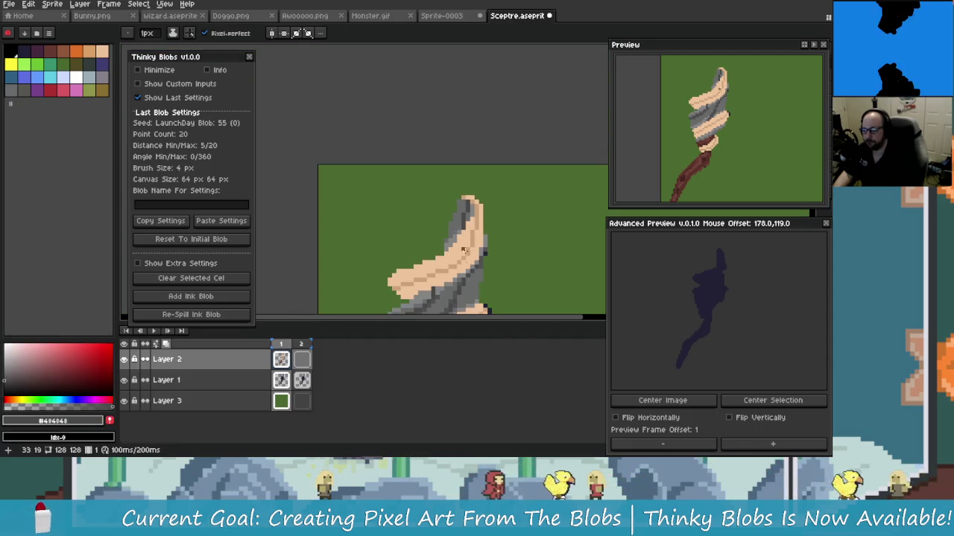
scroll(462, 240, "up", 2)
scroll(447, 239, "up", 2)
scroll(436, 237, "up", 1)
scroll(424, 236, "up", 1)
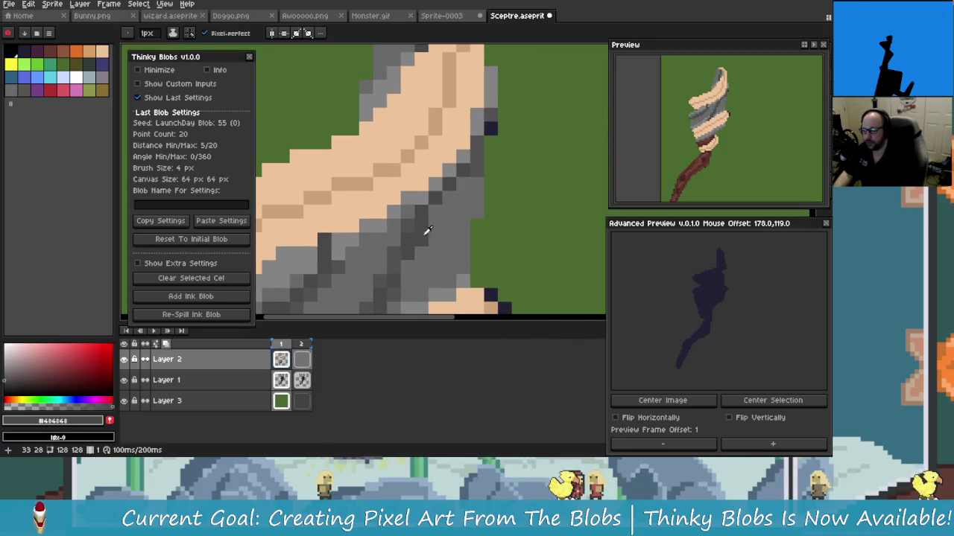
left_click(424, 234, "alt")
scroll(418, 210, "up", 3)
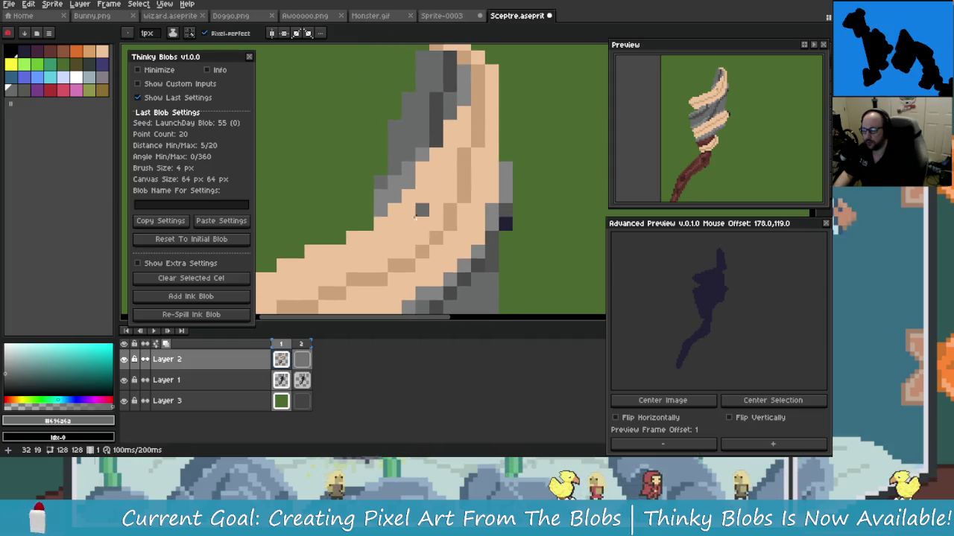
scroll(413, 211, "up", 1)
left_click(432, 272, "alt")
scroll(422, 146, "down", 1)
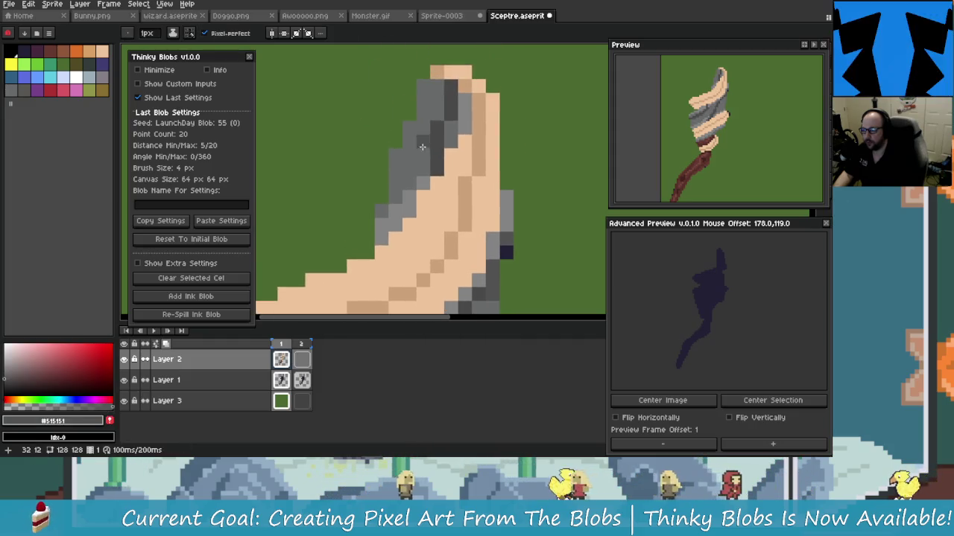
scroll(421, 147, "up", 1)
scroll(417, 153, "up", 1)
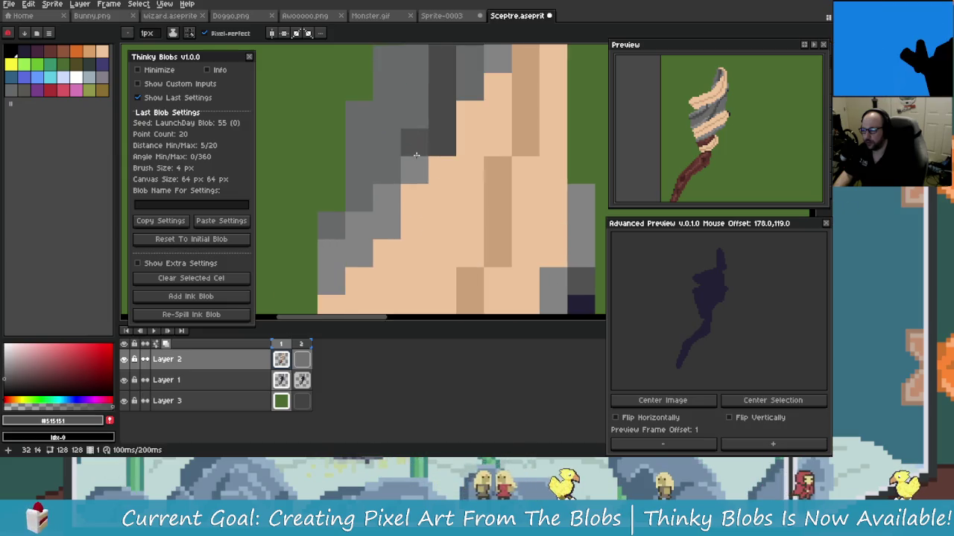
scroll(416, 154, "down", 1)
scroll(417, 101, "up", 1)
scroll(418, 191, "down", 3)
scroll(421, 201, "up", 1)
scroll(424, 211, "up", 1)
scroll(427, 217, "up", 1)
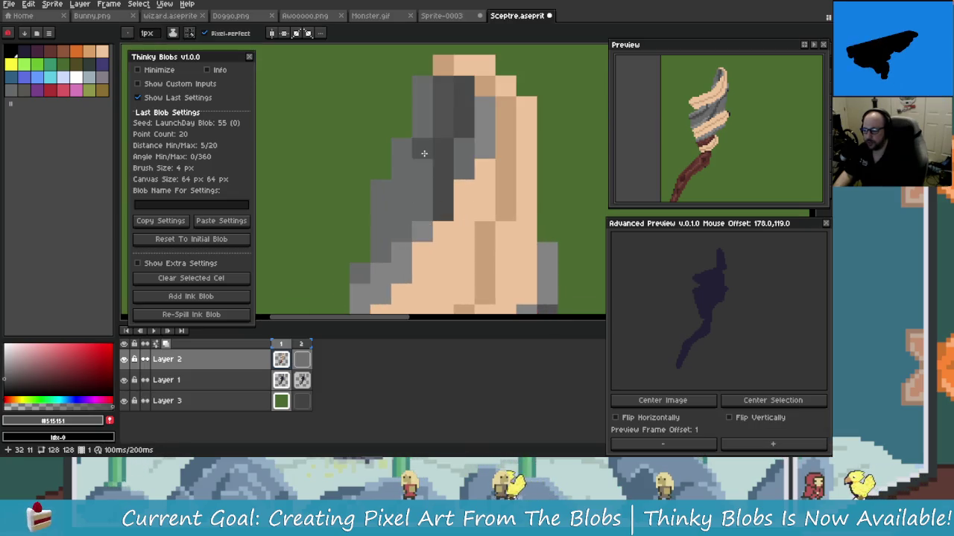
Step: Retry dark grey #484848 on the wrap edge, undoing the unwanted strokes
key("ctrl+z")
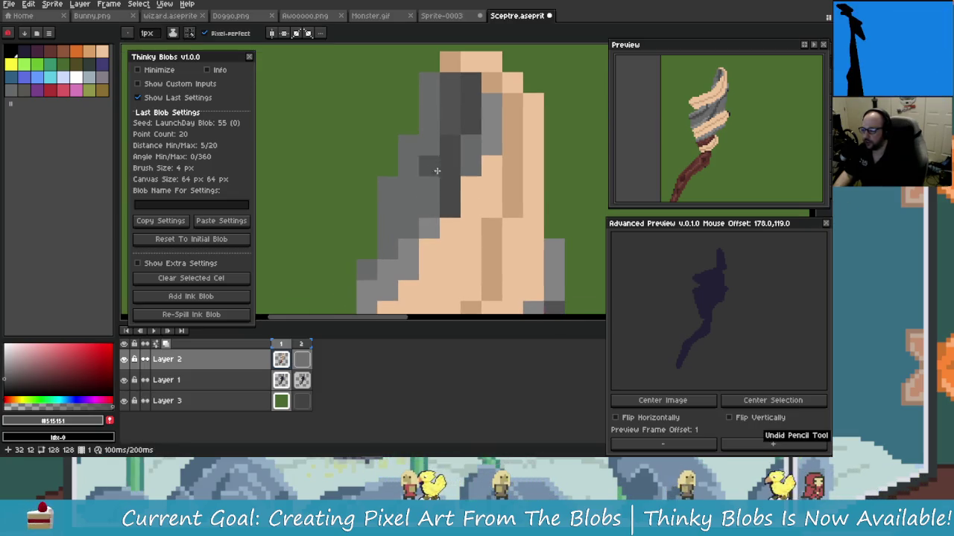
scroll(436, 168, "down", 1)
scroll(448, 201, "up", 1)
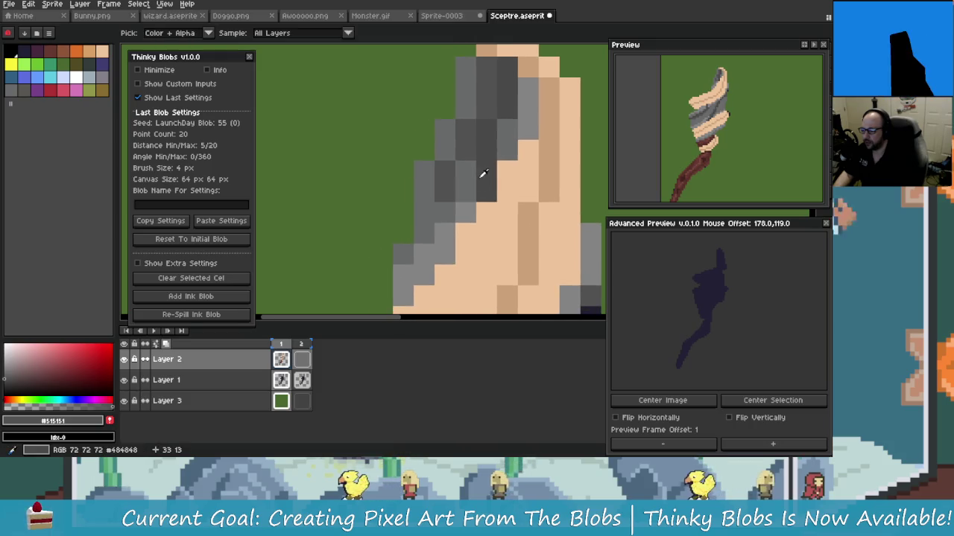
left_click(470, 187, "alt")
scroll(485, 199, "down", 1)
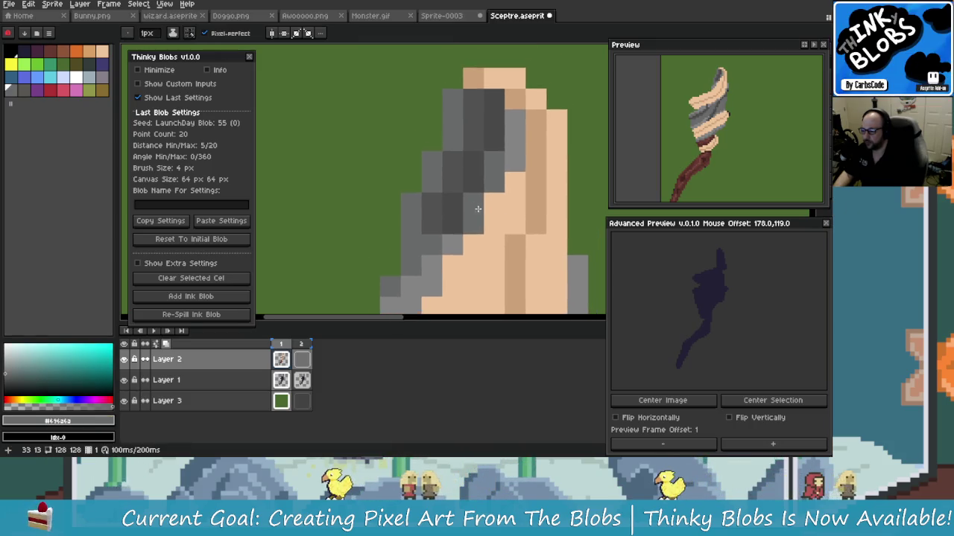
scroll(484, 208, "down", 3)
scroll(491, 230, "down", 4)
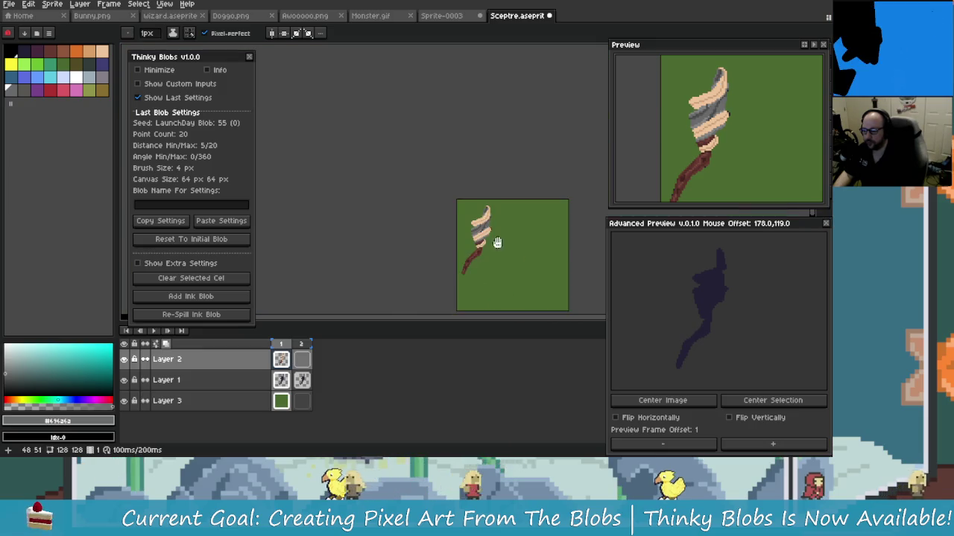
scroll(447, 196, "up", 3)
scroll(487, 255, "down", 1)
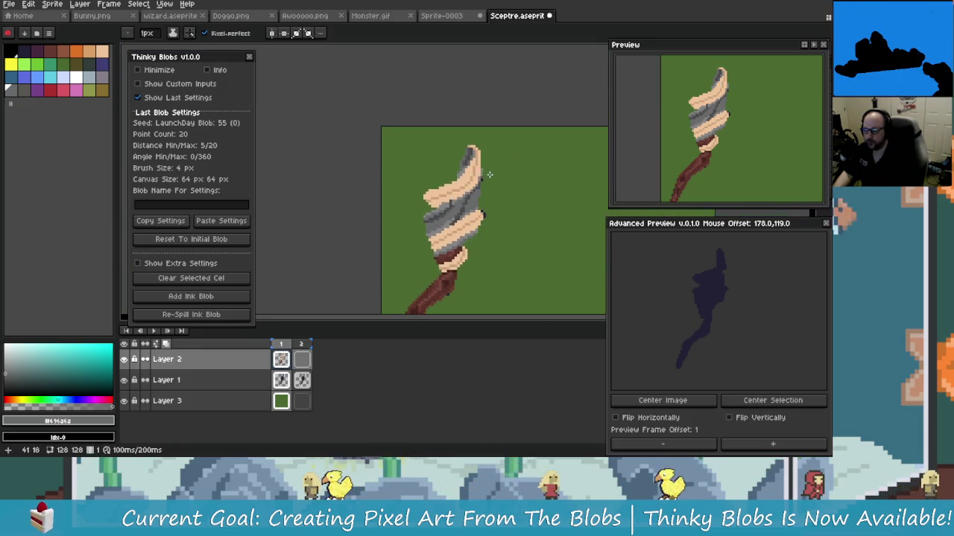
scroll(487, 173, "up", 1)
key("ctrl+z")
scroll(491, 187, "up", 1)
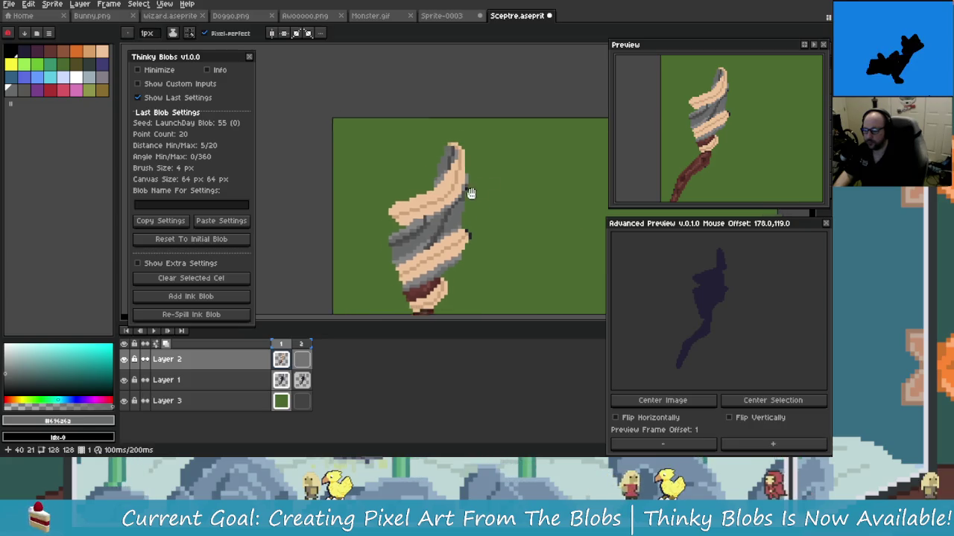
scroll(472, 187, "up", 1)
scroll(473, 187, "up", 1)
scroll(477, 171, "up", 1)
left_click(488, 130, "alt")
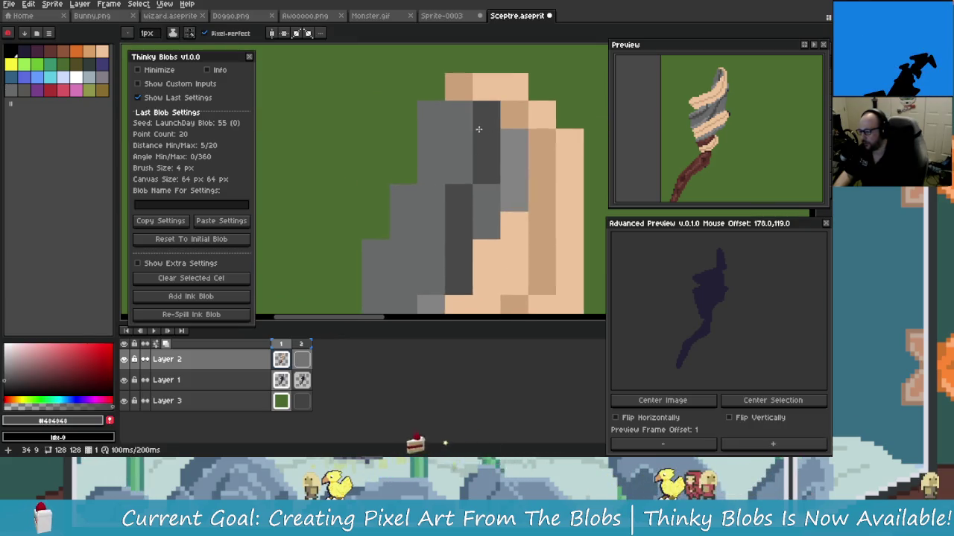
key("ctrl+z")
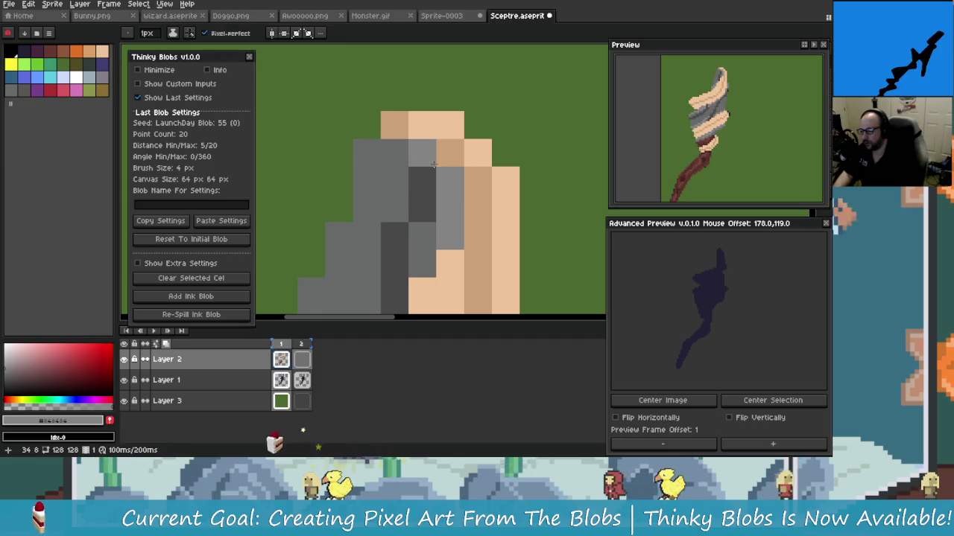
Step: Paint two lighter grey wrap pixels, then test and undo a #484848 pixel above the dark square
left_click(395, 152)
left_click(394, 147)
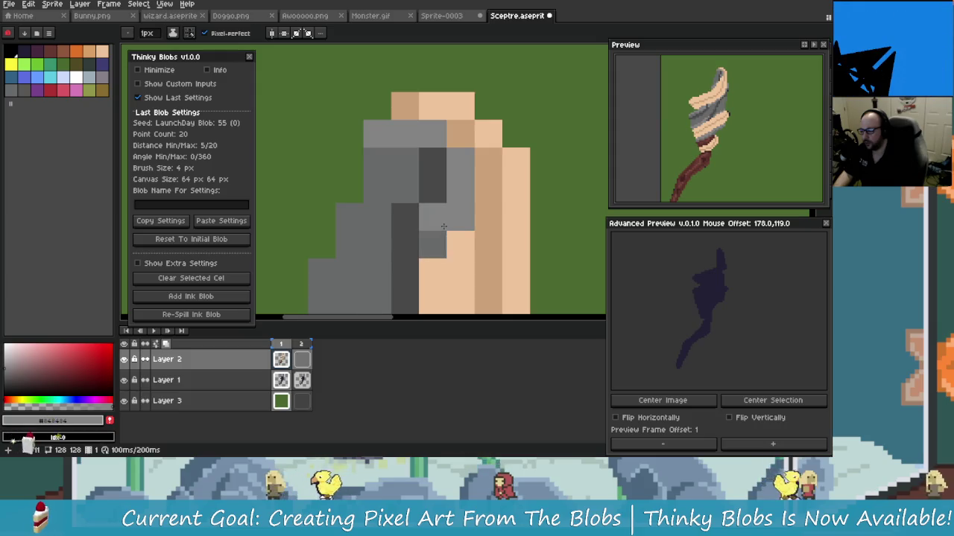
scroll(443, 234, "down", 2)
scroll(426, 191, "up", 1)
scroll(429, 189, "up", 1)
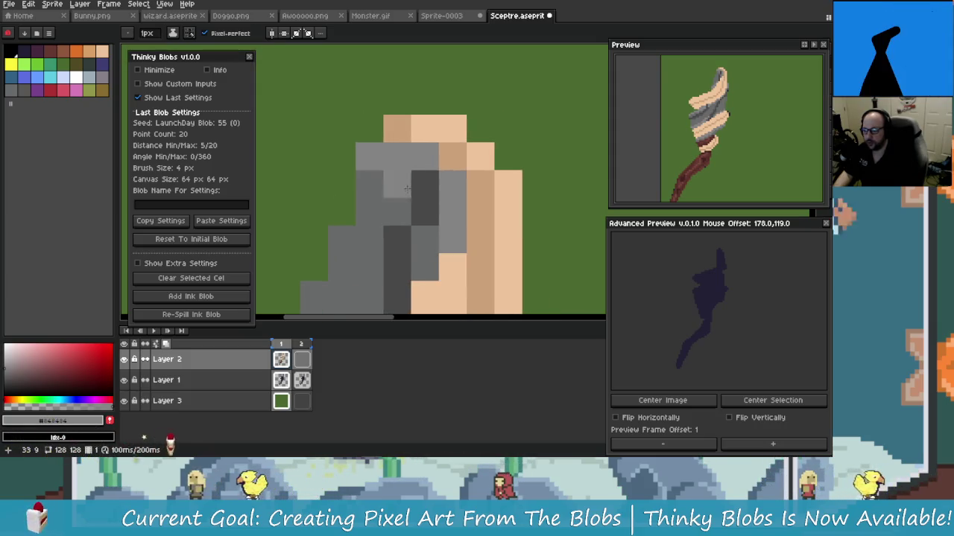
scroll(432, 187, "down", 1)
scroll(441, 261, "up", 1)
key("alt")
scroll(443, 231, "down", 1)
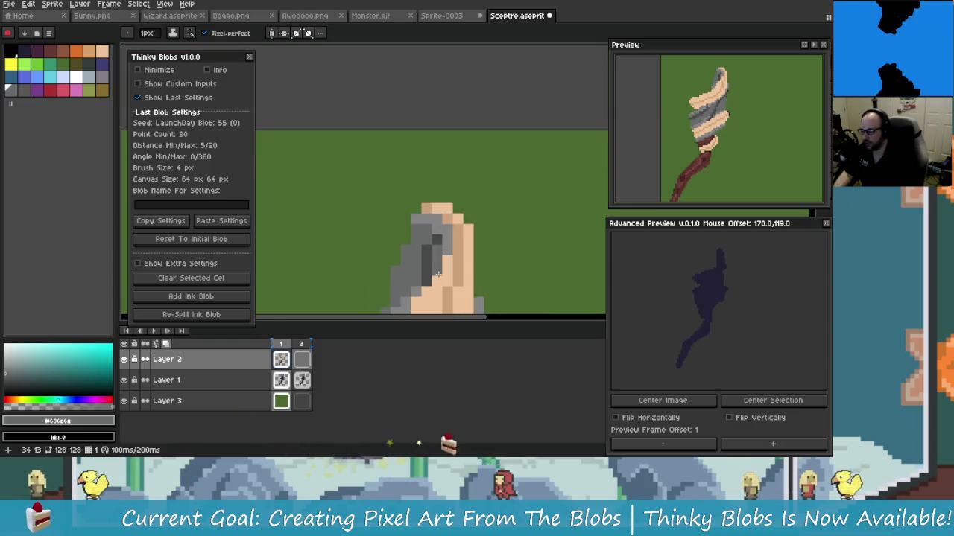
scroll(445, 196, "up", 1)
left_click(432, 181, "alt")
left_click(419, 163)
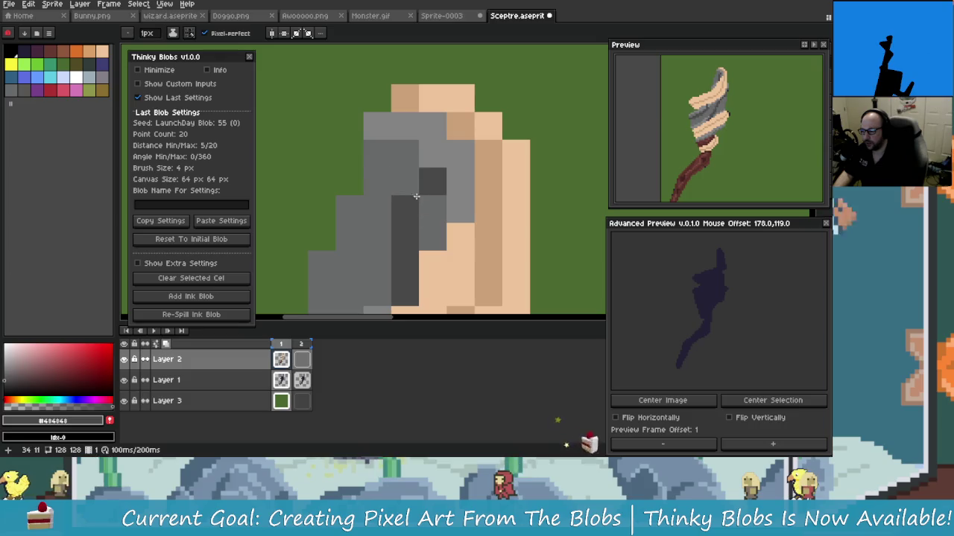
scroll(413, 207, "down", 1)
scroll(405, 215, "up", 1)
key("ctrl+z")
Step: Inspect the upper wrap up close and pick its mid grey as the drawing colour
key("alt")
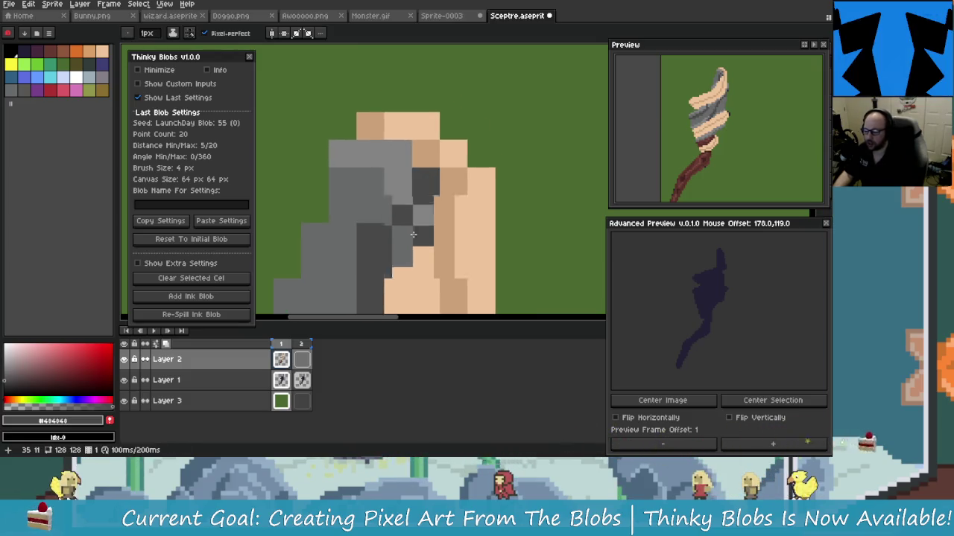
scroll(408, 223, "down", 3)
scroll(415, 260, "down", 2)
scroll(415, 260, "up", 1)
scroll(416, 259, "up", 2)
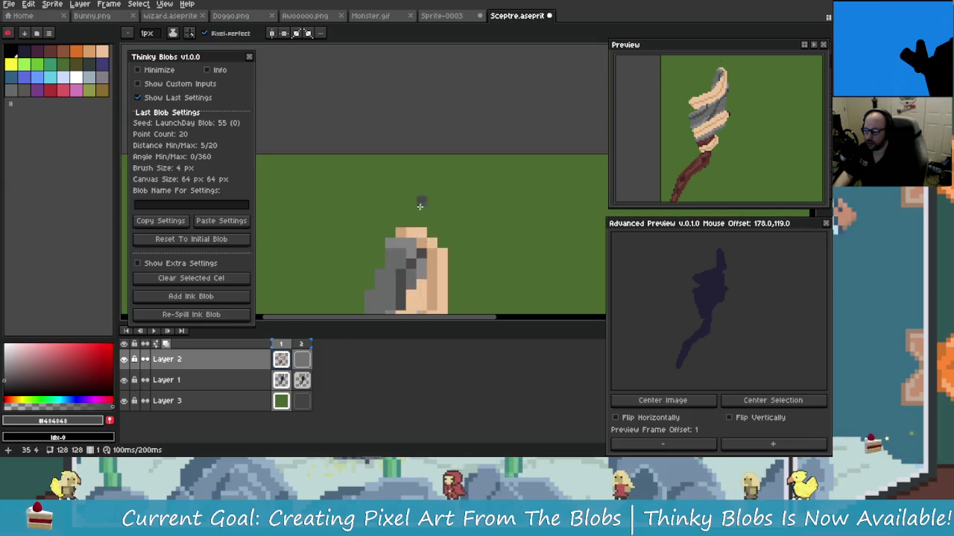
scroll(417, 256, "up", 2)
scroll(421, 252, "up", 2)
scroll(420, 252, "down", 1)
scroll(420, 224, "down", 2)
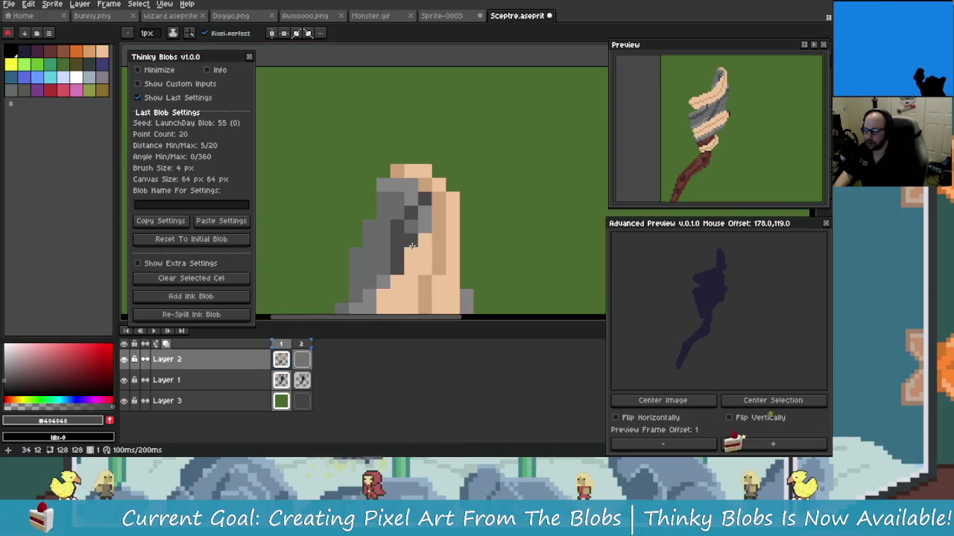
scroll(420, 205, "down", 1)
left_click_drag(421, 188, 444, 171)
scroll(444, 170, "up", 1)
scroll(442, 194, "up", 1)
scroll(442, 201, "up", 2)
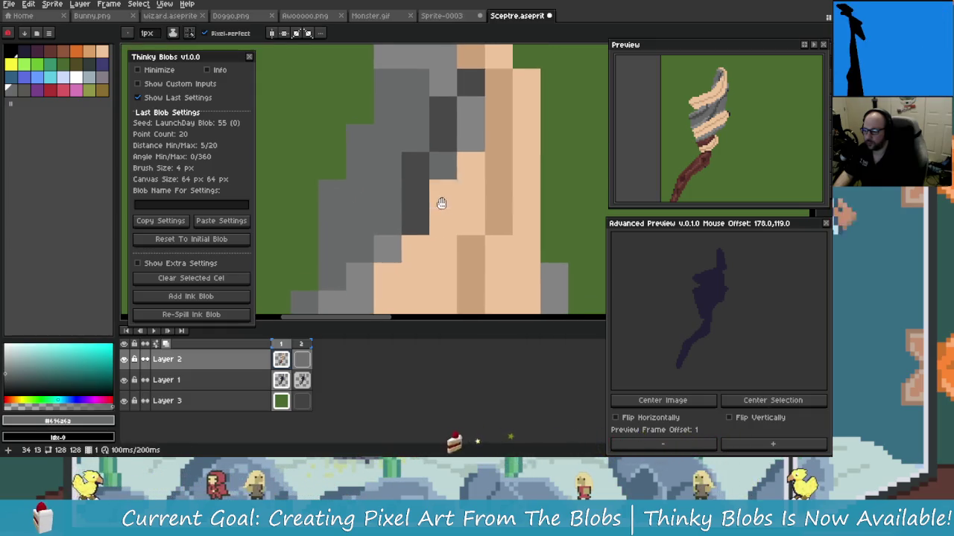
scroll(442, 201, "down", 2)
scroll(441, 203, "down", 1)
scroll(439, 203, "up", 3)
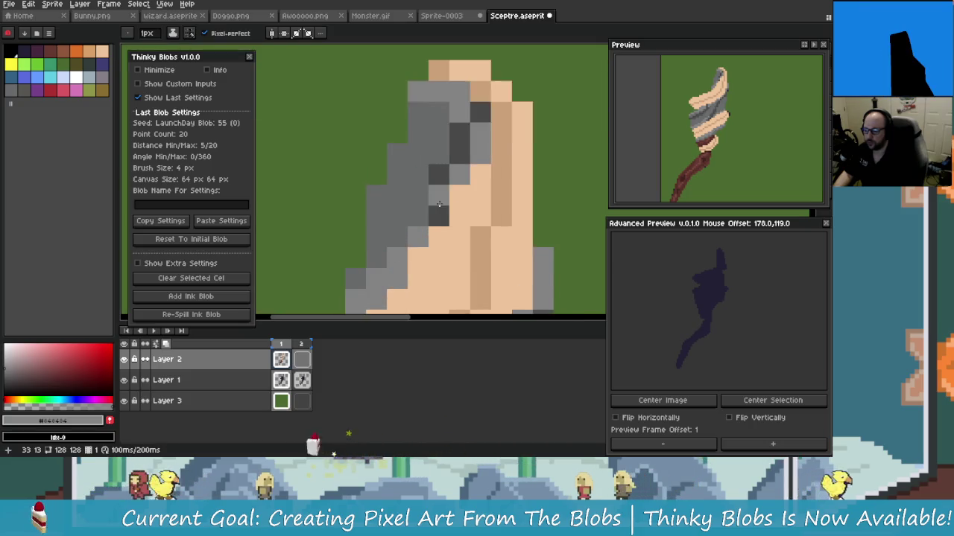
scroll(439, 203, "down", 2)
scroll(438, 212, "up", 1)
scroll(437, 221, "up", 1)
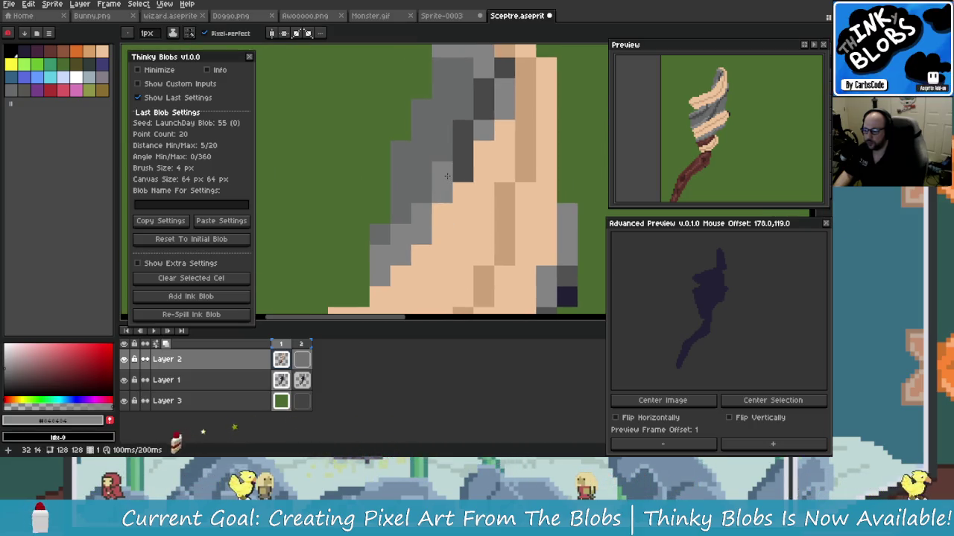
scroll(447, 176, "down", 2)
scroll(456, 163, "up", 1)
key("alt")
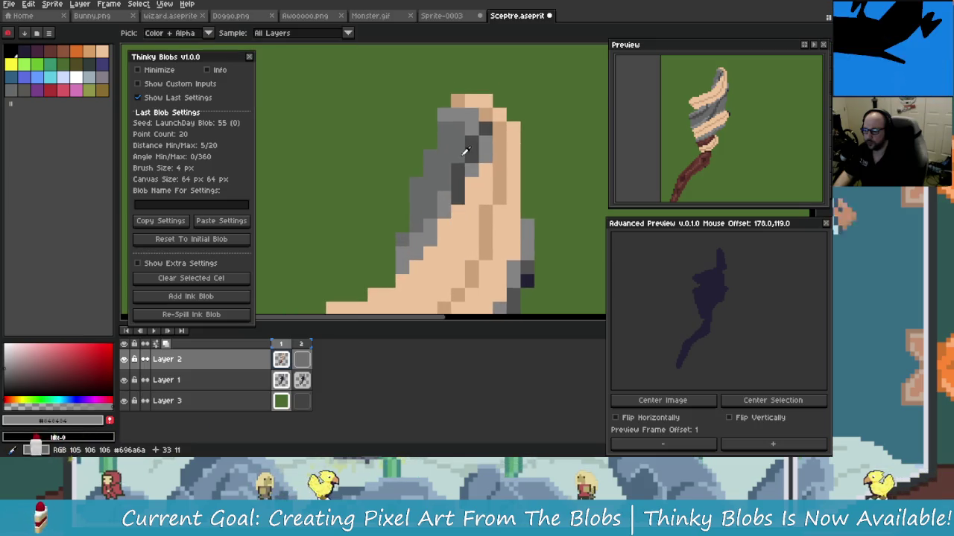
left_click(465, 152)
scroll(461, 228, "down", 2)
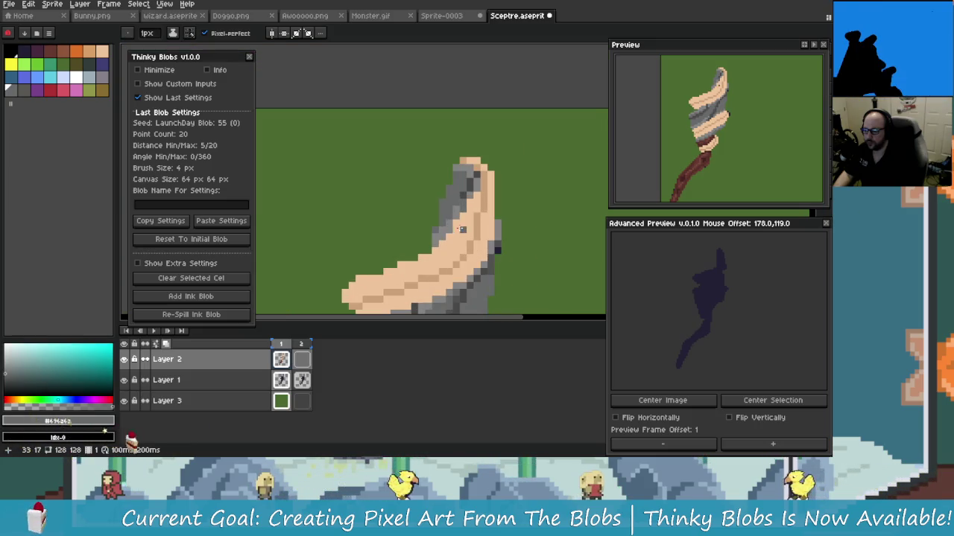
Step: Pick dark grey #484848 from the wrap and save Sceptre.aseprite
left_click(465, 196)
scroll(462, 201, "down", 1)
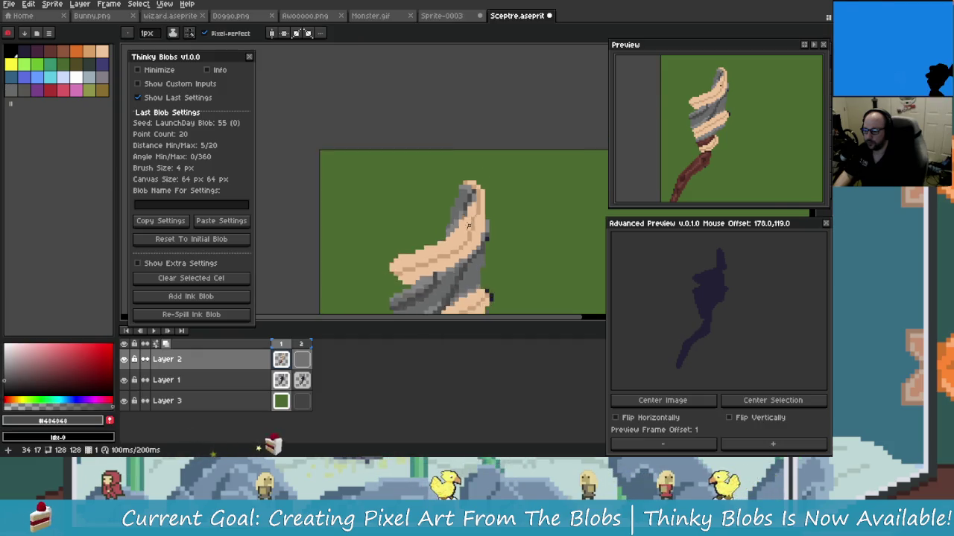
scroll(466, 233, "up", 1)
scroll(466, 233, "up", 1)
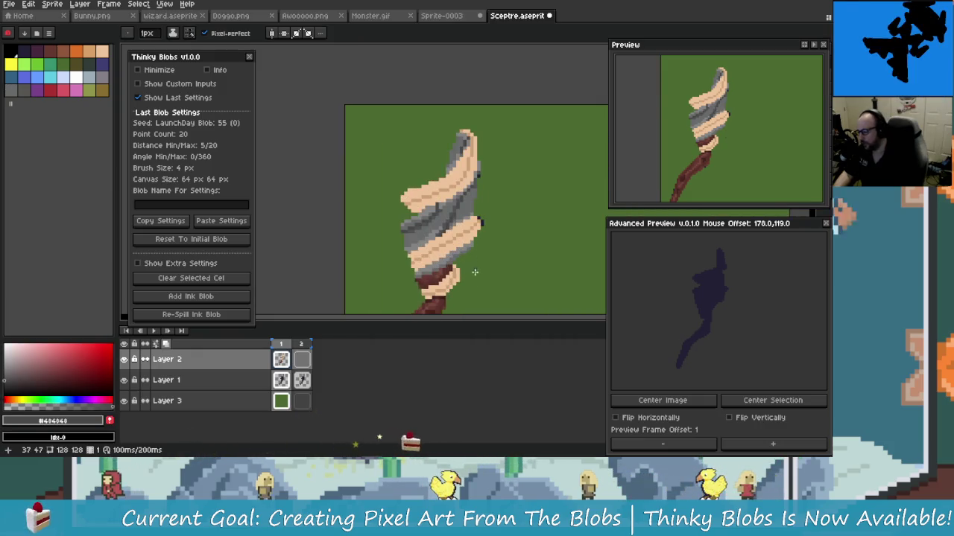
scroll(457, 219, "up", 1)
scroll(439, 224, "down", 2)
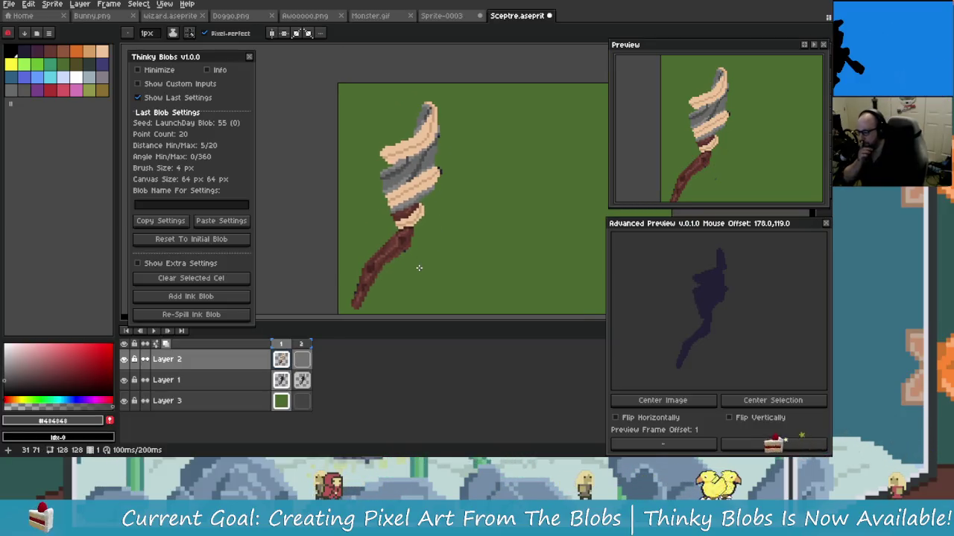
scroll(435, 242, "down", 1)
scroll(438, 254, "up", 1)
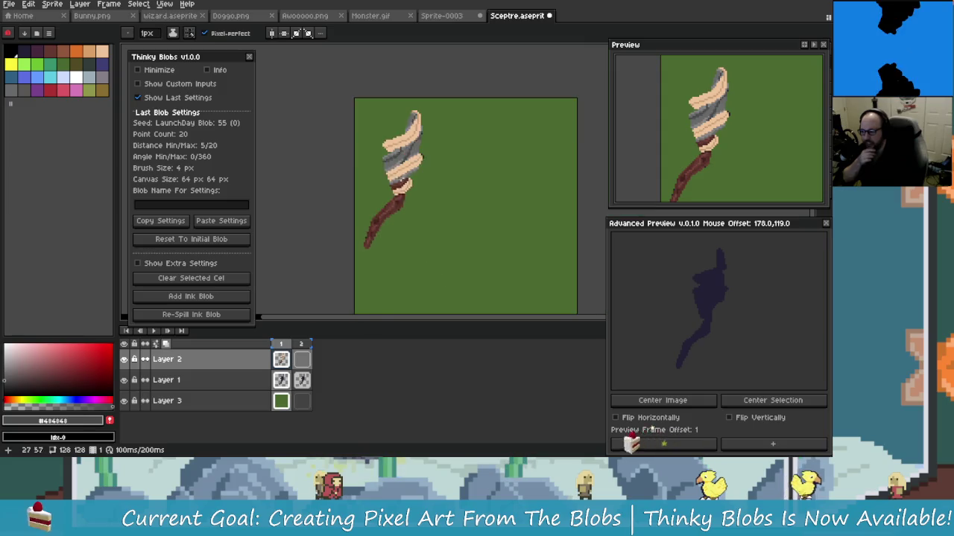
scroll(442, 269, "down", 1)
scroll(442, 270, "up", 1)
scroll(417, 245, "down", 1)
scroll(390, 218, "up", 1)
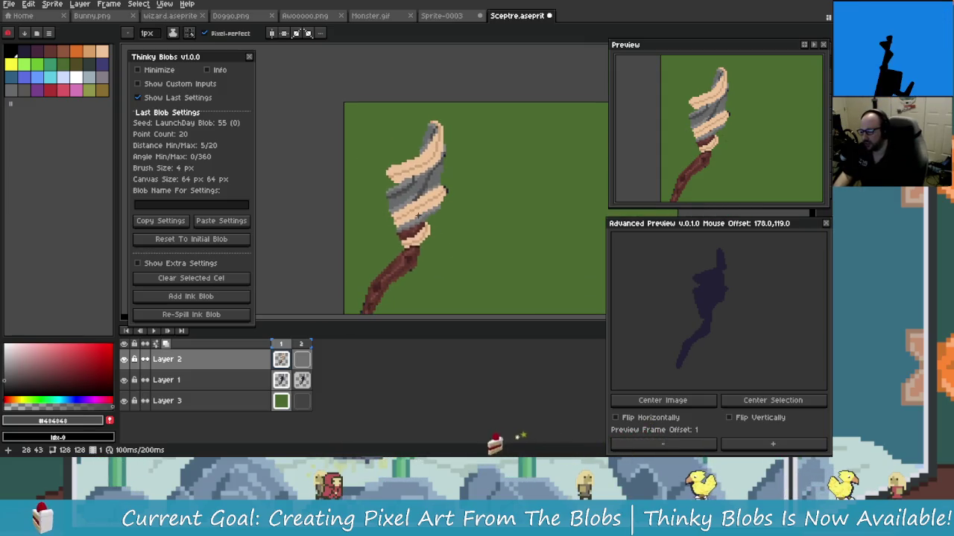
scroll(418, 216, "up", 2)
scroll(413, 201, "up", 1)
scroll(410, 190, "up", 1)
scroll(409, 187, "down", 2)
scroll(406, 183, "up", 1)
scroll(417, 177, "up", 1)
scroll(429, 173, "down", 1)
key("ctrl+s")
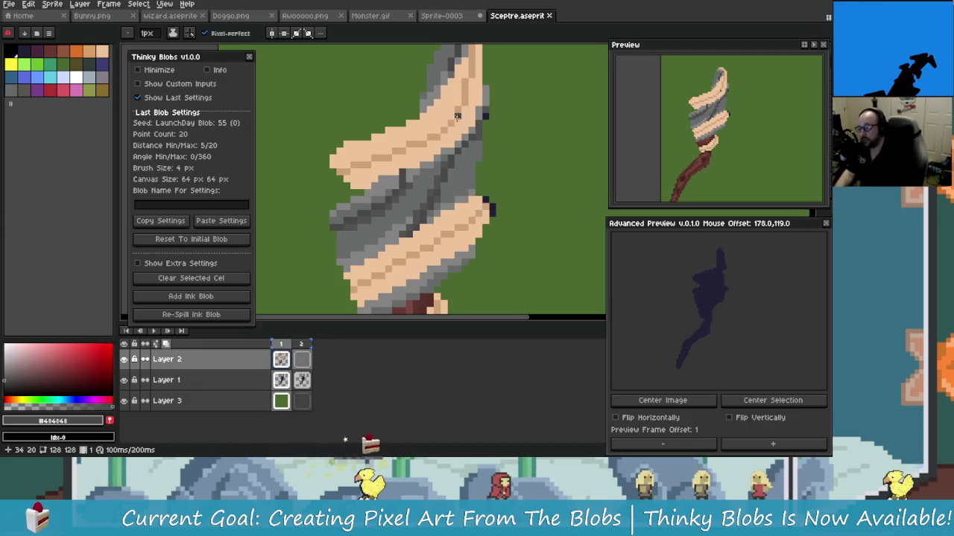
Step: Pick the peach tone from the sceptre head as the drawing colour
scroll(457, 121, "up", 2)
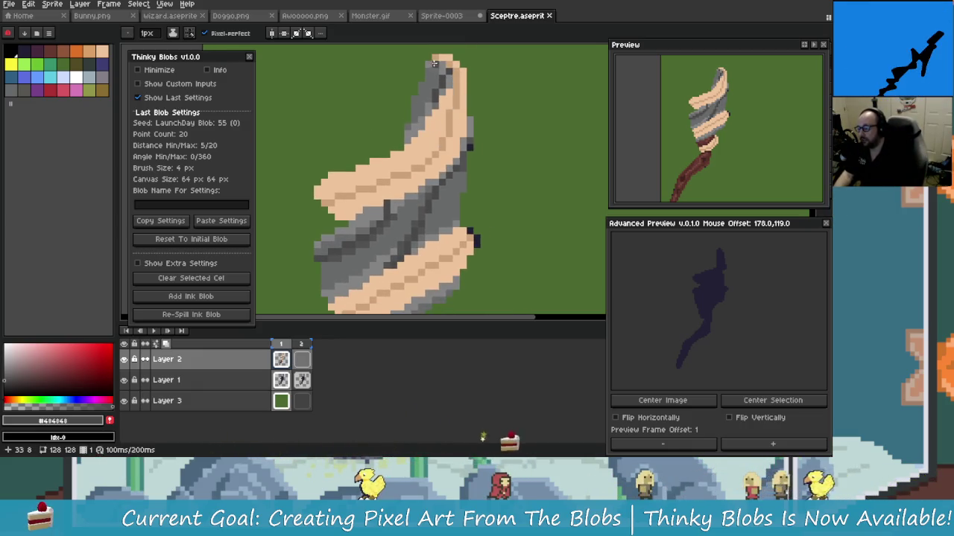
scroll(444, 91, "down", 2)
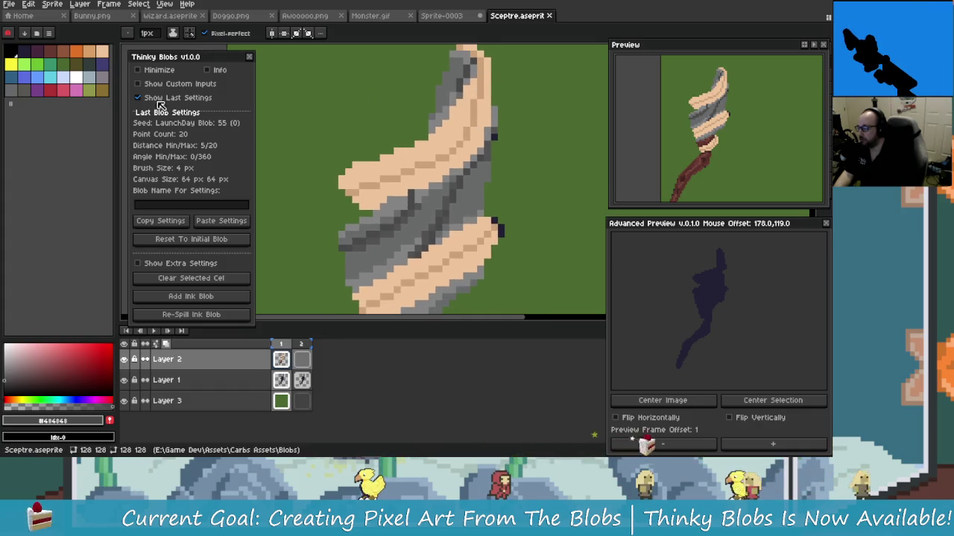
left_click(358, 175, "alt")
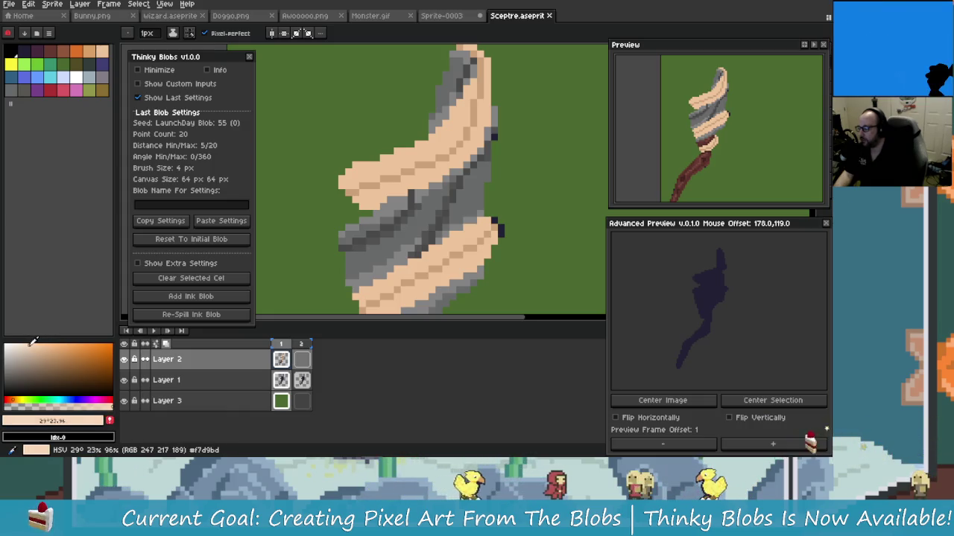
Step: Paint a light-peach highlight stroke and single pixels along the peach spiral band
scroll(433, 122, "up", 3)
left_click_drag(432, 122, 429, 118)
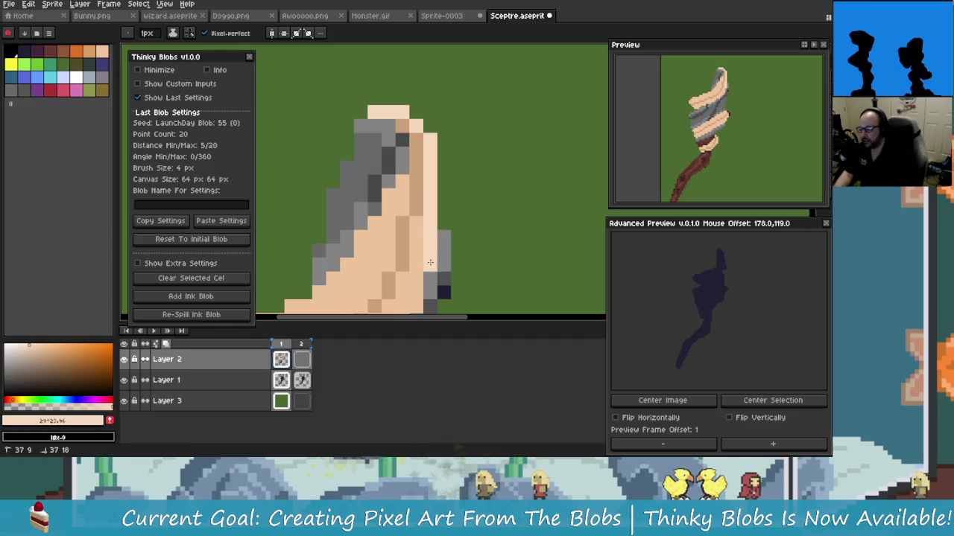
scroll(433, 171, "down", 2)
scroll(434, 193, "down", 3)
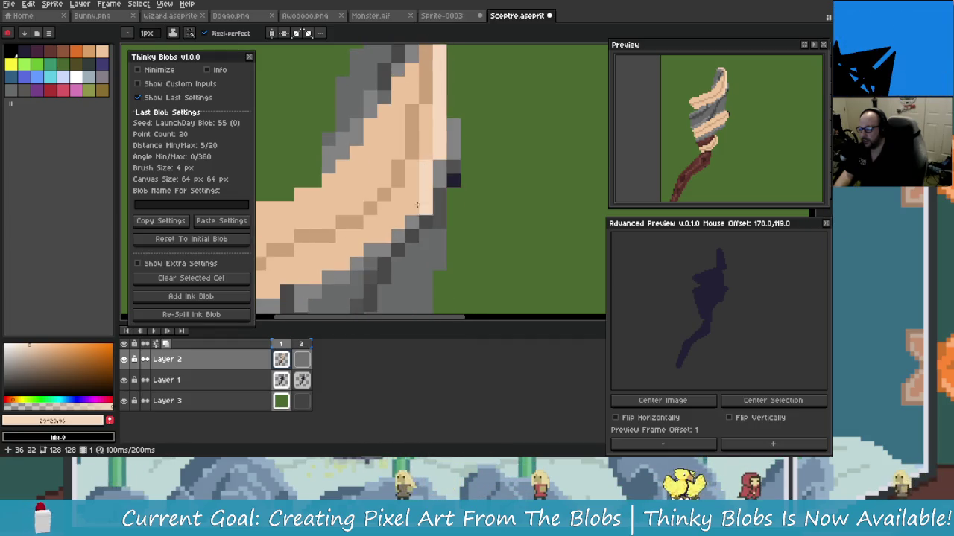
scroll(433, 190, "down", 2)
scroll(430, 178, "left", 1)
scroll(430, 179, "down", 1)
scroll(425, 183, "left", 1)
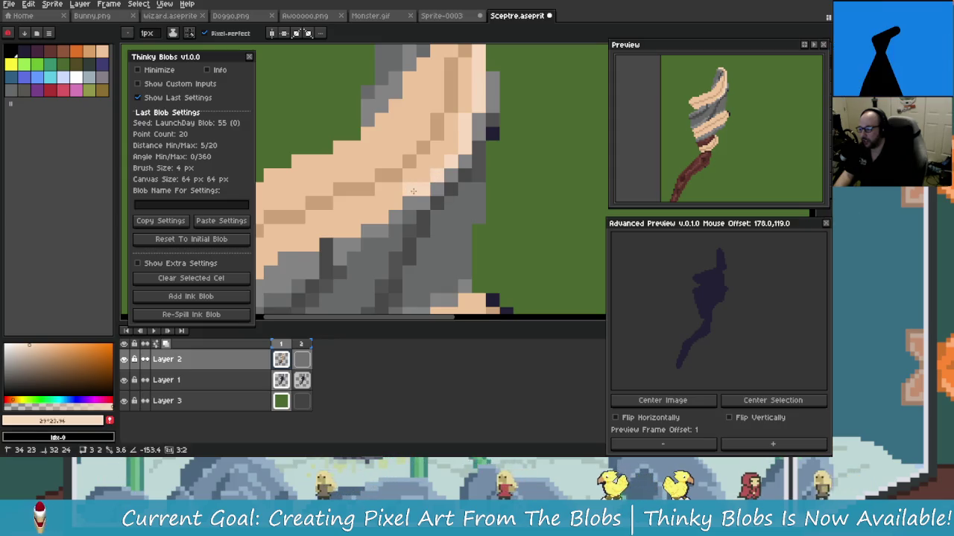
scroll(401, 199, "left", 1)
left_click_drag(401, 199, 381, 209)
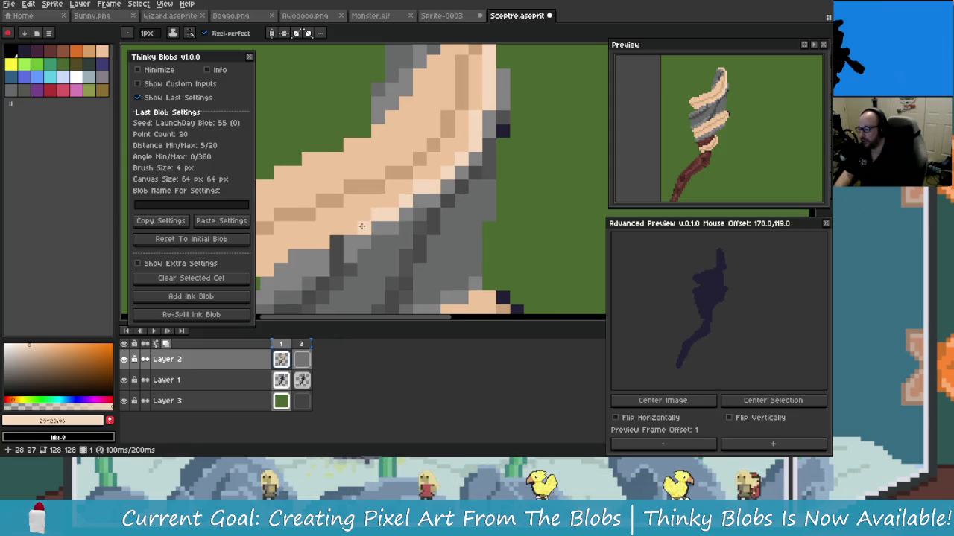
scroll(402, 216, "left", 2)
scroll(425, 209, "down", 1)
left_click(445, 201)
scroll(374, 211, "left", 3)
left_click(372, 206)
scroll(376, 209, "down", 2)
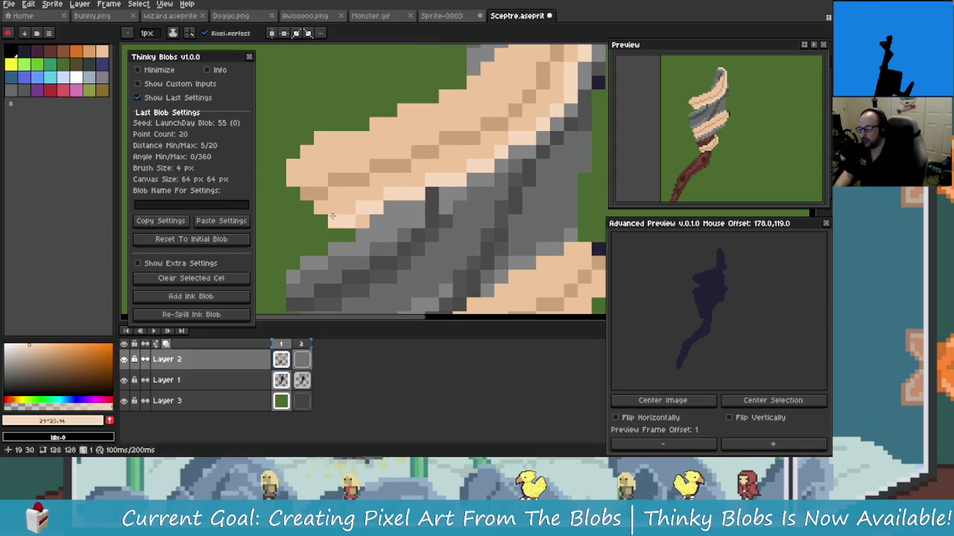
scroll(350, 222, "left", 2)
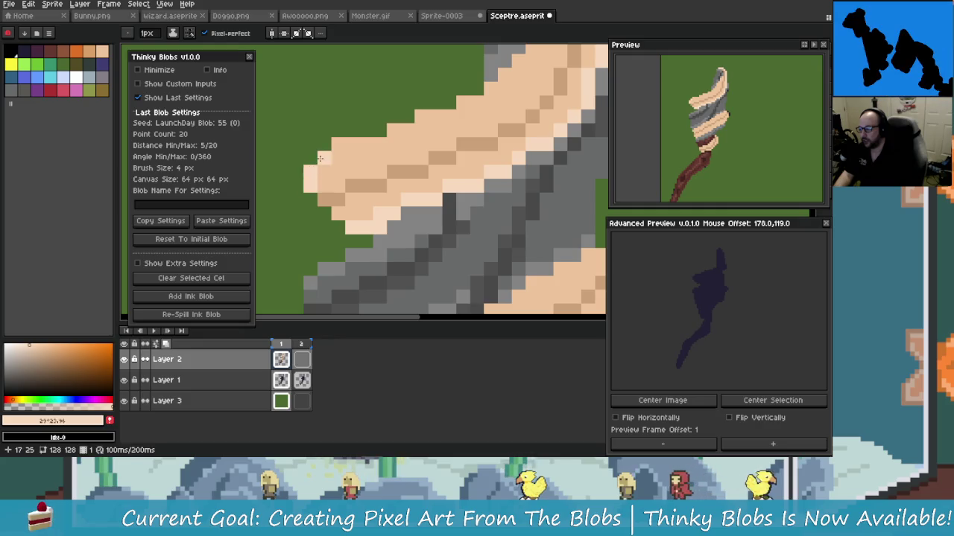
Step: Draw a stroke on the upper sceptre head, then zoom in and out to inspect it
left_click_drag(393, 138, 360, 152)
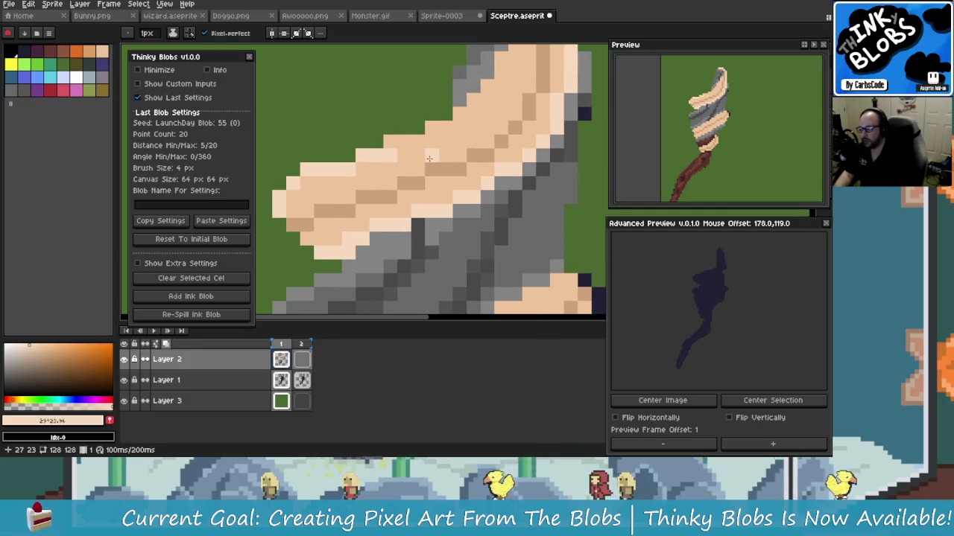
scroll(428, 168, "up", 1)
scroll(431, 178, "right", 1)
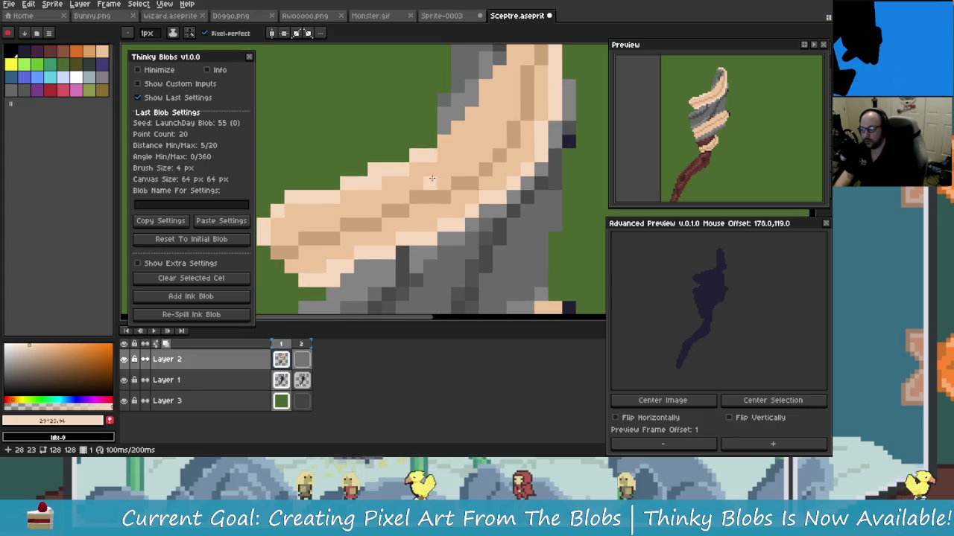
scroll(432, 178, "up", 1)
scroll(427, 161, "right", 1)
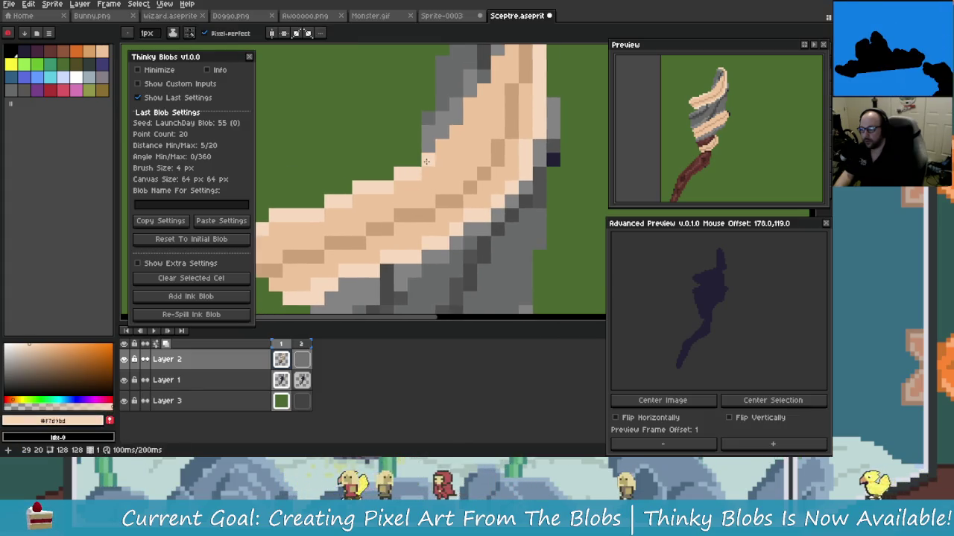
scroll(444, 141, "up", 1)
scroll(446, 146, "right", 1)
scroll(456, 153, "up", 1)
scroll(456, 153, "right", 1)
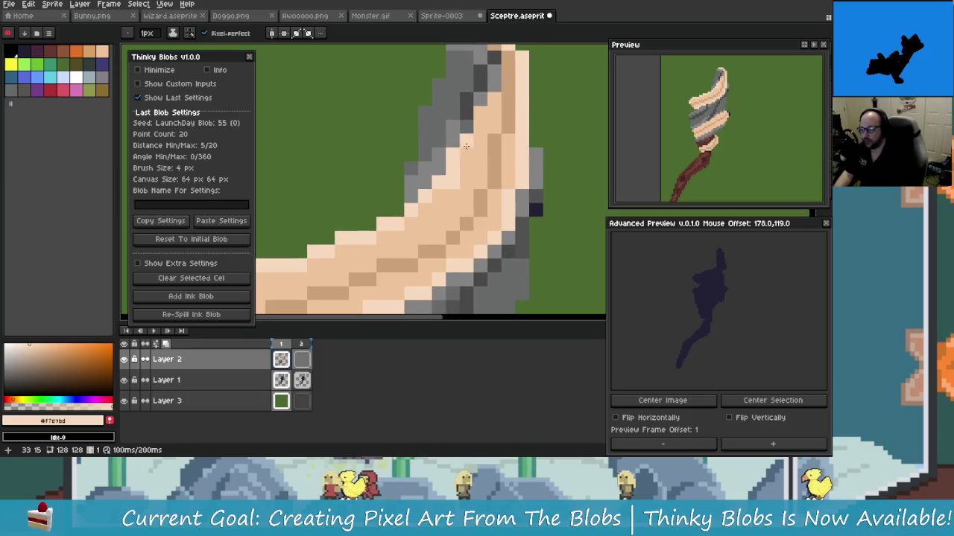
scroll(459, 153, "up", 1)
scroll(471, 181, "up", 2)
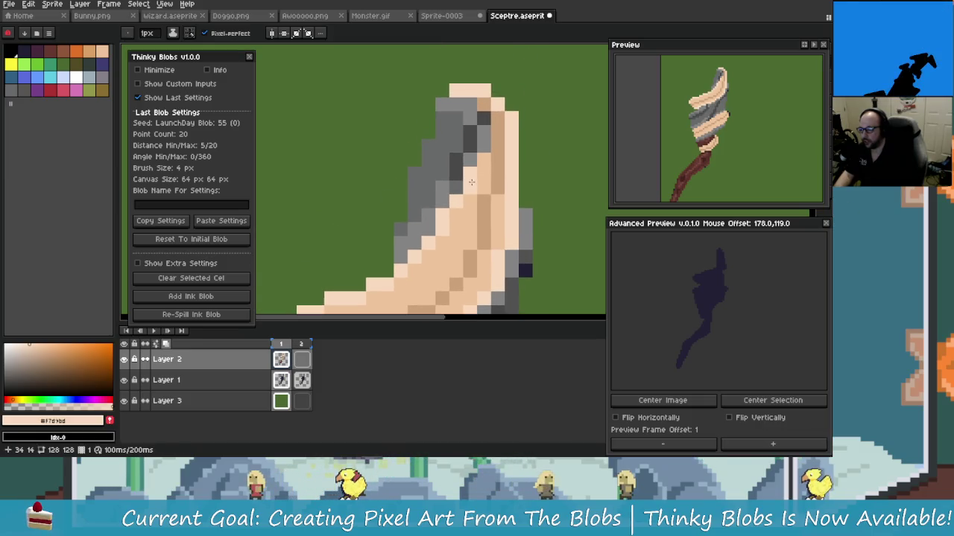
scroll(486, 164, "up", 1)
scroll(486, 156, "up", 1)
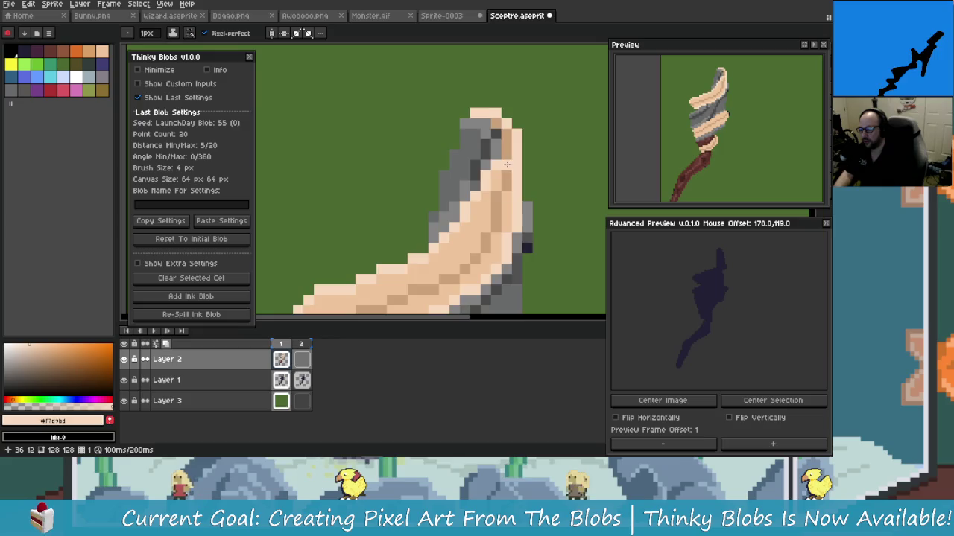
scroll(486, 145, "up", 1)
scroll(486, 137, "up", 1)
scroll(471, 157, "down", 3)
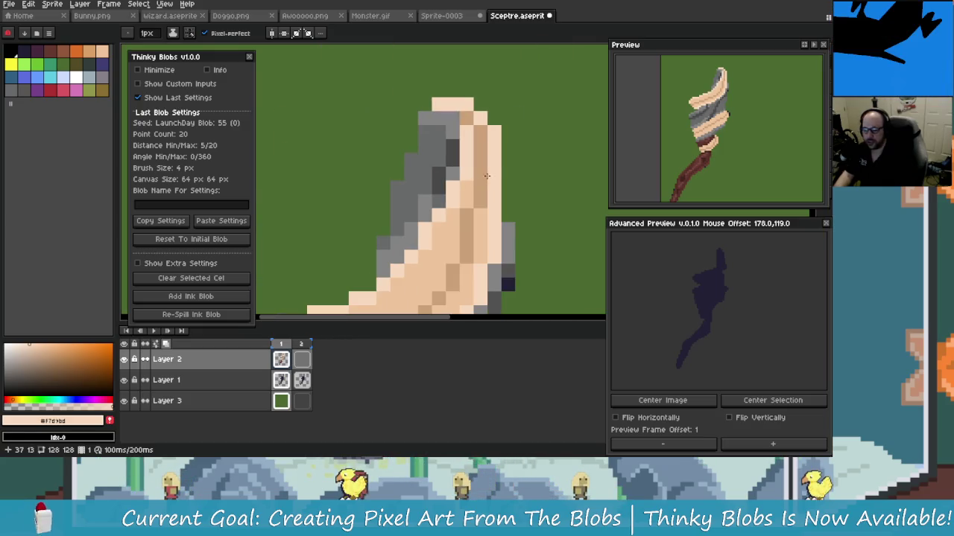
scroll(479, 180, "up", 2)
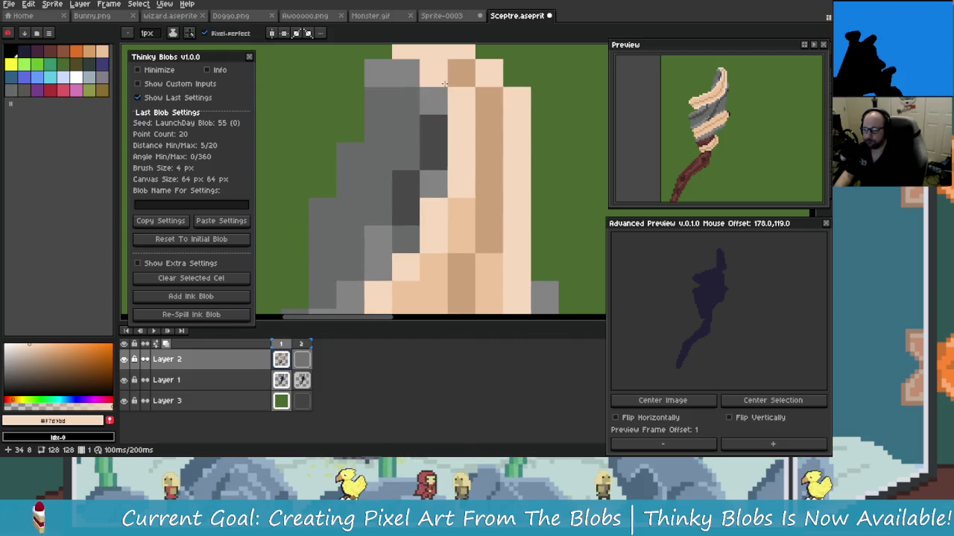
scroll(444, 85, "down", 2)
scroll(511, 219, "down", 1)
scroll(451, 209, "down", 1)
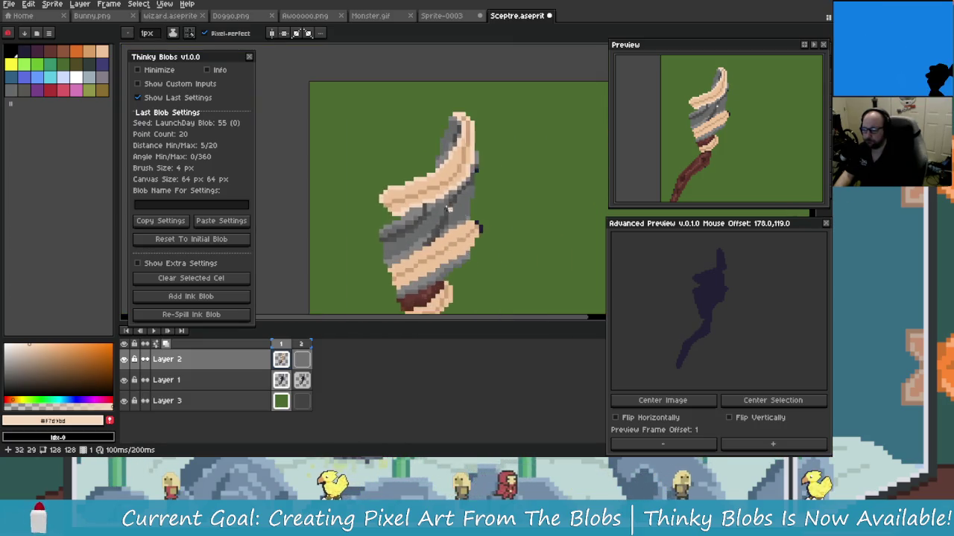
scroll(451, 209, "up", 4)
scroll(439, 205, "down", 1)
scroll(425, 200, "down", 1)
scroll(409, 193, "up", 3)
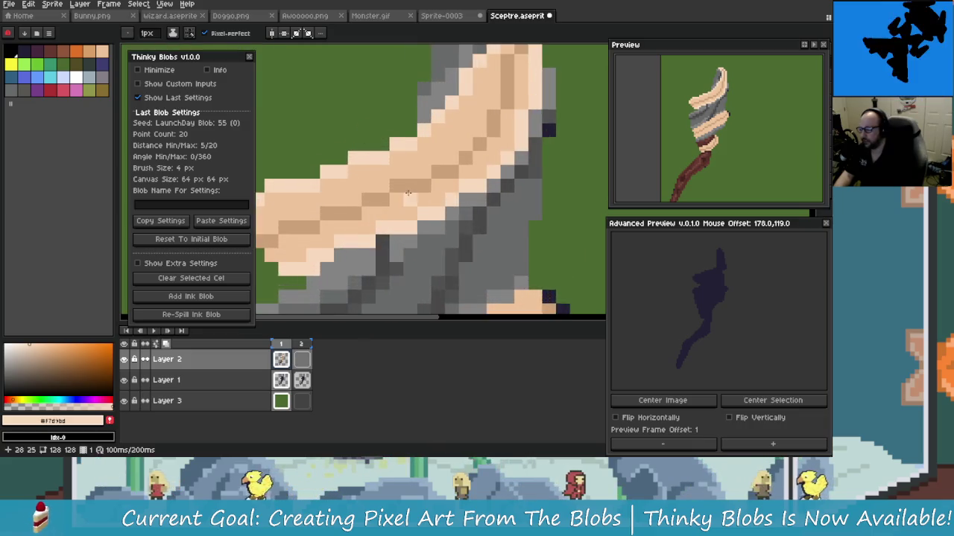
scroll(408, 193, "down", 1)
scroll(336, 182, "up", 1)
scroll(384, 244, "down", 1)
scroll(350, 194, "down", 1)
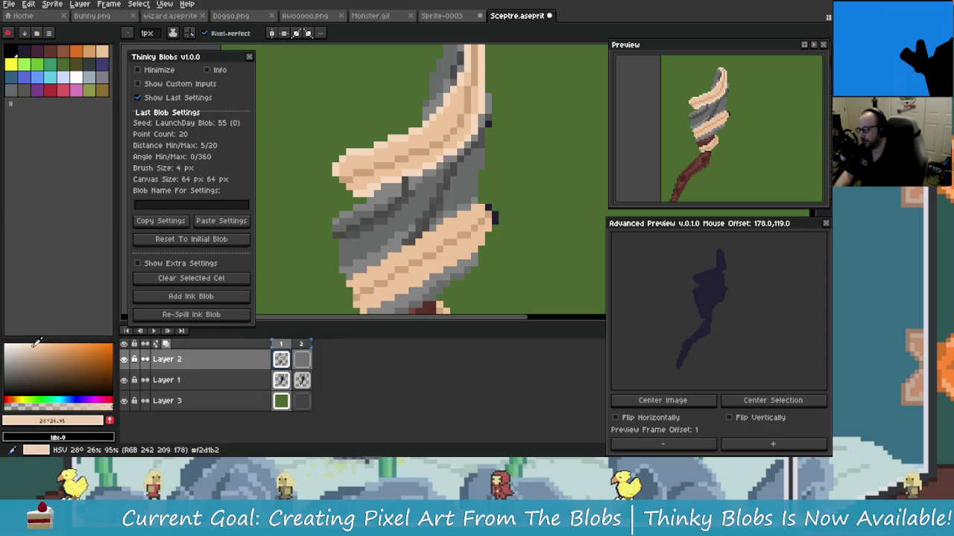
scroll(394, 155, "up", 1)
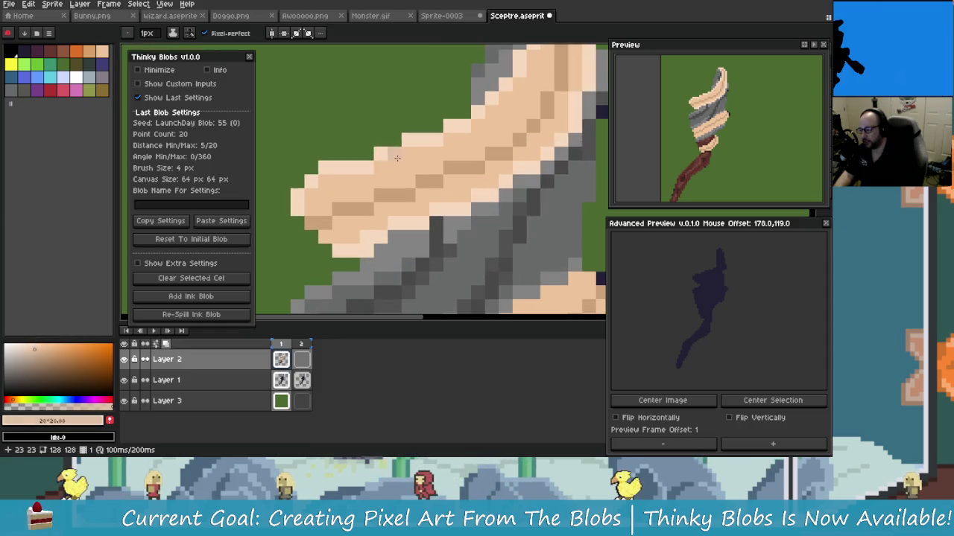
scroll(338, 183, "up", 1)
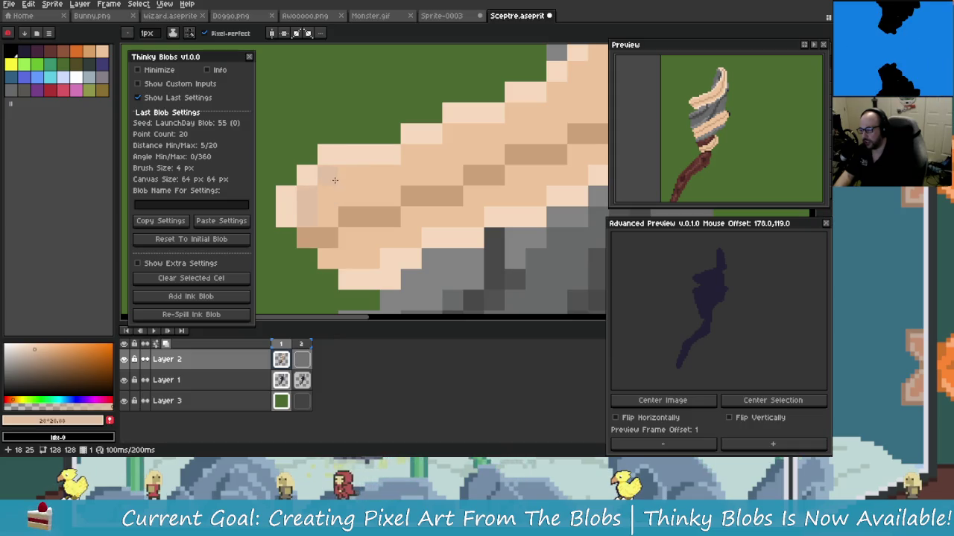
Step: Undo the stray grey pencil stroke and sample the tan colour from the band
left_click_drag(334, 180, 300, 192)
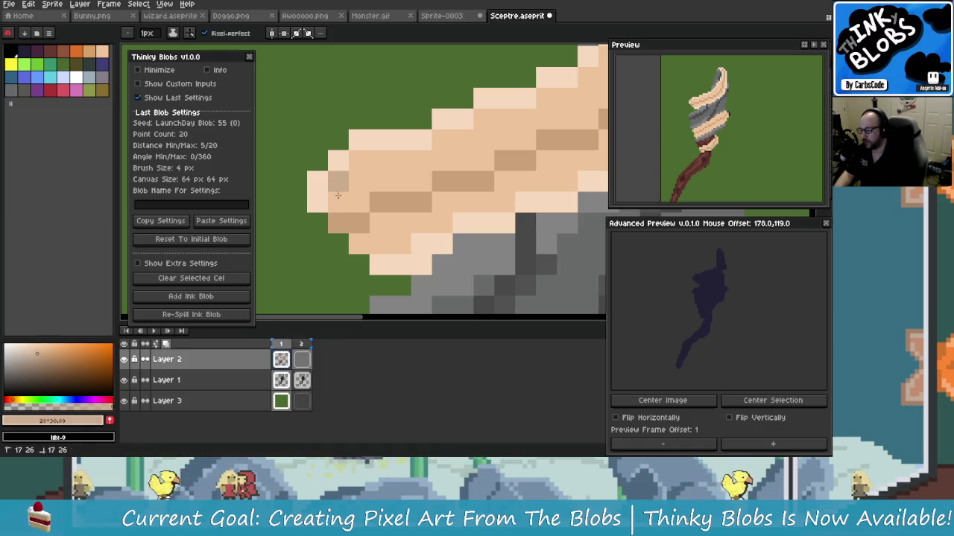
left_click_drag(339, 192, 322, 210)
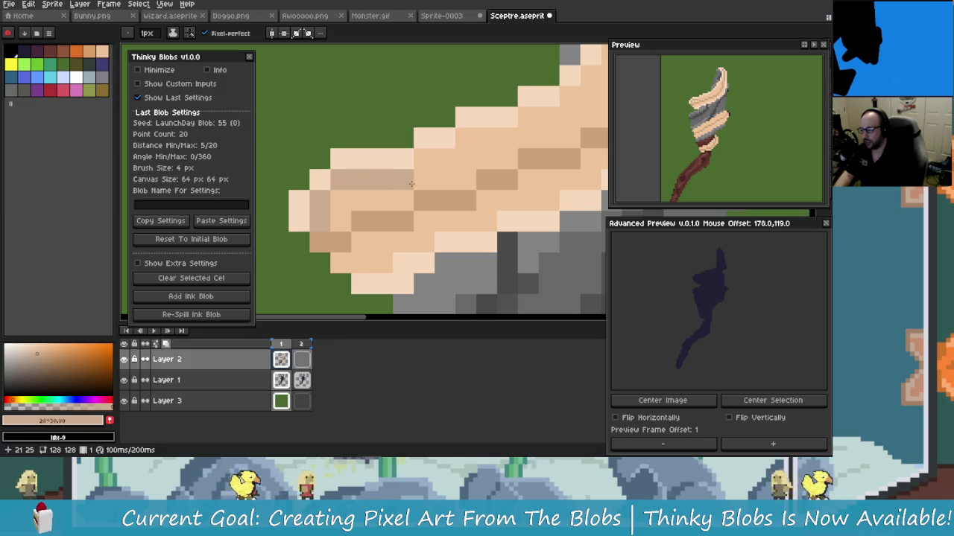
left_click_drag(372, 183, 453, 167)
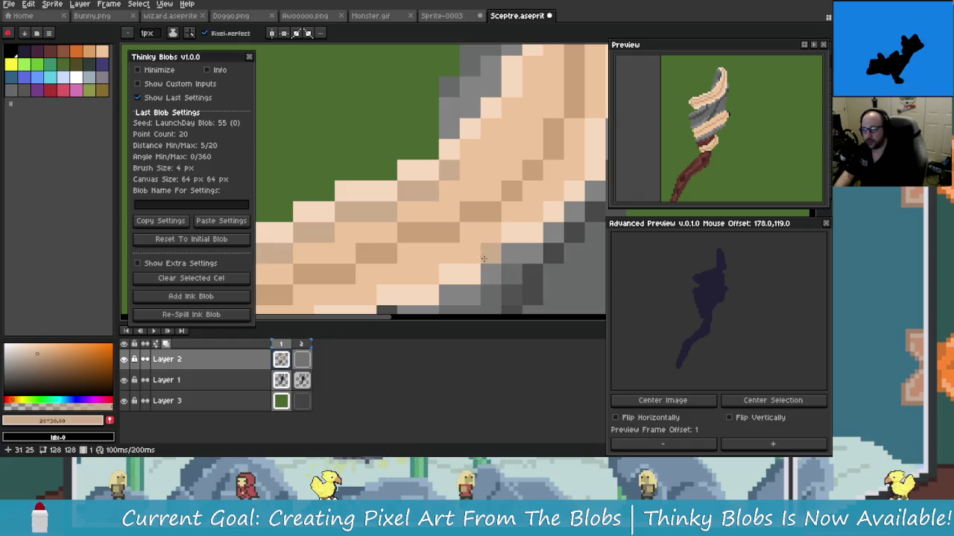
key("ctrl+z")
key("ctrl+z")
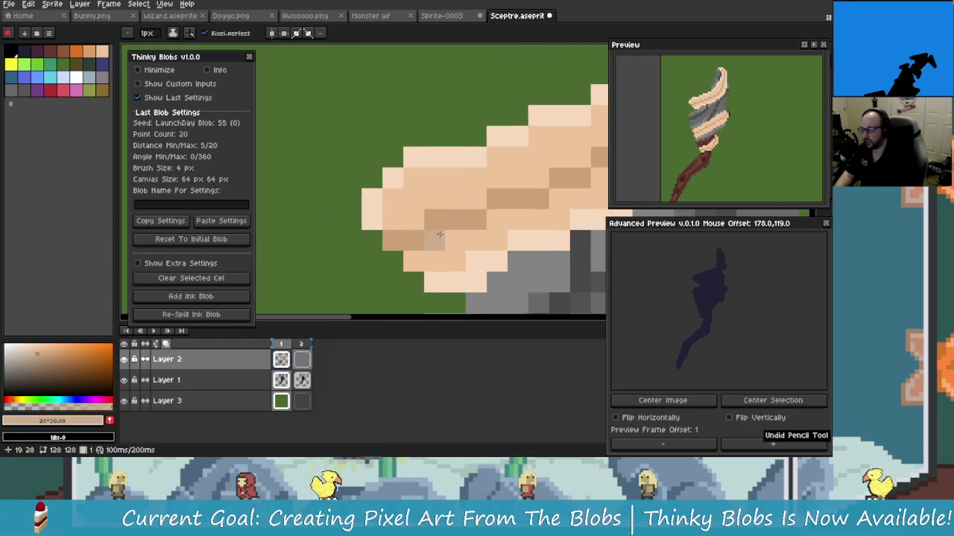
left_click(440, 210, "alt")
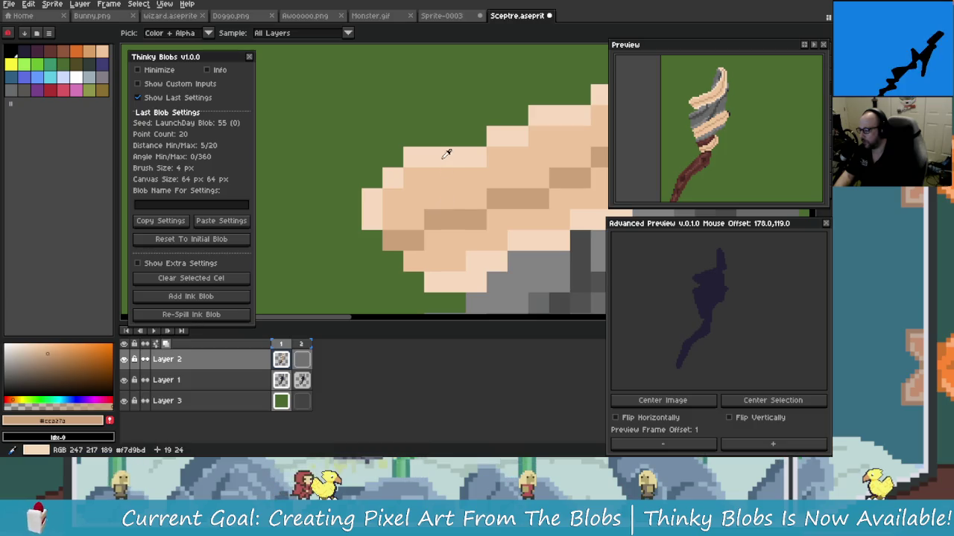
left_click(40, 348)
left_click(394, 231)
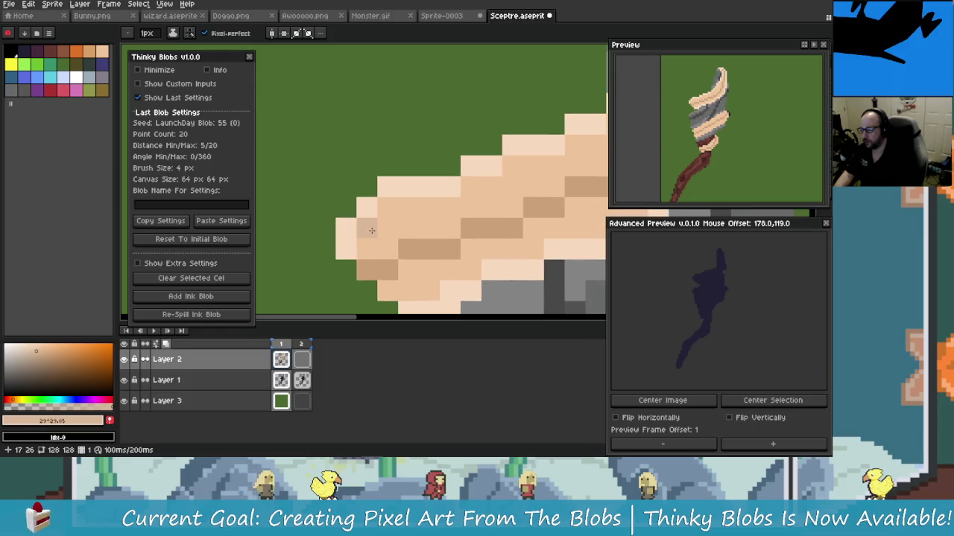
left_click(387, 207)
mouse_move(432, 217)
left_mouse_down()
mouse_move(377, 231)
mouse_move(401, 219)
left_mouse_up()
left_click(426, 199)
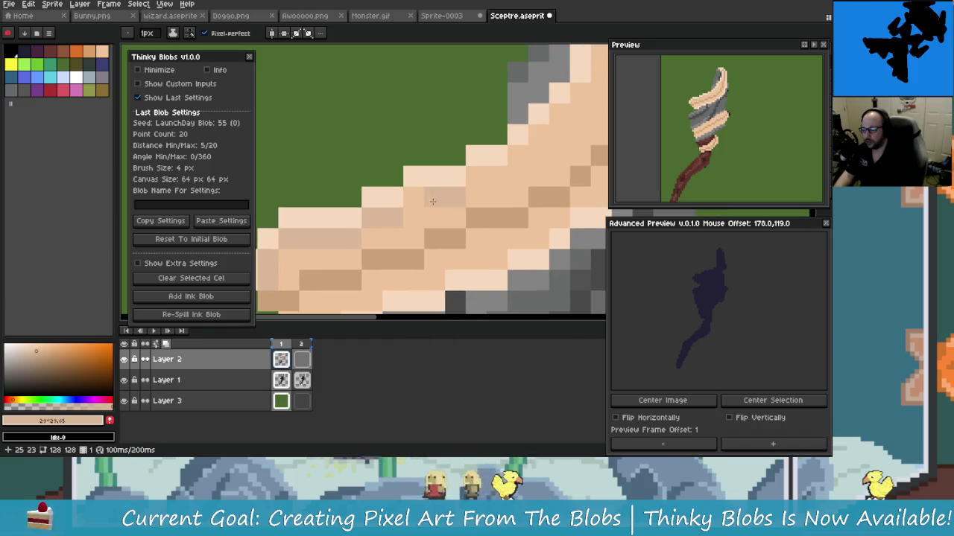
left_click_drag(441, 197, 358, 239)
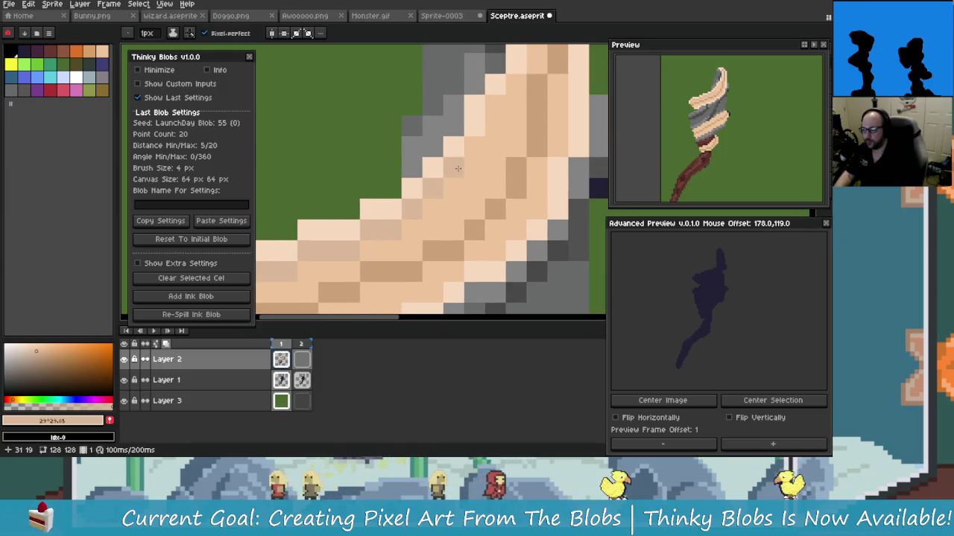
left_click_drag(495, 104, 445, 144)
scroll(445, 144, "down", 1)
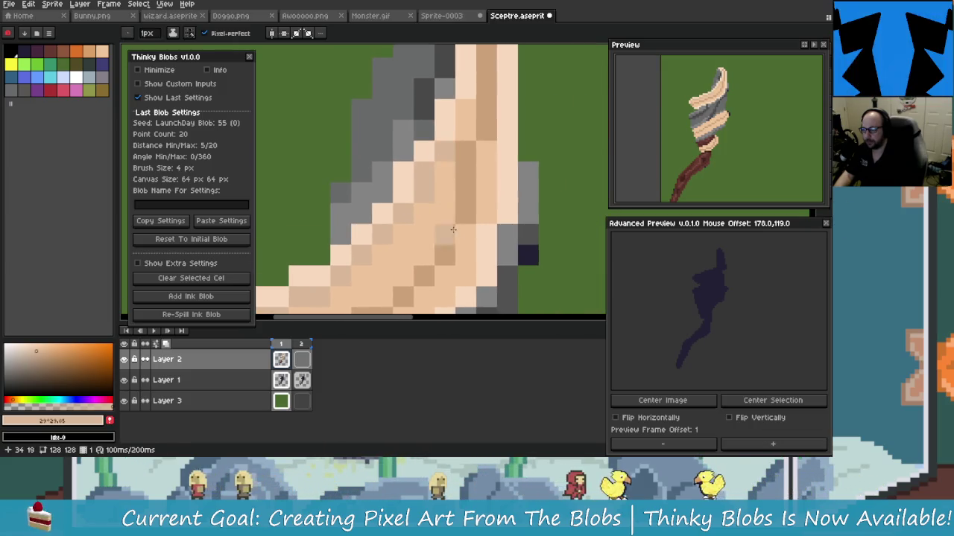
scroll(445, 143, "down", 2)
mouse_move(332, 236)
left_mouse_down()
mouse_move(406, 208)
mouse_move(402, 201)
left_mouse_up()
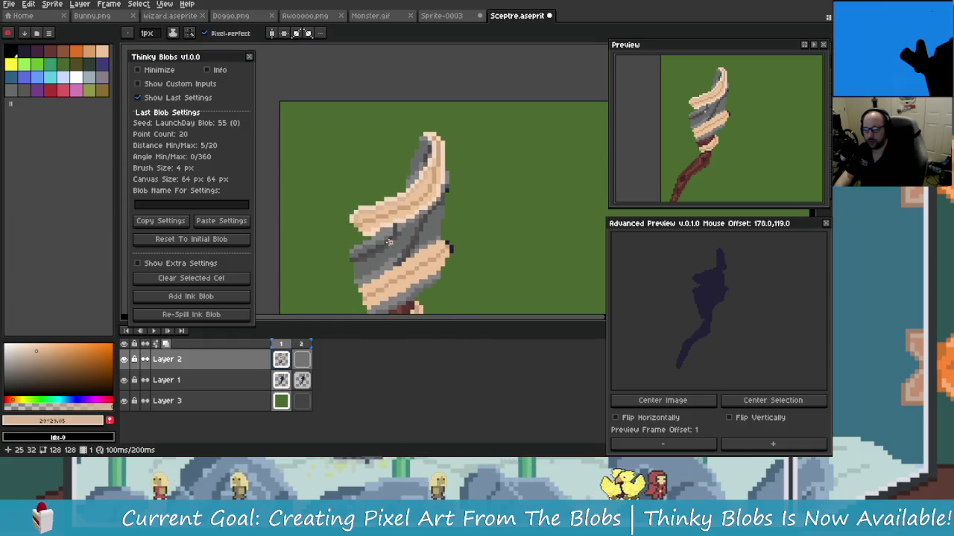
scroll(364, 208, "up", 3)
scroll(385, 231, "down", 1)
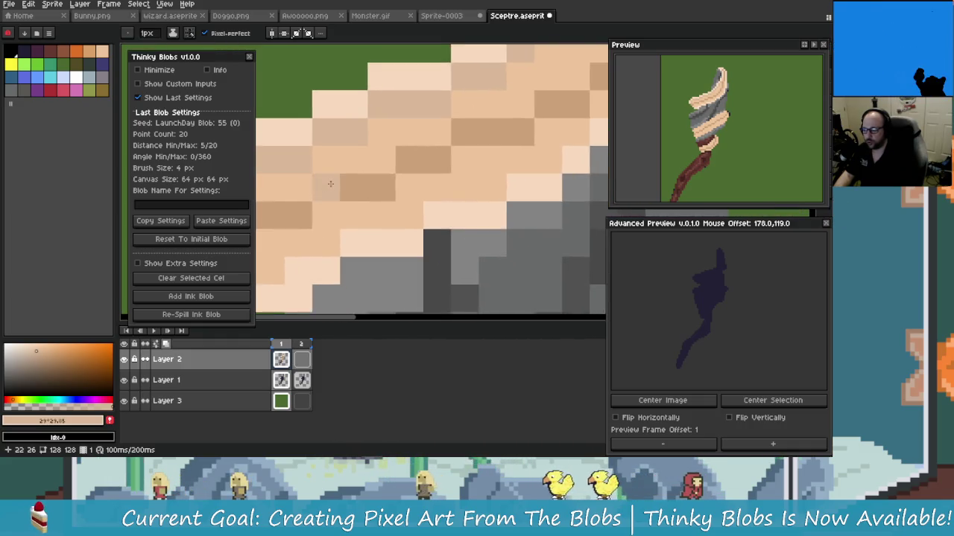
scroll(400, 202, "down", 1)
scroll(345, 225, "up", 2)
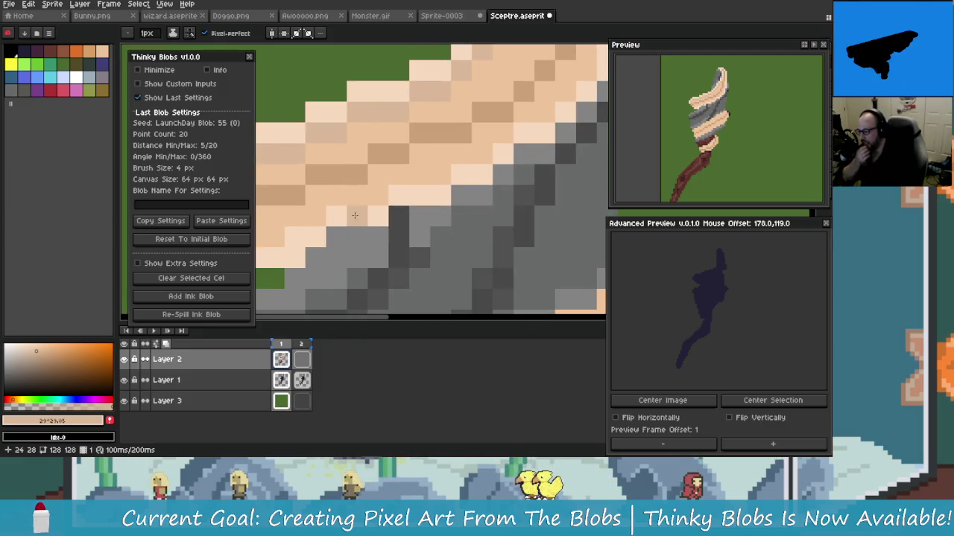
scroll(358, 225, "down", 1)
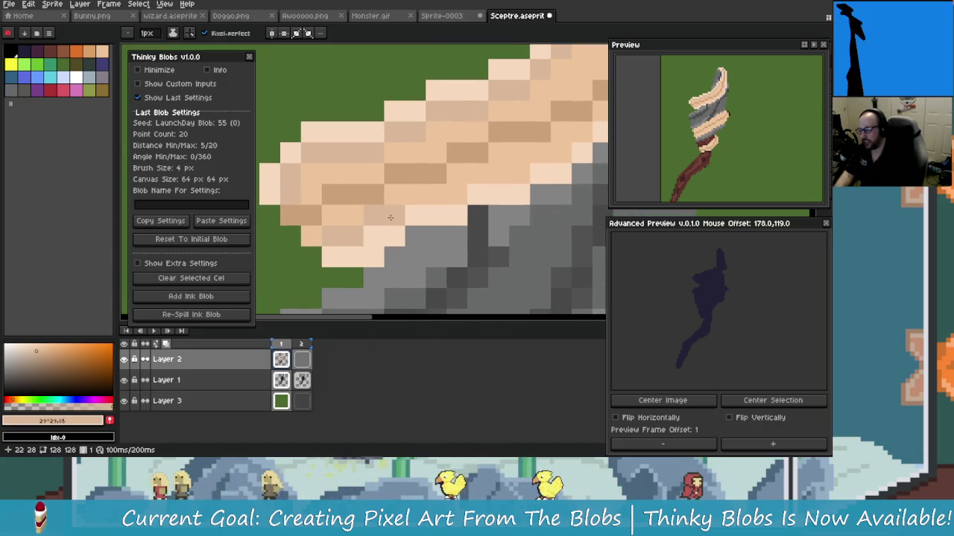
left_click_drag(400, 214, 395, 218)
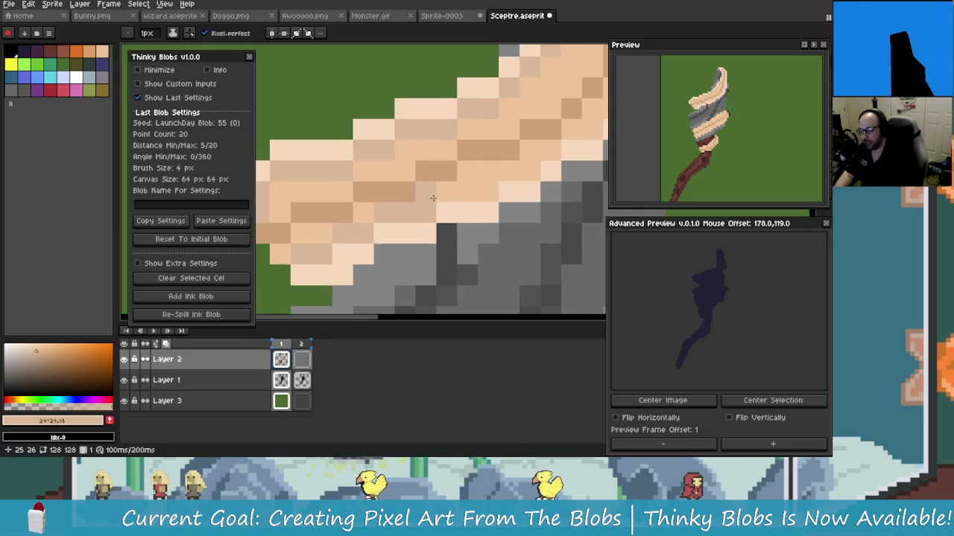
mouse_move(439, 202)
left_mouse_down()
mouse_move(487, 193)
mouse_move(430, 235)
left_mouse_up()
left_click_drag(514, 172, 523, 159)
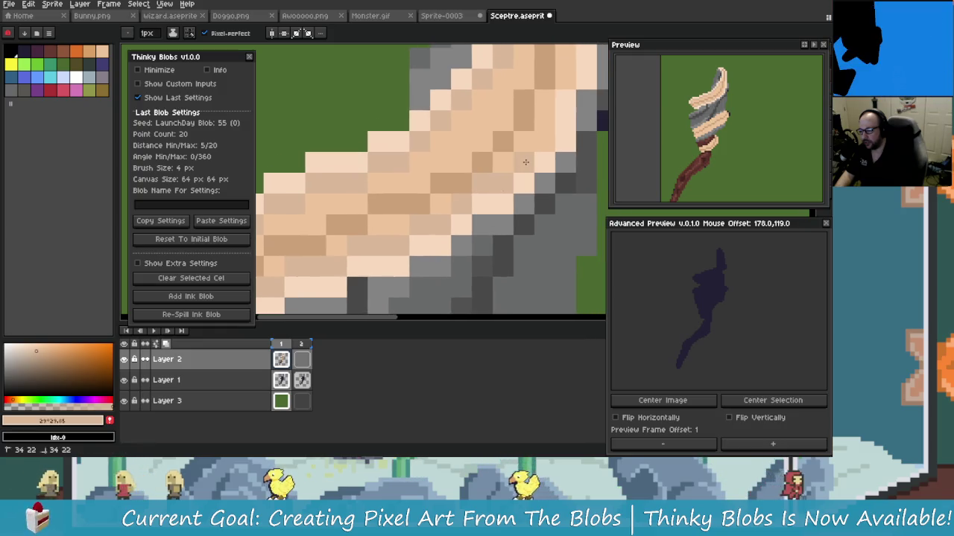
left_click_drag(525, 121, 504, 181)
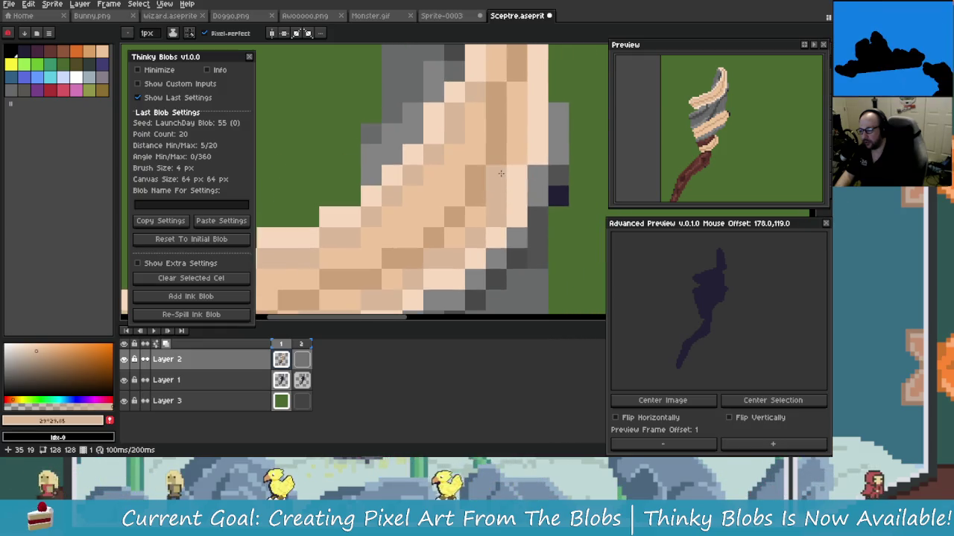
scroll(507, 156, "down", 2)
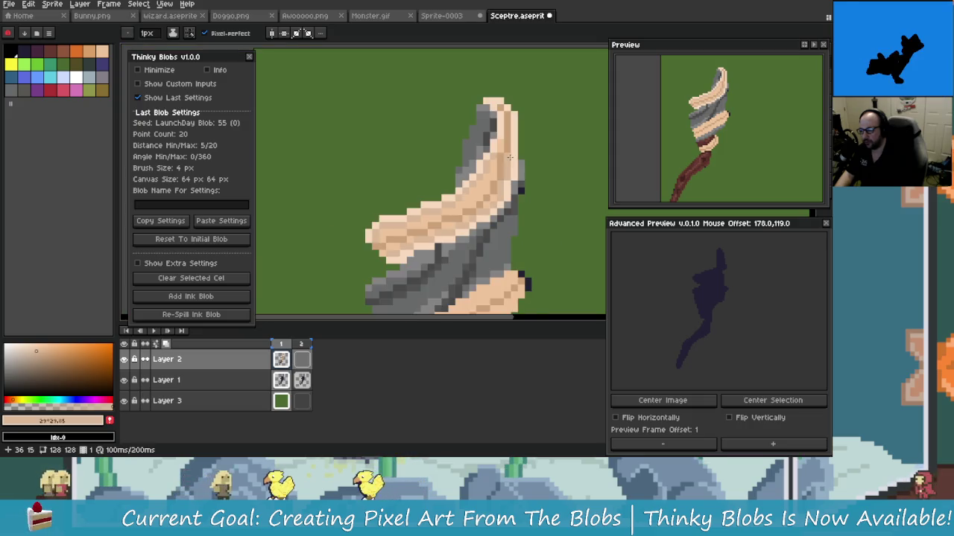
scroll(506, 198, "down", 1)
scroll(506, 198, "down", 1)
scroll(505, 198, "down", 1)
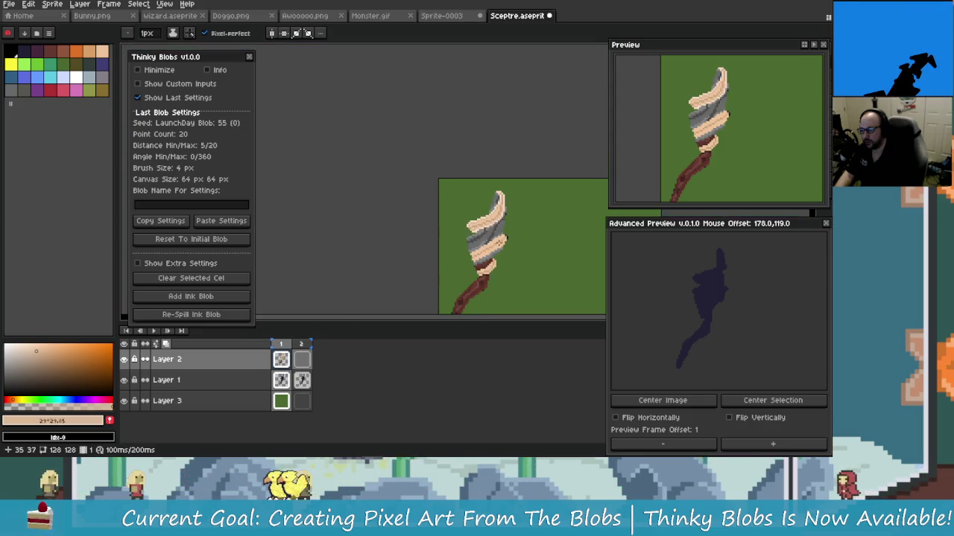
scroll(486, 217, "up", 4)
key("alt")
scroll(382, 242, "up", 2)
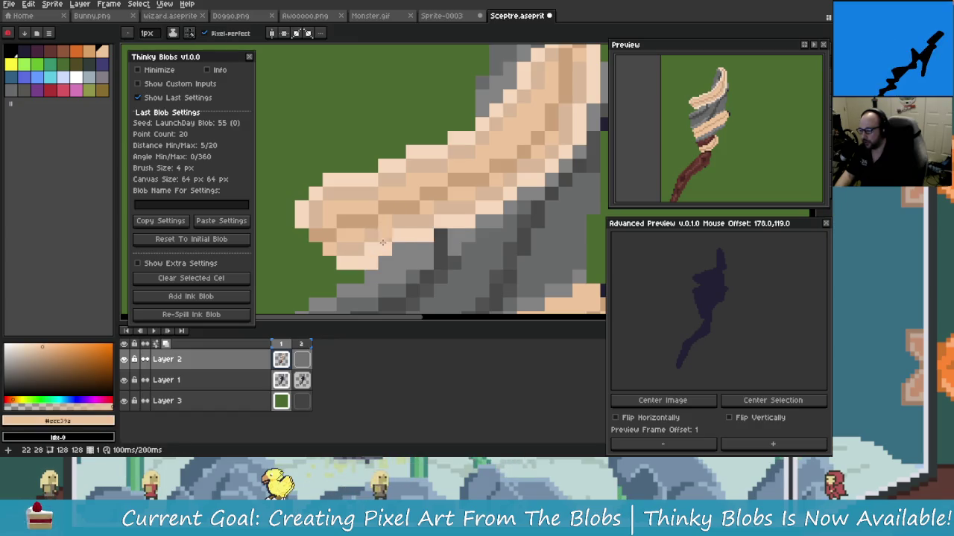
Step: Undo the stray grey pixel so the band returns to peach
scroll(445, 230, "up", 2)
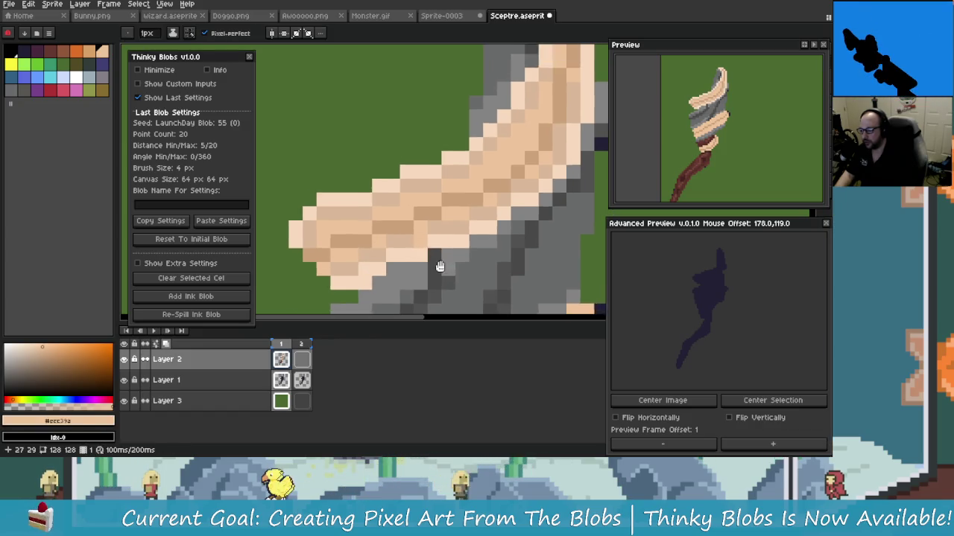
scroll(452, 238, "right", 1)
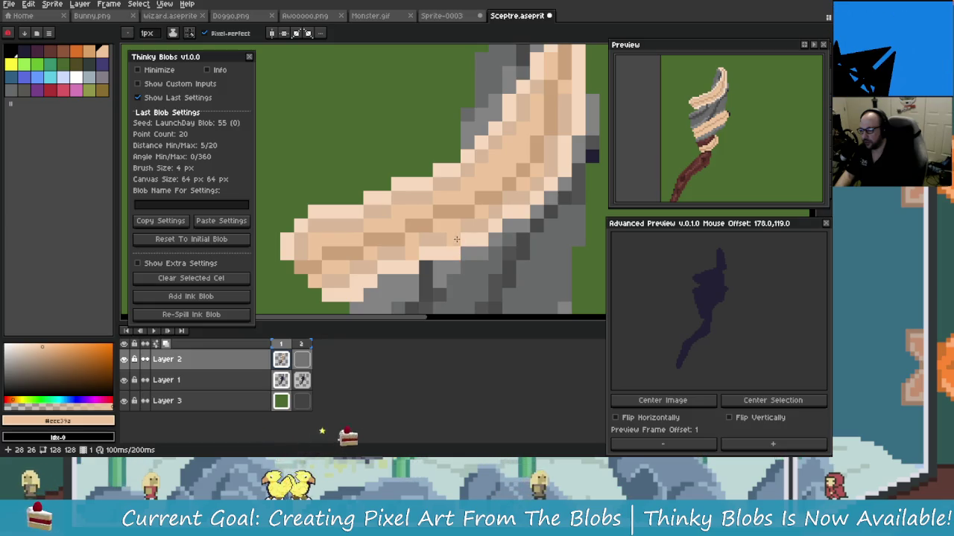
key("ctrl+z")
left_click(415, 274)
scroll(414, 274, "up", 1)
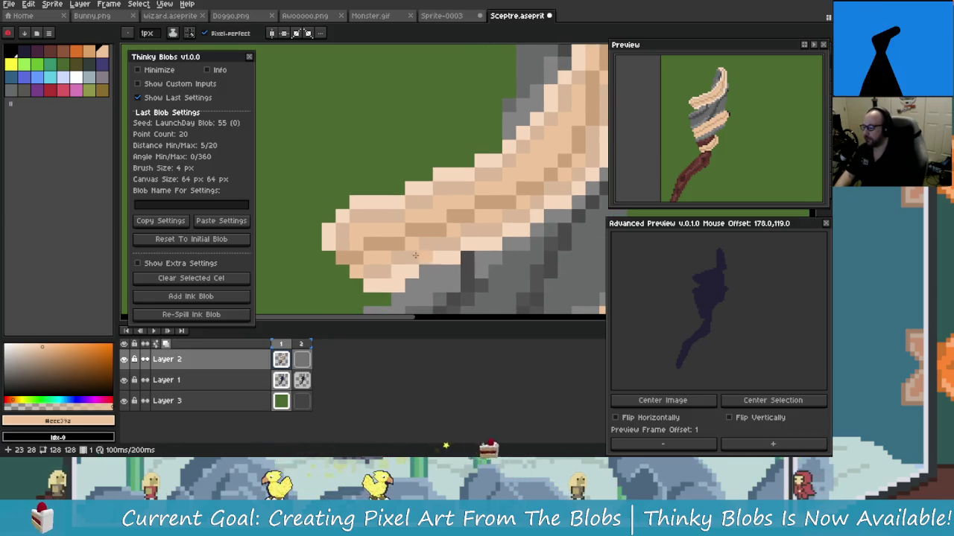
scroll(366, 279, "up", 1)
scroll(365, 279, "left", 1)
scroll(365, 279, "down", 1)
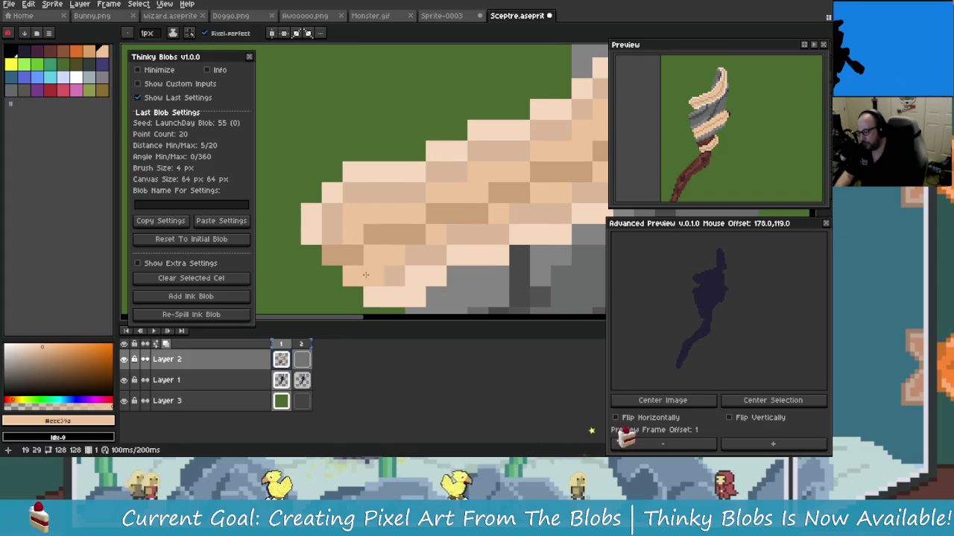
Step: Sample the light peach from the sceptre and paint one highlight pixel on the band edge
key("alt")
left_click(334, 228, "alt")
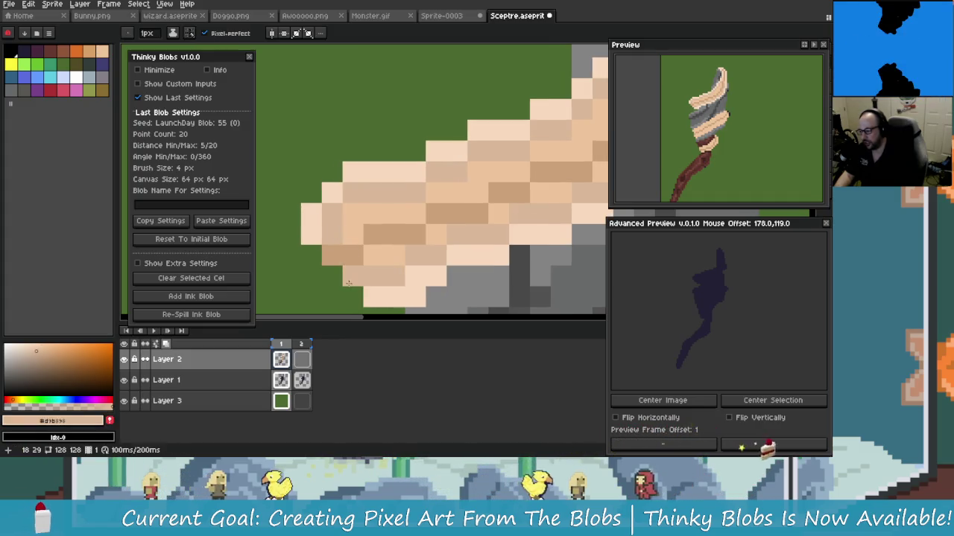
scroll(387, 300, "down", 2)
scroll(386, 300, "up", 1)
scroll(387, 299, "down", 4)
scroll(402, 298, "up", 1)
scroll(387, 261, "up", 2)
scroll(376, 230, "up", 2)
scroll(376, 231, "down", 2)
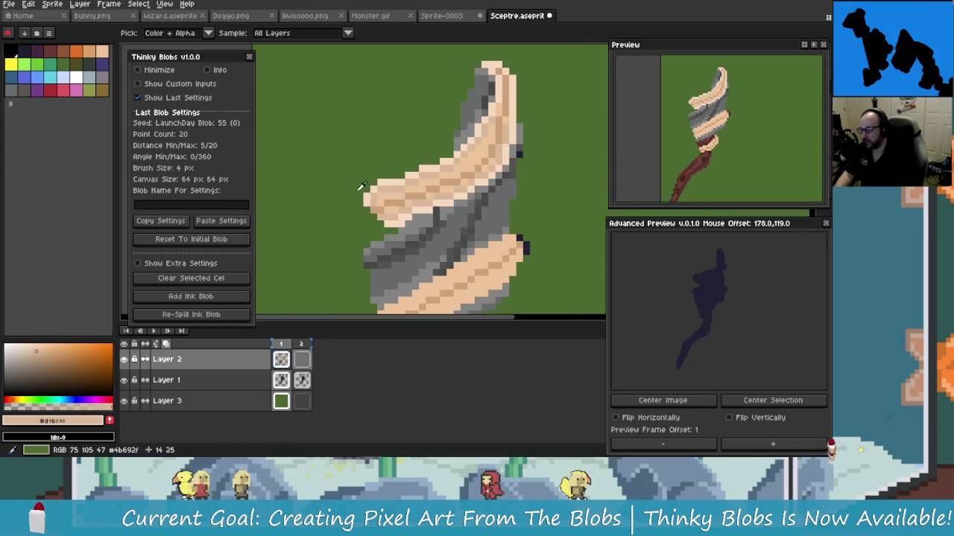
left_click(365, 215, "alt")
scroll(365, 214, "up", 3)
left_click(405, 231)
scroll(422, 259, "down", 2)
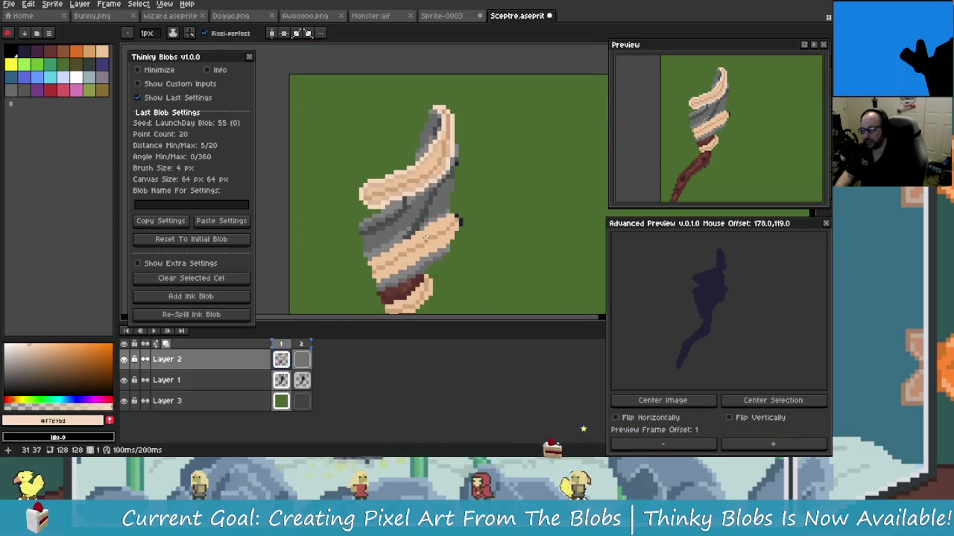
Step: Undo two pencil strokes and paint a light peach pixel matching its neighbour
scroll(397, 229, "up", 3)
scroll(421, 232, "up", 1)
scroll(399, 192, "right", 2)
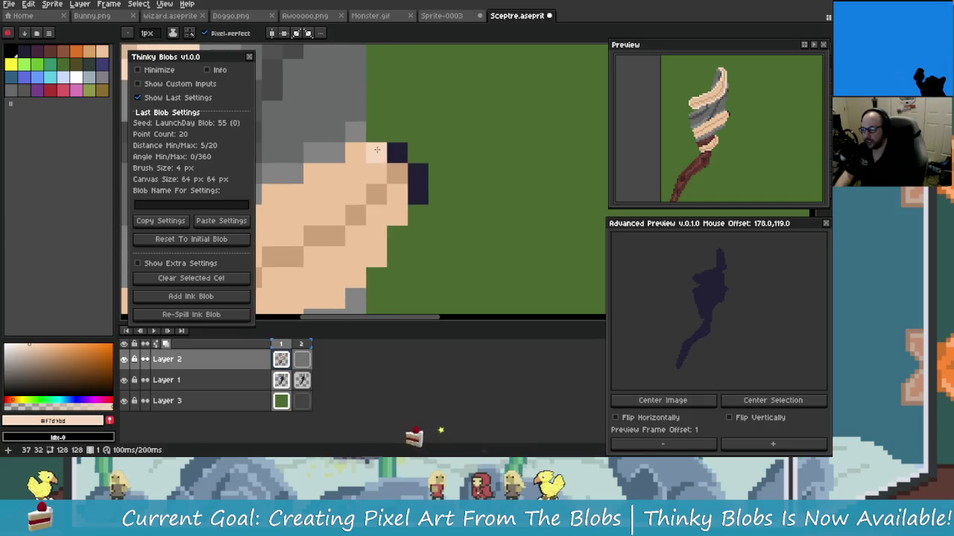
scroll(422, 188, "down", 1)
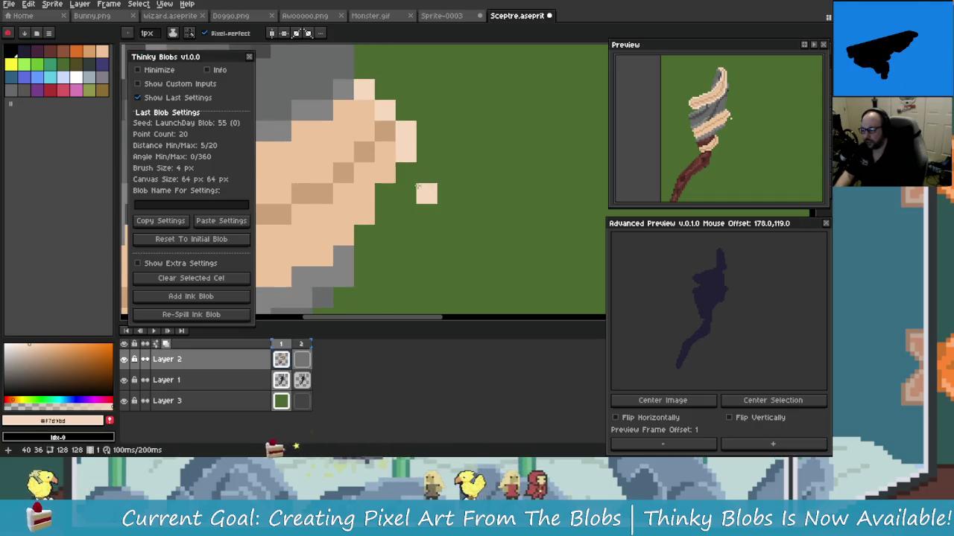
scroll(402, 209, "down", 1)
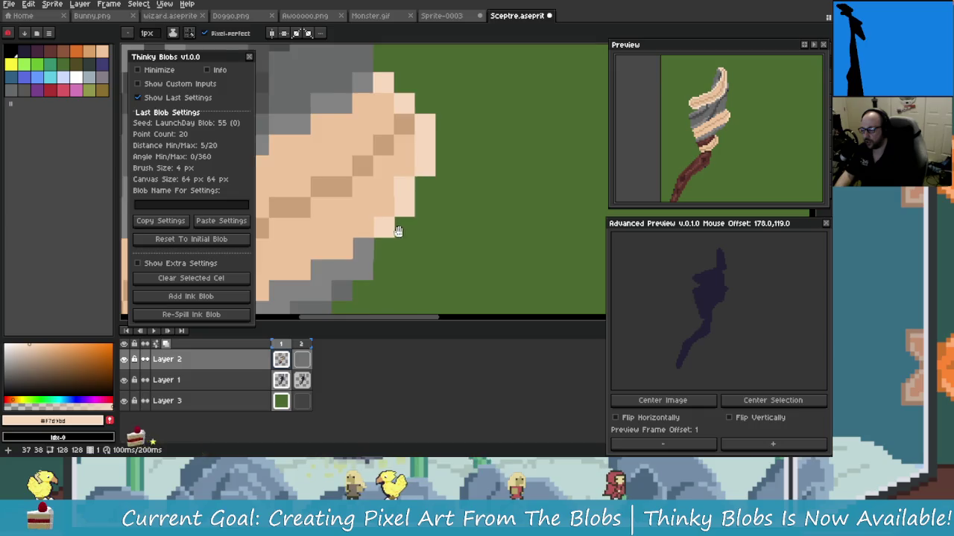
scroll(392, 233, "left", 2)
scroll(432, 236, "left", 2)
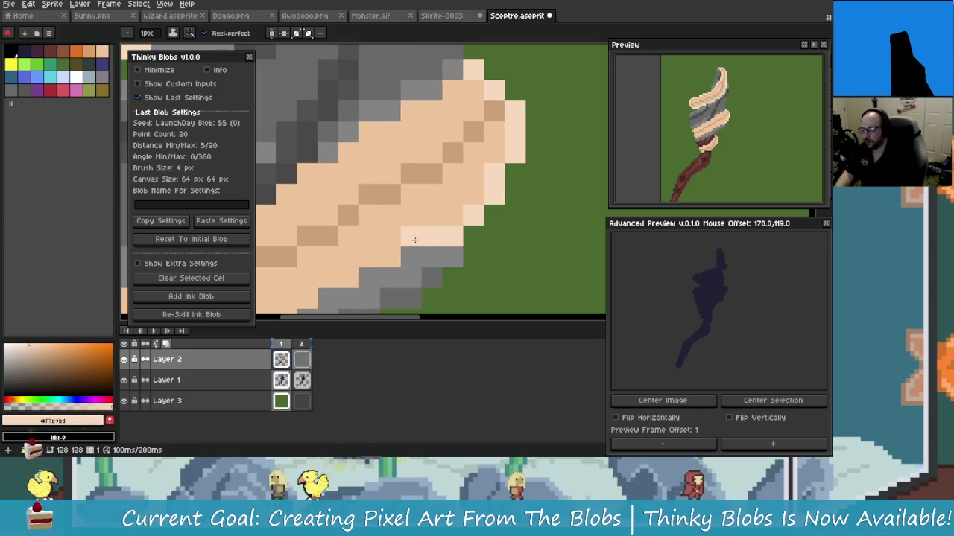
key("ctrl+z")
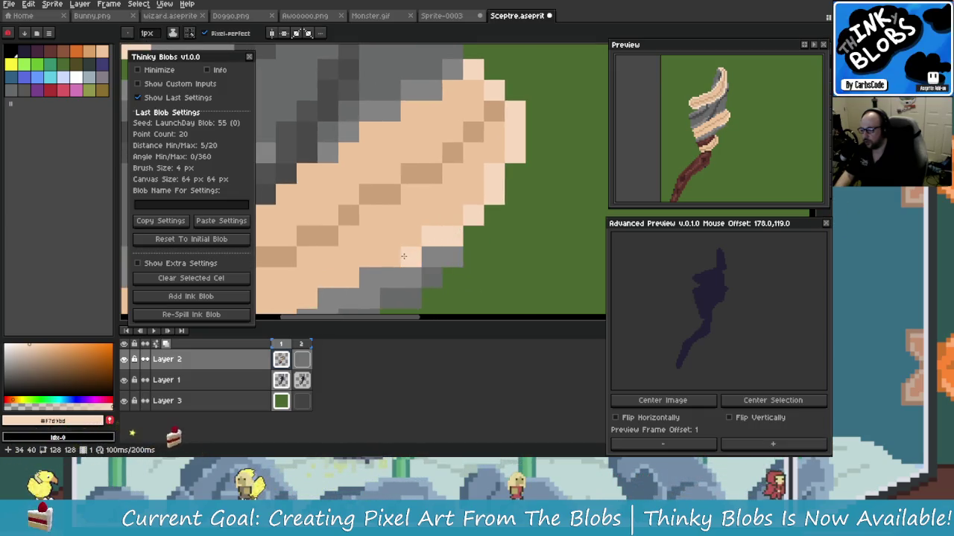
key("ctrl+z")
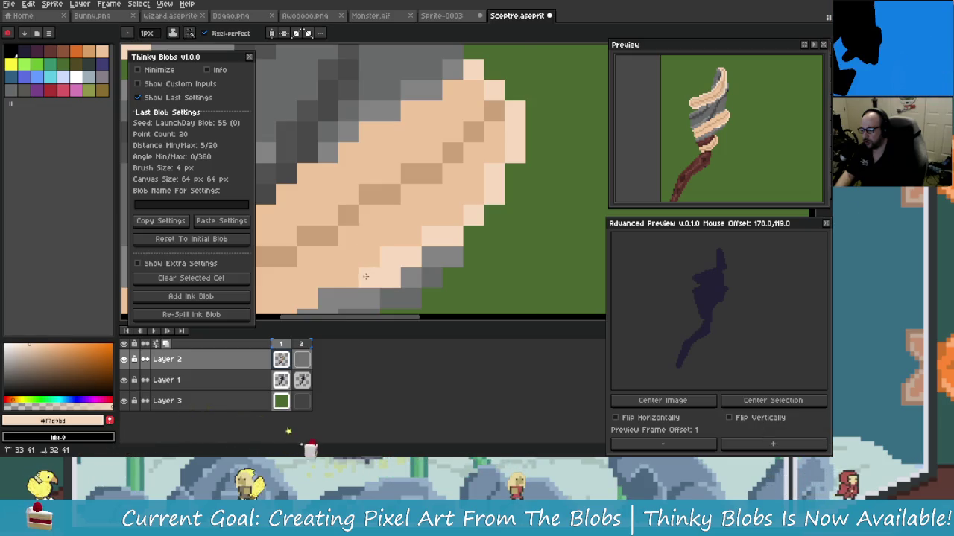
scroll(395, 268, "up", 2)
left_click(411, 270)
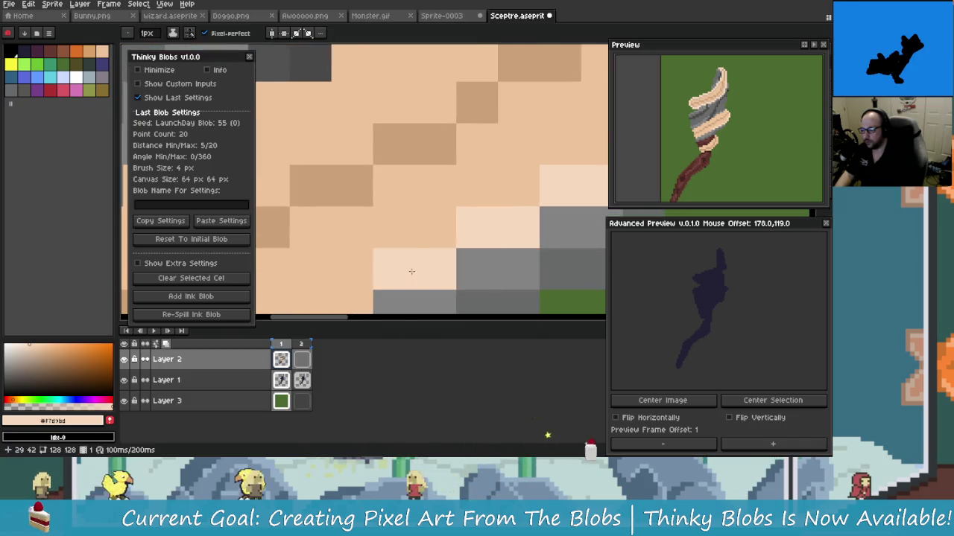
scroll(418, 275, "down", 3)
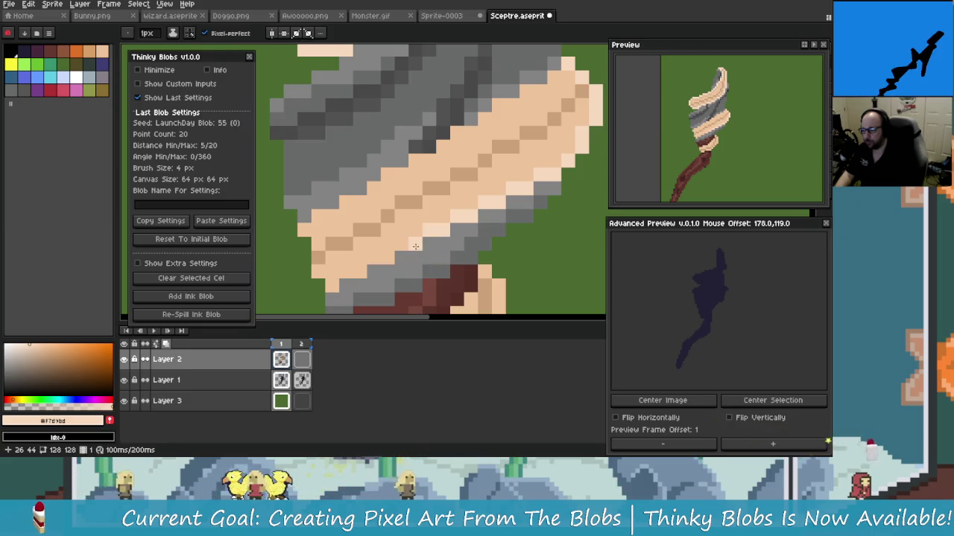
Step: Paint a peach pixel at the lower edge of the band
scroll(416, 247, "left", 2)
scroll(421, 247, "left", 2)
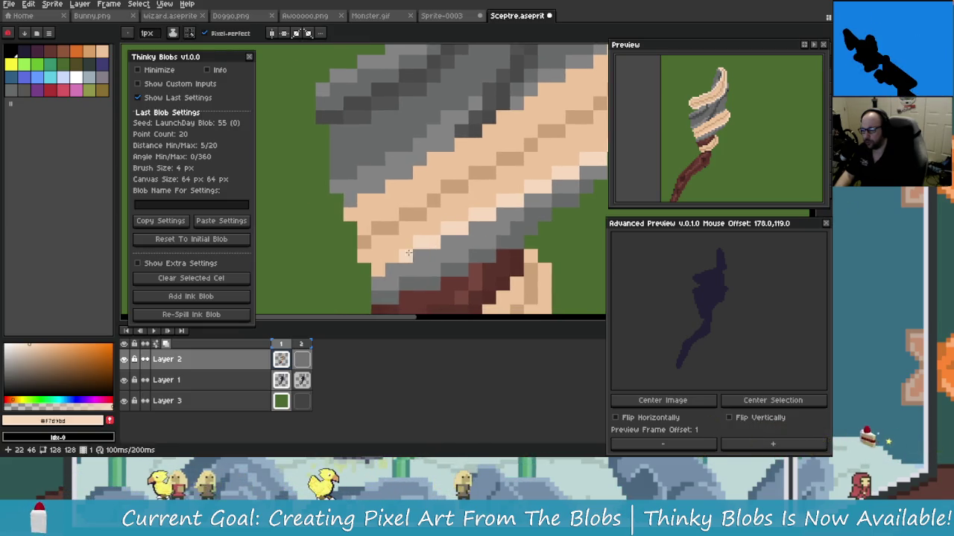
scroll(426, 248, "down", 1)
scroll(398, 254, "up", 1)
scroll(399, 253, "left", 1)
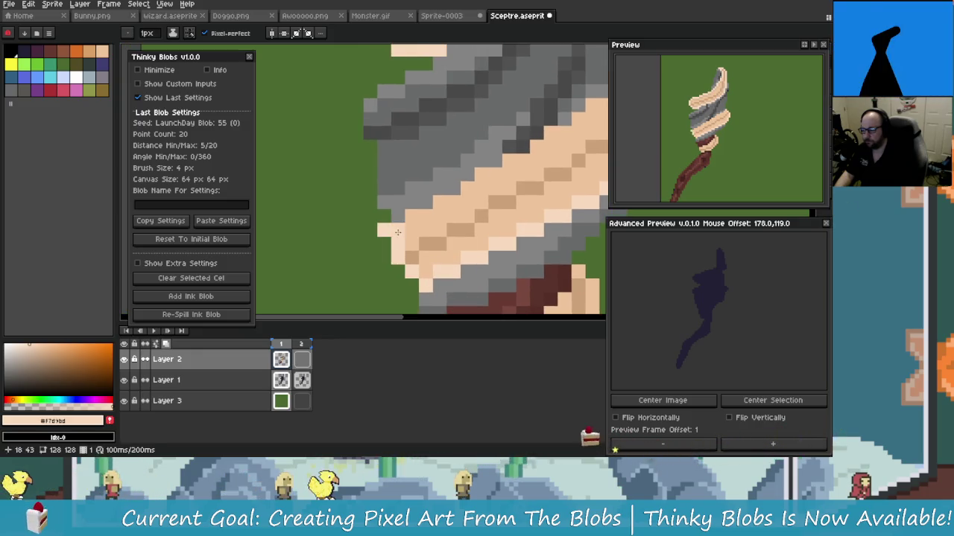
scroll(393, 241, "up", 1)
scroll(378, 240, "right", 1)
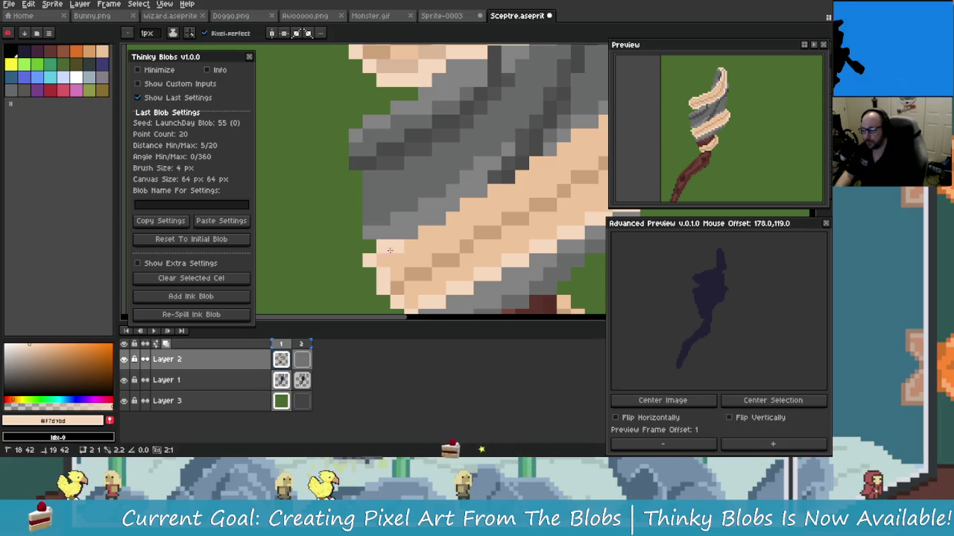
key("b")
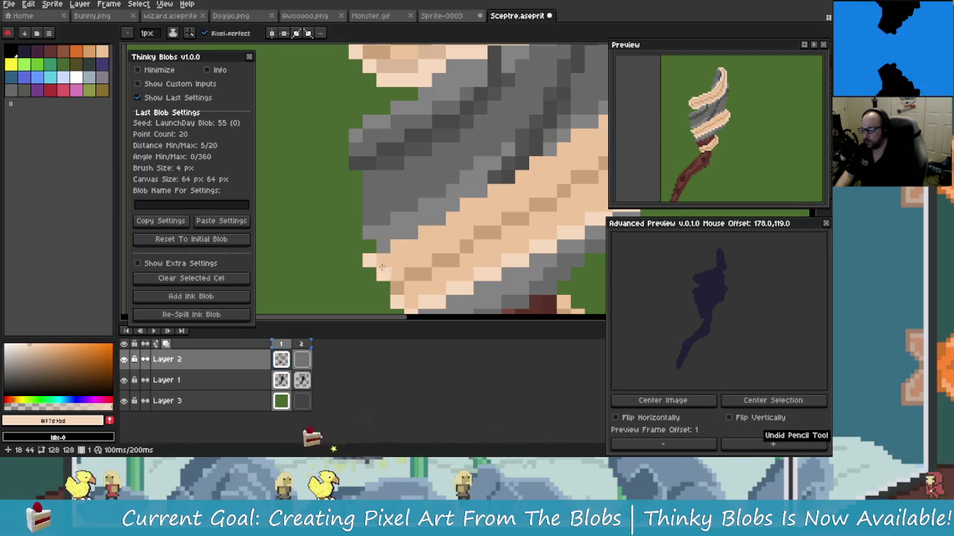
scroll(366, 260, "down", 1)
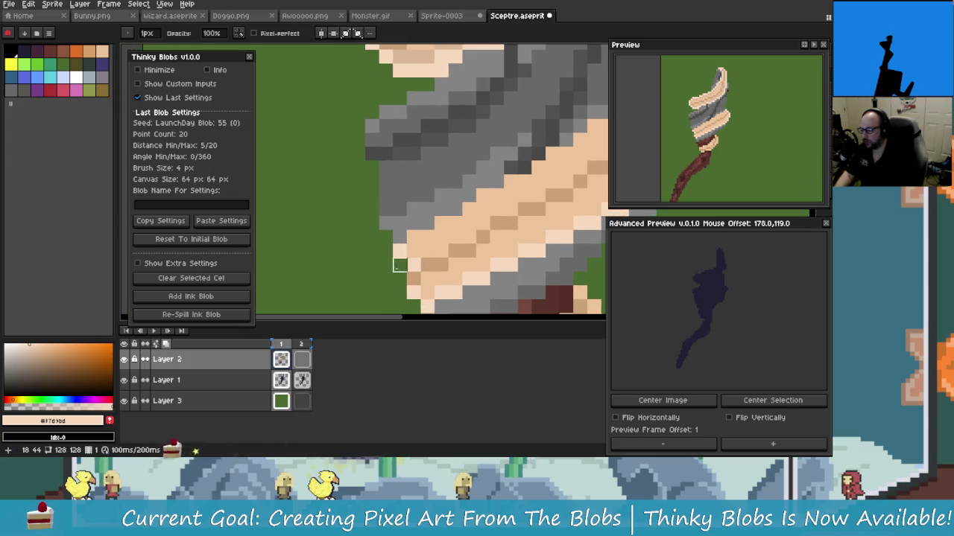
scroll(427, 246, "left", 1)
key("i")
key("b")
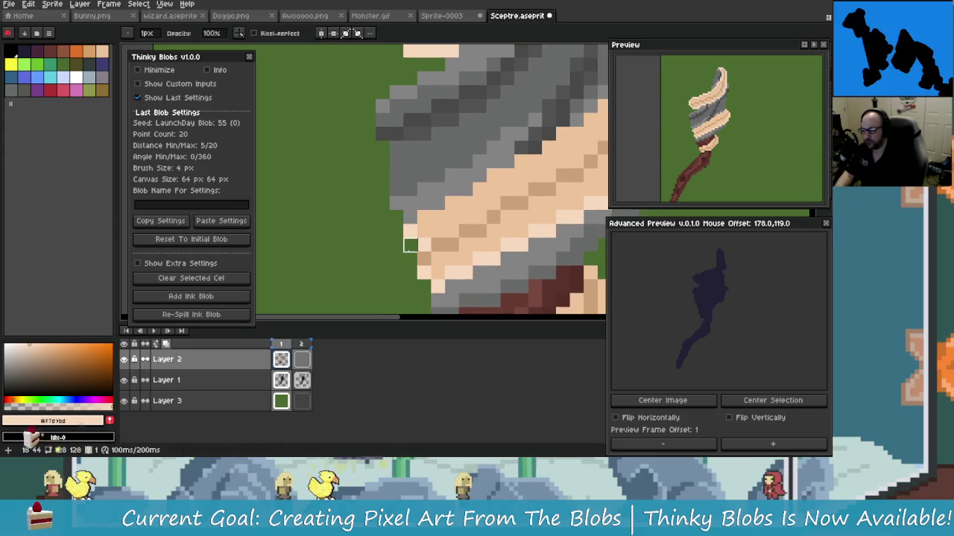
scroll(417, 242, "down", 1)
scroll(399, 244, "right", 1)
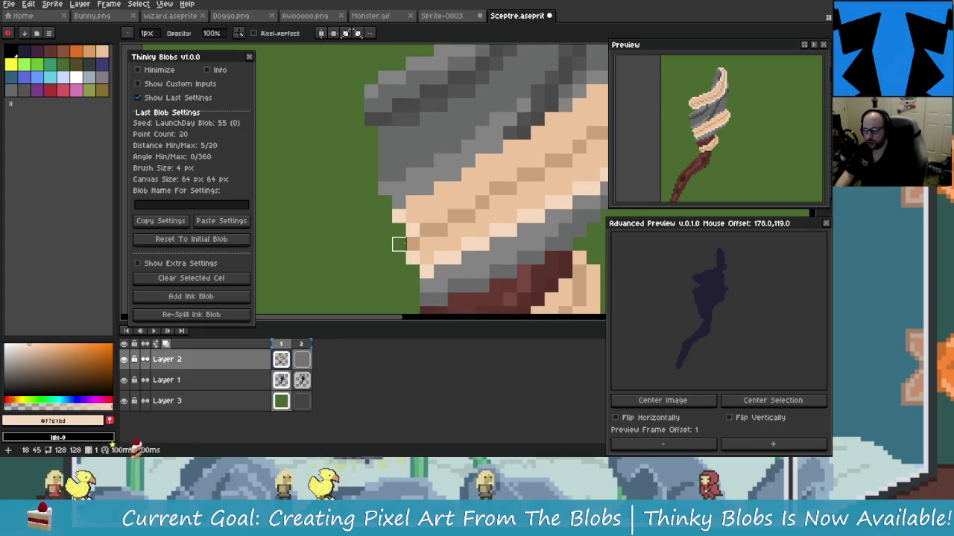
key("i")
key("b")
left_click(399, 243)
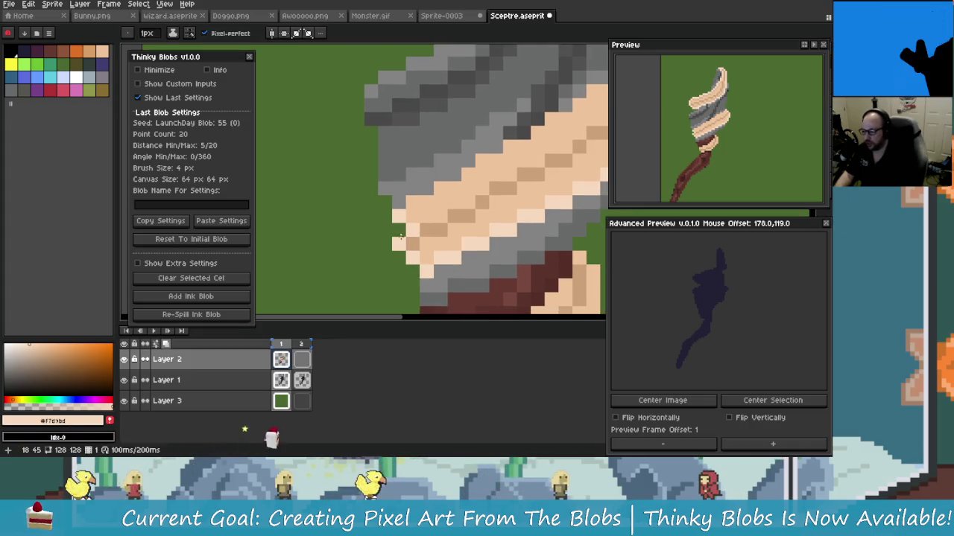
Step: Sample the mid and light peach shades from the band, then another drawing colour
scroll(401, 237, "up", 1)
scroll(401, 237, "right", 1)
left_click(402, 235, "alt")
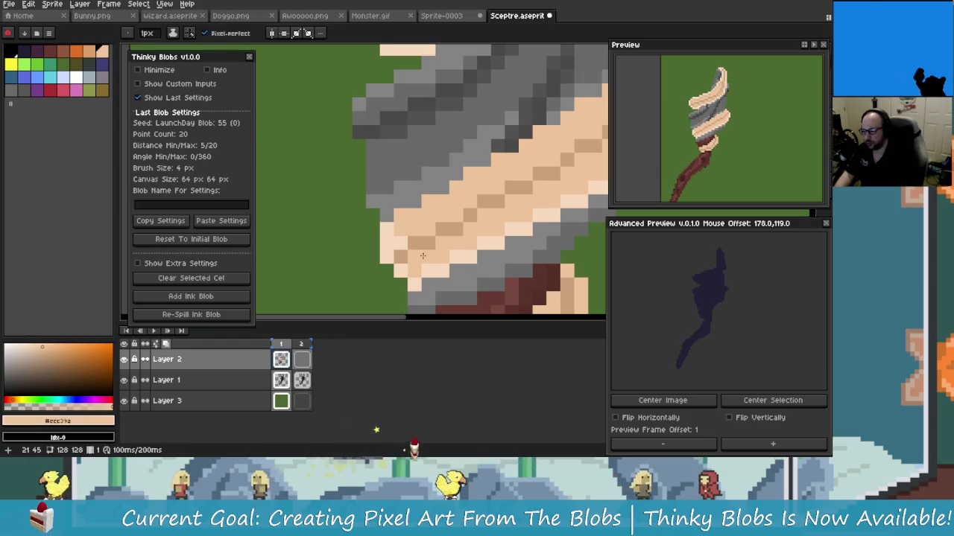
scroll(387, 235, "right", 2)
left_click(371, 236, "alt")
scroll(371, 235, "right", 1)
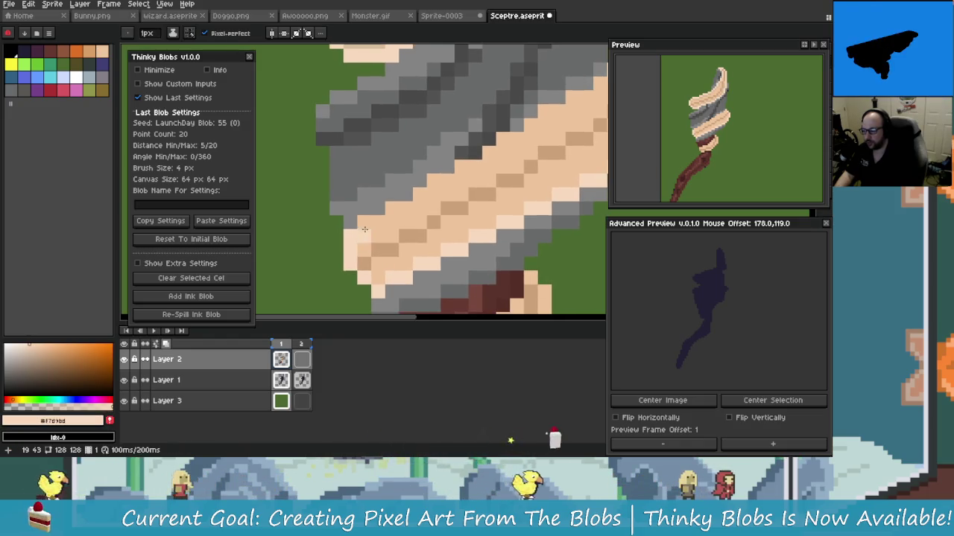
scroll(395, 215, "up", 1)
scroll(395, 214, "right", 1)
scroll(395, 214, "up", 1)
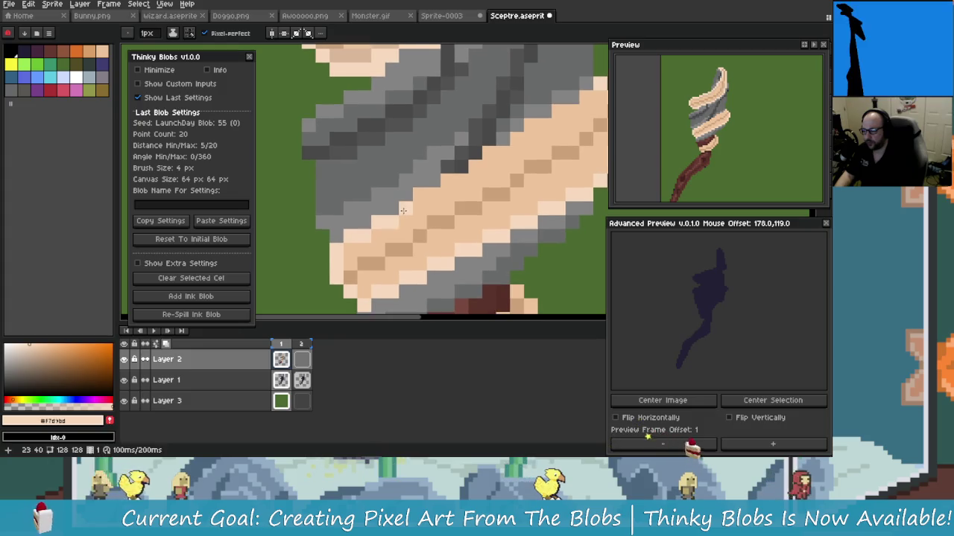
scroll(418, 205, "right", 1)
scroll(442, 193, "up", 1)
scroll(442, 193, "right", 1)
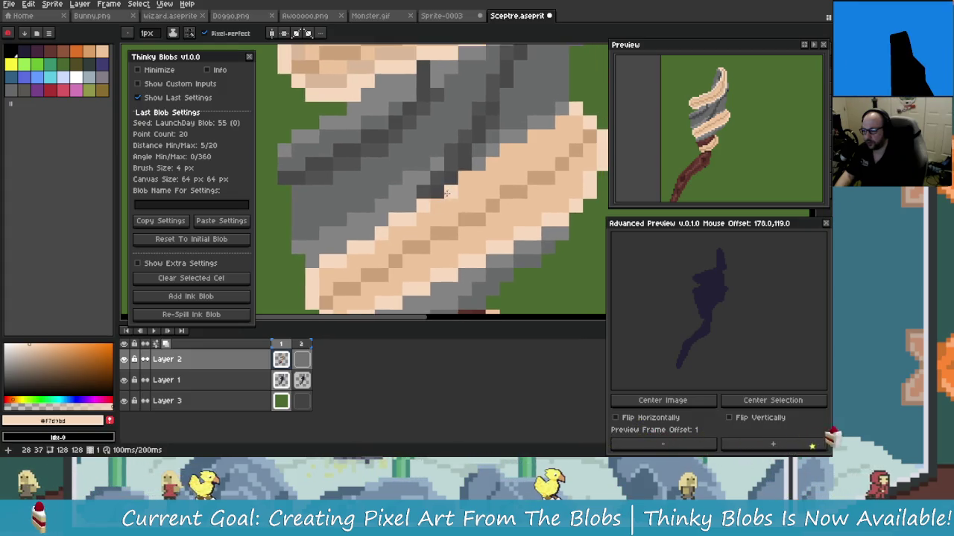
scroll(440, 195, "up", 1)
scroll(436, 196, "right", 1)
scroll(433, 198, "up", 1)
scroll(433, 198, "right", 1)
scroll(435, 201, "up", 1)
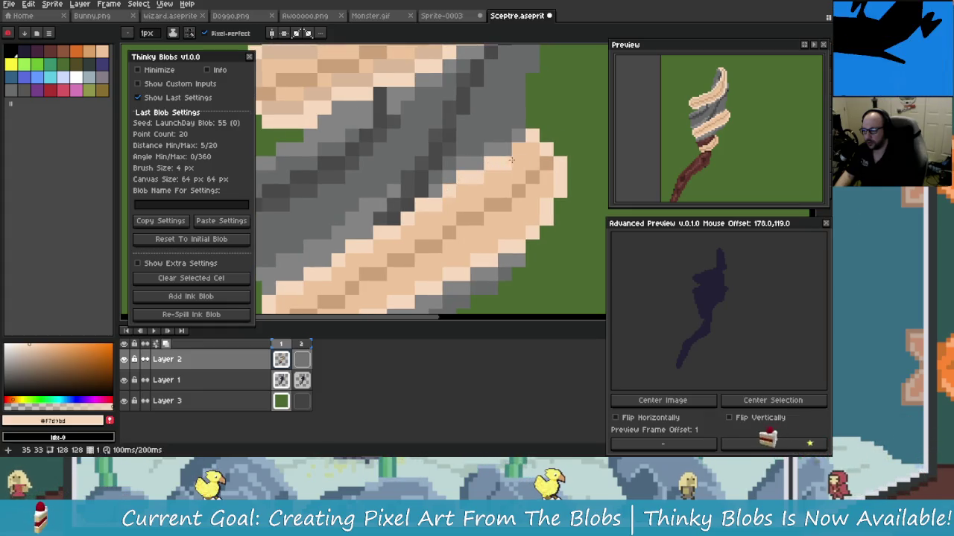
scroll(511, 157, "down", 2)
scroll(459, 143, "up", 1)
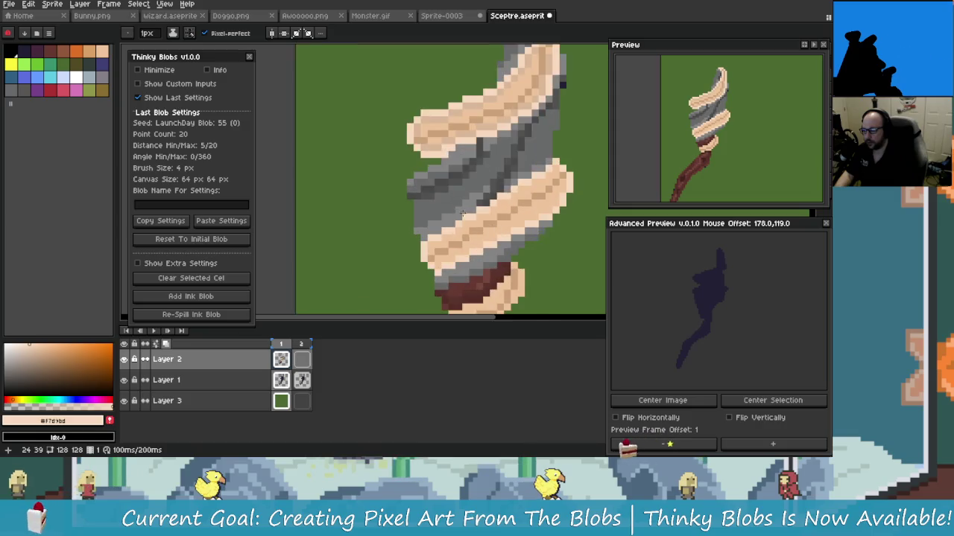
key("i")
left_click(459, 143, "alt")
scroll(447, 209, "up", 2)
scroll(439, 257, "up", 1)
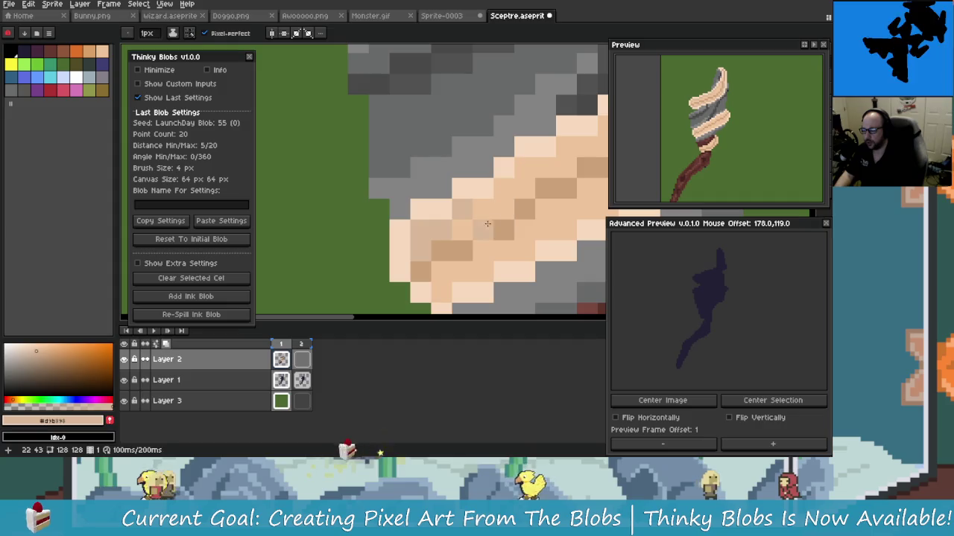
Step: Undo the last Pencil stroke on the peach band and review the spiral wrap close-up
key("ctrl+z")
mouse_move(422, 233)
left_mouse_down()
mouse_move(409, 249)
mouse_move(421, 282)
left_mouse_up()
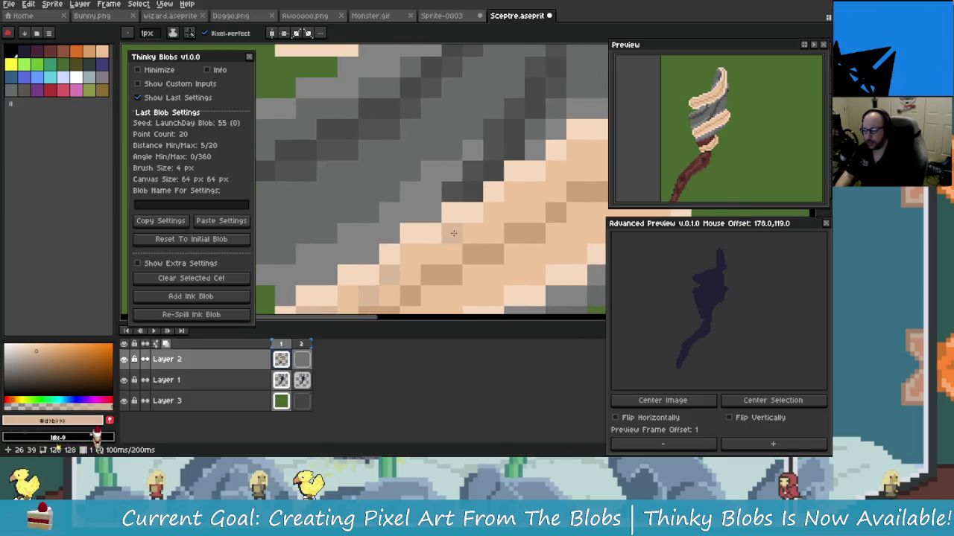
mouse_move(488, 219)
left_mouse_down()
mouse_move(458, 236)
mouse_move(494, 207)
mouse_move(480, 198)
left_mouse_up()
scroll(515, 228, "down", 2)
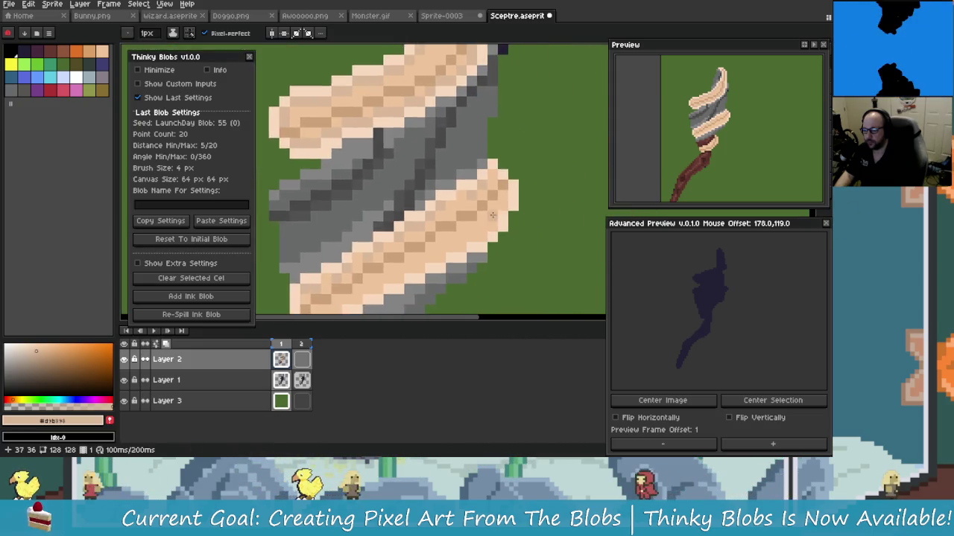
scroll(484, 247, "up", 3)
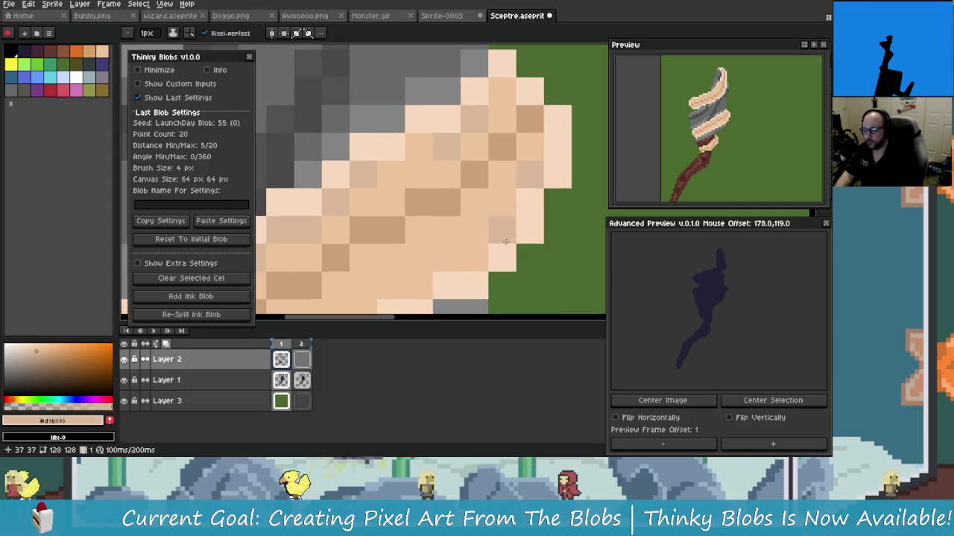
left_click_drag(475, 270, 476, 214)
left_click_drag(472, 253, 532, 249)
Step: Sample the light skin tone #eec39a from the canvas as the drawing colour
scroll(422, 245, "down", 1)
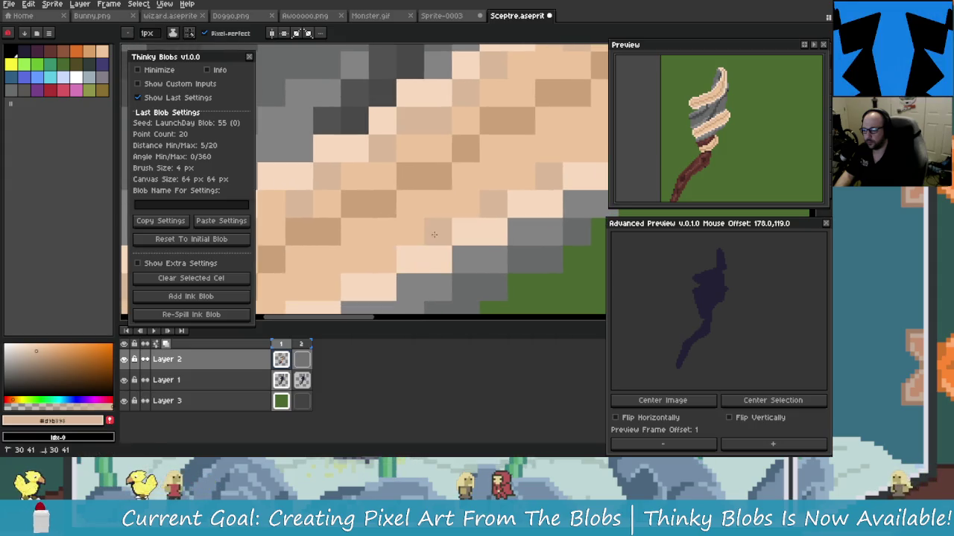
scroll(405, 248, "up", 1)
scroll(404, 249, "down", 1)
scroll(425, 230, "up", 1)
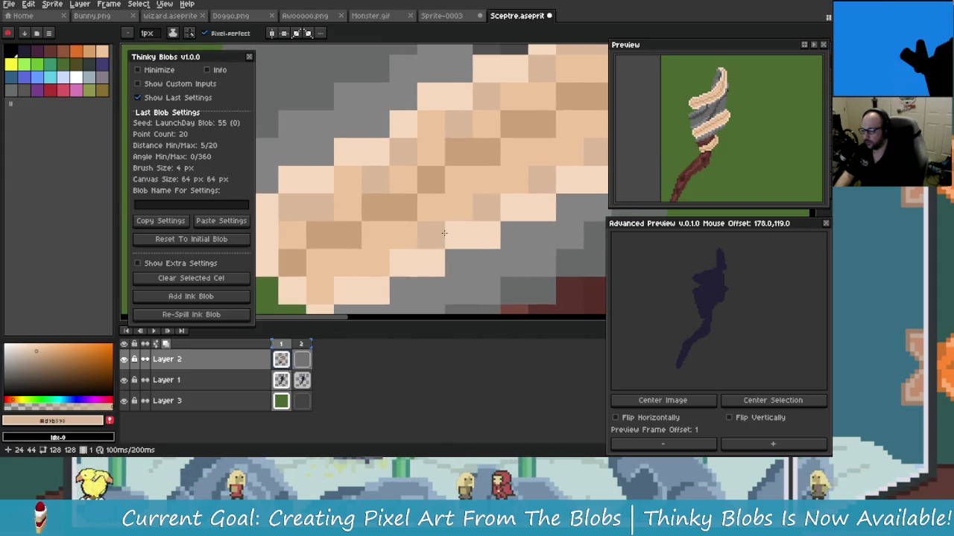
scroll(420, 243, "down", 1)
scroll(447, 238, "down", 2)
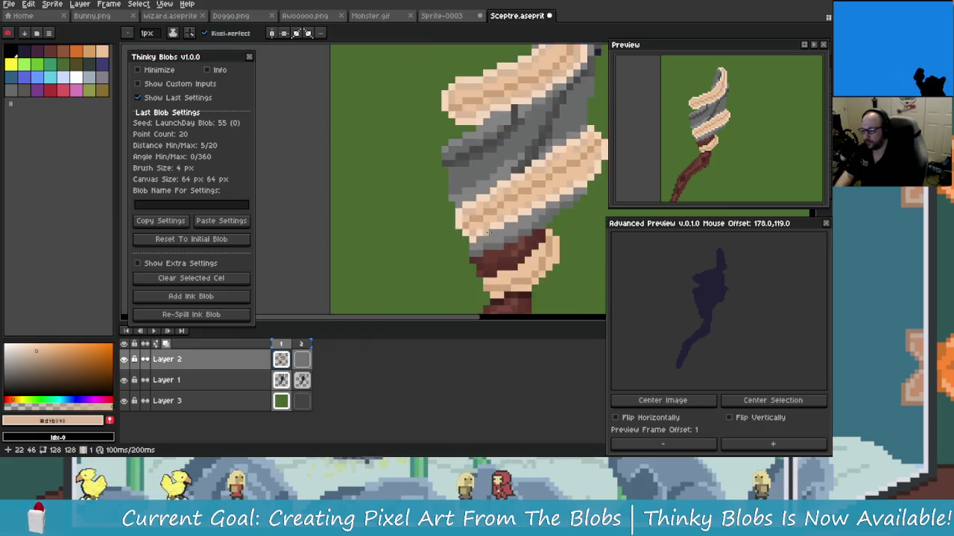
scroll(484, 242, "down", 1)
scroll(515, 246, "down", 1)
scroll(490, 222, "down", 1)
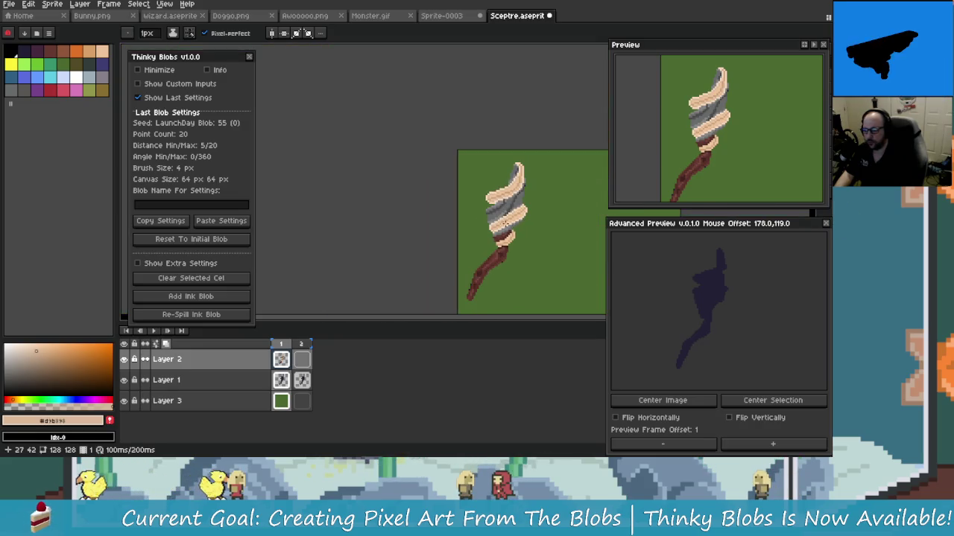
scroll(516, 225, "up", 3)
scroll(553, 260, "up", 1)
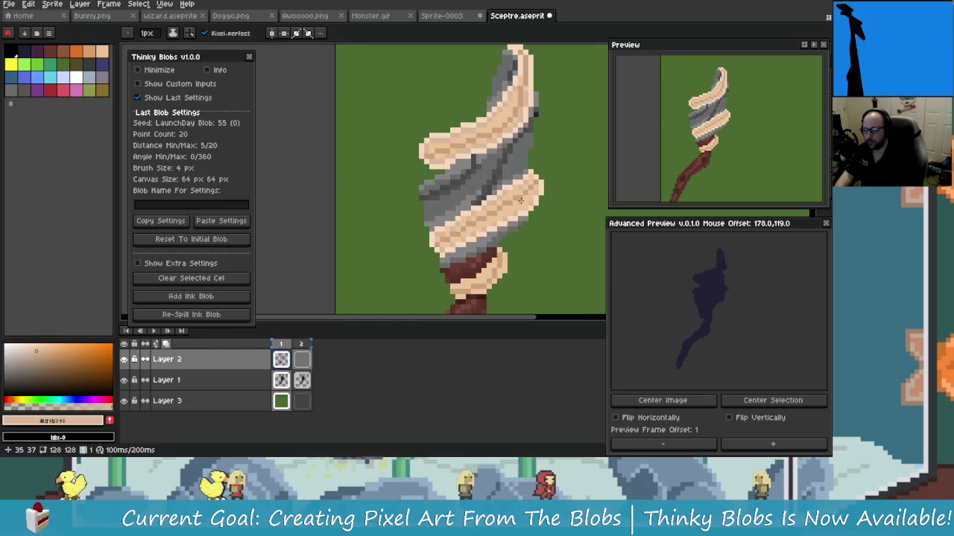
scroll(533, 228, "up", 1)
scroll(510, 200, "up", 1)
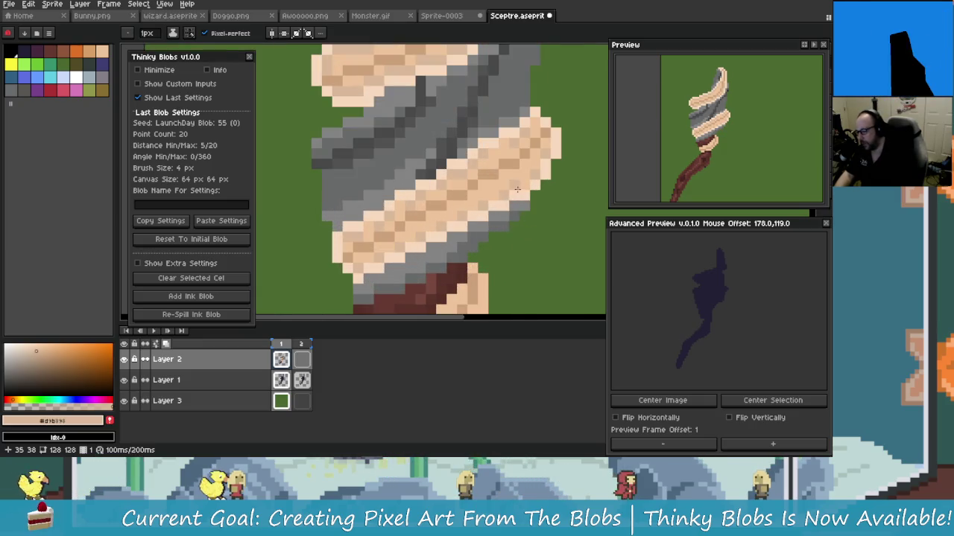
scroll(514, 190, "up", 1)
scroll(499, 192, "down", 2)
scroll(480, 195, "up", 1)
scroll(465, 196, "up", 1)
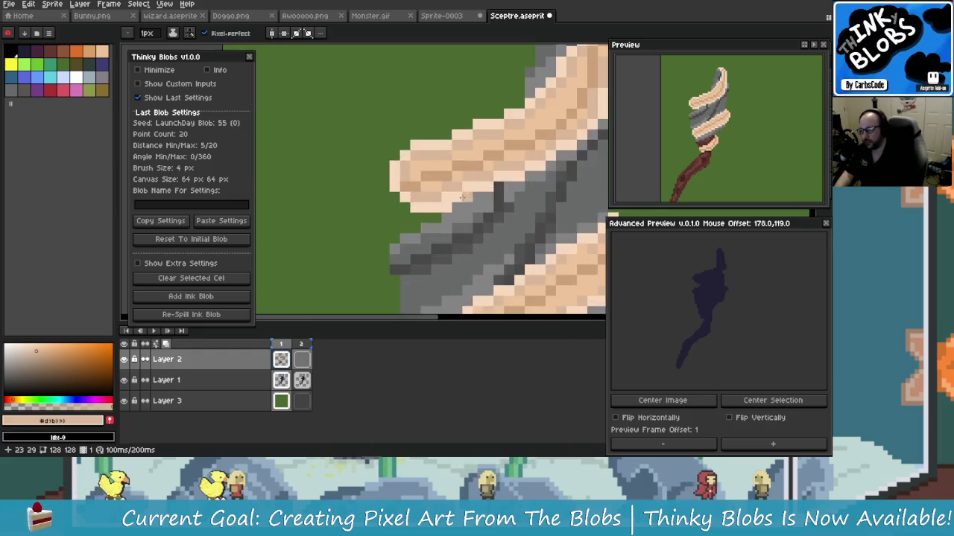
scroll(464, 196, "up", 2)
left_click(413, 230, "alt")
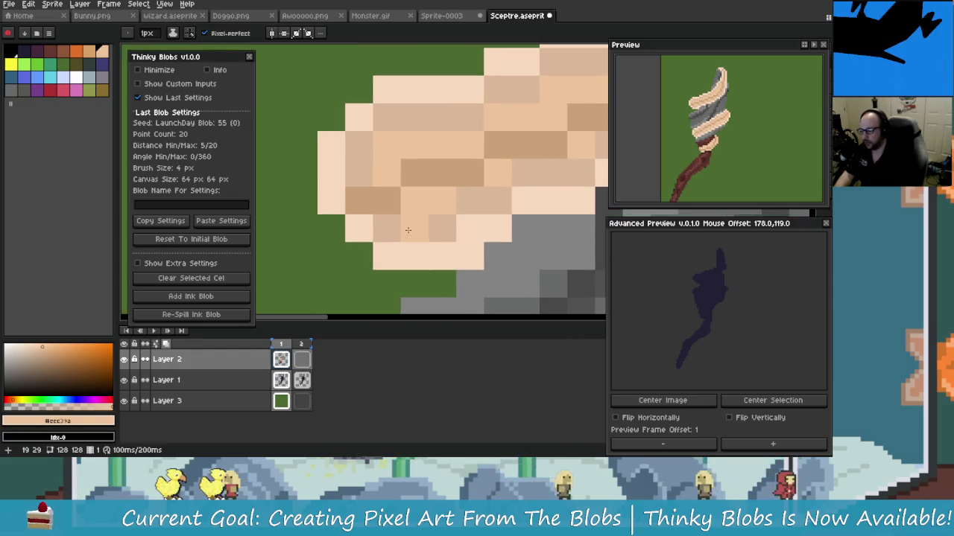
Step: Repaint a row of the peach spiral band in the #eec39a skin tone
scroll(408, 227, "right", 3)
scroll(404, 224, "up", 1)
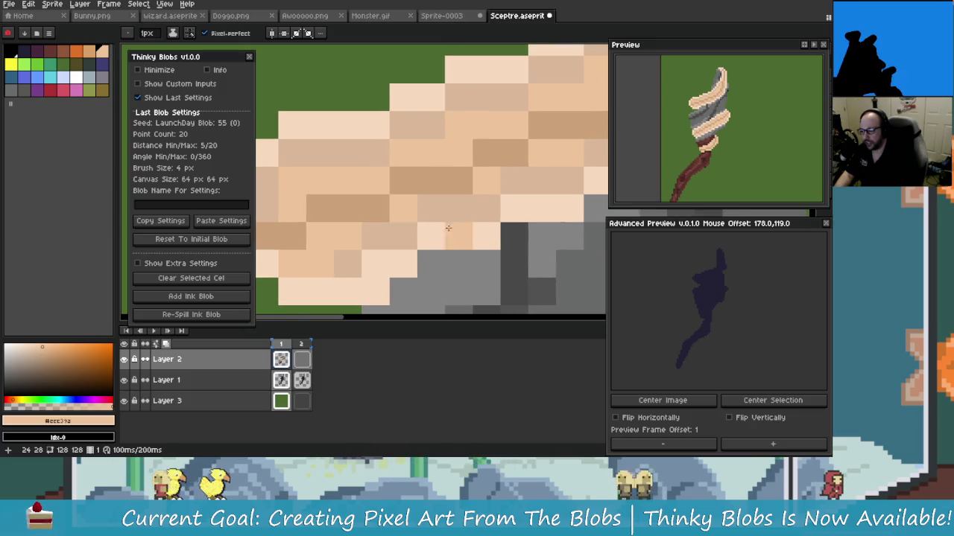
left_click_drag(448, 226, 377, 238)
scroll(394, 238, "right", 1)
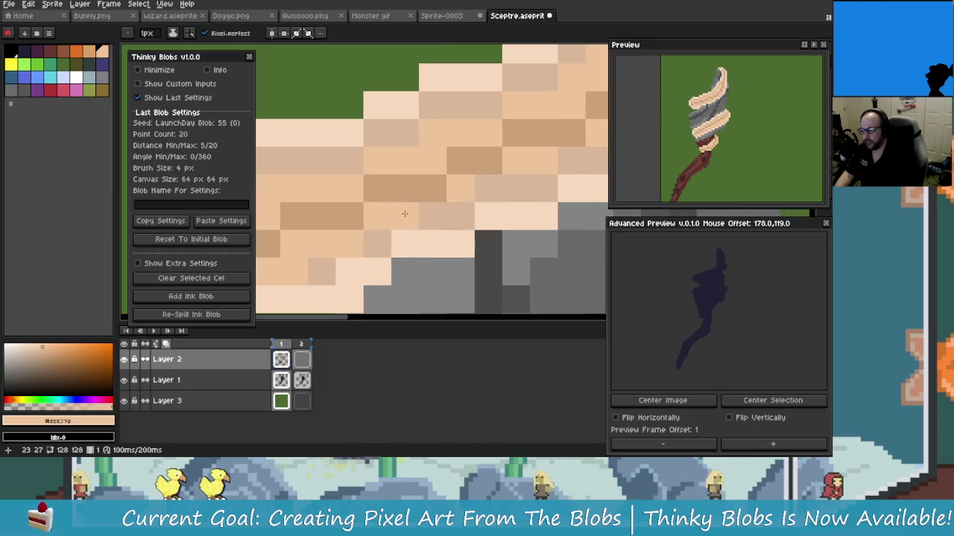
scroll(465, 209, "up", 1)
scroll(503, 225, "right", 4)
scroll(479, 230, "right", 2)
scroll(462, 227, "up", 2)
scroll(432, 225, "right", 2)
scroll(425, 227, "right", 1)
scroll(432, 216, "up", 1)
scroll(436, 204, "right", 1)
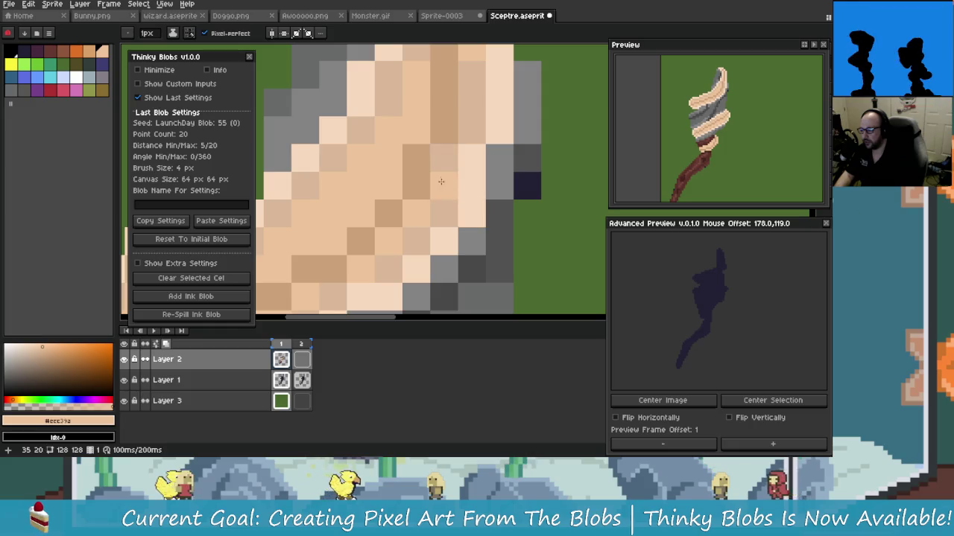
Step: Place a pale cream #f7d9bd highlight pixel on the lower peach wrap
scroll(358, 201, "down", 3)
scroll(358, 197, "up", 2)
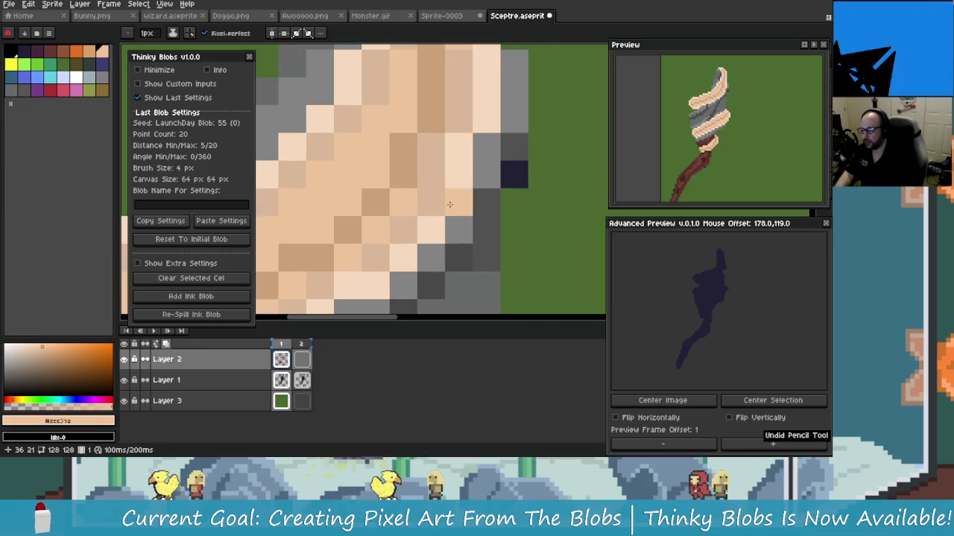
scroll(413, 192, "down", 2)
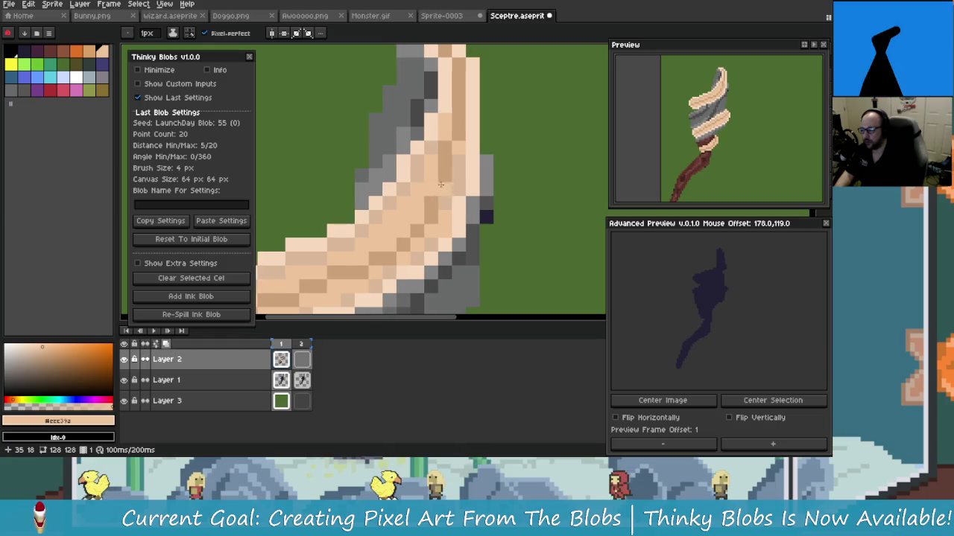
scroll(463, 179, "up", 2)
scroll(453, 171, "down", 1)
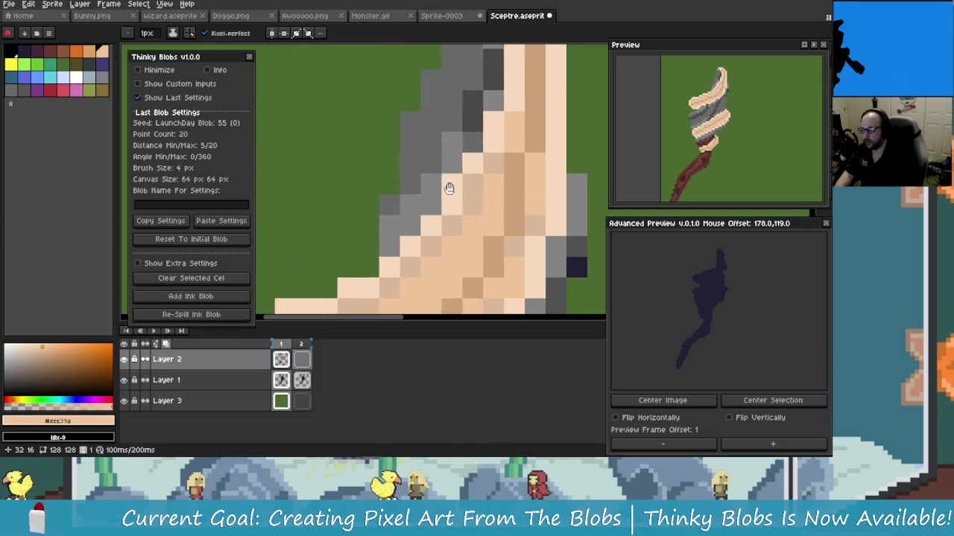
scroll(477, 197, "up", 1)
scroll(477, 197, "up", 1)
scroll(475, 199, "down", 2)
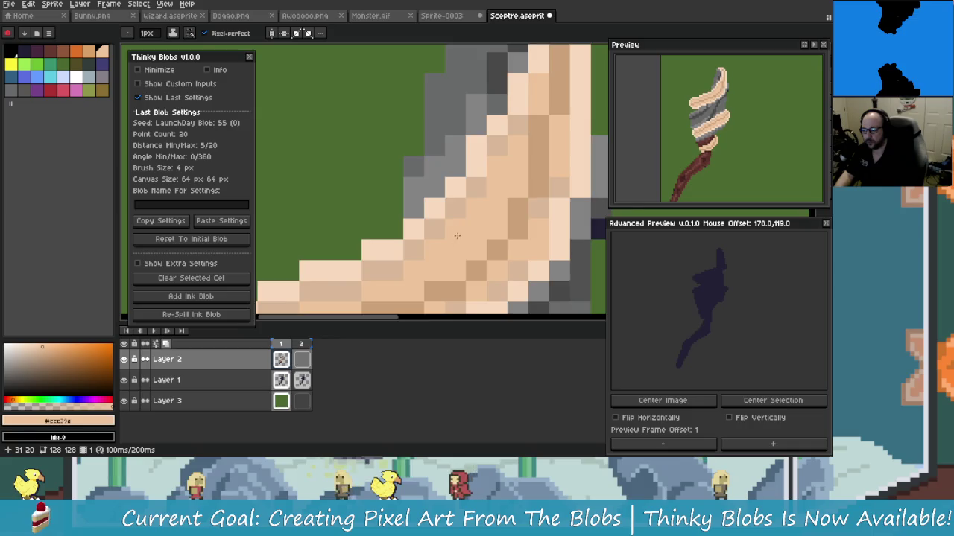
scroll(472, 199, "up", 1)
scroll(472, 199, "up", 1)
scroll(467, 210, "down", 1)
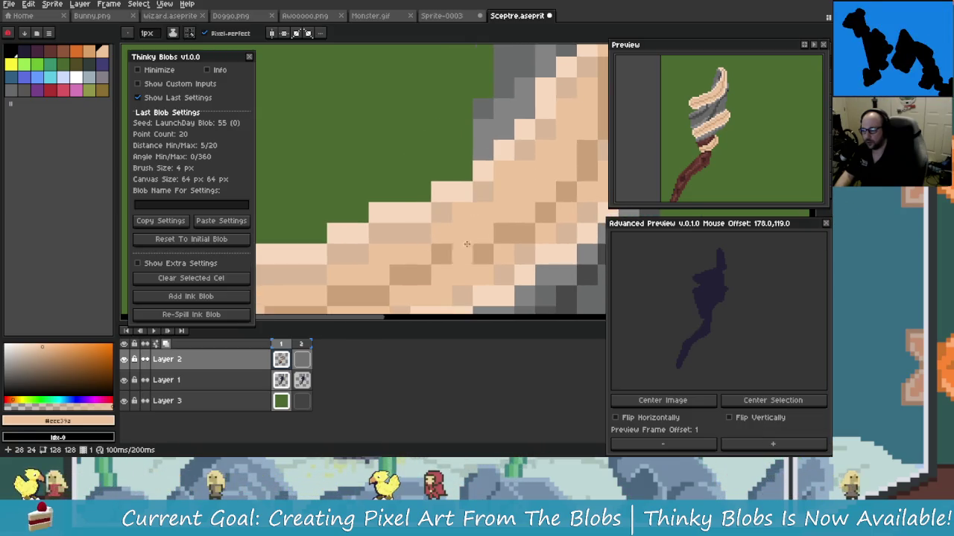
scroll(462, 205, "up", 1)
scroll(458, 207, "down", 1)
scroll(421, 221, "up", 1)
scroll(416, 224, "down", 1)
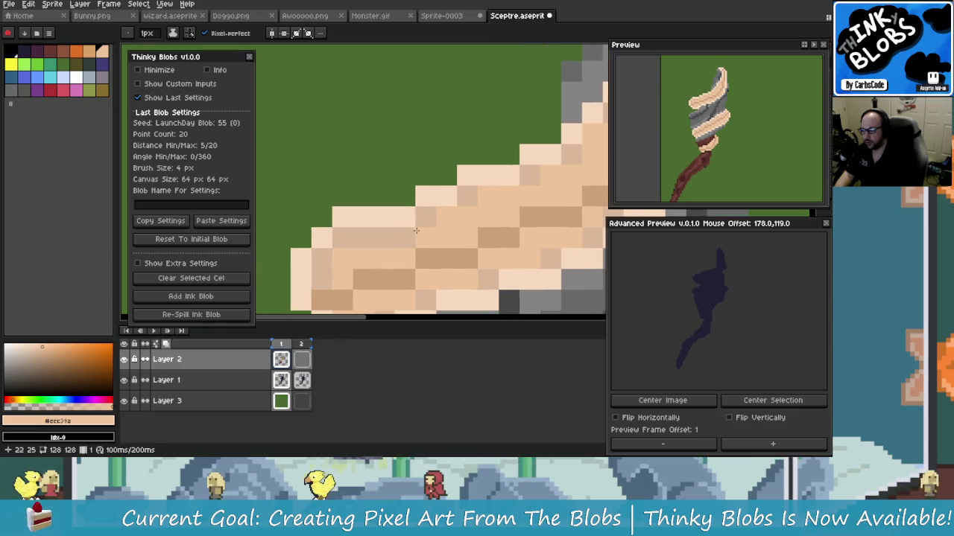
scroll(416, 223, "up", 1)
scroll(415, 223, "down", 1)
scroll(410, 222, "up", 1)
scroll(408, 223, "down", 1)
scroll(408, 222, "up", 1)
scroll(402, 229, "down", 1)
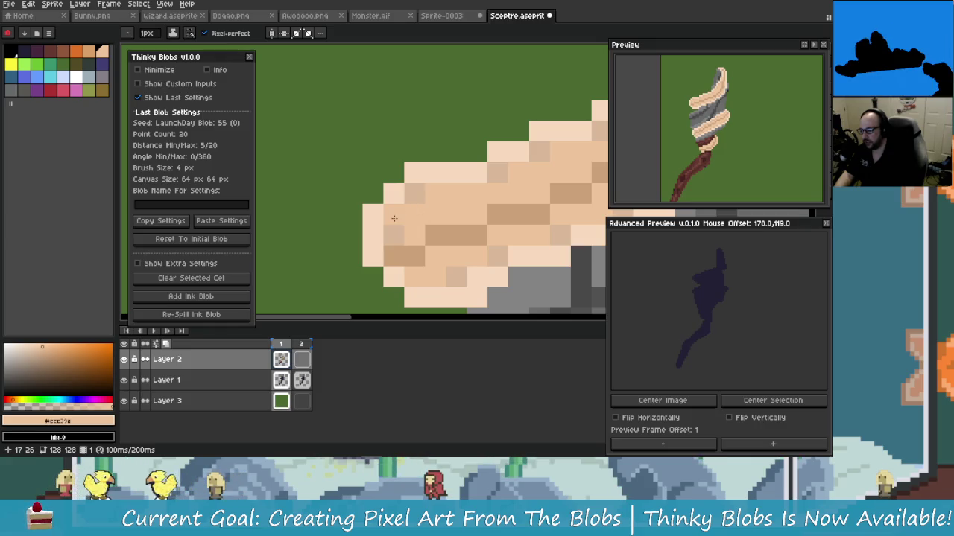
scroll(394, 216, "up", 1)
scroll(406, 228, "down", 1)
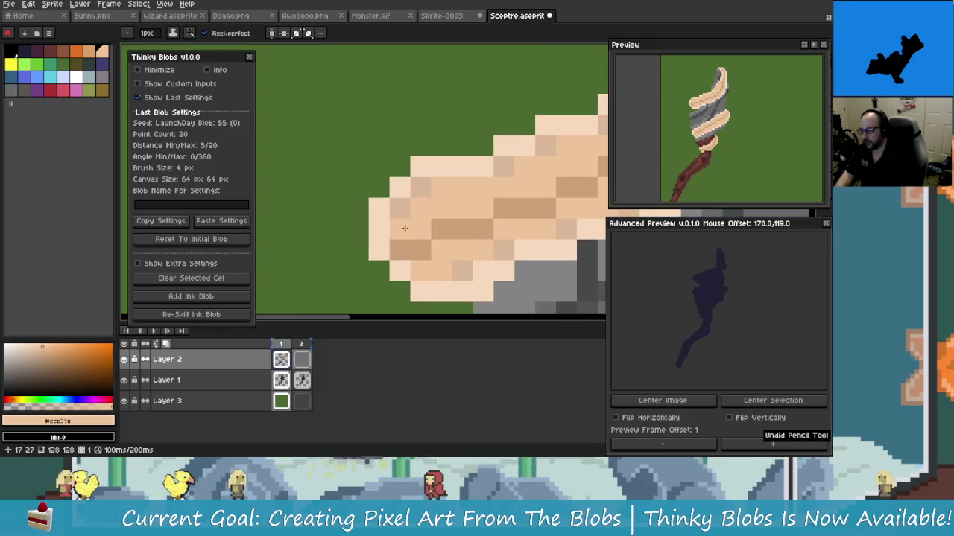
scroll(436, 214, "down", 5)
scroll(454, 211, "down", 2)
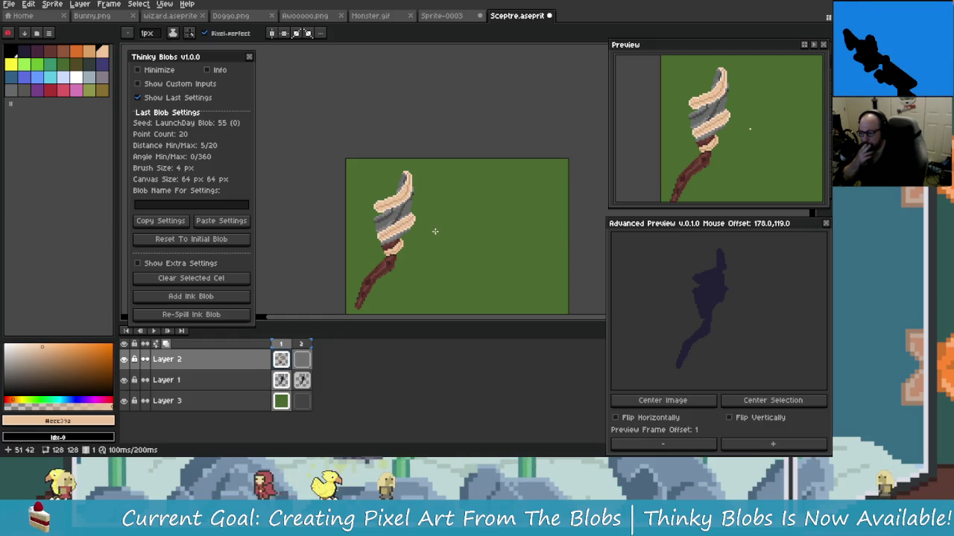
scroll(435, 232, "up", 2)
scroll(425, 227, "up", 1)
scroll(410, 223, "down", 1)
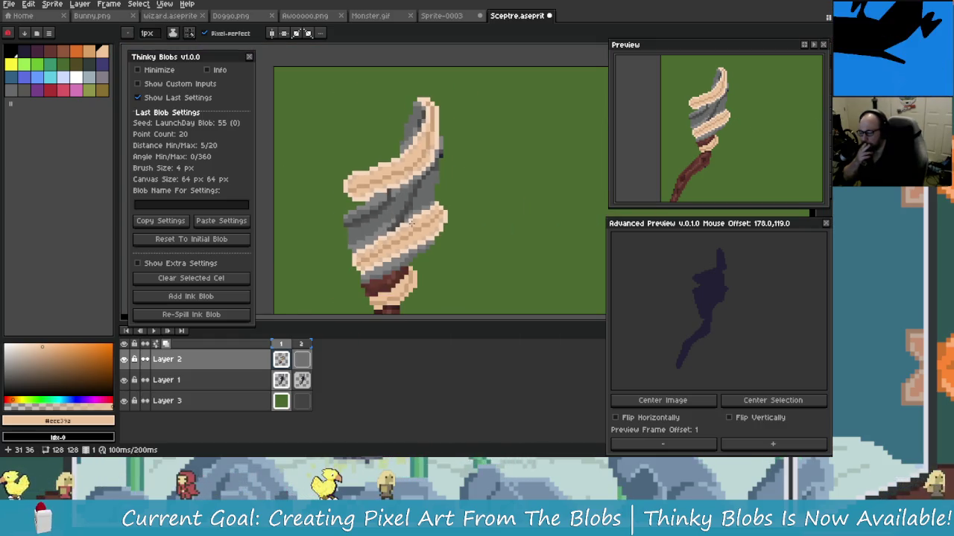
scroll(411, 220, "up", 2)
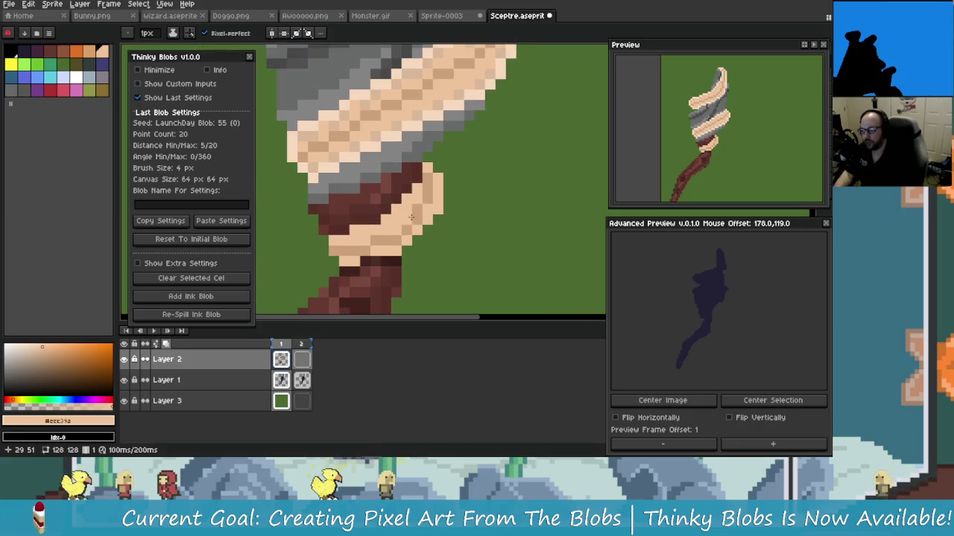
scroll(410, 212, "up", 1)
scroll(447, 205, "up", 1)
left_click(468, 201)
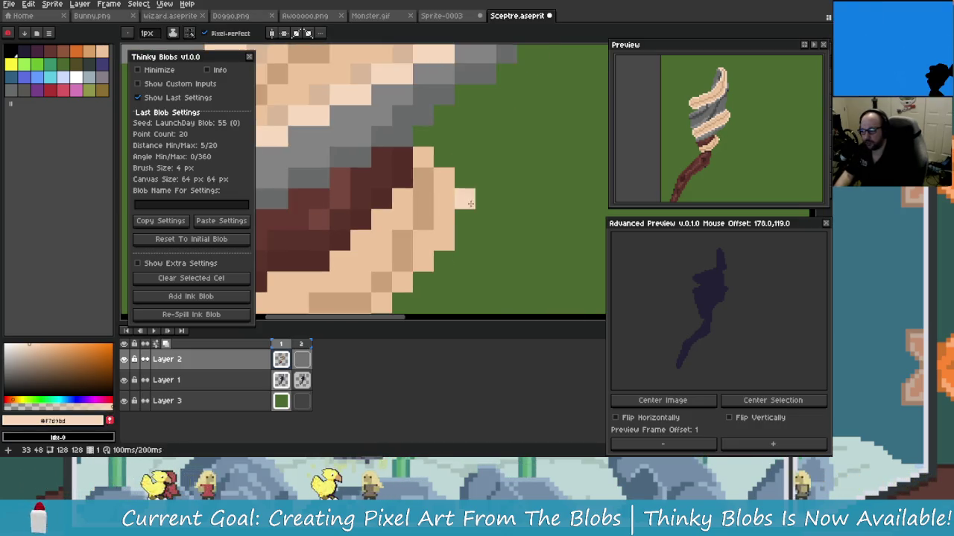
Step: Draw a short column of cream highlight pixels on the lower wrap, then undo it
scroll(454, 172, "down", 1)
left_click_drag(485, 166, 480, 224)
scroll(465, 256, "down", 1)
scroll(483, 249, "left", 1)
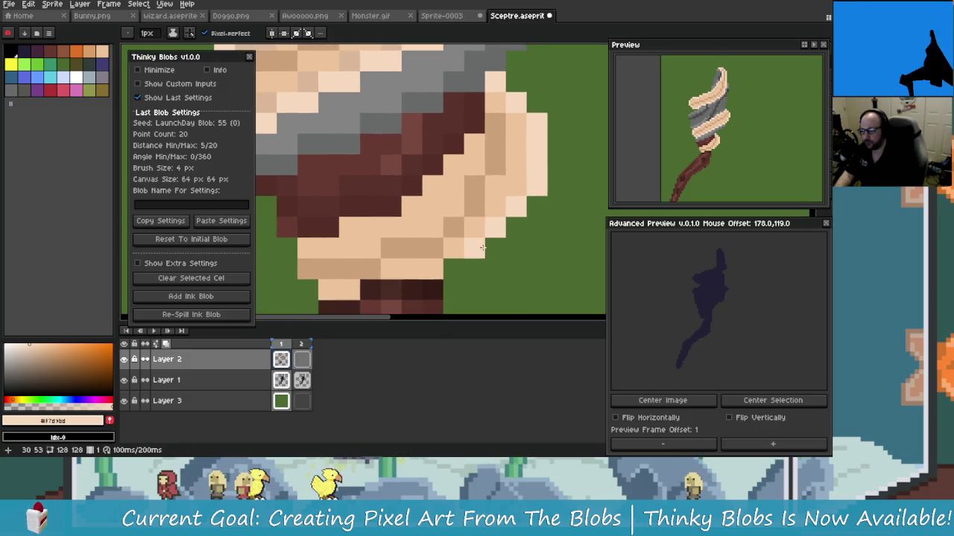
scroll(452, 274, "down", 1)
scroll(452, 274, "left", 1)
key("ctrl+z")
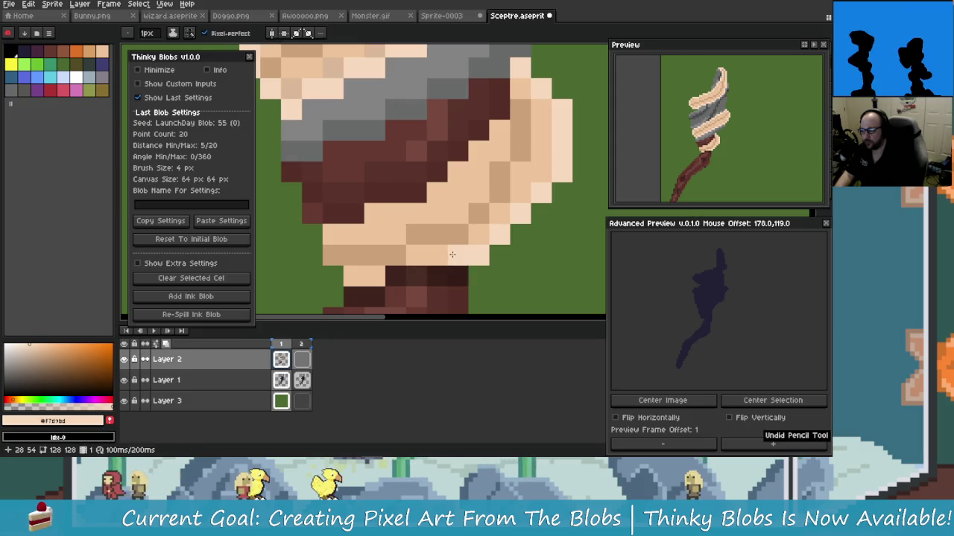
Step: Extend the cream wrap over stray green and dark pixels along its edge
left_click_drag(477, 256, 415, 258)
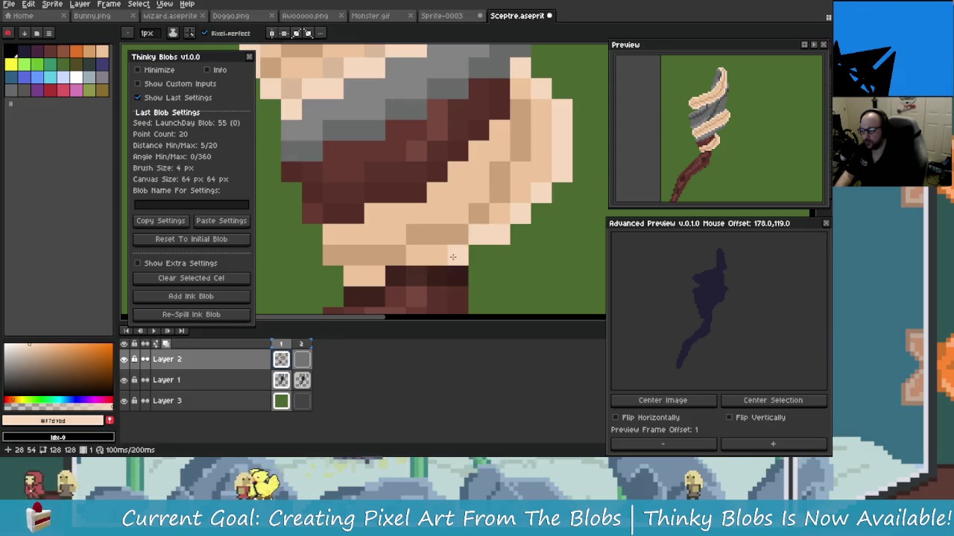
scroll(409, 258, "down", 1)
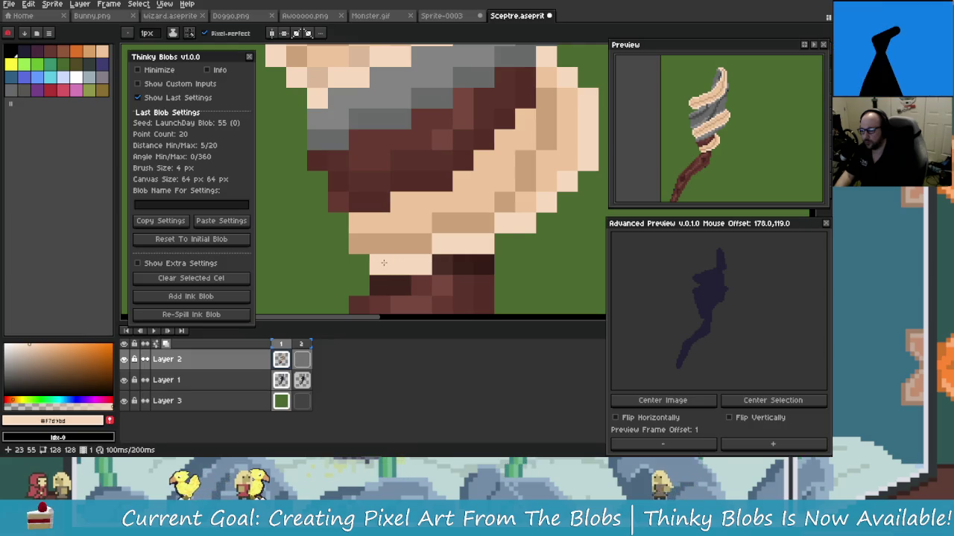
scroll(384, 259, "left", 1)
left_click_drag(384, 259, 371, 201)
scroll(367, 214, "up", 1)
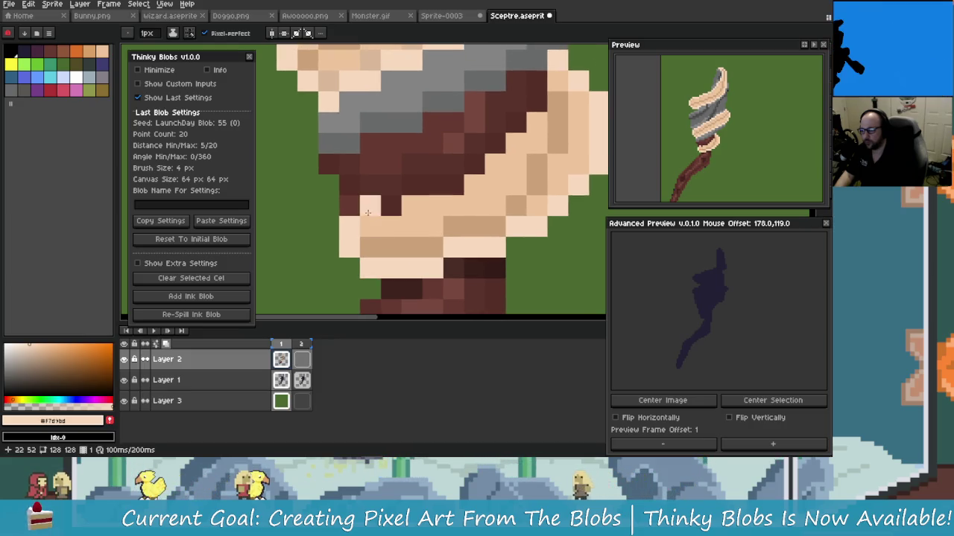
scroll(405, 190, "up", 1)
scroll(404, 190, "left", 1)
left_click_drag(429, 200, 463, 199)
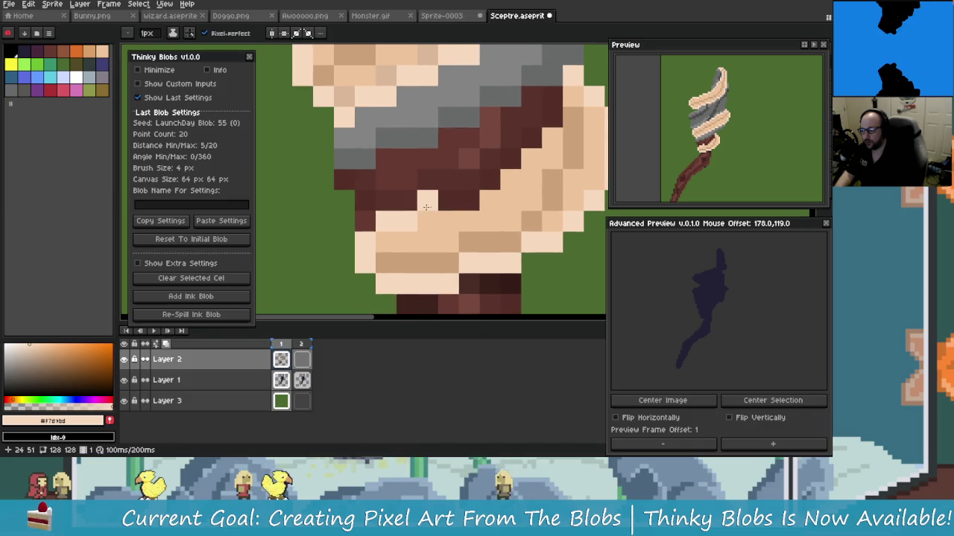
scroll(463, 200, "up", 1)
scroll(463, 199, "right", 1)
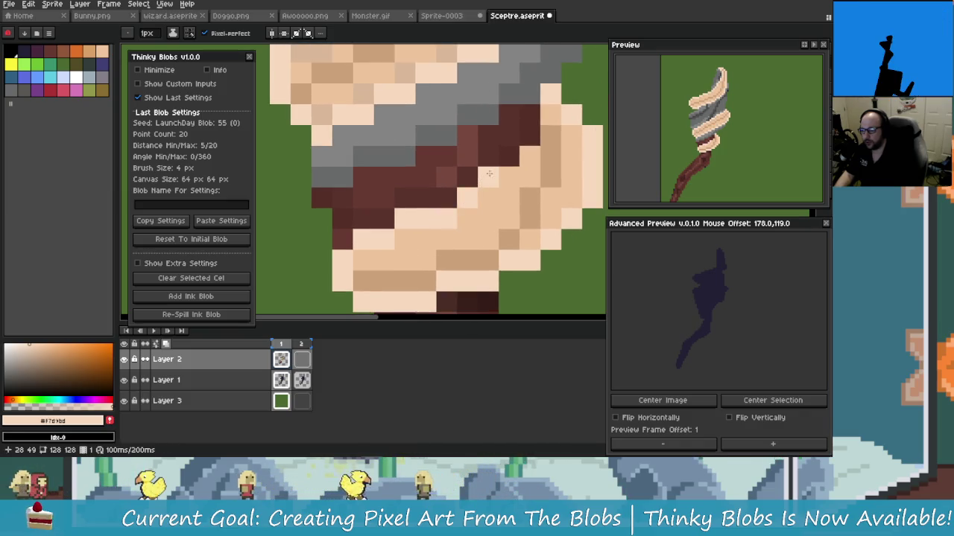
Step: Inspect the lower wrap where it crosses the shaft and undo the last stroke
left_click_drag(532, 139, 499, 218)
scroll(502, 188, "down", 4)
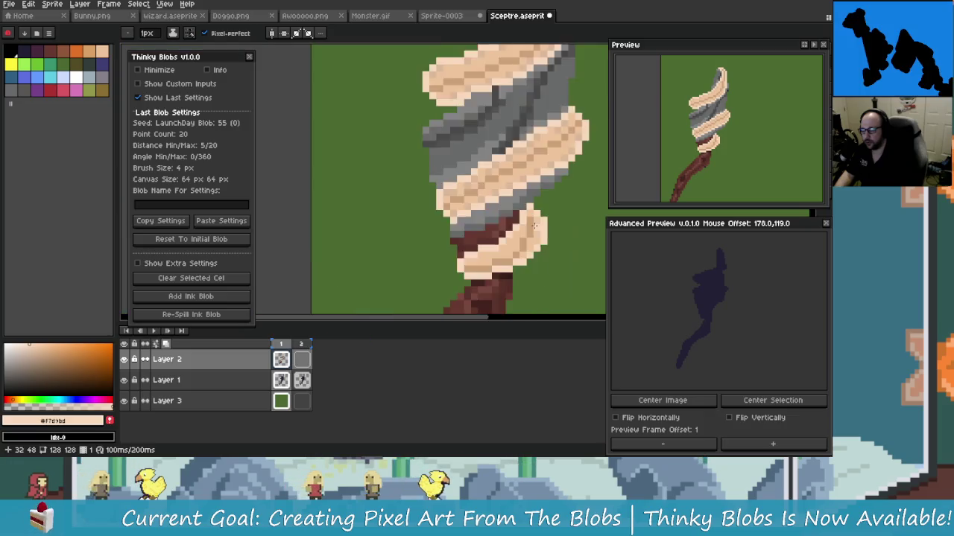
scroll(512, 229, "up", 4)
scroll(513, 229, "down", 3)
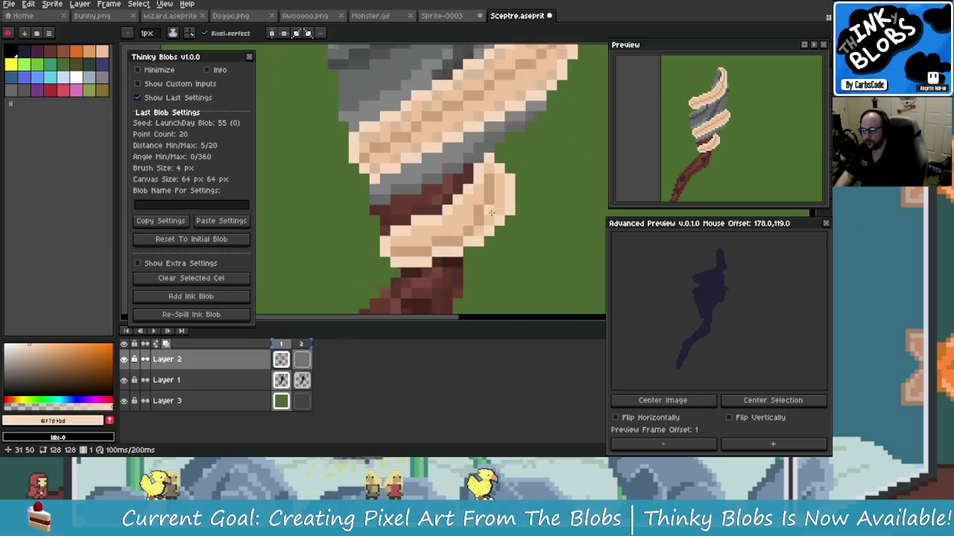
scroll(517, 223, "up", 1)
scroll(519, 221, "down", 2)
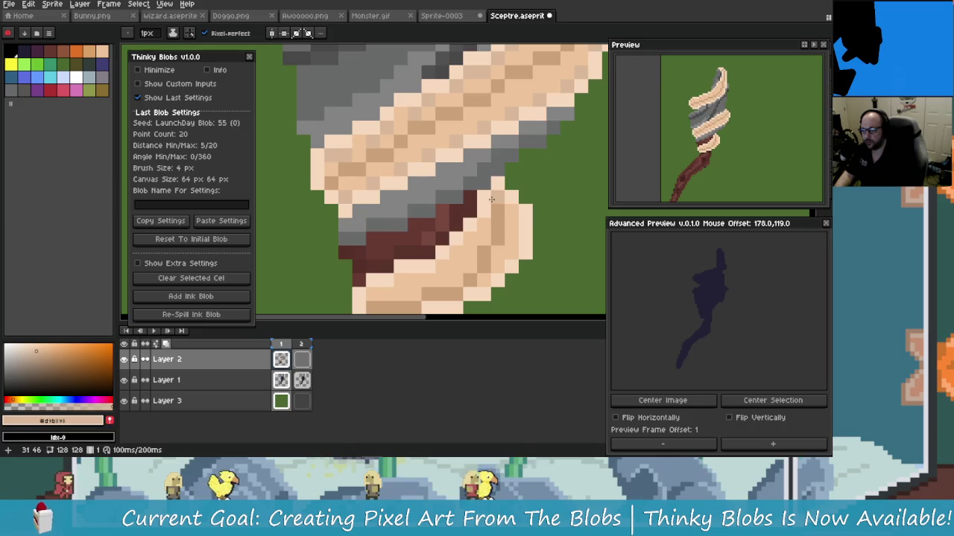
scroll(515, 251, "up", 2)
scroll(516, 250, "down", 1)
scroll(514, 247, "up", 1)
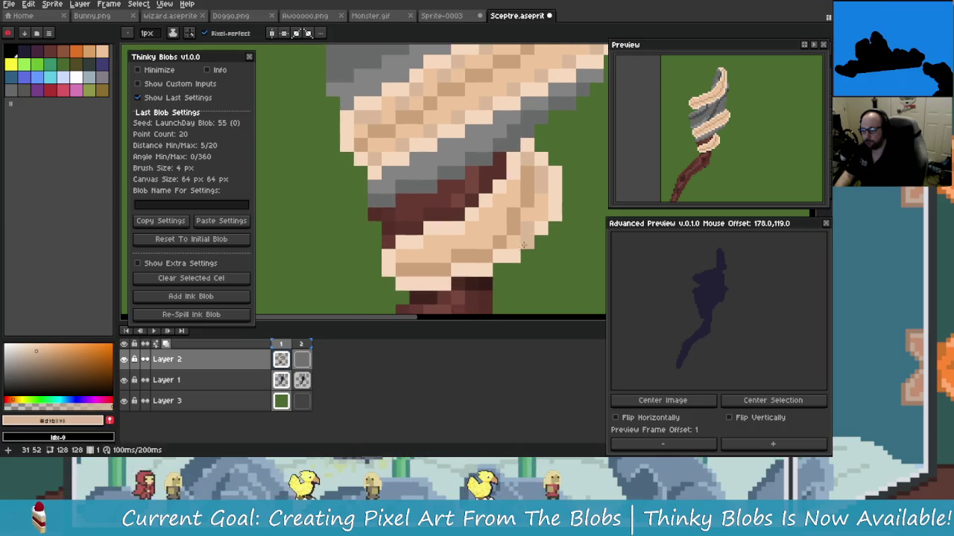
scroll(487, 280, "down", 1)
scroll(475, 270, "up", 1)
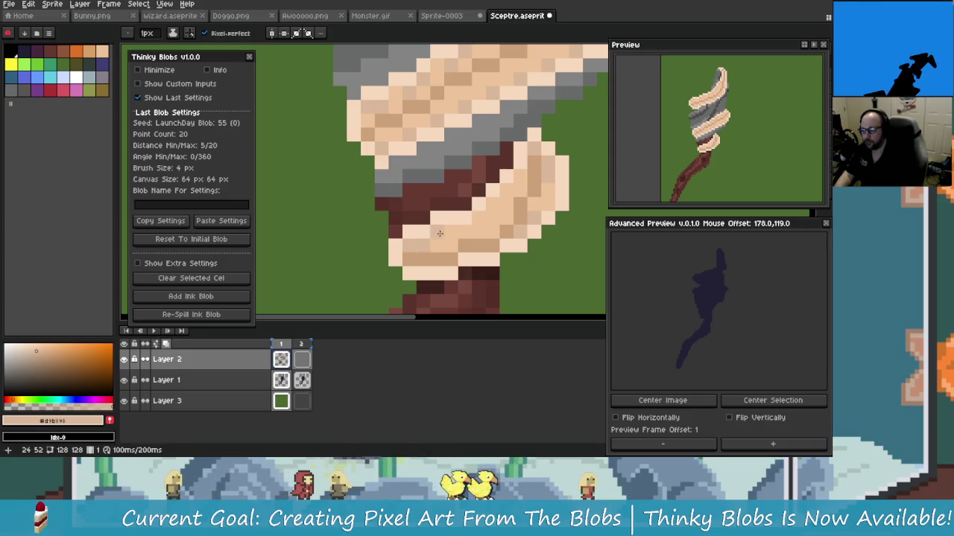
key("ctrl+z")
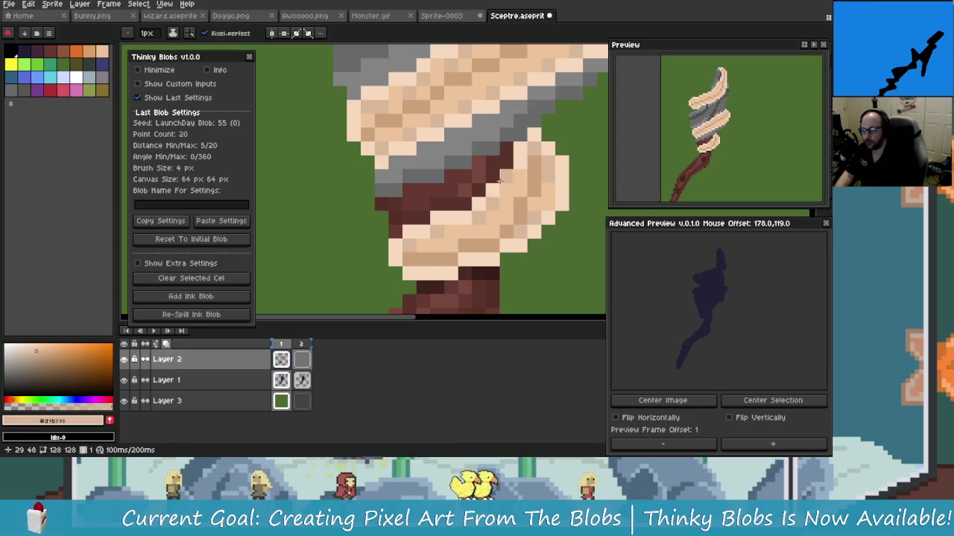
Step: Sample the dark red-brown #77433e from the shaft as the drawing colour
scroll(520, 175, "down", 2)
scroll(500, 208, "down", 1)
scroll(477, 246, "down", 1)
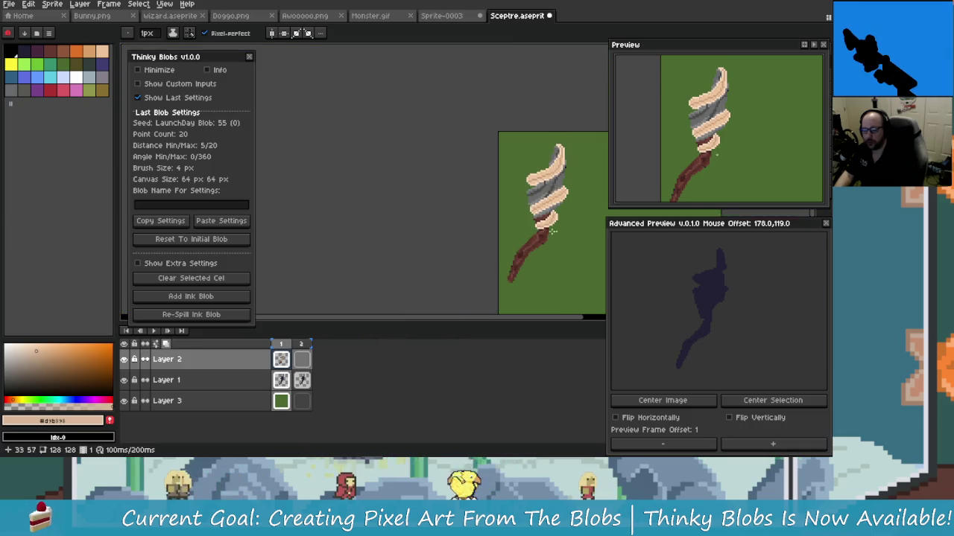
scroll(451, 289, "down", 1)
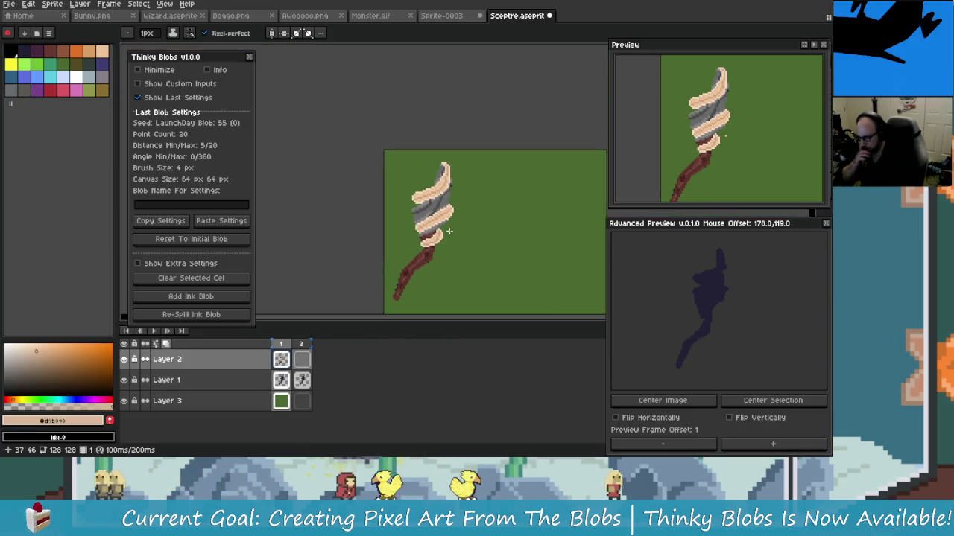
scroll(444, 223, "up", 3)
scroll(451, 216, "up", 3)
scroll(458, 209, "up", 1)
key("alt")
left_click(462, 199, "alt")
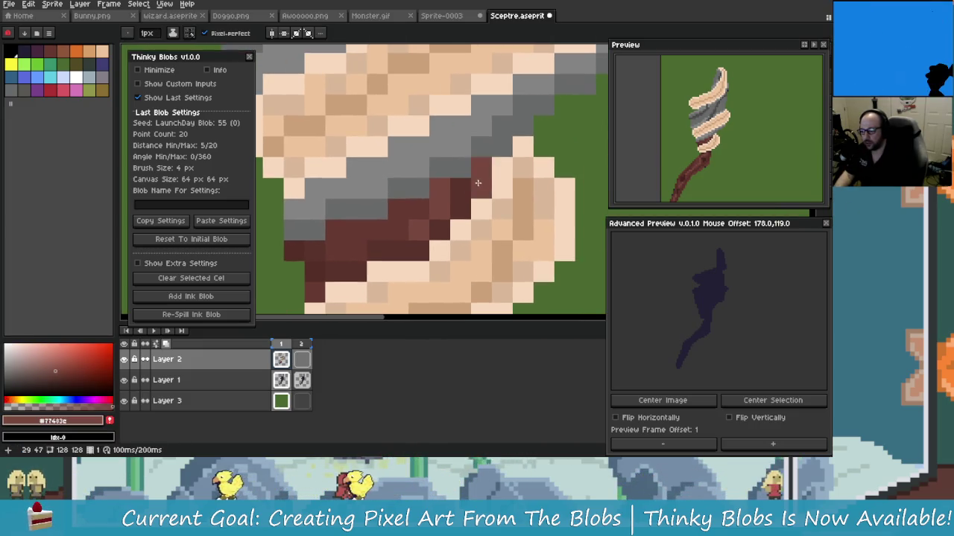
Step: Paint a brown pixel beneath the lowest wrap of the sceptre head
scroll(458, 202, "down", 1)
scroll(462, 213, "left", 1)
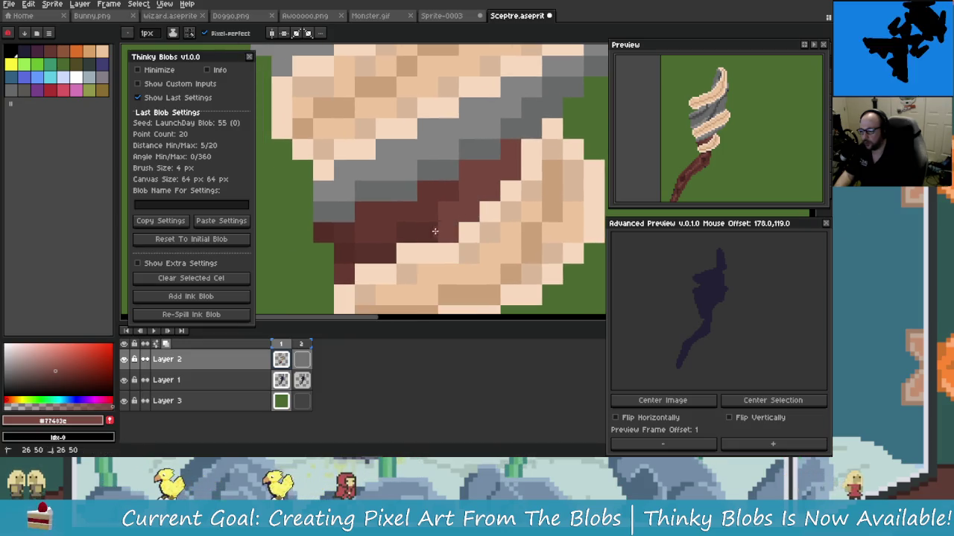
scroll(417, 237, "down", 1)
scroll(388, 253, "left", 1)
left_click(375, 259)
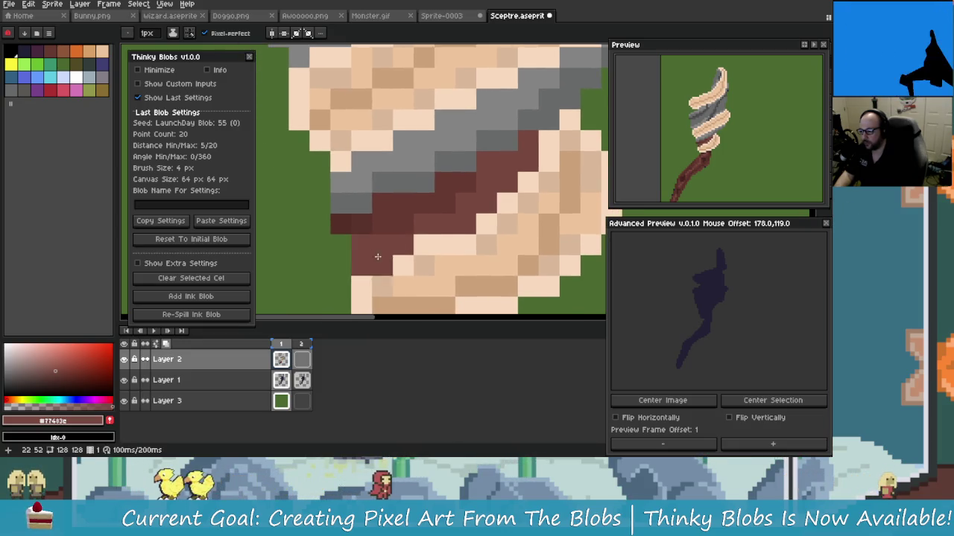
scroll(403, 246, "down", 3)
scroll(440, 238, "down", 2)
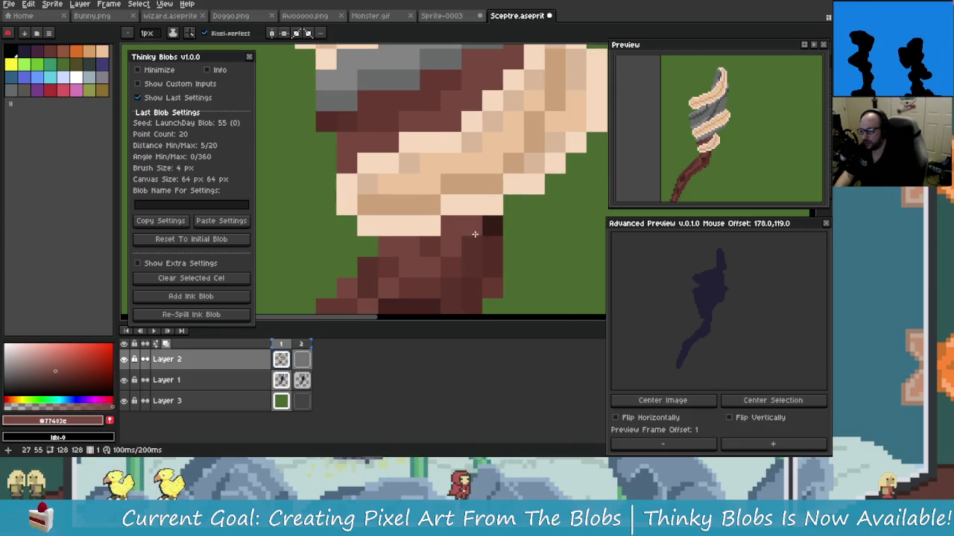
scroll(487, 236, "up", 1)
scroll(447, 216, "down", 1)
Step: Eyedrop the darker shaft brown #552e26 and move the view to the wrap's left side
key("alt")
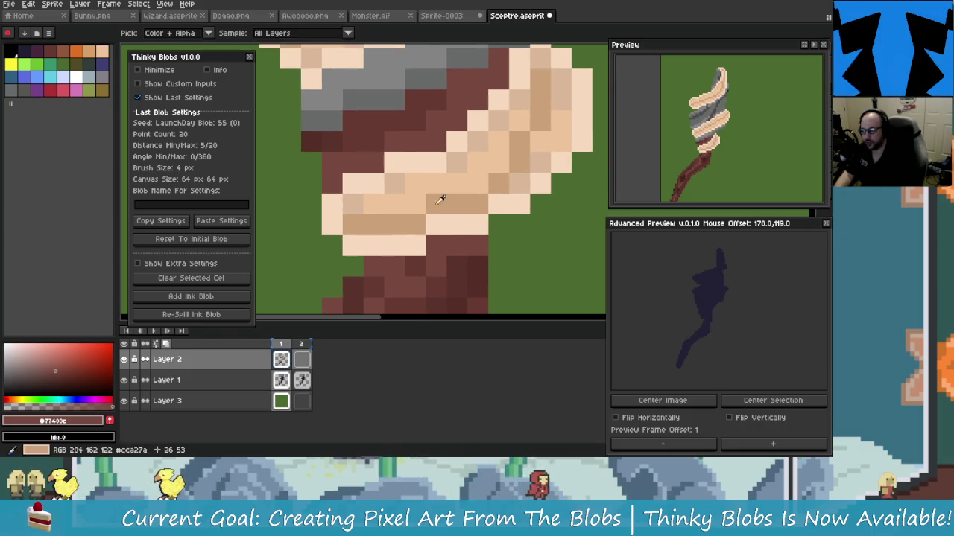
left_click_drag(423, 215, 380, 144)
left_click_drag(442, 102, 378, 166)
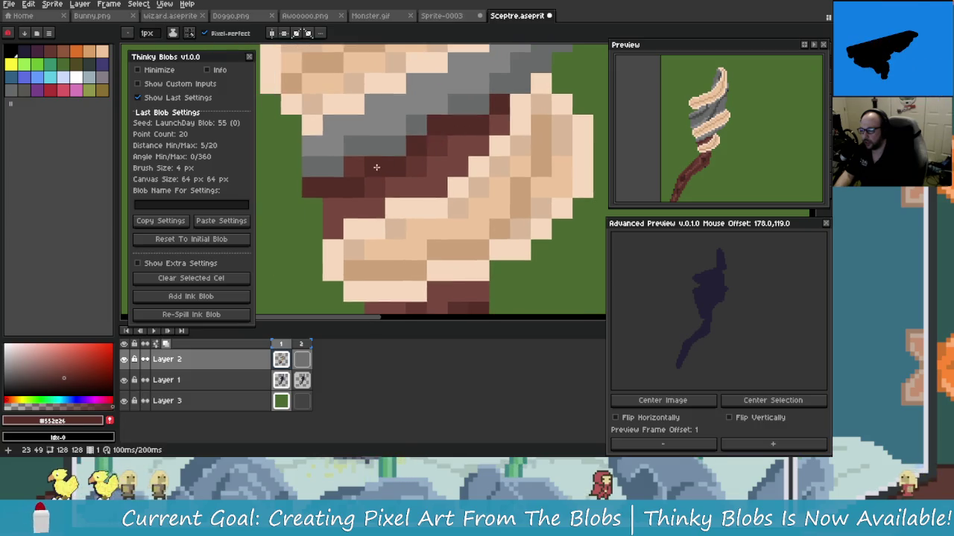
scroll(411, 176, "down", 2)
scroll(408, 186, "up", 2)
scroll(405, 200, "down", 1)
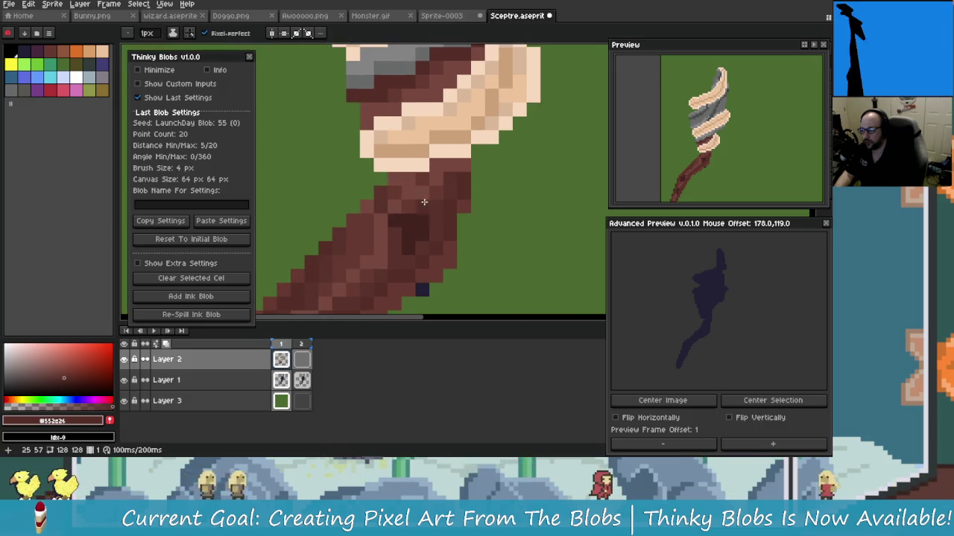
Step: Undo the last shading stroke on the shaft and return to the Pencil
left_click_drag(405, 199, 412, 227)
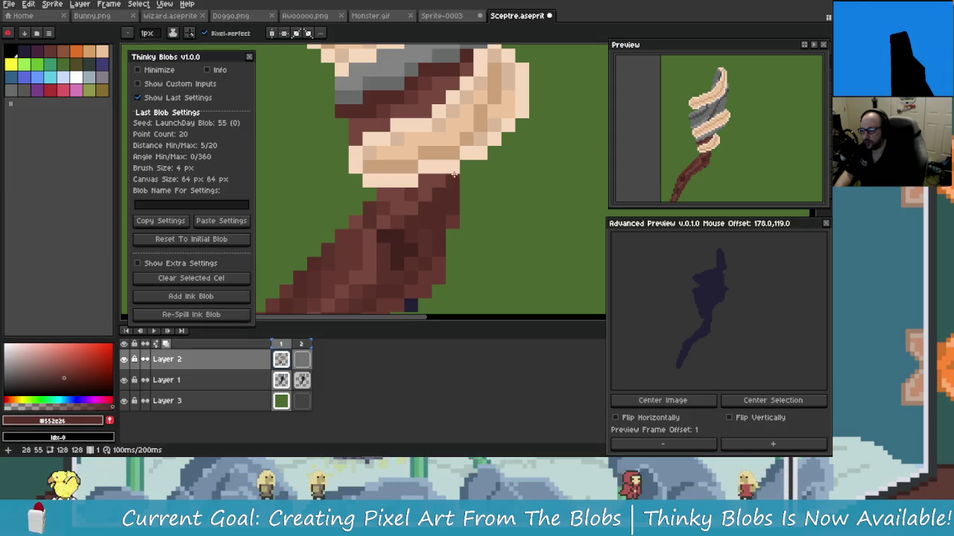
scroll(447, 209, "down", 1)
scroll(439, 213, "down", 1)
scroll(432, 222, "down", 1)
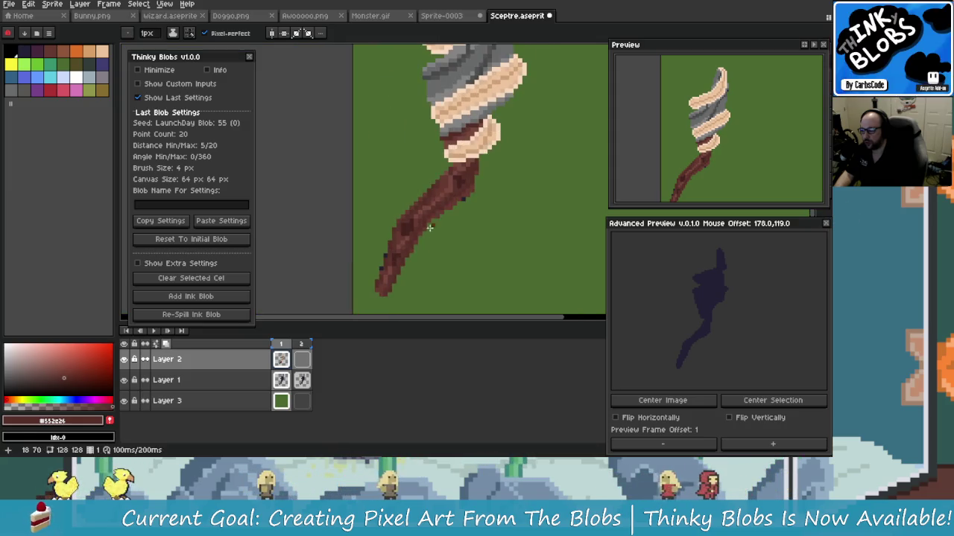
scroll(432, 222, "up", 1)
scroll(422, 196, "up", 1)
scroll(467, 187, "down", 1)
scroll(467, 187, "down", 1)
scroll(453, 174, "down", 1)
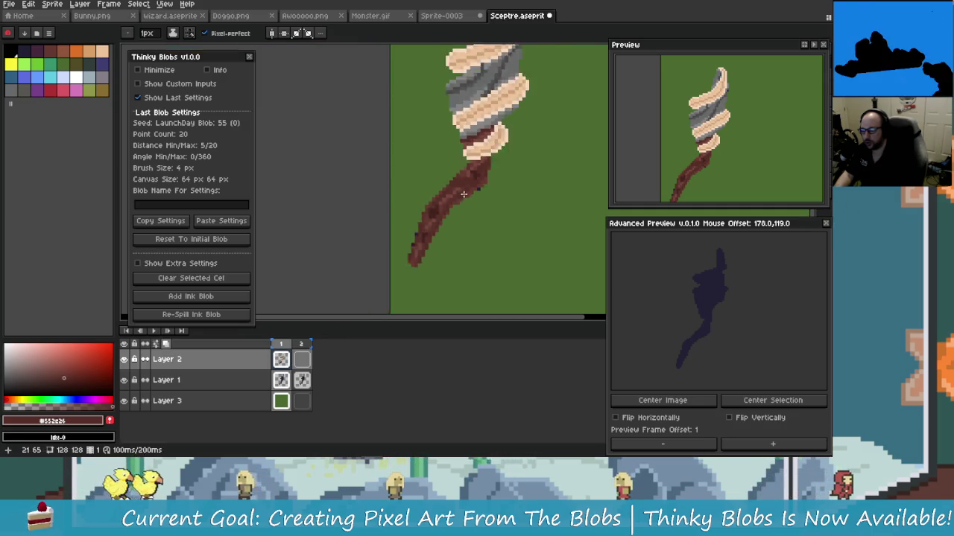
key("ctrl+z")
scroll(442, 202, "up", 2)
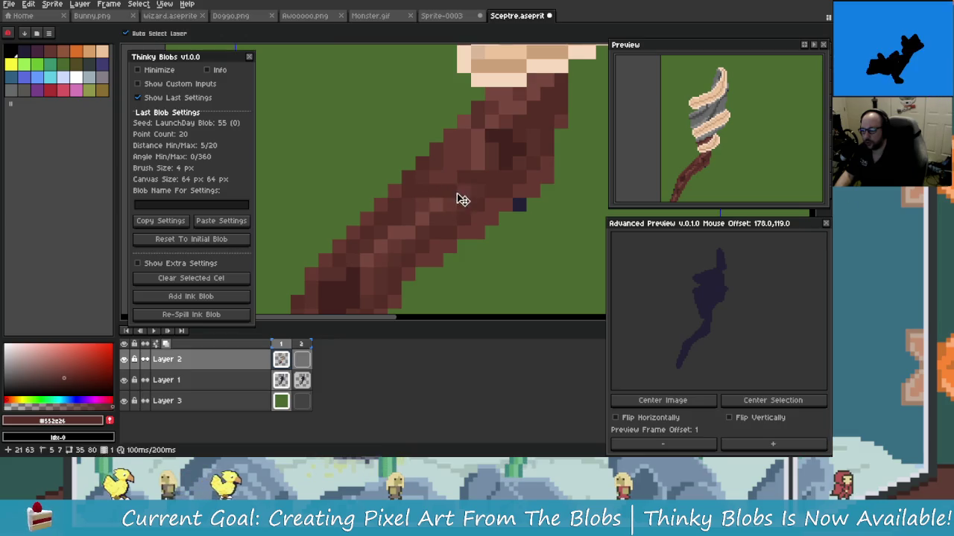
key("b")
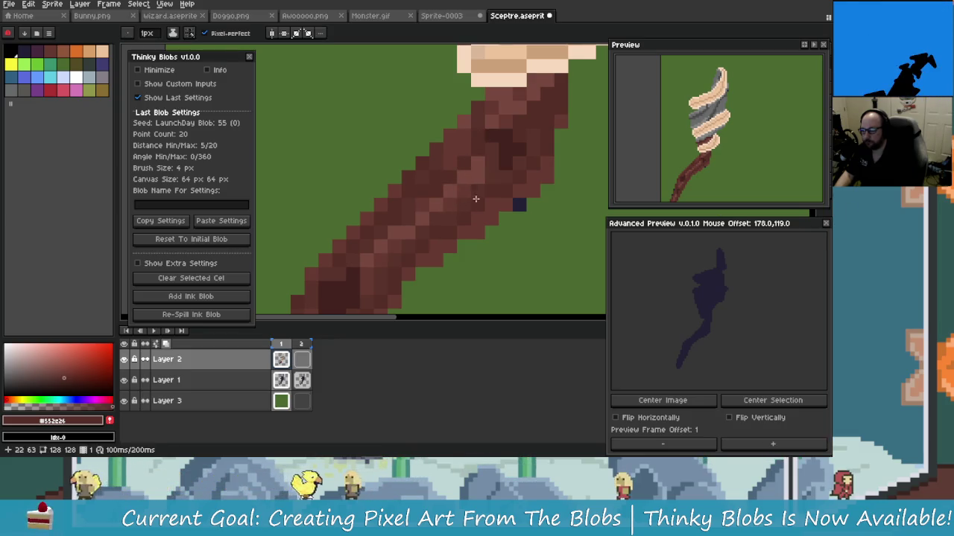
Step: Zoom in and out to inspect the darker mottled shading along the shaft
scroll(473, 193, "down", 1)
scroll(477, 234, "down", 1)
scroll(431, 214, "up", 1)
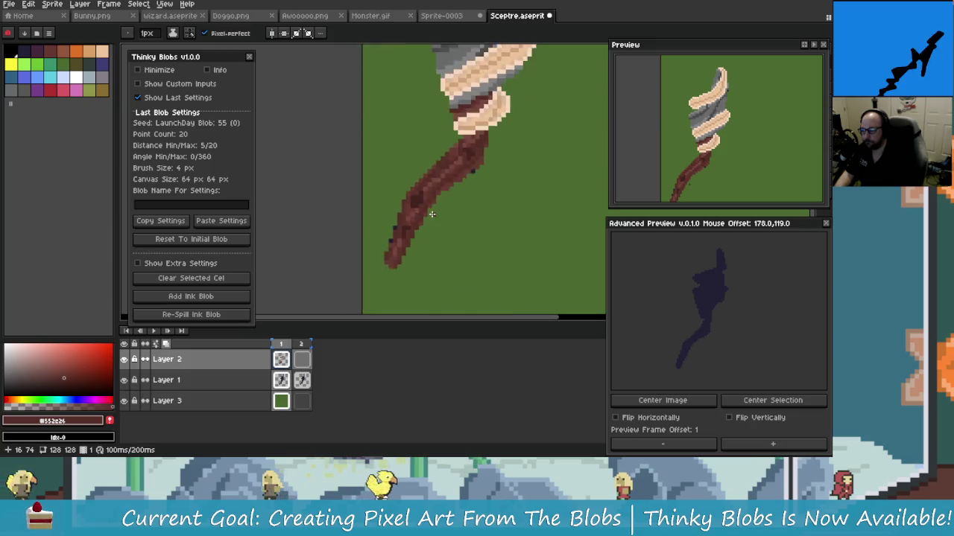
scroll(432, 214, "up", 3)
scroll(451, 221, "down", 1)
scroll(449, 242, "down", 1)
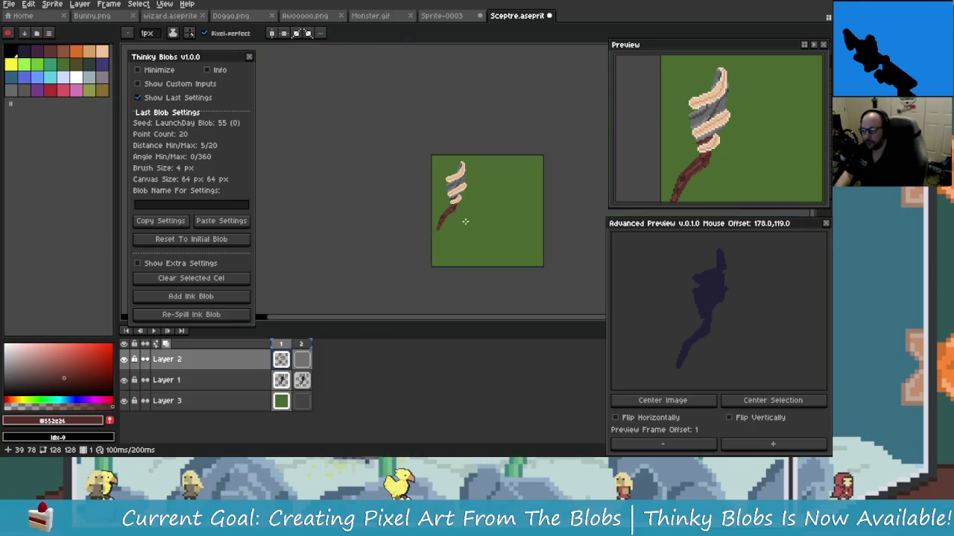
scroll(450, 237, "up", 2)
scroll(453, 231, "down", 1)
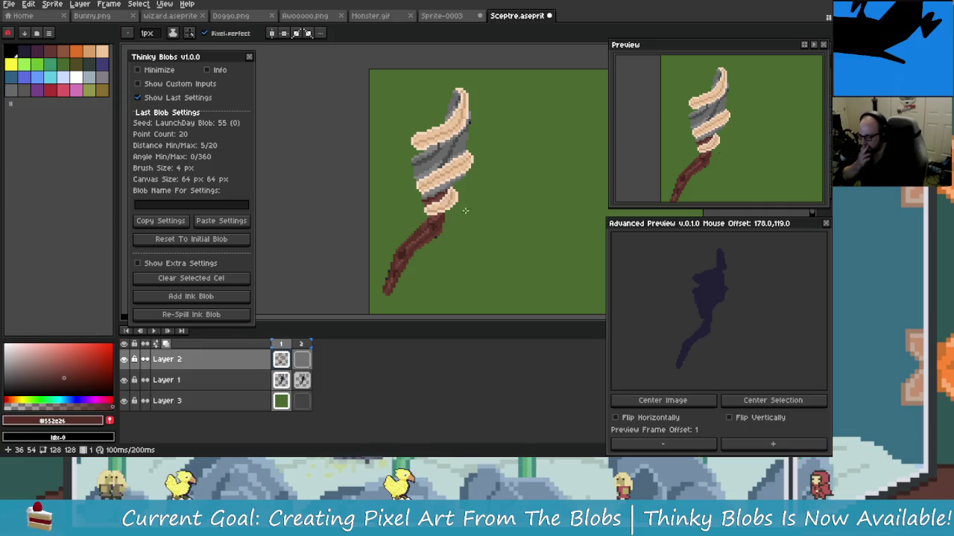
scroll(456, 213, "up", 1)
scroll(460, 190, "up", 1)
scroll(464, 169, "up", 1)
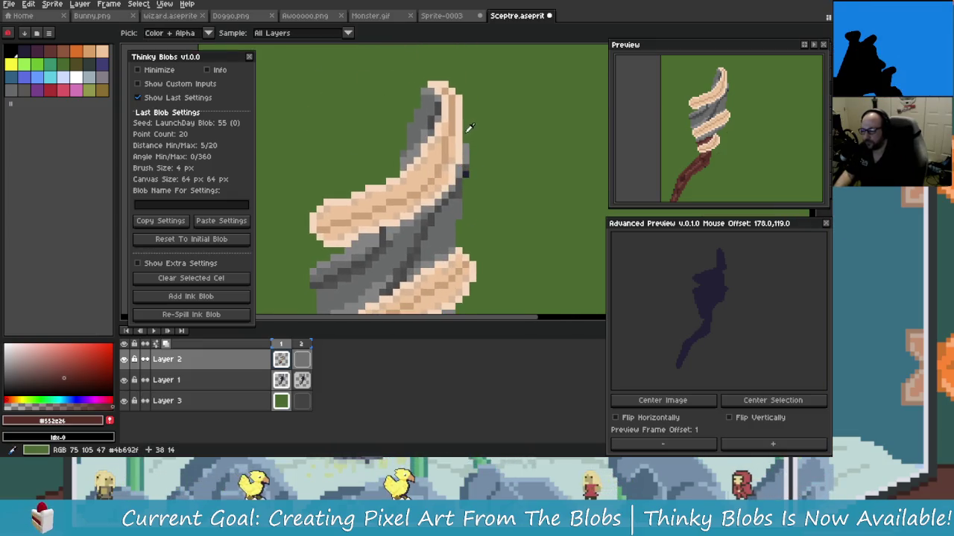
Step: Paint faint olive pixels along the peach band's lower-left edge against the green
left_click(454, 145, "alt")
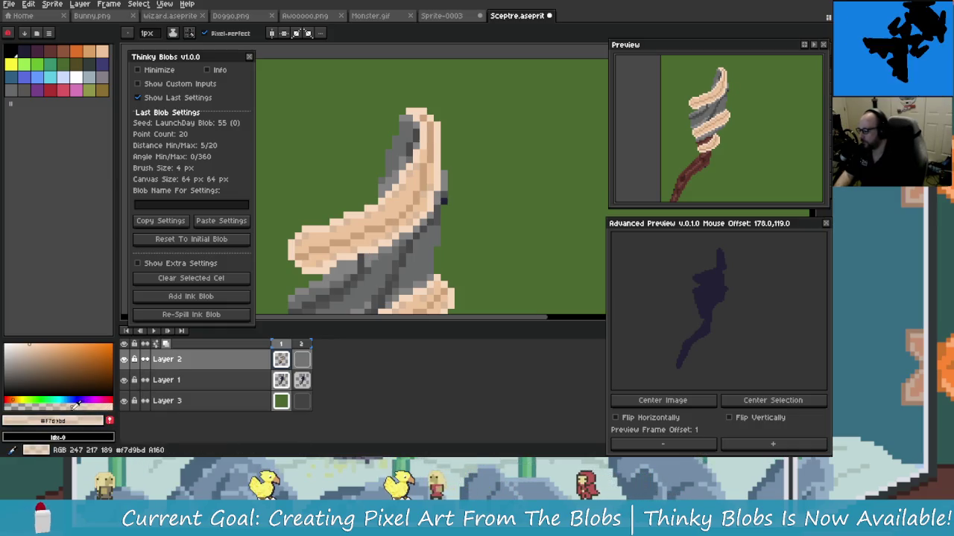
scroll(407, 193, "up", 2)
scroll(512, 147, "down", 3)
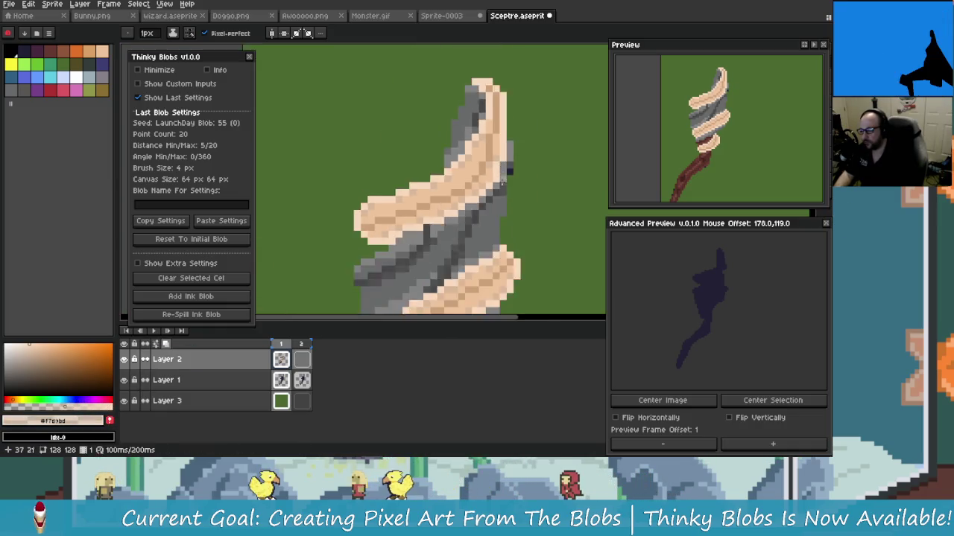
scroll(409, 79, "up", 2)
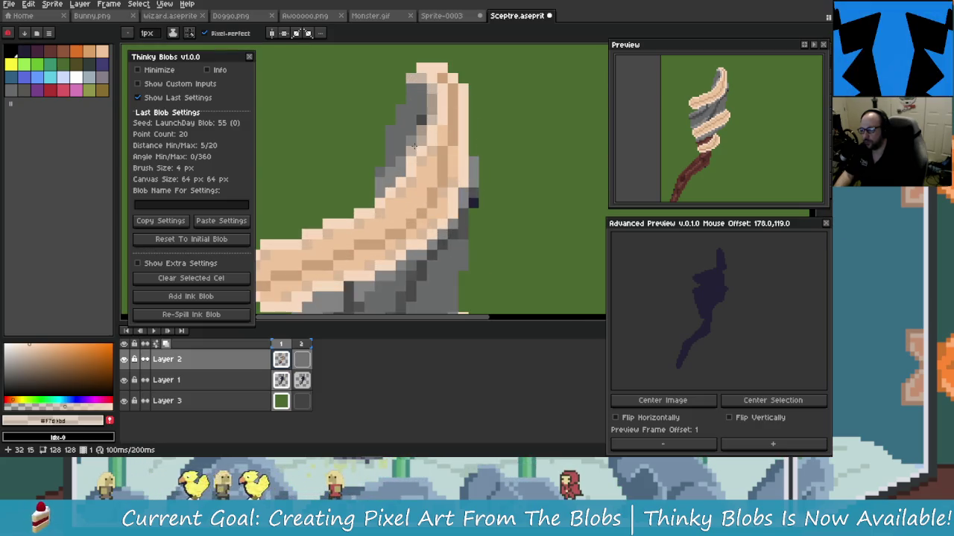
mouse_move(422, 182)
left_mouse_down()
mouse_move(489, 162)
mouse_move(405, 187)
left_mouse_up()
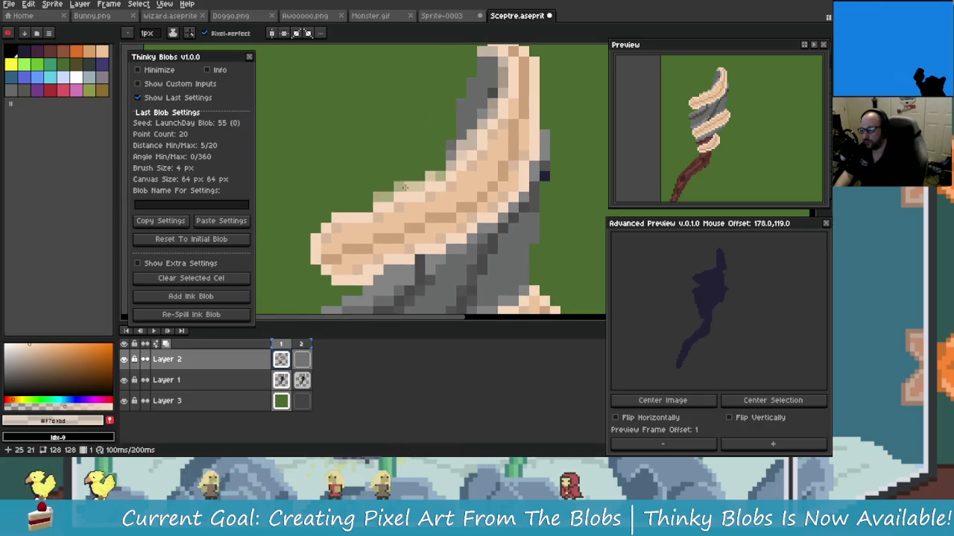
mouse_move(325, 221)
left_mouse_down()
mouse_move(368, 191)
mouse_move(358, 259)
left_mouse_up()
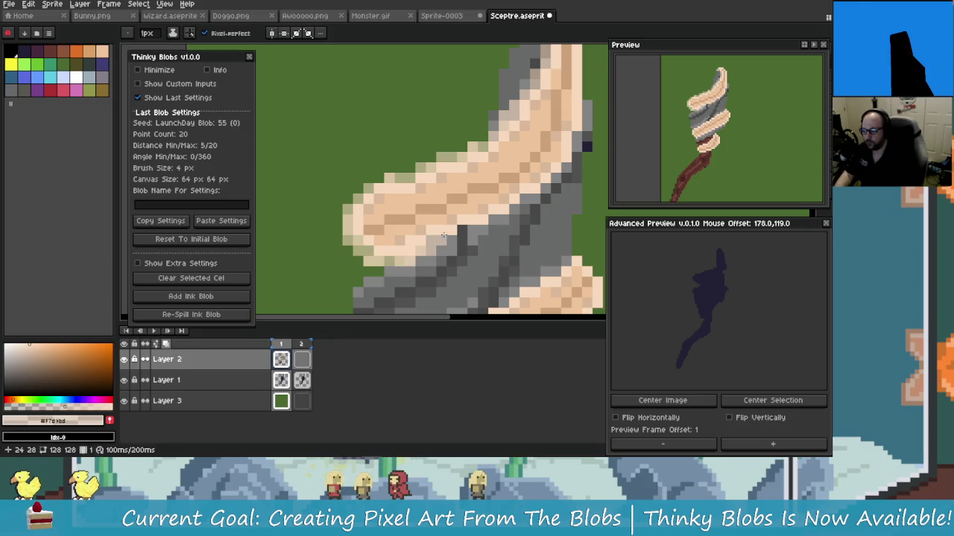
left_click_drag(447, 239, 442, 240)
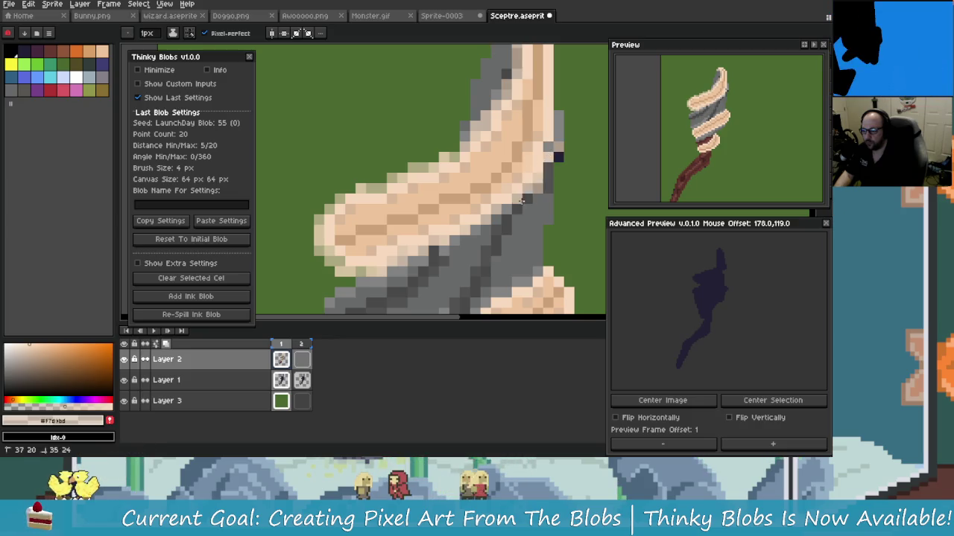
left_click_drag(530, 163, 448, 216)
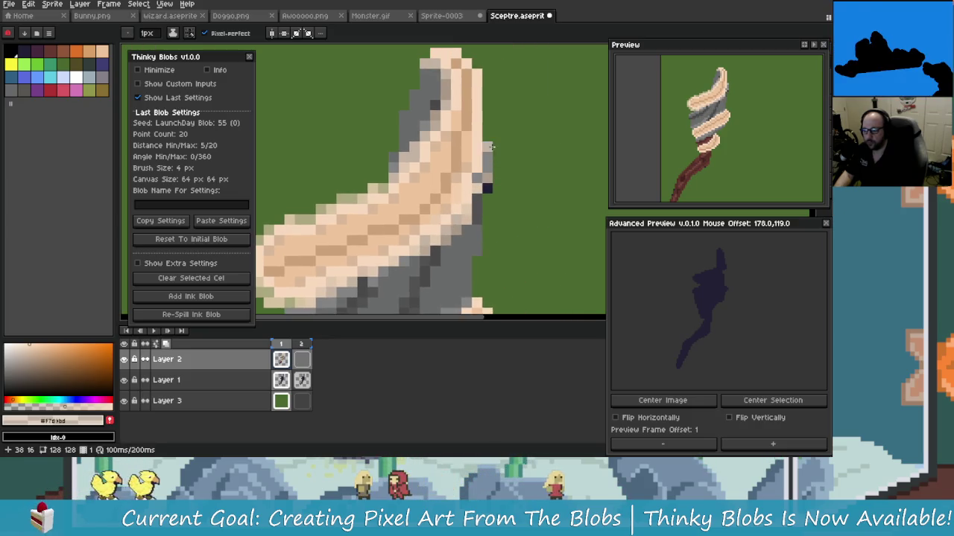
mouse_move(487, 163)
left_mouse_down()
mouse_move(458, 176)
mouse_move(457, 110)
left_mouse_up()
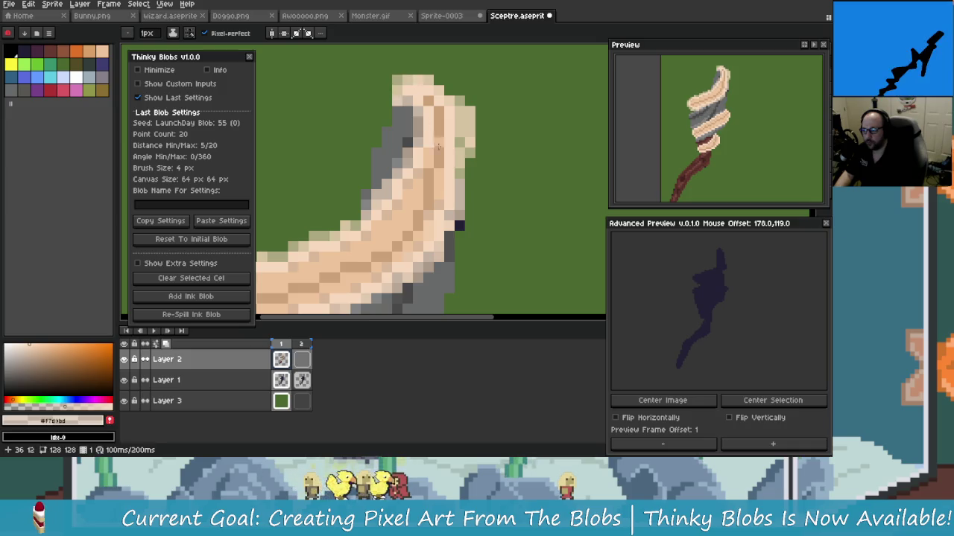
scroll(512, 225, "down", 1)
Step: Zoom in and out to inspect the sceptre's spiral-wrapped head
scroll(511, 229, "down", 2)
scroll(447, 246, "down", 1)
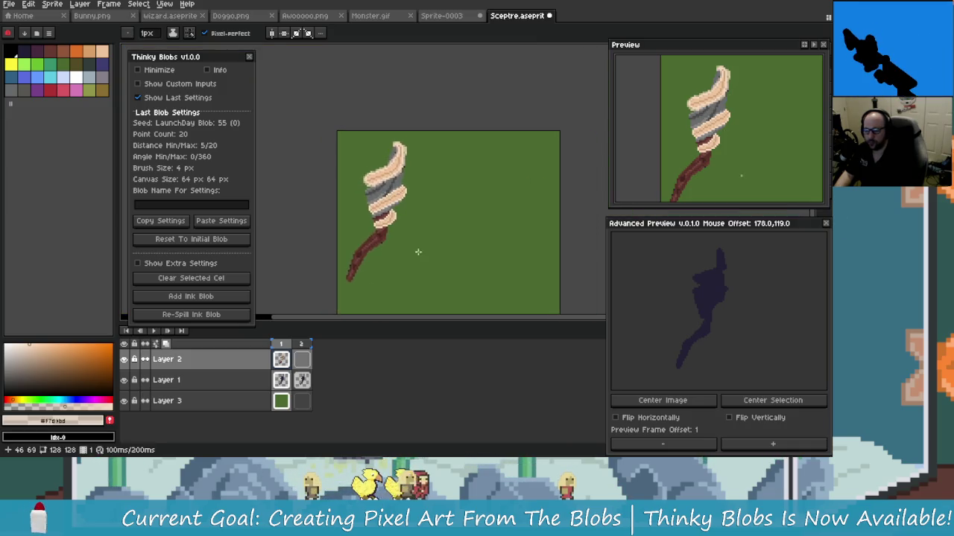
scroll(434, 252, "up", 2)
scroll(406, 234, "up", 2)
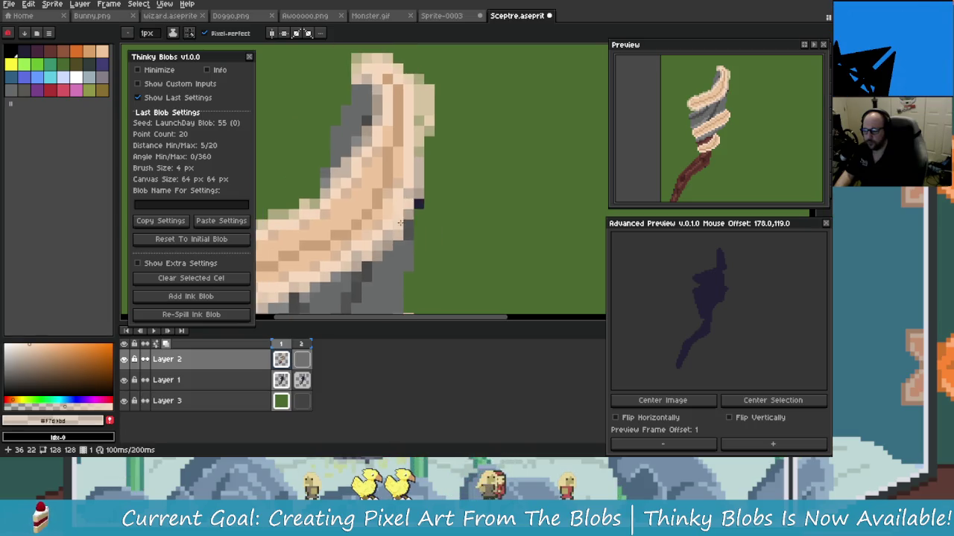
scroll(399, 233, "down", 1)
scroll(447, 246, "down", 1)
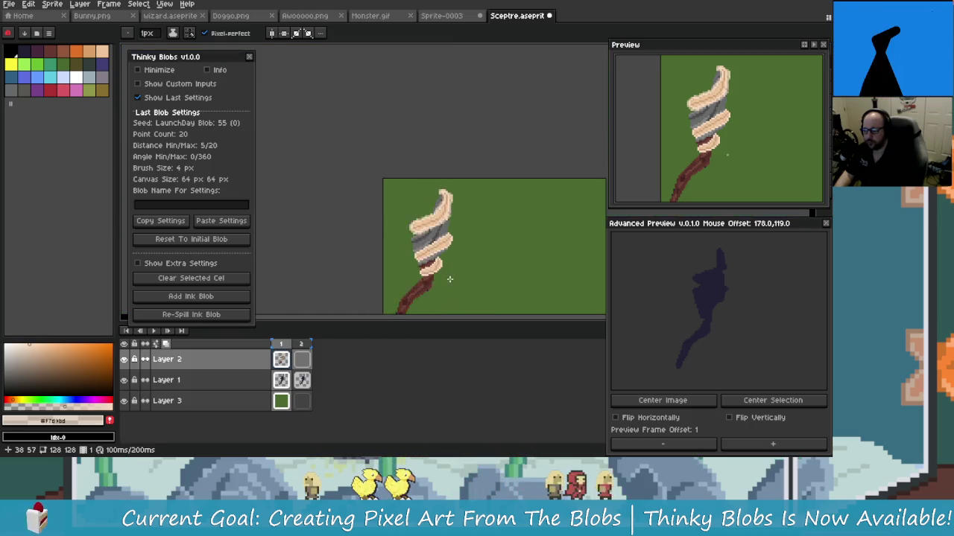
scroll(476, 222, "down", 1)
scroll(492, 281, "up", 1)
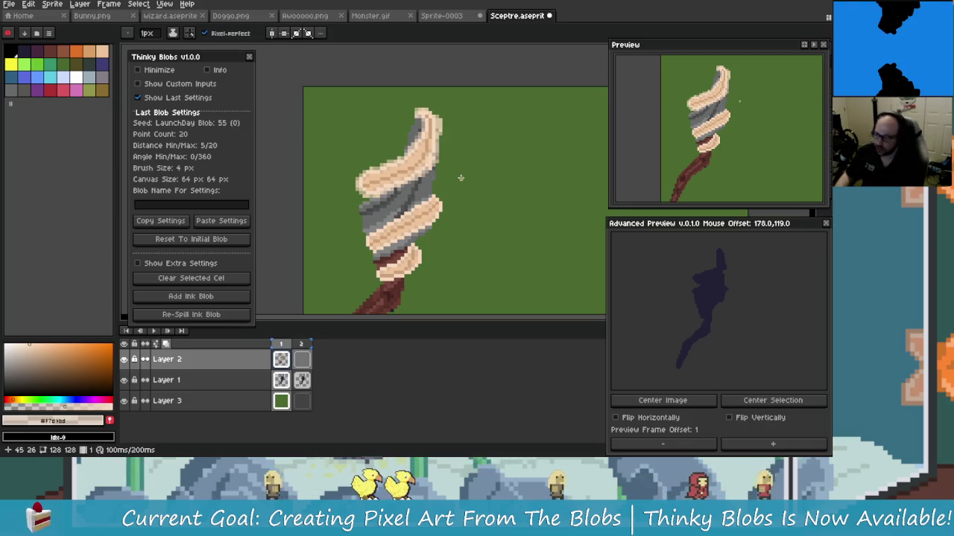
scroll(455, 182, "up", 2)
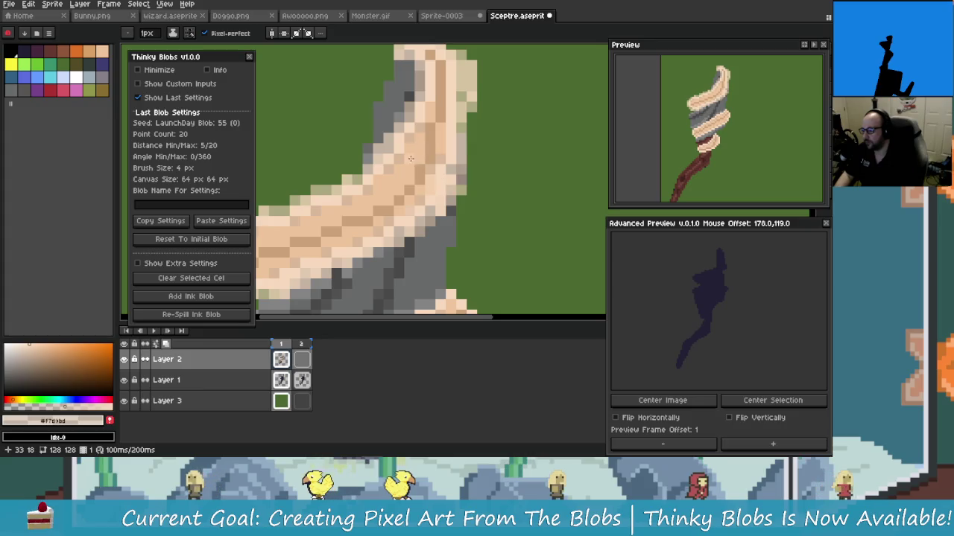
Step: Pan along the upper spiral and undo the latest pencil stroke
left_click_drag(420, 164, 462, 130)
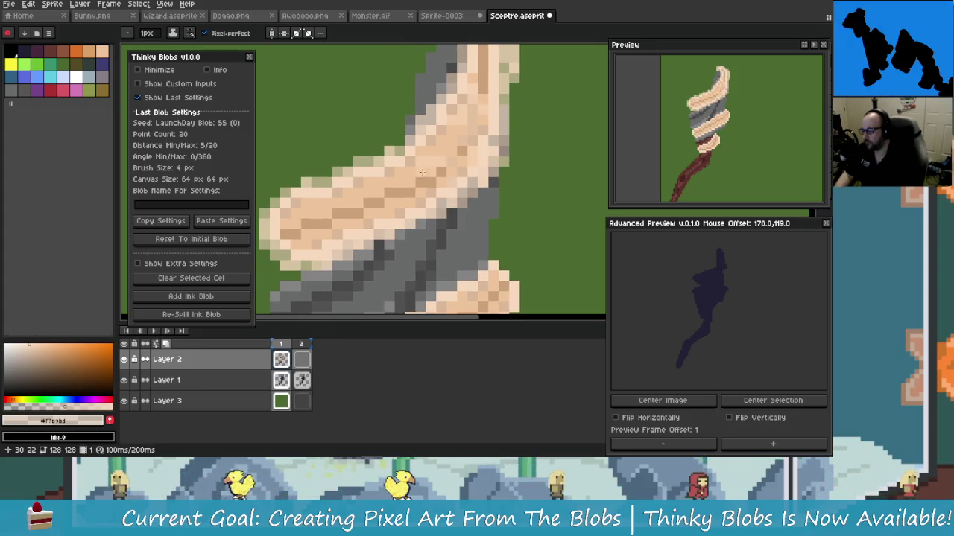
left_click_drag(424, 181, 453, 183)
key("ctrl+z")
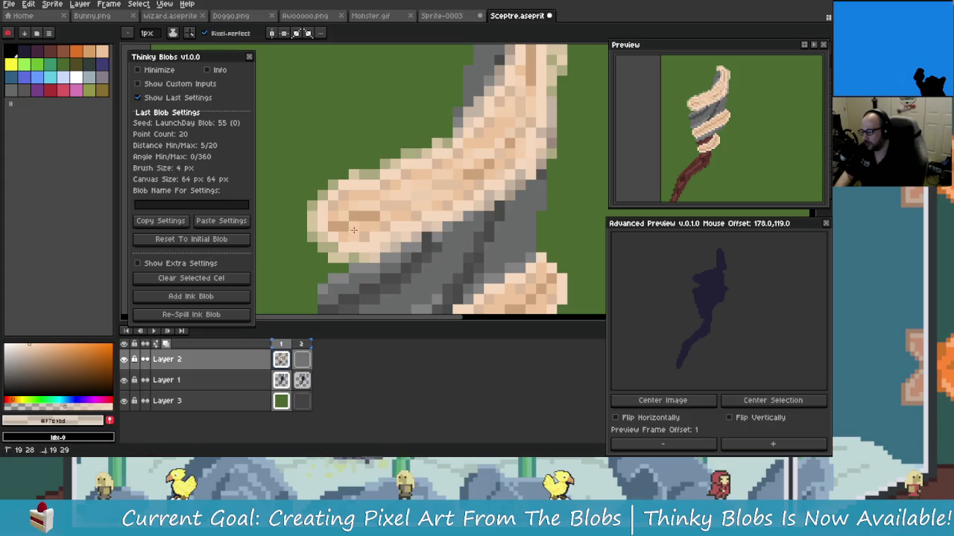
scroll(391, 213, "down", 3)
scroll(403, 209, "down", 1)
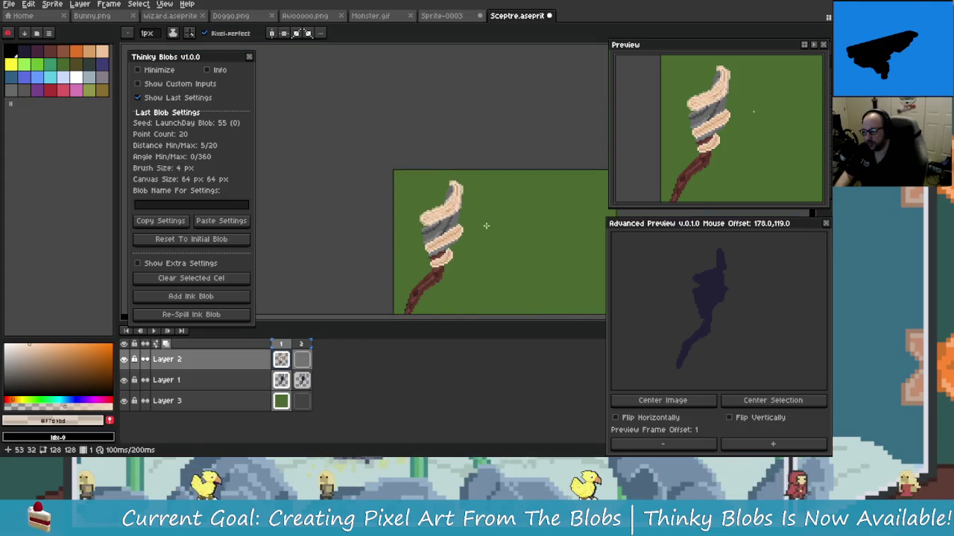
scroll(414, 205, "up", 1)
scroll(417, 203, "up", 1)
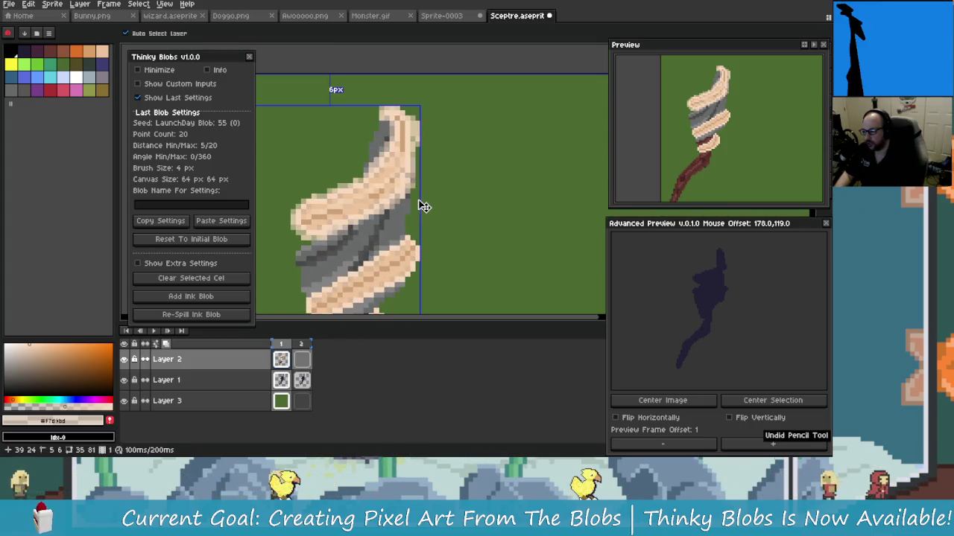
scroll(416, 246, "up", 1)
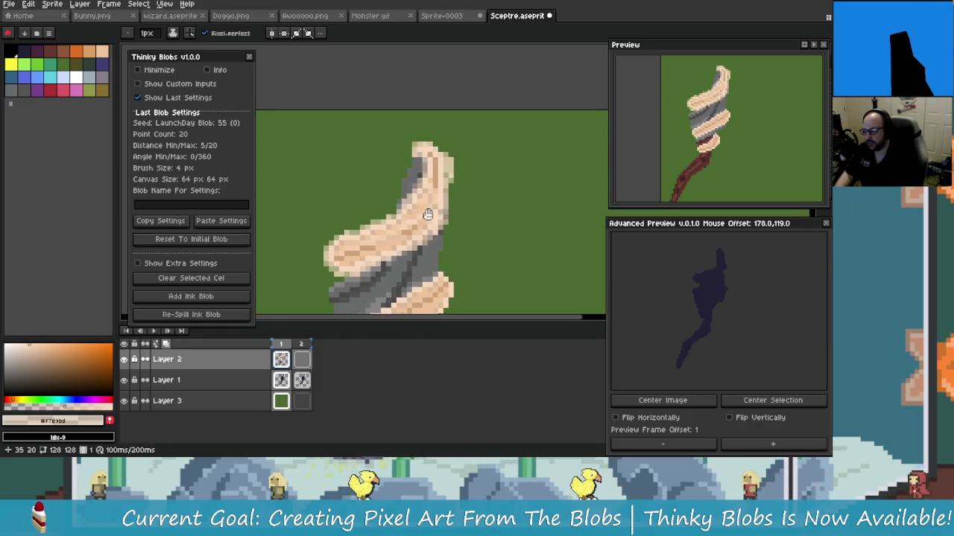
scroll(430, 212, "down", 1)
scroll(409, 226, "up", 1)
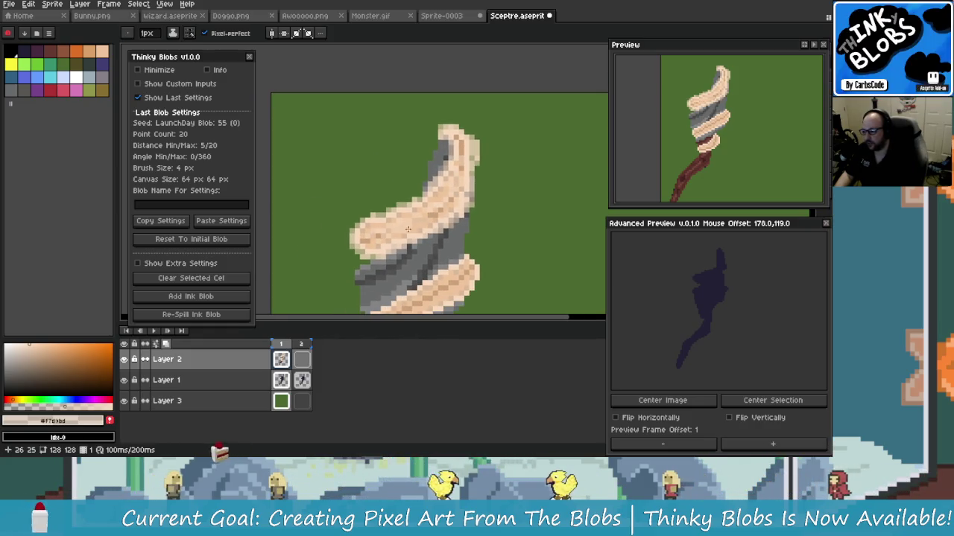
scroll(409, 225, "up", 1)
scroll(460, 221, "down", 1)
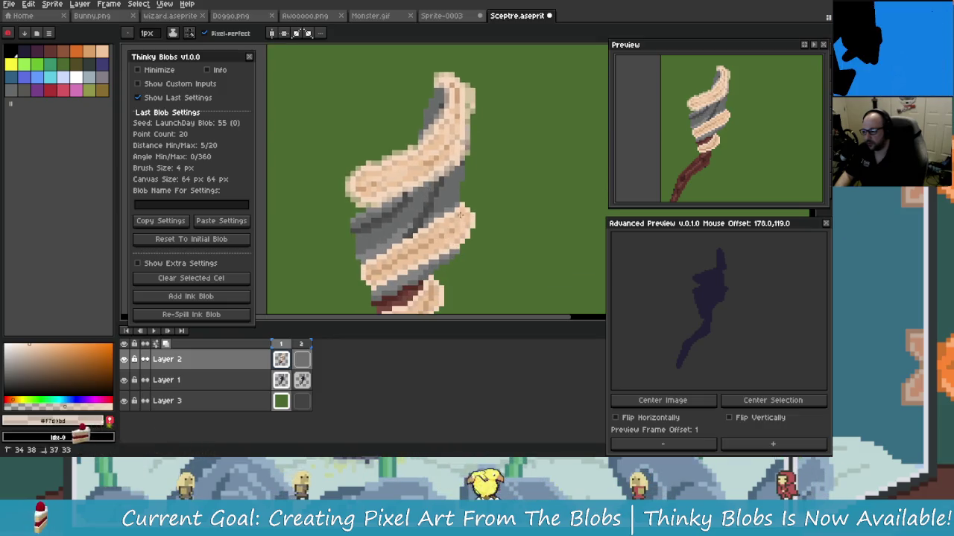
scroll(461, 221, "up", 1)
scroll(442, 238, "down", 1)
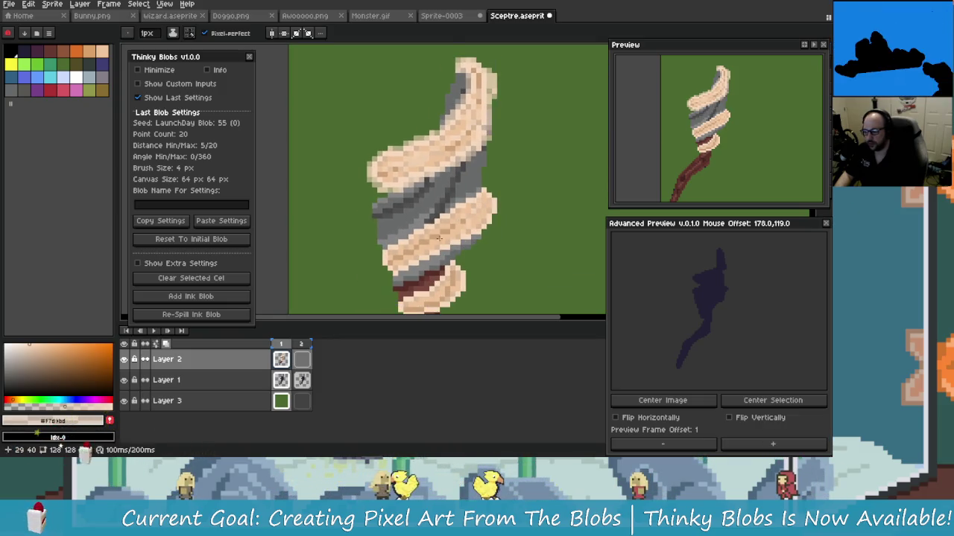
scroll(442, 238, "up", 1)
scroll(448, 228, "down", 1)
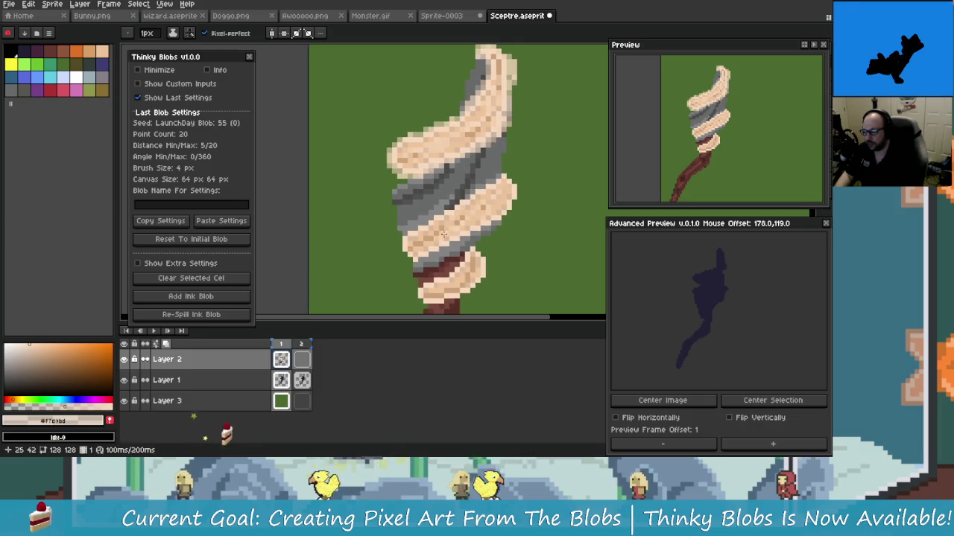
scroll(440, 236, "up", 1)
scroll(442, 237, "down", 1)
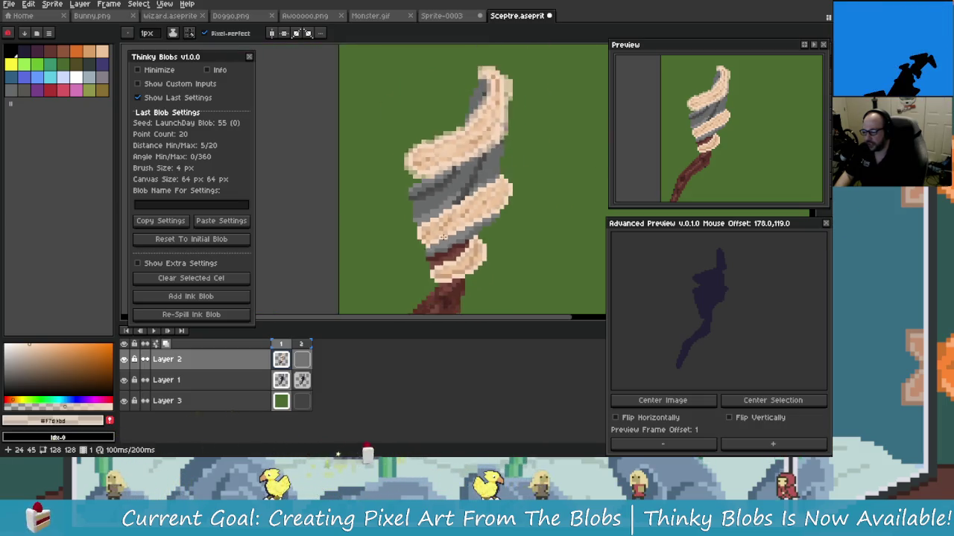
scroll(443, 237, "down", 1)
scroll(514, 260, "down", 1)
scroll(503, 258, "down", 5)
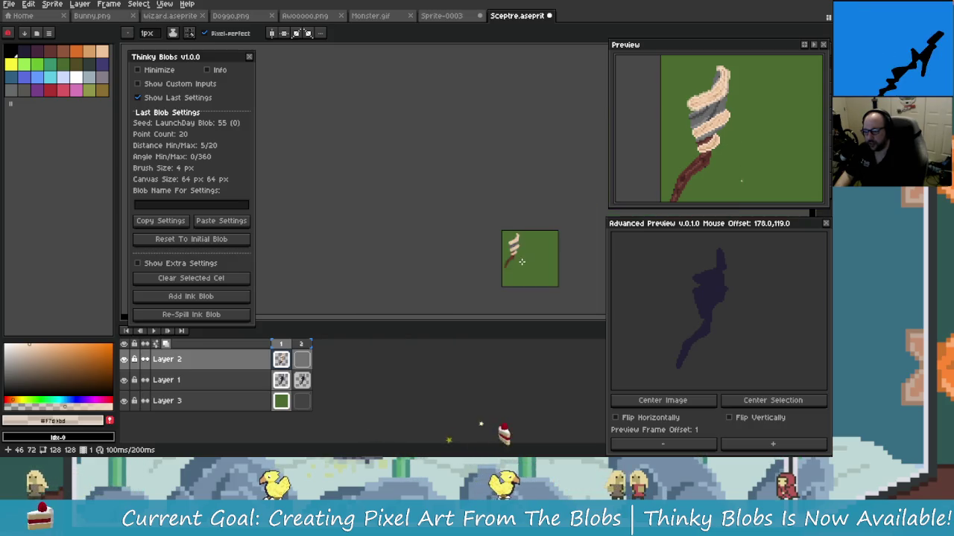
scroll(499, 252, "up", 2)
scroll(497, 242, "up", 3)
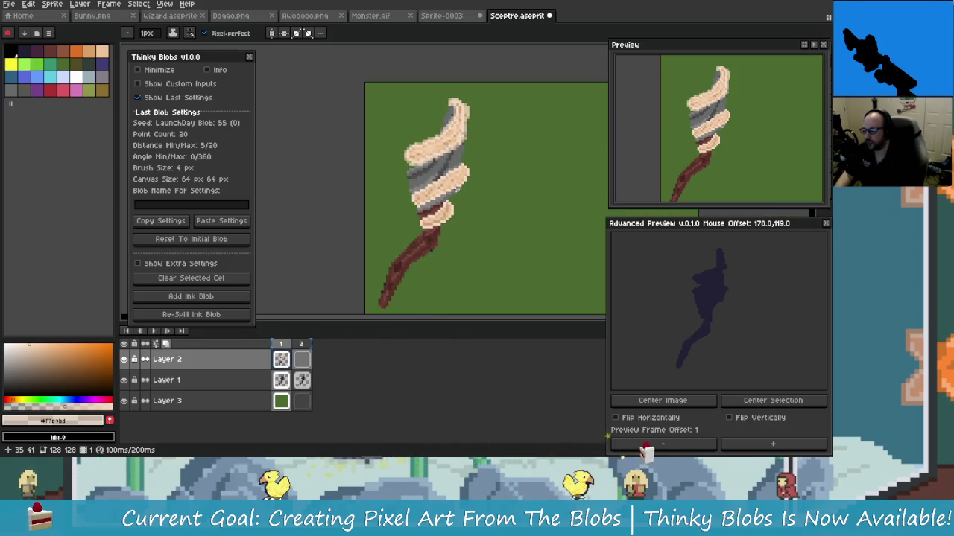
scroll(473, 220, "up", 3)
scroll(462, 201, "down", 1)
scroll(460, 201, "up", 1)
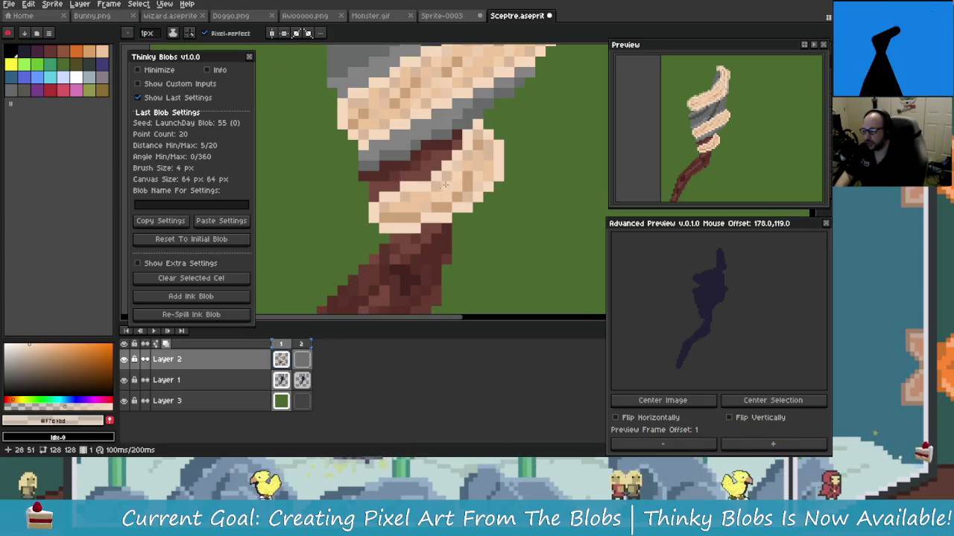
scroll(441, 190, "left", 1)
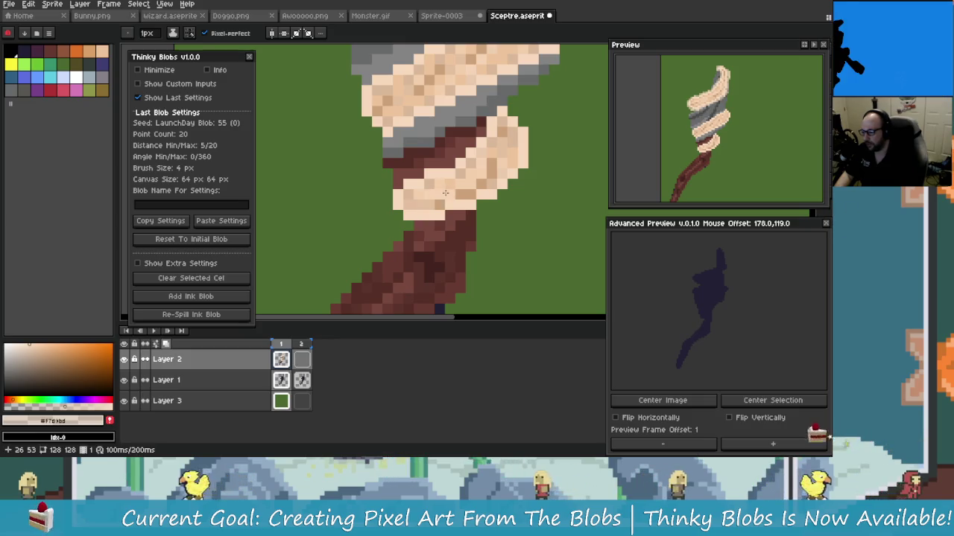
scroll(447, 196, "down", 1)
scroll(470, 197, "down", 2)
scroll(476, 193, "up", 2)
scroll(476, 193, "up", 1)
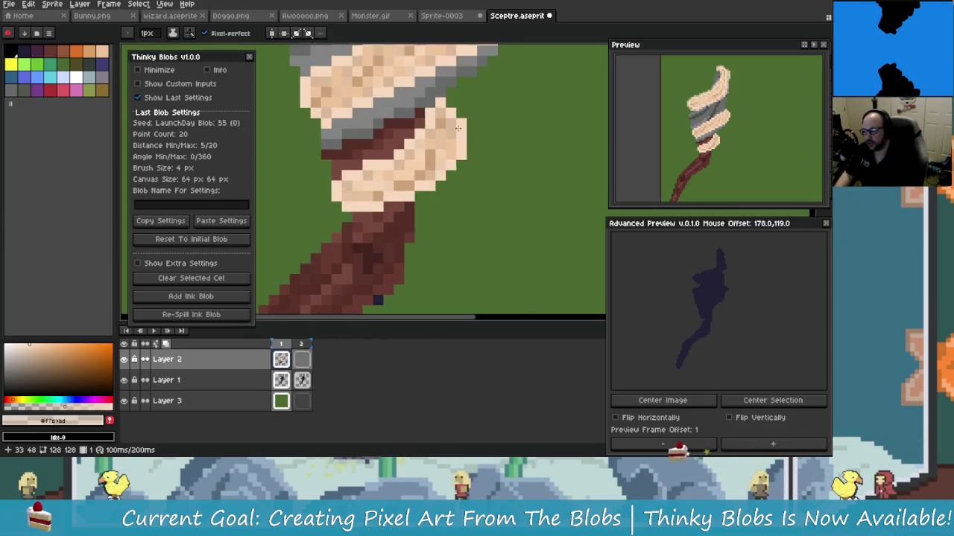
scroll(417, 224, "up", 1)
scroll(359, 252, "up", 1)
left_click_drag(358, 252, 395, 214)
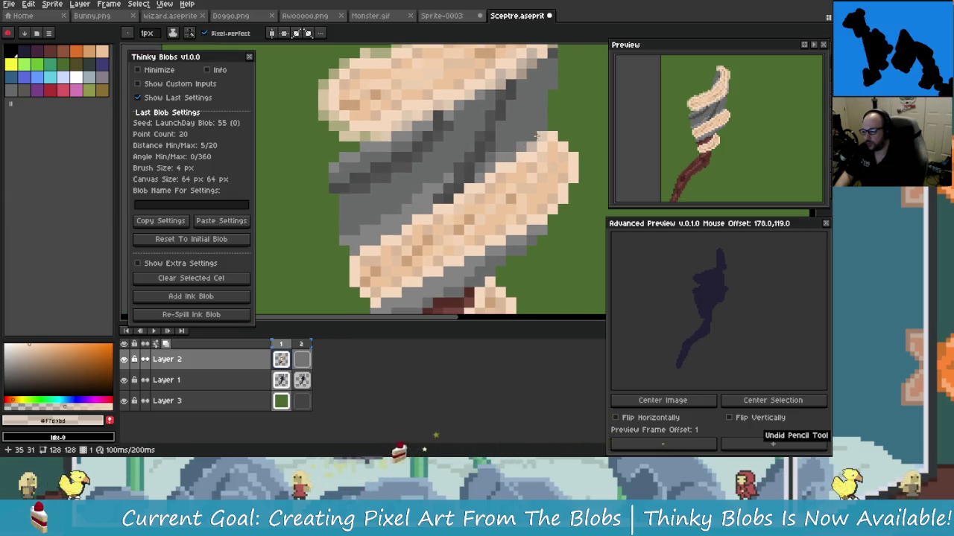
Step: Repaint some grey pixels in the spiral head peach
mouse_move(506, 149)
left_mouse_down()
mouse_move(374, 240)
mouse_move(363, 232)
left_mouse_up()
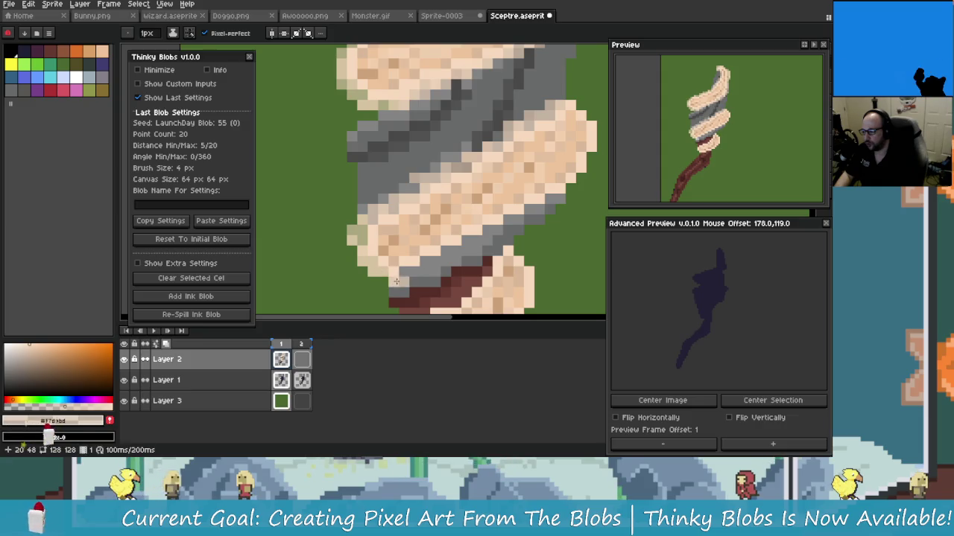
left_click_drag(400, 279, 406, 281)
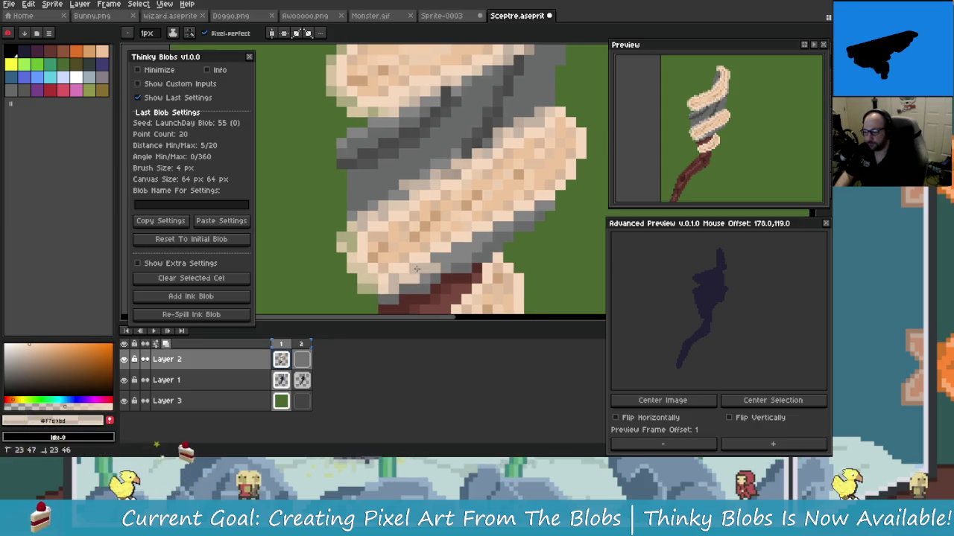
left_click_drag(485, 242, 450, 255)
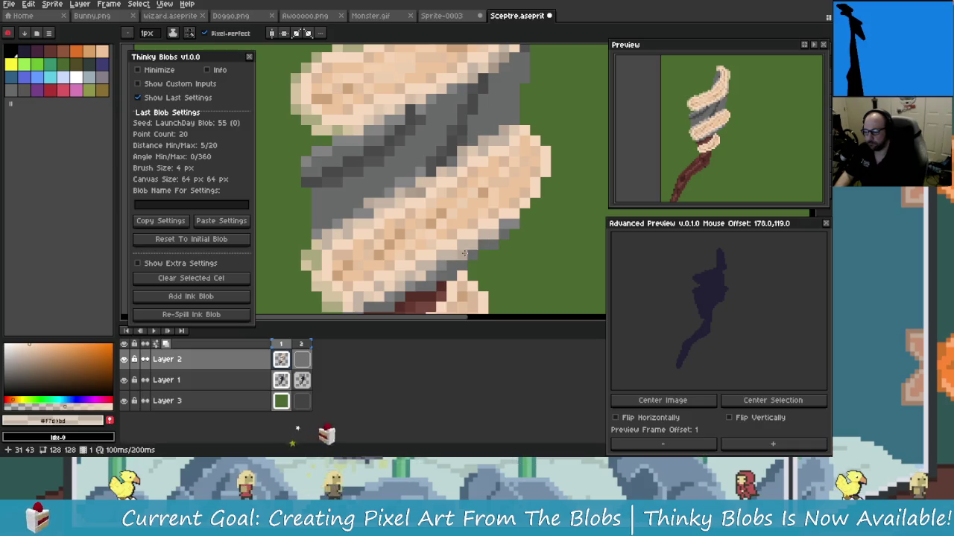
Step: Add light beige pixels along the lower peach band's right edge, then zoom out
left_click_drag(521, 216, 499, 231)
left_click_drag(539, 187, 519, 143)
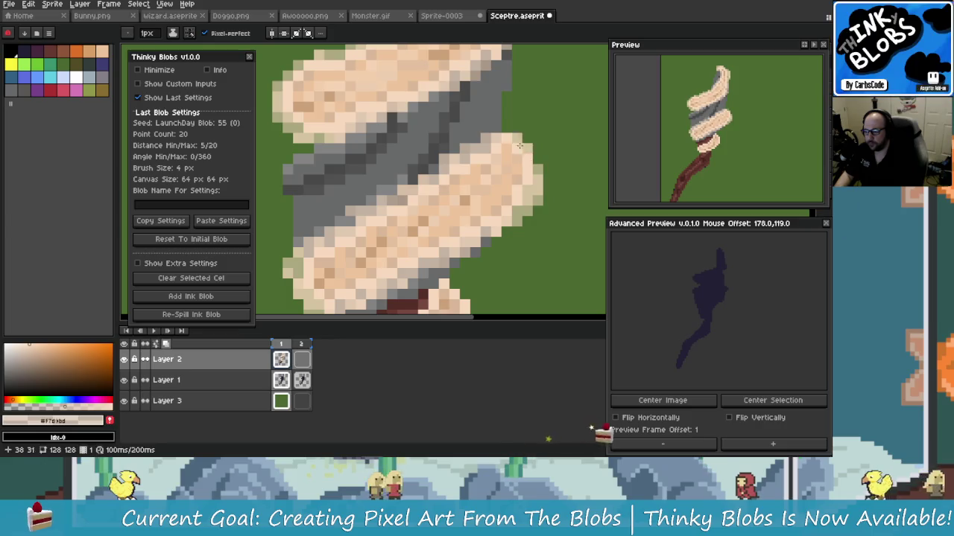
scroll(527, 154, "down", 3)
scroll(531, 209, "down", 1)
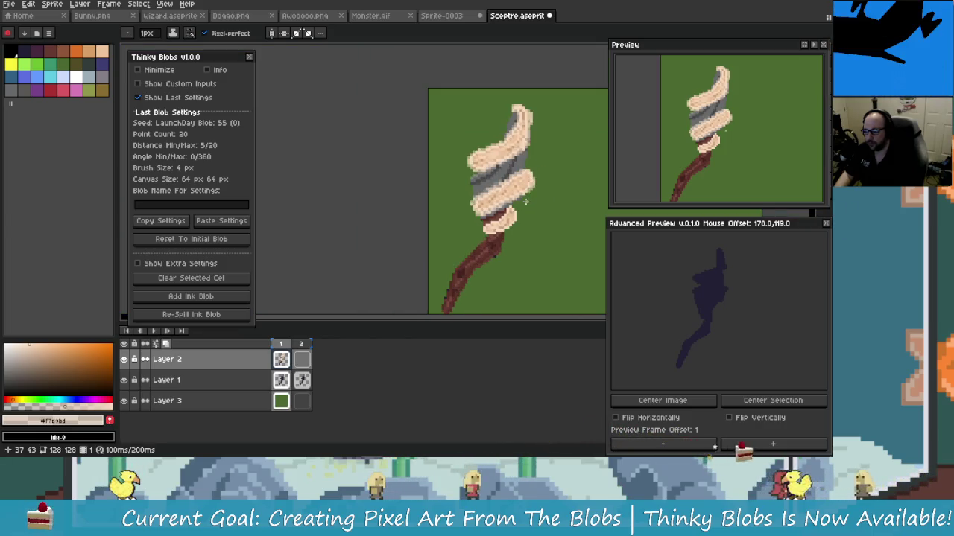
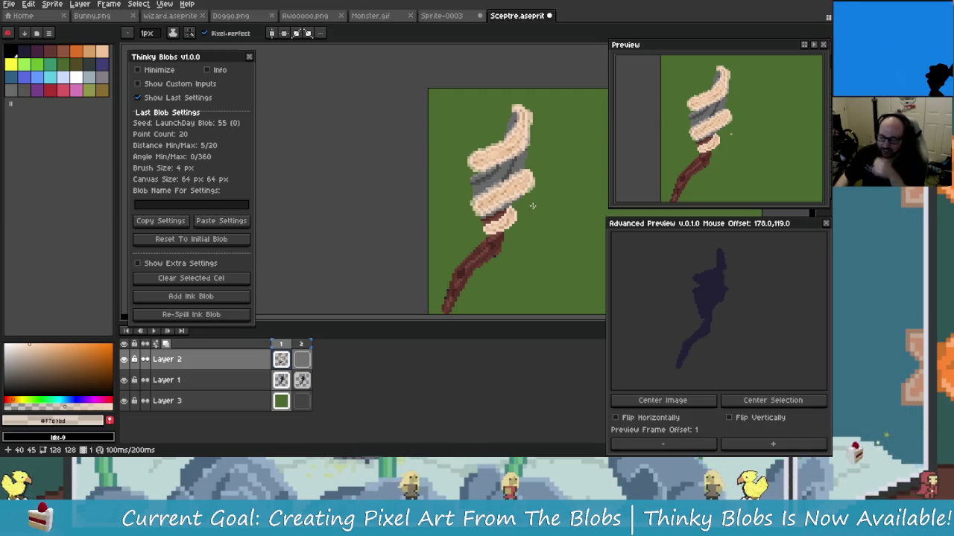
Step: Undo the last pencil stroke on the sceptre sprite
scroll(532, 206, "down", 3)
scroll(522, 223, "up", 1)
key("v")
scroll(512, 239, "up", 1)
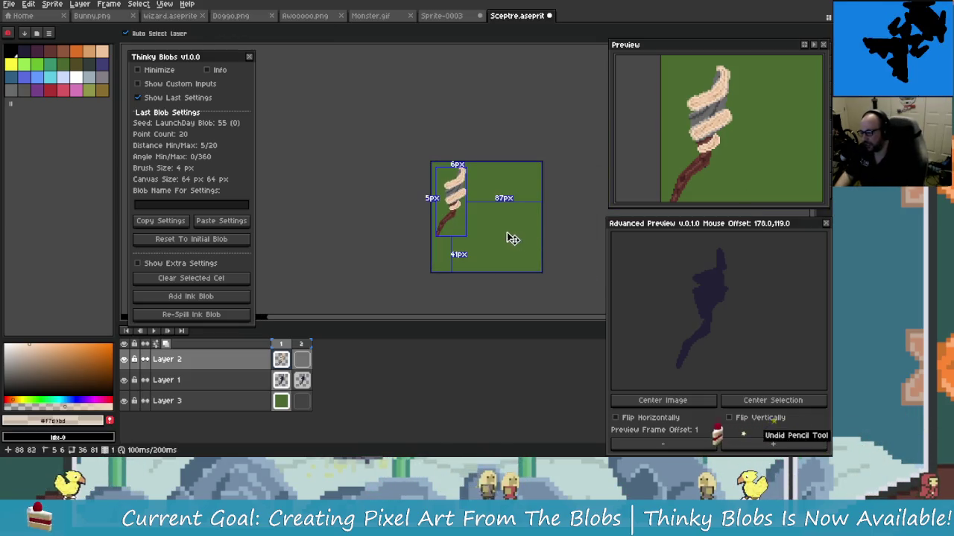
key("ctrl+z")
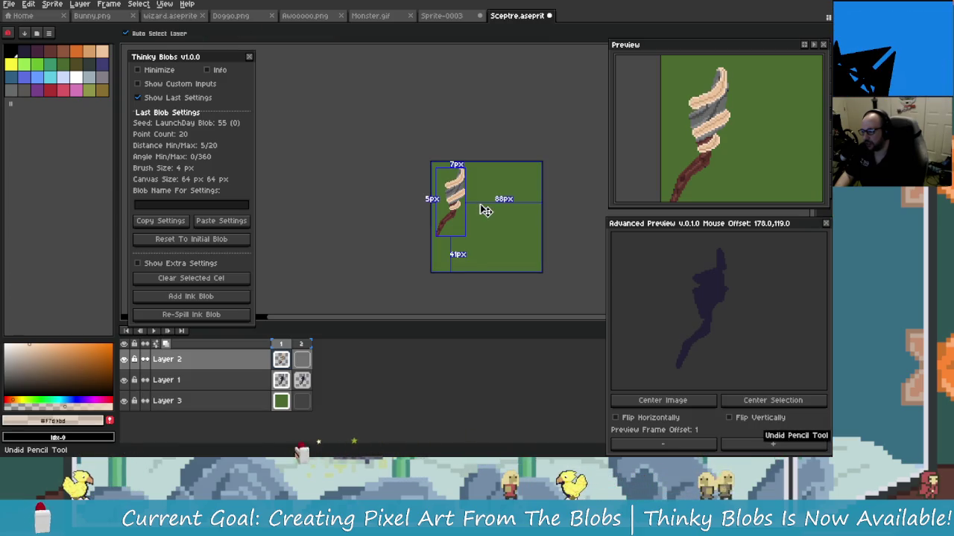
Step: Make Layer 3, the green background, the active layer
scroll(485, 211, "up", 2)
scroll(479, 198, "up", 2)
scroll(425, 156, "up", 1)
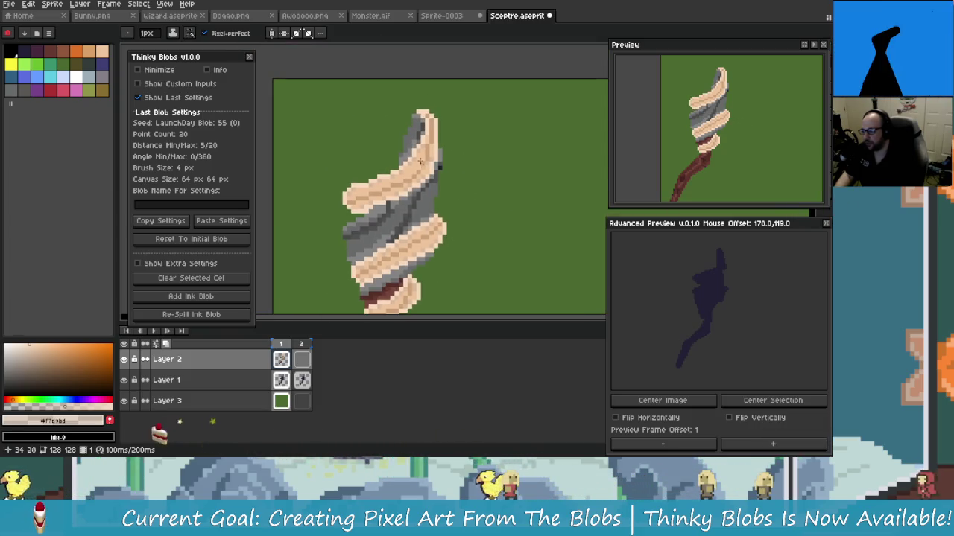
scroll(433, 175, "up", 1)
scroll(440, 186, "down", 1)
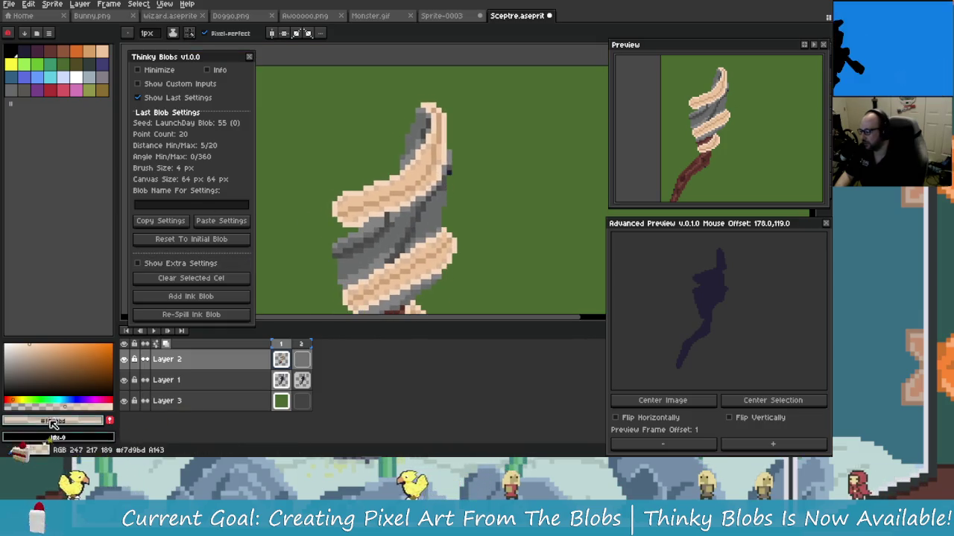
scroll(363, 138, "up", 1)
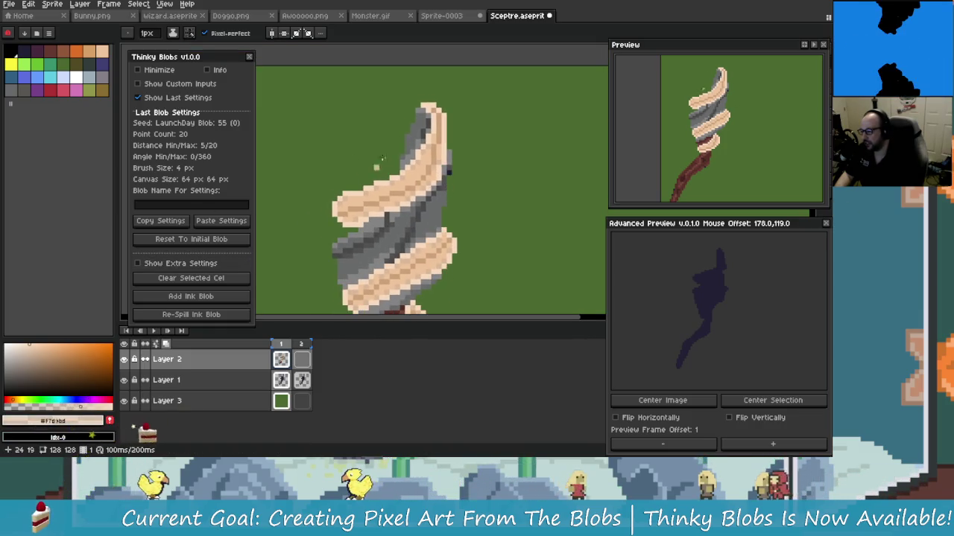
scroll(387, 142, "up", 2)
scroll(412, 147, "down", 2)
scroll(411, 147, "down", 1)
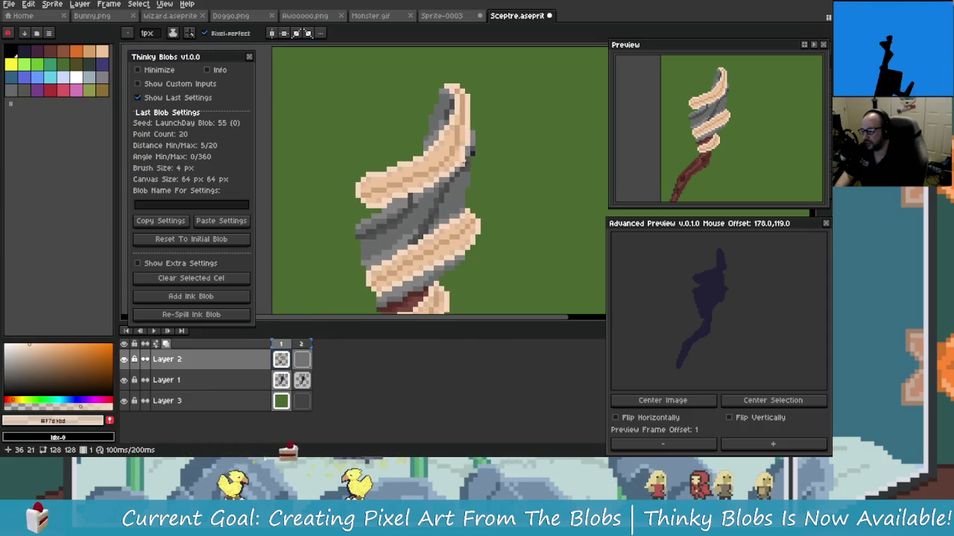
scroll(428, 179, "down", 1)
scroll(431, 185, "up", 1)
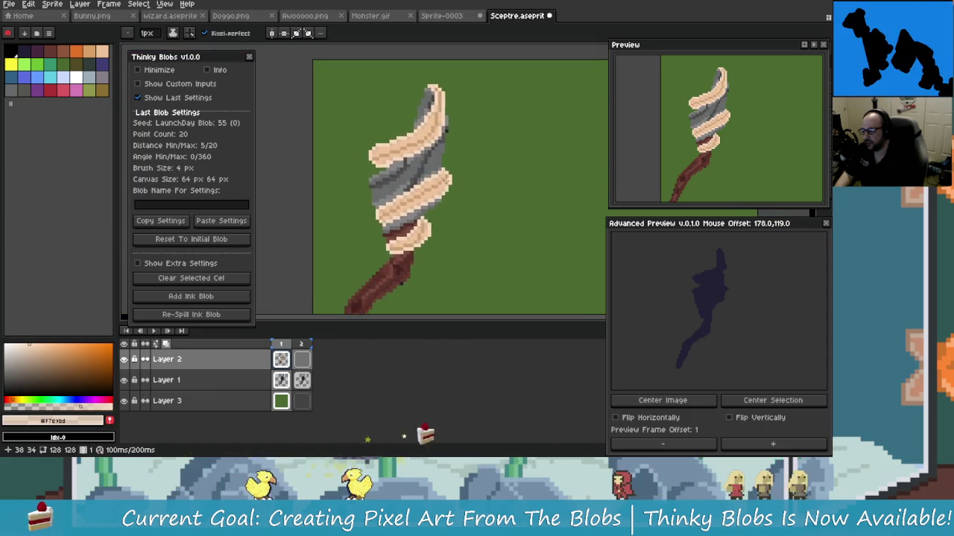
scroll(438, 194, "down", 2)
scroll(445, 203, "up", 1)
scroll(445, 202, "down", 1)
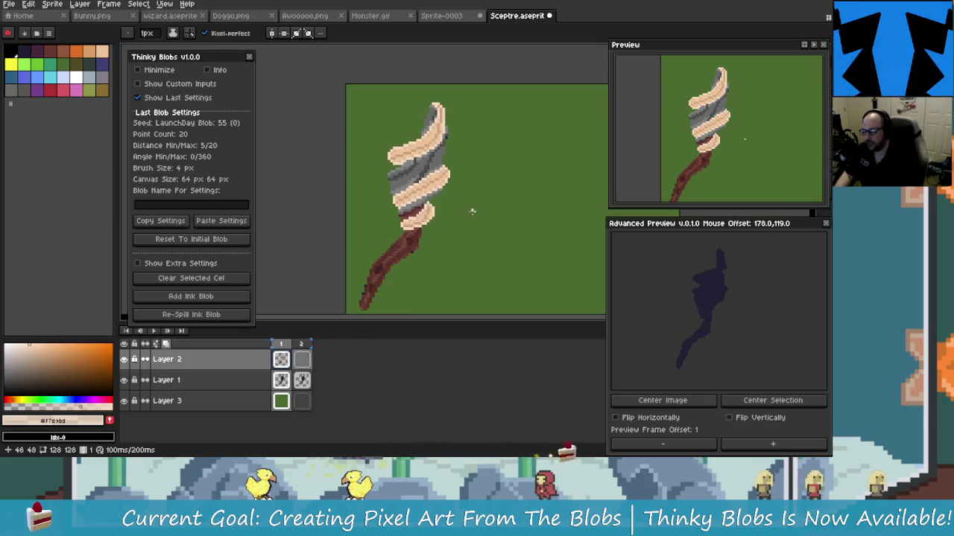
left_click(289, 410)
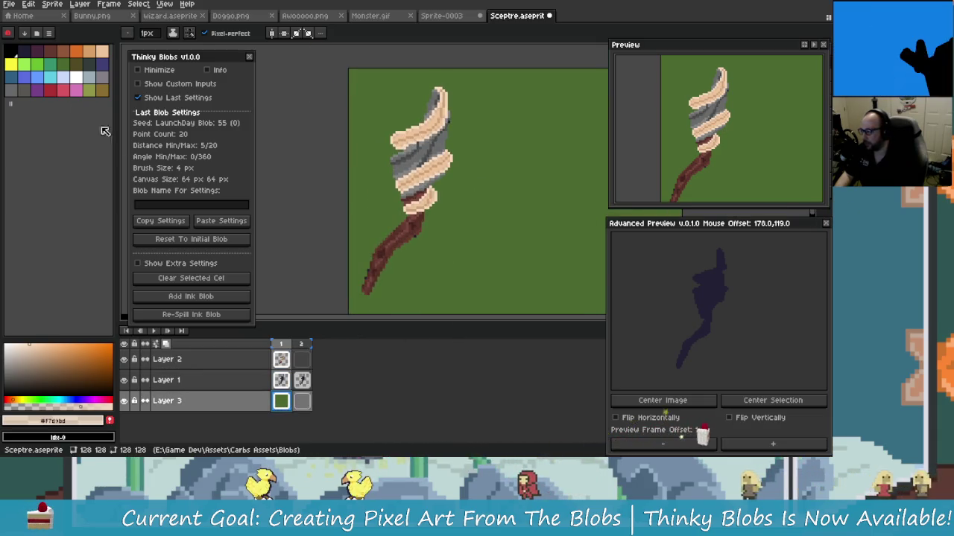
Step: Fill the green background on Layer 3 with the dark blue palette colour (index 15)
left_click(27, 54)
key("g")
scroll(468, 228, "right", 1)
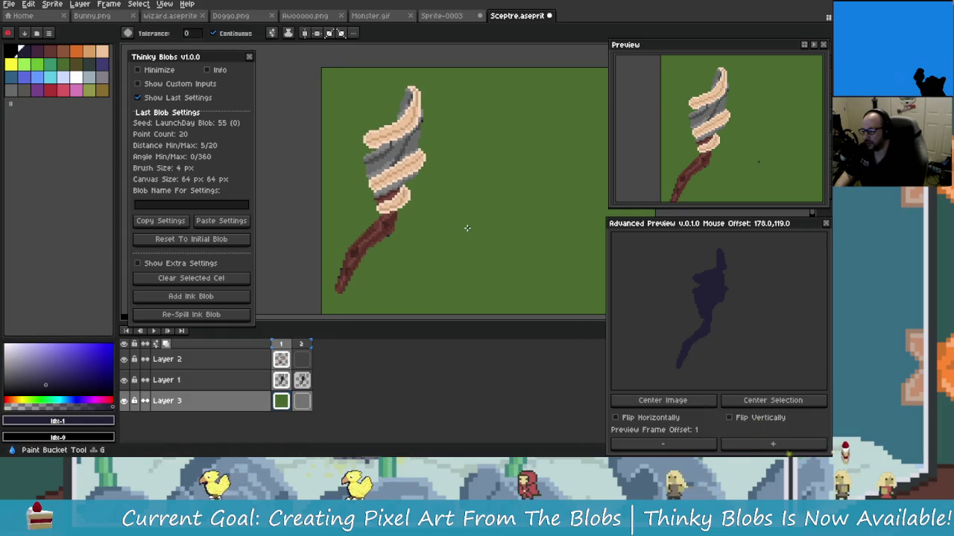
scroll(447, 218, "down", 1)
scroll(451, 222, "right", 1)
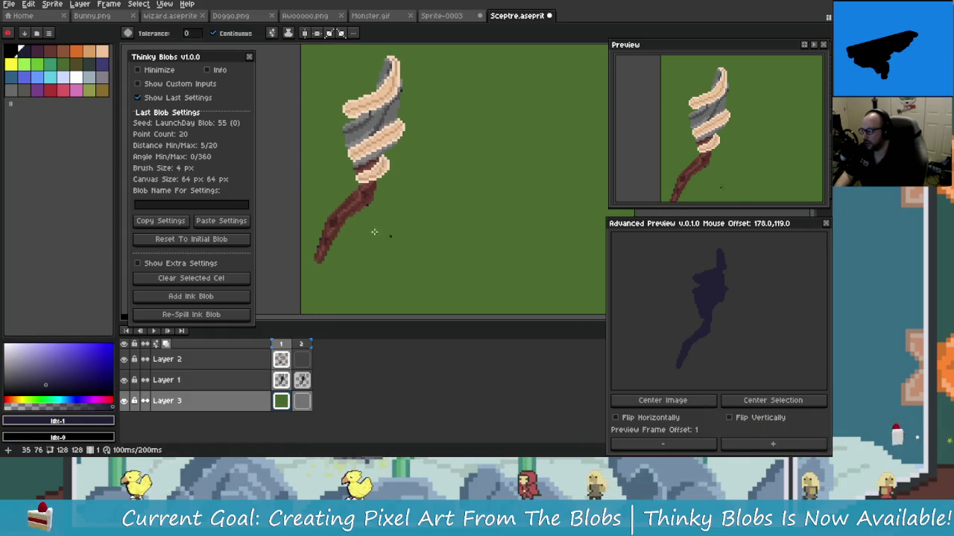
left_click(104, 65)
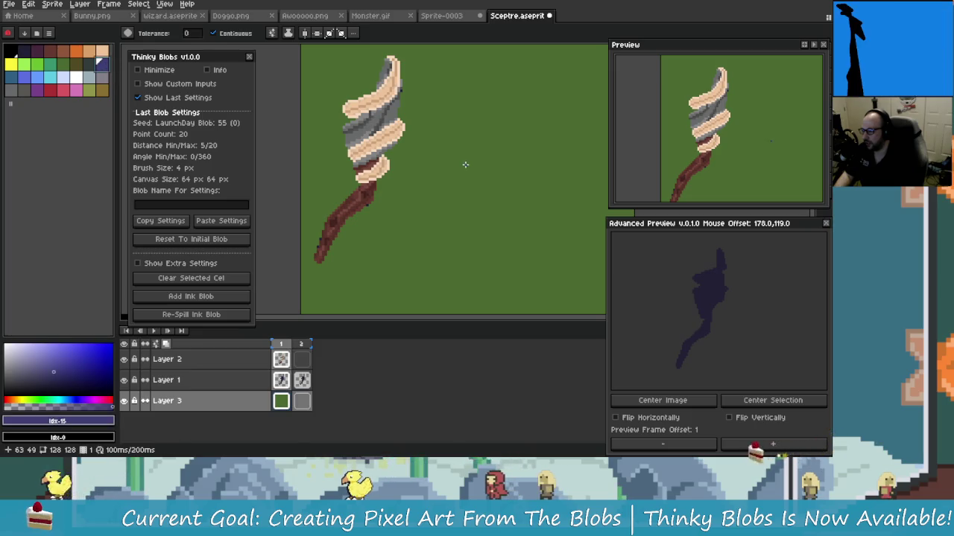
left_click(465, 164)
Step: Recentre the view on the sceptre and pick the dark green moss colour
scroll(442, 192, "up", 1)
scroll(409, 145, "up", 1)
scroll(373, 118, "up", 1)
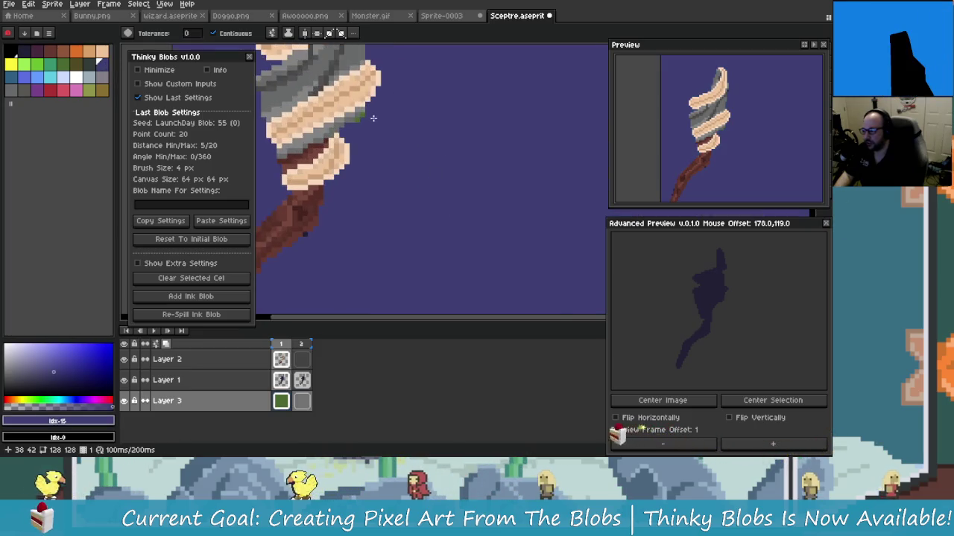
scroll(492, 228, "down", 1)
scroll(490, 229, "up", 3)
scroll(489, 232, "up", 1)
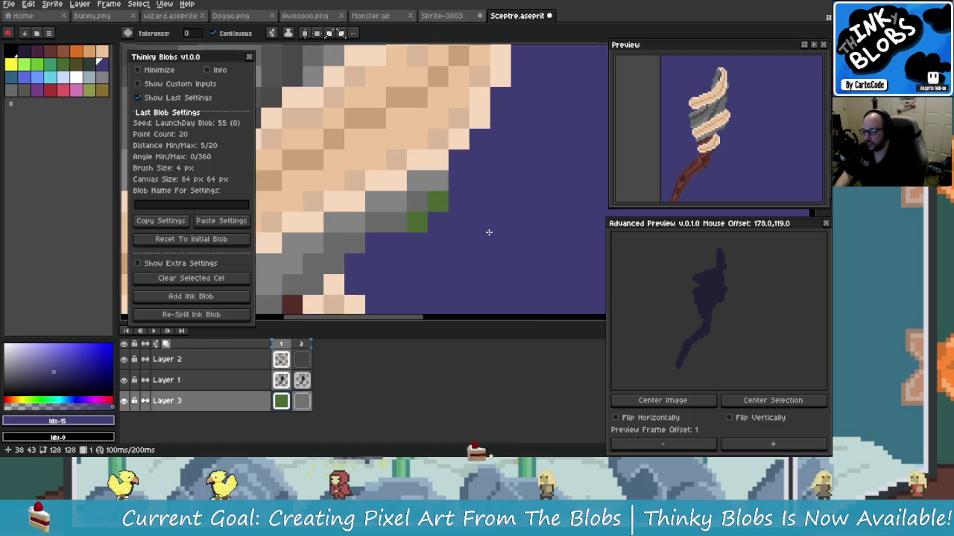
scroll(489, 232, "up", 1)
scroll(458, 220, "up", 1)
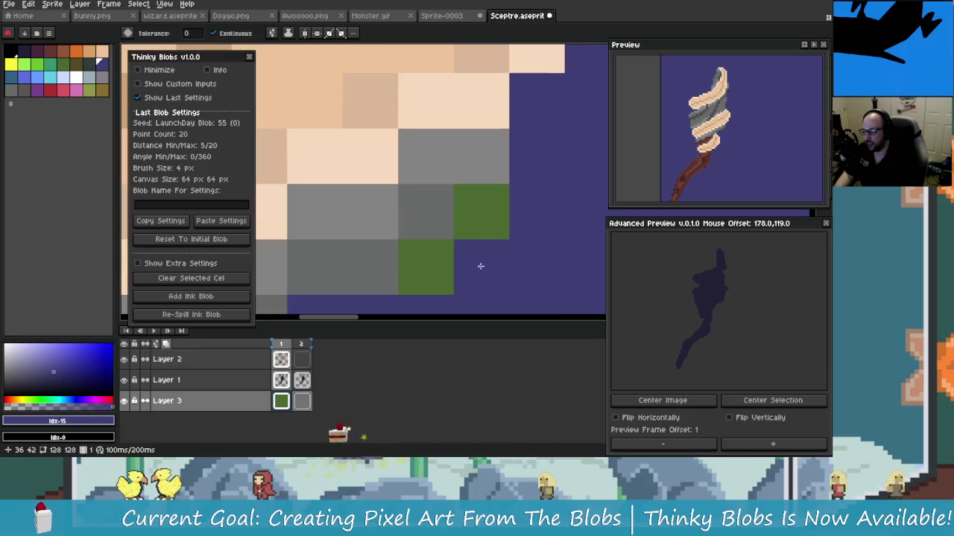
scroll(447, 223, "down", 3)
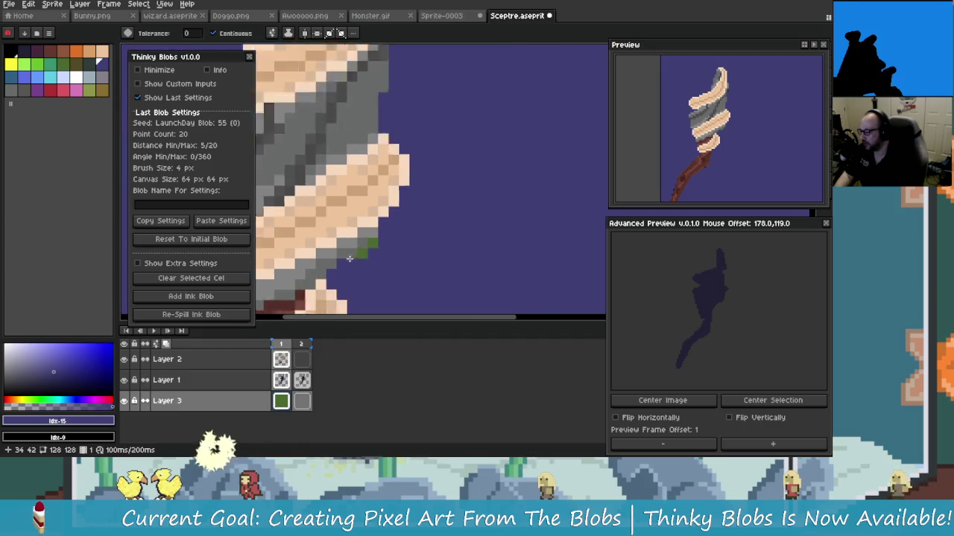
scroll(398, 235, "down", 2)
left_click_drag(398, 235, 405, 227)
scroll(430, 245, "up", 1)
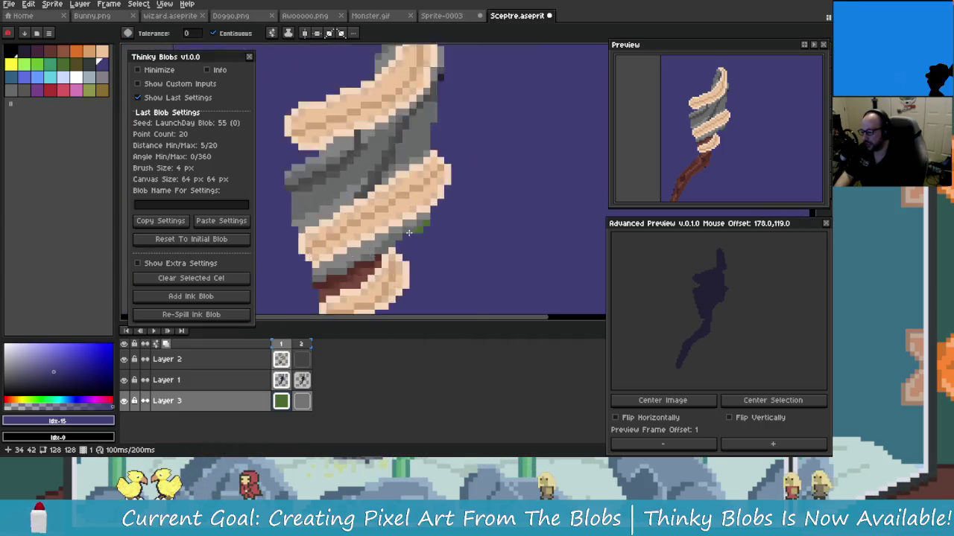
scroll(406, 227, "up", 2)
left_click(441, 207, "alt")
Step: Switch to Layer 2 and add a dark green moss pixel to the grey head
scroll(401, 223, "down", 2)
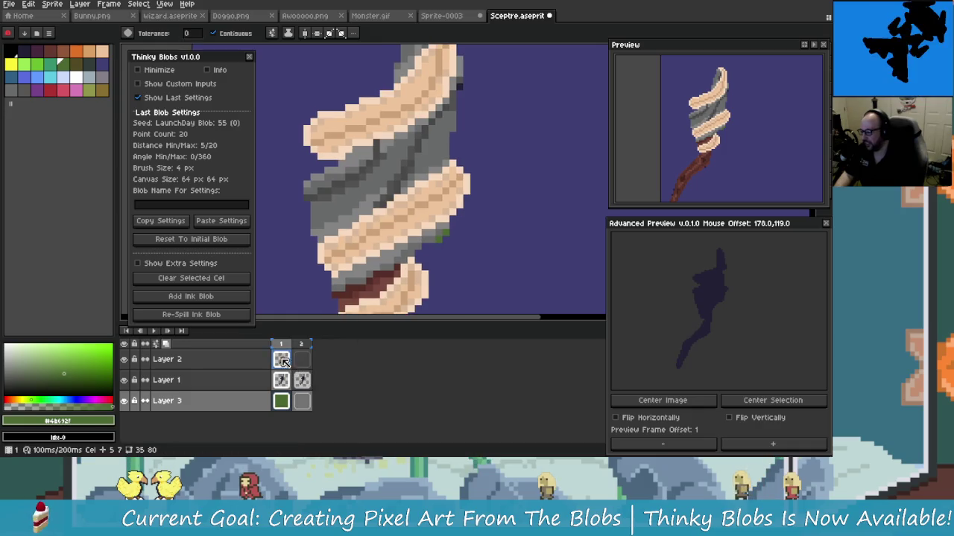
key("Up")
key("Up")
scroll(403, 216, "up", 1)
scroll(403, 209, "up", 1)
scroll(403, 210, "up", 1)
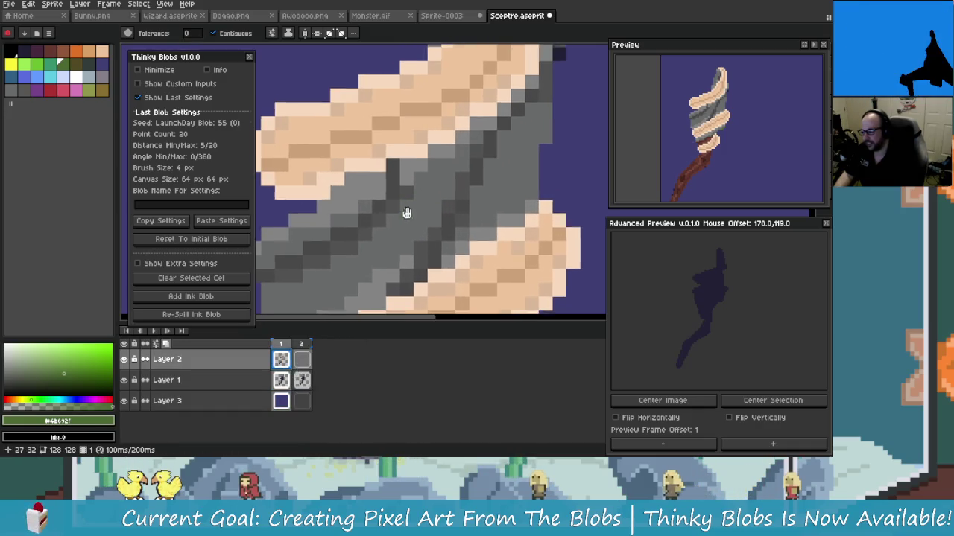
scroll(403, 205, "down", 3)
scroll(402, 221, "up", 2)
scroll(403, 221, "down", 2)
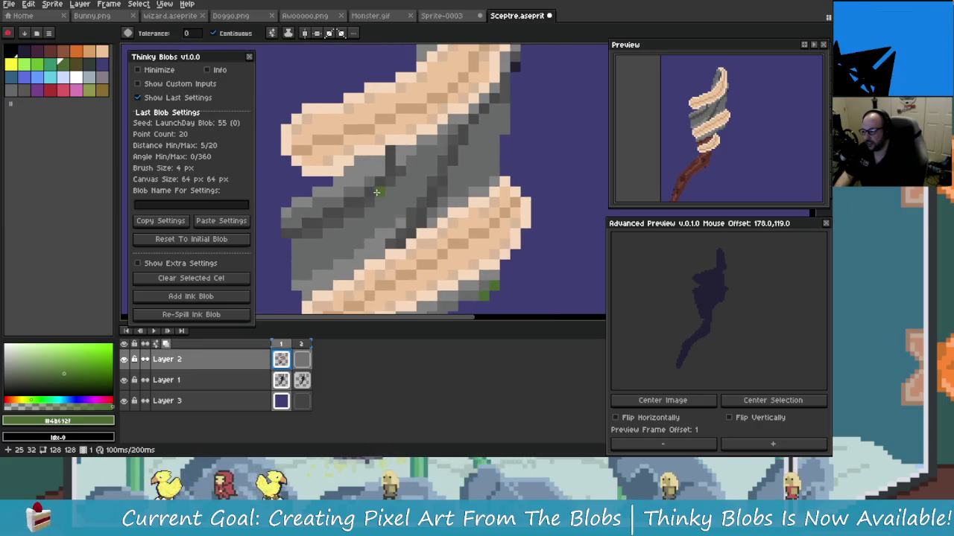
scroll(395, 186, "up", 2)
left_click(391, 179)
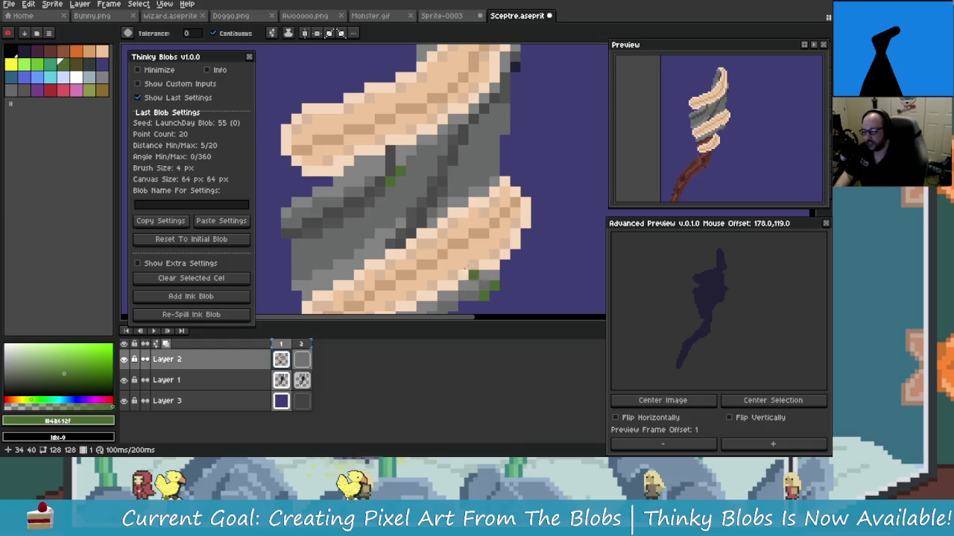
Step: With the pencil, dot two more moss pixels onto the grey head
scroll(387, 216, "down", 1)
scroll(379, 258, "up", 1)
scroll(388, 253, "up", 1)
key("v")
scroll(425, 244, "down", 1)
scroll(425, 244, "up", 1)
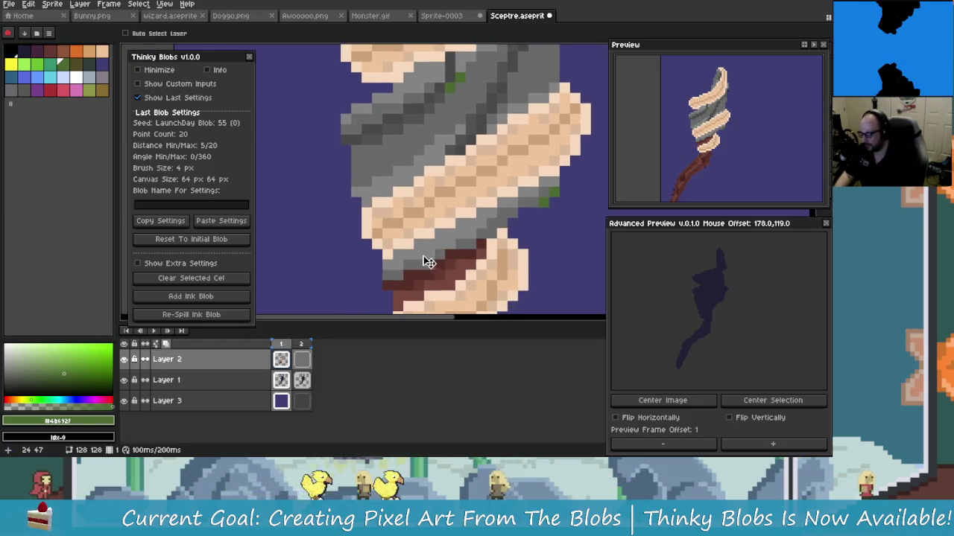
key("b")
scroll(418, 255, "up", 1)
scroll(417, 255, "up", 1)
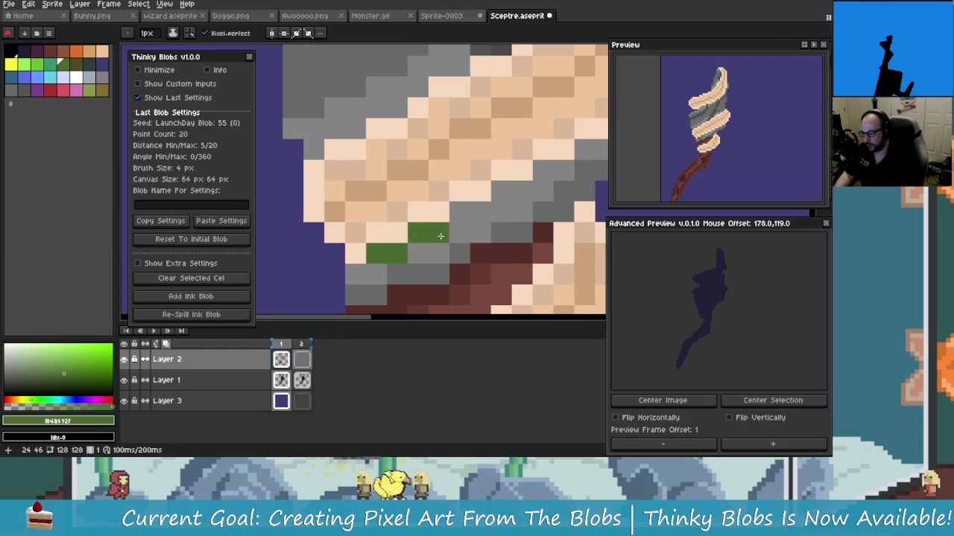
left_click_drag(501, 218, 393, 248)
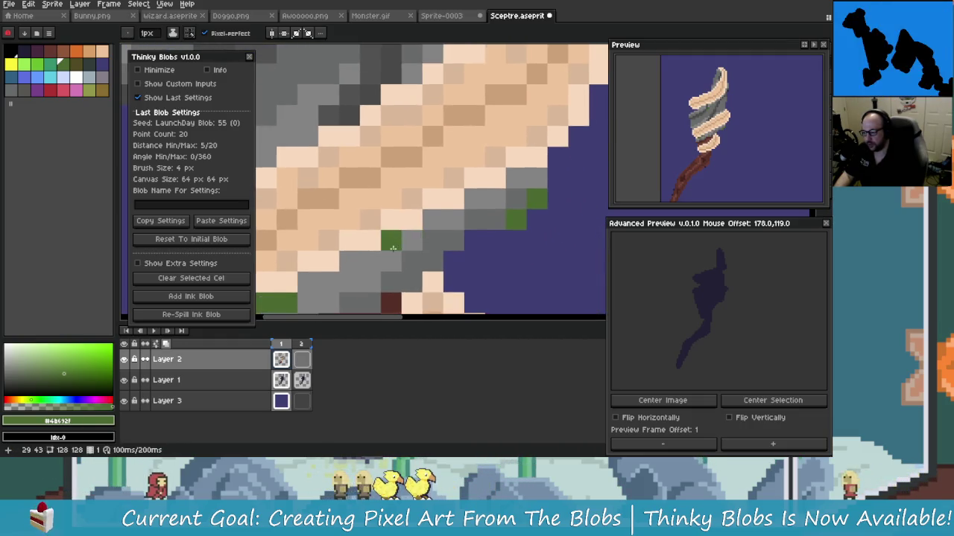
scroll(443, 226, "down", 3)
scroll(447, 202, "up", 1)
scroll(448, 186, "up", 1)
scroll(450, 176, "down", 1)
left_click_drag(432, 193, 446, 179)
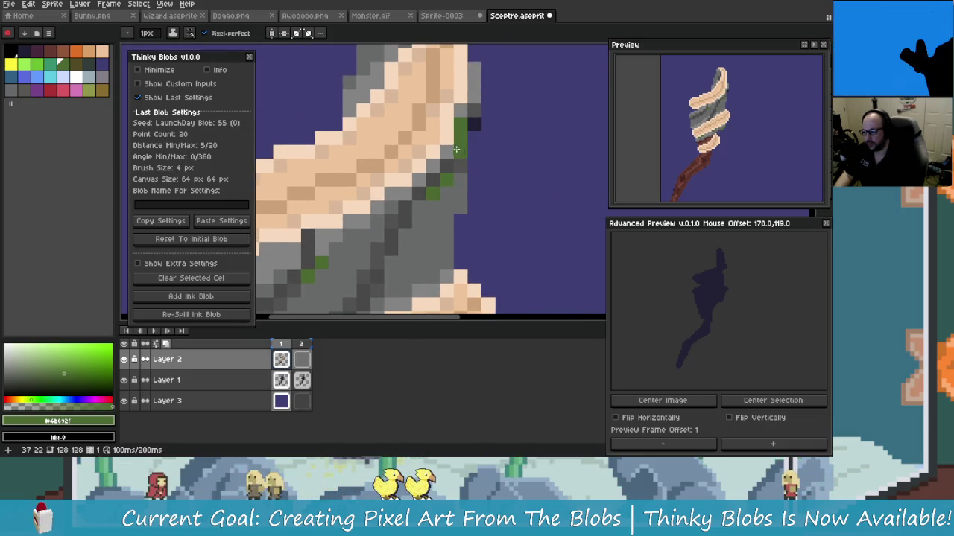
scroll(459, 148, "down", 2)
scroll(439, 247, "up", 1)
Step: Undo the last two moss pencil strokes
key("ctrl+z")
scroll(454, 260, "down", 1)
scroll(432, 186, "up", 1)
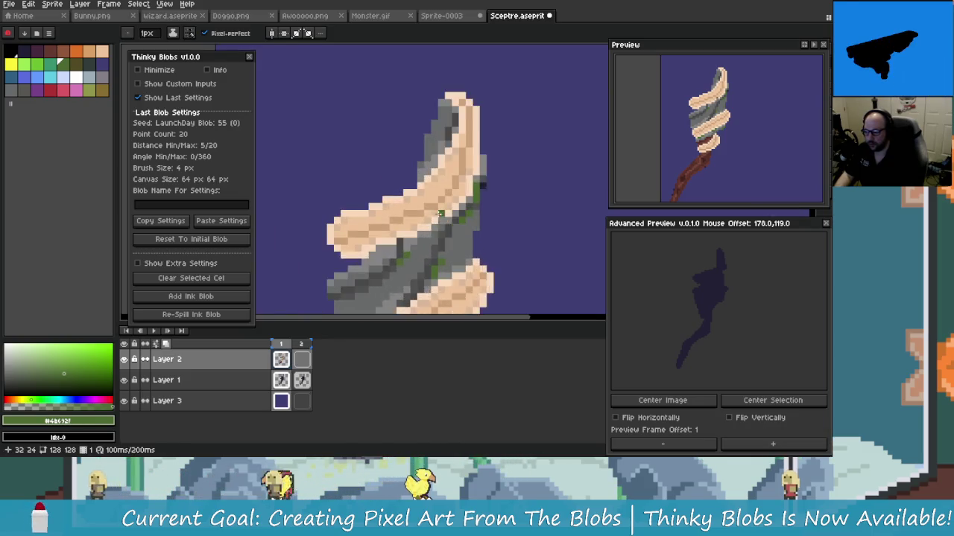
scroll(417, 125, "up", 1)
scroll(417, 125, "down", 1)
scroll(418, 134, "up", 1)
key("ctrl+z")
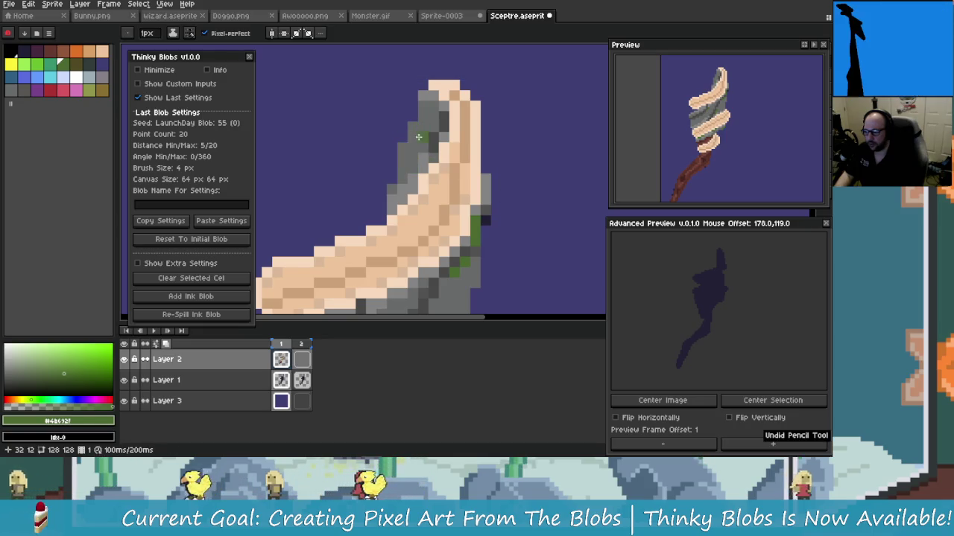
scroll(422, 147, "down", 2)
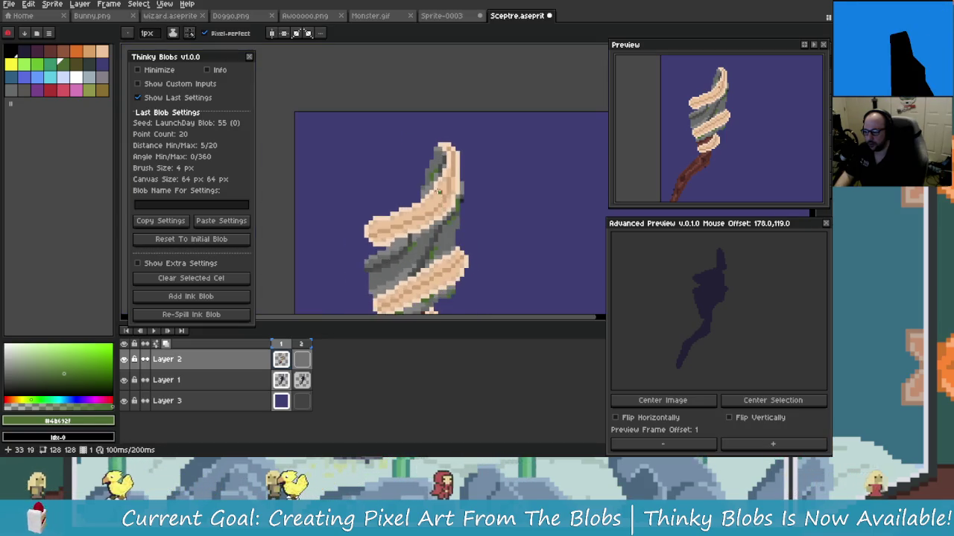
scroll(447, 224, "up", 1)
scroll(454, 235, "down", 1)
scroll(457, 241, "down", 1)
scroll(450, 208, "up", 1)
scroll(369, 176, "up", 2)
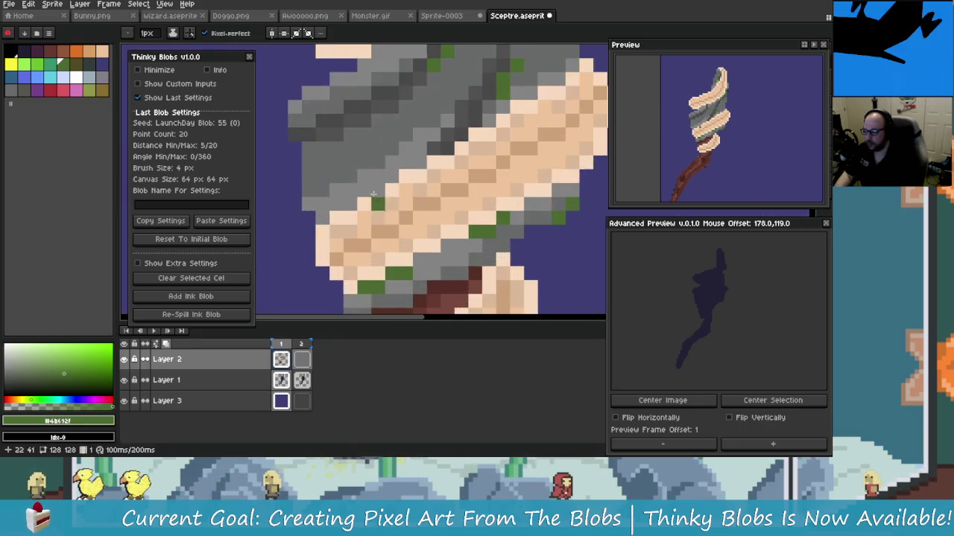
scroll(366, 170, "down", 1)
Step: Draw a short green moss streak across the sceptre head
left_click_drag(365, 161, 387, 160)
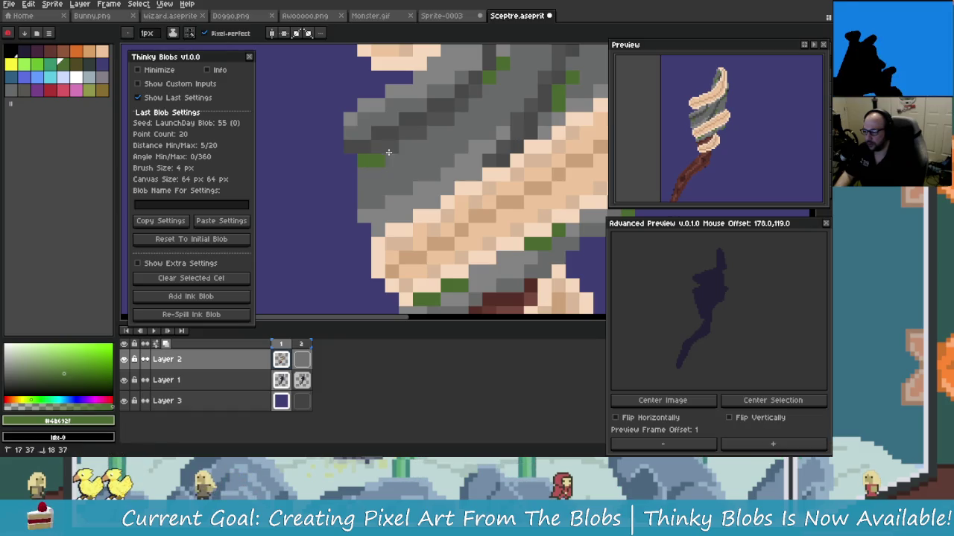
scroll(379, 161, "down", 3)
scroll(452, 249, "up", 1)
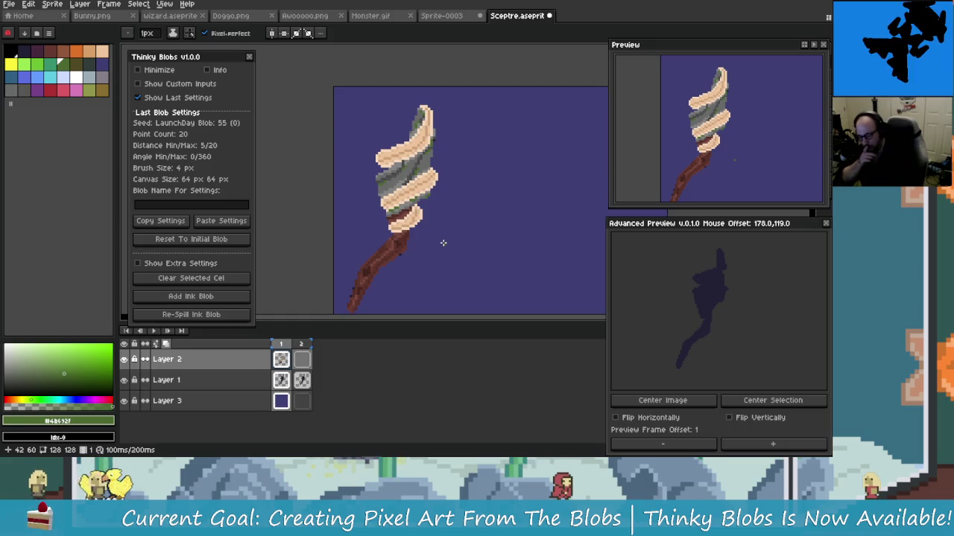
scroll(427, 195, "up", 1)
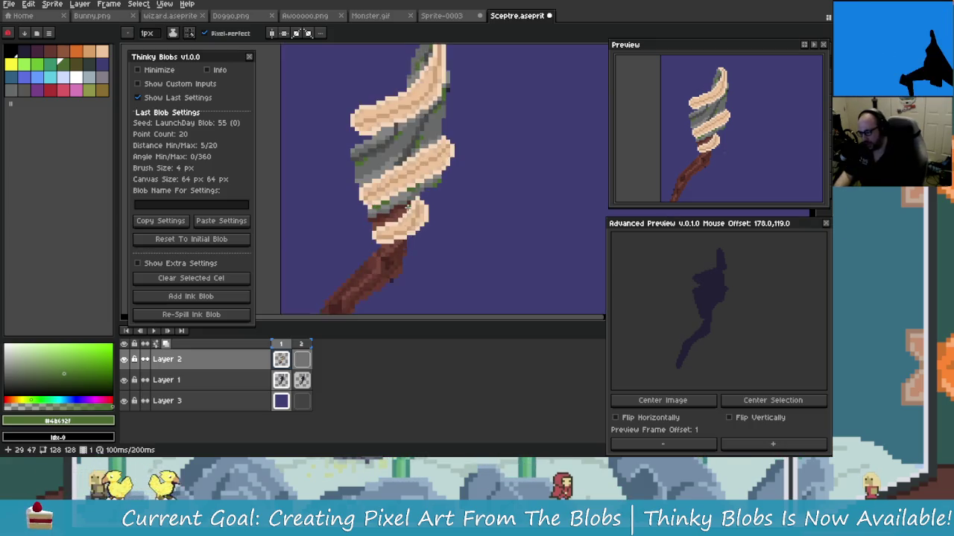
scroll(440, 171, "up", 2)
scroll(490, 112, "down", 2)
scroll(489, 112, "up", 1)
scroll(447, 142, "up", 1)
scroll(382, 164, "down", 2)
scroll(388, 167, "up", 1)
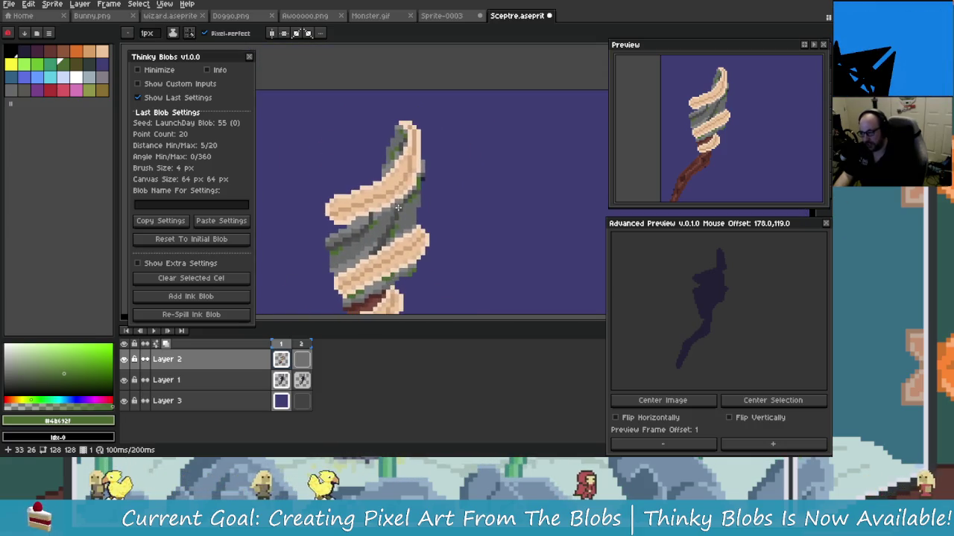
scroll(406, 177, "up", 1)
scroll(421, 185, "up", 1)
scroll(434, 192, "down", 1)
scroll(435, 193, "up", 1)
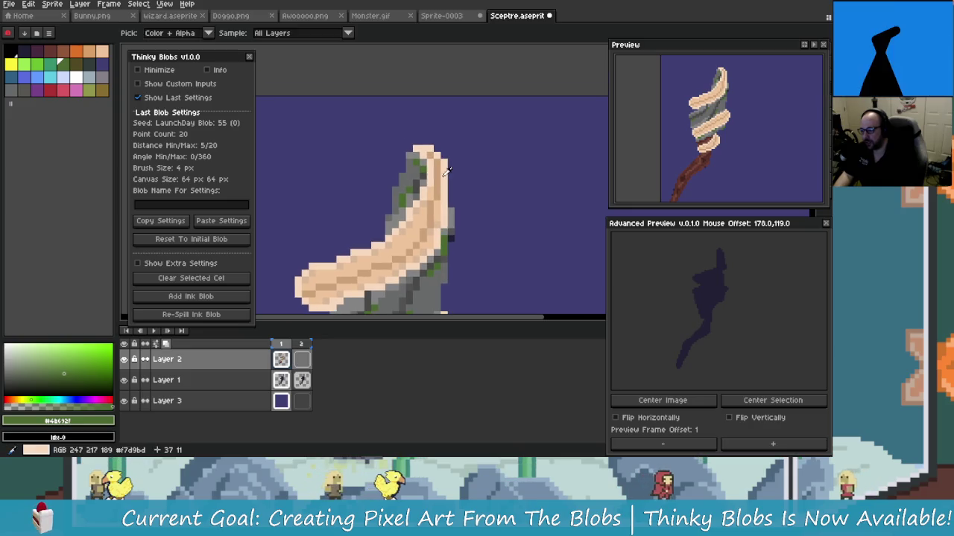
Step: Sample the tan wrapping colour and start Replace Color with it as the source
left_click(441, 196, "alt")
scroll(445, 198, "up", 1)
scroll(448, 199, "down", 1)
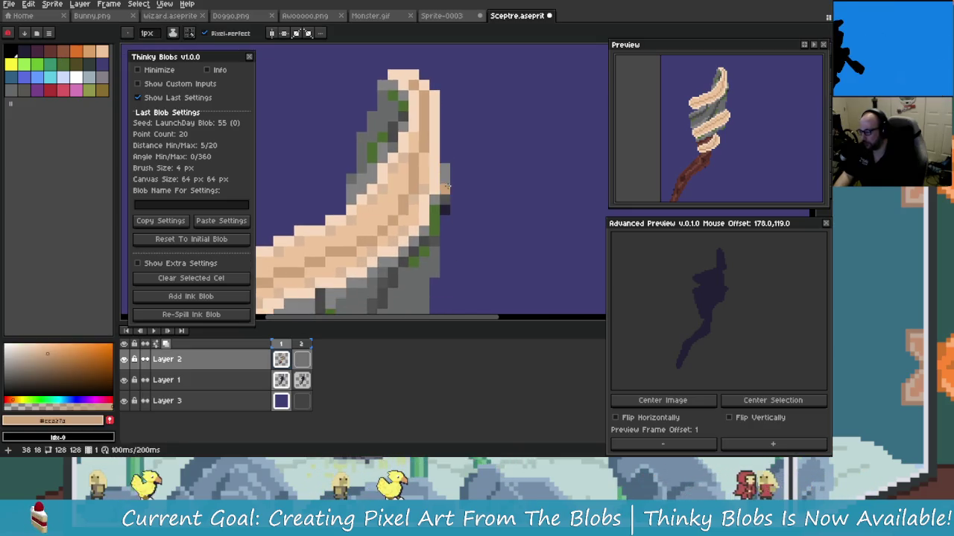
scroll(438, 196, "down", 1)
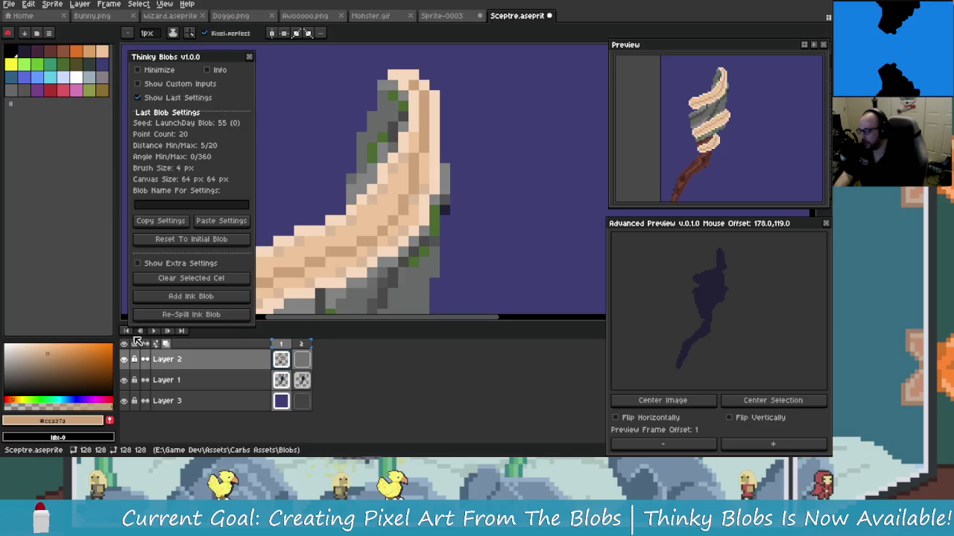
scroll(438, 196, "up", 1)
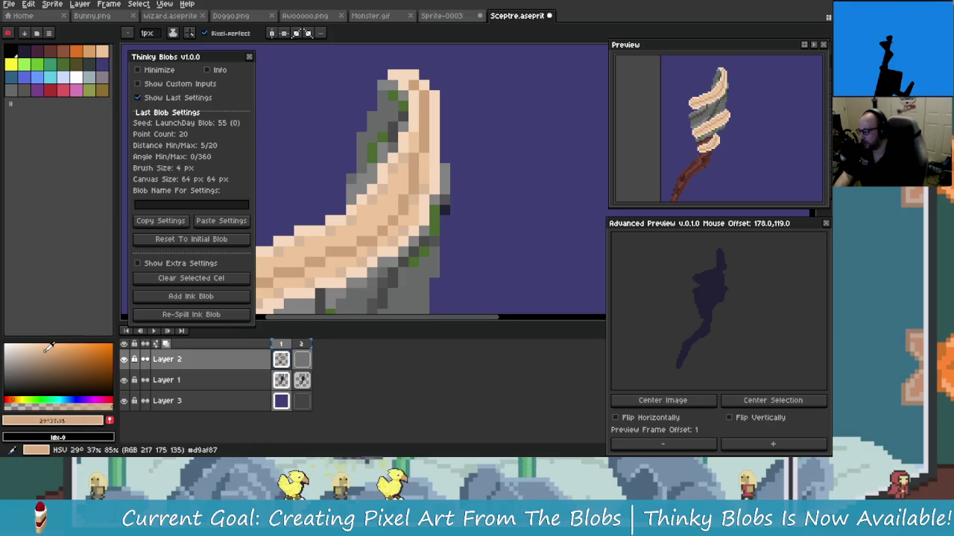
scroll(421, 210, "down", 1)
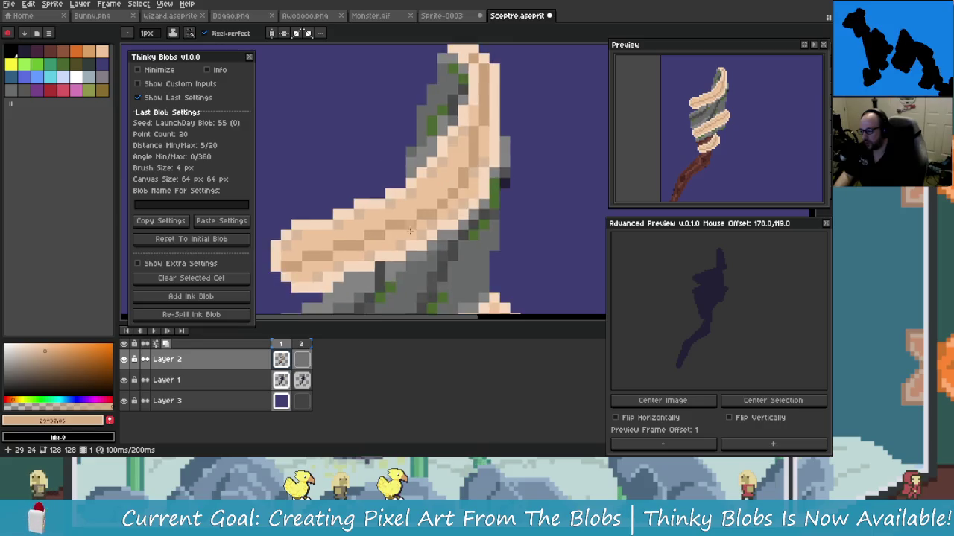
scroll(422, 210, "down", 1)
scroll(421, 210, "down", 1)
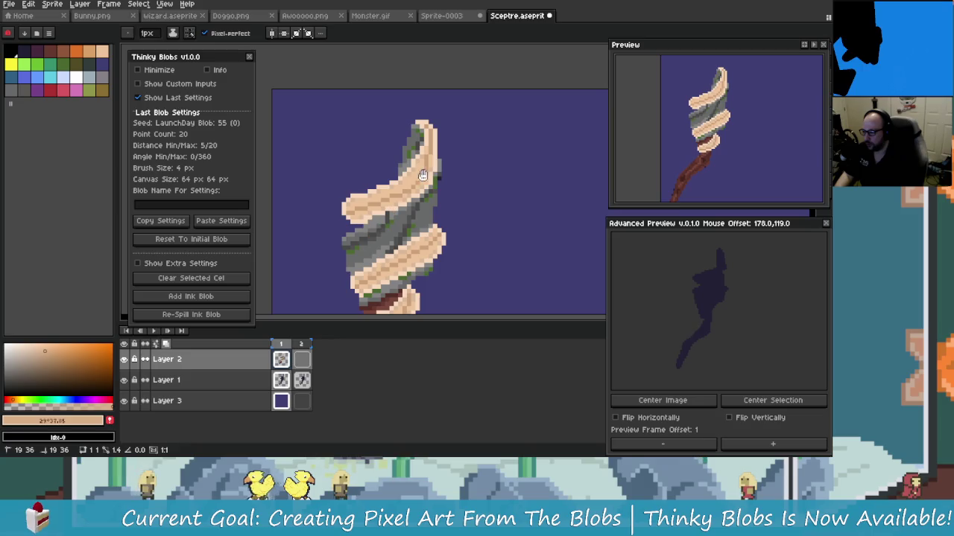
key("shift+r")
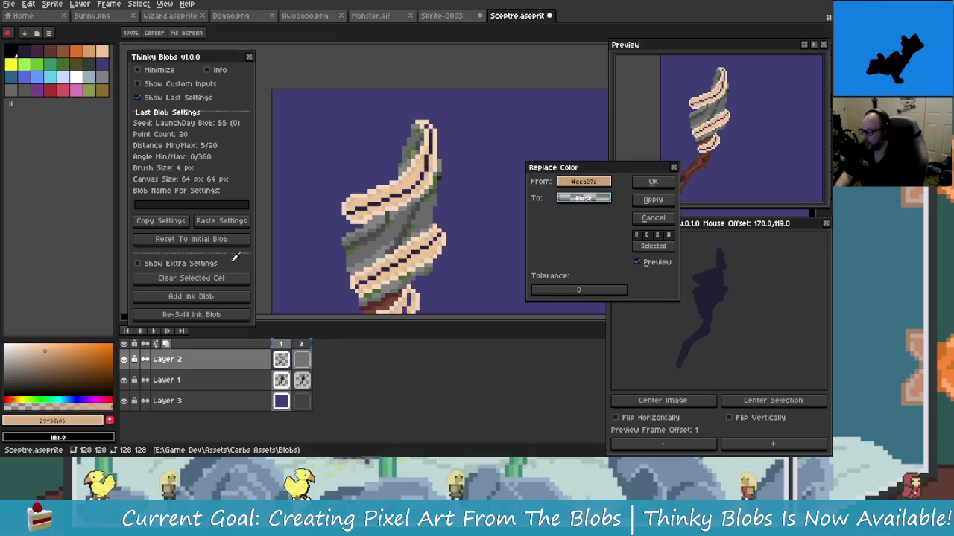
Step: Set the Replace Color target to a rough peach tone
mouse_move(582, 195)
left_mouse_down()
mouse_move(37, 350)
mouse_move(46, 346)
left_mouse_up()
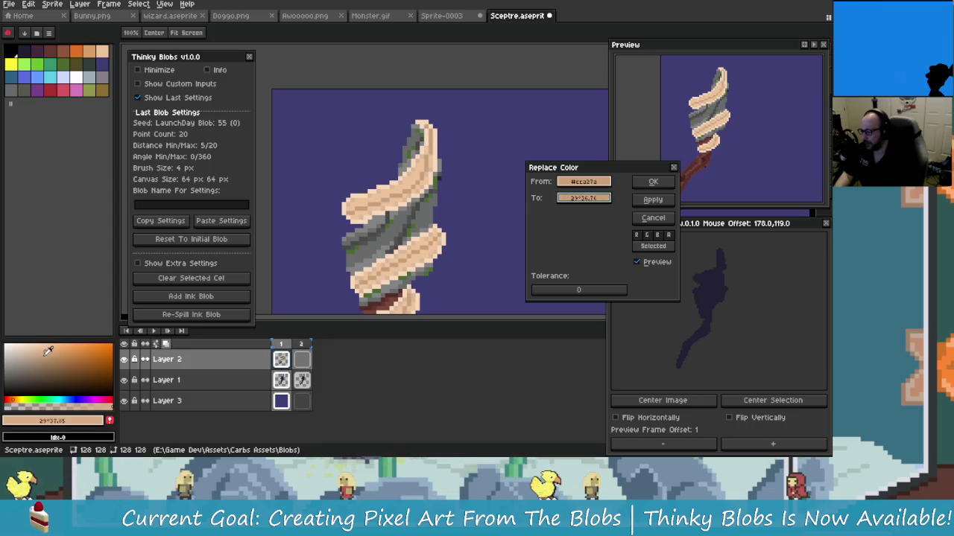
left_click_drag(41, 354, 43, 350)
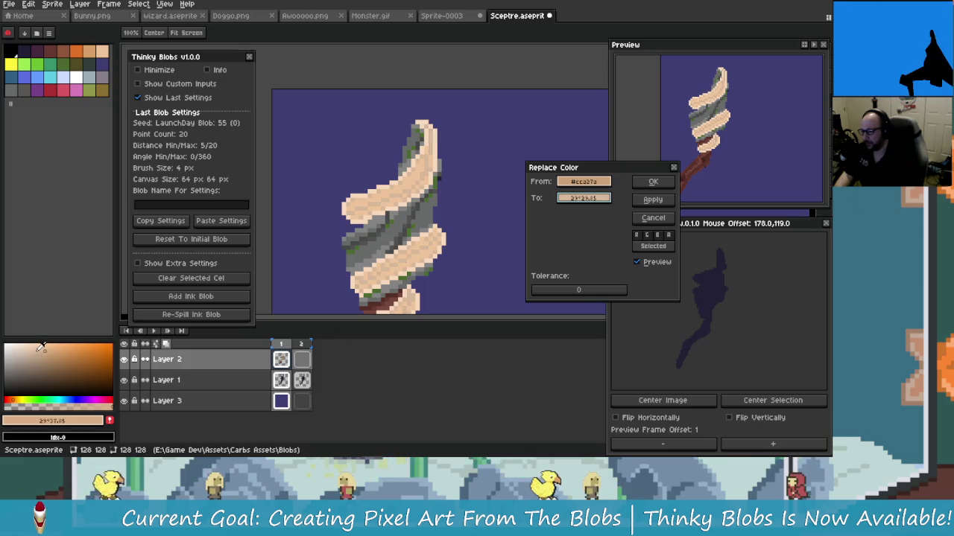
left_click_drag(48, 347, 47, 355)
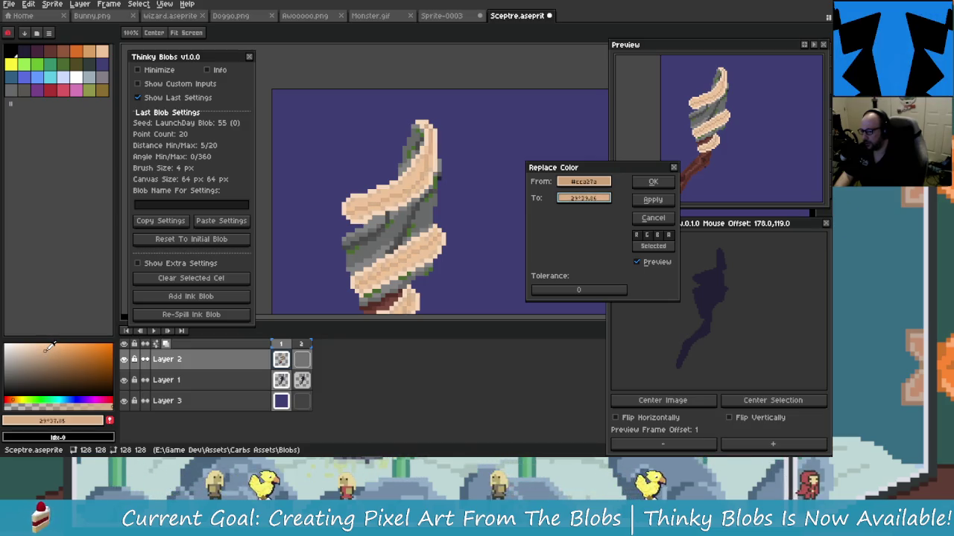
left_click_drag(50, 347, 45, 351)
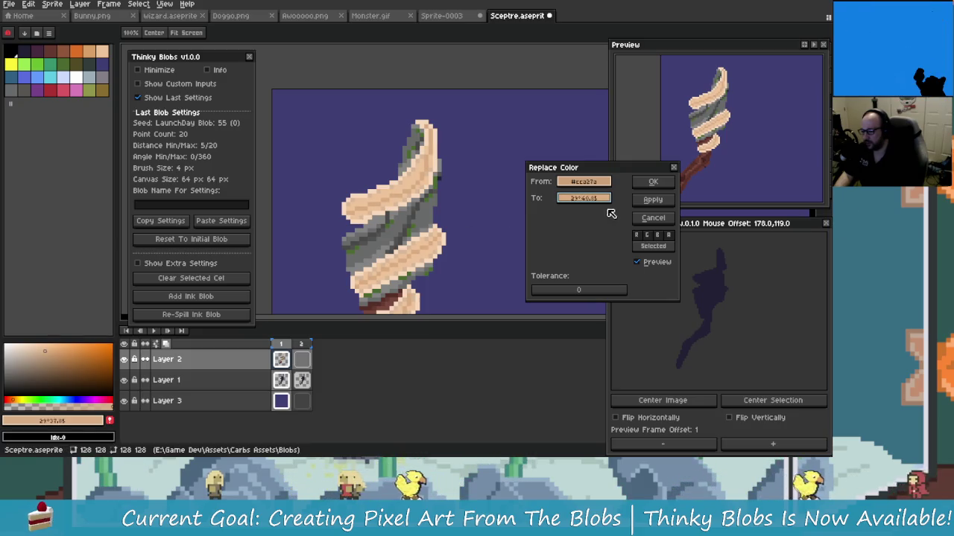
Step: Fine-tune the replacement colour's hue, saturation and value to f0b873
left_click(585, 198)
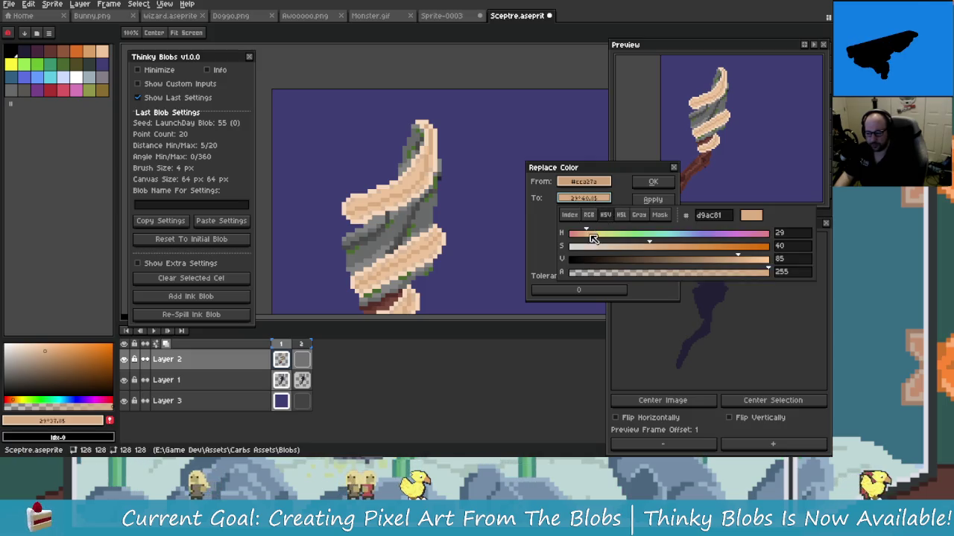
mouse_move(749, 259)
left_mouse_down()
mouse_move(764, 263)
mouse_move(737, 273)
left_mouse_up()
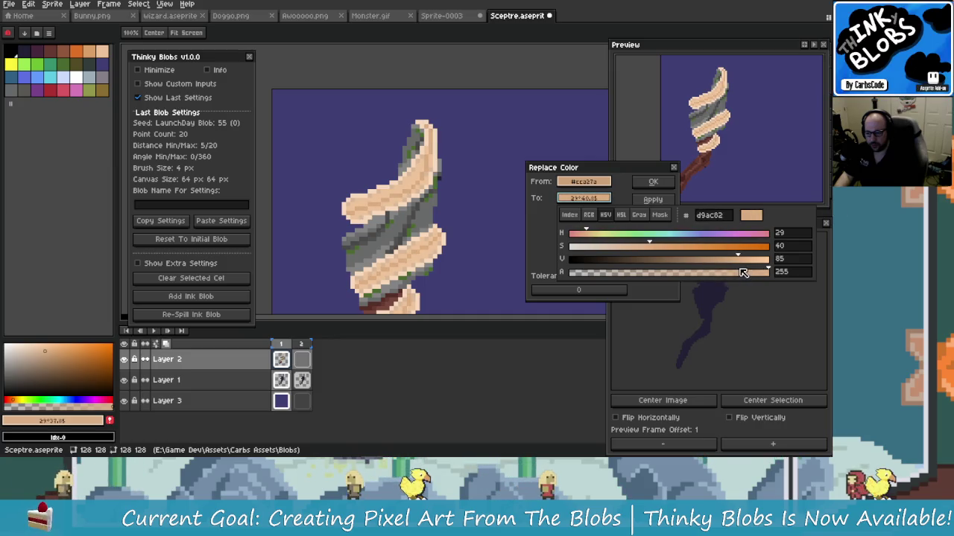
left_click(653, 247)
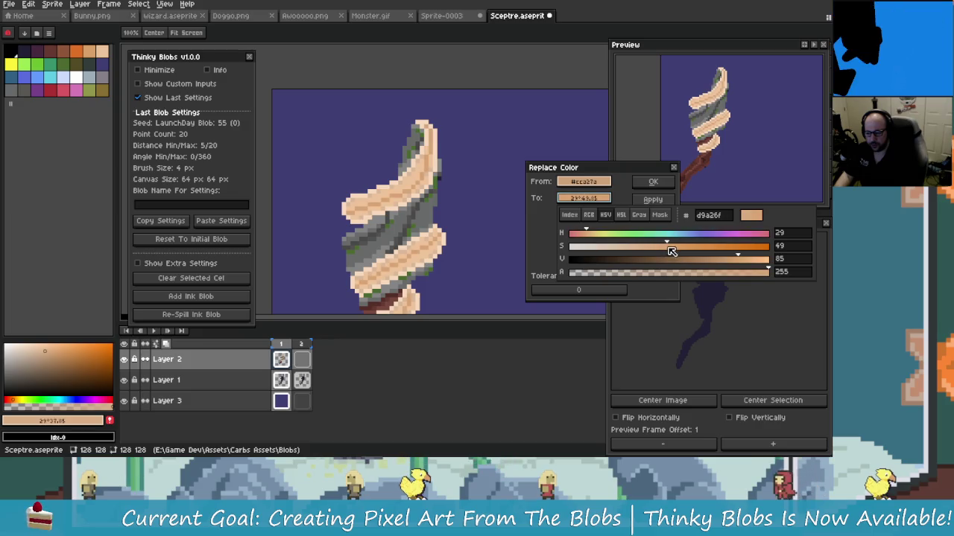
left_click(651, 248)
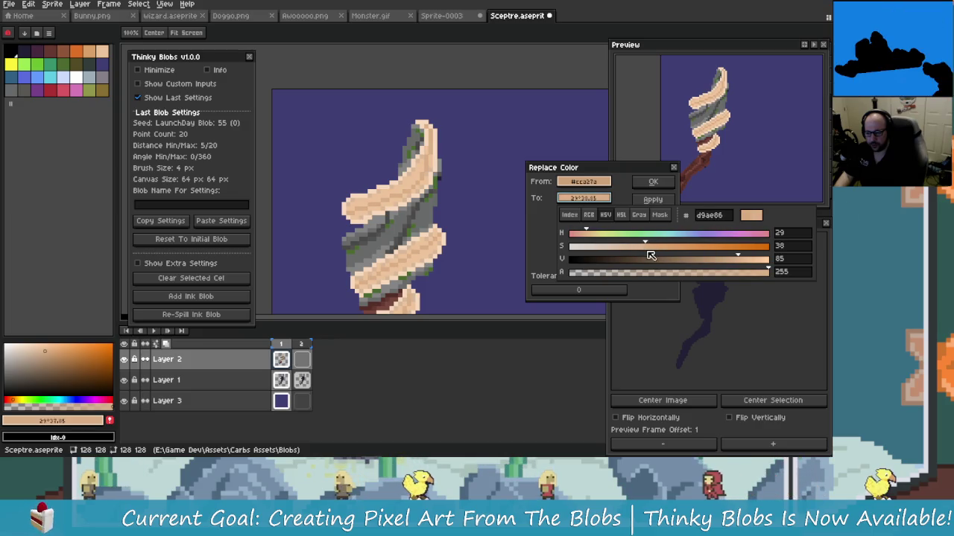
left_click_drag(739, 259, 767, 266)
mouse_move(660, 248)
left_mouse_down()
mouse_move(598, 249)
mouse_move(648, 254)
left_mouse_up()
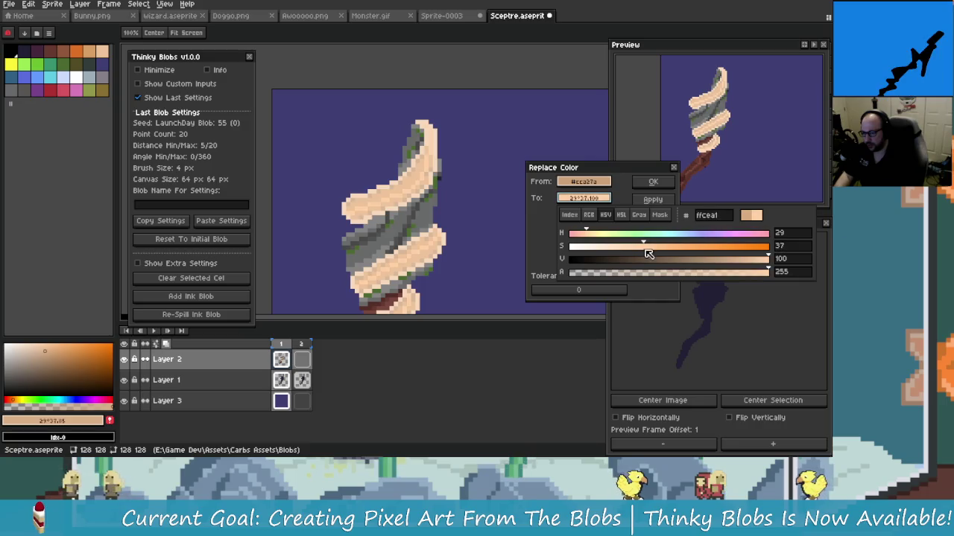
left_click_drag(648, 254, 637, 253)
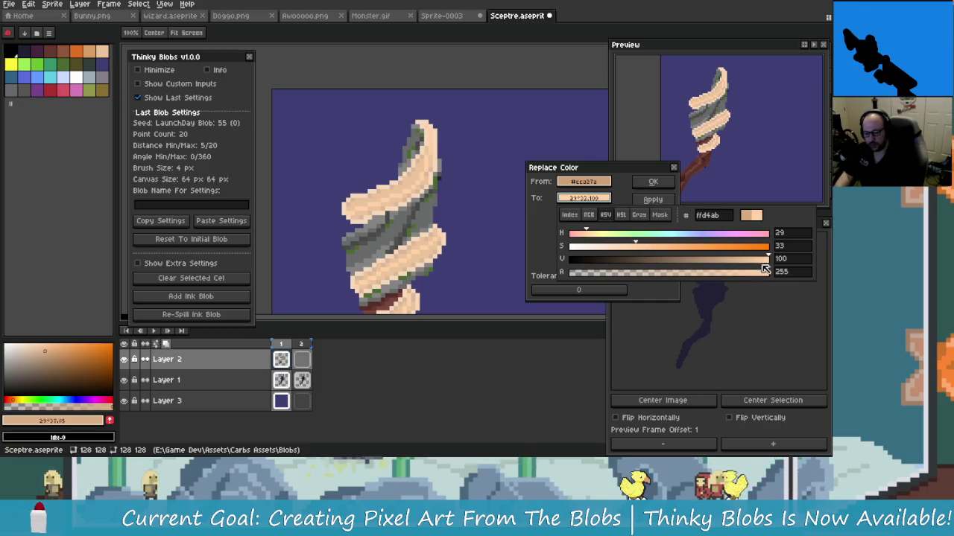
left_click_drag(764, 261, 756, 259)
left_click_drag(594, 237, 593, 241)
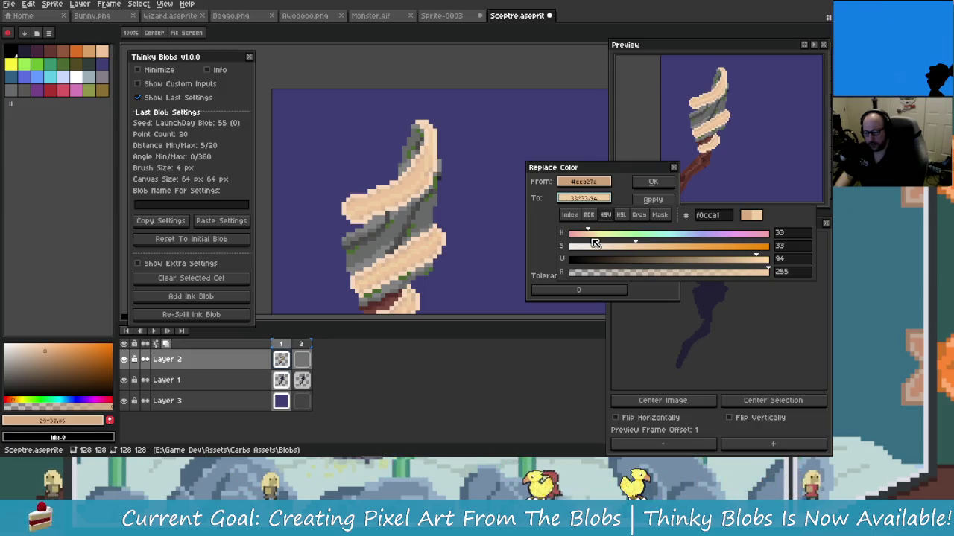
left_click_drag(650, 250, 654, 255)
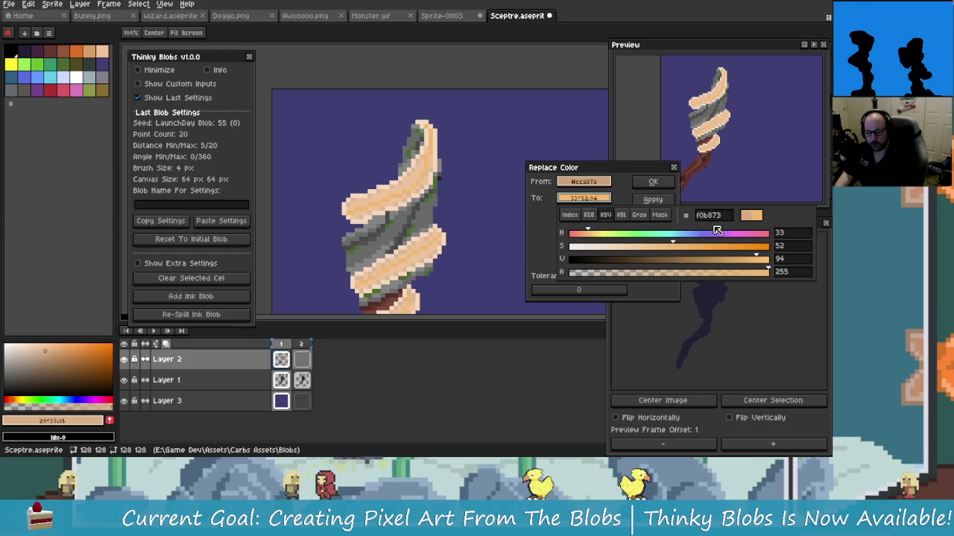
left_click(659, 224)
Step: Apply the new tan colour to the spiral wrappings
left_click(653, 182)
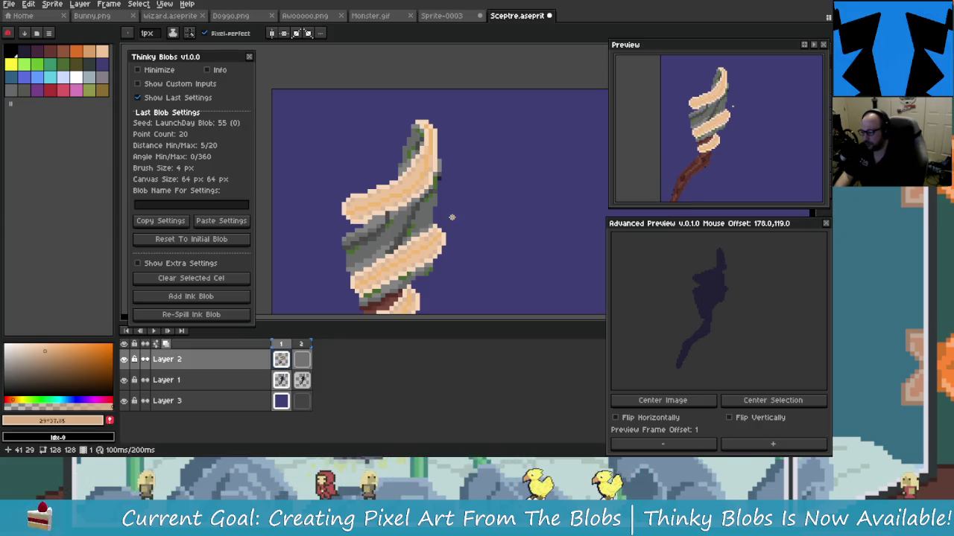
scroll(477, 216, "up", 2)
scroll(508, 244, "down", 3)
scroll(507, 244, "up", 2)
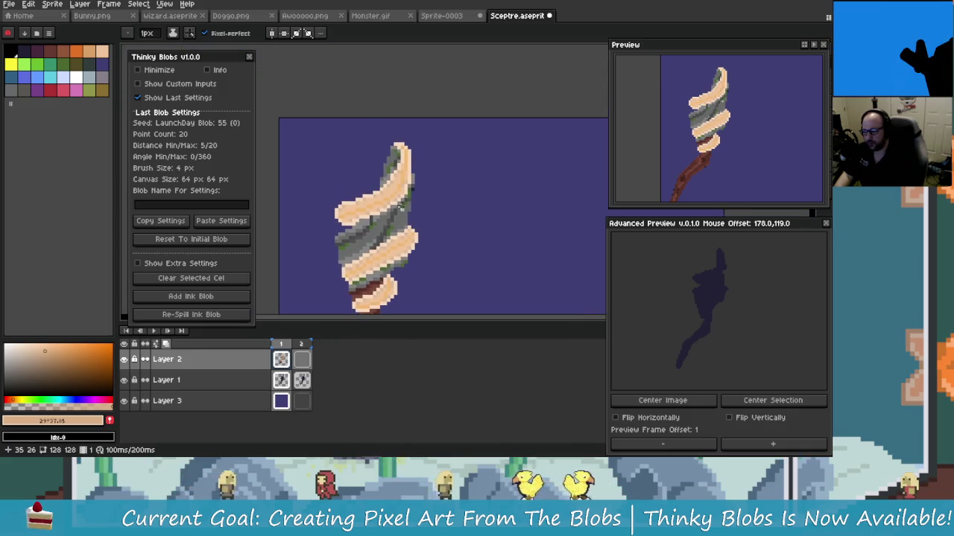
scroll(475, 267, "down", 2)
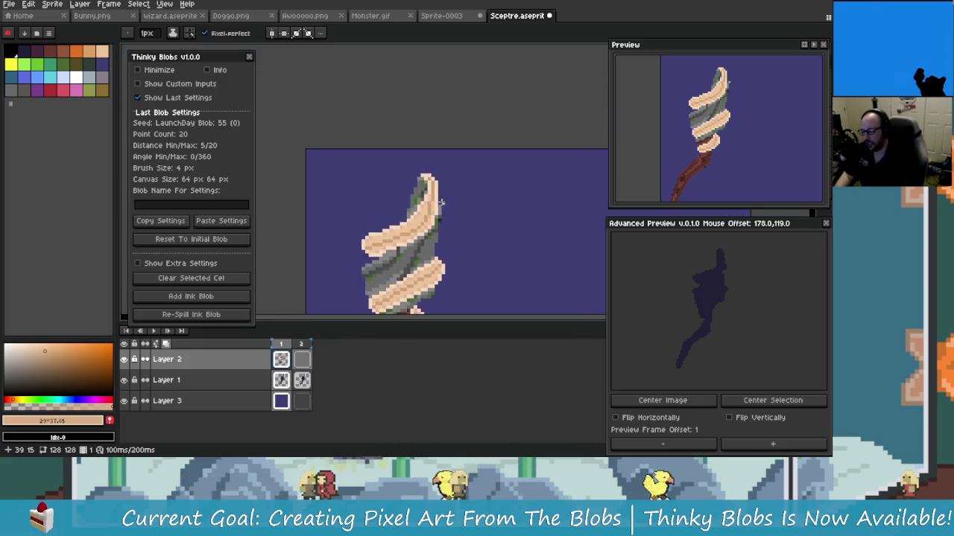
scroll(497, 296, "up", 3)
scroll(433, 237, "down", 2)
scroll(436, 242, "down", 1)
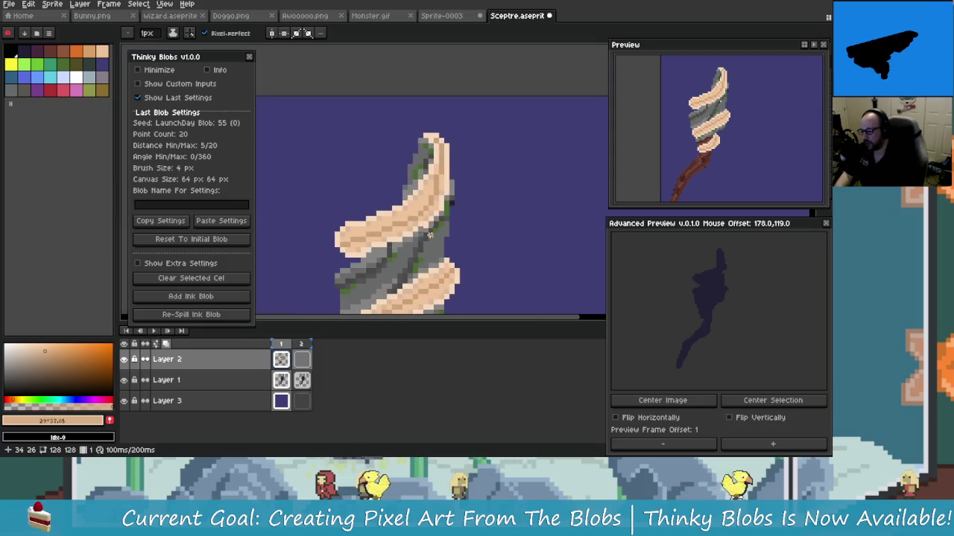
scroll(438, 248, "down", 2)
scroll(440, 252, "down", 1)
scroll(441, 253, "up", 1)
scroll(439, 256, "up", 1)
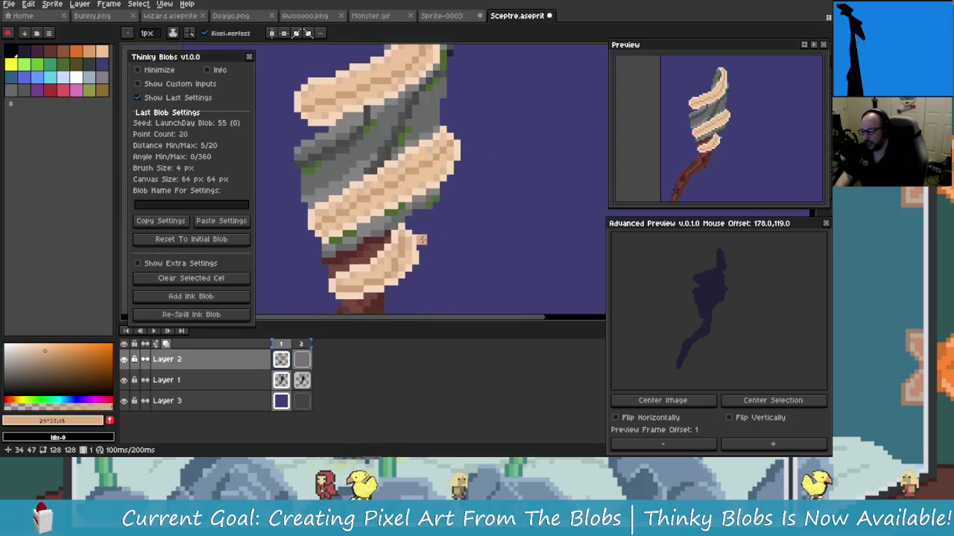
scroll(439, 259, "down", 2)
scroll(439, 261, "down", 1)
scroll(425, 224, "up", 2)
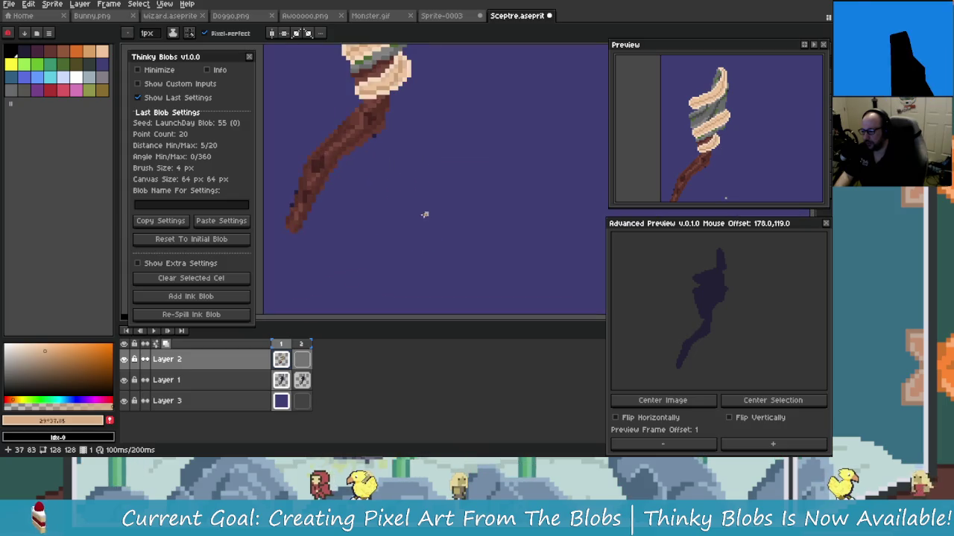
scroll(417, 215, "up", 1)
scroll(409, 212, "up", 1)
Step: With a darker brown, outline the handle's lower-left end and upper edge
left_click(447, 213, "alt")
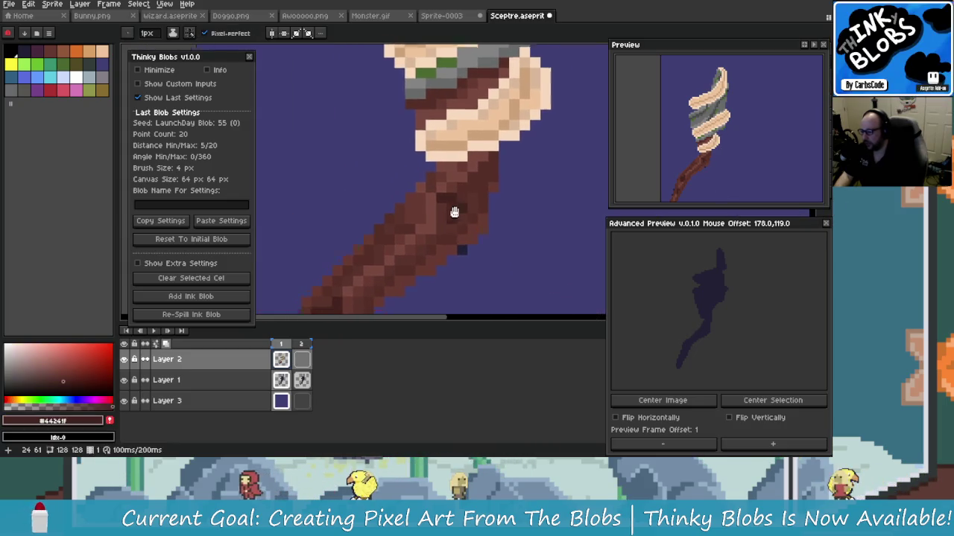
left_click(64, 386)
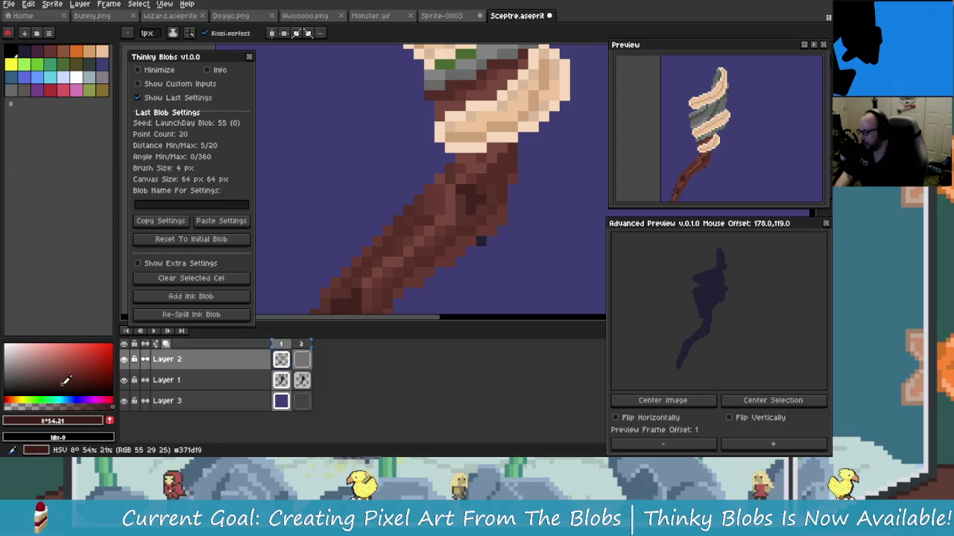
left_click(310, 280)
scroll(387, 224, "up", 1)
scroll(417, 186, "up", 1)
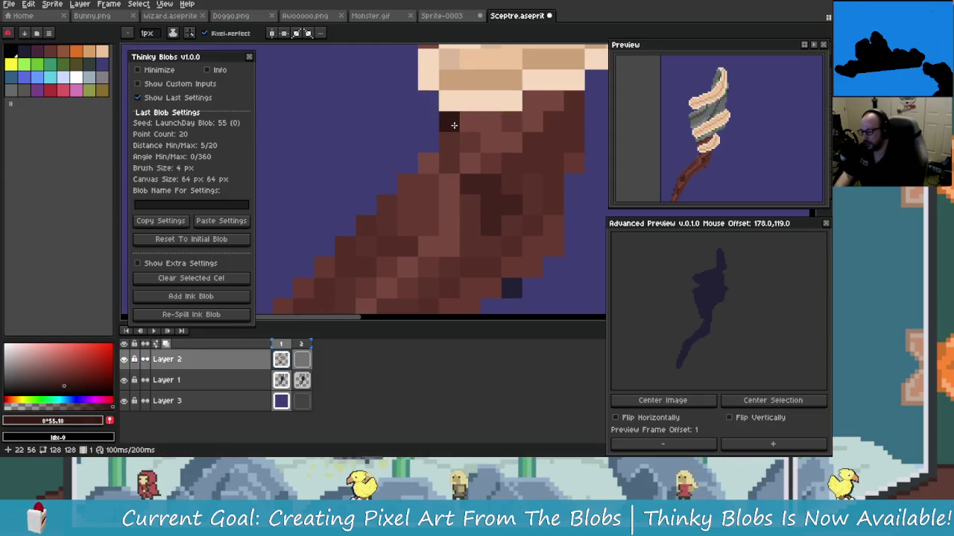
scroll(470, 119, "up", 1)
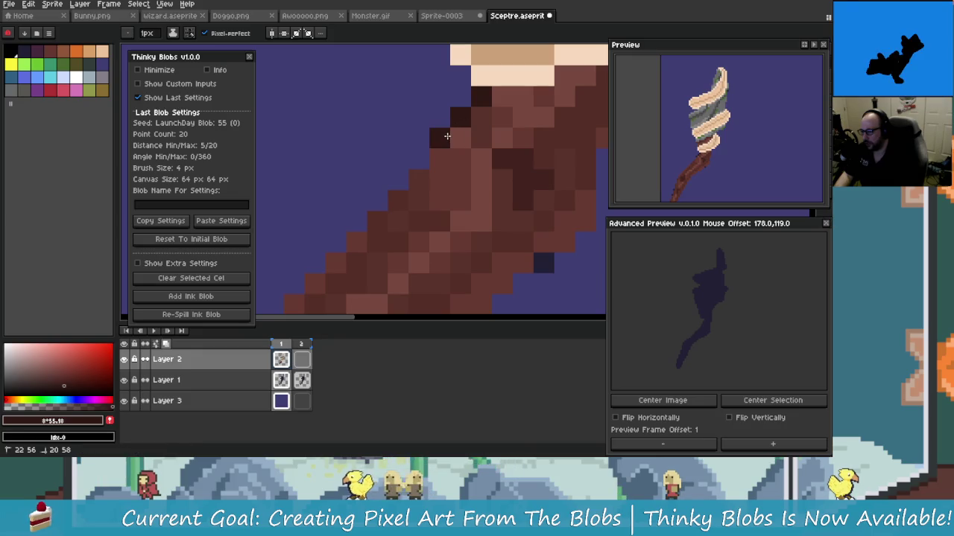
left_click(419, 160)
scroll(425, 177, "down", 1)
scroll(432, 177, "down", 1)
left_click(439, 173)
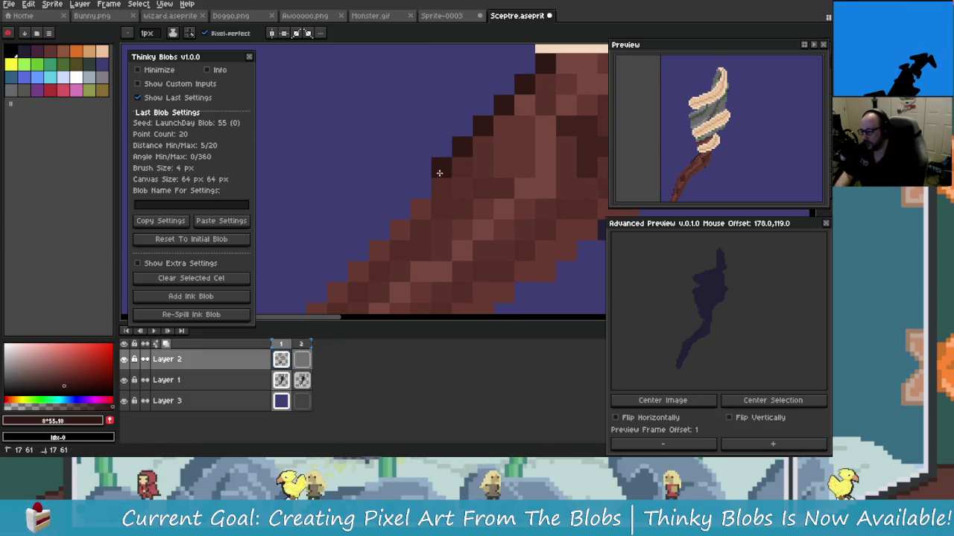
left_click(419, 209)
scroll(424, 203, "up", 1)
scroll(447, 194, "up", 1)
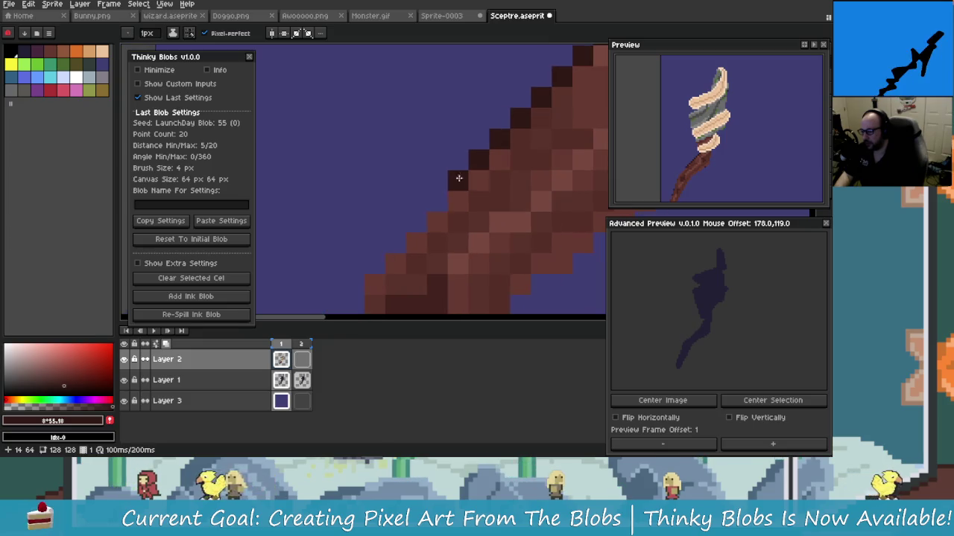
mouse_move(417, 221)
left_mouse_down()
mouse_move(396, 242)
mouse_move(433, 223)
mouse_move(406, 246)
left_mouse_up()
Step: Add dark outline pixels down the handle's left edge and lower end, undoing a stray pixel
scroll(402, 231, "down", 1)
left_click(390, 201)
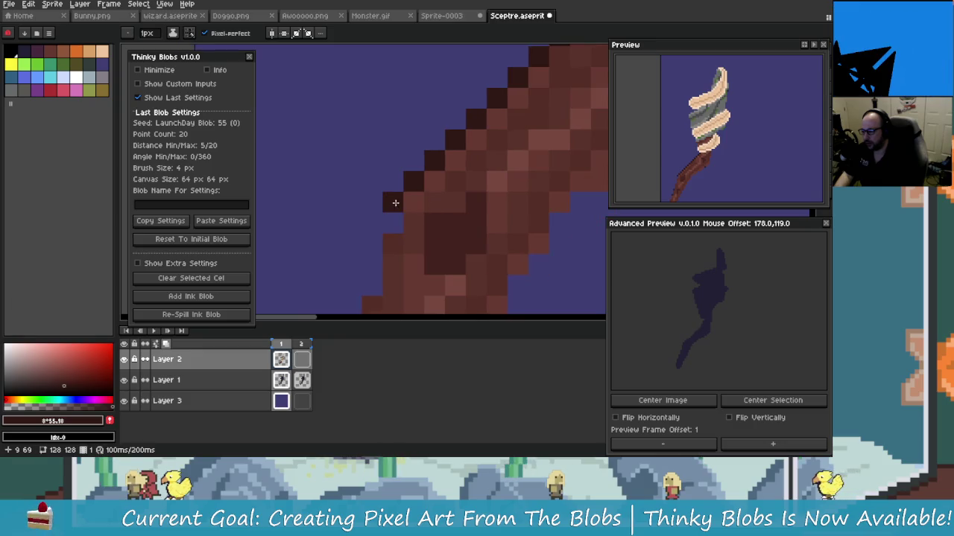
left_click(405, 239)
scroll(405, 239, "down", 2)
scroll(401, 222, "down", 2)
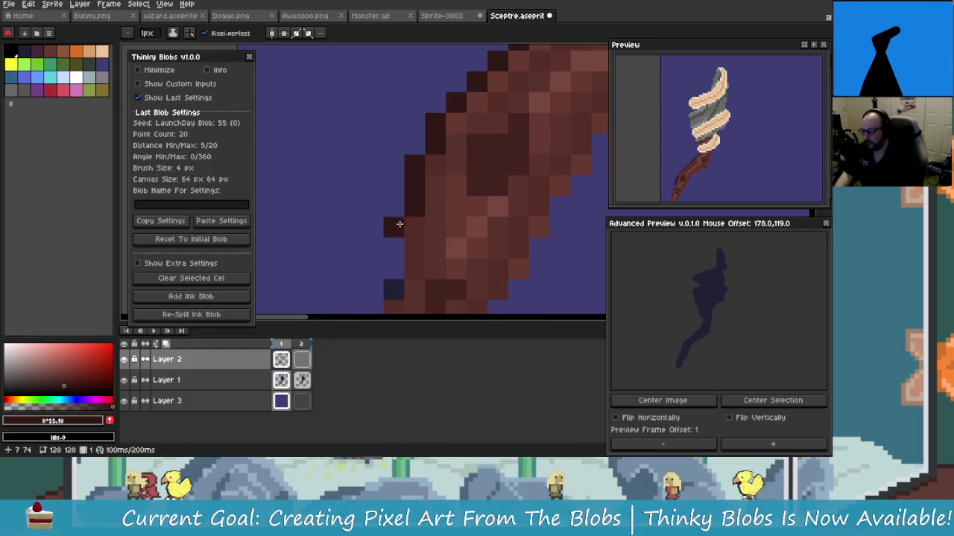
scroll(400, 264, "down", 2)
left_click(415, 259)
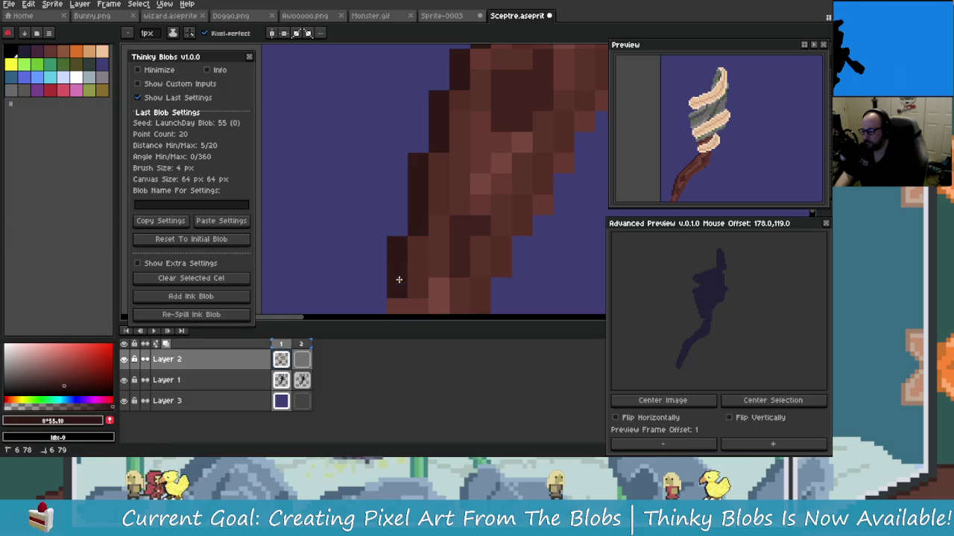
scroll(399, 278, "down", 1)
scroll(417, 280, "down", 2)
scroll(421, 281, "up", 2)
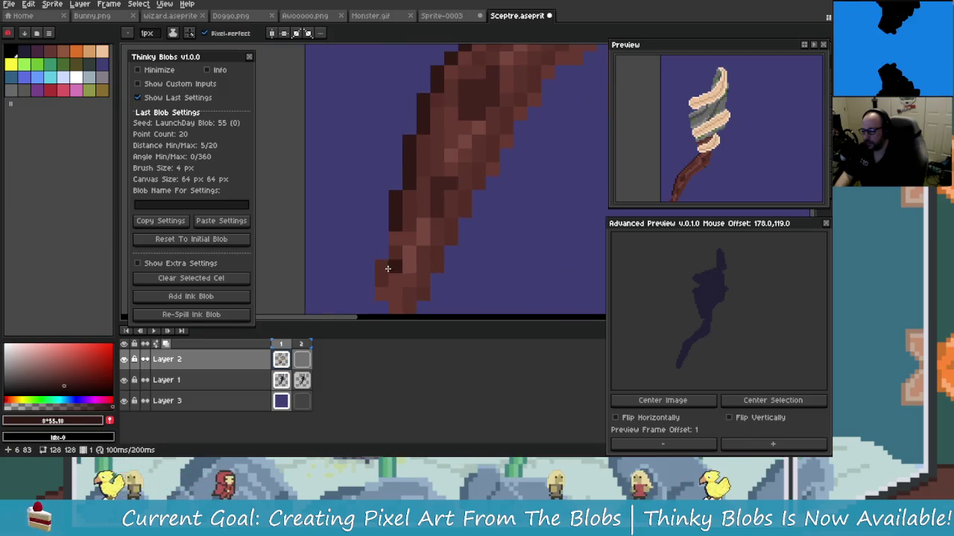
scroll(384, 282, "down", 1)
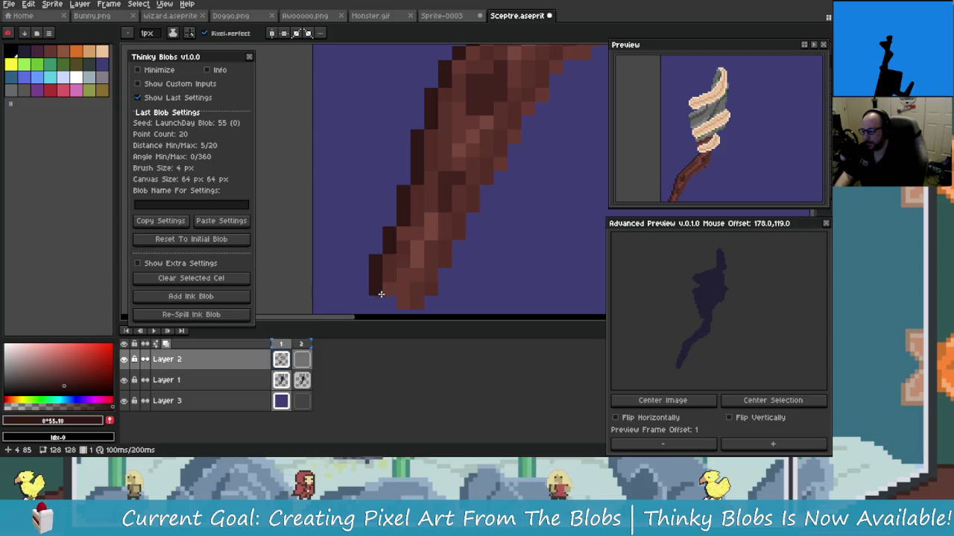
scroll(380, 293, "down", 2)
left_click(394, 273)
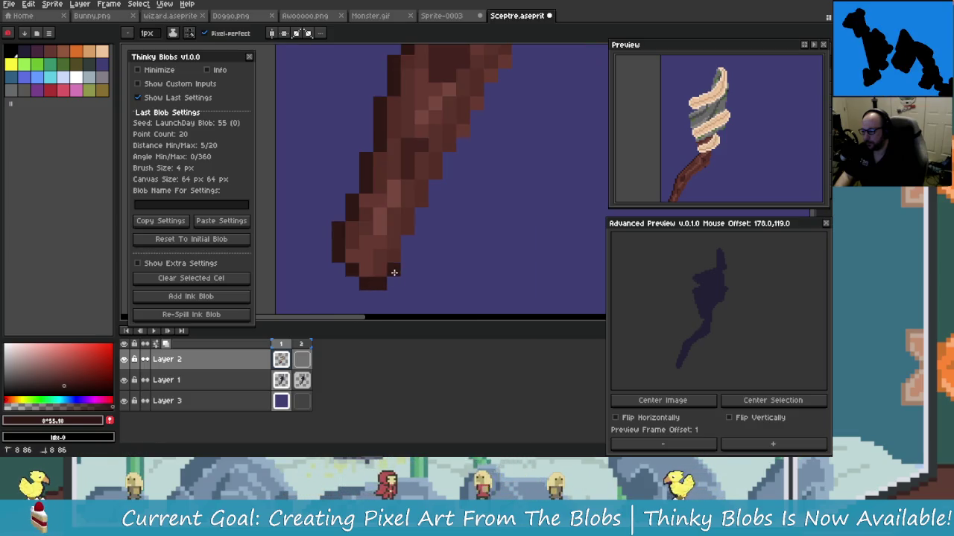
scroll(406, 270, "up", 1)
scroll(421, 268, "up", 1)
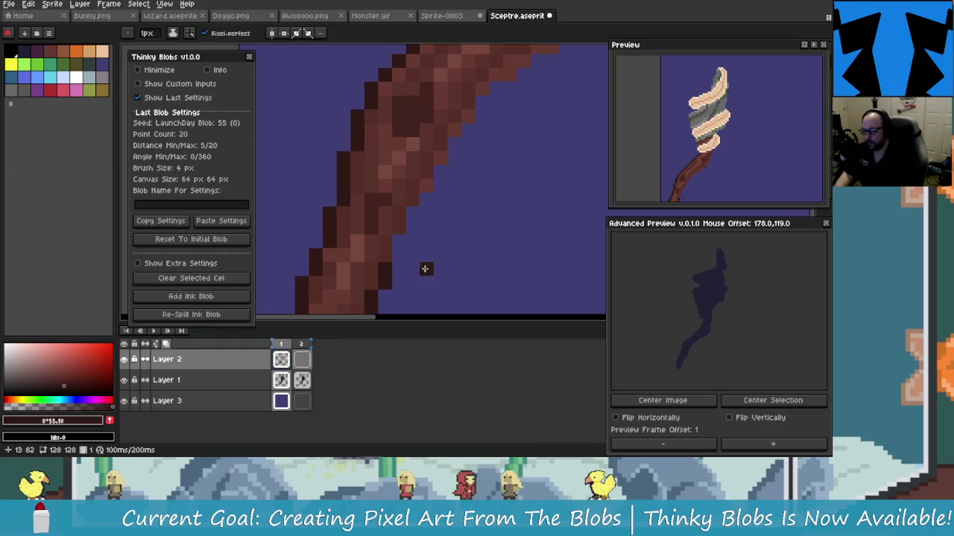
key("ctrl+z")
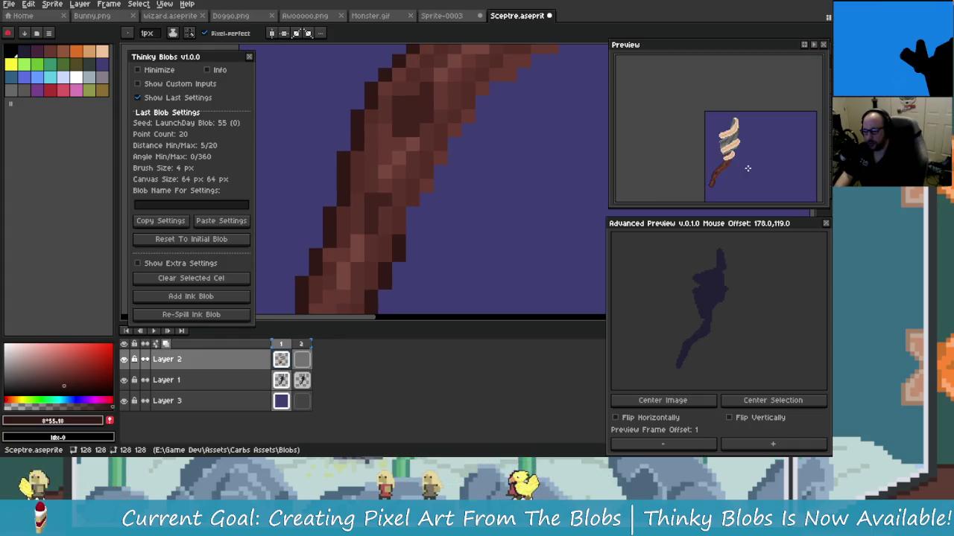
Step: Add a dark outline pixel on the handle's right edge and bring its upper part into view
left_click(551, 211)
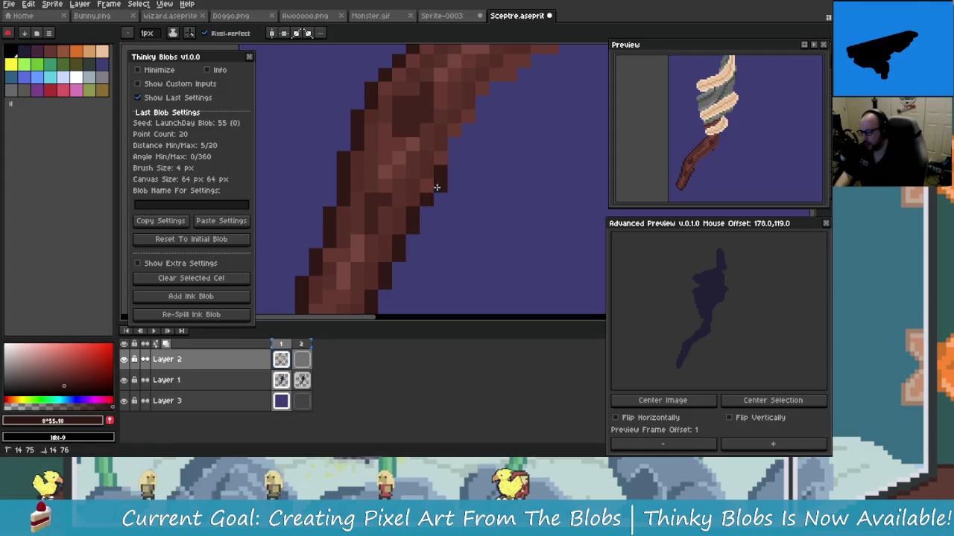
left_click_drag(437, 184, 439, 149)
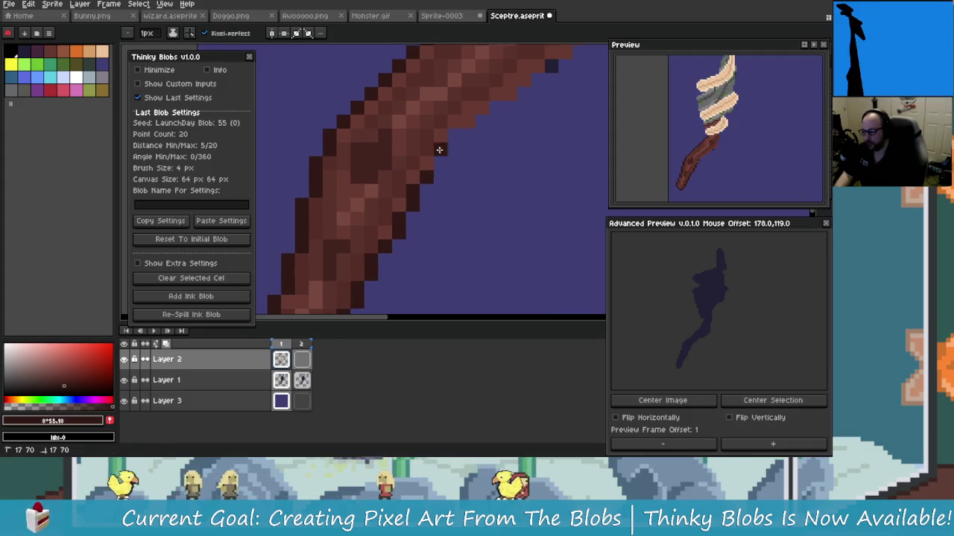
scroll(465, 135, "up", 2)
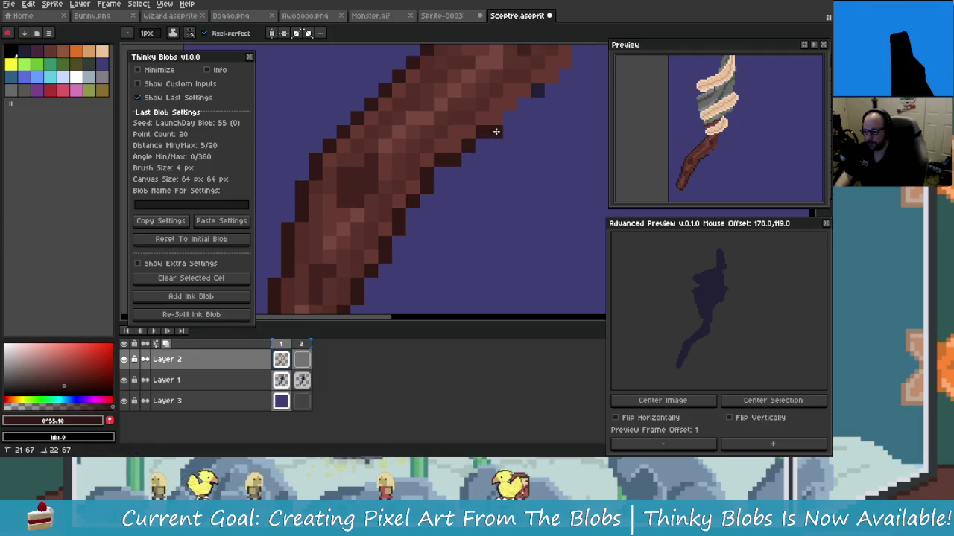
scroll(496, 131, "up", 2)
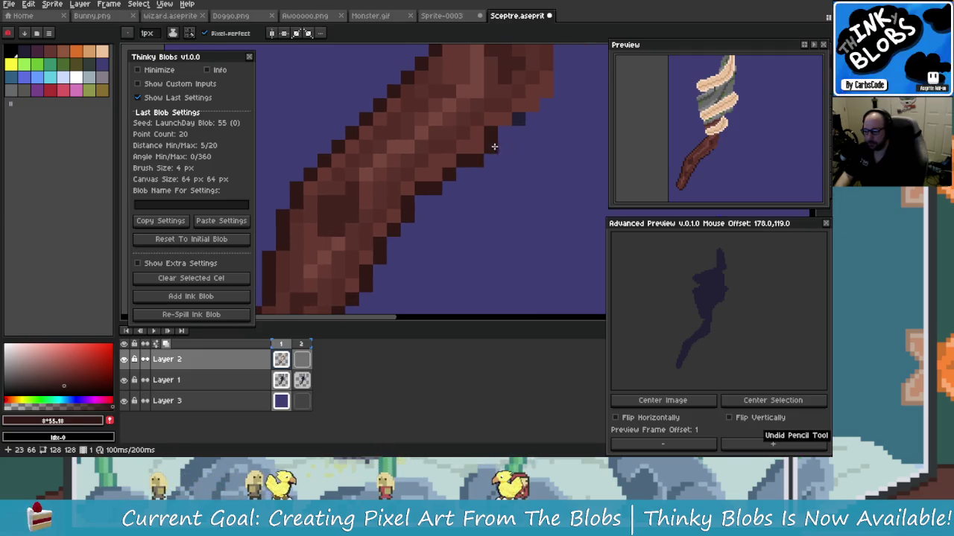
scroll(507, 147, "up", 2)
scroll(512, 149, "right", 1)
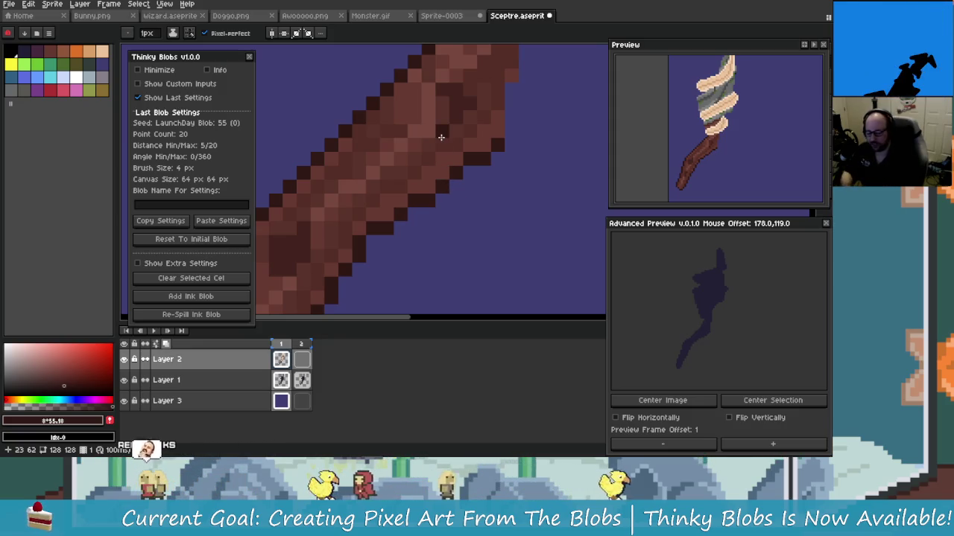
Step: Try a 1px Quick Outline around the sceptre from the Carbs Toolbar, then undo it
key("ctrl+t")
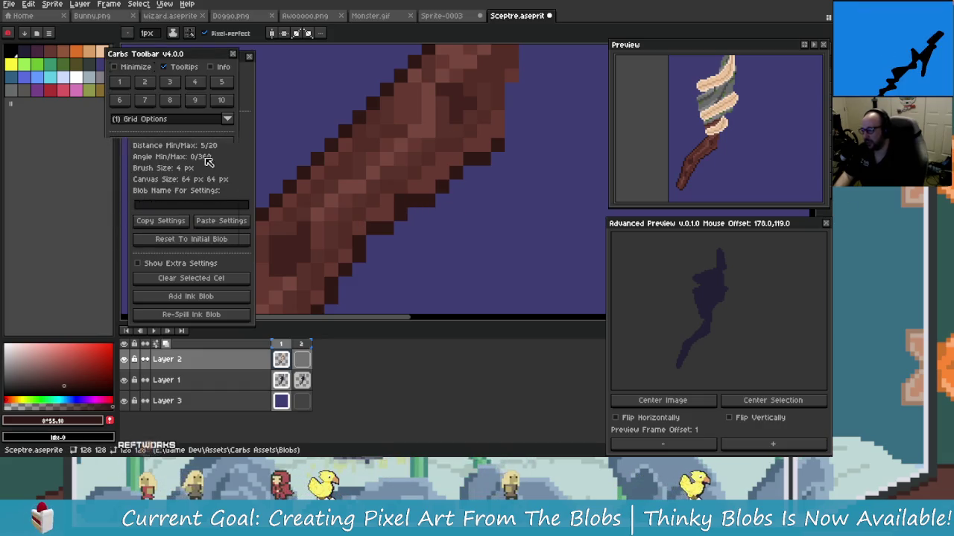
scroll(341, 241, "up", 2)
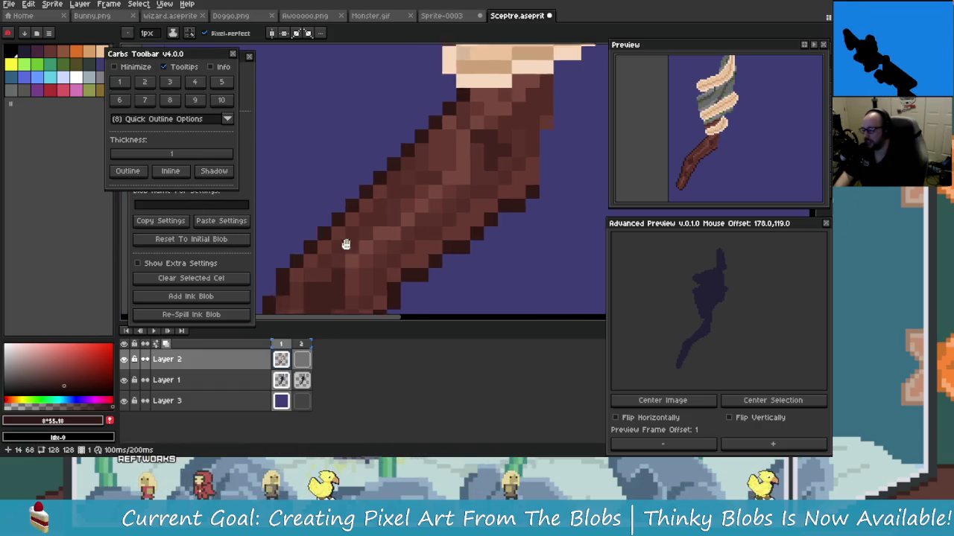
scroll(345, 216, "up", 3)
scroll(347, 201, "up", 3)
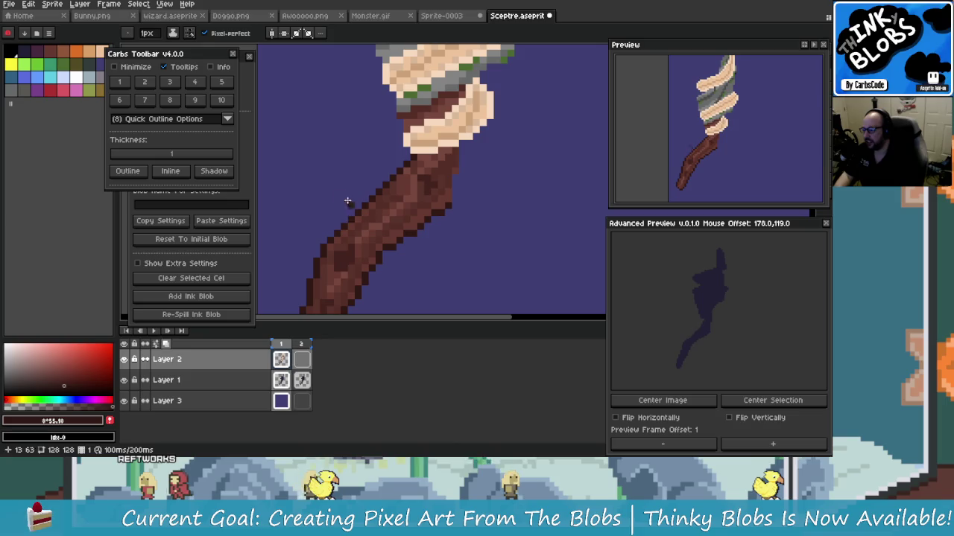
left_click(125, 173)
key("ctrl+z")
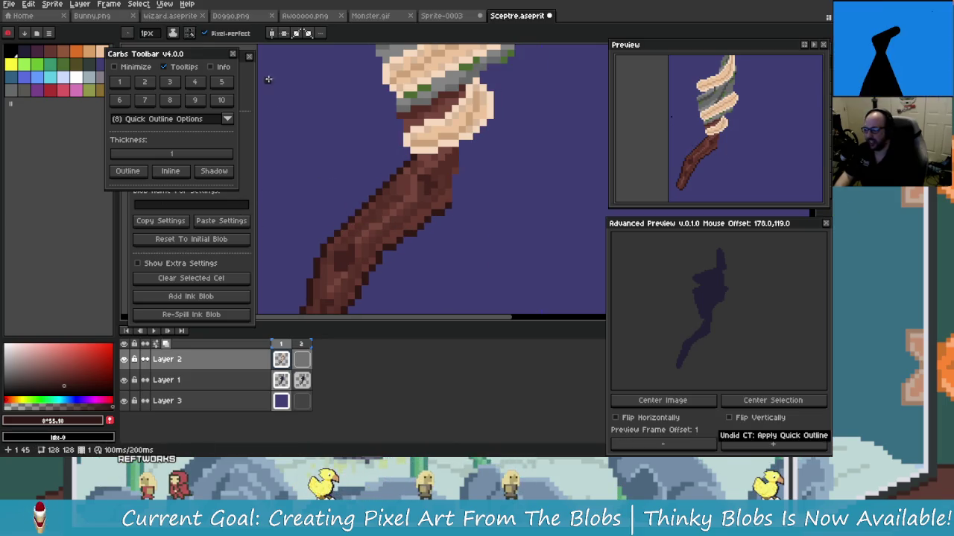
left_click(233, 57)
Step: Paint two darker tan pixels beside the peach wrapping
scroll(460, 161, "up", 2)
scroll(455, 179, "up", 2)
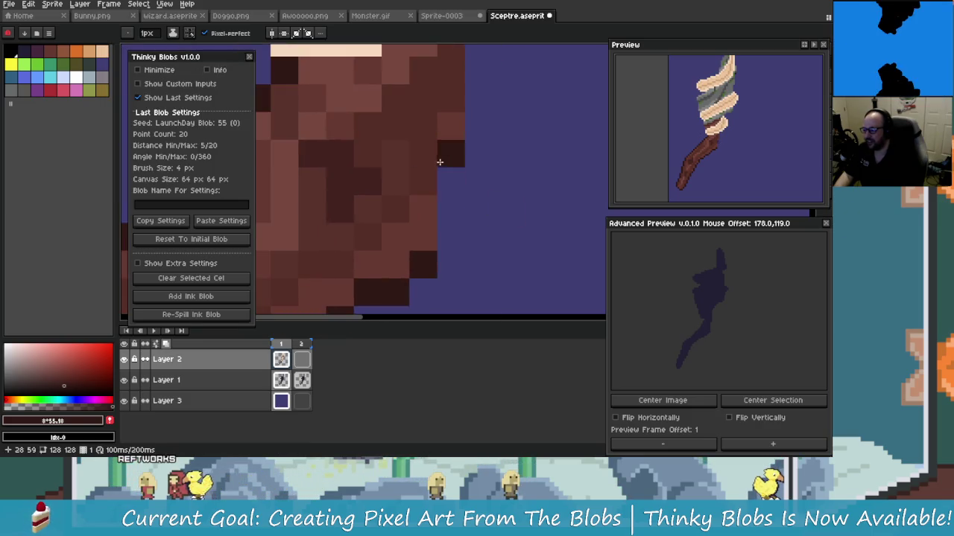
scroll(456, 175, "down", 2)
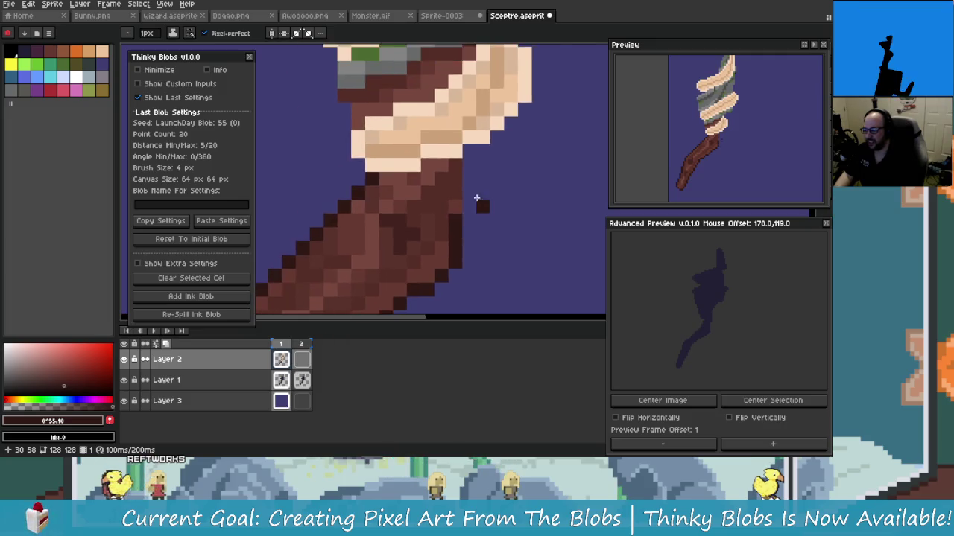
scroll(476, 195, "up", 1)
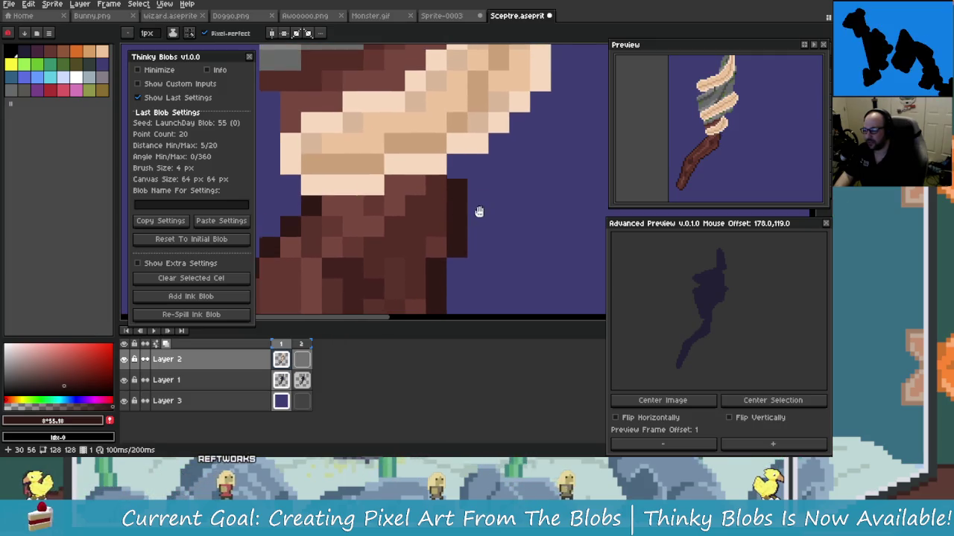
scroll(459, 239, "up", 1)
scroll(459, 239, "down", 2)
scroll(459, 224, "up", 1)
scroll(458, 216, "up", 1)
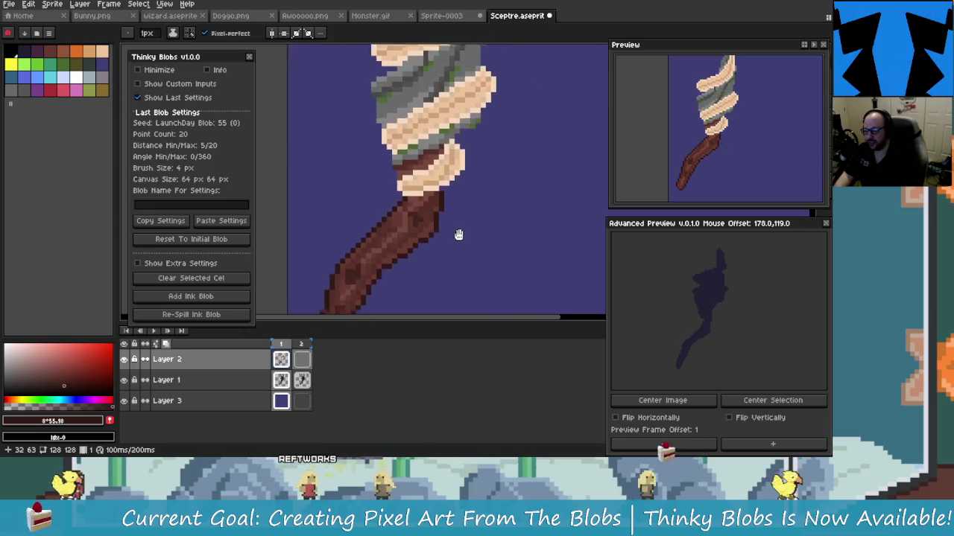
scroll(461, 198, "up", 1)
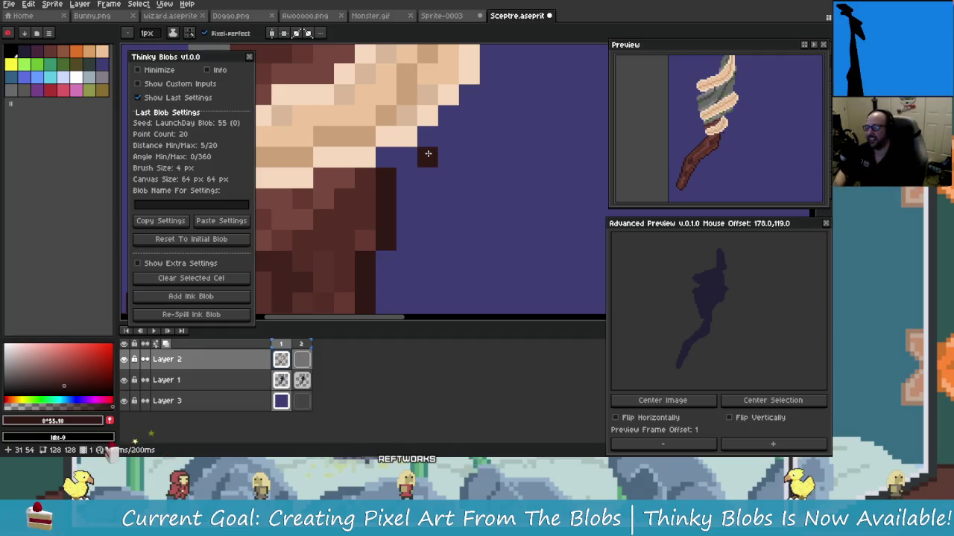
scroll(407, 163, "down", 3)
scroll(365, 153, "up", 3)
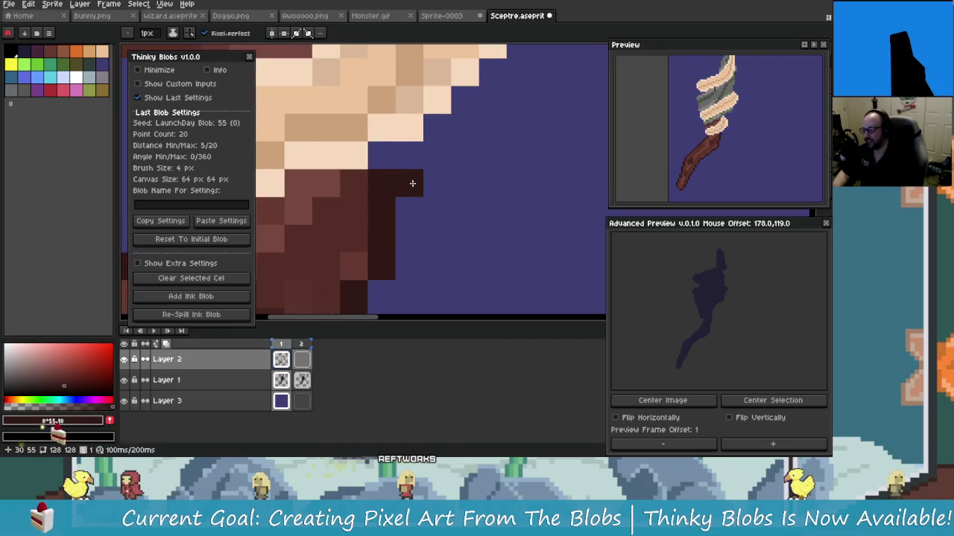
left_click(46, 355)
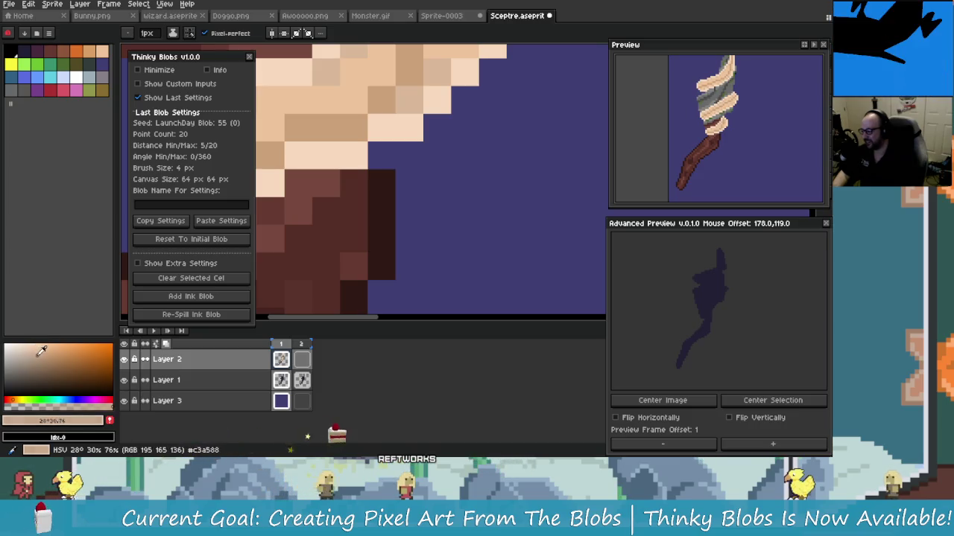
mouse_move(381, 158)
left_mouse_down()
mouse_move(398, 162)
mouse_move(385, 235)
left_mouse_up()
Step: Extend the light peach #f7d9bd wrapping along its right edge
left_click_drag(418, 186, 388, 246)
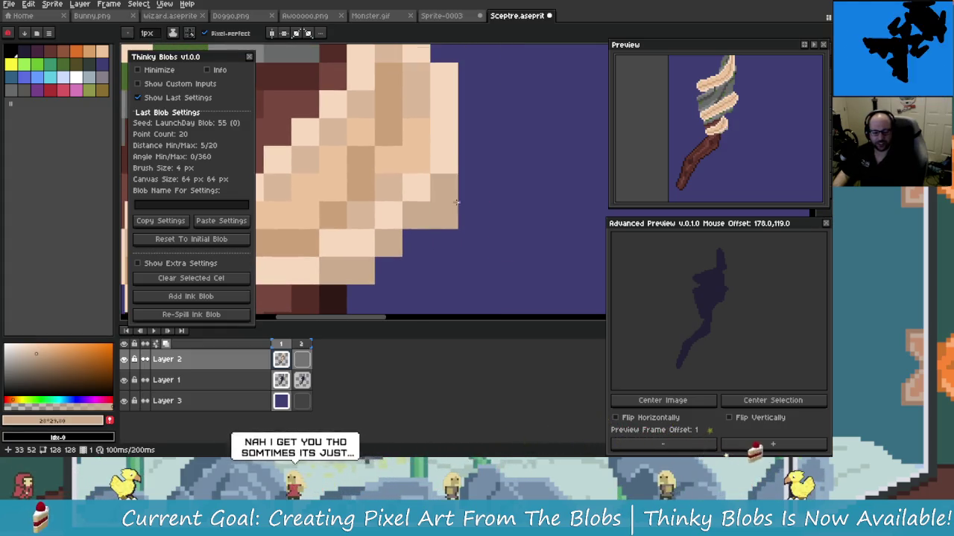
left_click_drag(467, 240, 492, 347)
left_click(25, 64)
left_click(470, 216)
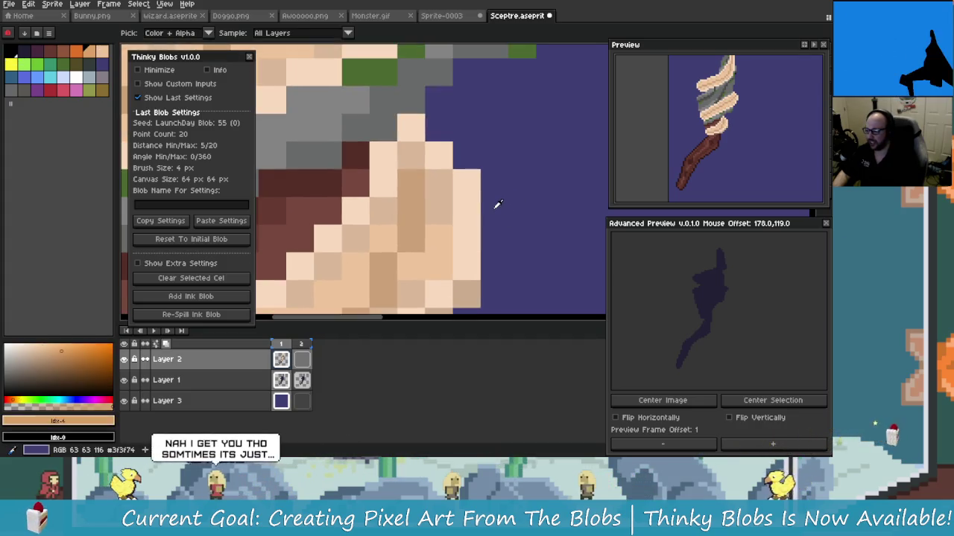
key("b")
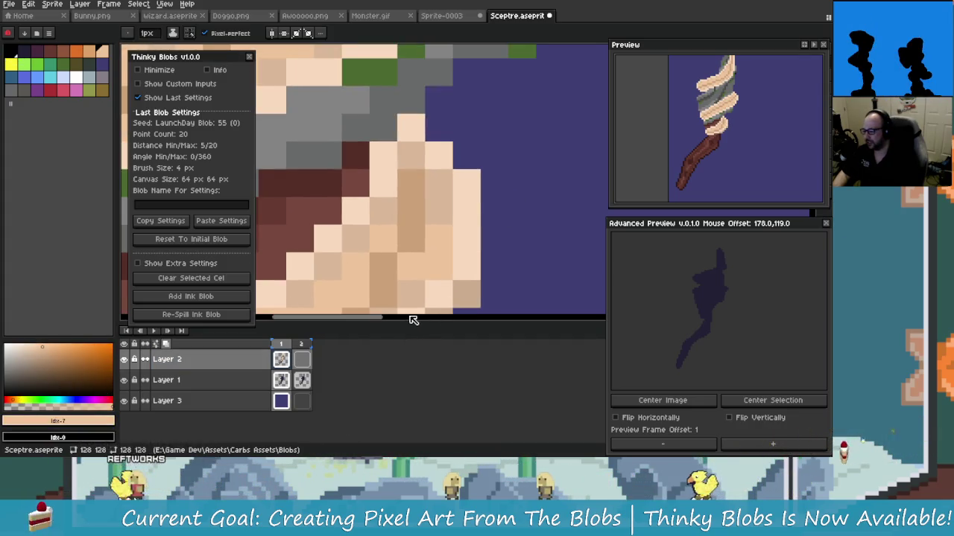
left_click(34, 344)
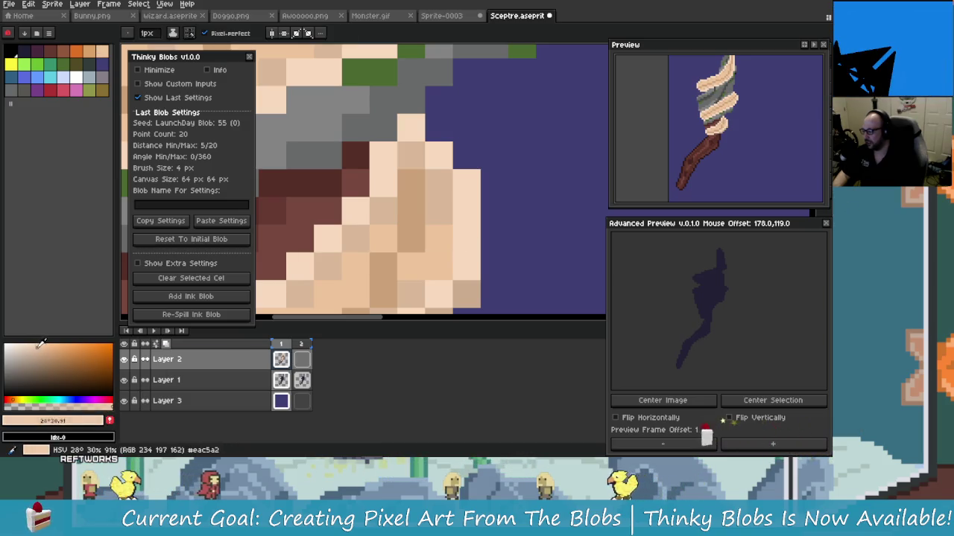
left_click(485, 203)
left_click_drag(486, 203, 494, 279)
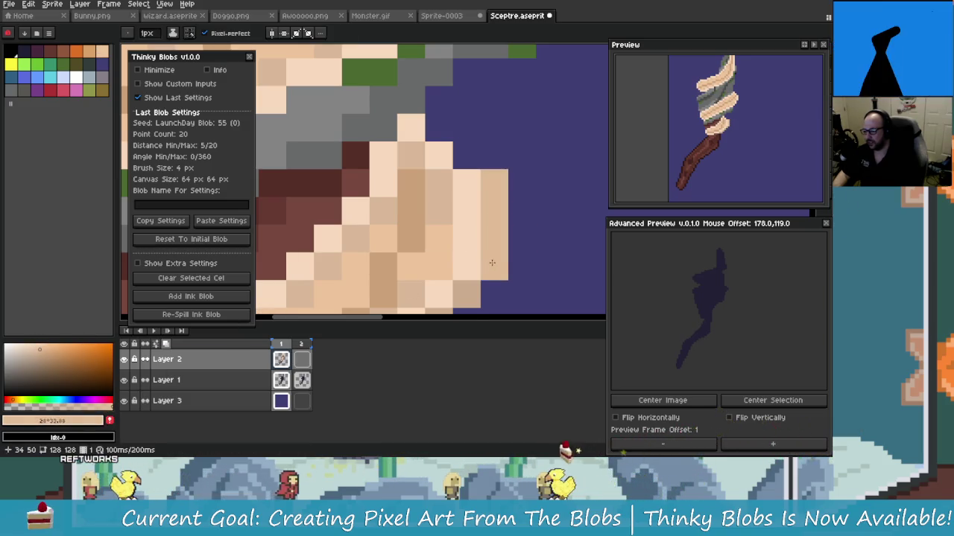
scroll(491, 253, "up", 1)
left_click_drag(466, 198, 466, 168)
left_click(439, 141)
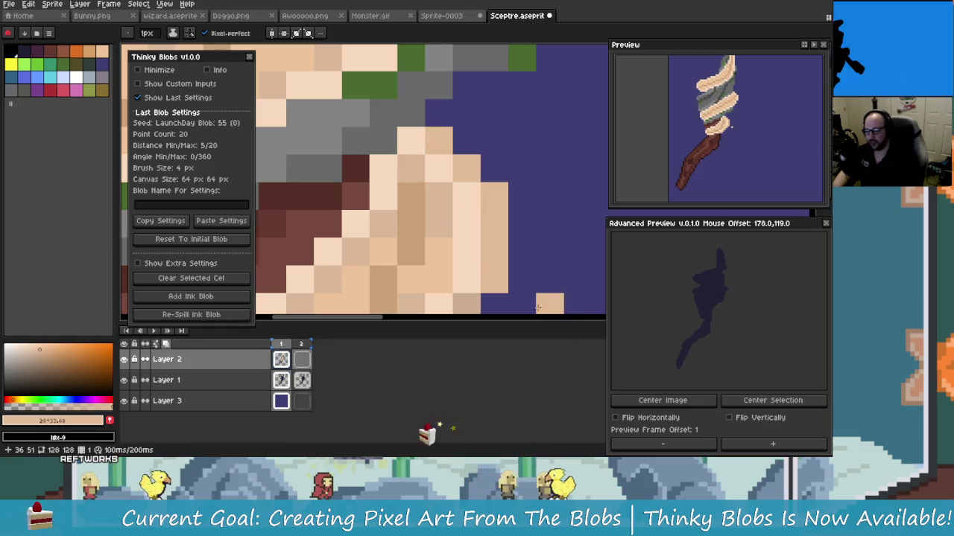
Step: Place grey pixels on the head's edge, replacing a stray one with darker grey
scroll(522, 268, "down", 3)
scroll(498, 221, "up", 2)
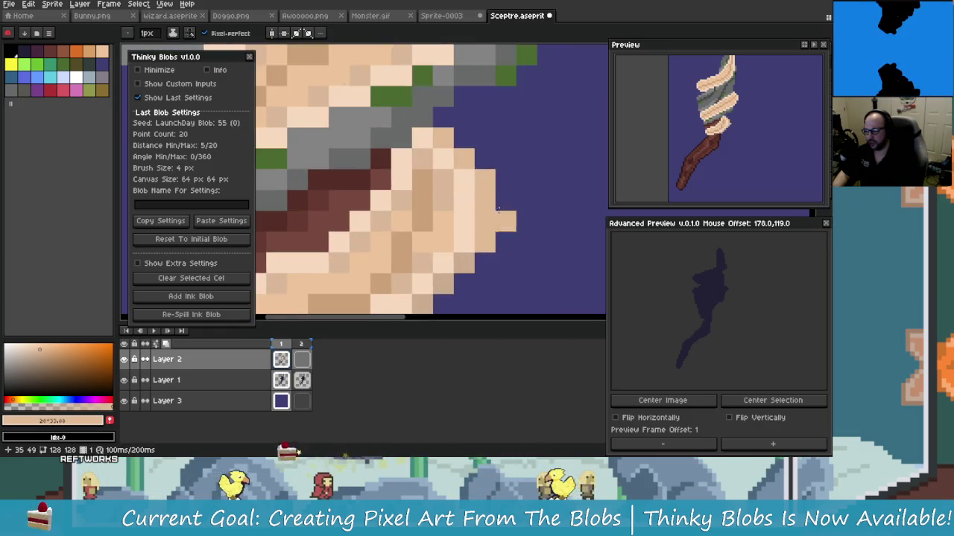
scroll(498, 221, "up", 5)
left_click(422, 188, "alt")
left_click(456, 209)
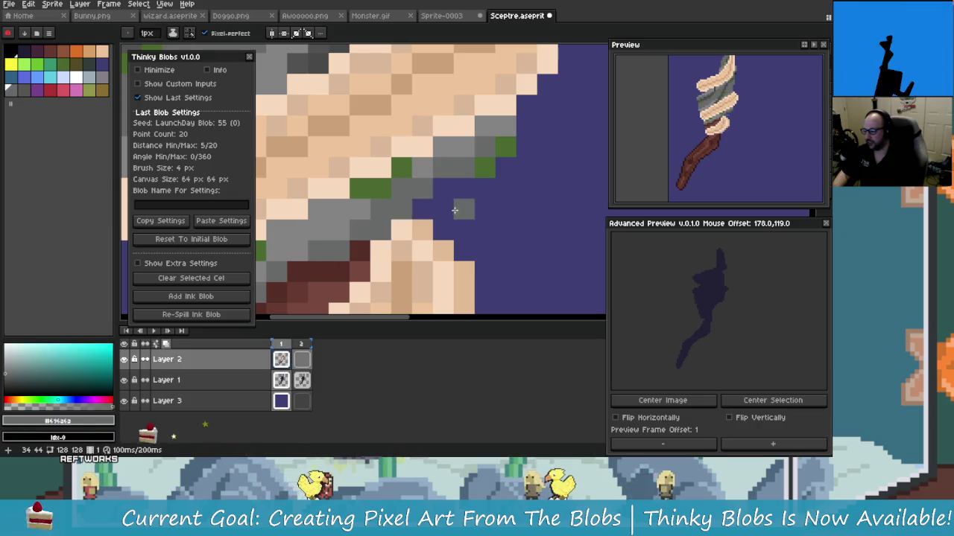
key("ctrl+z")
left_click(10, 373)
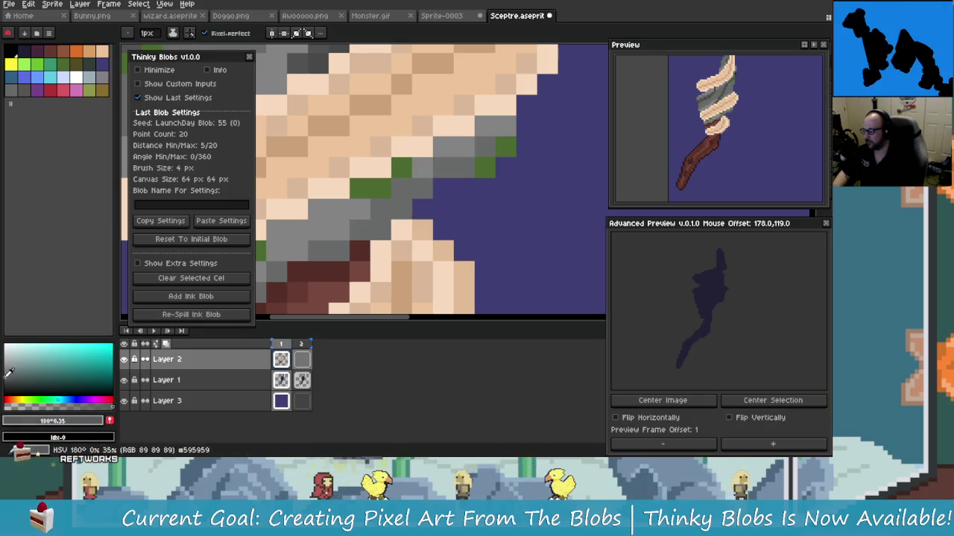
left_click(443, 188)
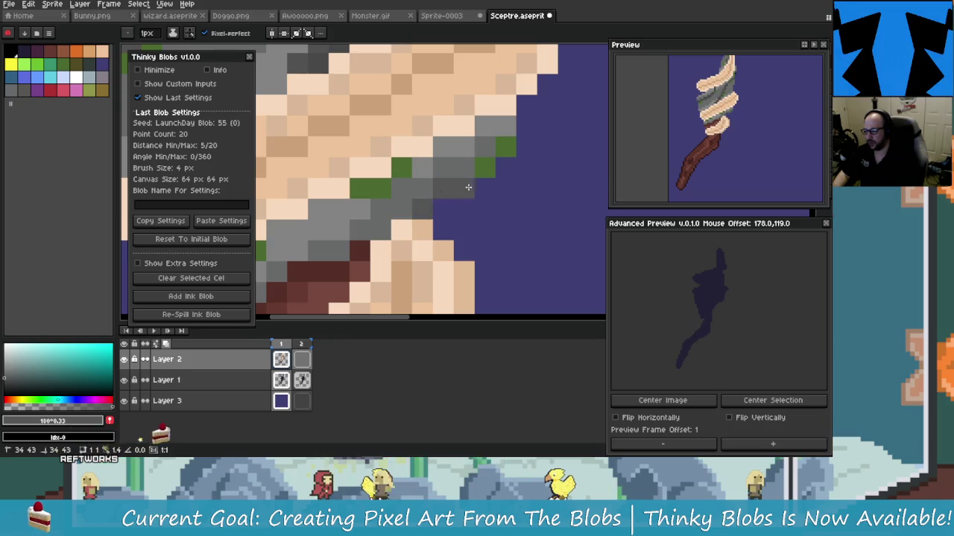
Step: Add cream #f7d9bd pixels and a short cream column along the wrapping's edge
scroll(465, 187, "up", 2)
scroll(477, 189, "right", 3)
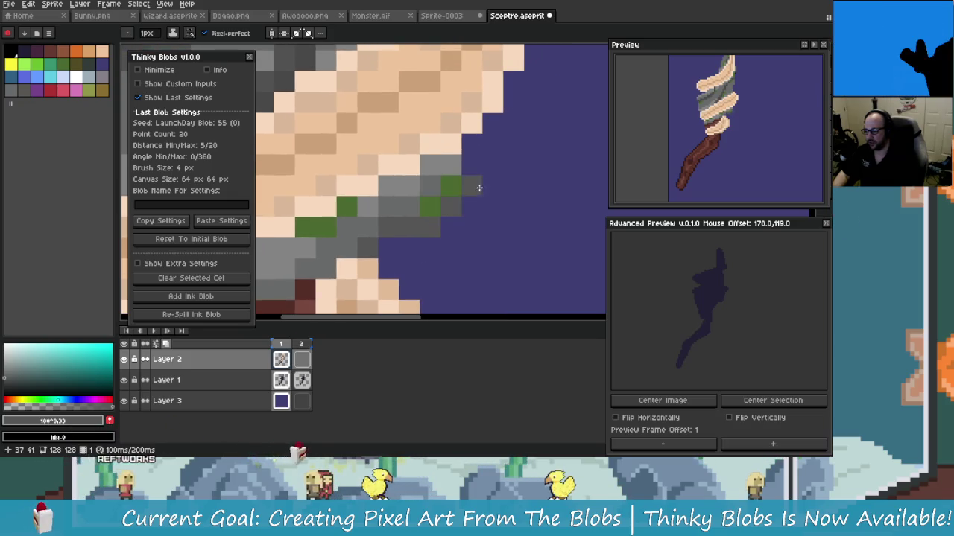
scroll(460, 202, "up", 1)
scroll(459, 202, "right", 1)
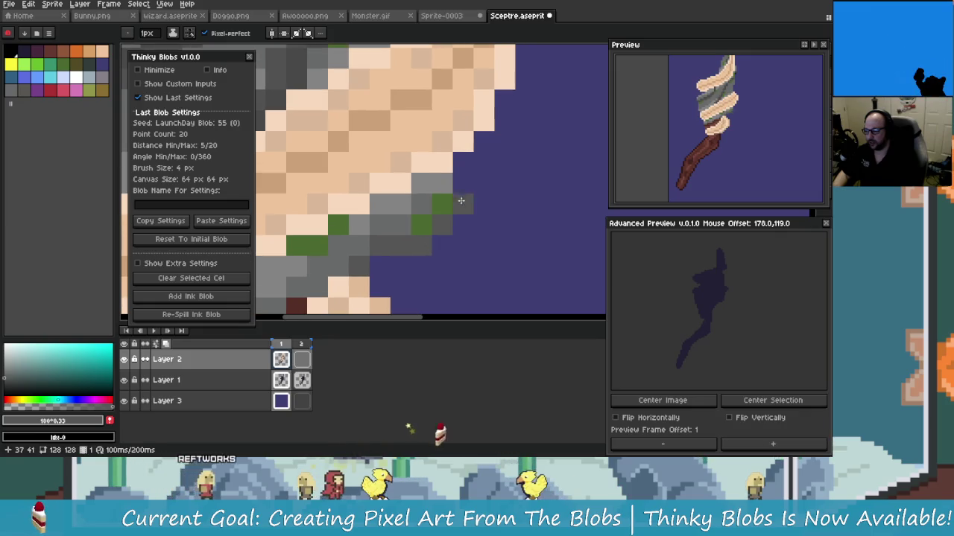
scroll(460, 202, "up", 2)
scroll(459, 202, "right", 1)
left_click(430, 199, "alt")
left_click(461, 251)
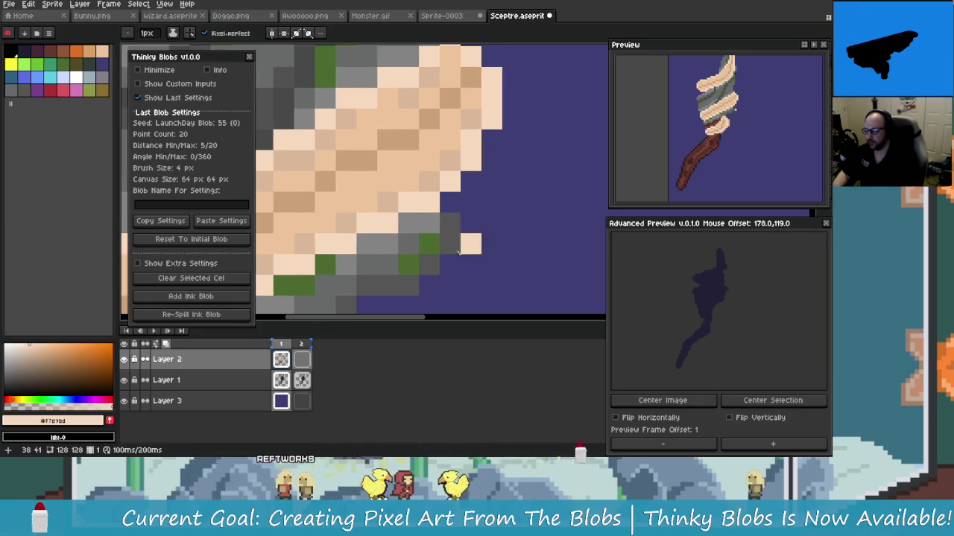
scroll(426, 256, "down", 2)
scroll(451, 249, "right", 1)
left_click(440, 154)
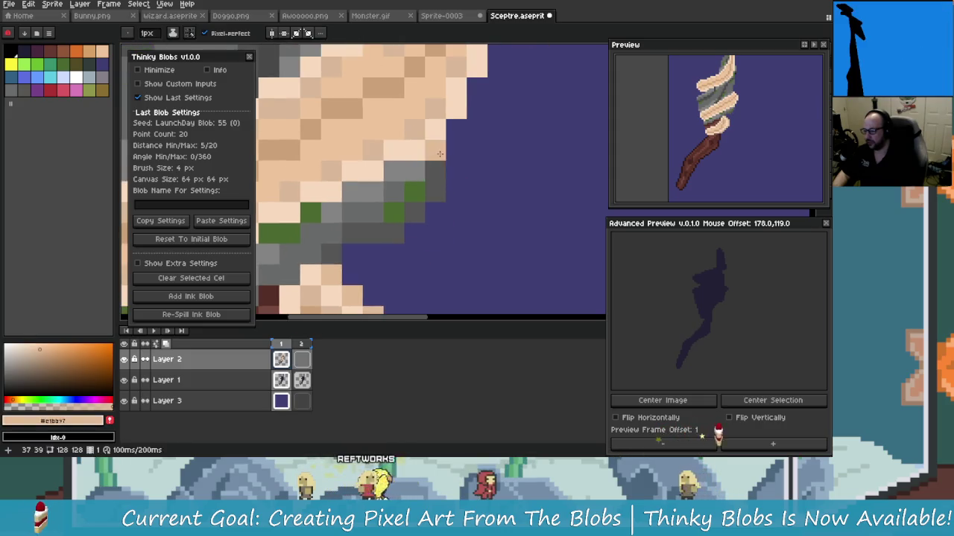
scroll(439, 153, "up", 3)
scroll(440, 154, "right", 2)
left_click(428, 224)
scroll(425, 207, "right", 1)
scroll(428, 201, "up", 2)
left_click_drag(439, 141, 441, 181)
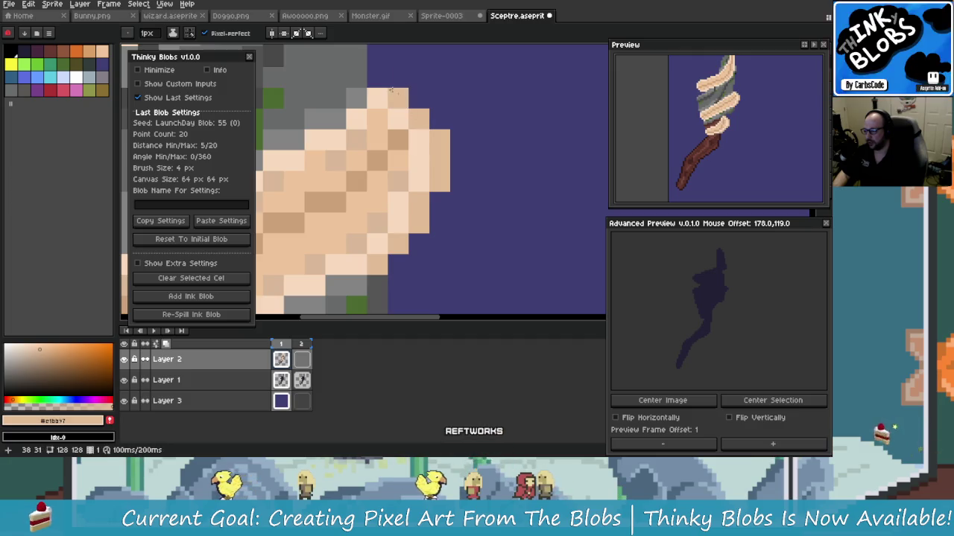
Step: Add a cream pixel at the wrapping's top and a mid grey #696a6a pixel on the head's edge
scroll(417, 186, "up", 4)
left_click(411, 189)
left_click(372, 182, "alt")
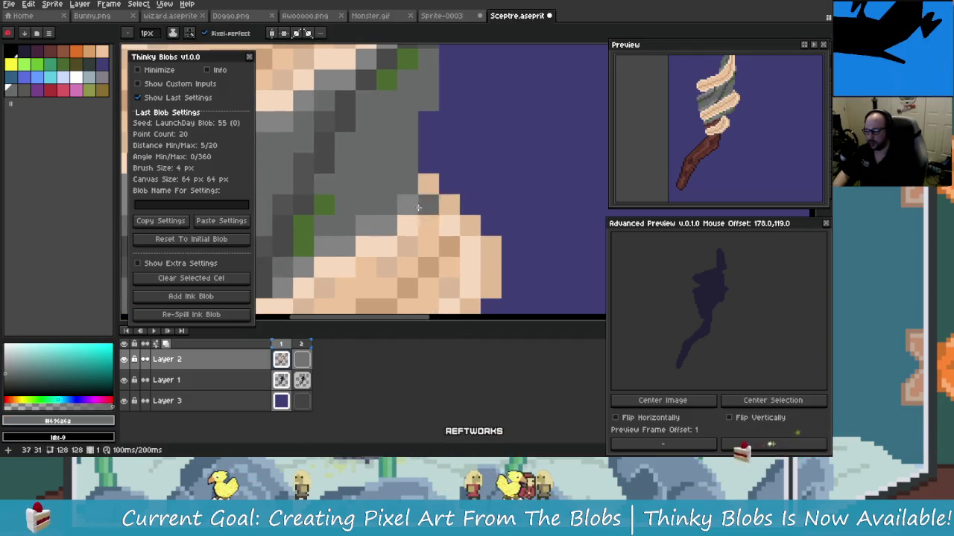
scroll(384, 270, "down", 2)
left_click(384, 270)
scroll(382, 274, "down", 2)
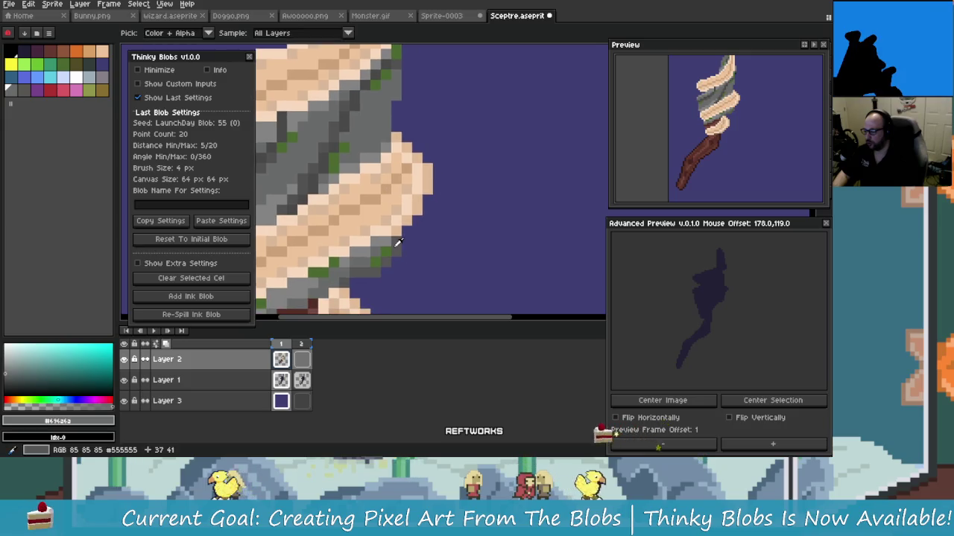
left_click(392, 182, "alt")
scroll(397, 177, "up", 2)
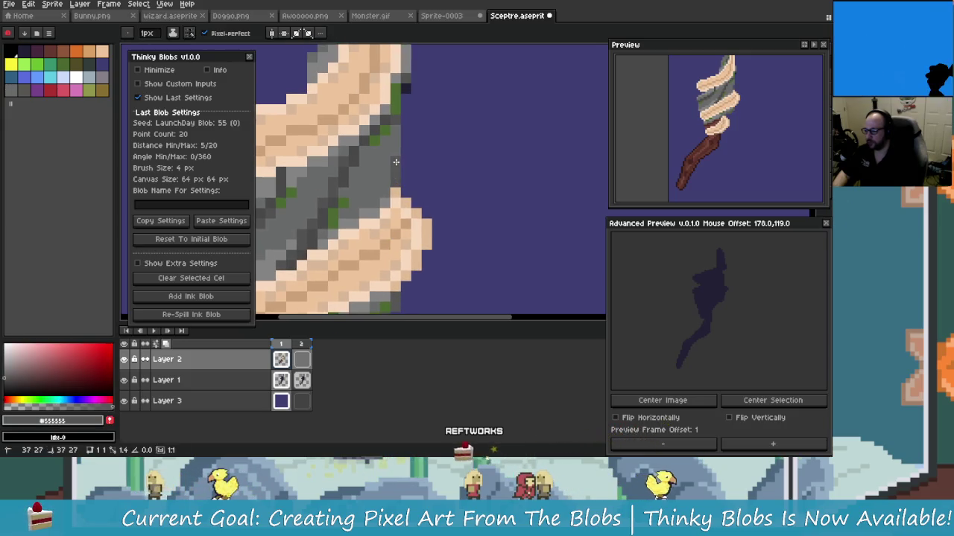
scroll(459, 201, "up", 1)
scroll(444, 175, "up", 1)
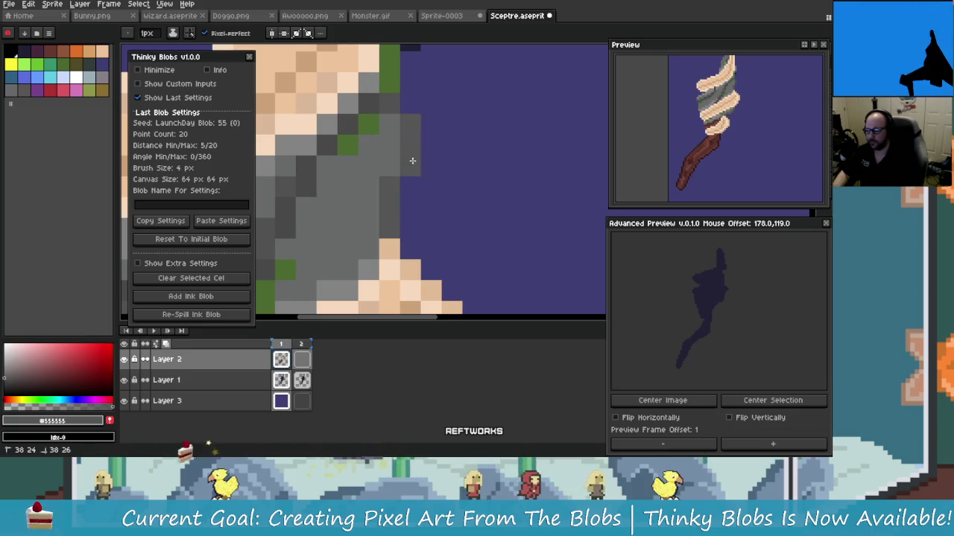
Step: Paint a moss green pixel on the head's edge
left_click(346, 145, "alt")
left_click(321, 265)
scroll(330, 253, "up", 1)
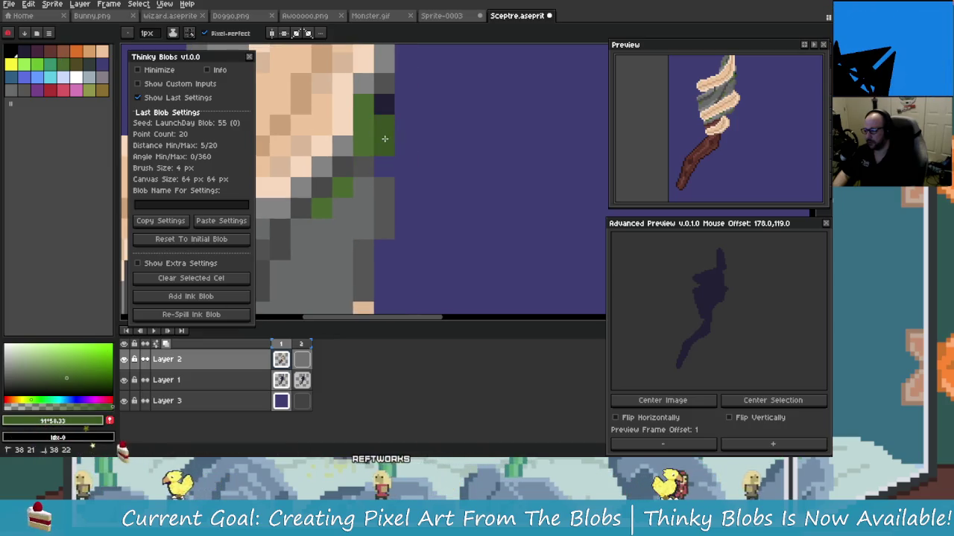
scroll(399, 220, "up", 1)
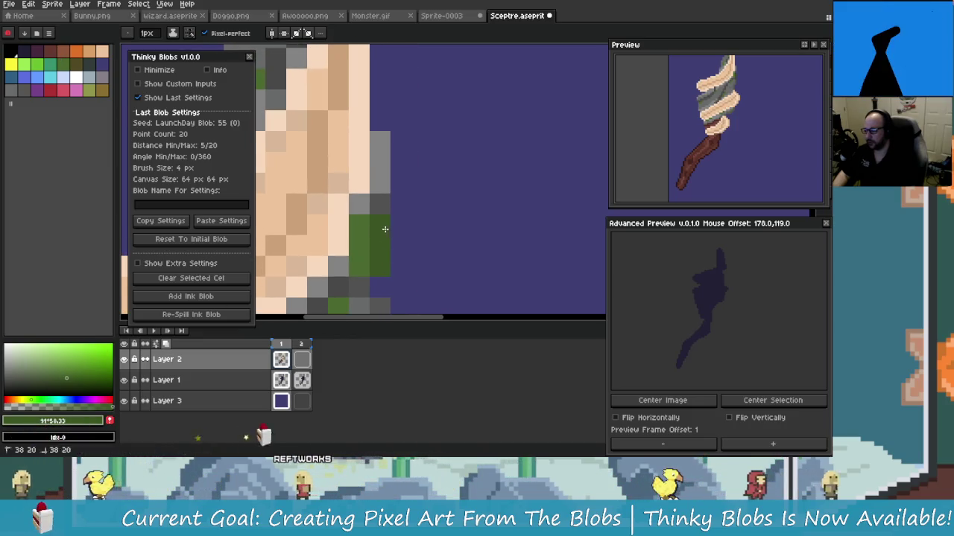
scroll(398, 264, "down", 3)
scroll(398, 264, "up", 3)
scroll(398, 264, "down", 2)
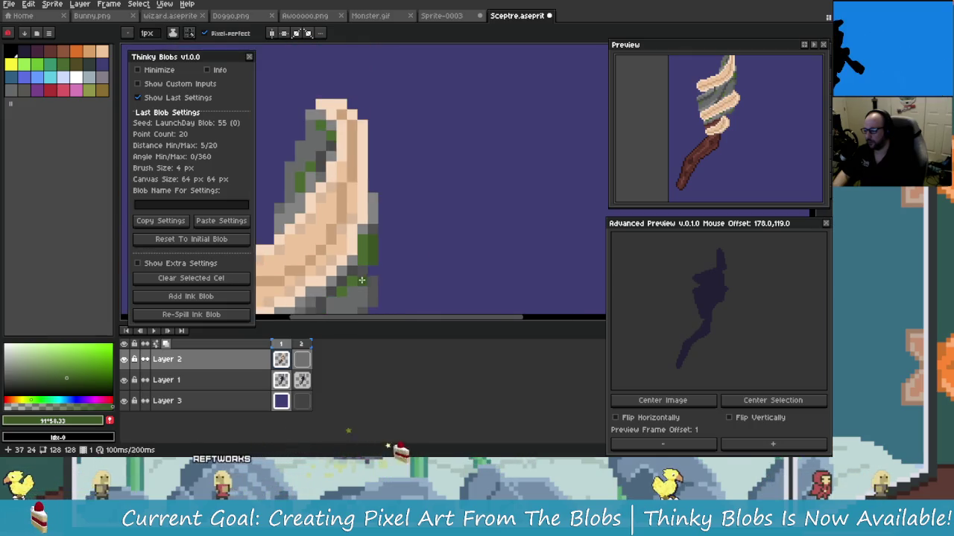
scroll(452, 217, "up", 3)
scroll(451, 217, "down", 1)
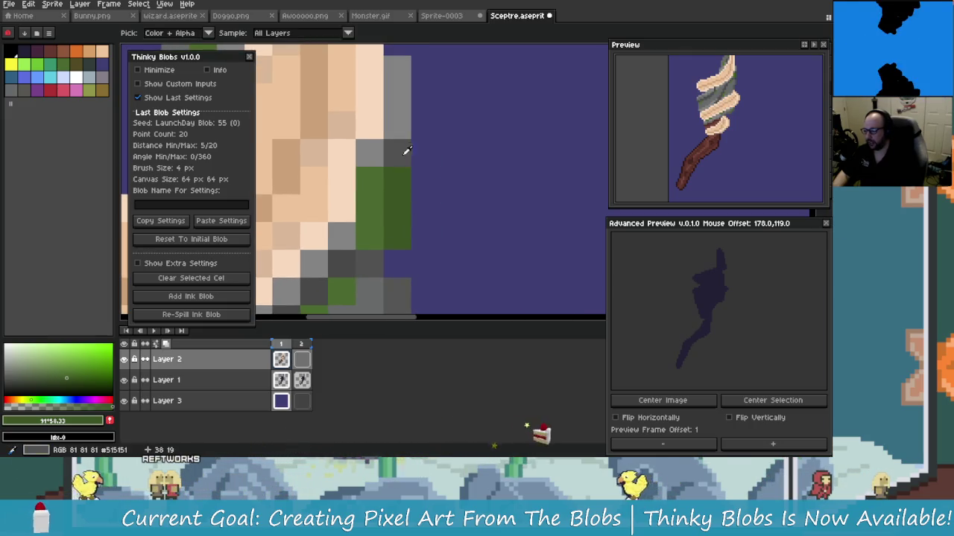
scroll(434, 267, "down", 2)
scroll(412, 209, "up", 2)
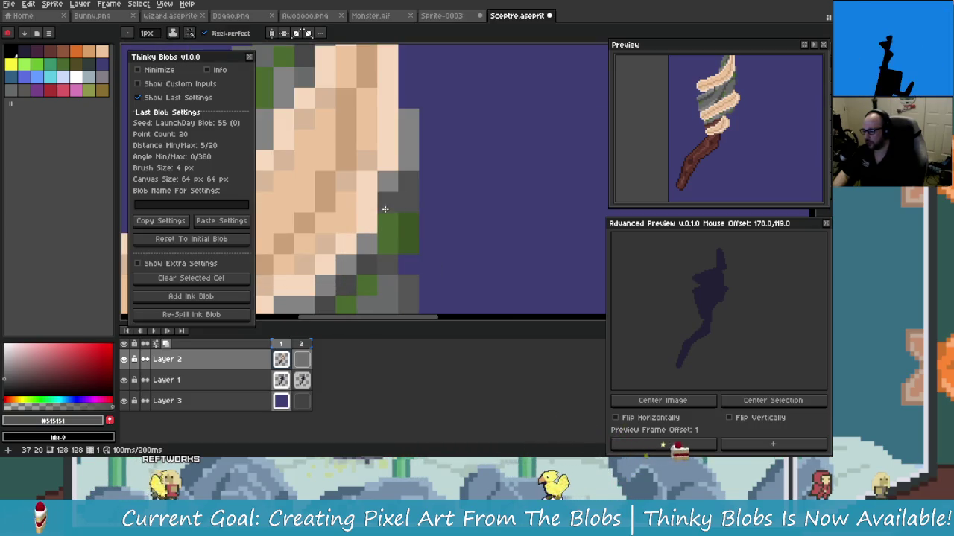
Step: Cover the stray dark pixel on the head's right edge with grey #515151
left_click(410, 215, "alt")
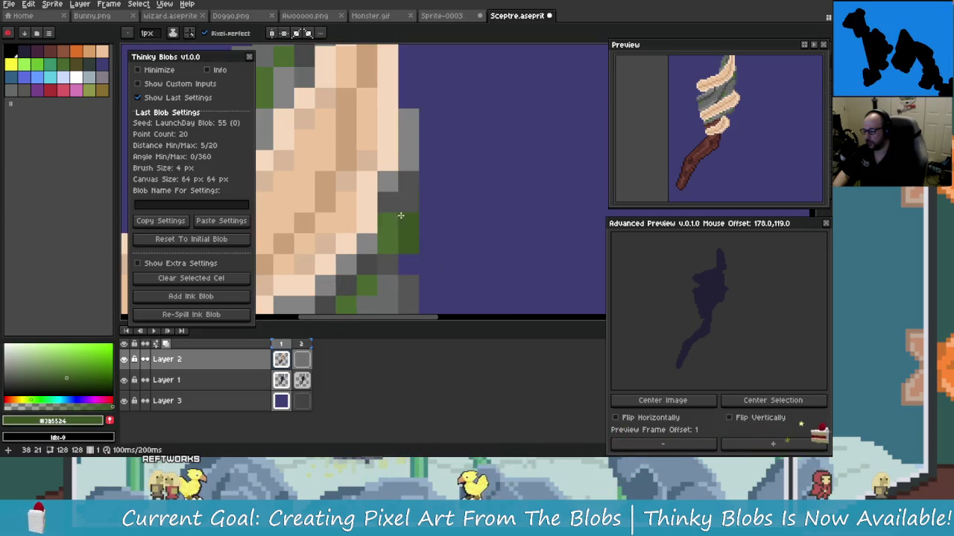
left_click(393, 183, "alt")
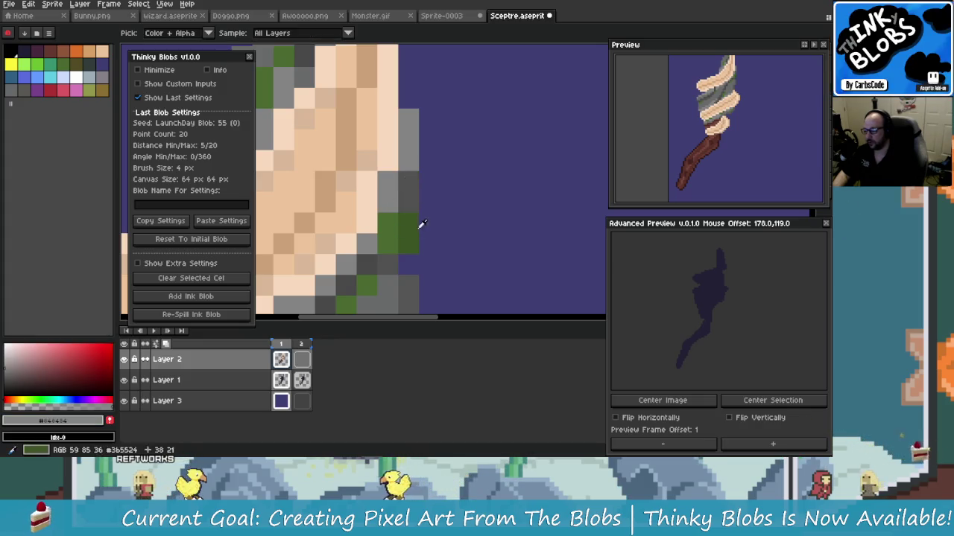
left_click_drag(412, 223, 429, 198)
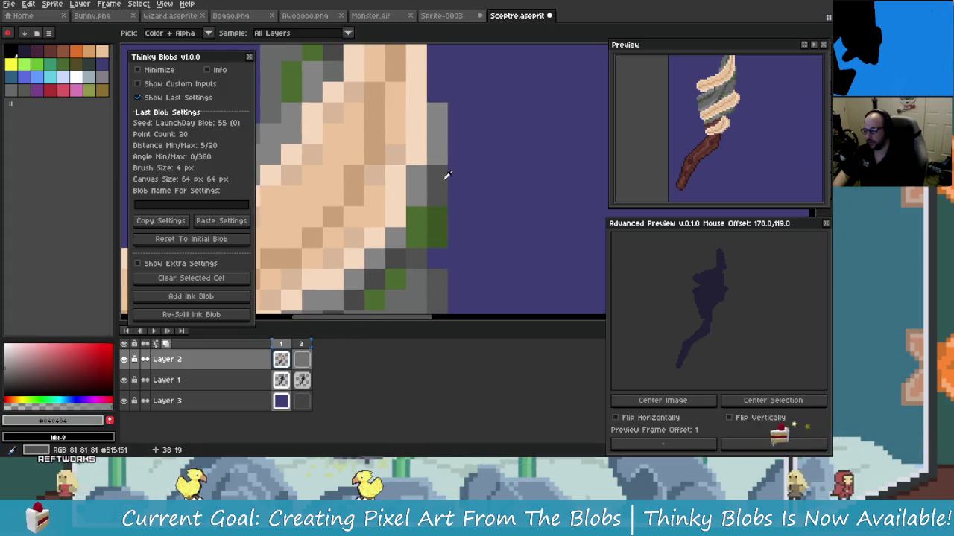
left_click(437, 196, "alt")
left_click(437, 176)
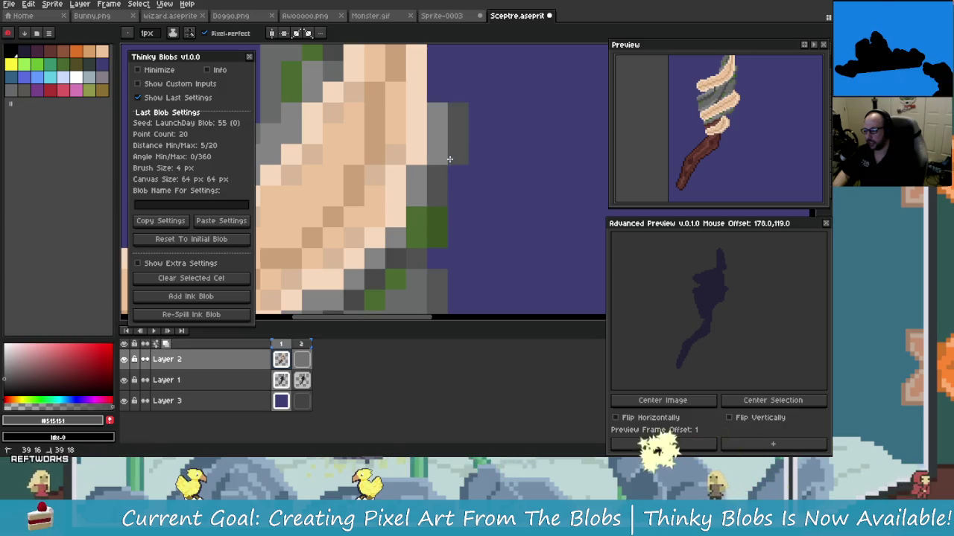
scroll(449, 157, "down", 1)
scroll(449, 160, "down", 1)
left_click(428, 132, "alt")
scroll(428, 133, "down", 1)
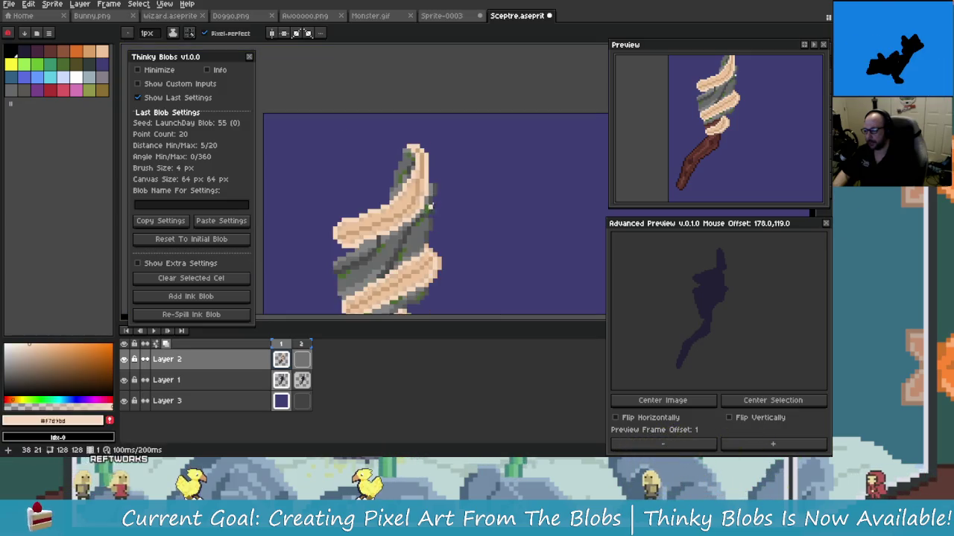
Step: Sample the head's greys, ending on #555555 as the drawing colour
scroll(431, 120, "up", 1)
scroll(432, 117, "down", 1)
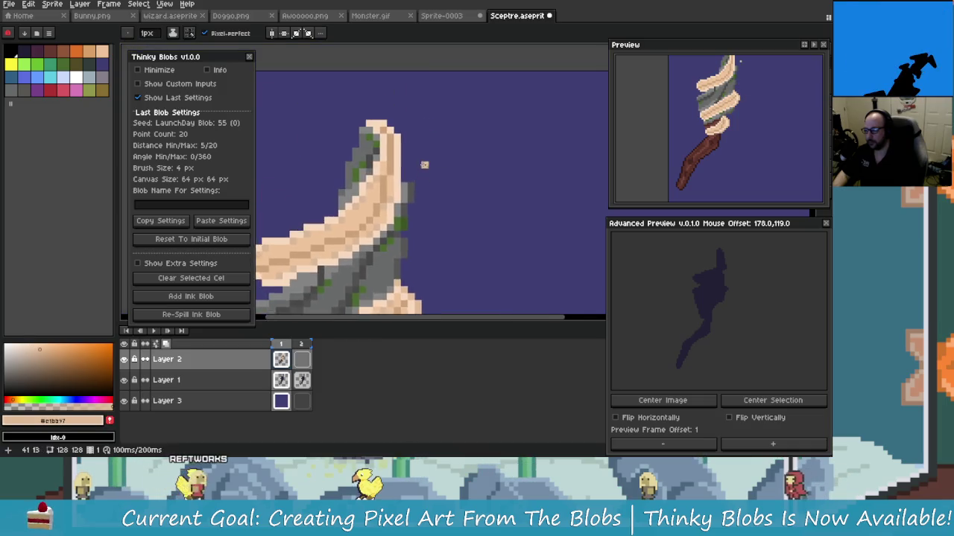
scroll(417, 112, "up", 2)
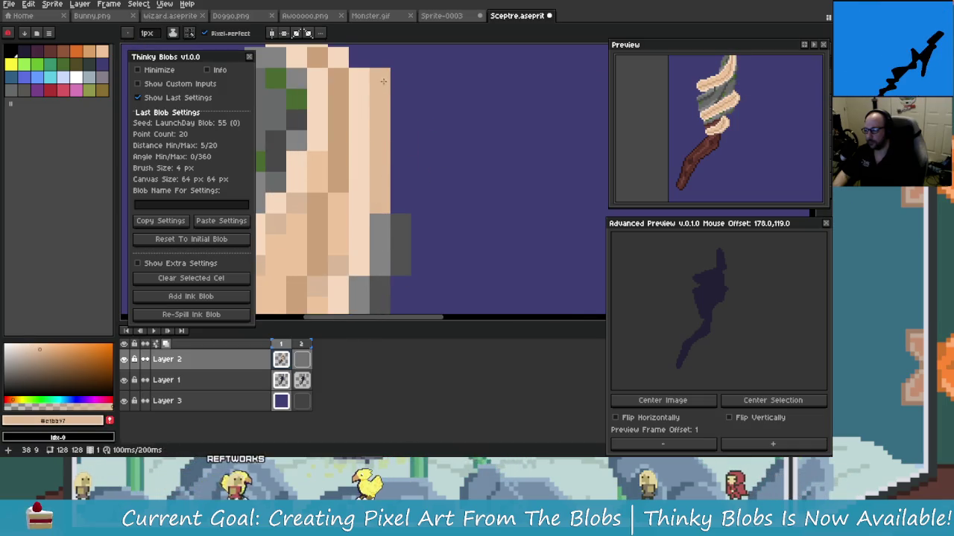
scroll(383, 82, "down", 1)
scroll(421, 169, "up", 1)
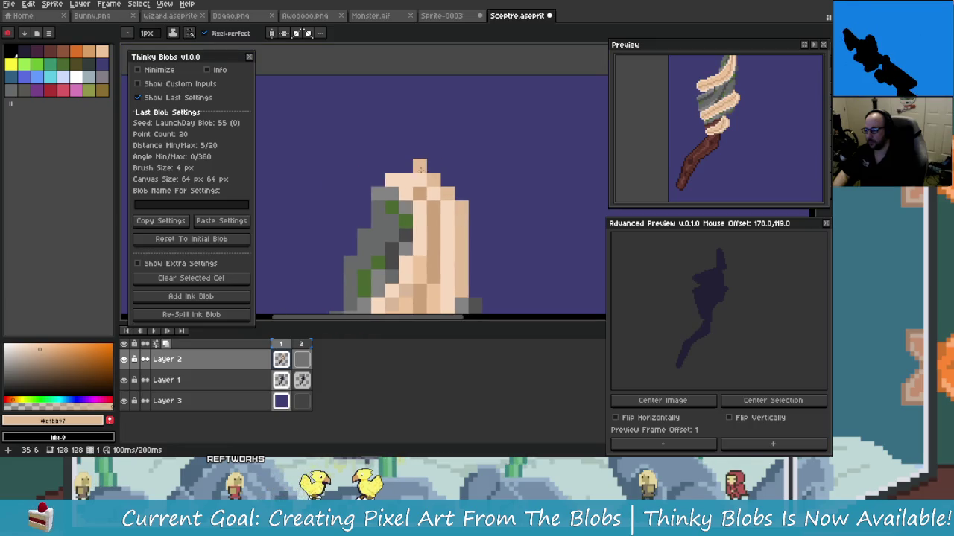
scroll(422, 169, "up", 1)
scroll(415, 213, "down", 1)
left_click(415, 213, "alt")
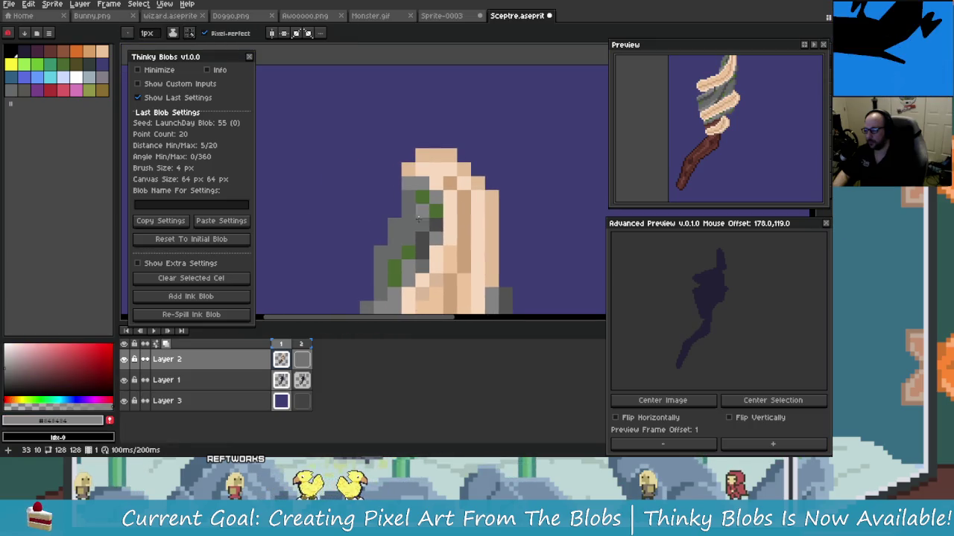
scroll(415, 213, "down", 1)
scroll(417, 193, "up", 1)
left_click(417, 179, "alt")
Step: Undo a stray pixel and add #555555 grey pixels along the head's left edge
scroll(417, 180, "up", 1)
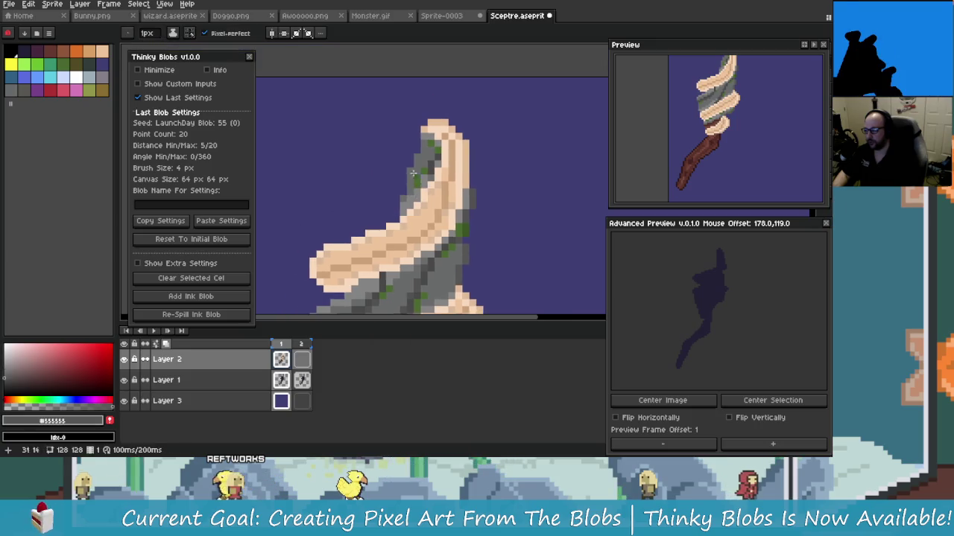
scroll(417, 179, "up", 1)
scroll(440, 170, "down", 1)
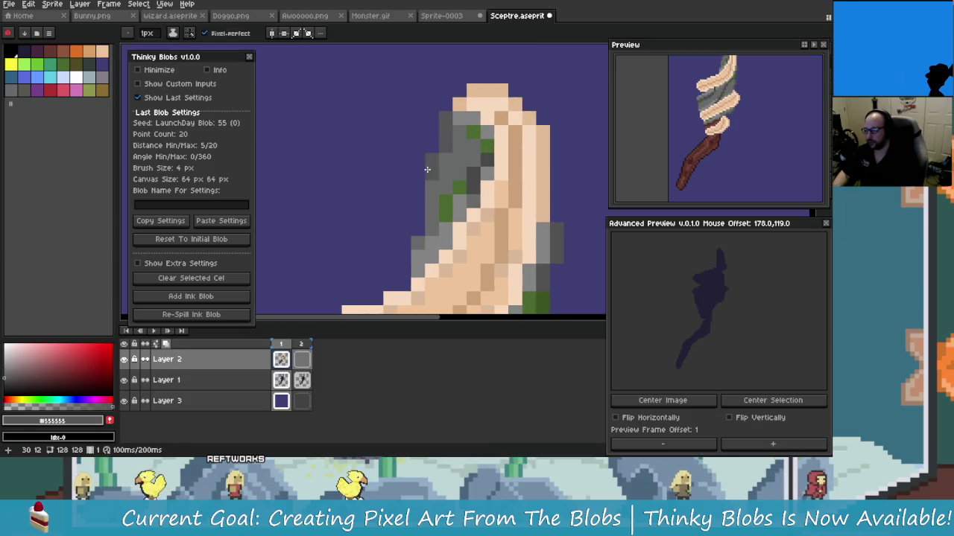
scroll(428, 175, "up", 1)
scroll(428, 181, "down", 1)
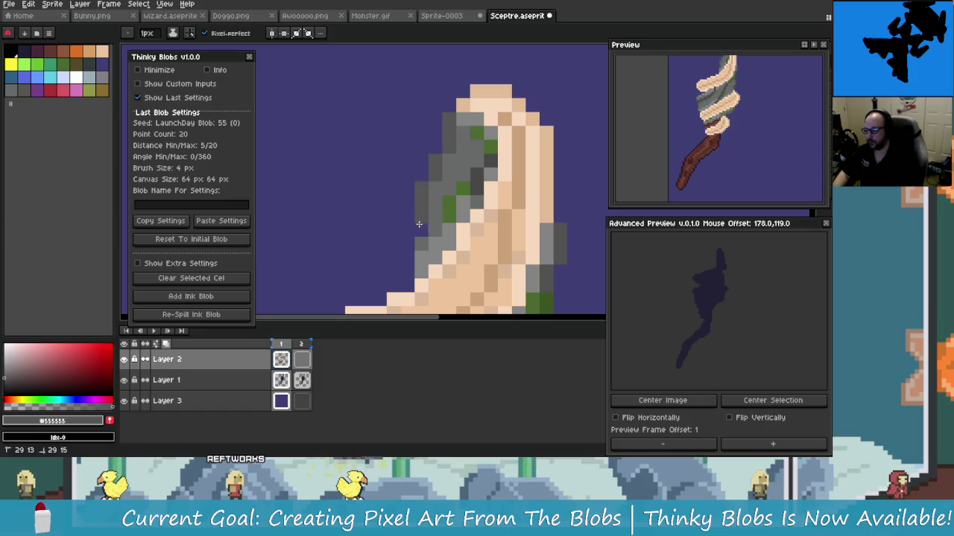
scroll(425, 201, "down", 1)
scroll(418, 214, "up", 1)
scroll(418, 214, "up", 1)
scroll(404, 252, "down", 1)
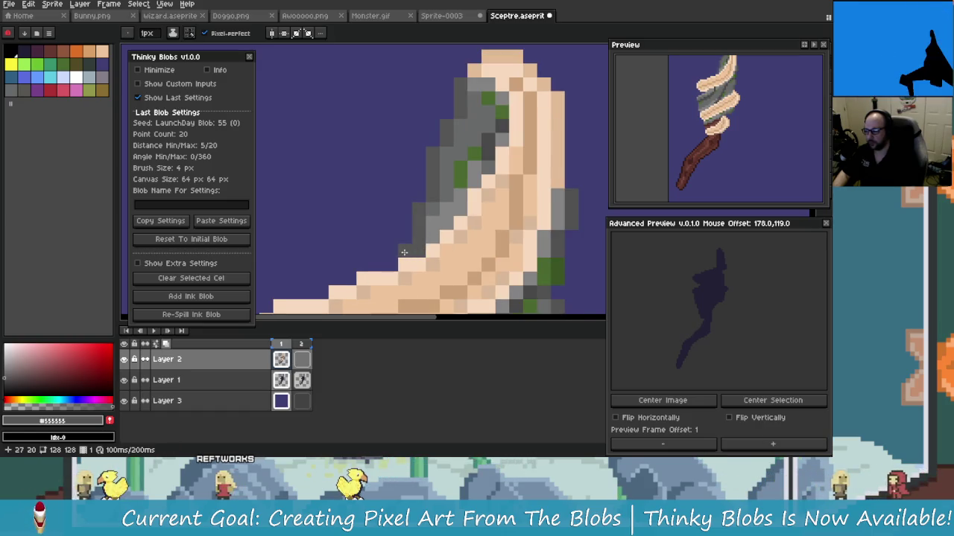
scroll(402, 254, "up", 1)
key("ctrl+z")
scroll(420, 232, "down", 1)
left_click(415, 227, "shift")
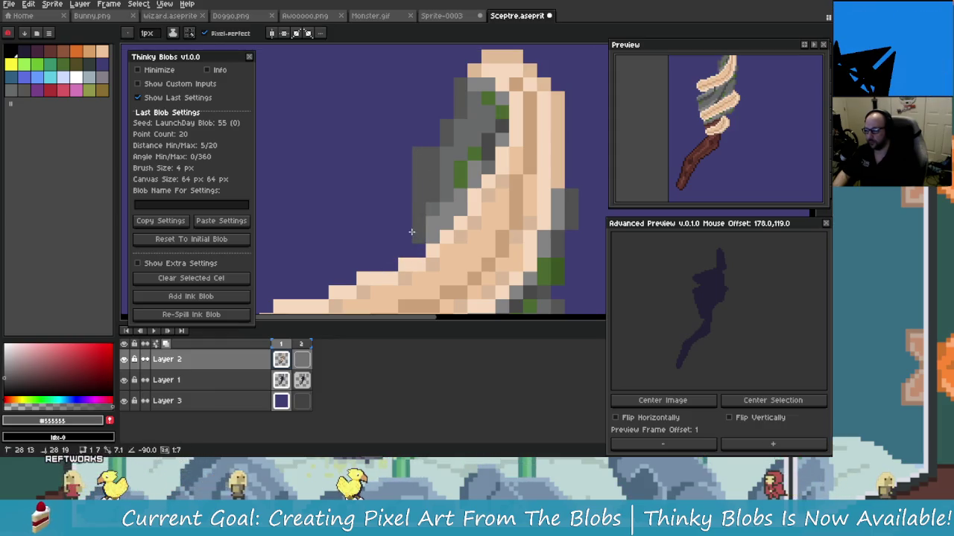
scroll(415, 227, "up", 1)
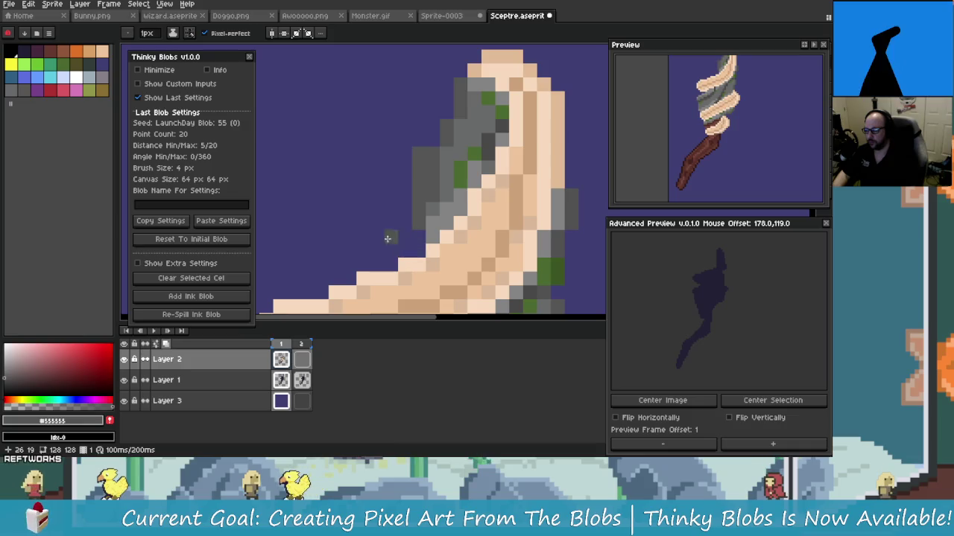
scroll(417, 239, "down", 1)
scroll(418, 239, "up", 1)
left_click(404, 251)
scroll(391, 261, "down", 1)
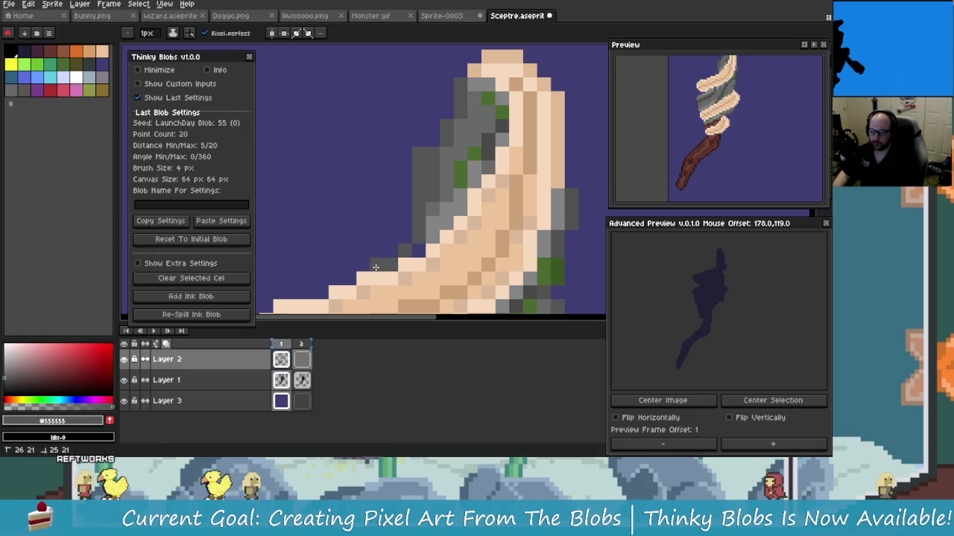
Step: Eyedrop the pale cream wrap colour #f7d9bd
left_click(420, 263, "alt")
scroll(417, 250, "down", 1)
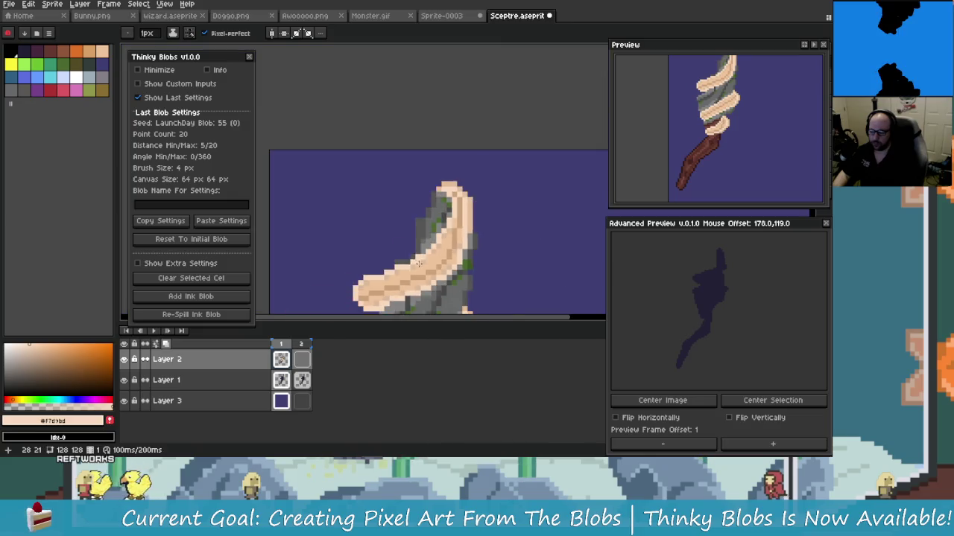
scroll(415, 238, "up", 1)
scroll(414, 235, "up", 1)
scroll(427, 237, "down", 1)
Step: Sample the wrap's darker tan and paint cream pixels along its lower-left edge
left_click_drag(529, 295, 428, 225)
scroll(417, 220, "up", 1)
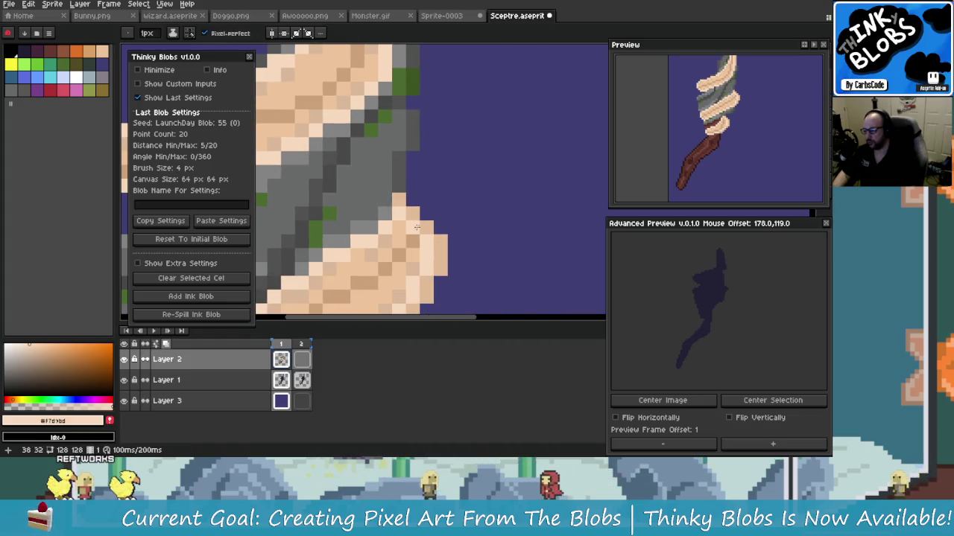
left_click(395, 212, "alt")
scroll(378, 203, "down", 1)
left_click_drag(379, 203, 401, 234)
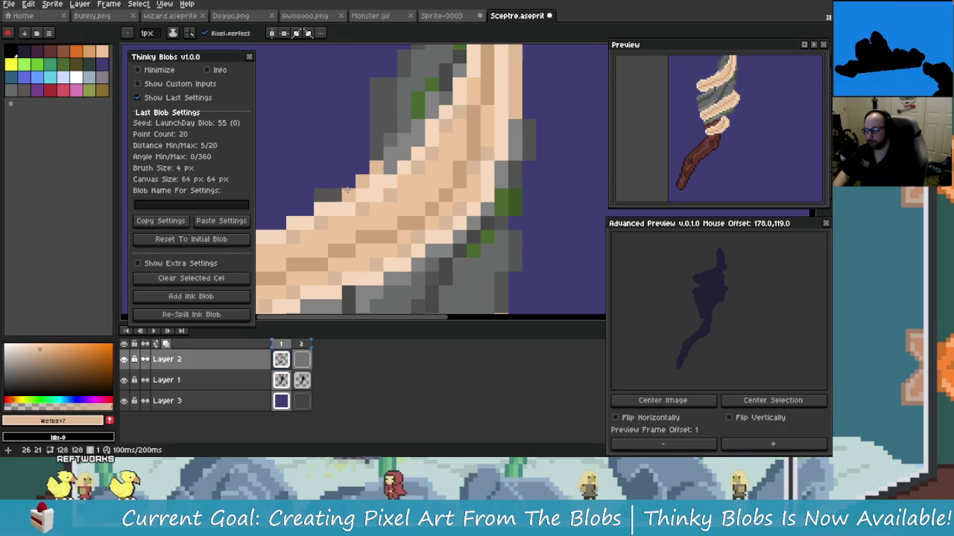
left_click_drag(359, 177, 362, 220)
scroll(361, 220, "down", 1)
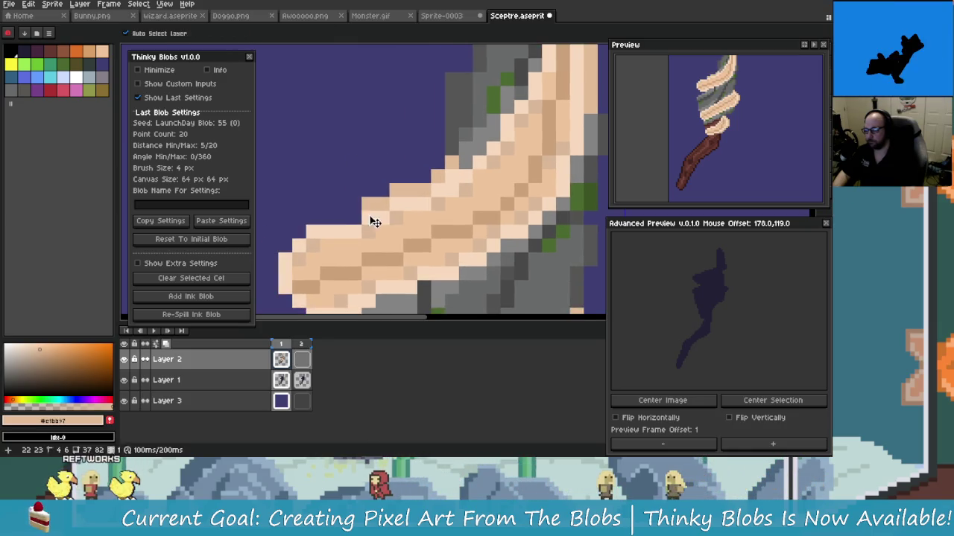
scroll(371, 213, "up", 1)
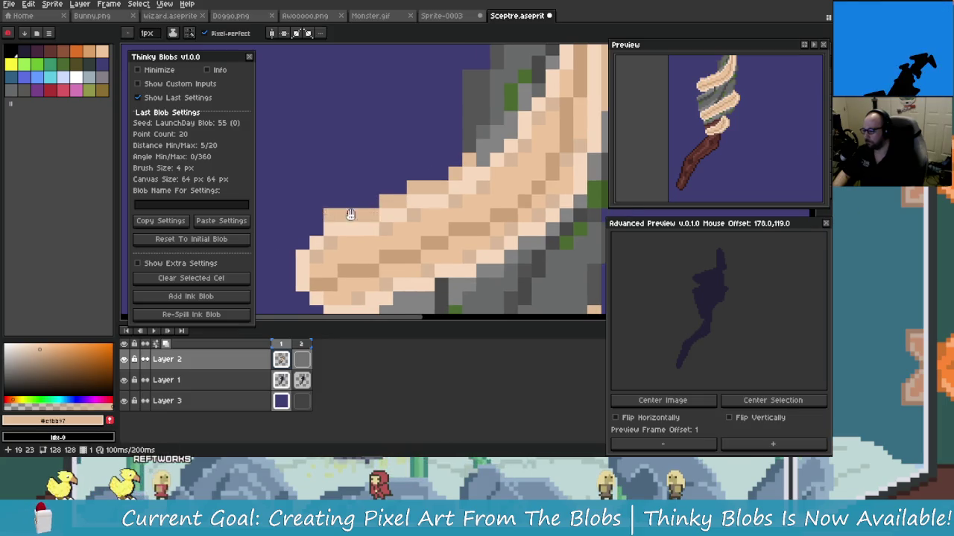
scroll(361, 217, "down", 1)
scroll(353, 222, "up", 1)
scroll(335, 235, "down", 1)
scroll(353, 226, "up", 1)
mouse_move(338, 230)
left_mouse_down()
mouse_move(403, 293)
mouse_move(373, 246)
left_mouse_up()
Step: Pan down to the lower coils, sample the pale peach, and fill a tan edge pixel
left_click_drag(484, 298, 437, 230)
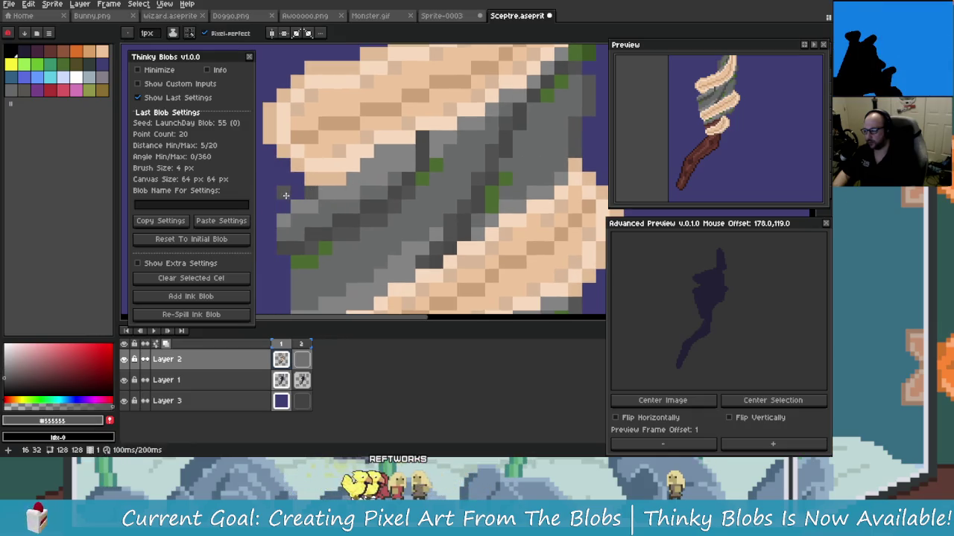
left_click_drag(297, 222, 330, 204)
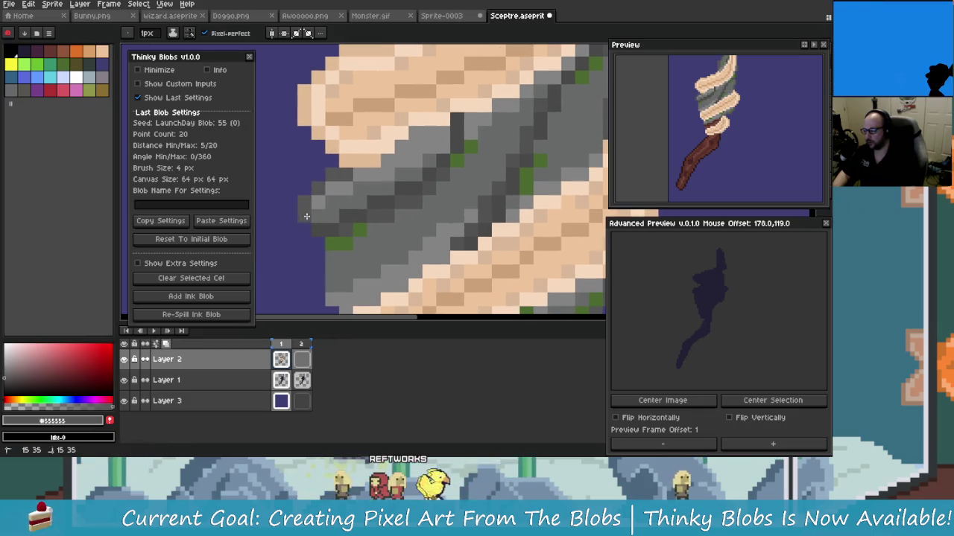
left_click_drag(324, 263, 352, 213)
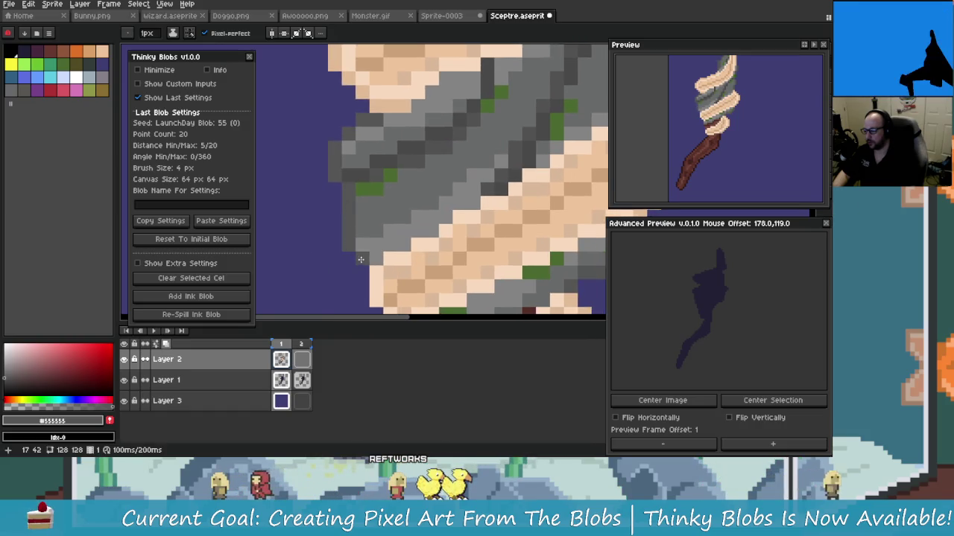
left_click_drag(359, 258, 372, 186)
left_click(384, 127, "alt")
left_click_drag(384, 127, 389, 114)
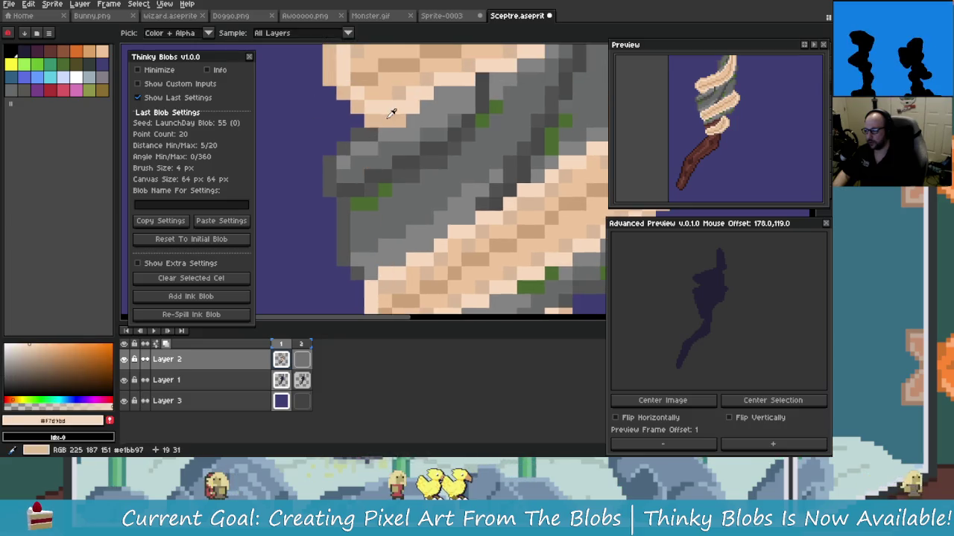
scroll(372, 186, "down", 2)
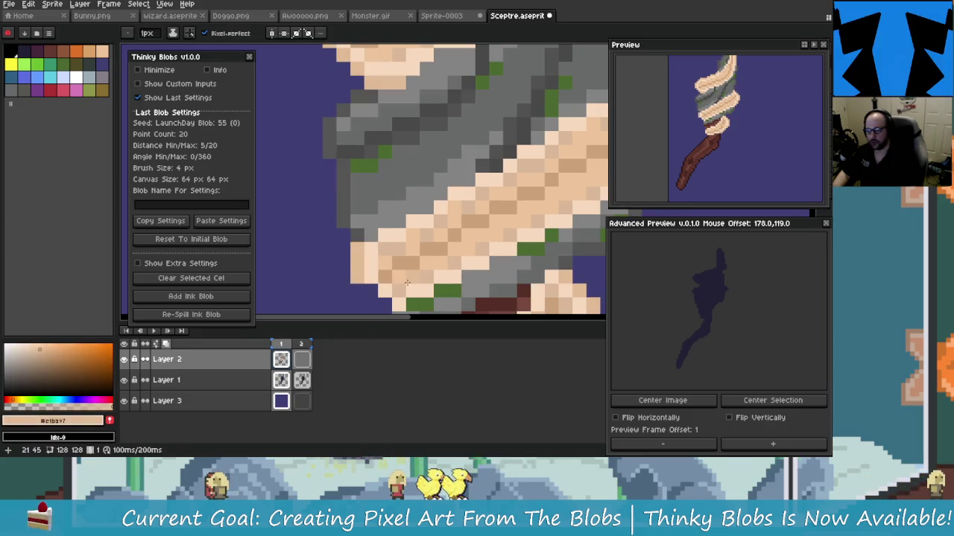
scroll(380, 265, "down", 2)
scroll(395, 248, "up", 1)
key("alt")
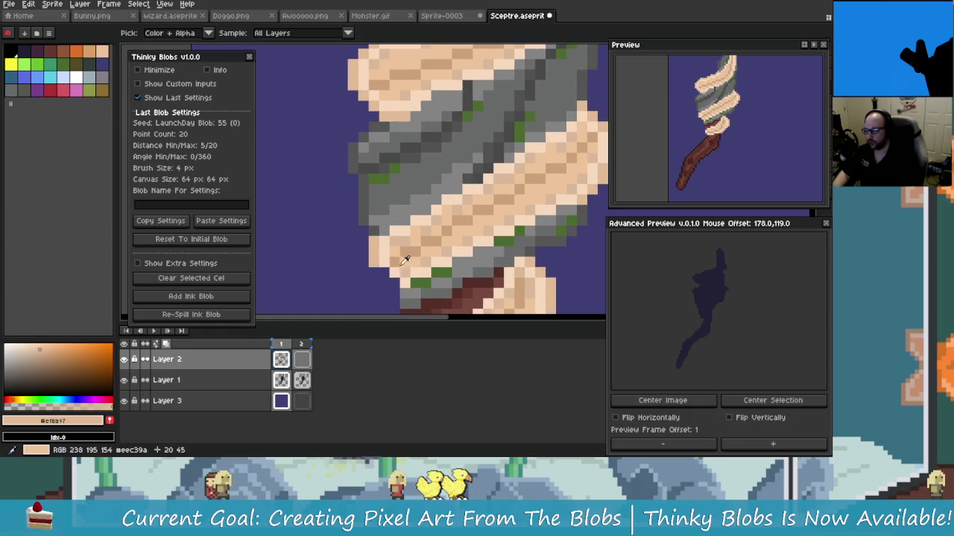
left_click(385, 273)
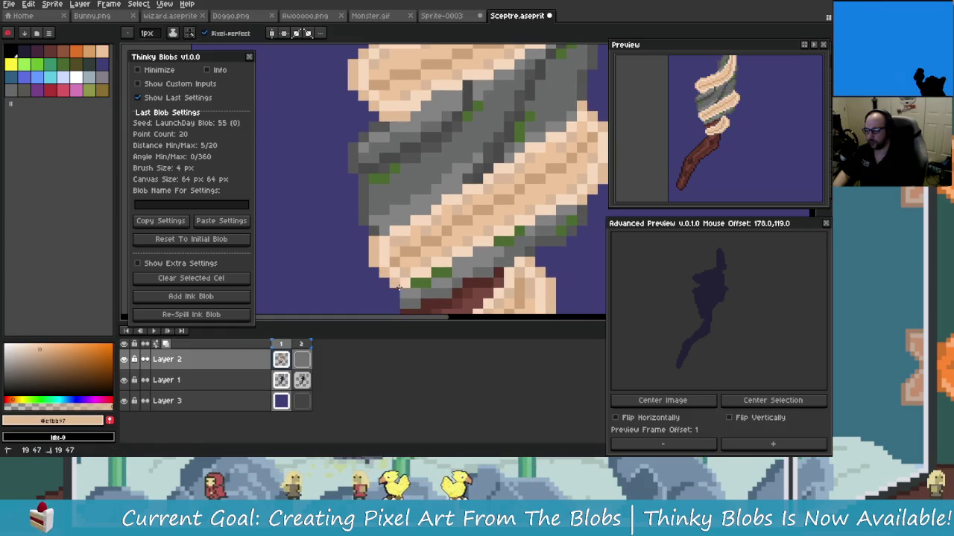
scroll(398, 289, "down", 2)
Step: Eyedrop the head grey, the wrap tan, then the handle's darkest brown #2f1515, and zoom out
left_click(387, 223, "alt")
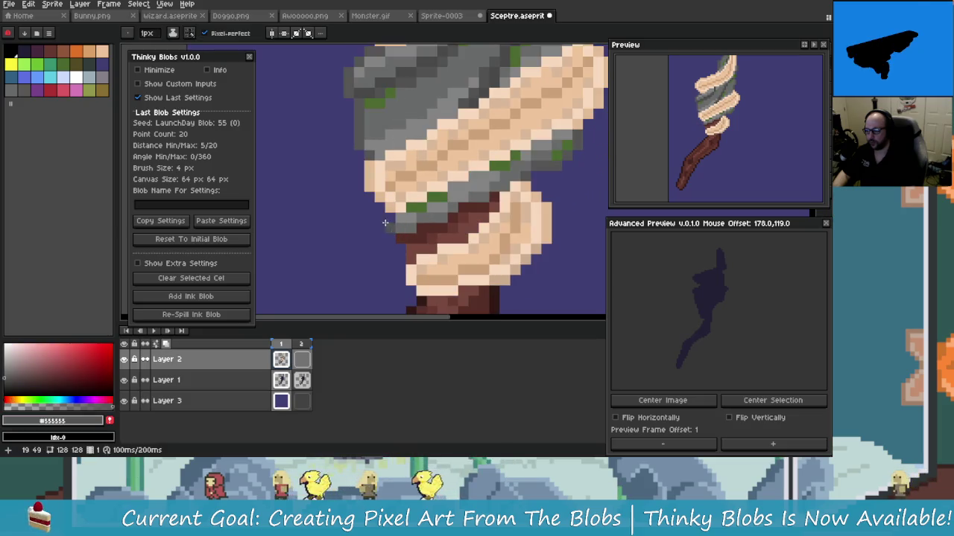
scroll(395, 246, "down", 2)
key("alt")
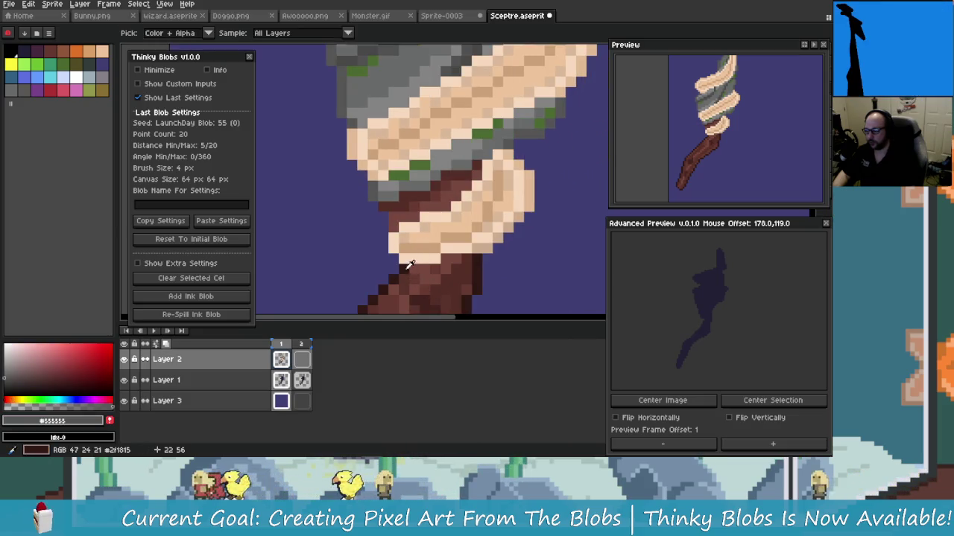
left_click(402, 228, "alt")
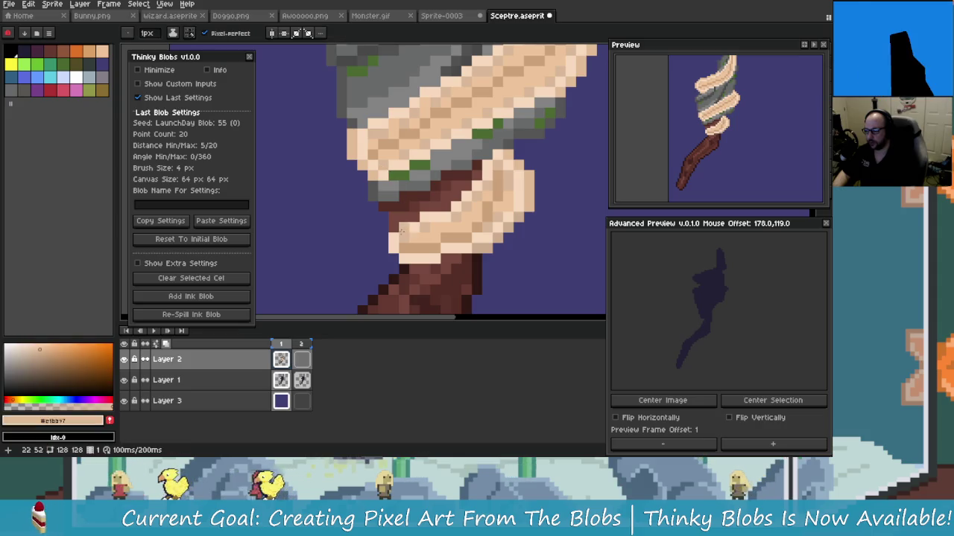
scroll(413, 262, "up", 1)
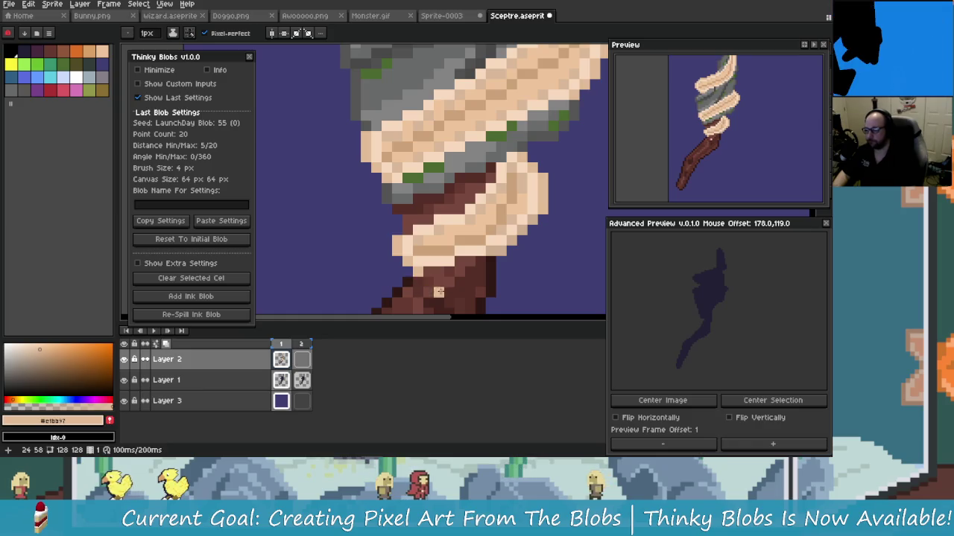
left_click(414, 283, "alt")
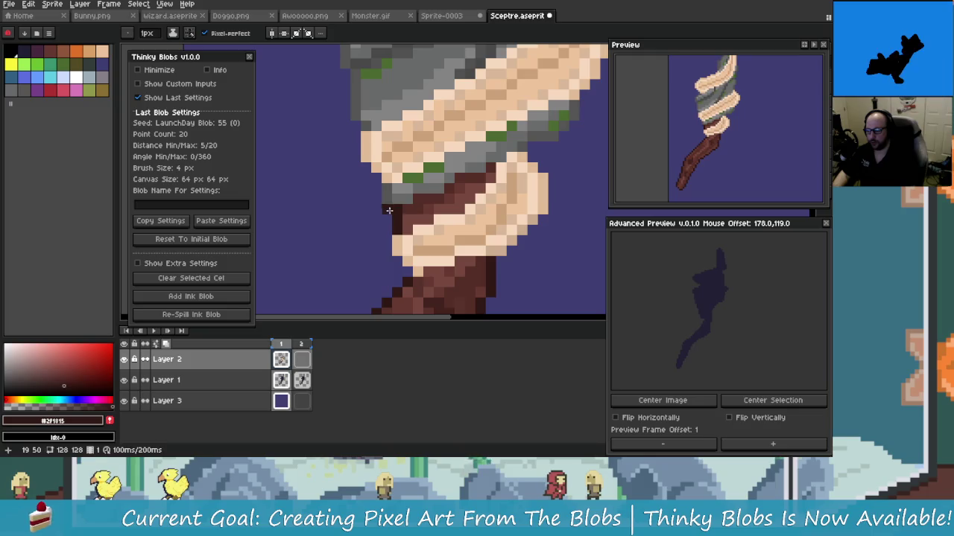
scroll(394, 217, "down", 2)
scroll(432, 254, "down", 2)
scroll(432, 255, "down", 2)
scroll(402, 201, "up", 4)
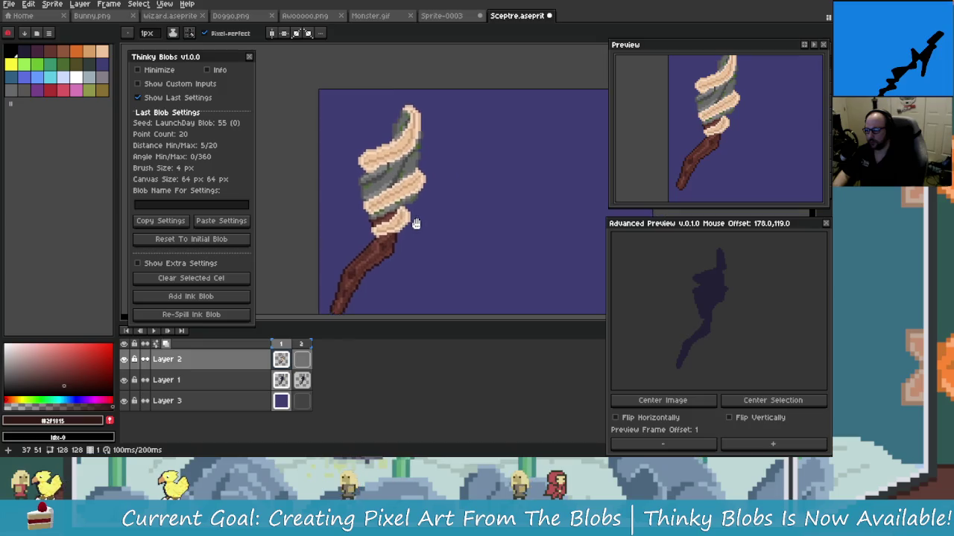
Step: Sample the handle's mid brown and adjust its shade slightly
scroll(389, 182, "down", 2)
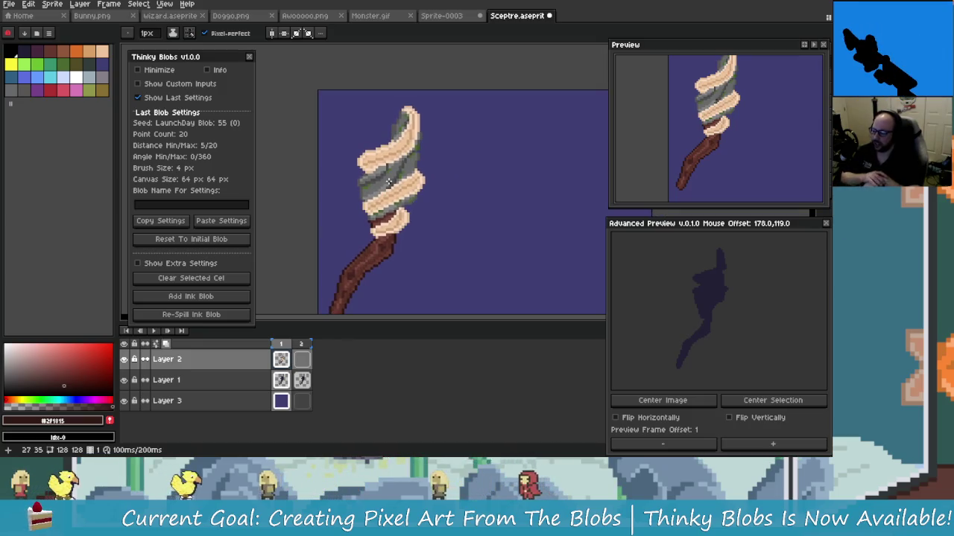
scroll(388, 181, "up", 3)
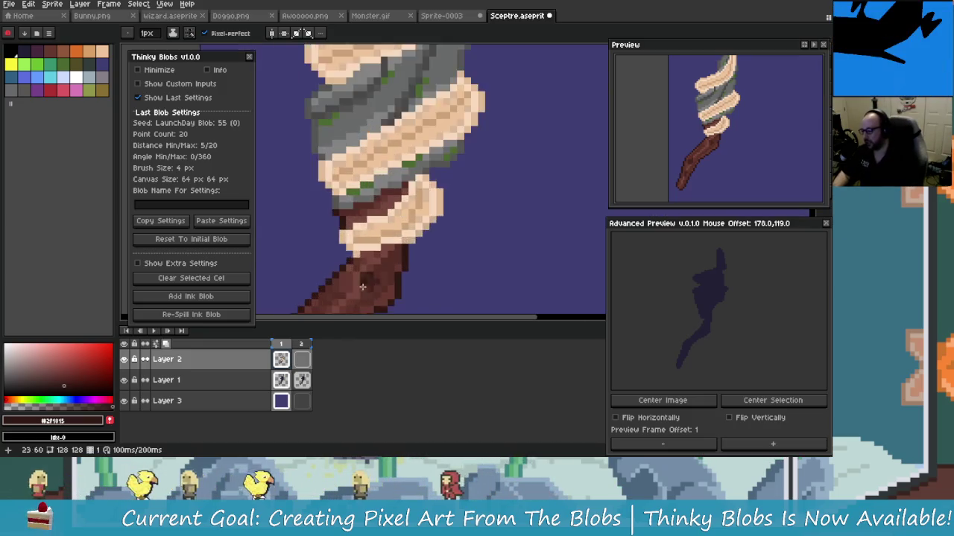
left_click_drag(406, 220, 414, 214)
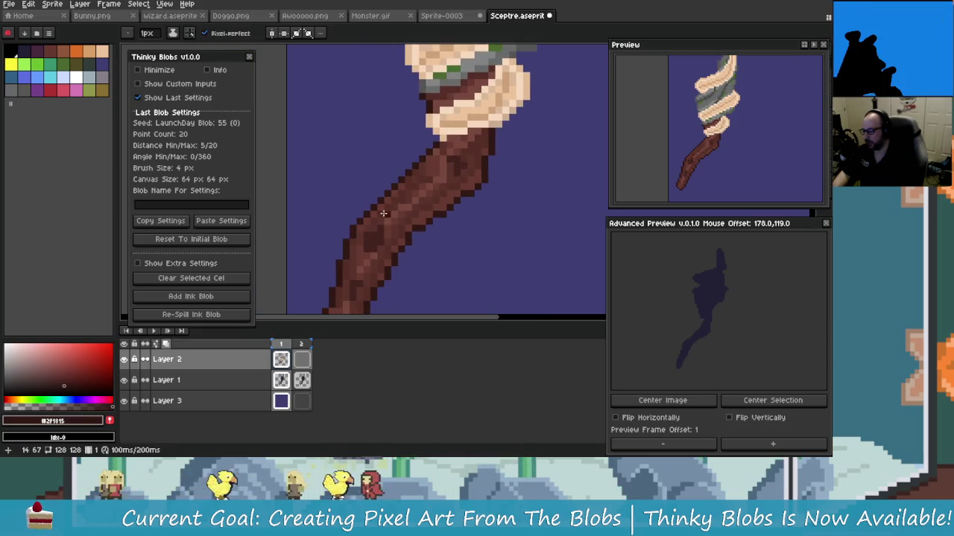
scroll(417, 187, "up", 2)
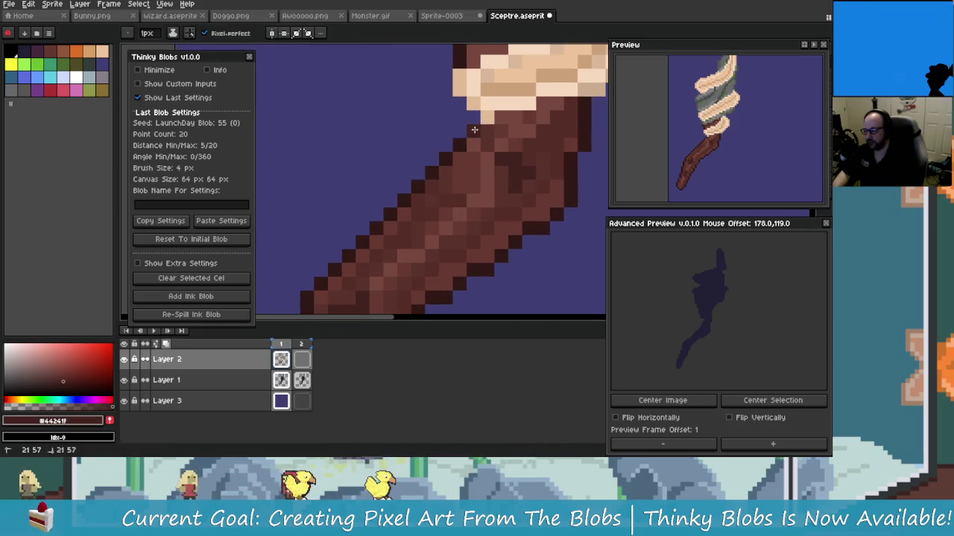
scroll(480, 173, "down", 2)
scroll(477, 209, "down", 1)
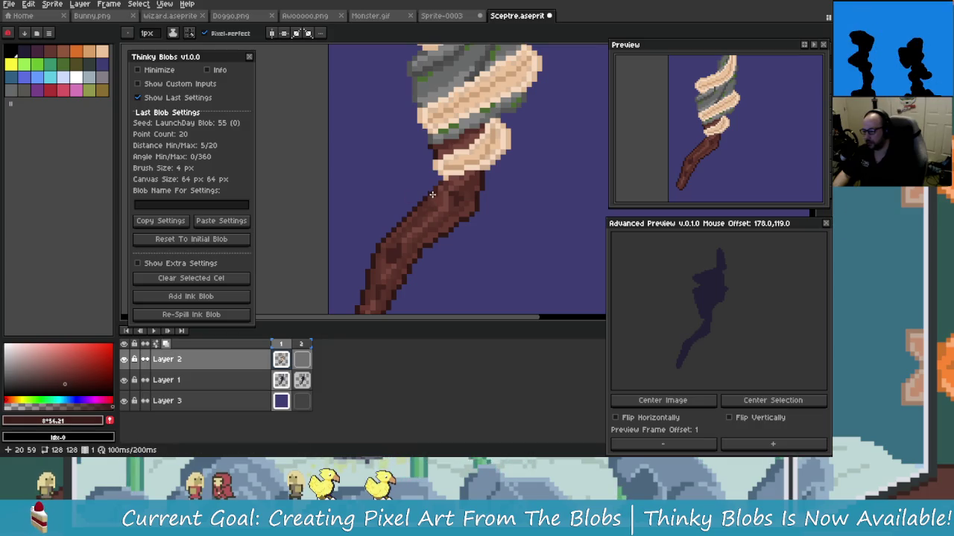
scroll(430, 196, "up", 3)
scroll(439, 213, "up", 2)
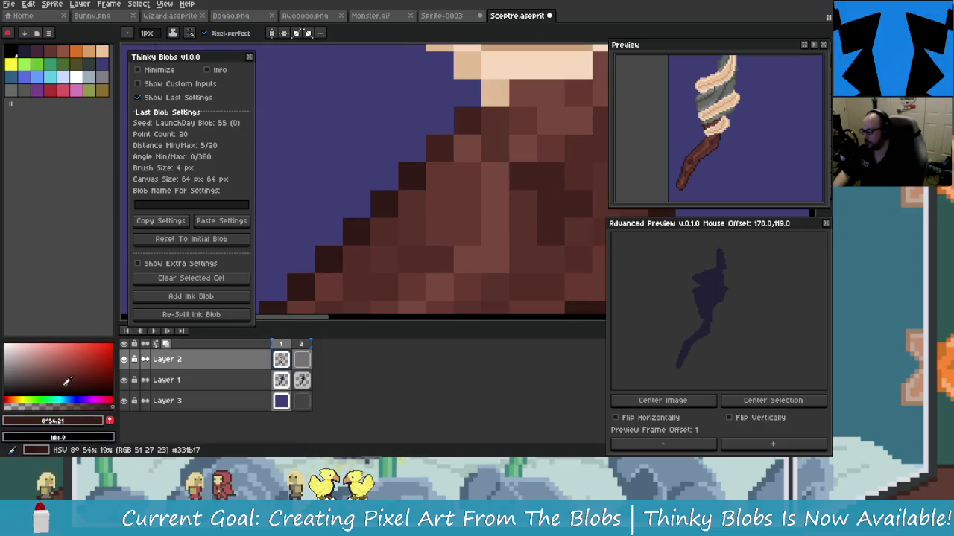
left_click(385, 259)
left_click_drag(385, 259, 375, 249)
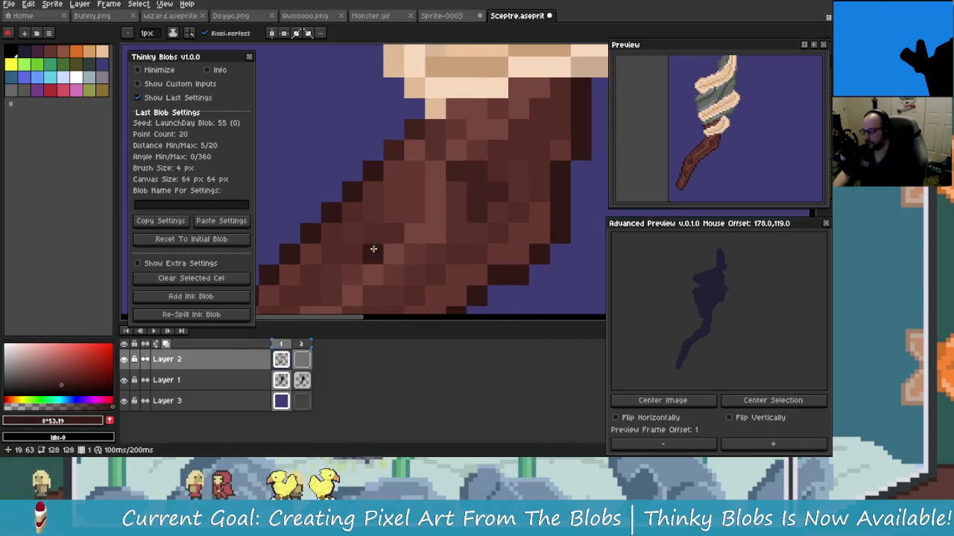
mouse_move(487, 196)
left_mouse_down()
mouse_move(379, 271)
mouse_move(424, 225)
mouse_move(298, 298)
left_mouse_up()
left_click(358, 249, "alt")
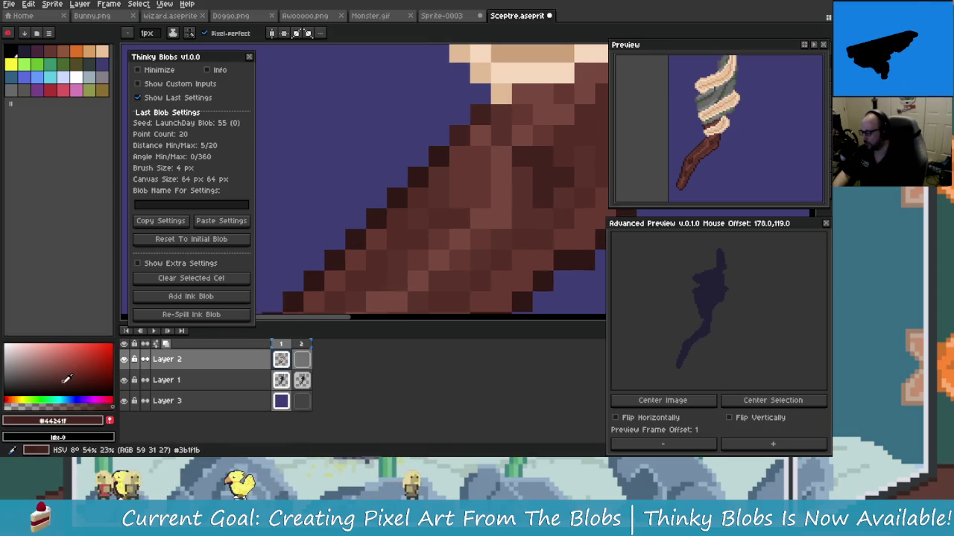
left_click(67, 378)
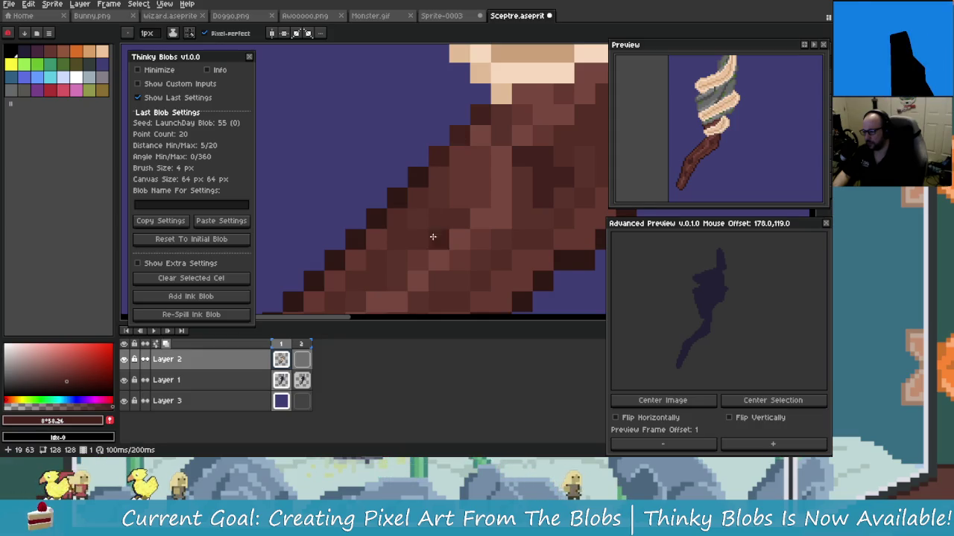
Step: Start Replace Color (Shift+R) with the shaft's dark outline brown #2f1f15 as From
scroll(429, 233, "down", 1)
scroll(417, 231, "down", 1)
scroll(412, 228, "down", 1)
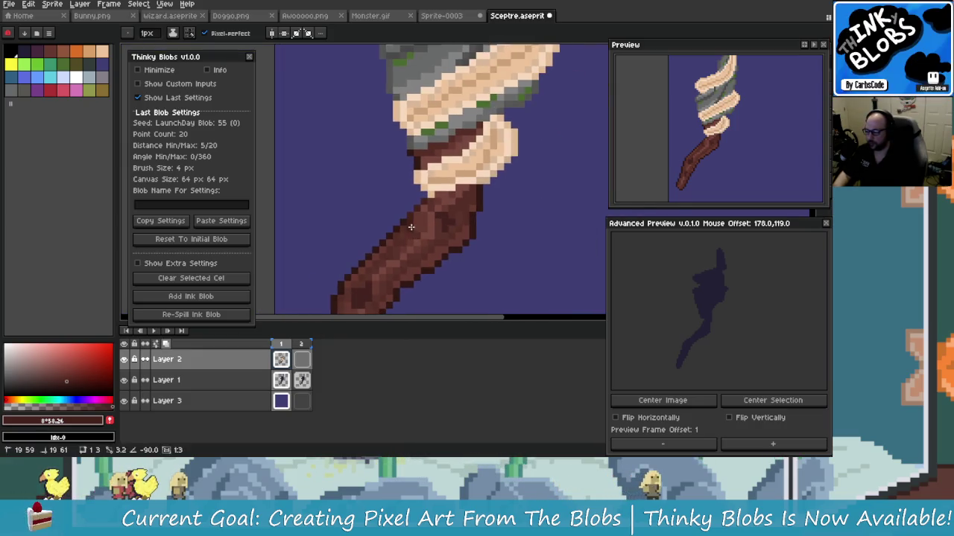
key("shift+r")
left_click(405, 217)
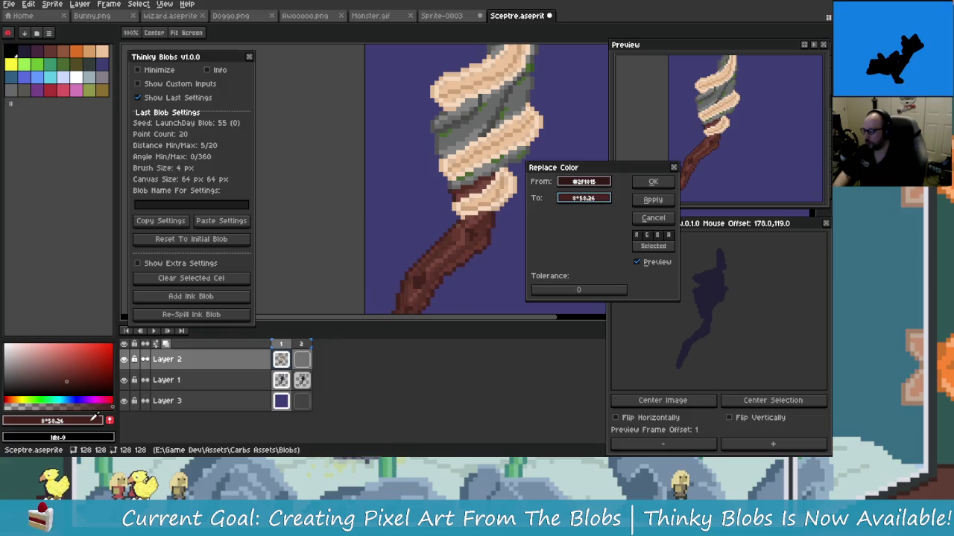
Step: Tune the To colour's hue, saturation and value to deep brown #29180e and apply it
left_click(584, 198)
left_click(597, 201)
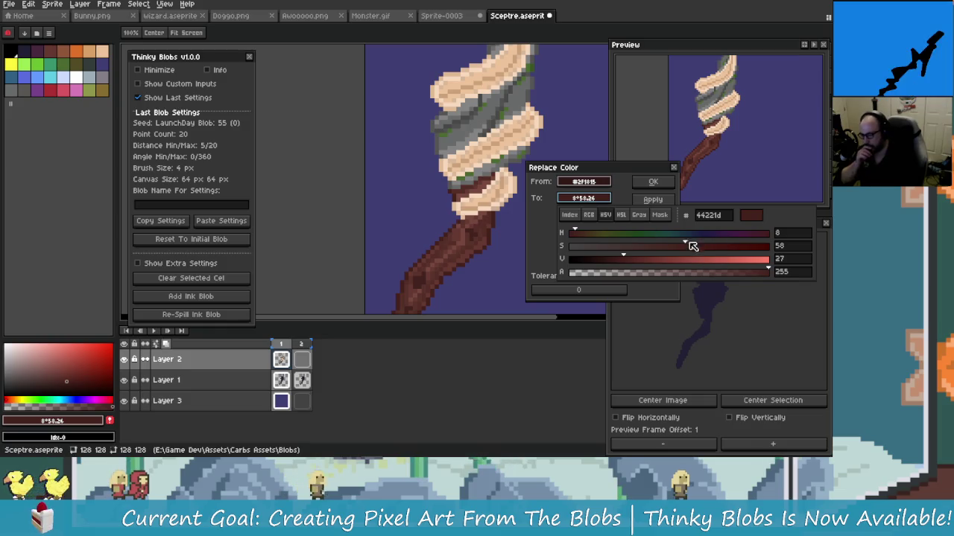
left_click_drag(625, 261, 612, 260)
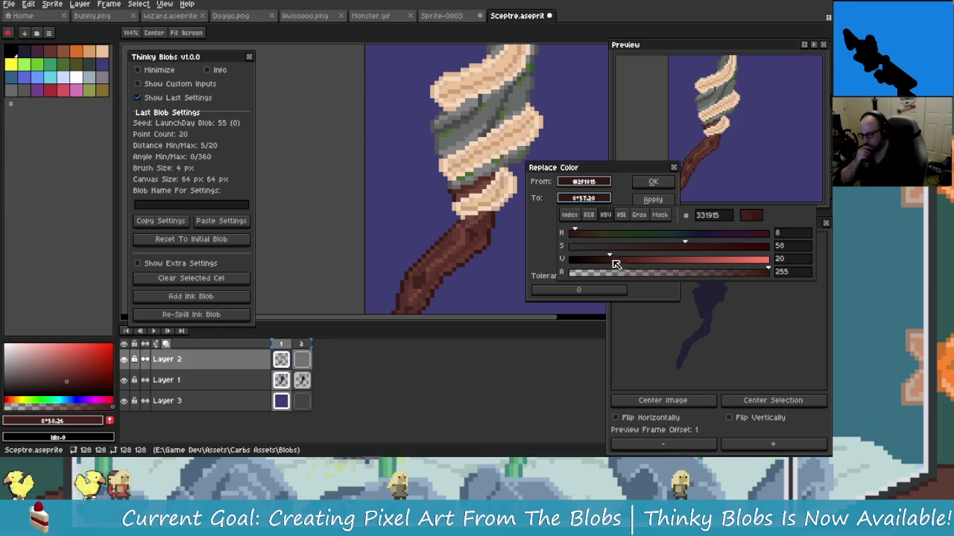
left_click_drag(722, 246, 703, 246)
left_click(578, 233)
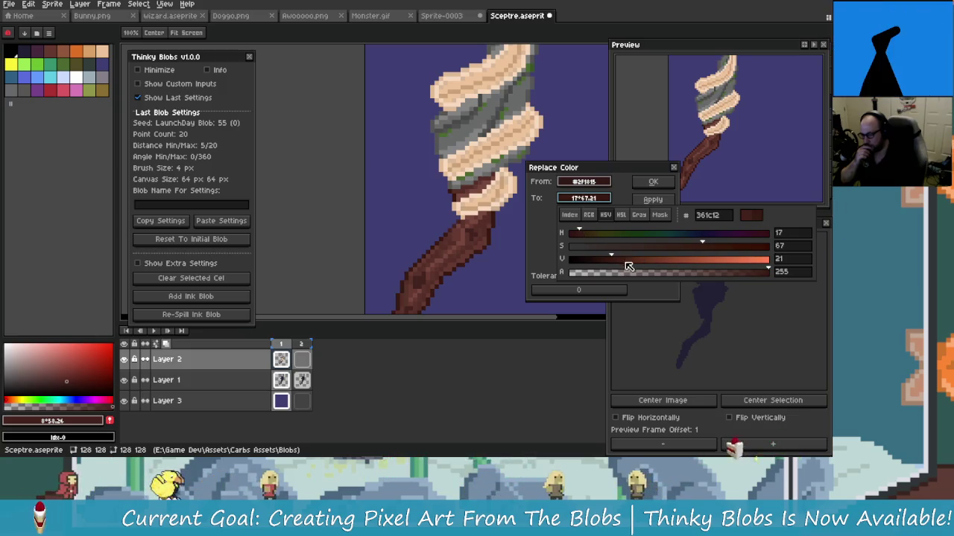
left_click_drag(628, 259, 596, 268)
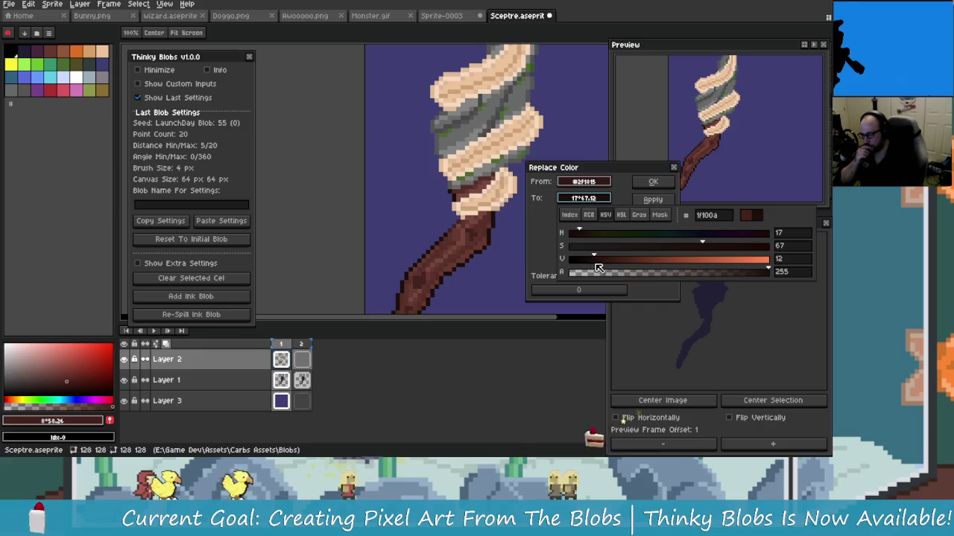
mouse_move(706, 246)
left_mouse_down()
mouse_move(682, 246)
mouse_move(730, 250)
left_mouse_up()
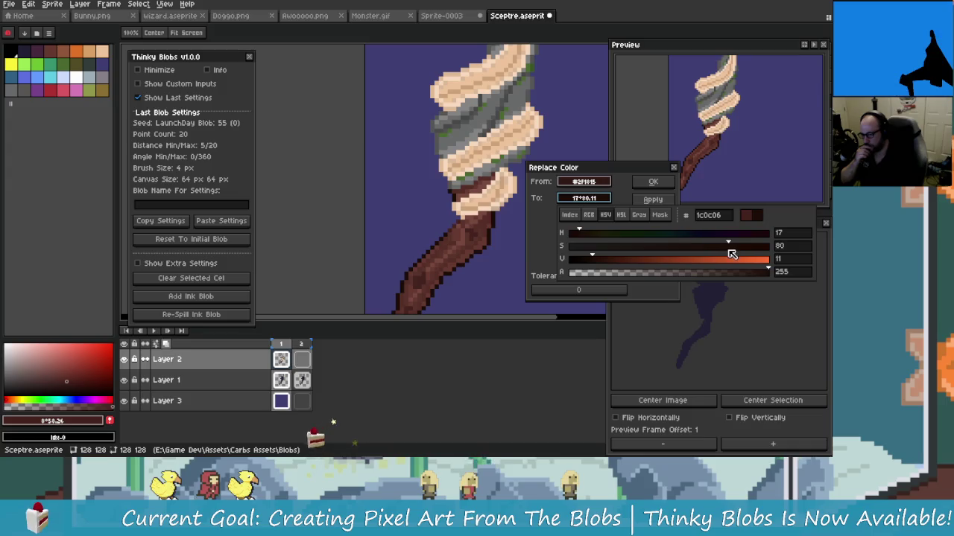
left_click_drag(592, 259, 606, 265)
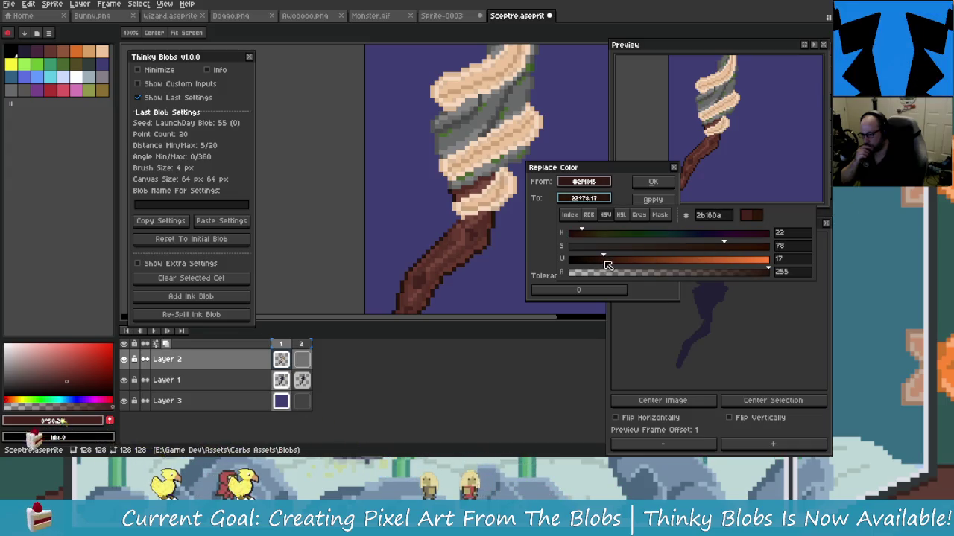
left_click_drag(732, 248, 709, 257)
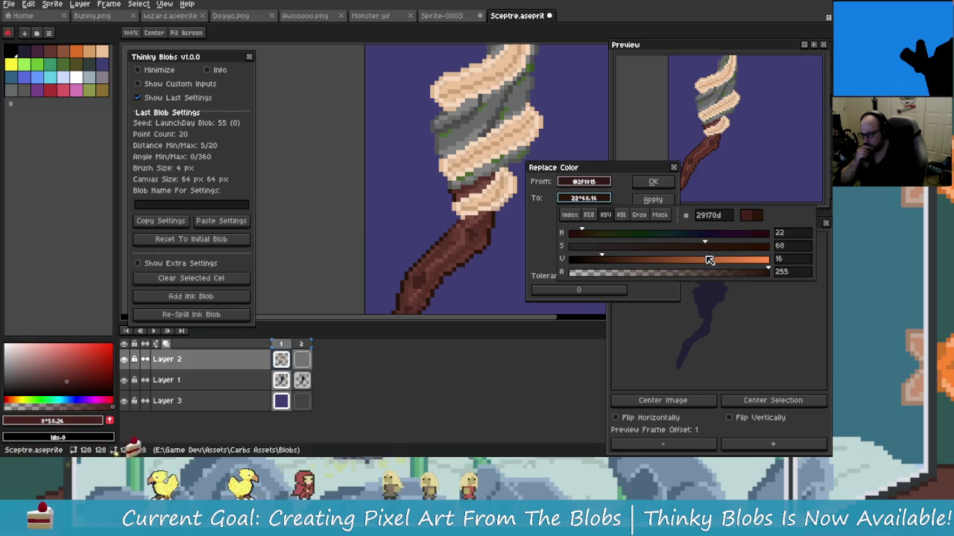
left_click(653, 182)
scroll(417, 205, "up", 2)
Step: Zoom in and out to inspect the finished sceptre's head and shaft
scroll(417, 205, "up", 2)
scroll(424, 186, "up", 2)
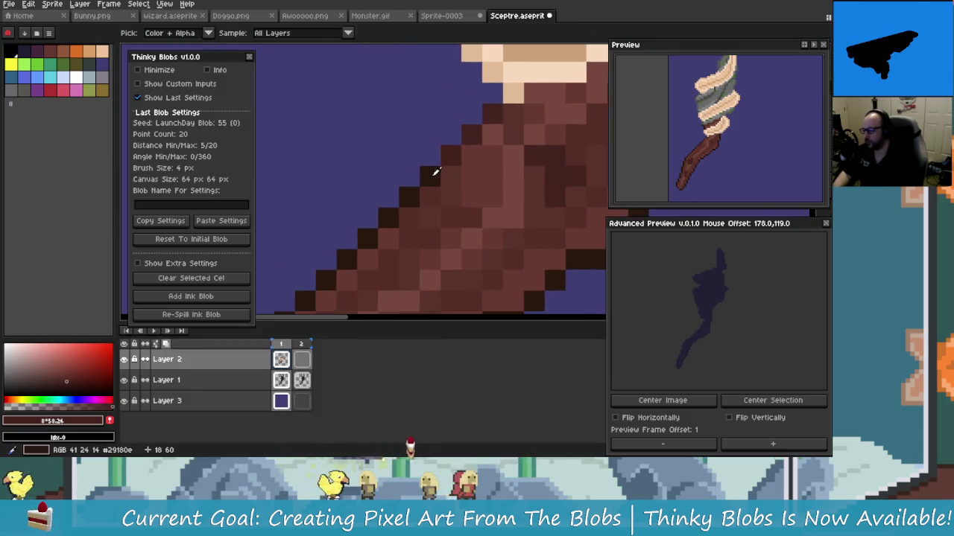
scroll(437, 179, "left", 2)
scroll(462, 125, "down", 6)
scroll(459, 164, "down", 3)
scroll(453, 201, "up", 4)
scroll(450, 221, "up", 2)
scroll(451, 220, "up", 1)
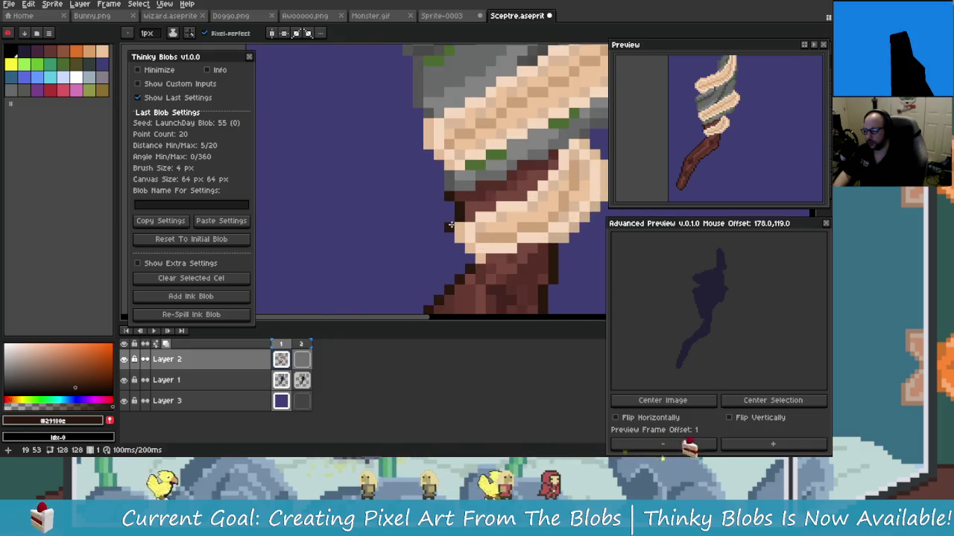
scroll(455, 224, "up", 2)
scroll(466, 231, "down", 3)
scroll(479, 239, "up", 2)
scroll(479, 239, "down", 1)
scroll(462, 239, "down", 1)
scroll(447, 234, "down", 1)
scroll(448, 229, "down", 1)
scroll(448, 230, "up", 1)
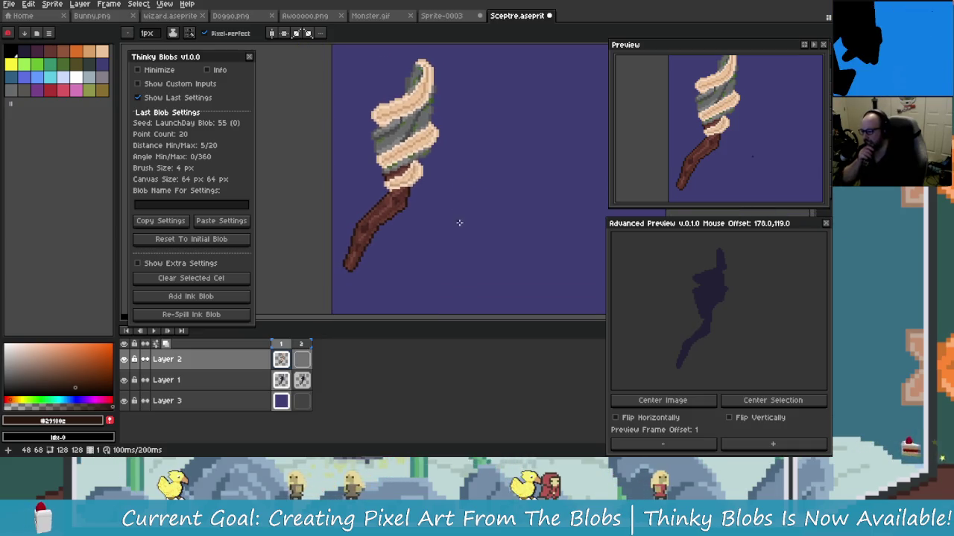
scroll(457, 219, "up", 1)
scroll(465, 234, "down", 1)
scroll(451, 258, "down", 1)
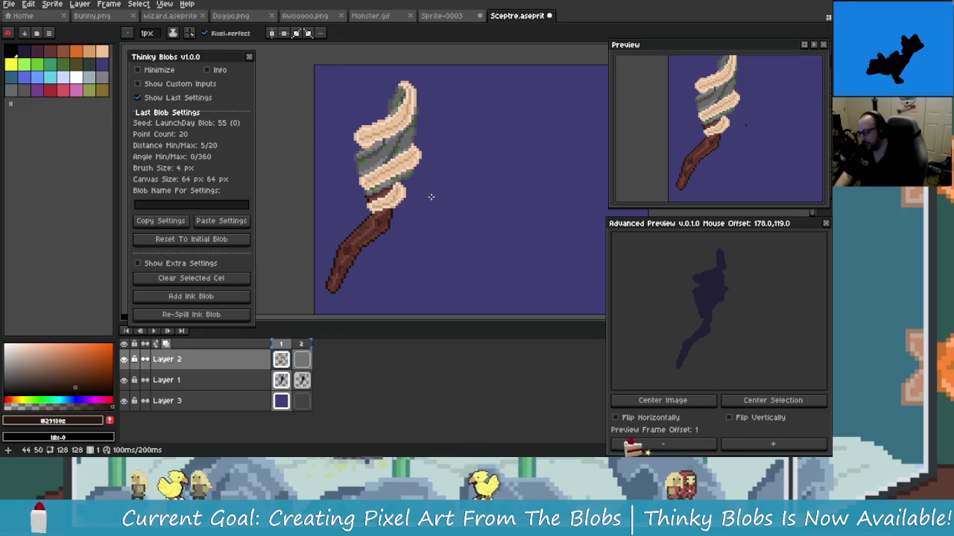
scroll(436, 207, "up", 1)
scroll(438, 216, "down", 1)
scroll(436, 213, "up", 1)
scroll(421, 190, "down", 1)
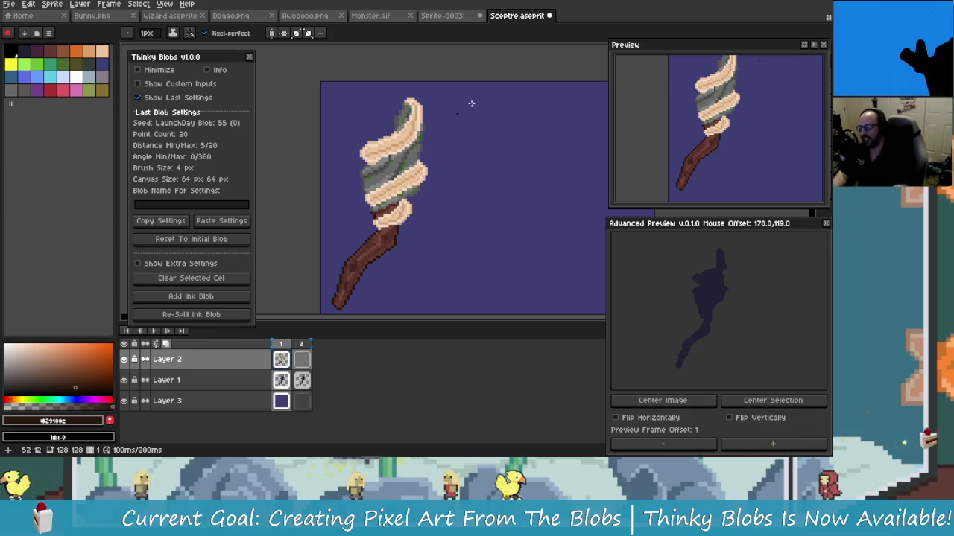
Step: Recentre the sprite and bring up Layer 2's context menu
scroll(477, 147, "down", 1)
scroll(435, 167, "down", 1)
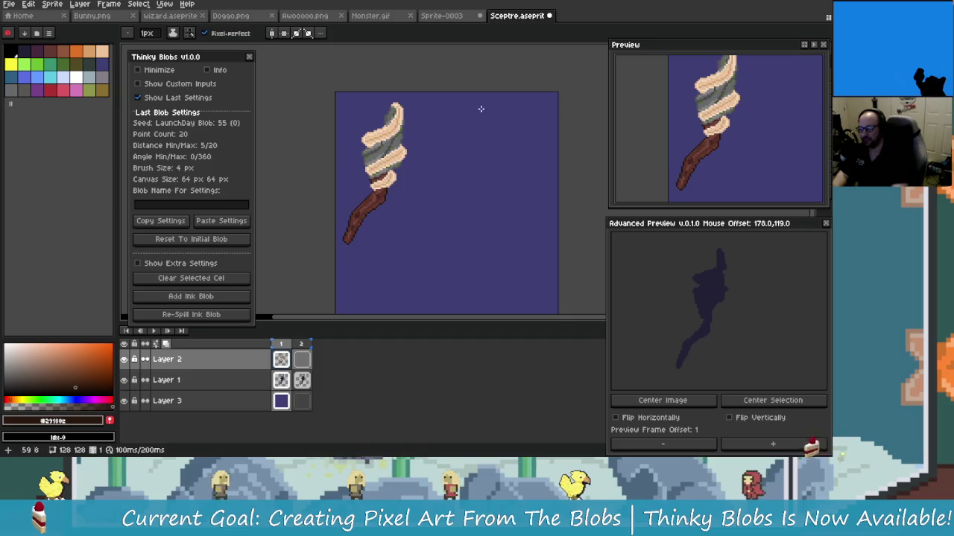
left_click_drag(453, 181, 469, 177)
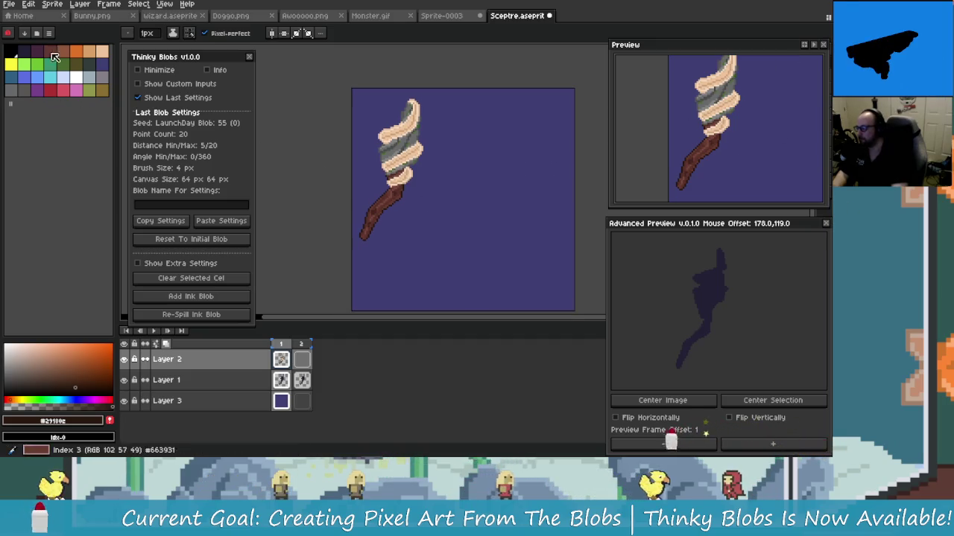
right_click(256, 368)
mouse_move(269, 383)
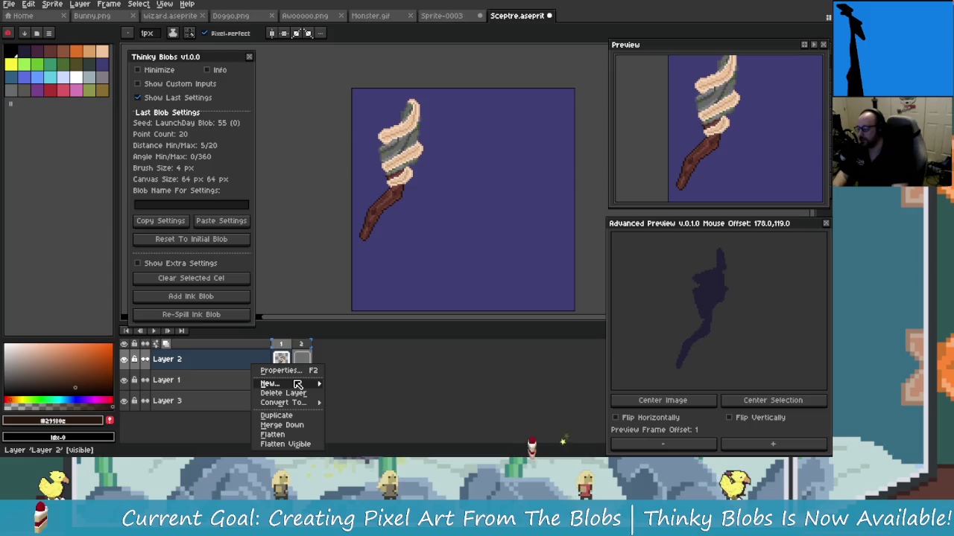
Step: Add a new Layer 4 and move it beneath Layer 2
left_click(361, 380)
left_click_drag(266, 368, 266, 396)
scroll(399, 180, "up", 1)
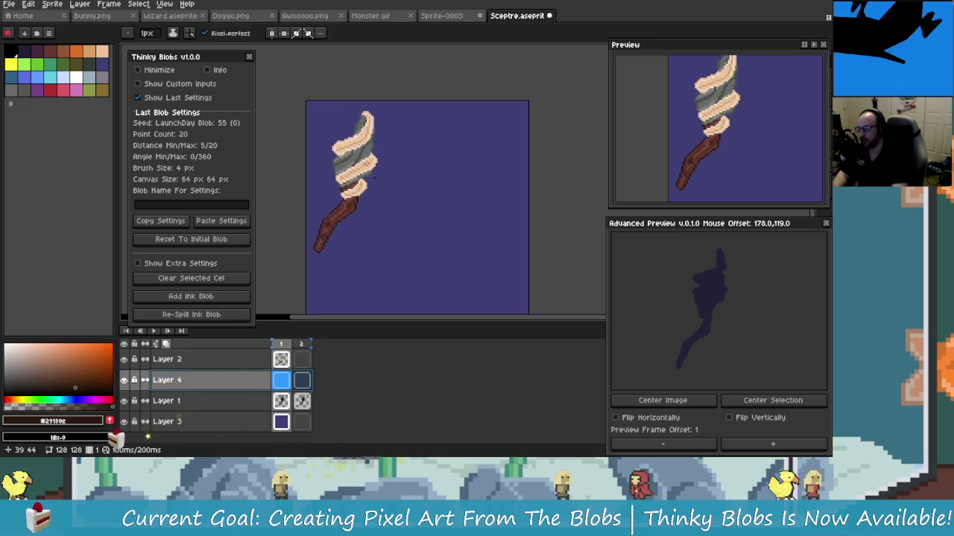
scroll(398, 180, "up", 1)
scroll(398, 179, "up", 1)
scroll(399, 179, "up", 2)
scroll(398, 180, "down", 1)
scroll(399, 180, "down", 2)
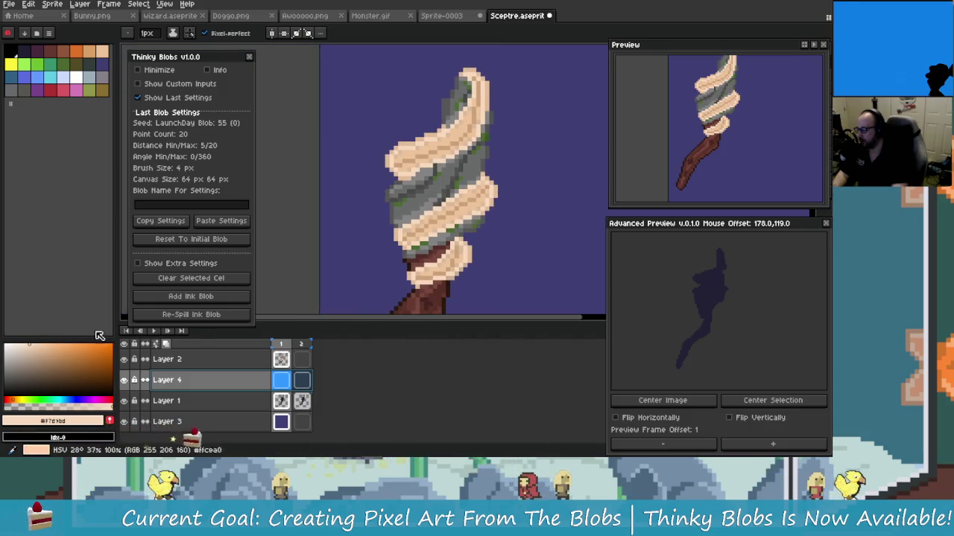
scroll(419, 241, "right", 2)
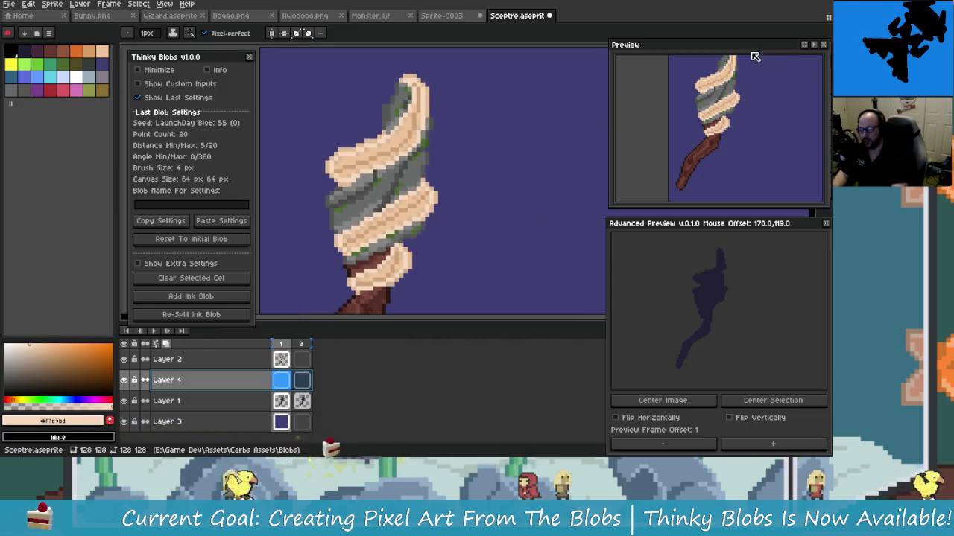
left_click_drag(755, 56, 720, 53)
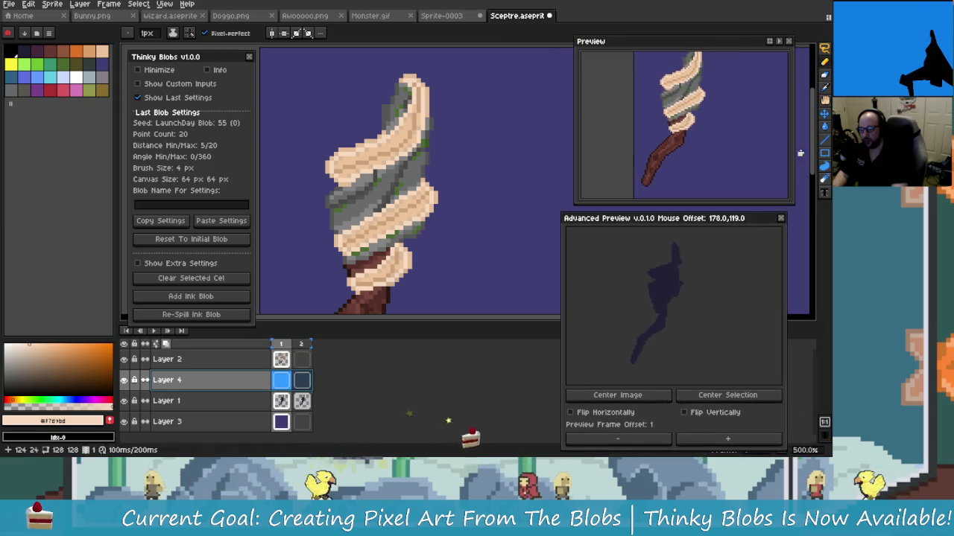
Step: Switch to a 3px round brush and try peach strokes beside the sceptre, undoing them
left_click(824, 75)
key("minus")
key("minus")
key("minus")
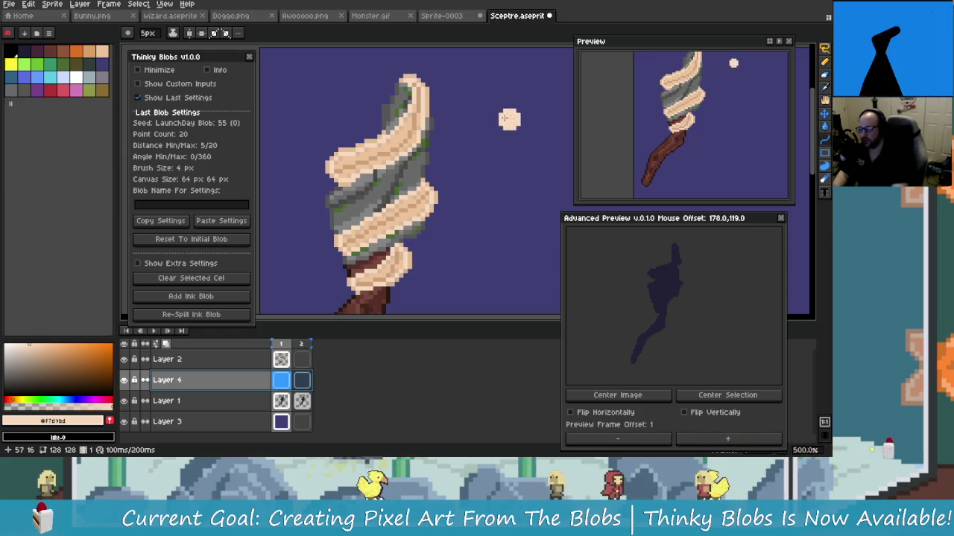
scroll(462, 117, "right", 5)
key("minus")
key("minus")
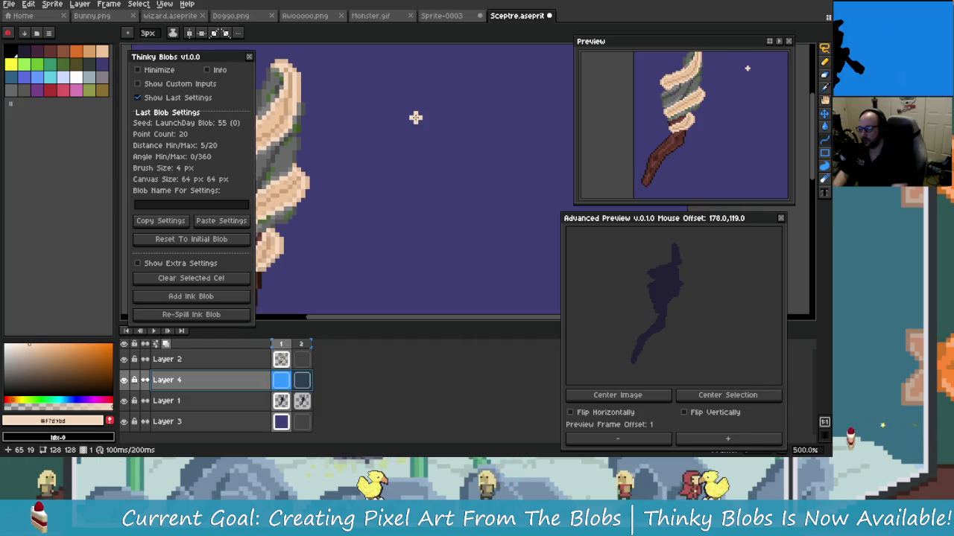
scroll(459, 123, "right", 2)
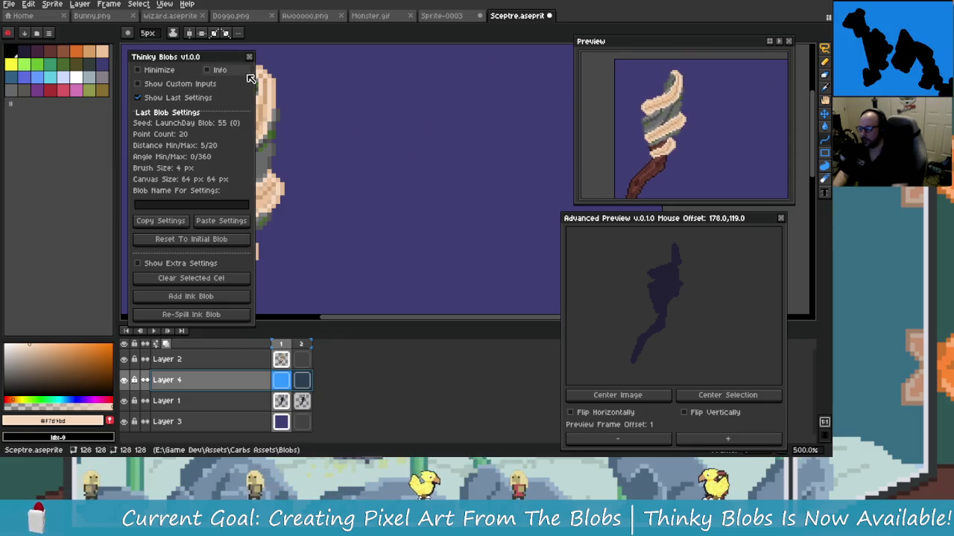
scroll(383, 144, "left", 2)
scroll(495, 80, "right", 2)
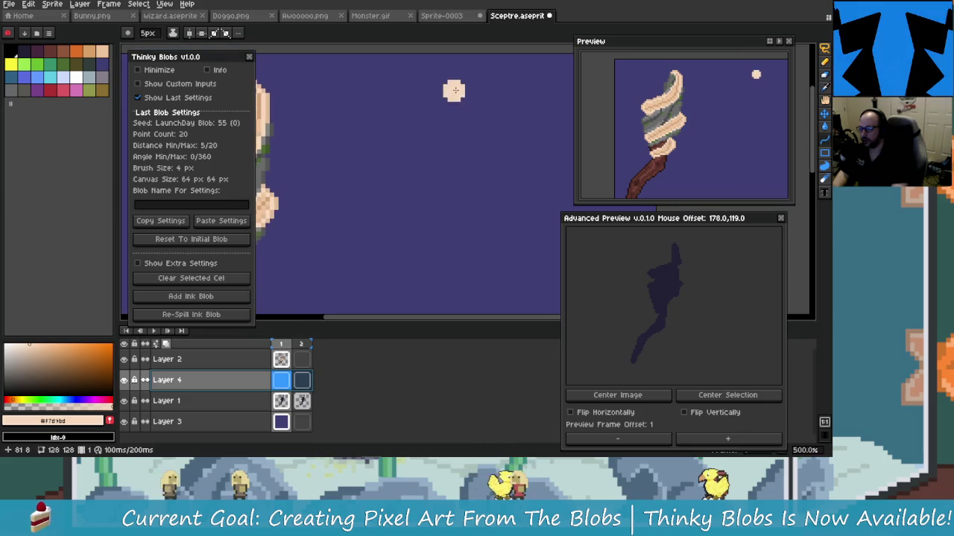
left_click_drag(484, 74, 488, 141)
key("ctrl+z")
mouse_move(479, 75)
left_mouse_down()
mouse_move(436, 158)
mouse_move(401, 170)
mouse_move(462, 137)
left_mouse_up()
key("ctrl+z")
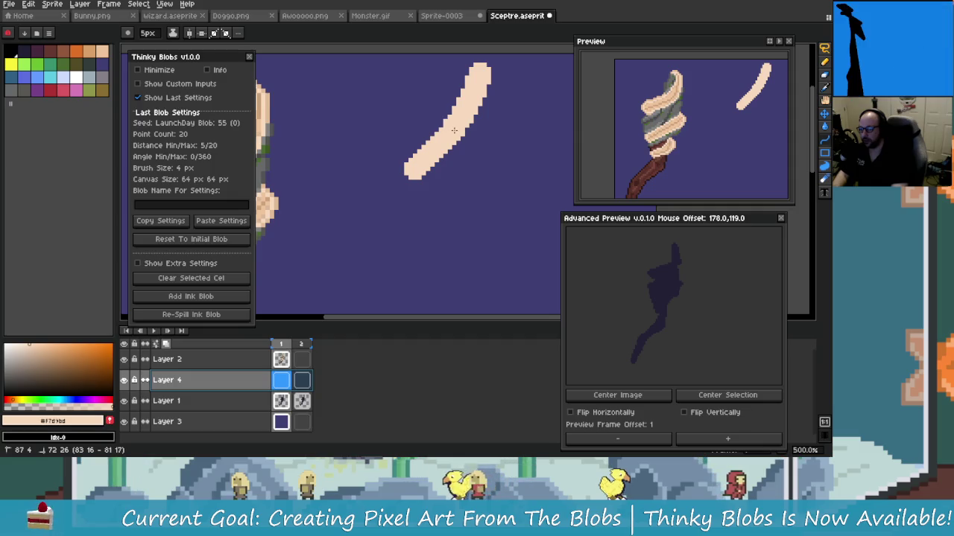
key("ctrl+z")
Step: Stamp a large peach test dot on empty canvas
scroll(453, 143, "up", 3)
scroll(420, 161, "up", 2)
scroll(418, 169, "up", 2)
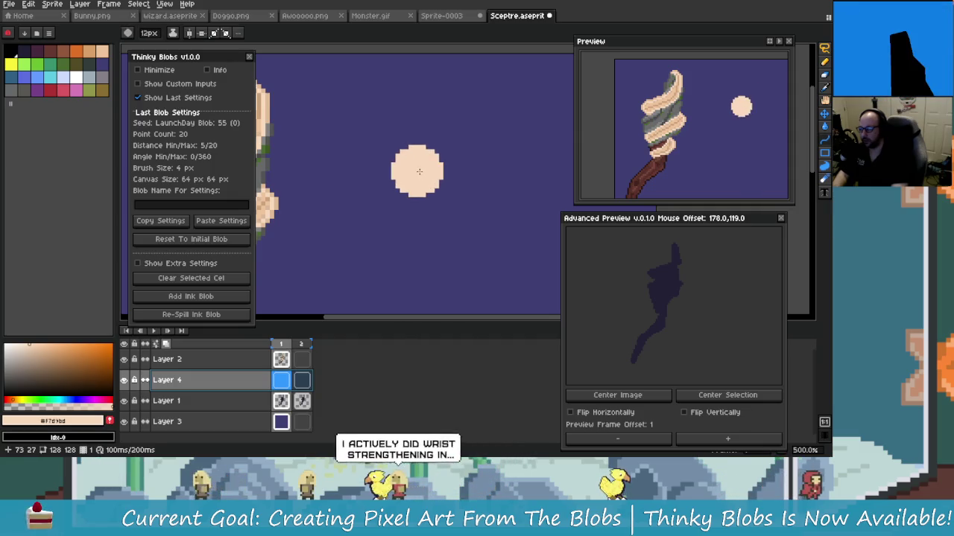
left_click_drag(417, 175, 383, 187)
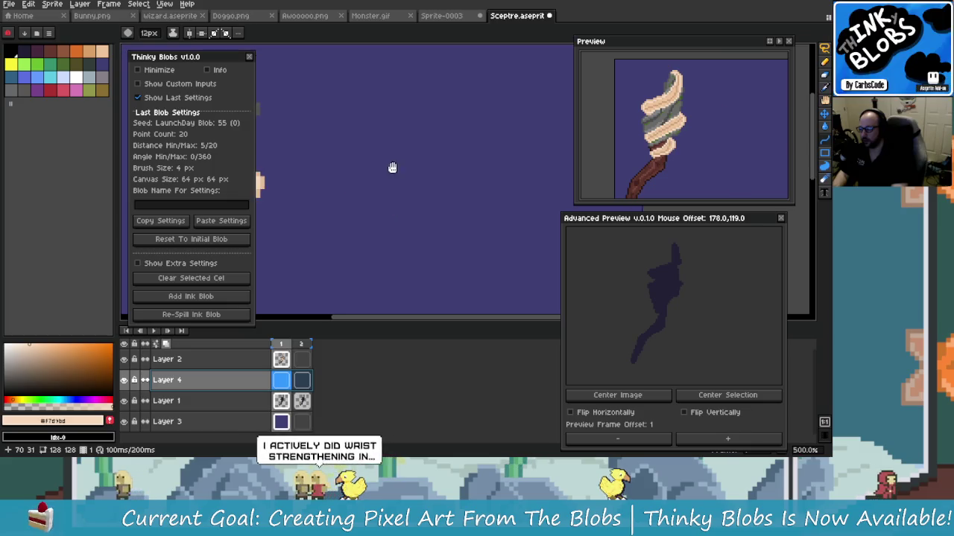
scroll(390, 170, "up", 3)
scroll(394, 178, "up", 3)
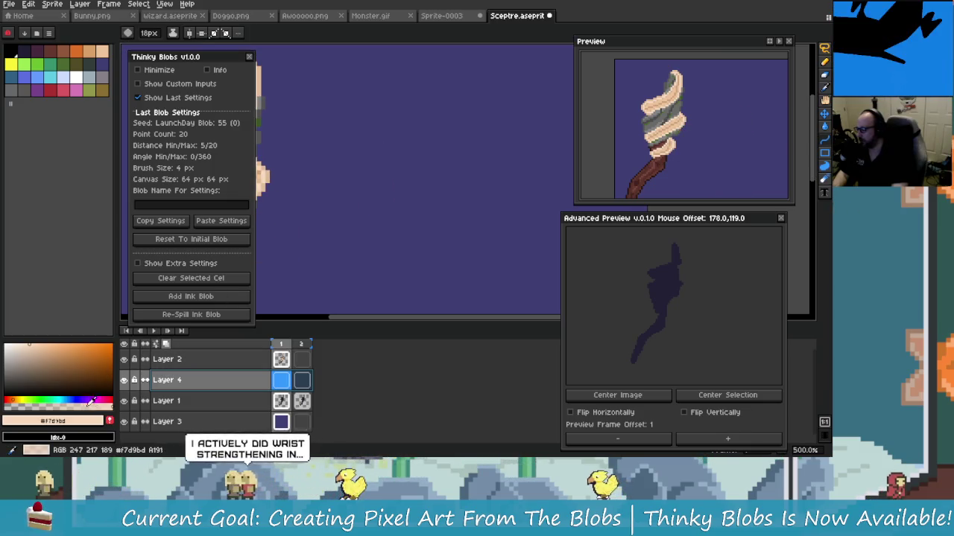
left_click(440, 192)
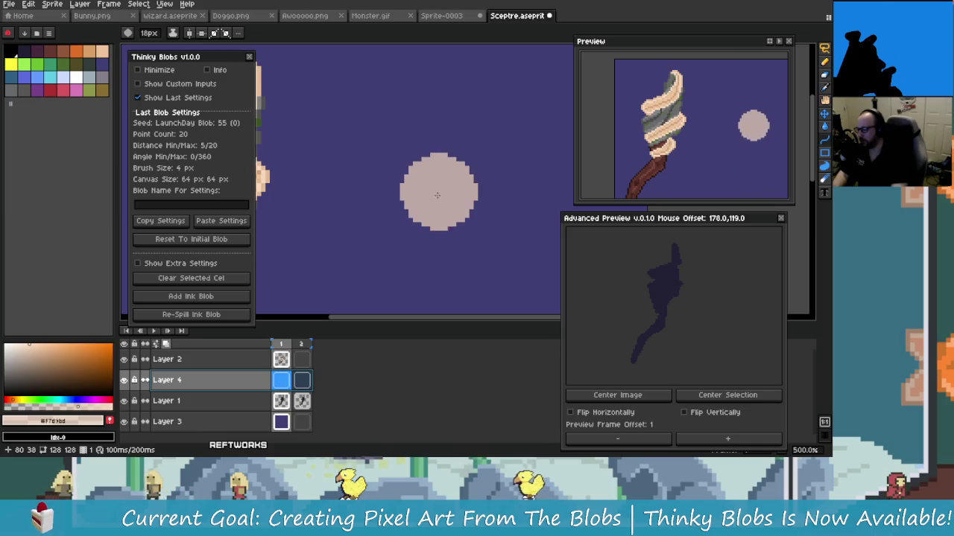
Step: Try pale glow blobs around the sceptre head, then undo them
left_click_drag(352, 227, 456, 234)
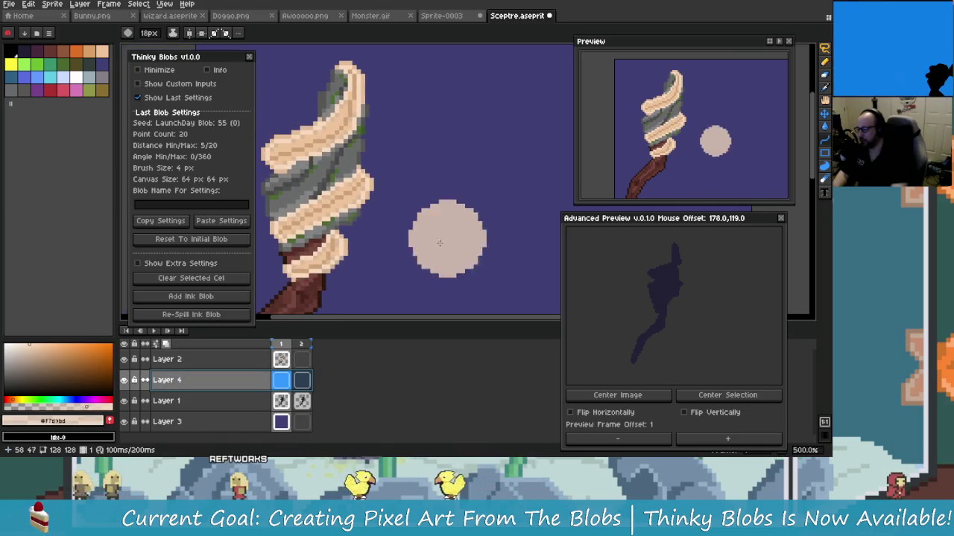
left_click_drag(387, 101, 420, 112)
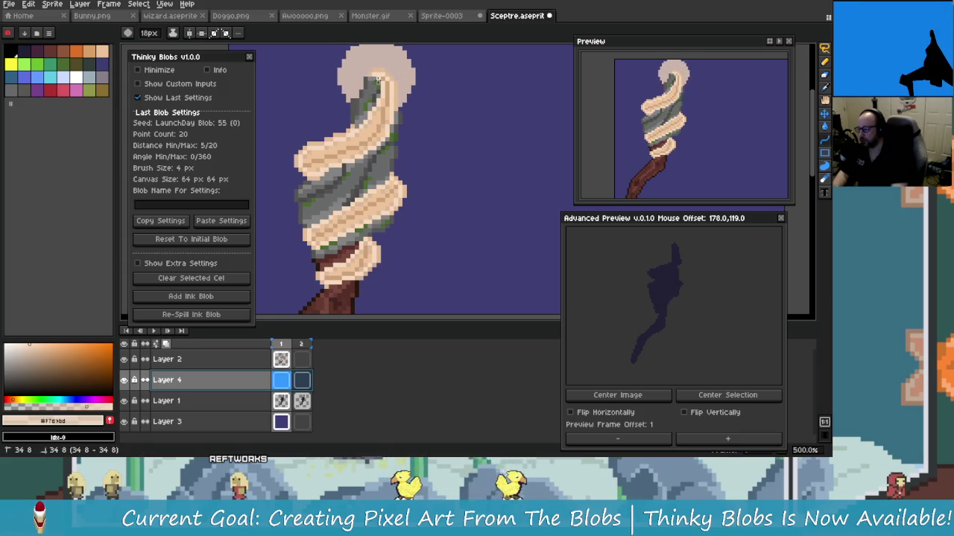
left_click_drag(376, 119, 324, 157)
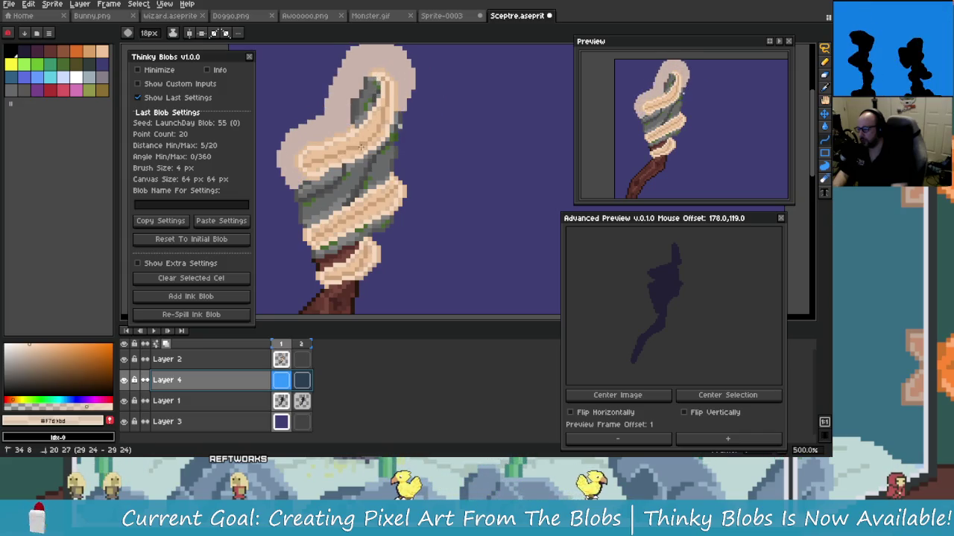
left_click_drag(377, 135, 381, 127)
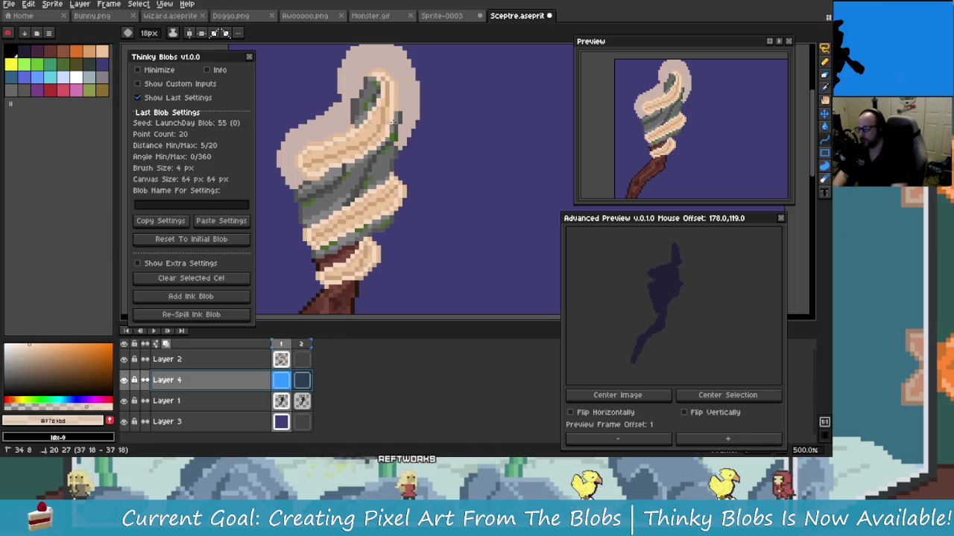
key("ctrl+z")
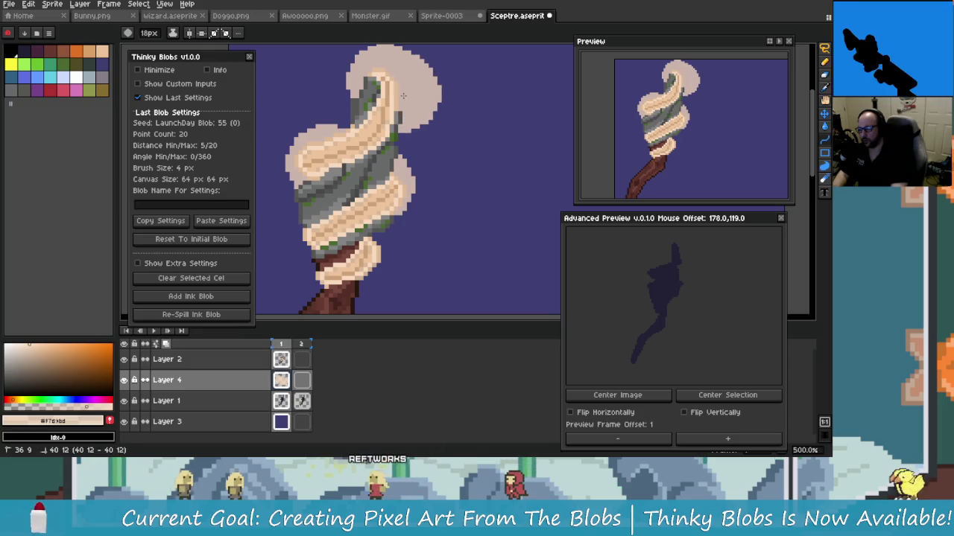
left_click_drag(404, 96, 423, 127)
key("ctrl+z")
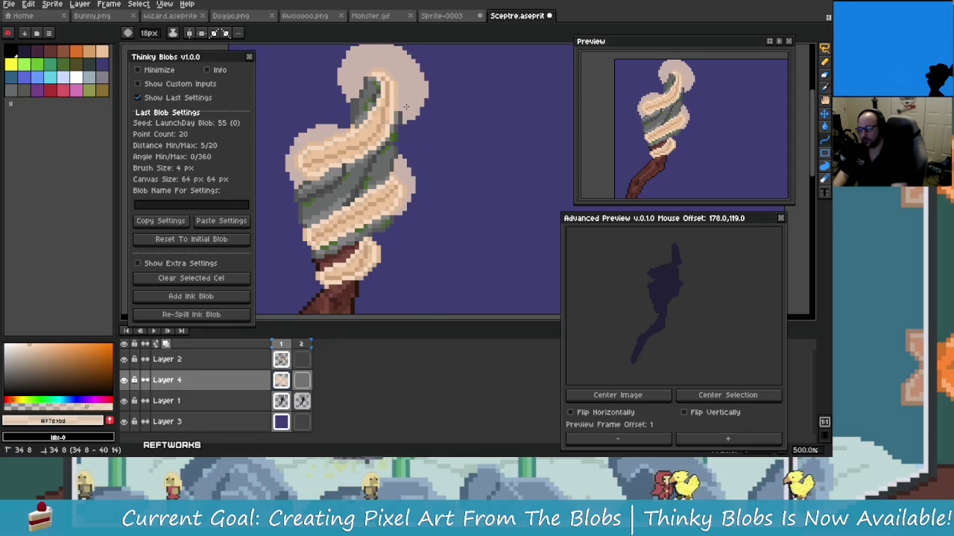
Step: Resize the brush to 10px and shift the view so the sceptre sits lower
scroll(405, 216, "down", 2)
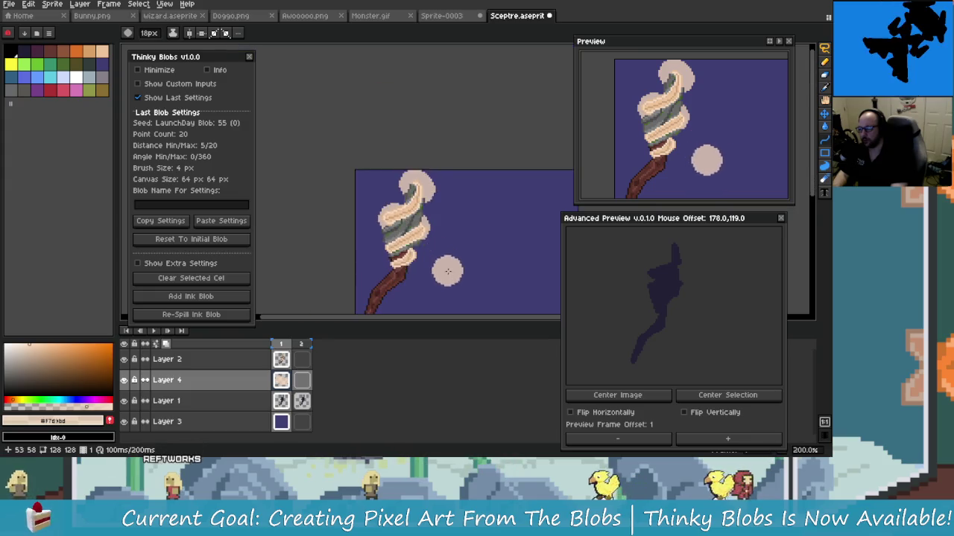
scroll(404, 216, "down", 2)
scroll(404, 216, "up", 3)
scroll(403, 193, "up", 2)
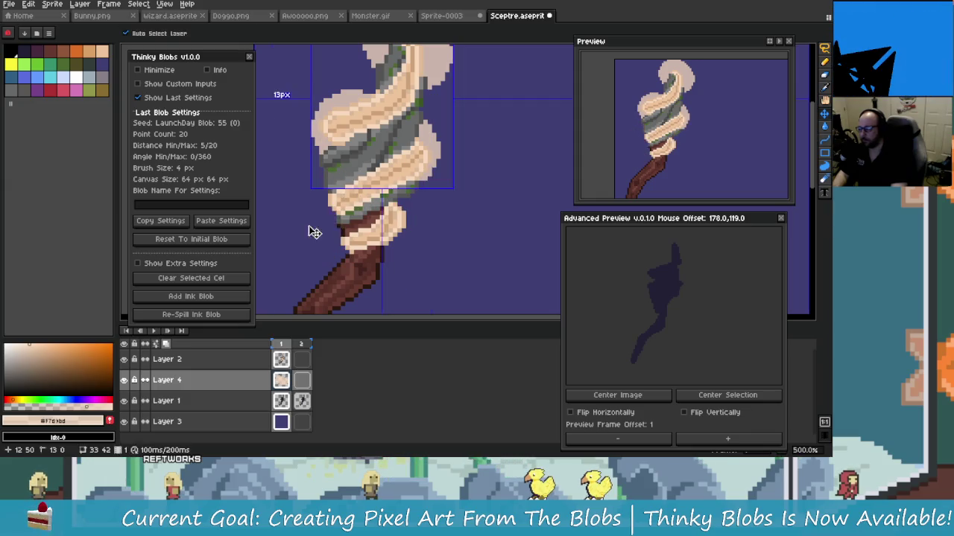
key("minus")
key("minus")
key("minus")
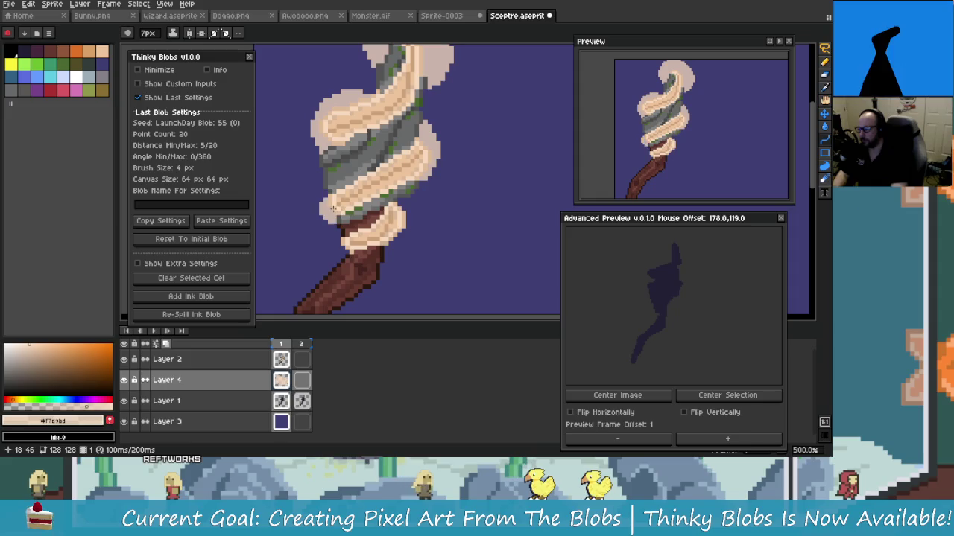
key("plus")
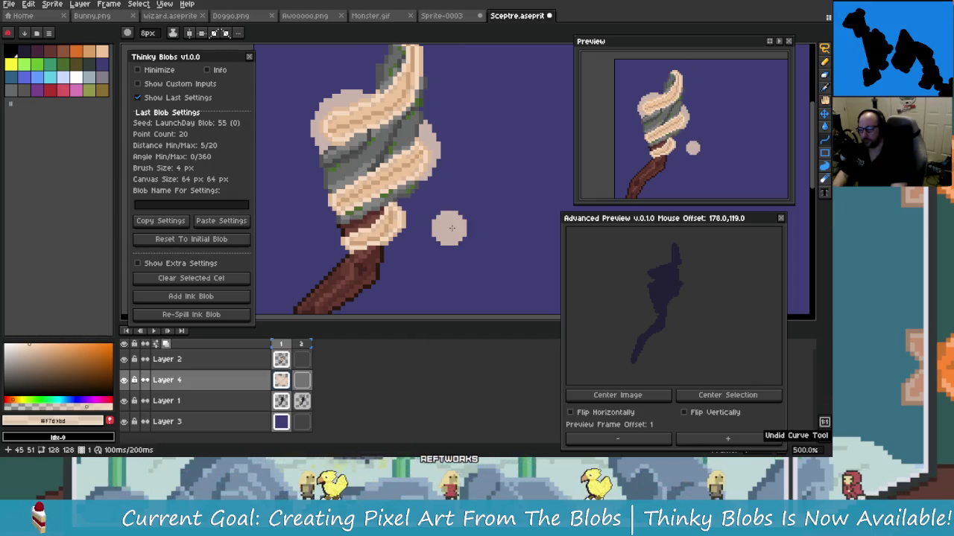
left_click_drag(456, 116, 461, 157)
scroll(460, 157, "up", 2)
scroll(447, 192, "down", 1)
key("plus")
key("plus")
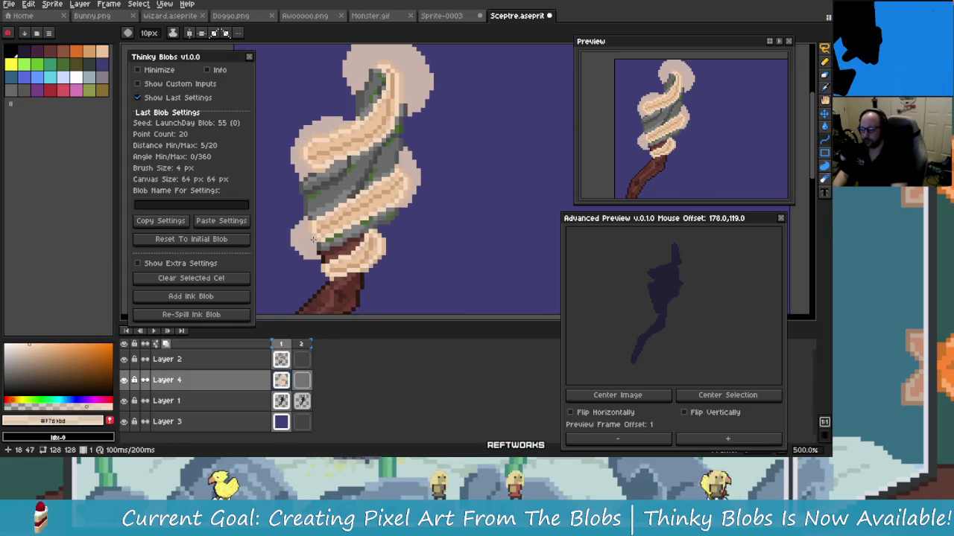
Step: Paint cream aura around the sceptre's wrappings and move a small aura dot toward the head
left_click_drag(314, 235, 363, 244)
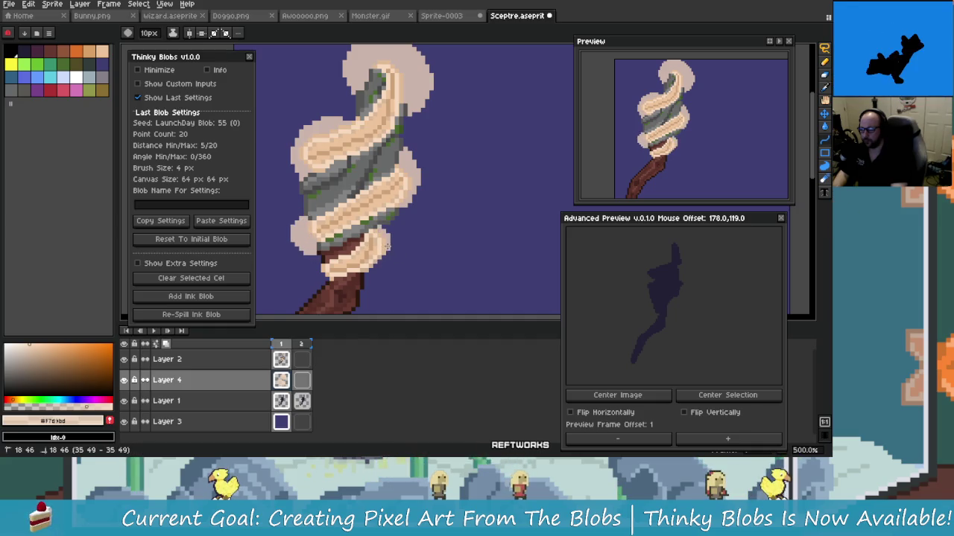
scroll(387, 245, "down", 2)
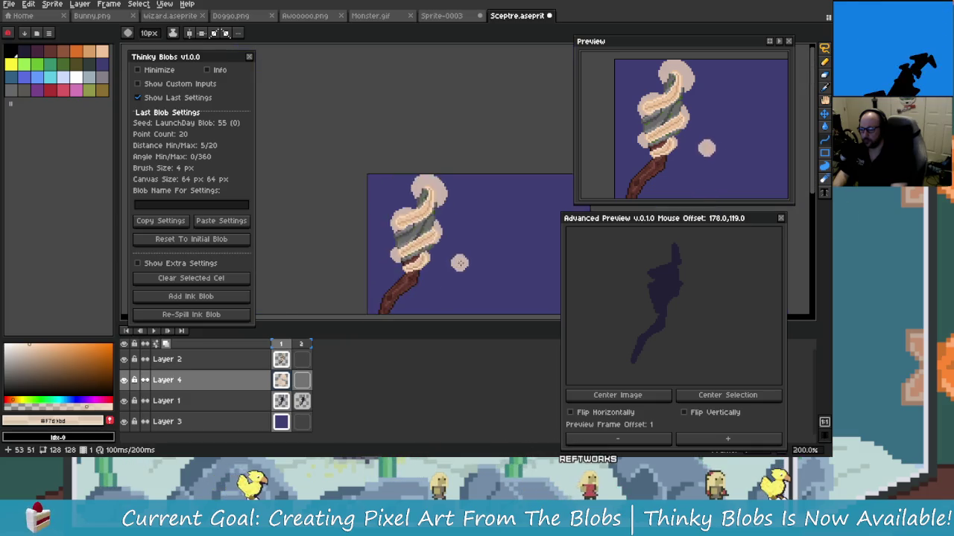
scroll(388, 242, "down", 2)
scroll(388, 238, "up", 1)
scroll(388, 239, "down", 1)
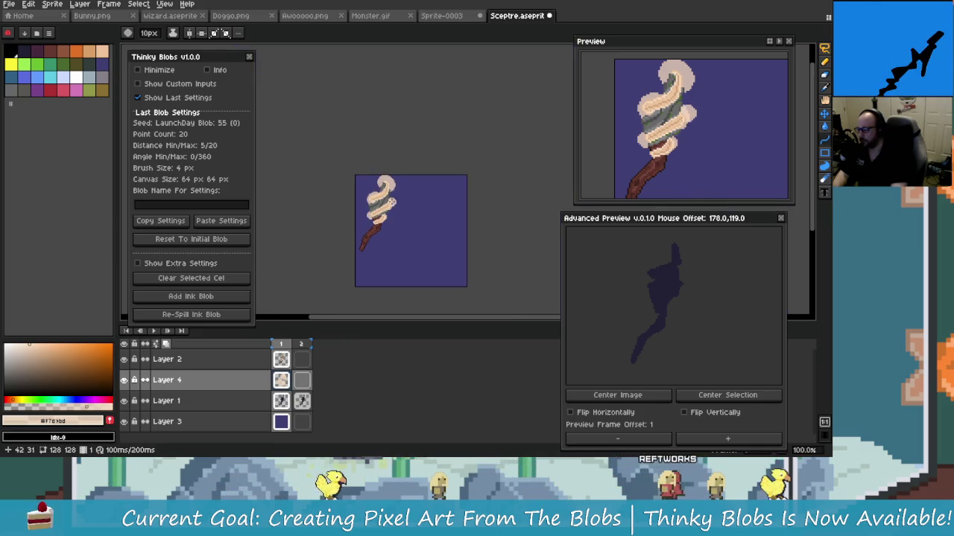
scroll(387, 238, "up", 1)
left_click_drag(418, 279, 437, 199)
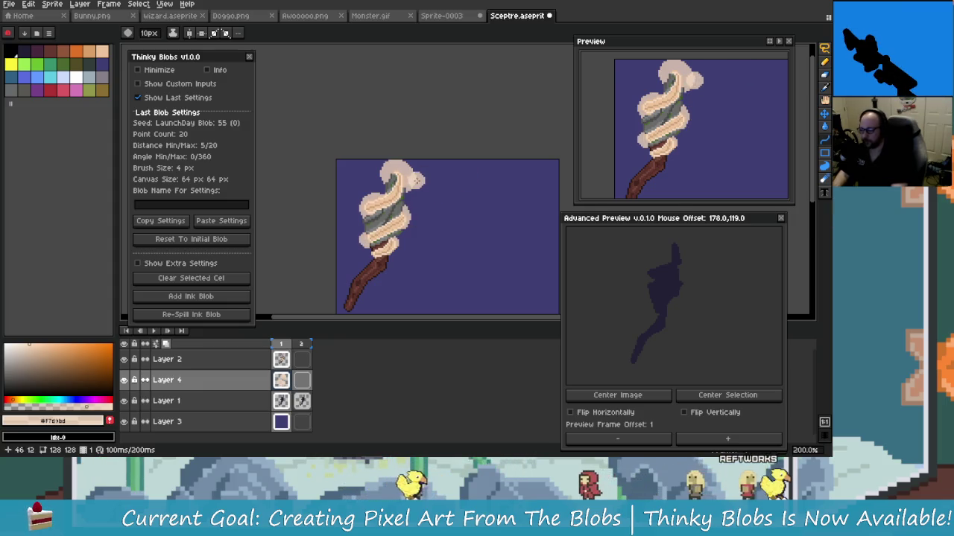
key("shift+r")
Step: Eyedrop the aura cream #cbb4ab as From and set To to the same cream
left_click_drag(593, 176, 391, 223)
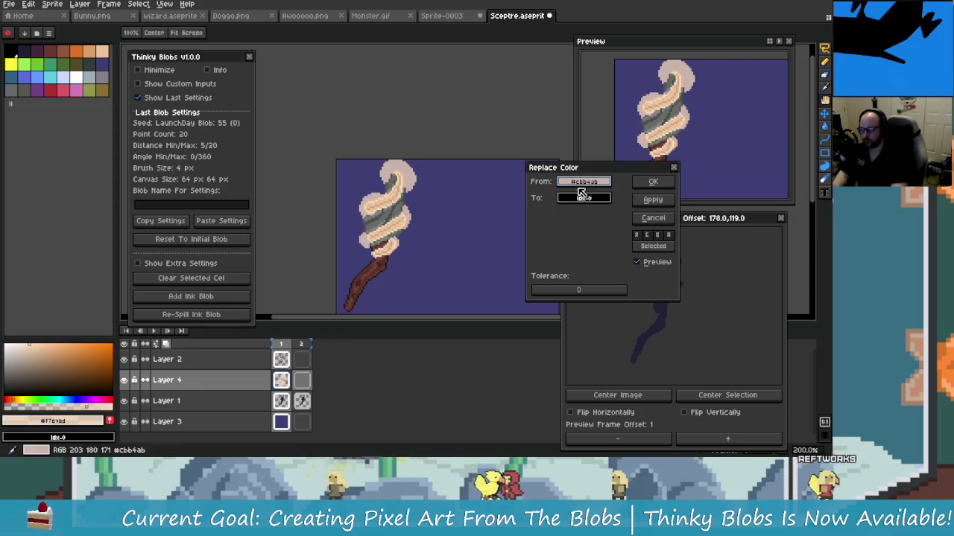
left_click(584, 197)
left_click(589, 215)
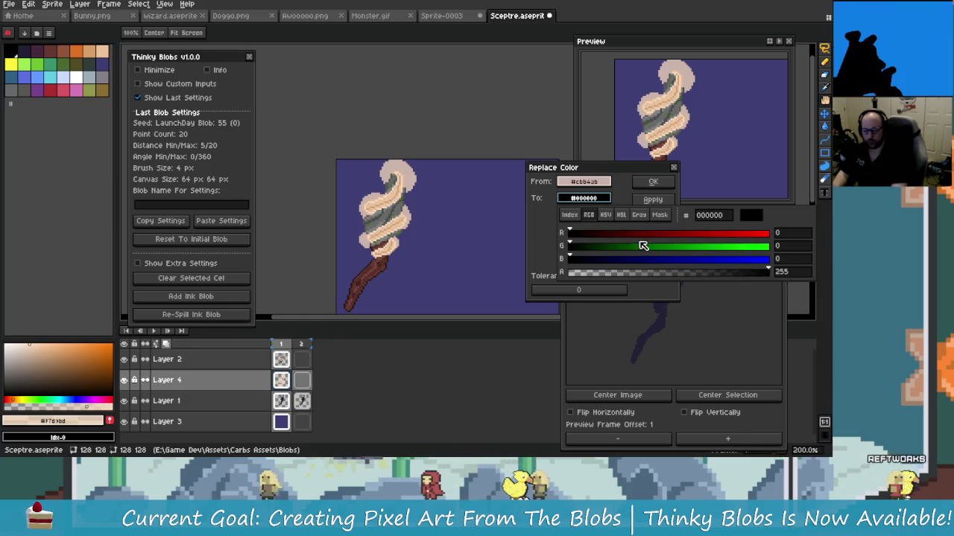
left_click(606, 215)
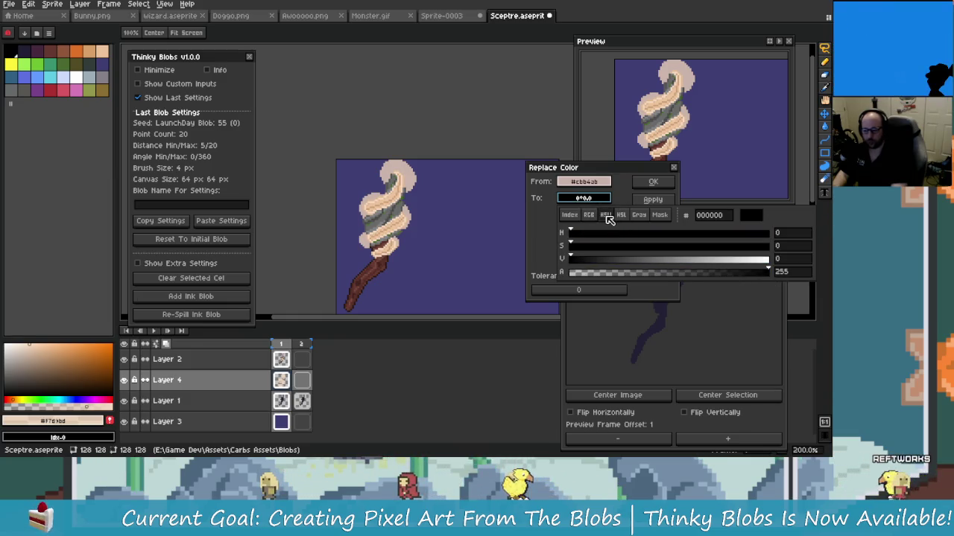
left_click_drag(583, 182, 602, 200)
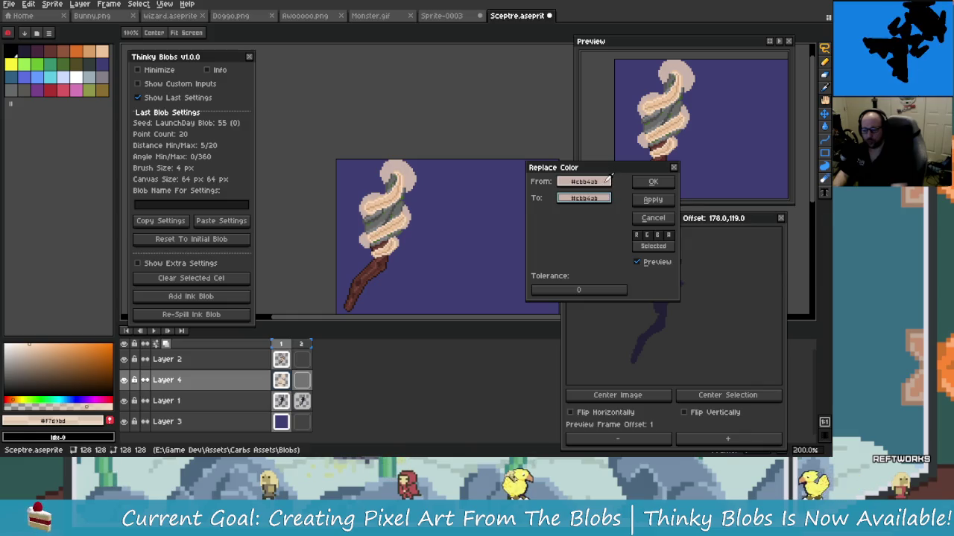
Step: Adjust the replacement cream's alpha, raising it close to full
left_click(601, 199)
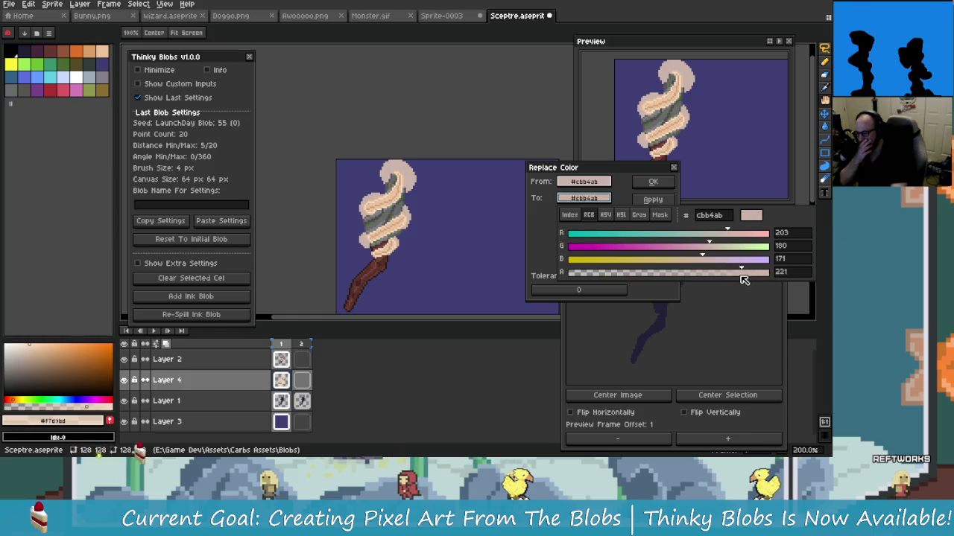
mouse_move(735, 281)
left_mouse_down()
mouse_move(719, 283)
mouse_move(770, 281)
left_mouse_up()
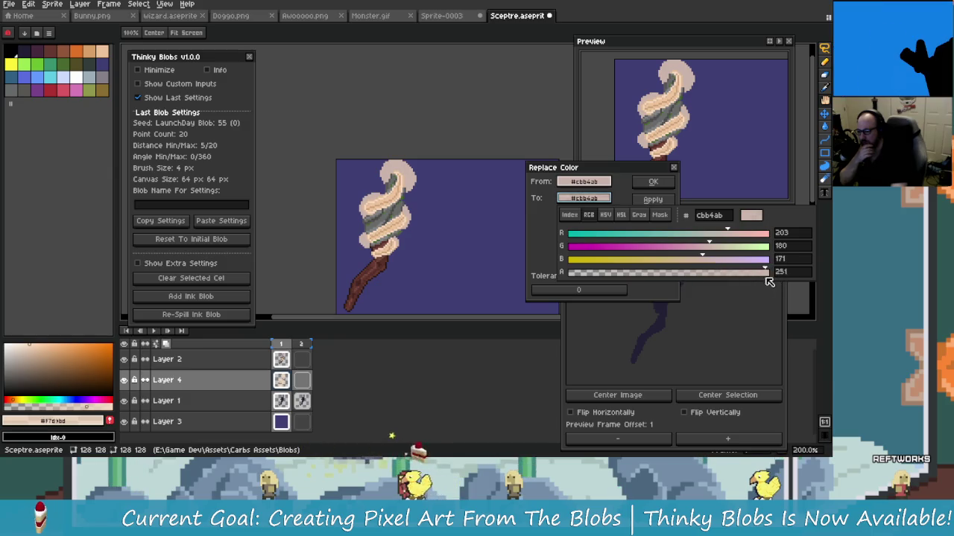
left_click_drag(596, 275, 764, 279)
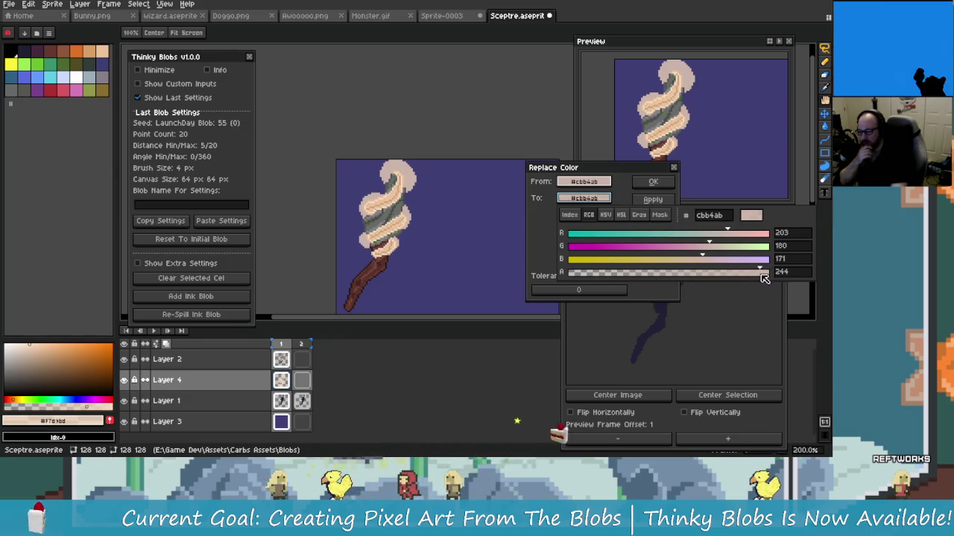
left_click(605, 215)
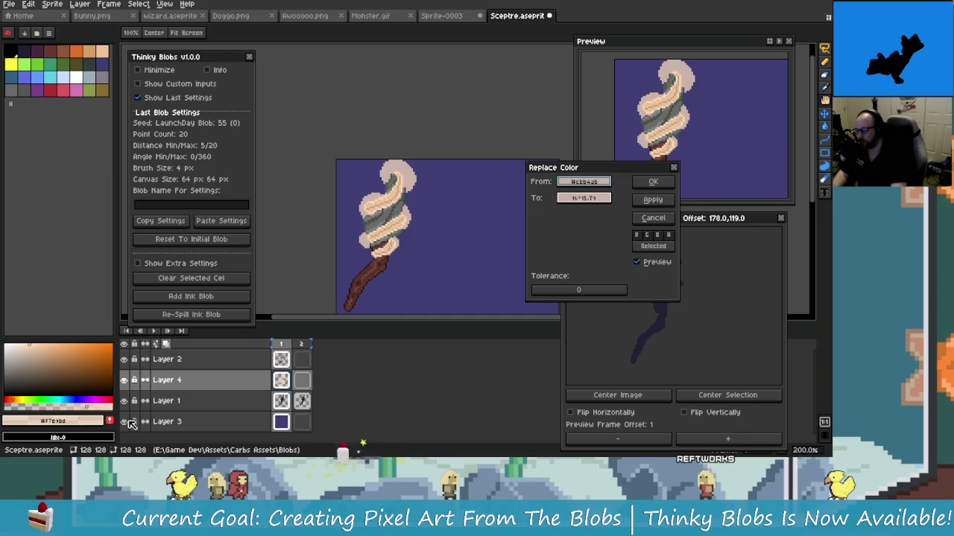
left_click(584, 197)
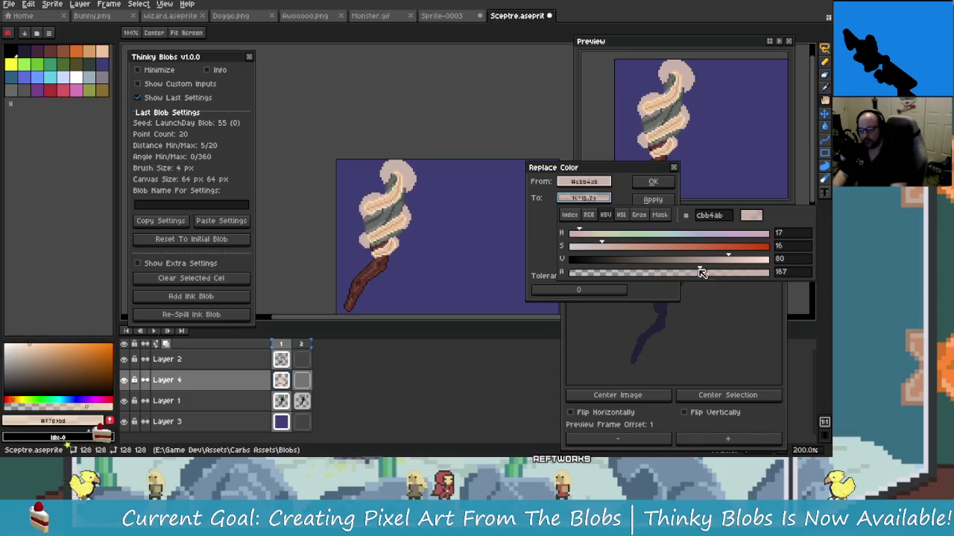
left_click_drag(702, 272, 770, 281)
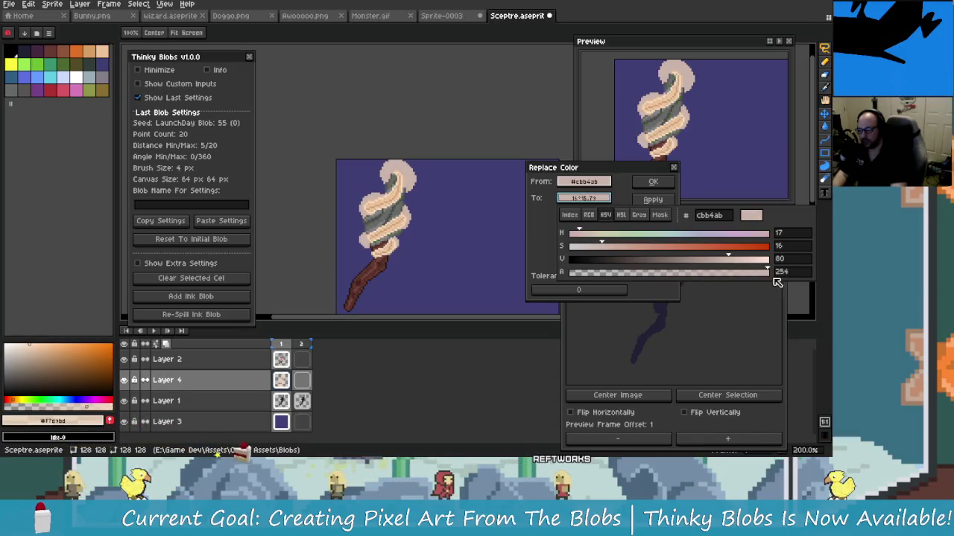
left_click(655, 188)
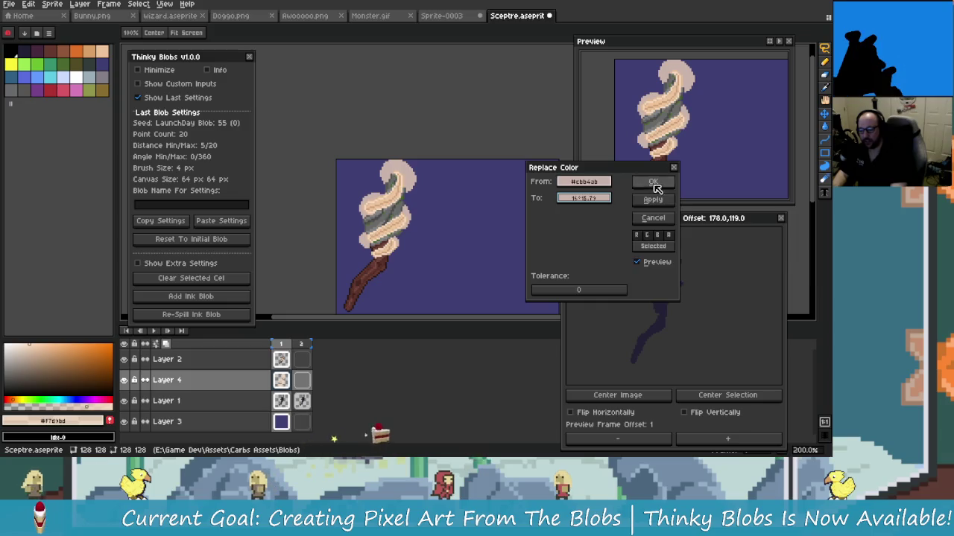
scroll(442, 158, "up", 2)
Step: Select Layer 2 and open, then dismiss, its properties
scroll(442, 157, "up", 1)
scroll(443, 157, "up", 1)
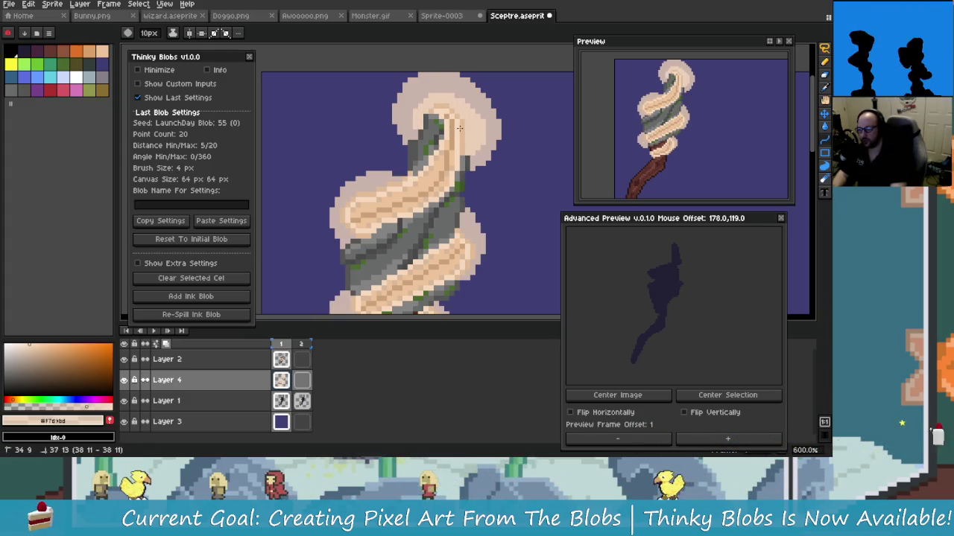
scroll(424, 207, "down", 3)
scroll(406, 177, "up", 2)
scroll(406, 178, "up", 2)
scroll(406, 177, "up", 1)
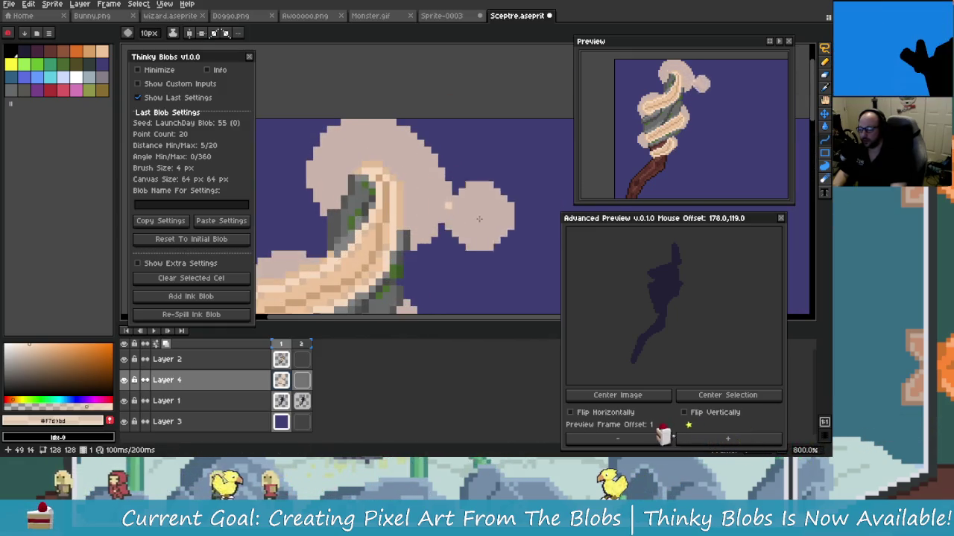
scroll(406, 177, "down", 2)
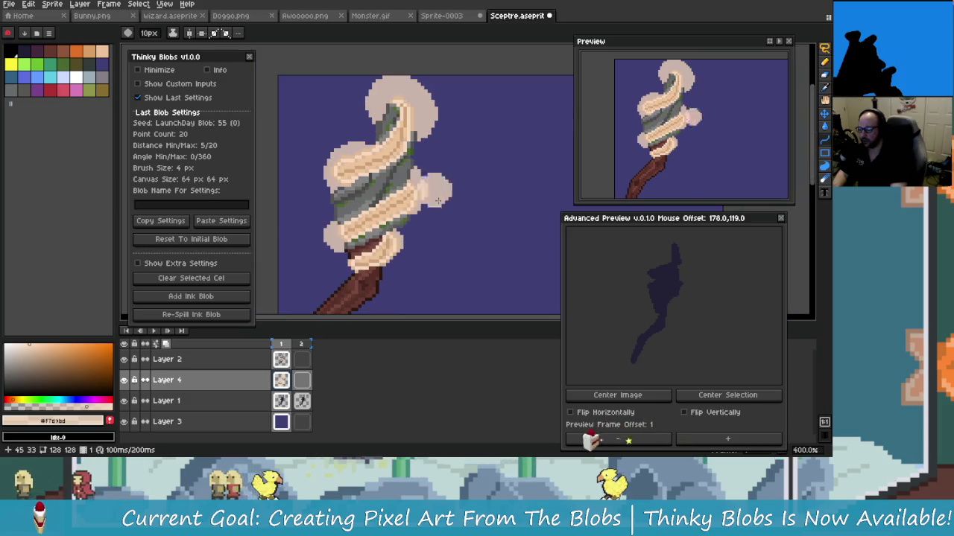
left_click(257, 361)
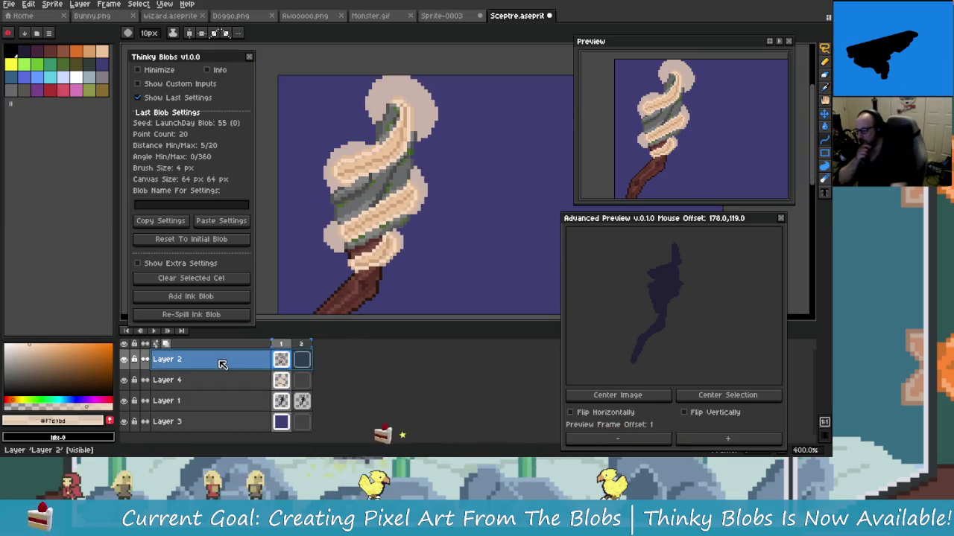
double_click(167, 359)
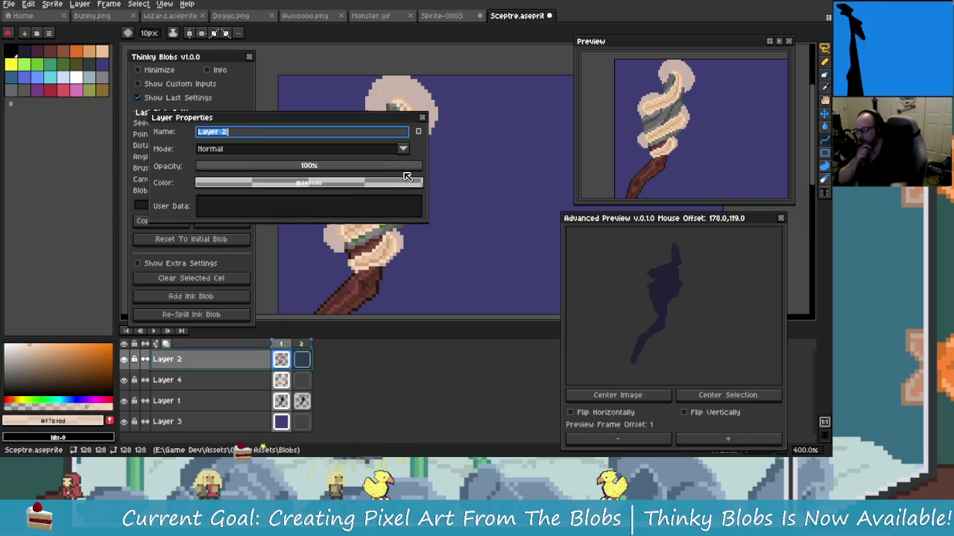
key("Escape")
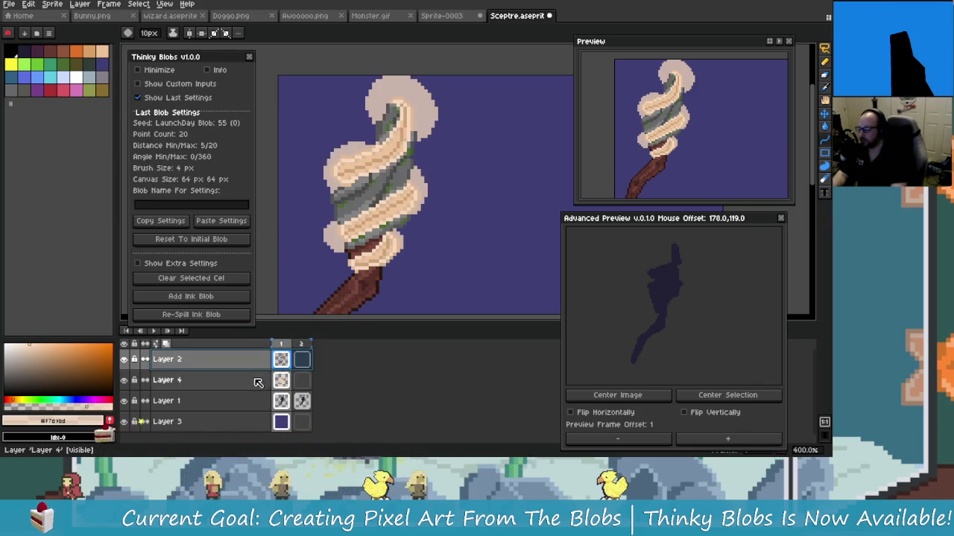
Step: Test Layer 2's opacity at 55% and about 40%, then restore it to 100%
double_click(261, 365)
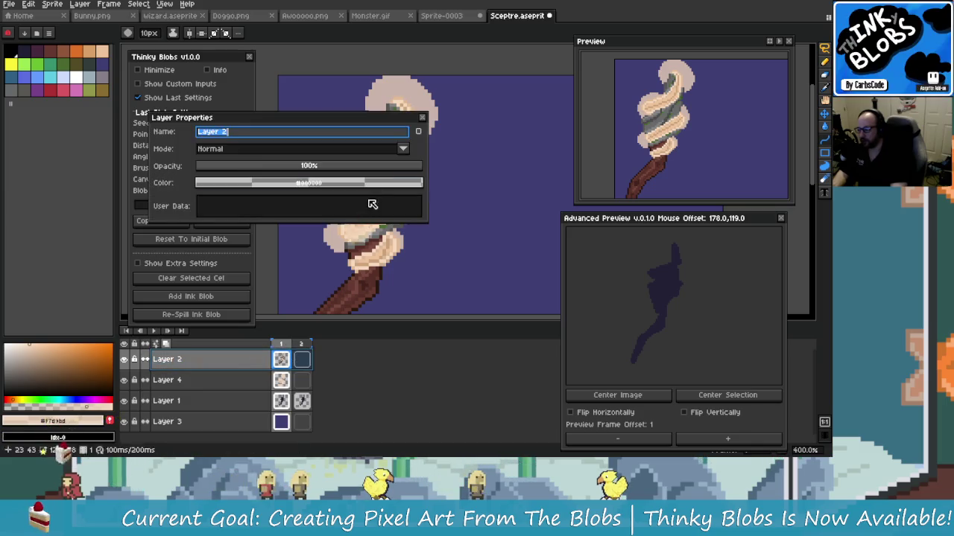
left_click(320, 168)
mouse_move(340, 171)
left_mouse_down()
mouse_move(304, 171)
mouse_move(442, 175)
left_mouse_up()
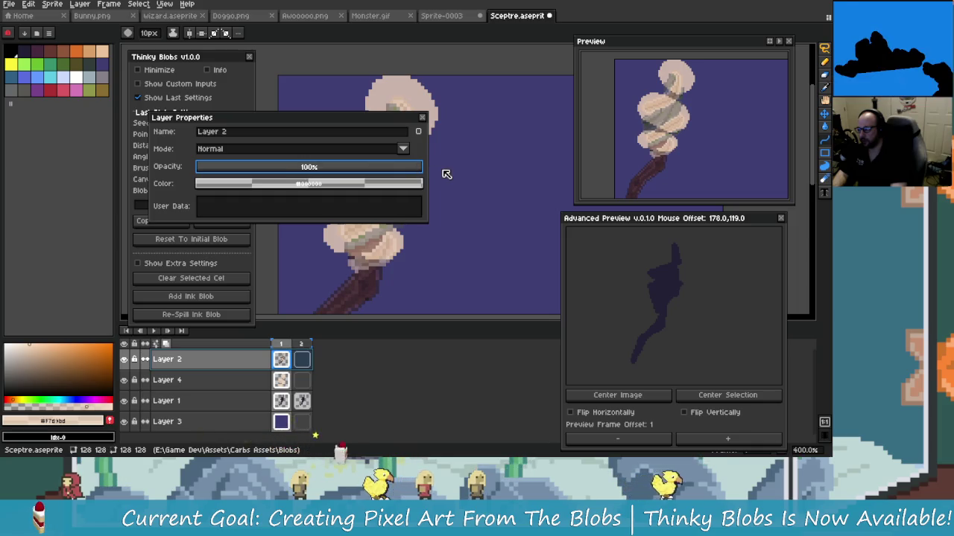
left_click(270, 383)
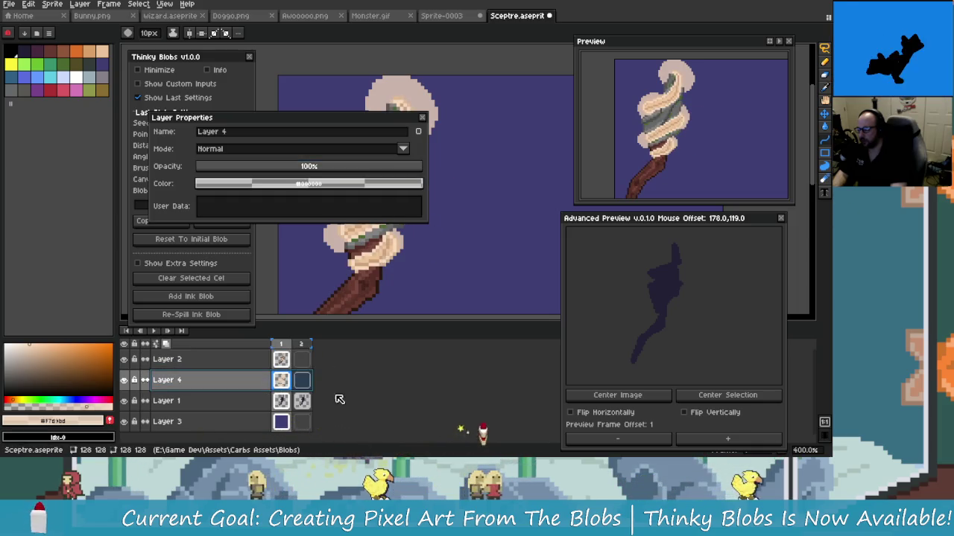
left_click(422, 123)
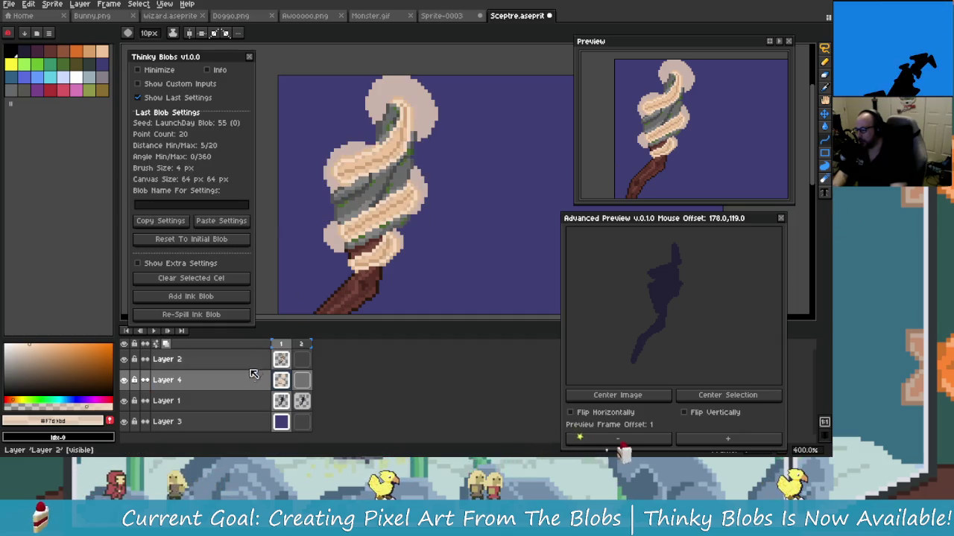
double_click(249, 380)
Step: Adjust Layer 4's opacity, trying roughly 70% then 80%
left_click_drag(406, 173, 388, 176)
mouse_move(360, 120)
left_mouse_down()
mouse_move(437, 279)
mouse_move(335, 98)
left_mouse_up()
left_click_drag(315, 141, 332, 141)
scroll(294, 145, "down", 5)
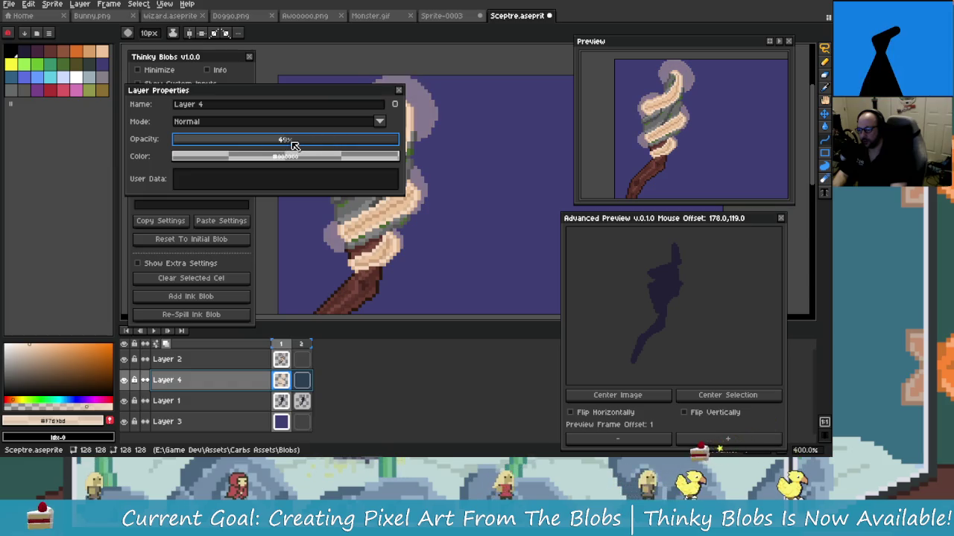
left_click_drag(291, 146, 331, 140)
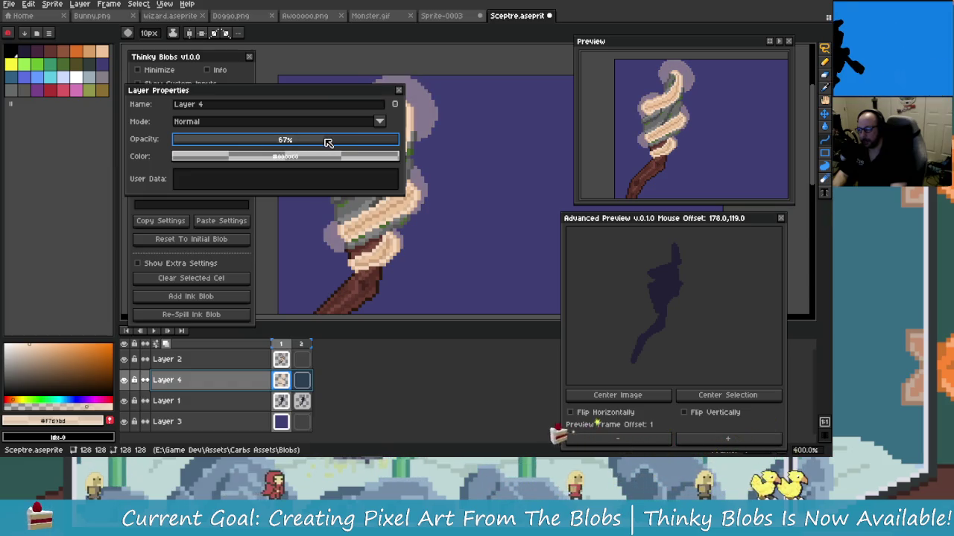
left_click_drag(332, 143, 356, 142)
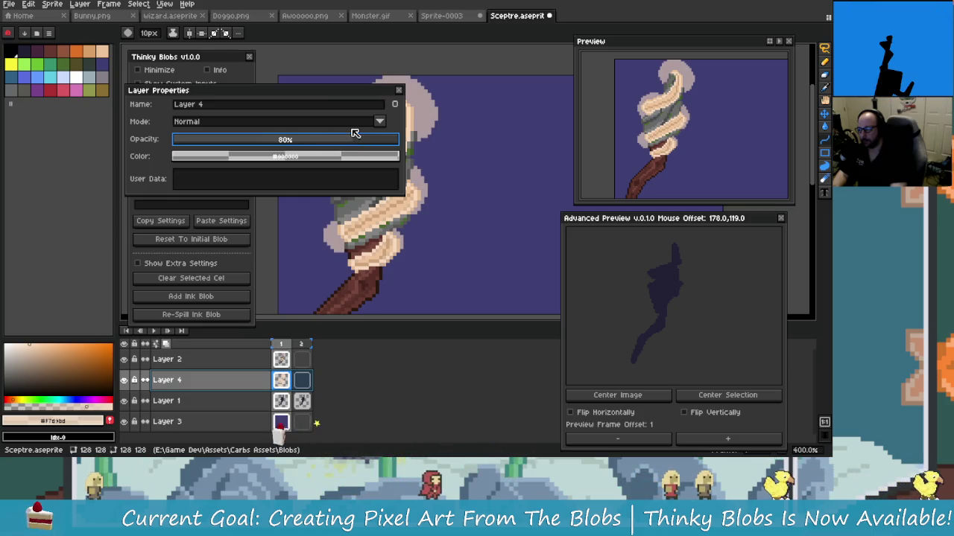
Step: Set Layer 4 to Screen blend mode at 61% opacity and inspect the glow
left_click(355, 123)
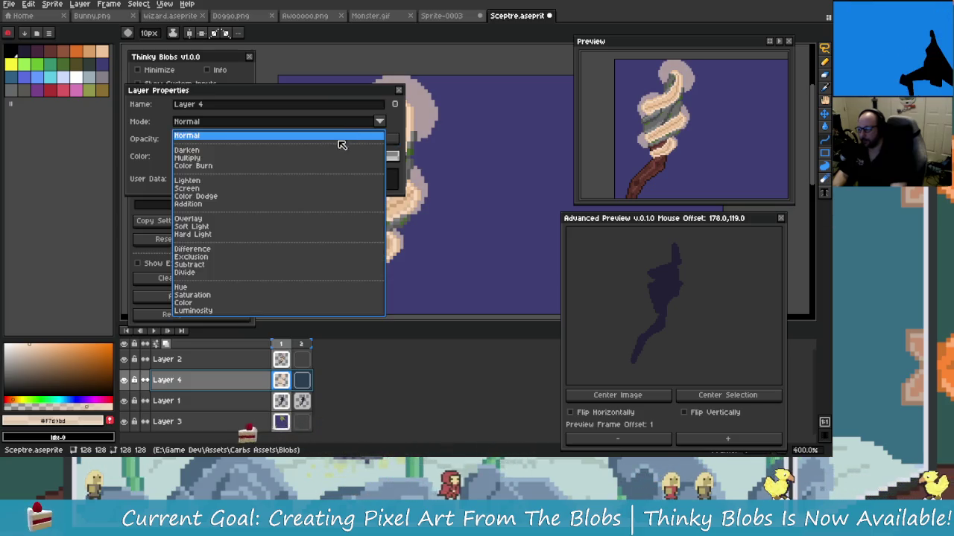
left_click(202, 184)
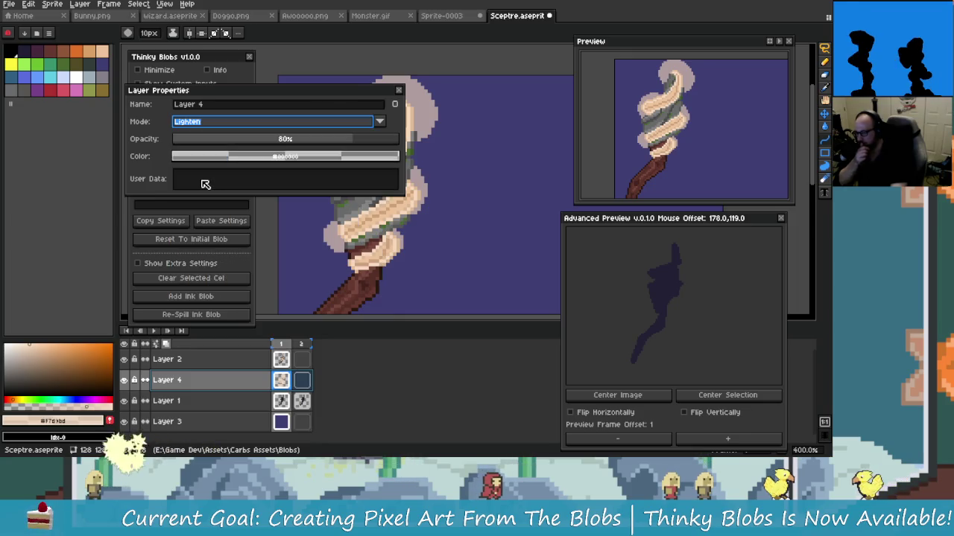
left_click(365, 127)
left_click(206, 190)
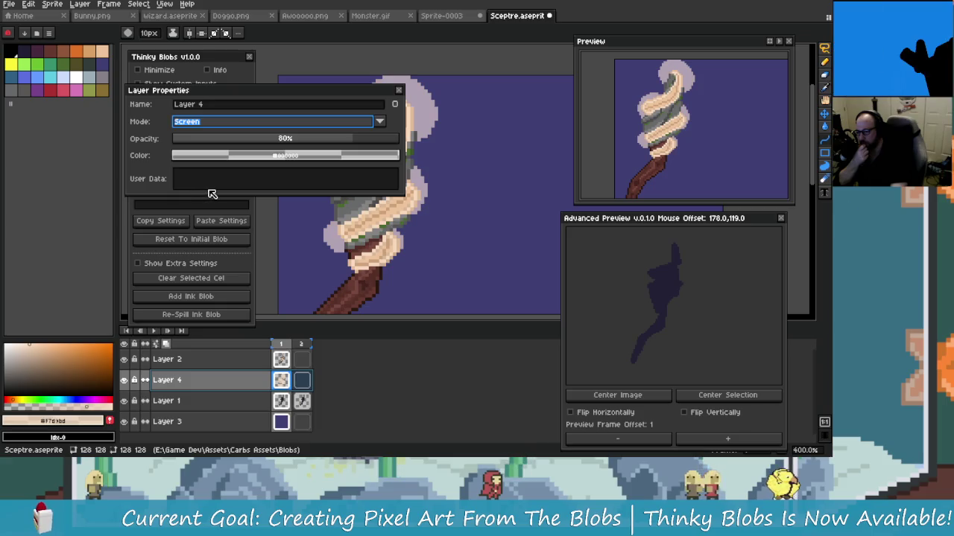
left_click_drag(374, 140, 308, 144)
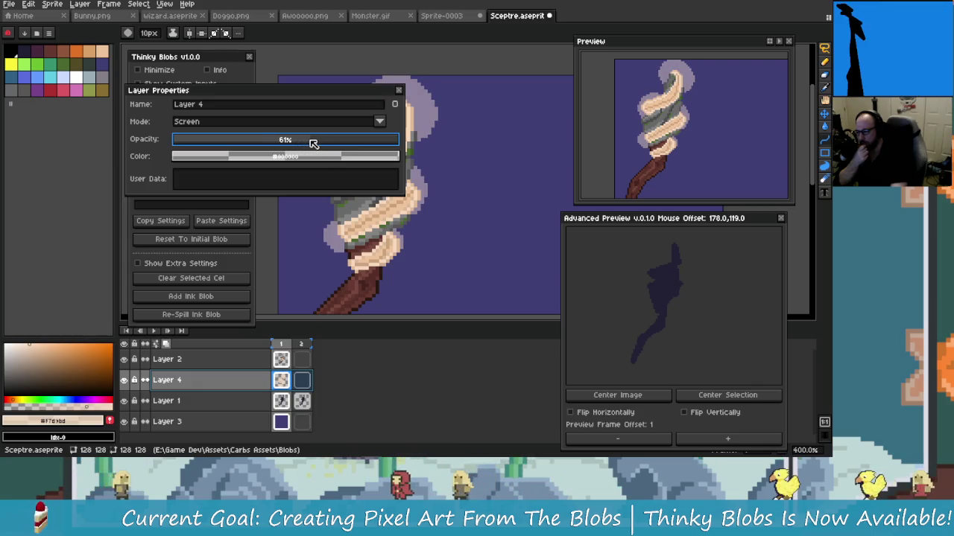
left_click(399, 90)
scroll(398, 198, "down", 3)
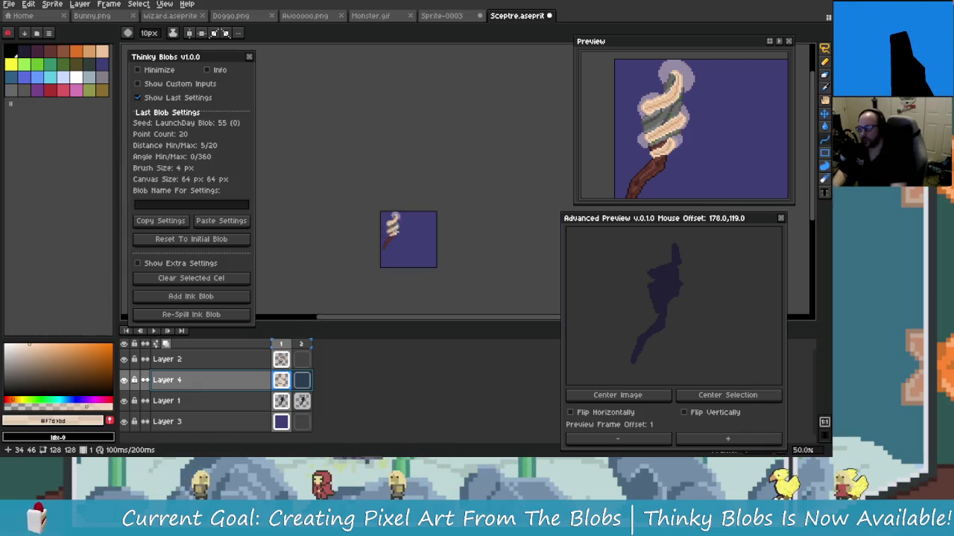
scroll(398, 197, "up", 2)
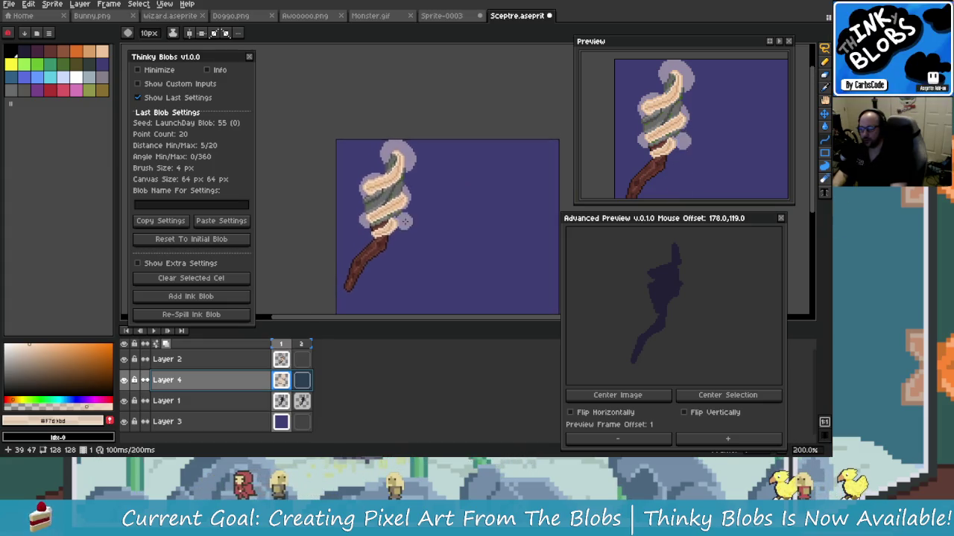
scroll(379, 146, "up", 1)
scroll(418, 256, "up", 3)
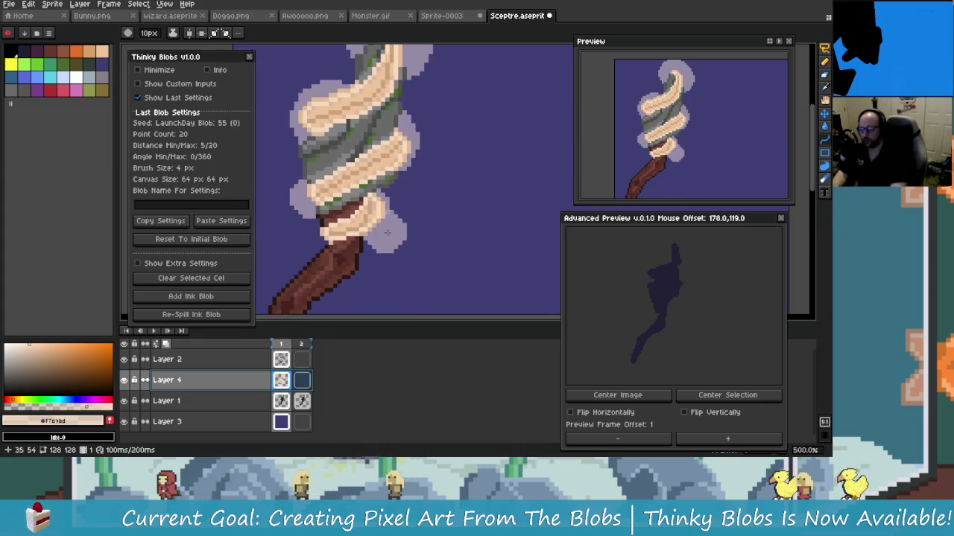
scroll(370, 258, "up", 1)
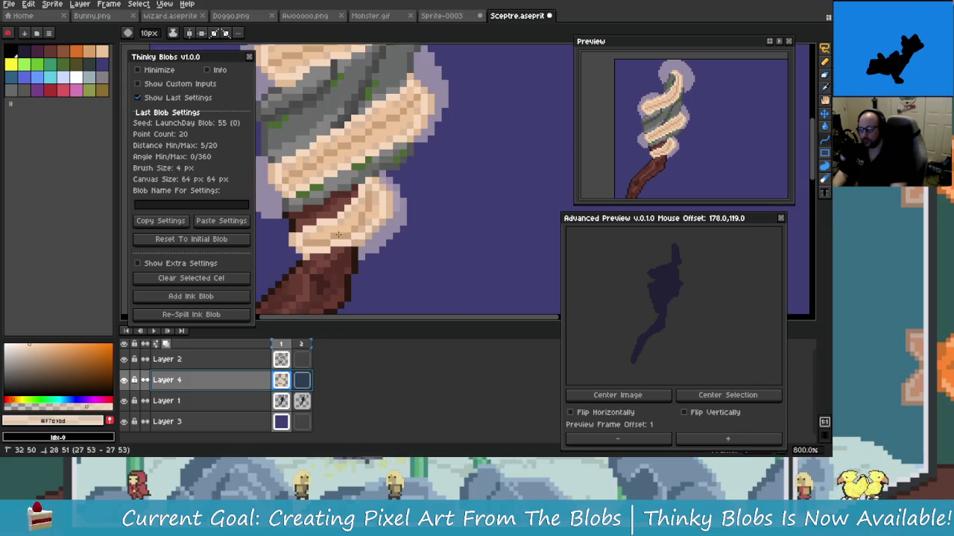
scroll(333, 234, "down", 3)
scroll(448, 273, "down", 3)
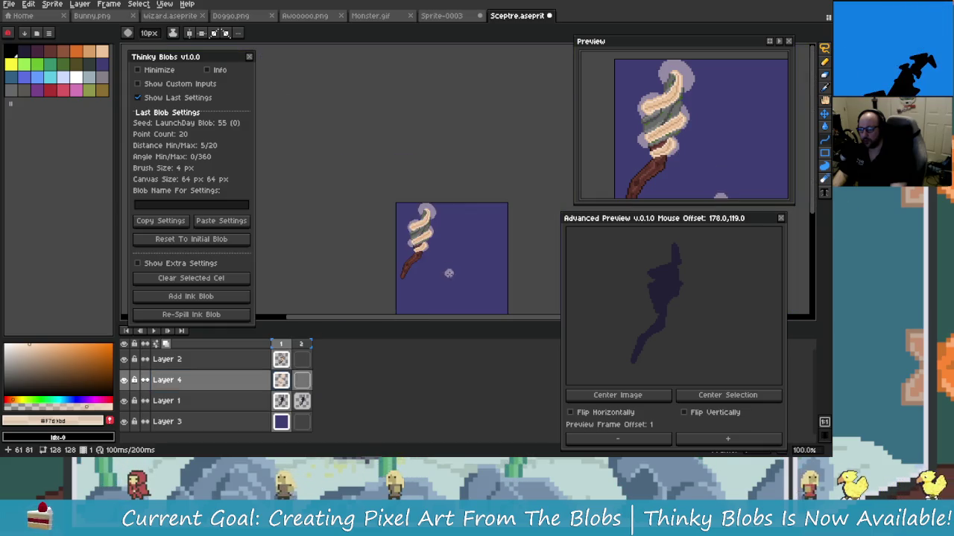
scroll(445, 272, "up", 1)
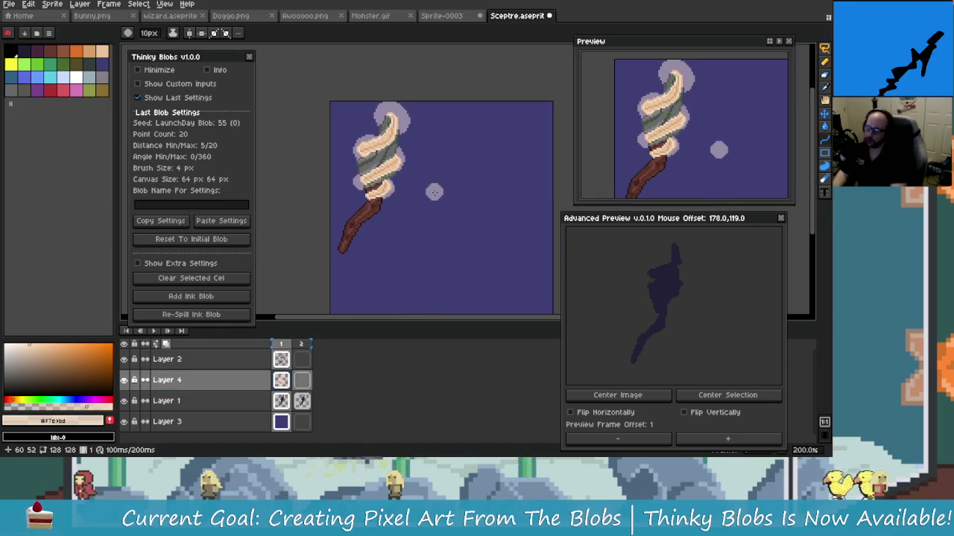
scroll(433, 202, "up", 1)
scroll(430, 205, "down", 1)
scroll(522, 186, "up", 1)
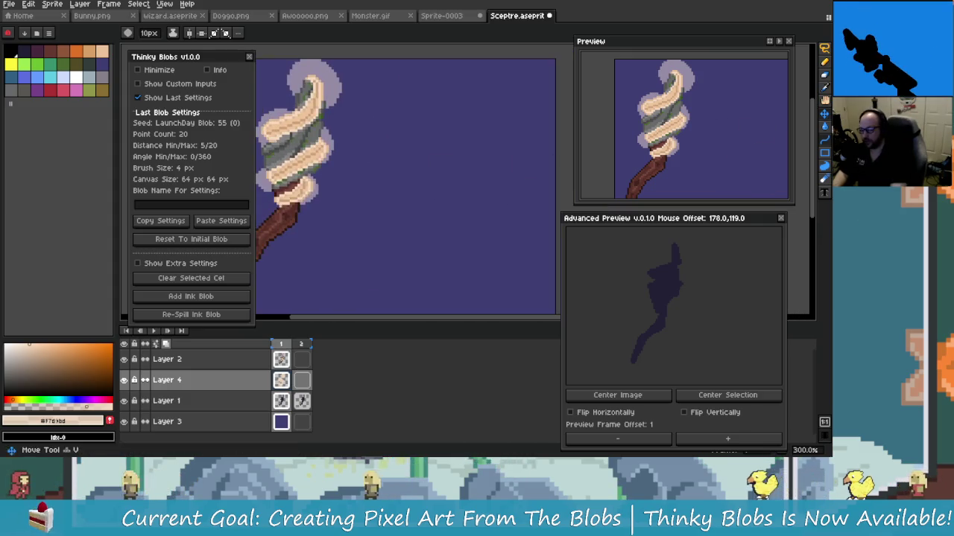
Step: Draw a test filled ellipse right of the sceptre, then undo it
left_click(824, 153)
scroll(422, 184, "up", 3)
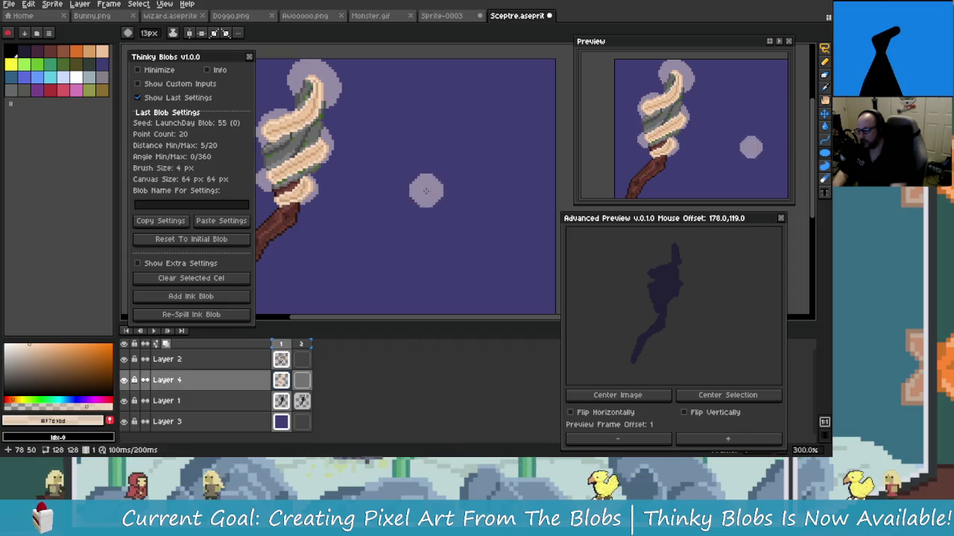
scroll(423, 183, "up", 3)
scroll(422, 183, "up", 3)
scroll(422, 183, "up", 4)
scroll(404, 166, "up", 1)
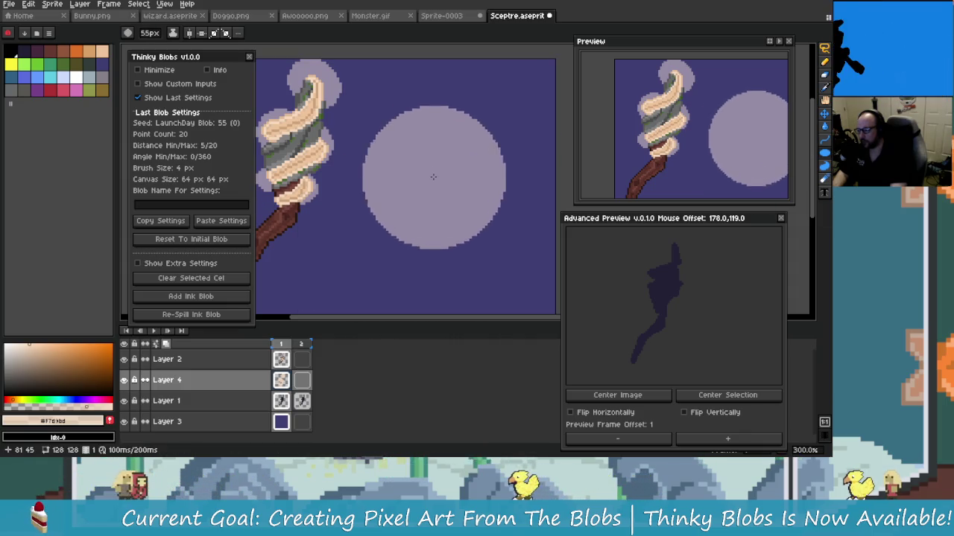
scroll(448, 165, "up", 2)
scroll(448, 163, "down", 8)
scroll(449, 149, "up", 4)
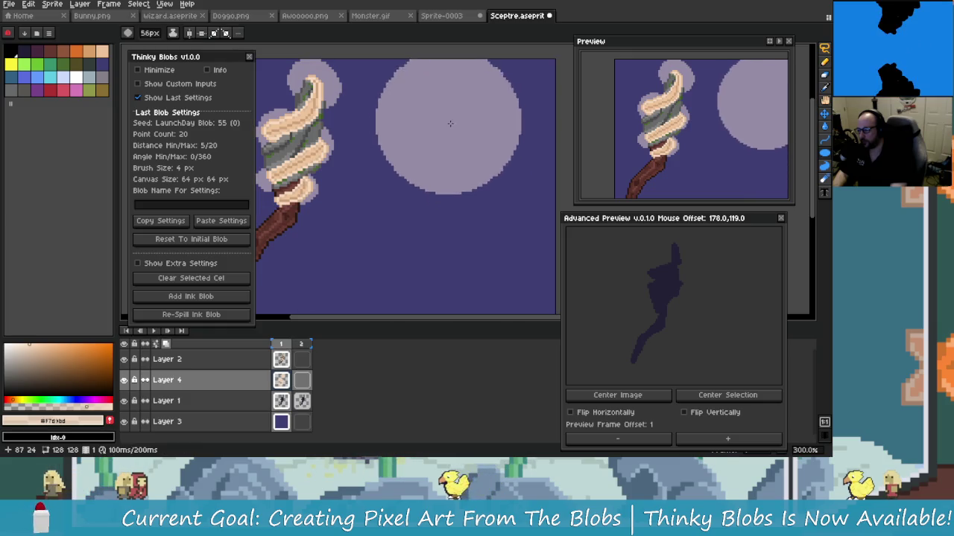
scroll(453, 134, "down", 4)
scroll(458, 125, "down", 1)
scroll(472, 114, "down", 2)
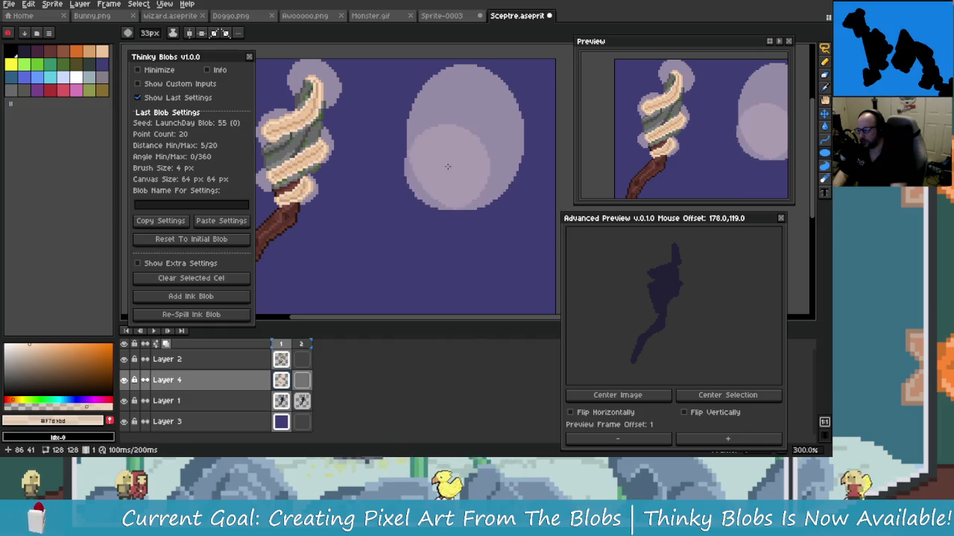
key("ctrl+z")
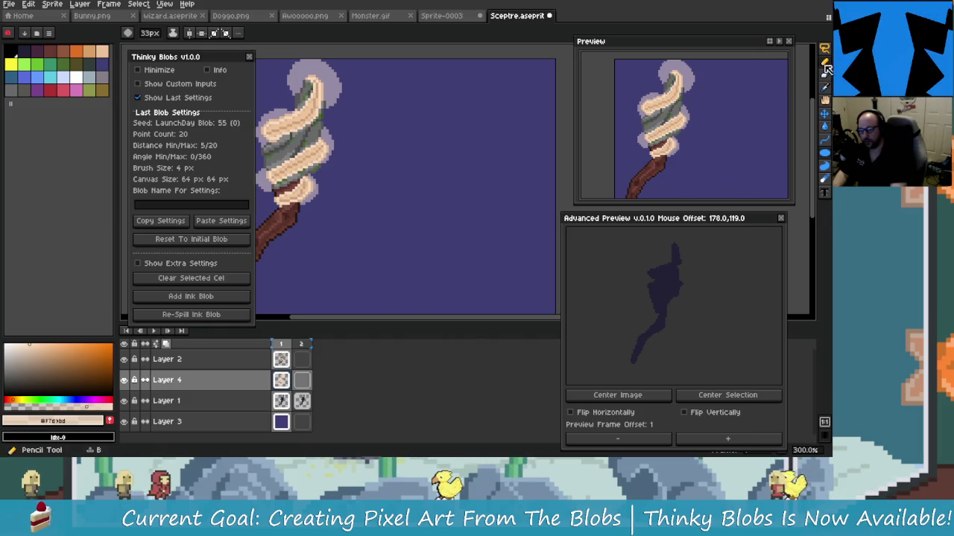
Step: Paint a lavender blob with the Pencil right of the sceptre, extending down-left
key("b")
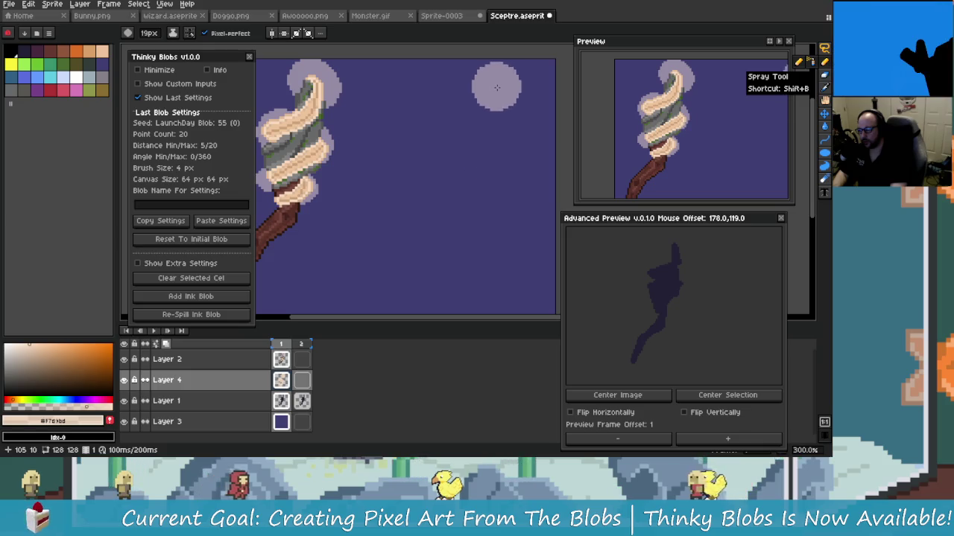
scroll(498, 112, "up", 6)
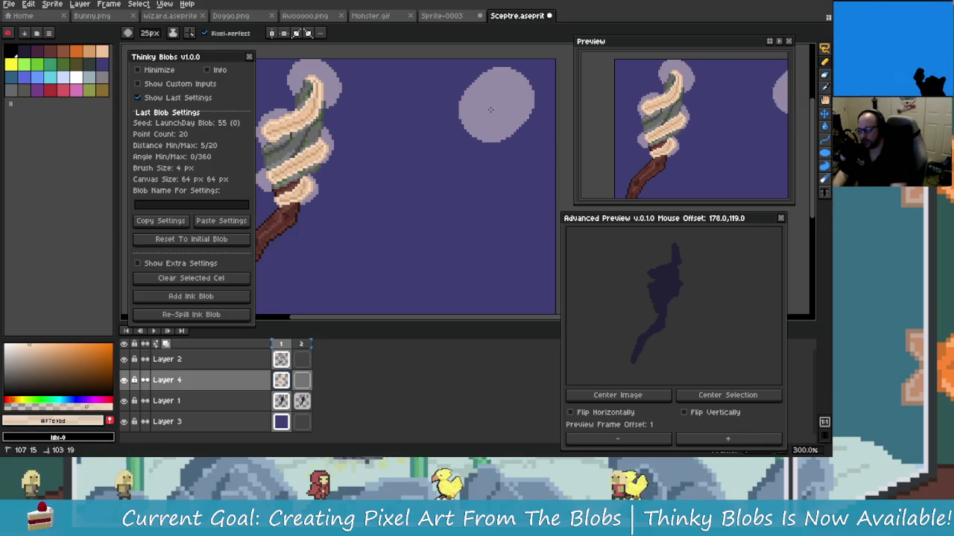
left_click_drag(499, 101, 474, 141)
left_click_drag(472, 177, 451, 199)
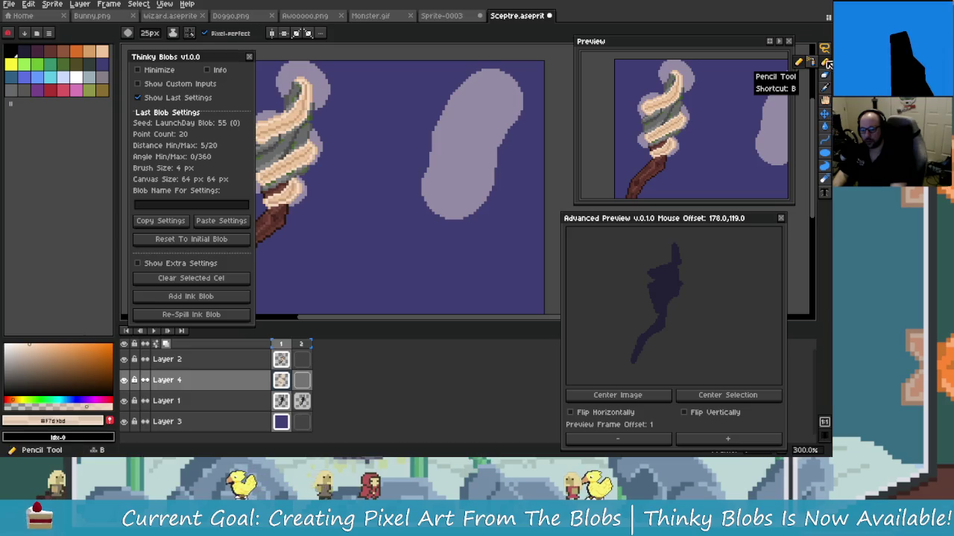
Step: Select the lavender blob with the Rectangular Marquee and move it right and down
left_click(824, 49)
left_click_drag(402, 65, 479, 149)
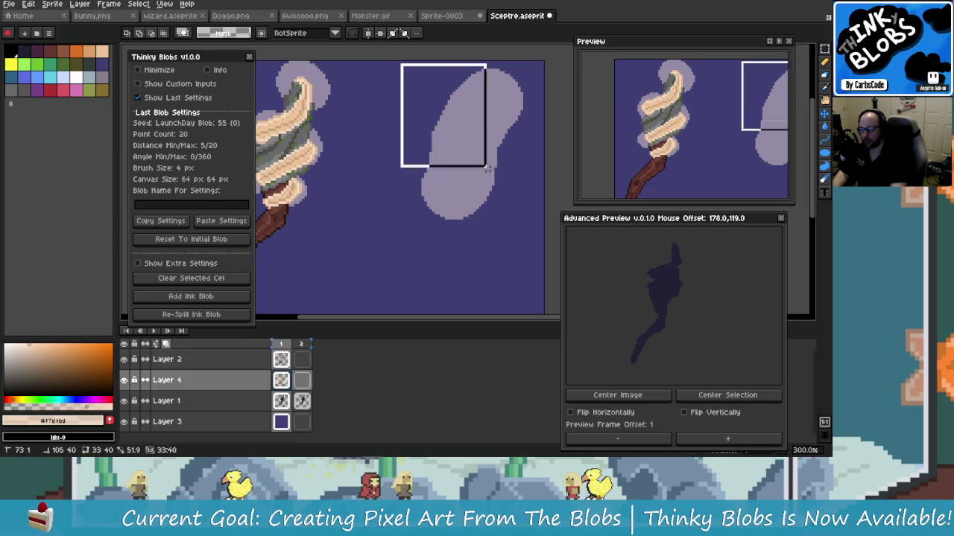
left_click_drag(479, 192, 346, 188)
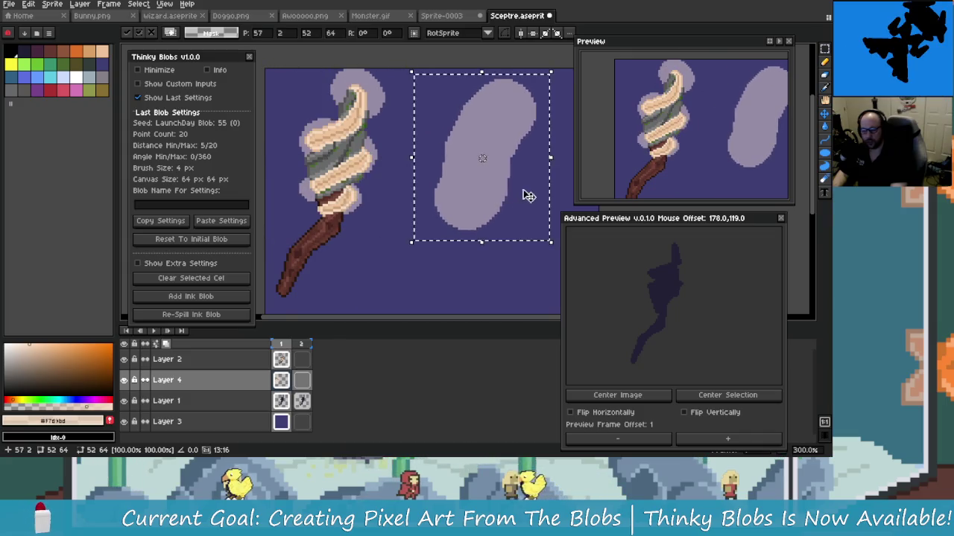
left_click_drag(347, 188, 462, 194)
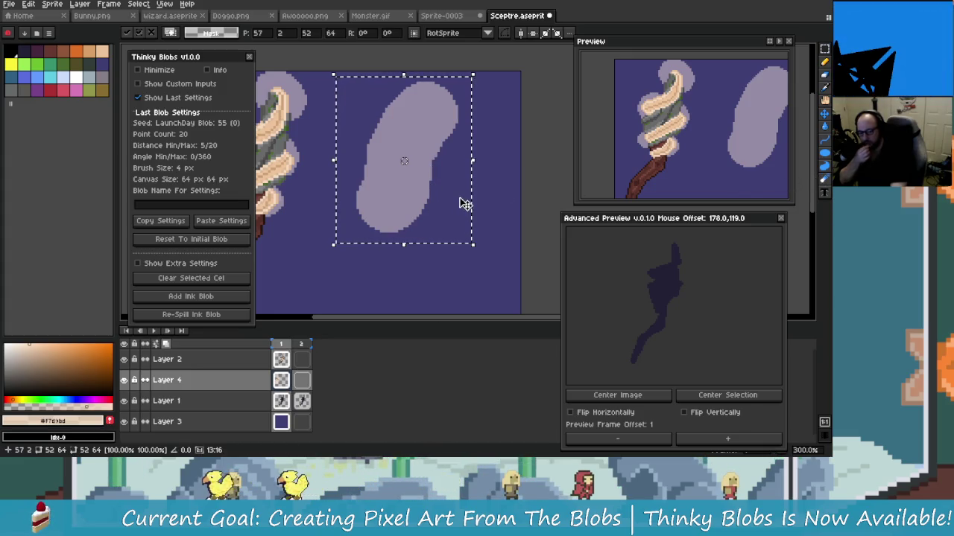
left_click_drag(413, 215, 541, 214)
Step: Reselect the upper lavender blob and drop it in a new position
key("m")
left_click_drag(283, 75, 403, 231)
left_click_drag(387, 149, 485, 288)
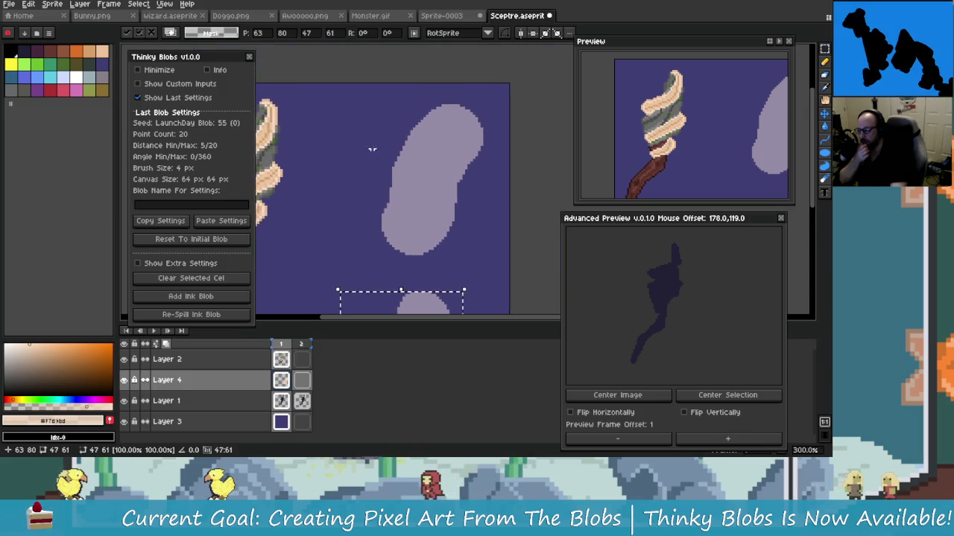
left_click_drag(351, 96, 510, 264)
mouse_move(468, 224)
left_mouse_down()
mouse_move(438, 202)
mouse_move(375, 211)
left_mouse_up()
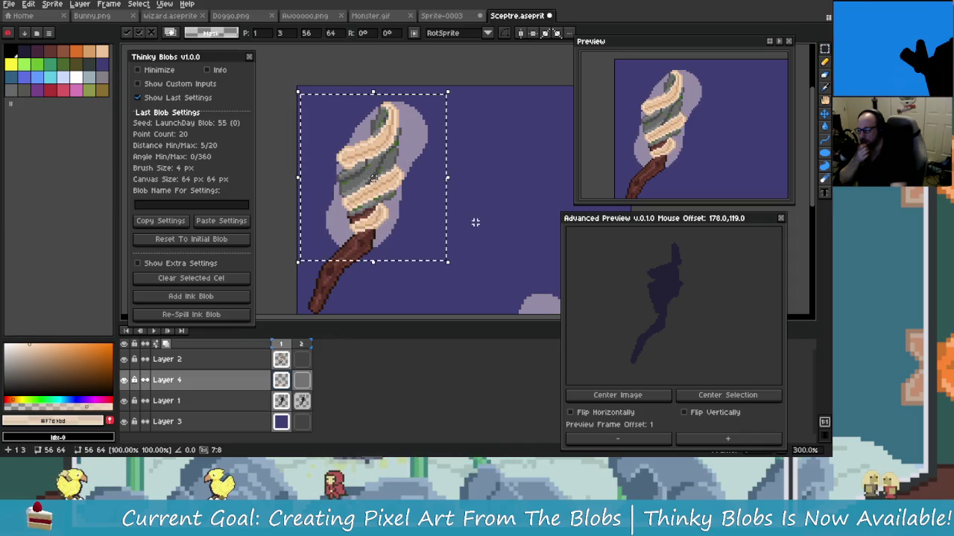
left_click(475, 221)
Step: Select around the sceptre and delete the lavender halo there
left_click_drag(467, 93, 298, 274)
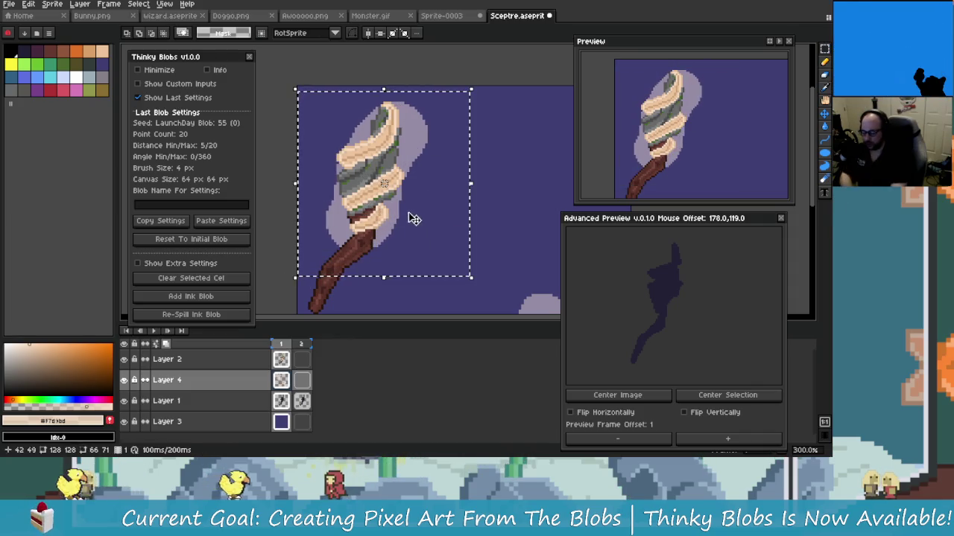
key("Delete")
scroll(439, 220, "right", 2)
scroll(444, 220, "down", 2)
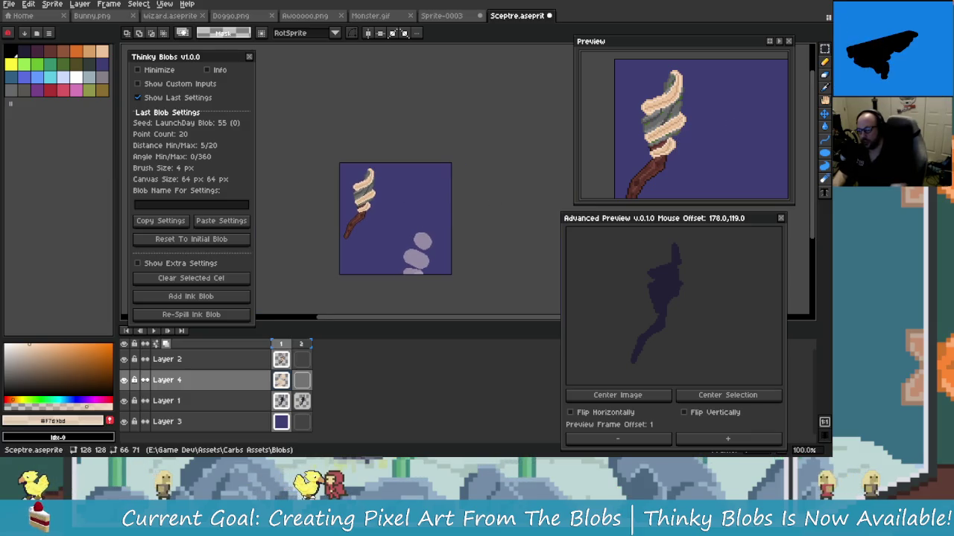
Step: Dab lavender at the sceptre top, undo it, and sample colours from the background and sceptre
left_click(824, 153)
scroll(374, 187, "up", 2)
scroll(374, 188, "down", 1)
left_click(350, 175)
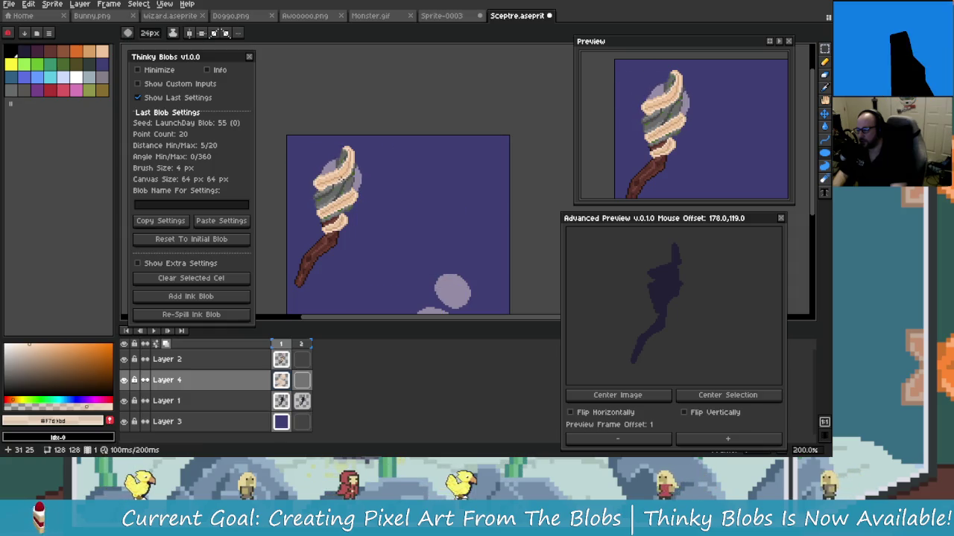
key("ctrl+z")
left_click(382, 141, "alt")
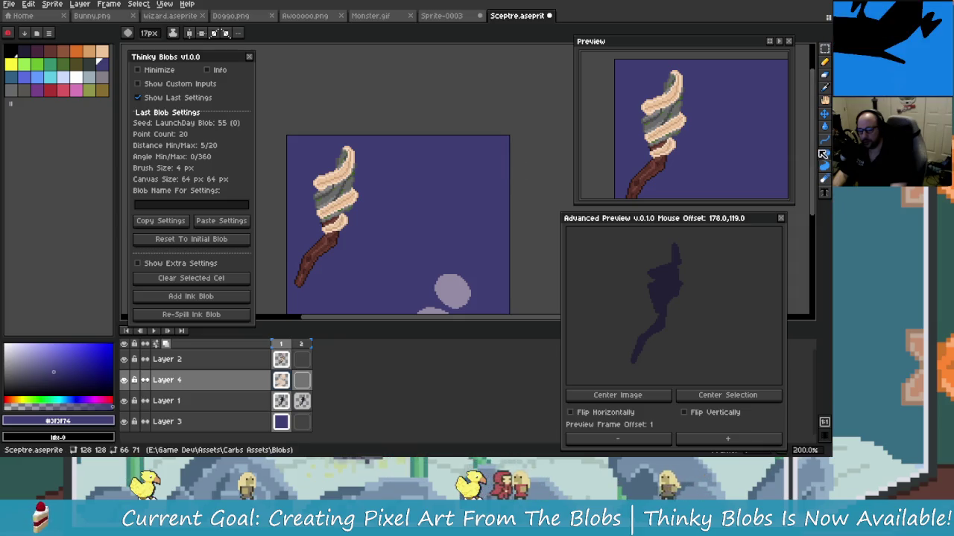
left_click(351, 175, "alt")
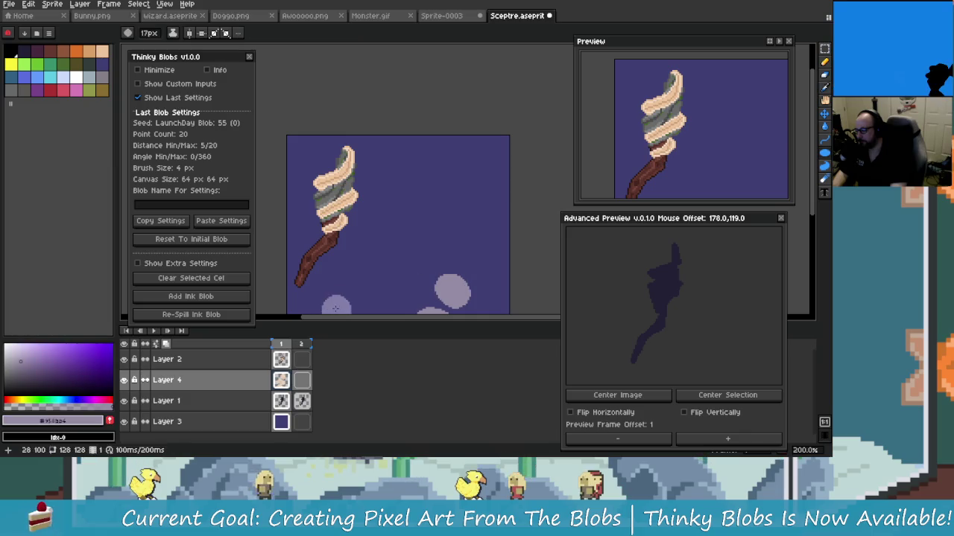
scroll(364, 207, "up", 1)
scroll(364, 207, "down", 1)
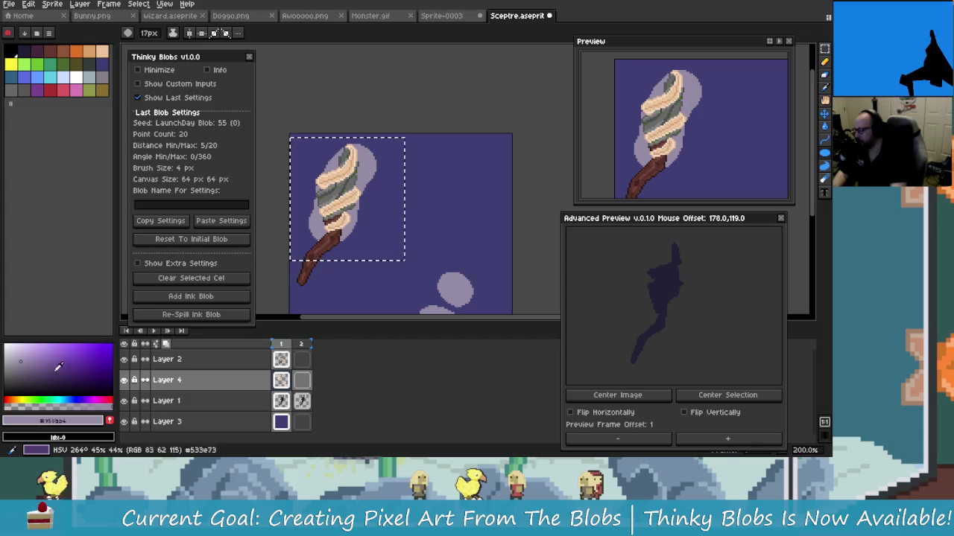
scroll(318, 221, "up", 1)
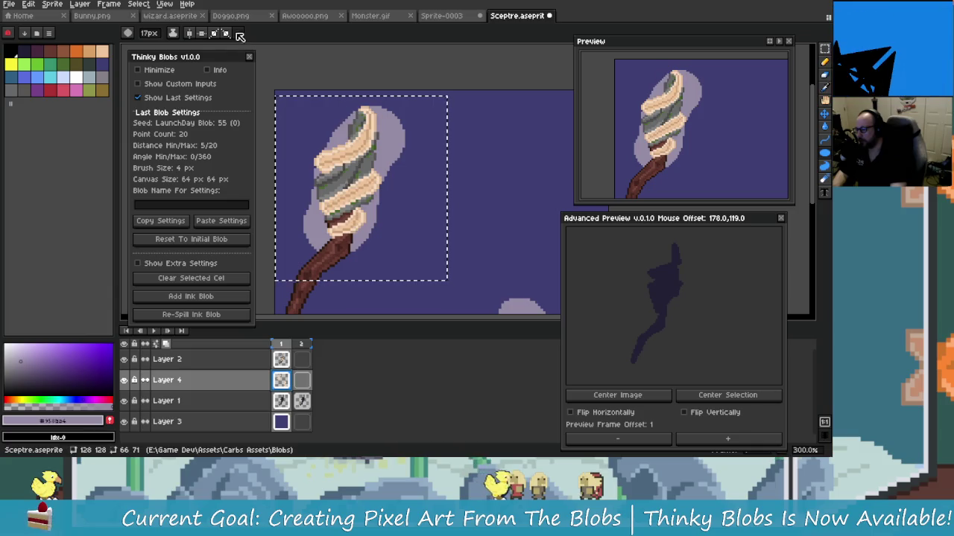
Step: Check the ink options and keep the Eyedropper sampling from all layers
left_click(175, 34)
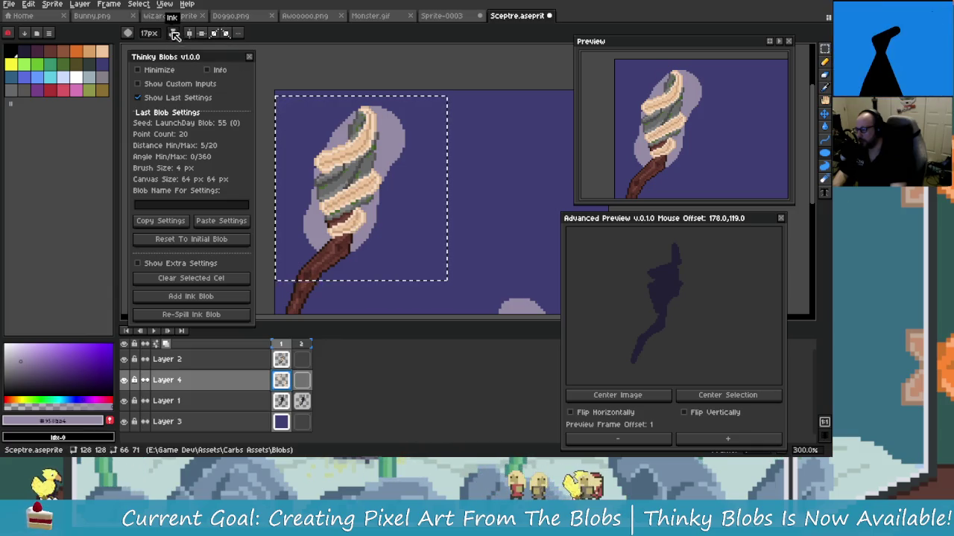
key("i")
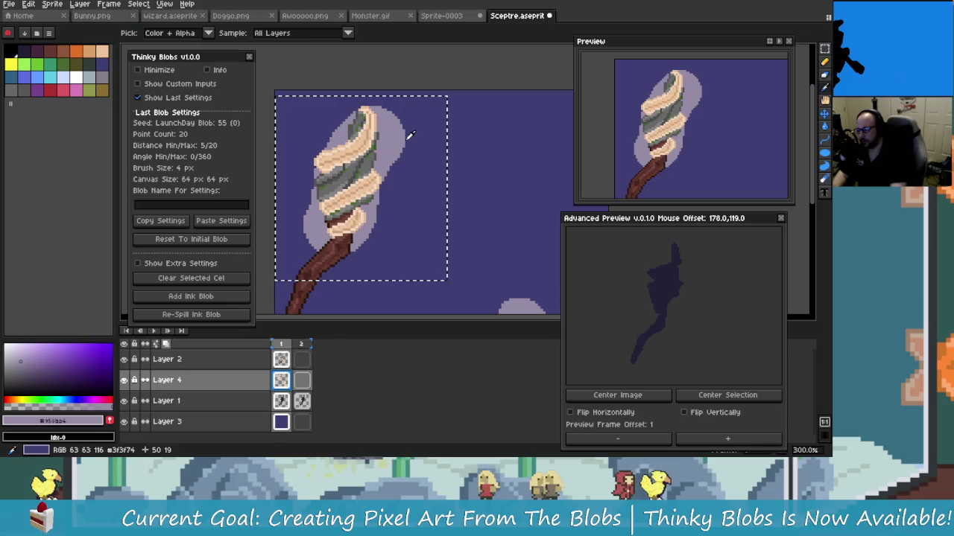
key("b")
key("i")
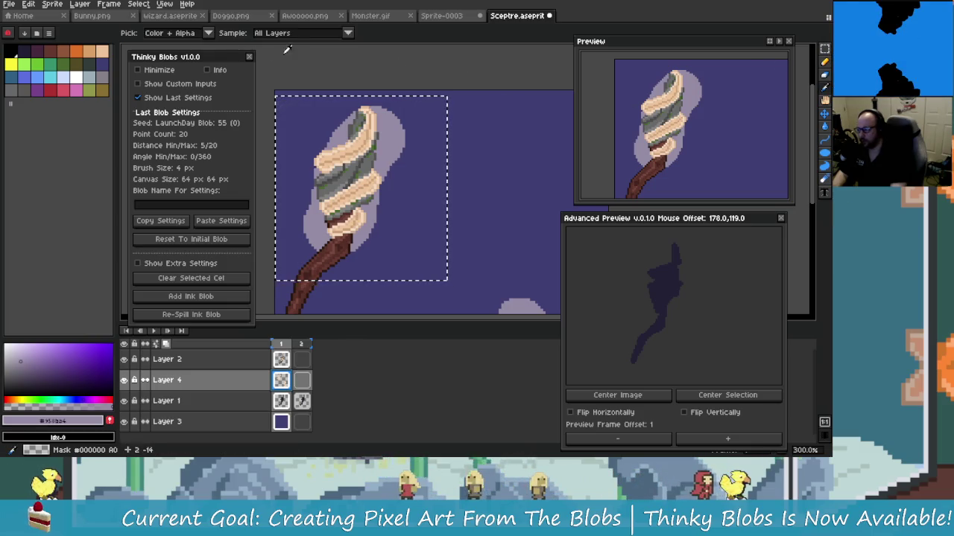
left_click(317, 33)
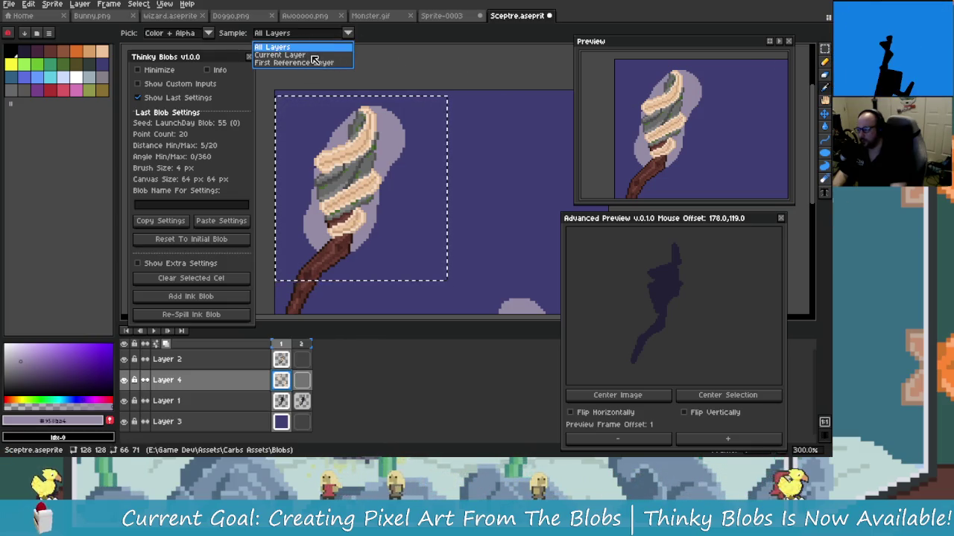
left_click(207, 33)
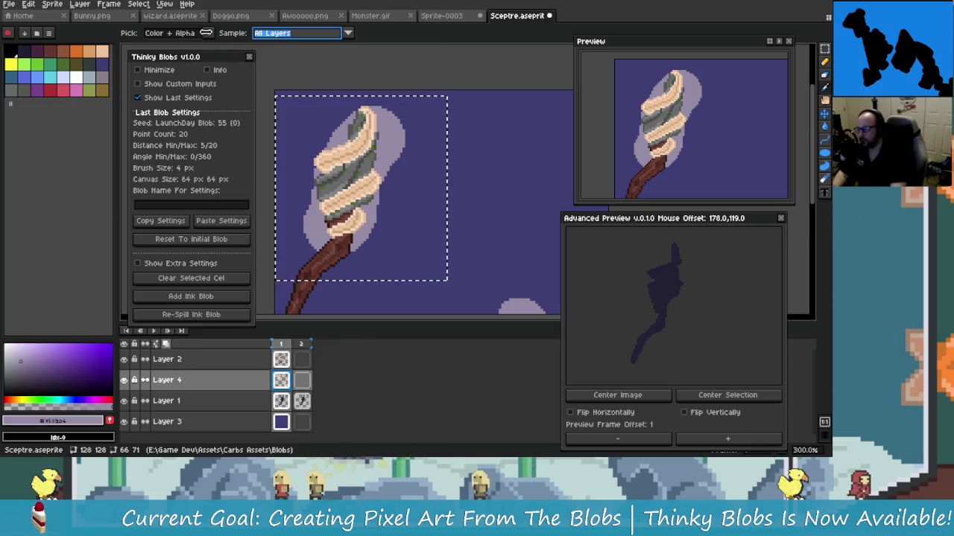
Step: Try the Eyedropper pick modes Color, RGB + Alpha and plain RGB
left_click(207, 33)
left_click(183, 55)
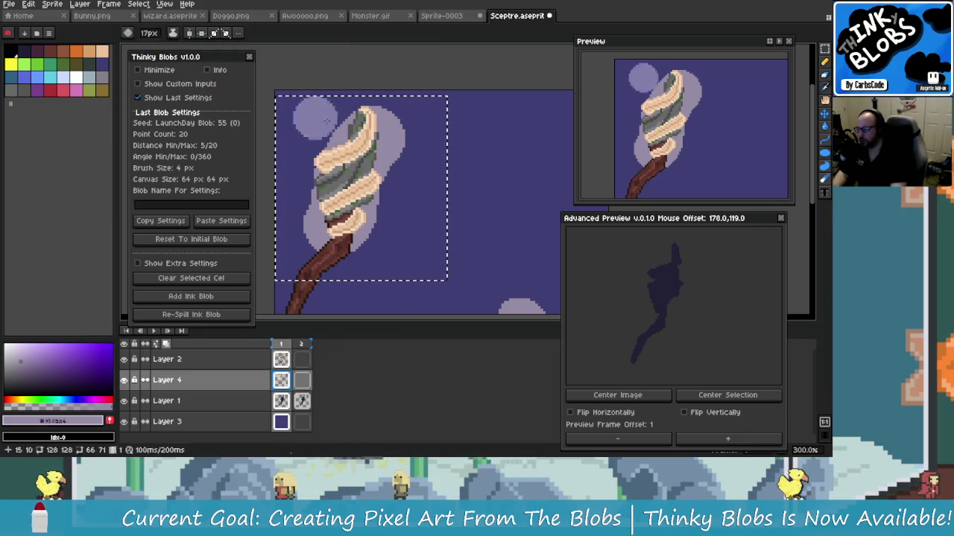
left_click(209, 33)
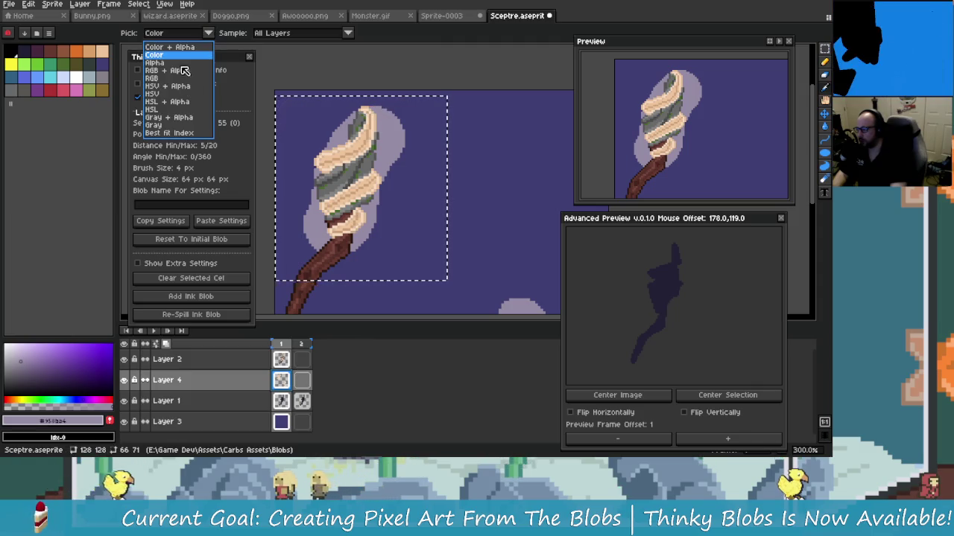
key("b")
key("alt")
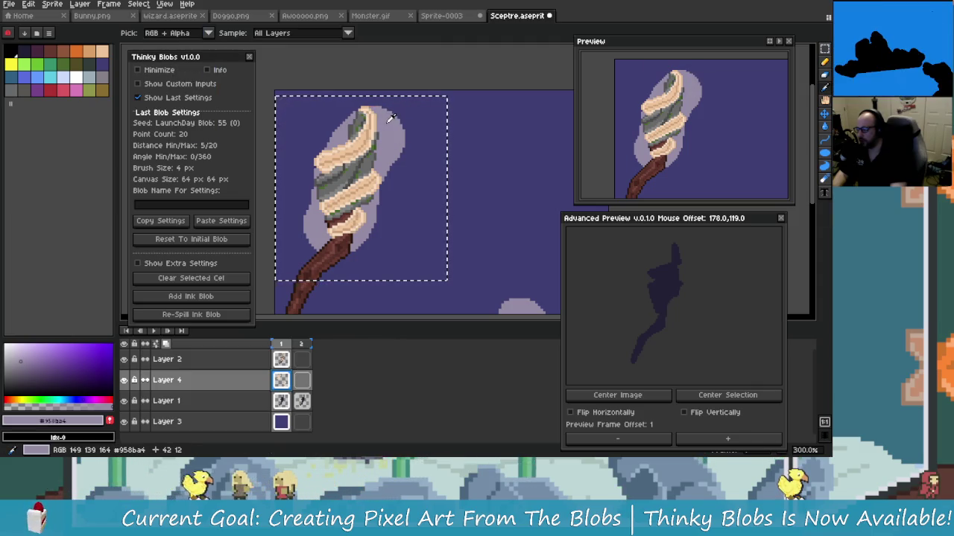
key("i")
left_click(181, 33)
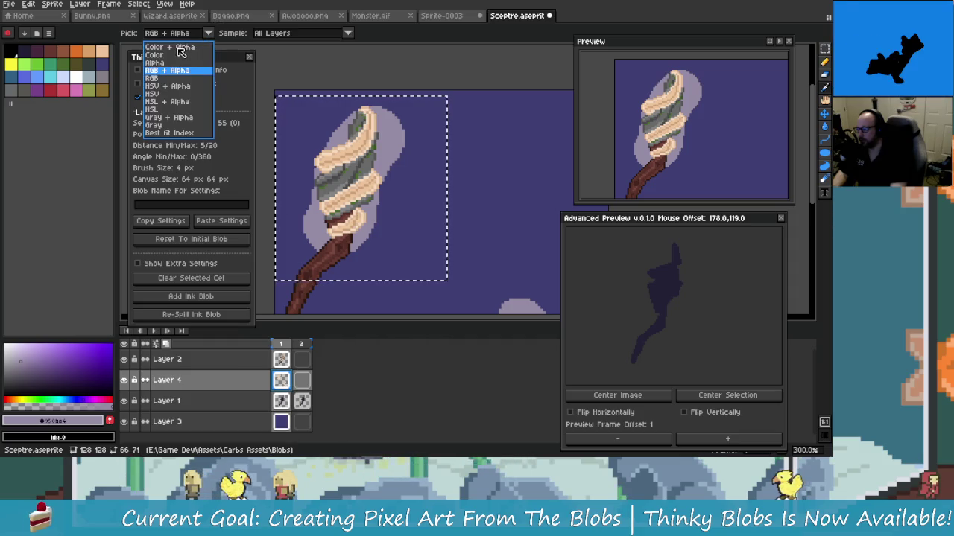
left_click(179, 55)
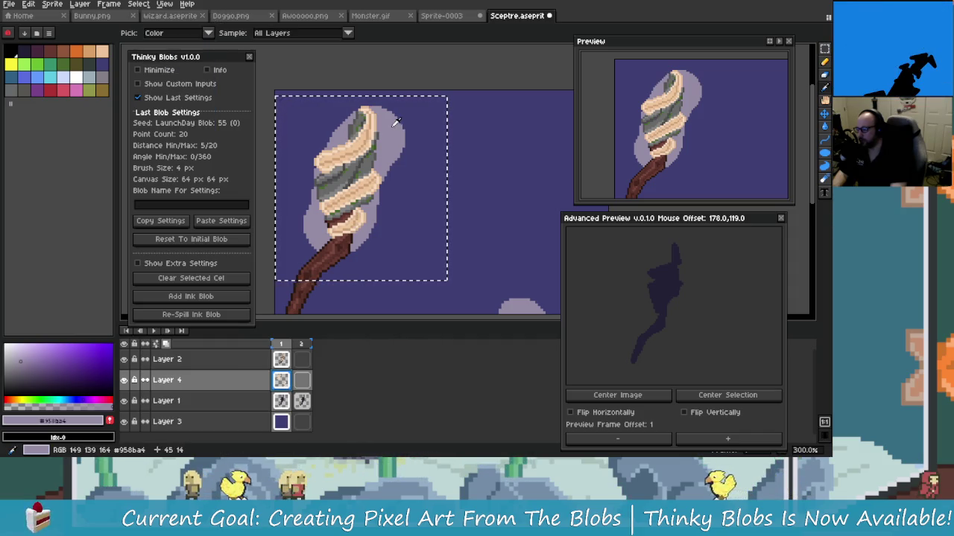
left_click(209, 34)
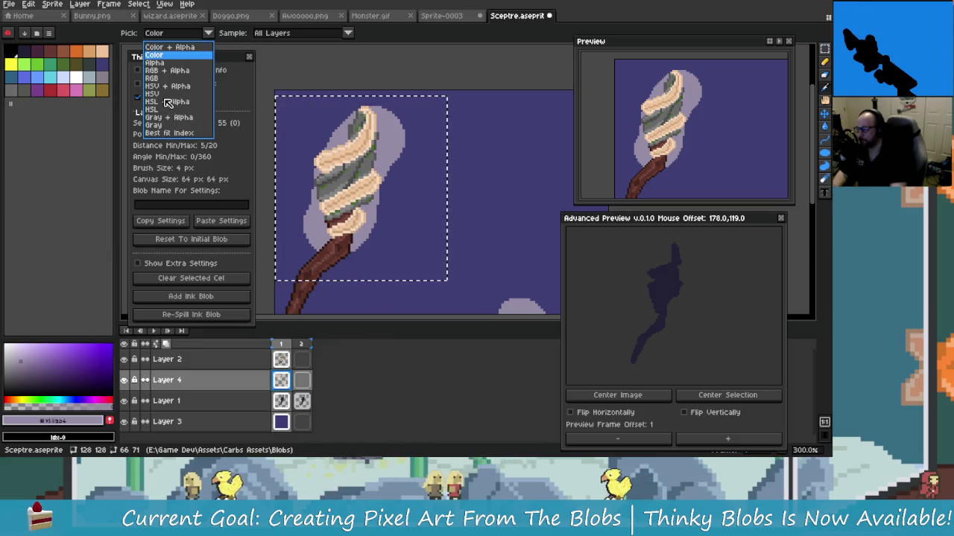
left_click(156, 78)
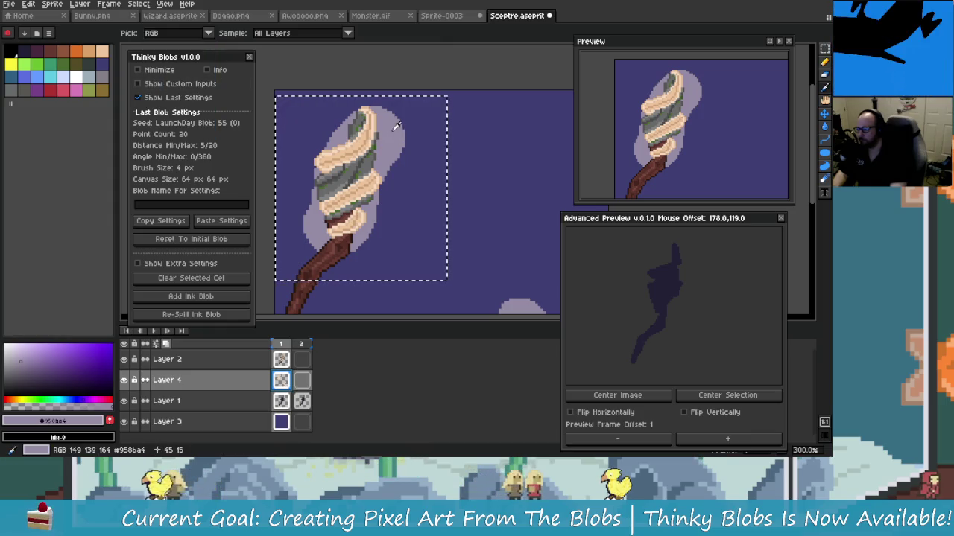
left_click(208, 33)
left_click(179, 47)
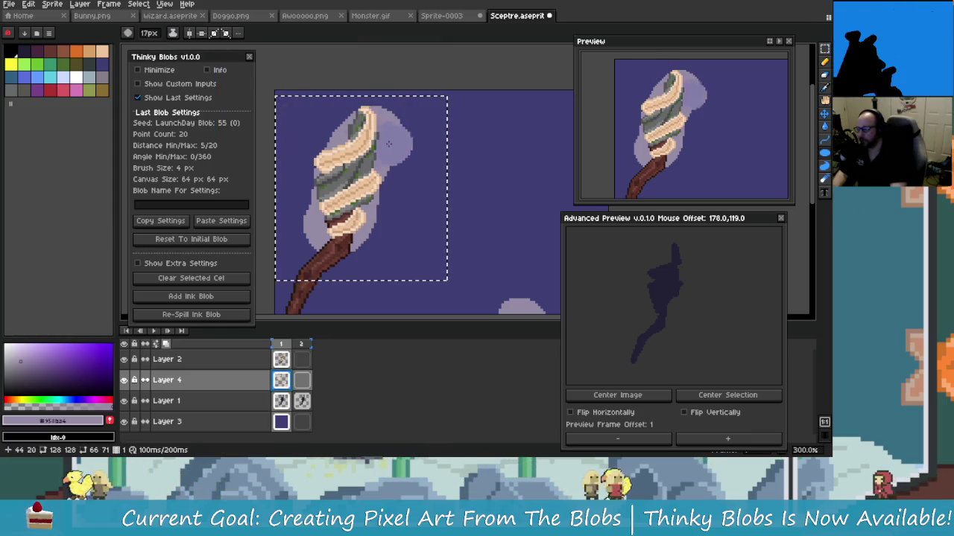
Step: Undo the rectangular selection around the sceptre head and return to the brush
key("ctrl+z")
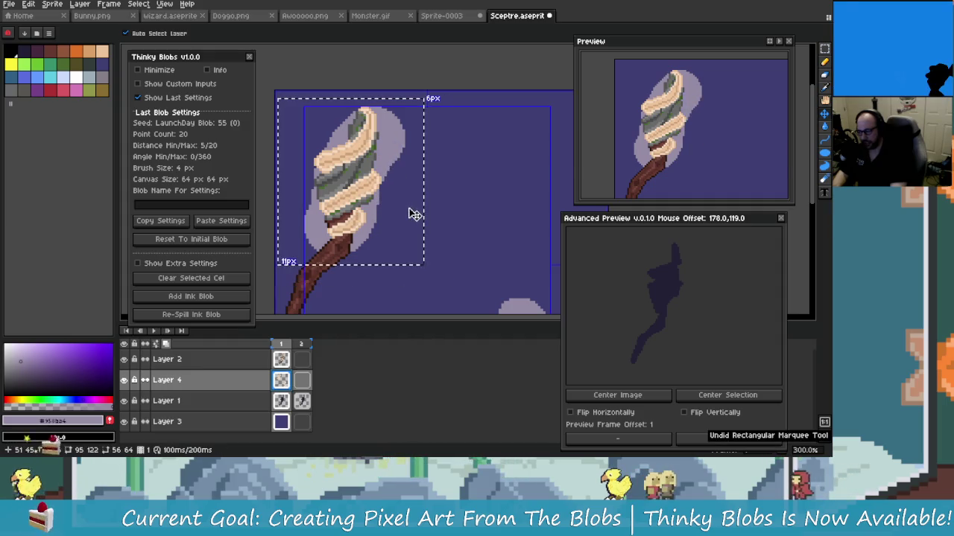
scroll(415, 215, "right", 5)
key("b")
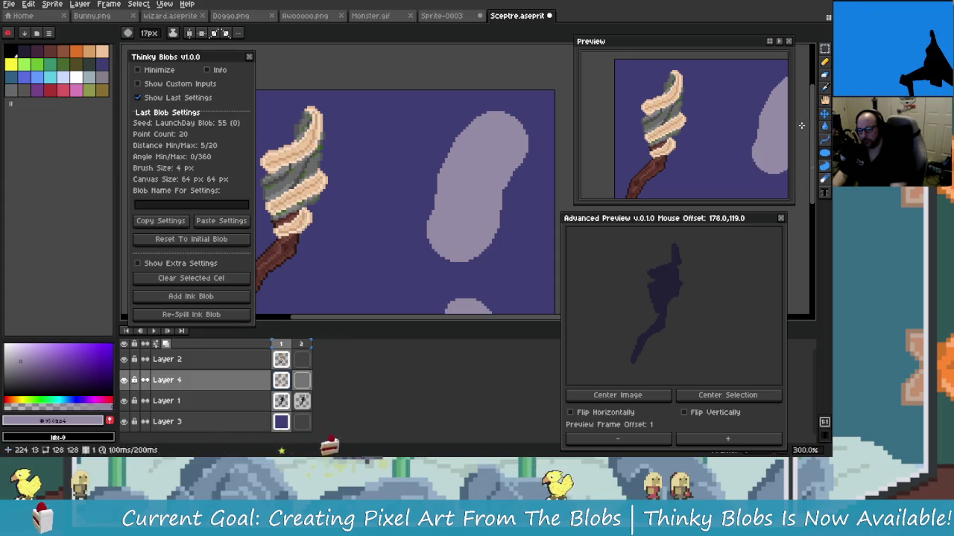
Step: Sample the cream colour from the sceptre wrapping and stamp a round glow blob beside it
scroll(518, 193, "left", 2)
key("i")
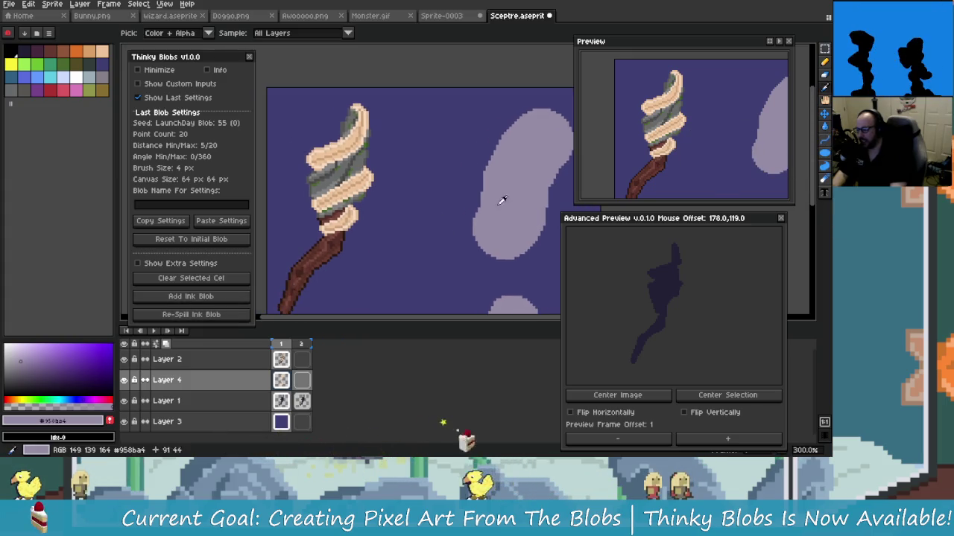
scroll(353, 189, "up", 4)
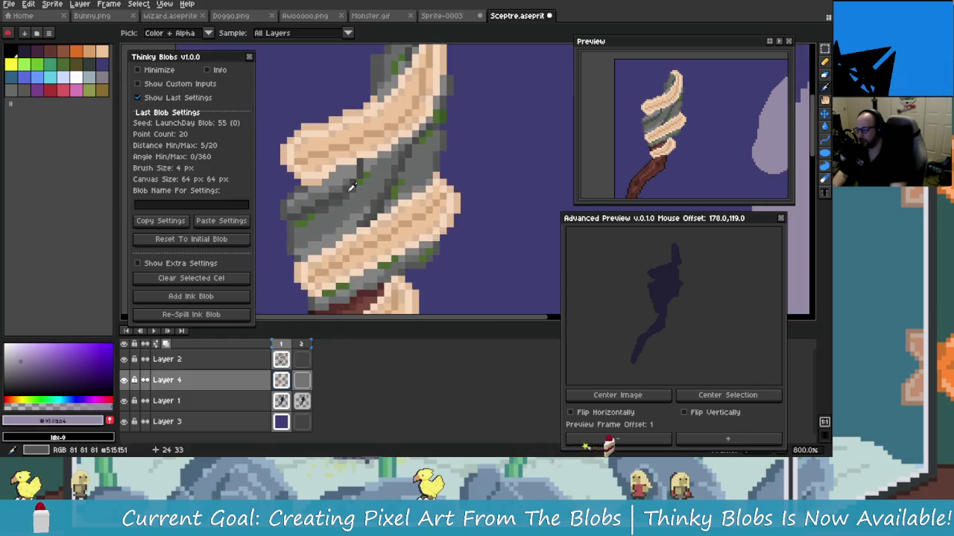
left_click(376, 138)
key("b")
left_click(520, 130)
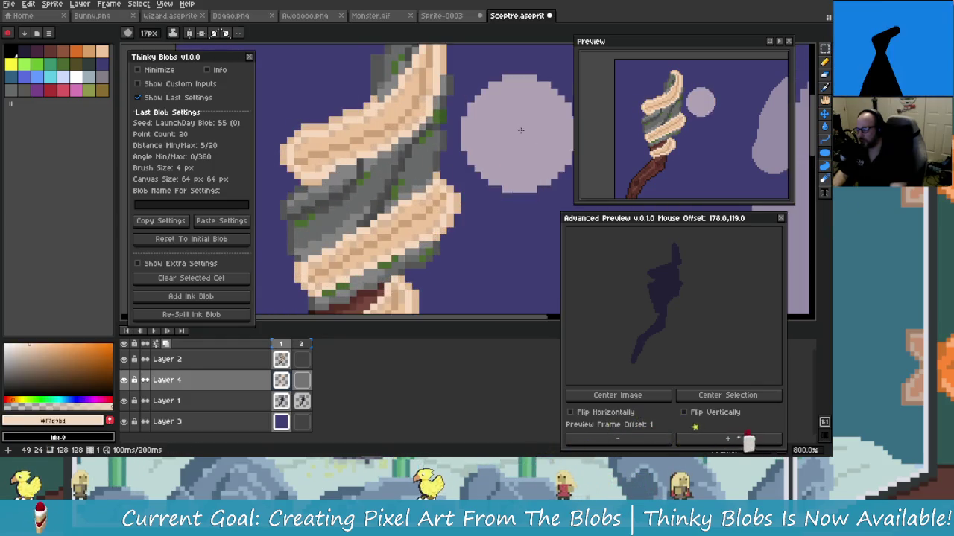
Step: Move the glow blob up toward the sceptre tip, trying and undoing several placements
scroll(520, 131, "down", 3)
left_click_drag(522, 141, 469, 261)
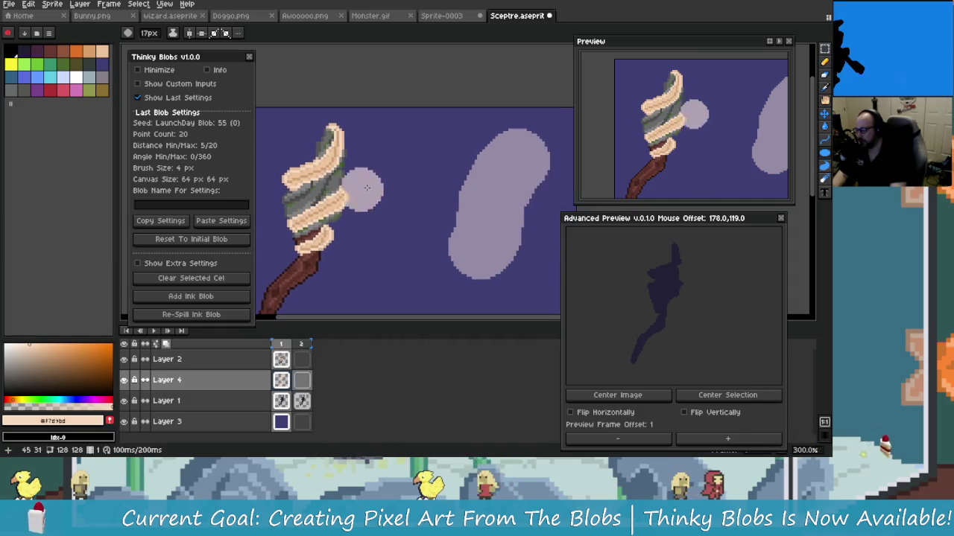
left_click_drag(350, 192, 365, 177)
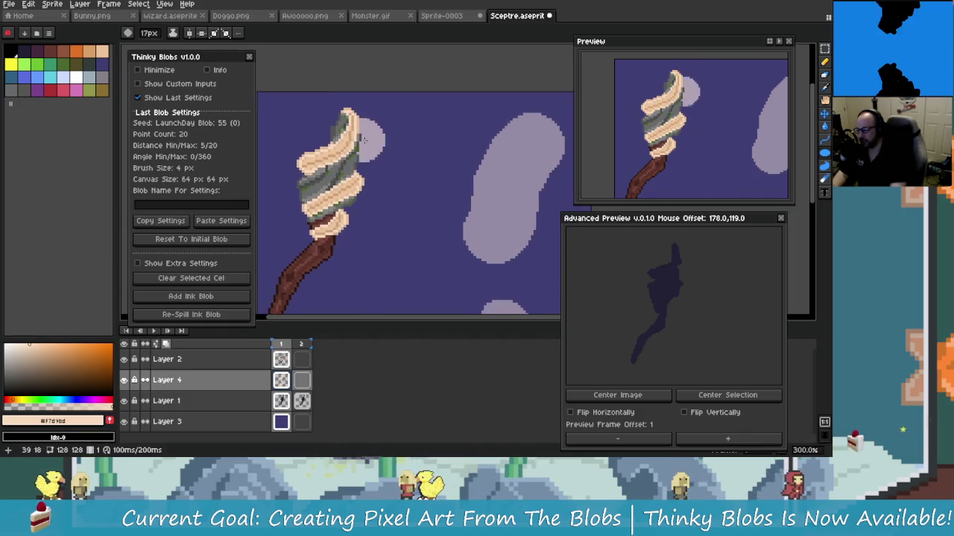
left_click_drag(360, 137, 352, 115)
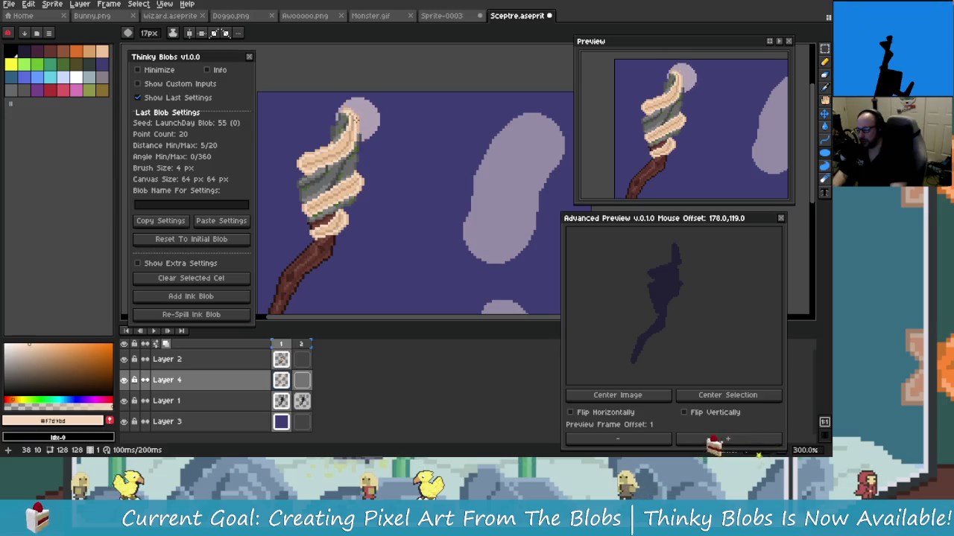
key("ctrl+z")
left_click_drag(357, 119, 345, 112)
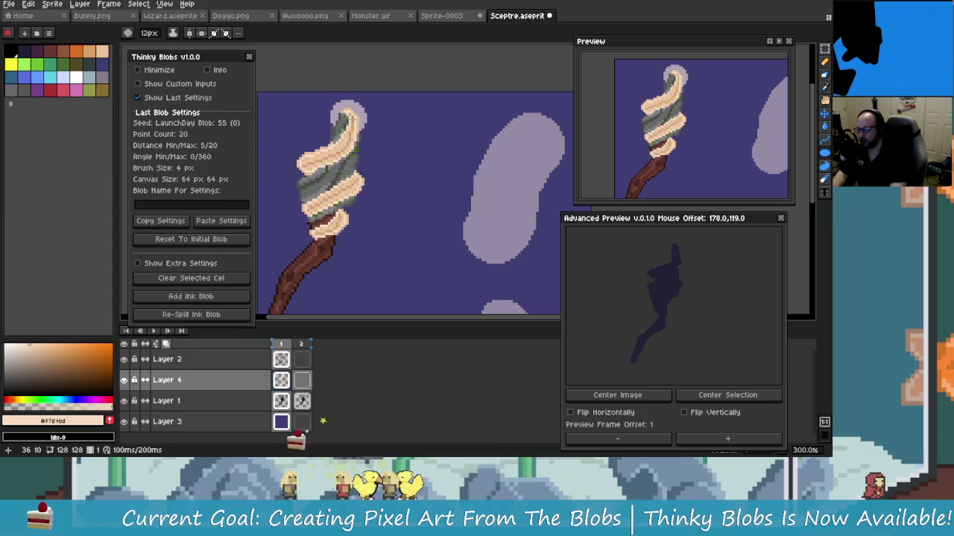
key("ctrl+z")
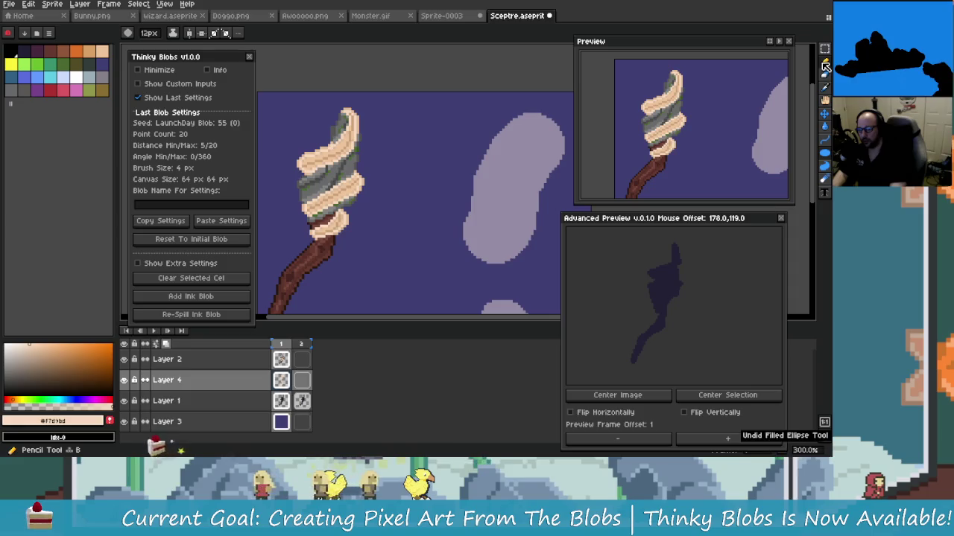
left_click(824, 65)
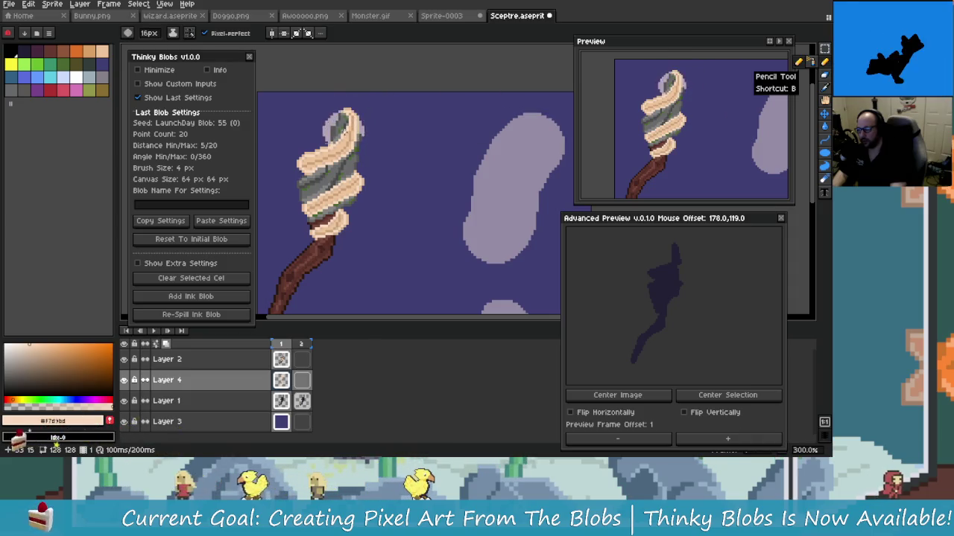
scroll(344, 128, "up", 1)
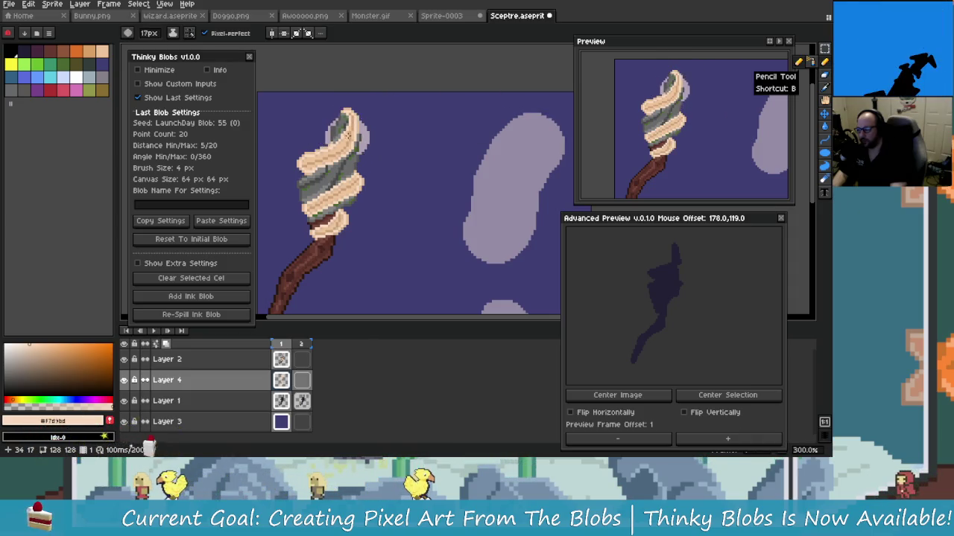
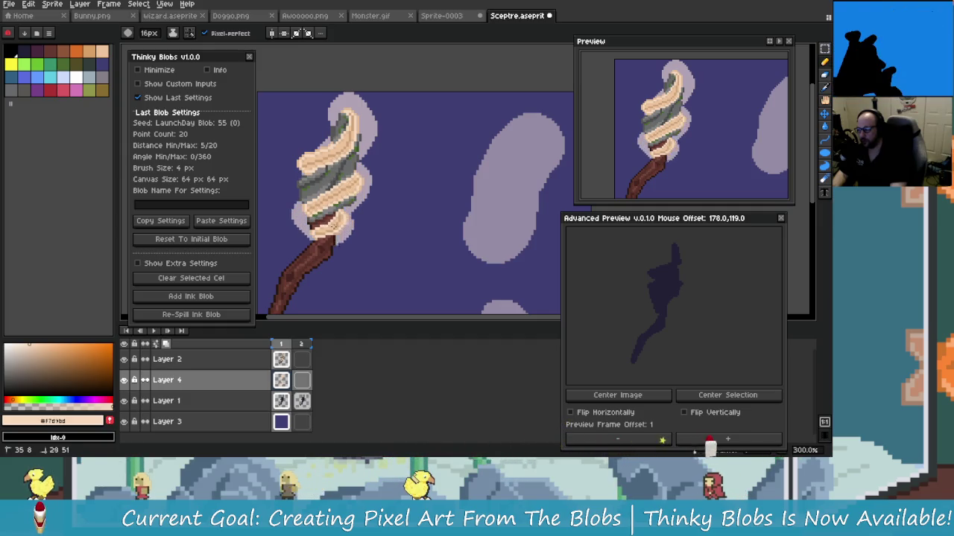
Step: Lower Layer 4's opacity to 22% so only a faint glow surrounds the sceptre head
scroll(377, 141, "down", 4)
scroll(377, 141, "up", 6)
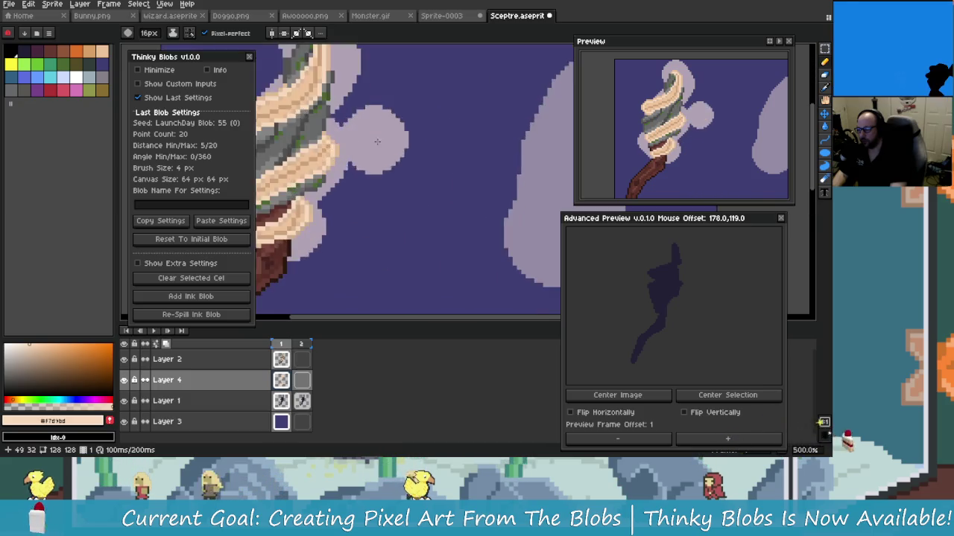
scroll(377, 142, "down", 3)
scroll(413, 190, "up", 3)
scroll(363, 170, "down", 2)
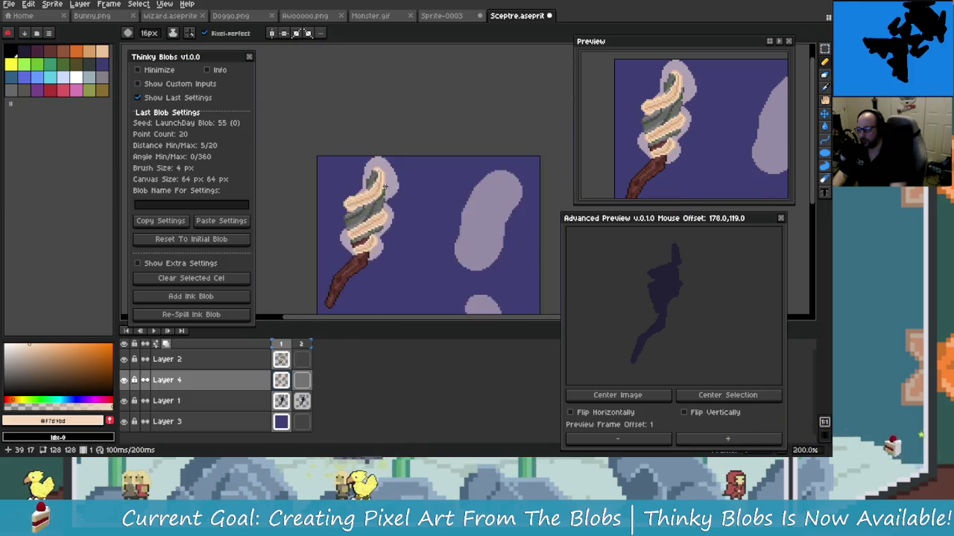
scroll(380, 194, "down", 3)
scroll(390, 209, "up", 4)
scroll(403, 216, "up", 2)
scroll(406, 220, "down", 3)
scroll(409, 223, "down", 2)
scroll(409, 222, "up", 4)
scroll(409, 223, "up", 1)
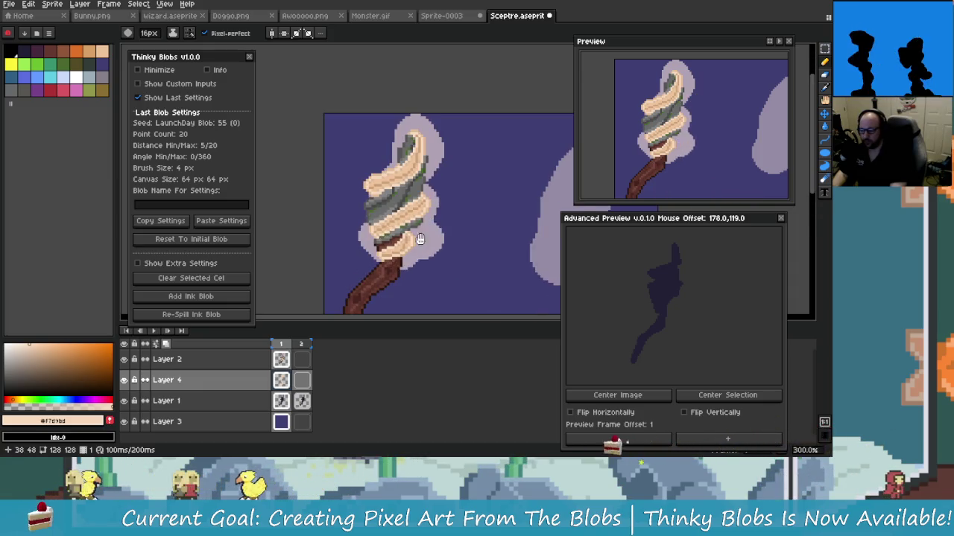
scroll(409, 223, "up", 1)
scroll(409, 223, "down", 3)
double_click(234, 389)
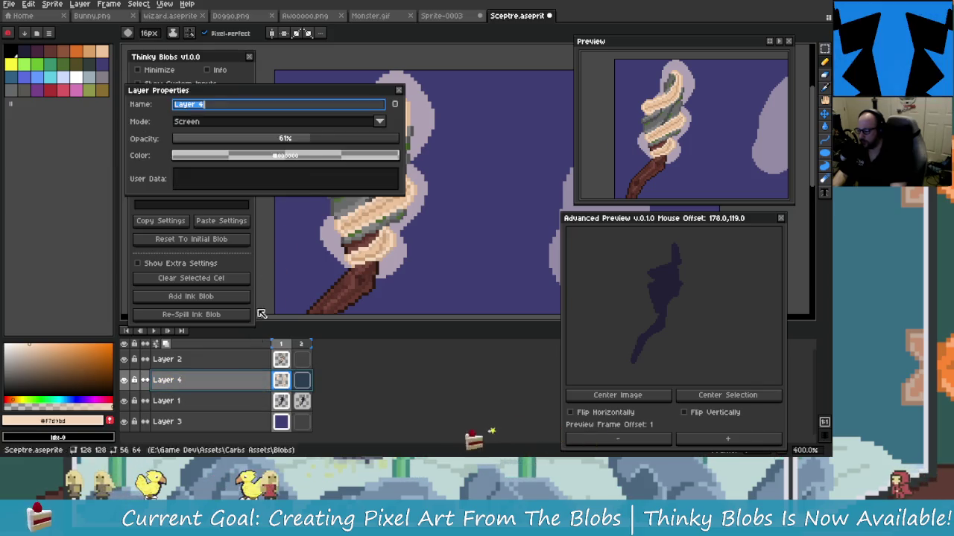
left_click_drag(316, 139, 333, 131)
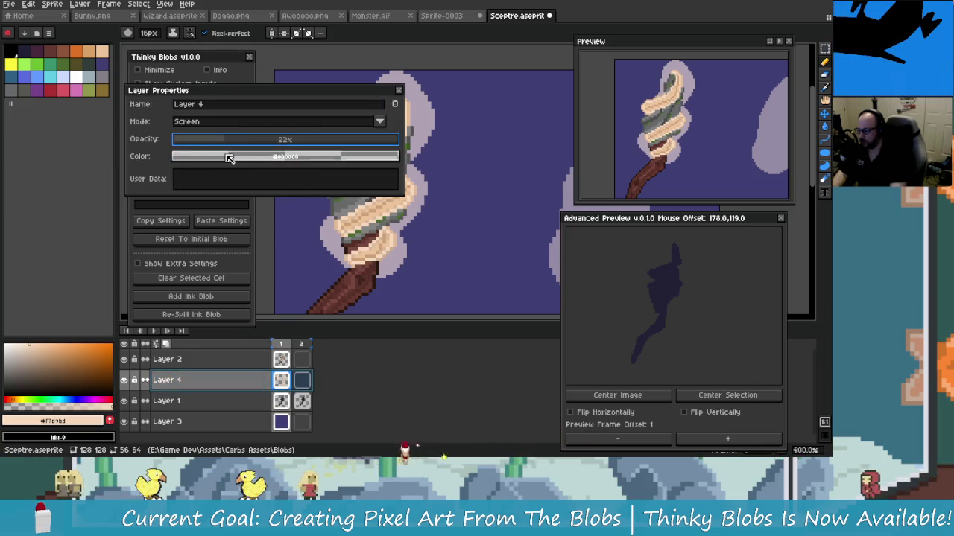
left_click(399, 90)
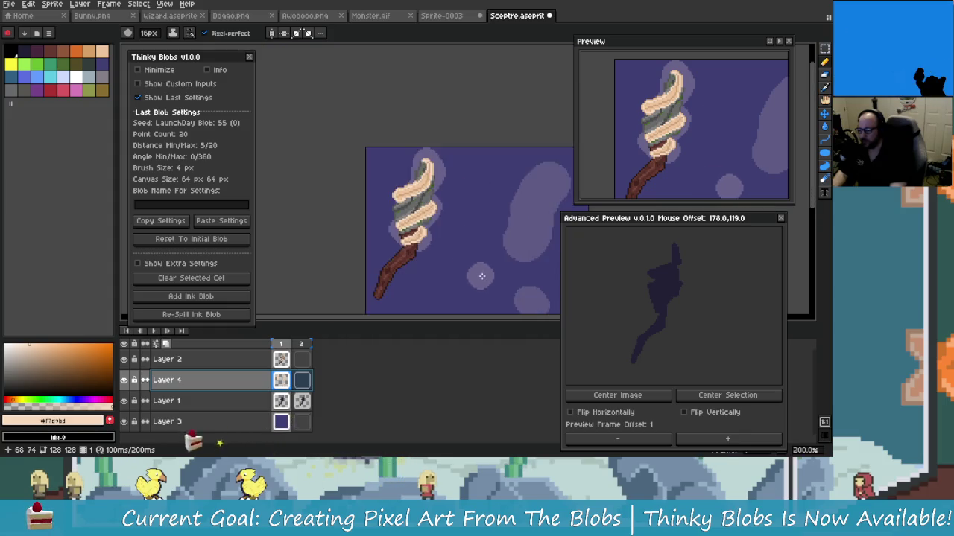
scroll(339, 271, "down", 2)
scroll(338, 271, "down", 1)
scroll(367, 255, "down", 1)
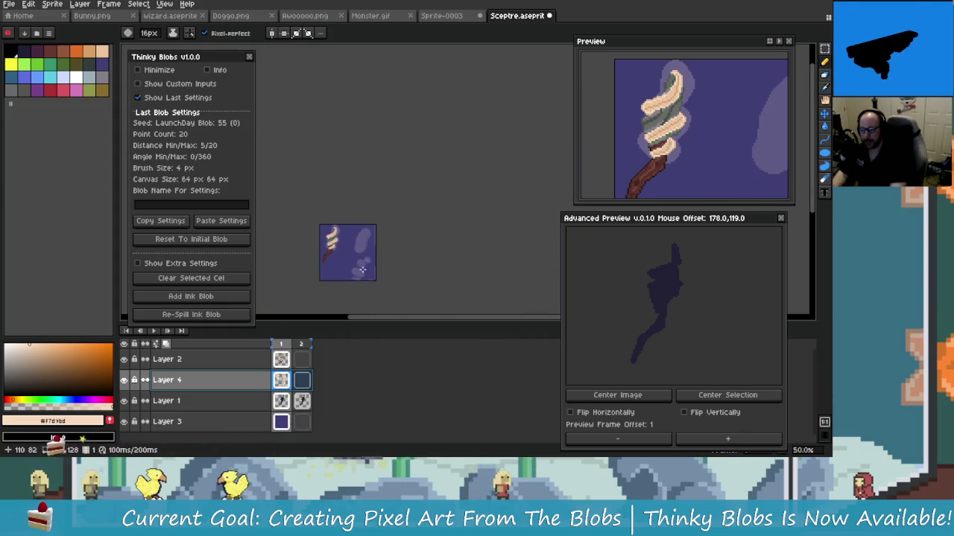
scroll(367, 262, "up", 3)
scroll(345, 213, "up", 1)
scroll(449, 249, "up", 1)
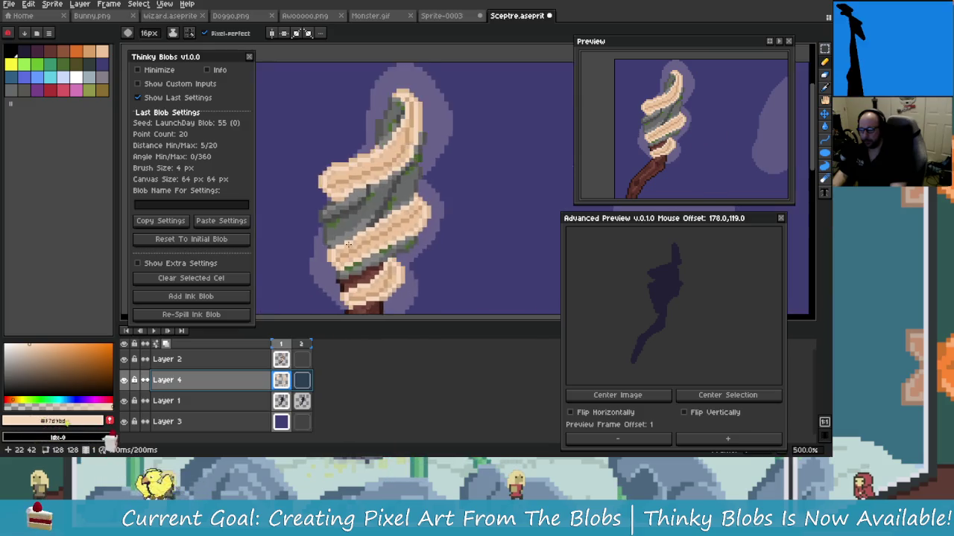
scroll(348, 244, "up", 1)
scroll(351, 224, "down", 1)
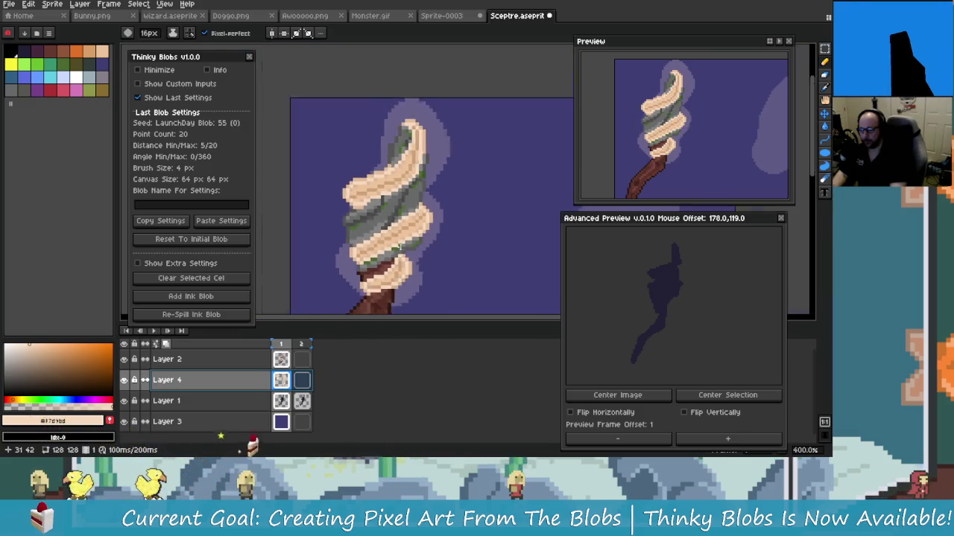
scroll(365, 246, "down", 1)
scroll(382, 268, "up", 2)
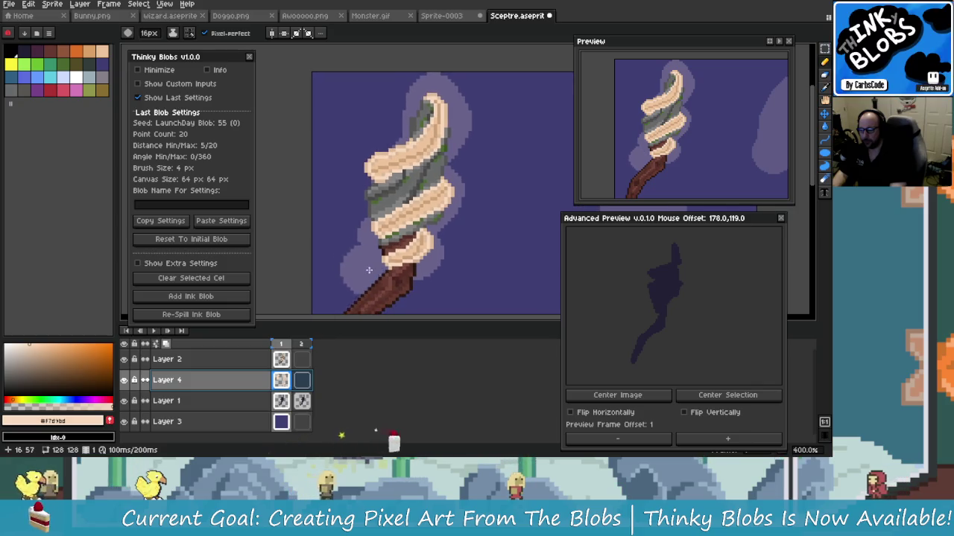
scroll(358, 253, "up", 1)
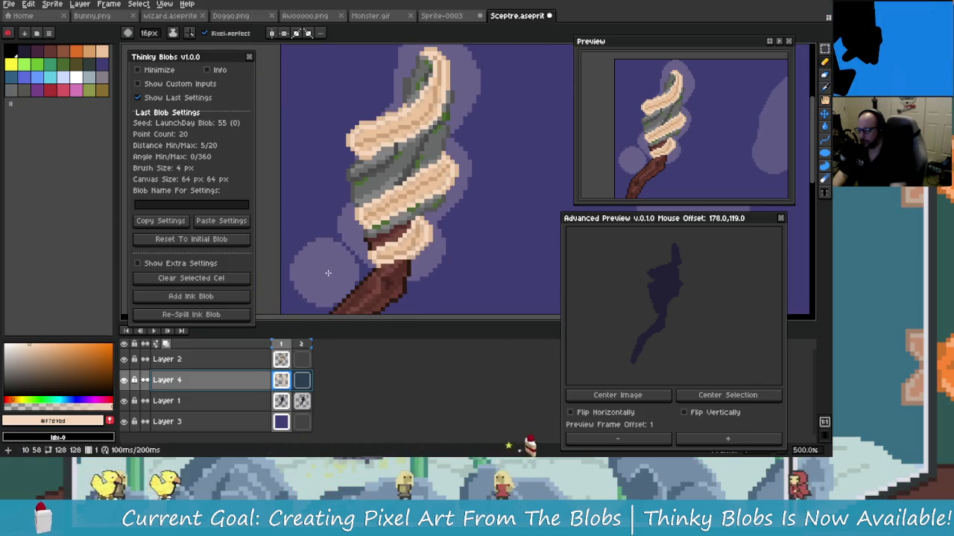
Step: Sample the lavender glow colour and flood-fill beside the sceptre, then undo the fill
key("e")
scroll(341, 264, "up", 4)
key("plus")
key("plus")
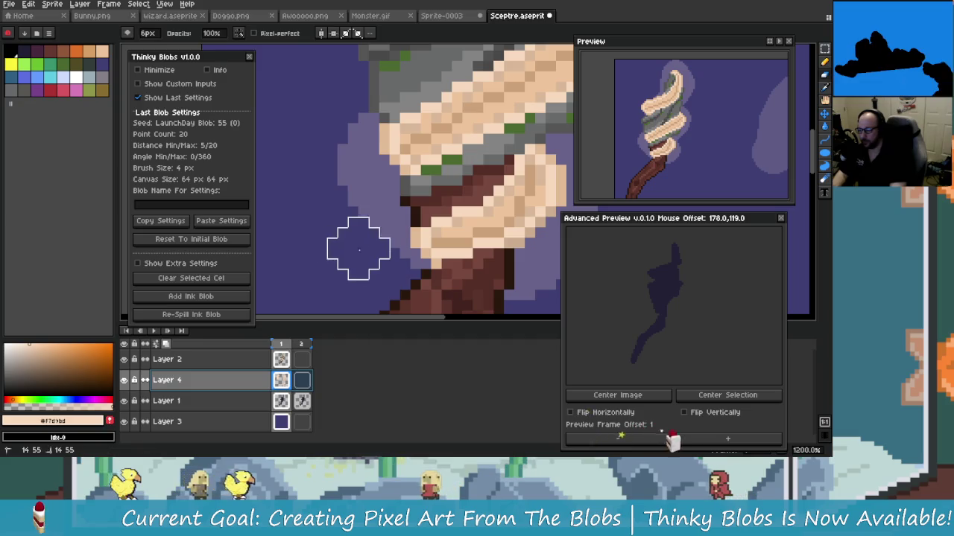
left_click(379, 195, "alt")
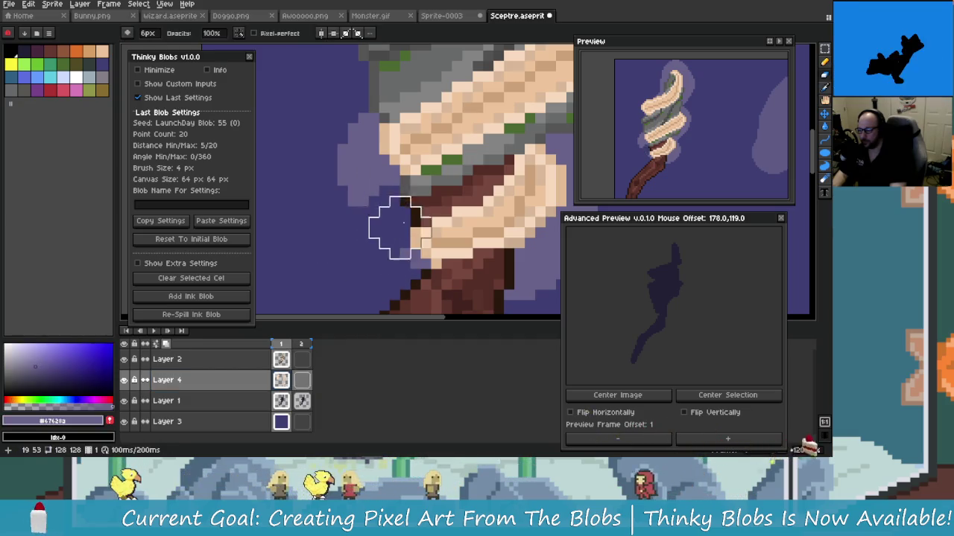
key("g")
left_click(376, 183)
key("b")
key("ctrl+z")
Step: Paint a smaller lavender patch beside the sceptre, then pick the cream colour with a 9px brush
mouse_move(335, 246)
left_mouse_down()
mouse_move(402, 179)
mouse_move(385, 155)
mouse_move(379, 251)
left_mouse_up()
key("minus")
key("minus")
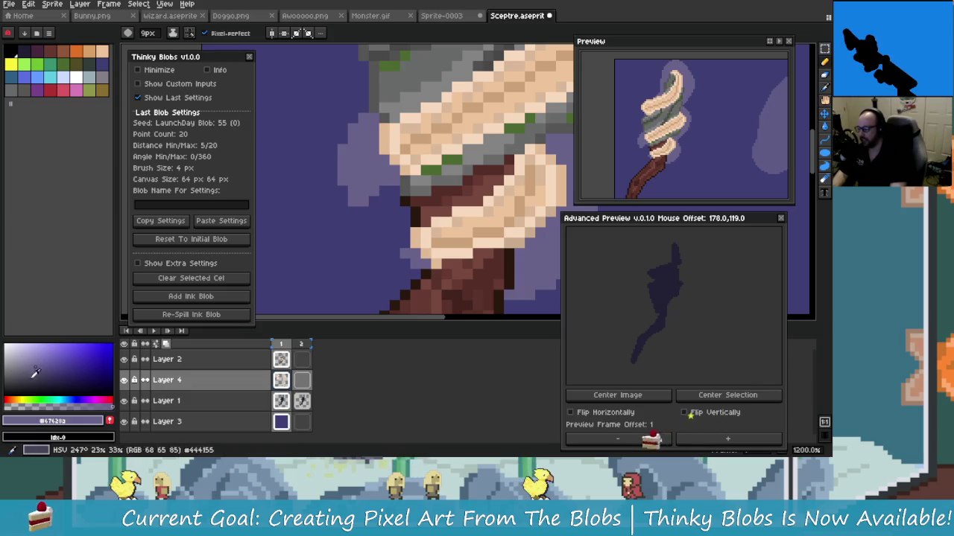
left_click(390, 176, "alt")
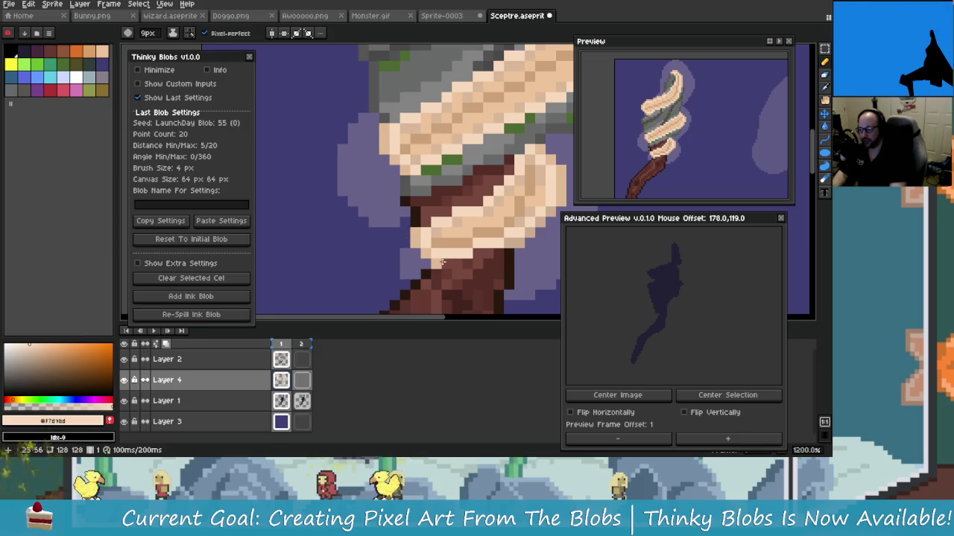
Step: Undo a stray eraser stroke near the sceptre head
scroll(444, 253, "down", 3)
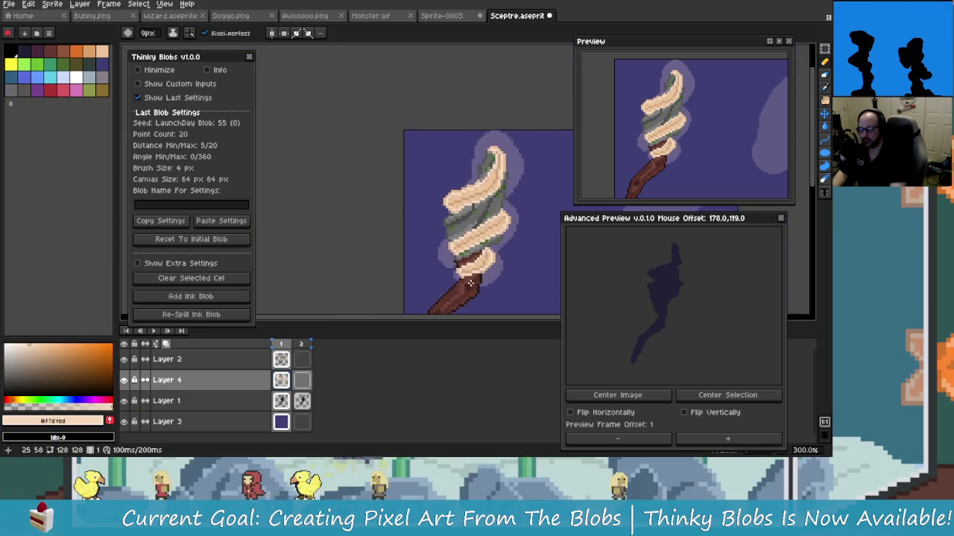
scroll(440, 260, "down", 2)
scroll(434, 266, "down", 3)
scroll(434, 267, "up", 5)
scroll(418, 265, "down", 1)
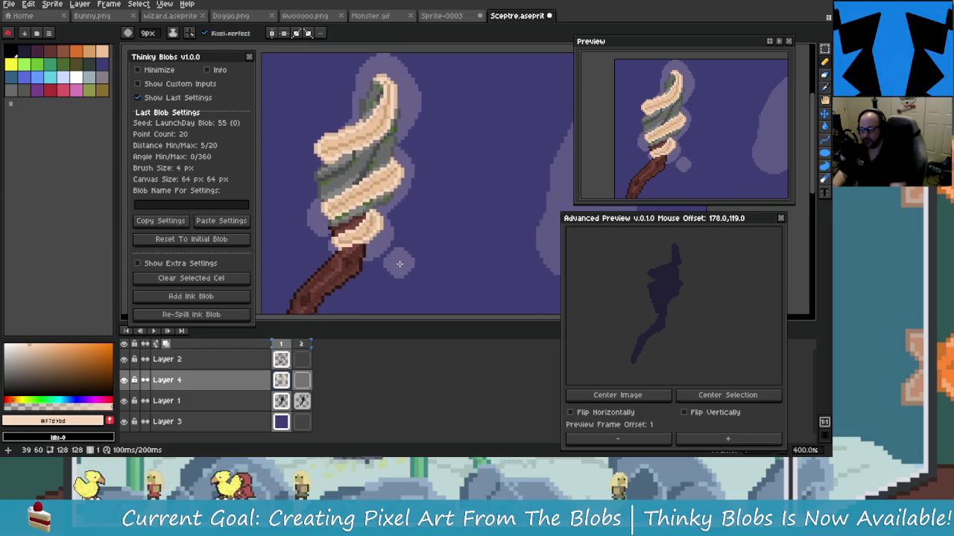
scroll(410, 265, "down", 1)
scroll(402, 265, "down", 1)
scroll(403, 264, "up", 2)
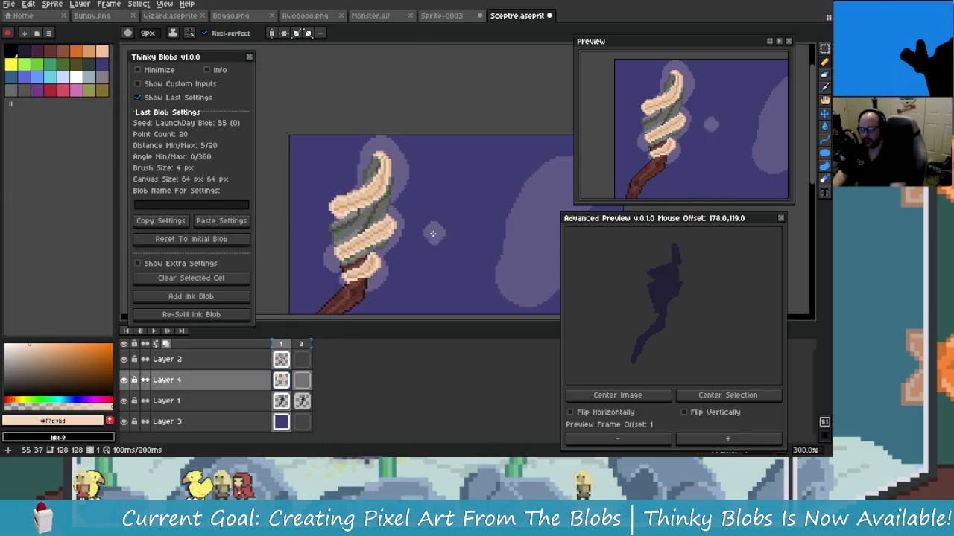
scroll(372, 223, "up", 2)
scroll(335, 171, "down", 2)
key("alt")
key("e")
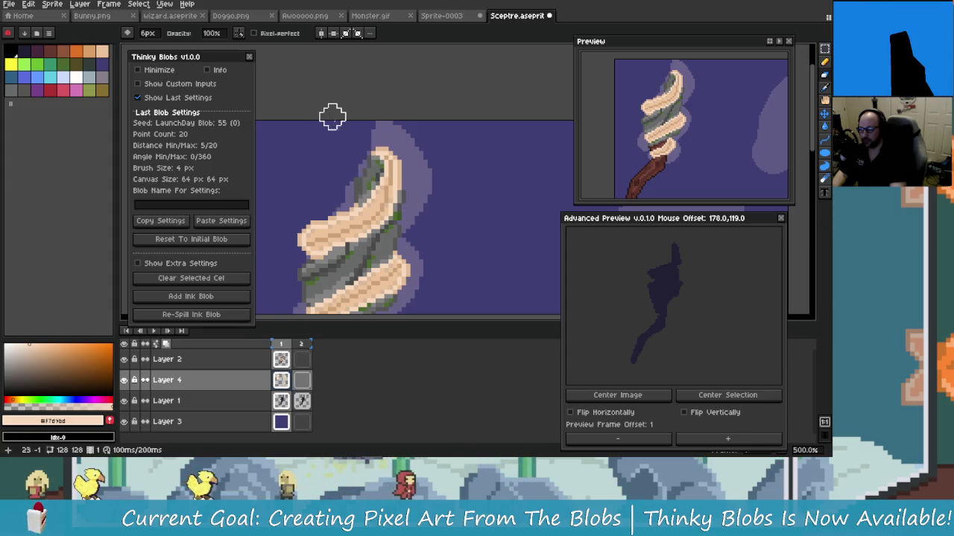
key("ctrl+z")
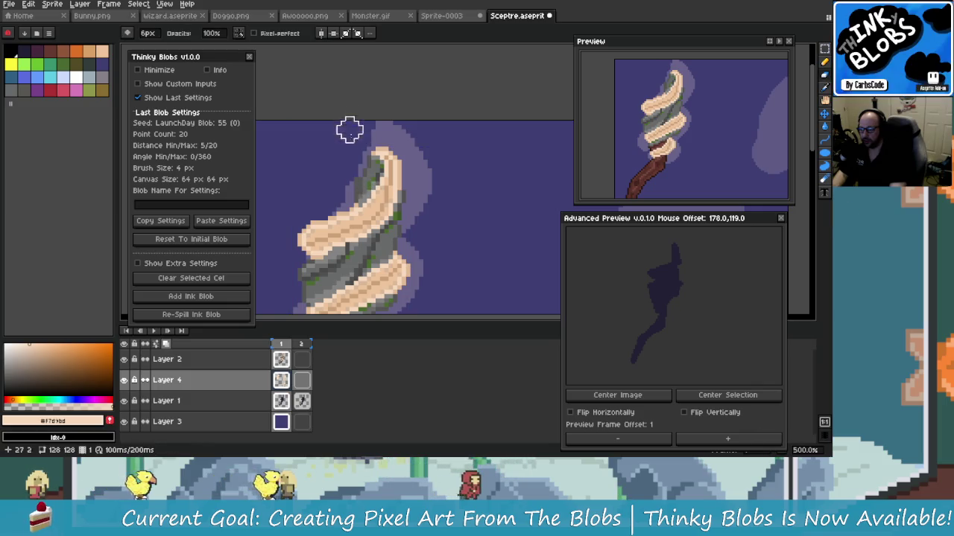
scroll(346, 154, "down", 3)
scroll(445, 152, "up", 3)
left_click_drag(446, 152, 415, 171)
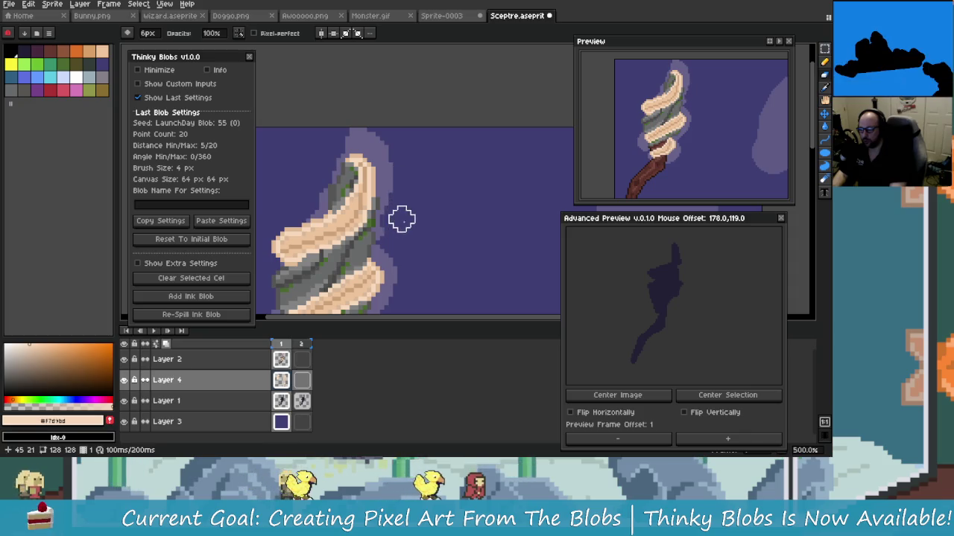
scroll(444, 228, "down", 1)
scroll(420, 209, "up", 2)
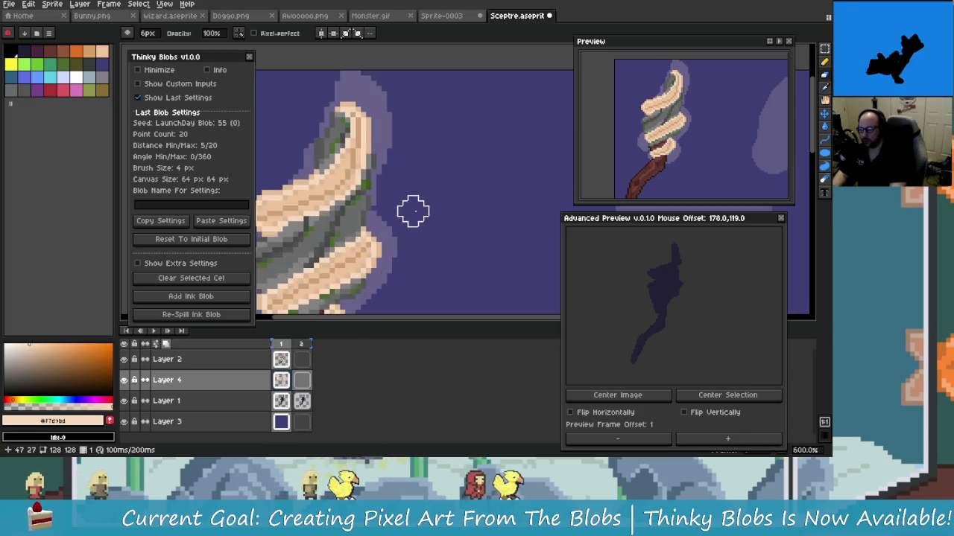
scroll(420, 196, "up", 2)
key("alt")
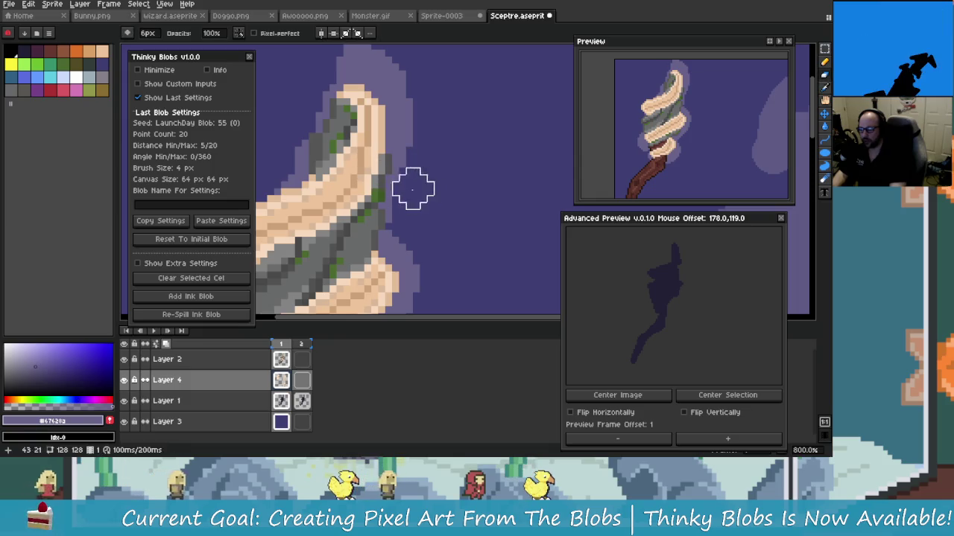
left_click(386, 148, "alt")
left_click(378, 163, "alt")
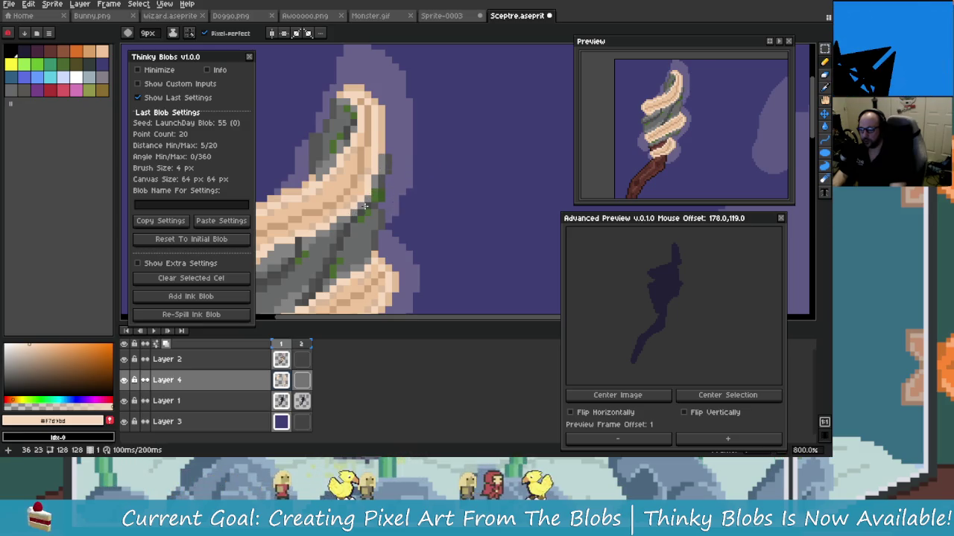
scroll(461, 231, "down", 7)
scroll(461, 231, "up", 3)
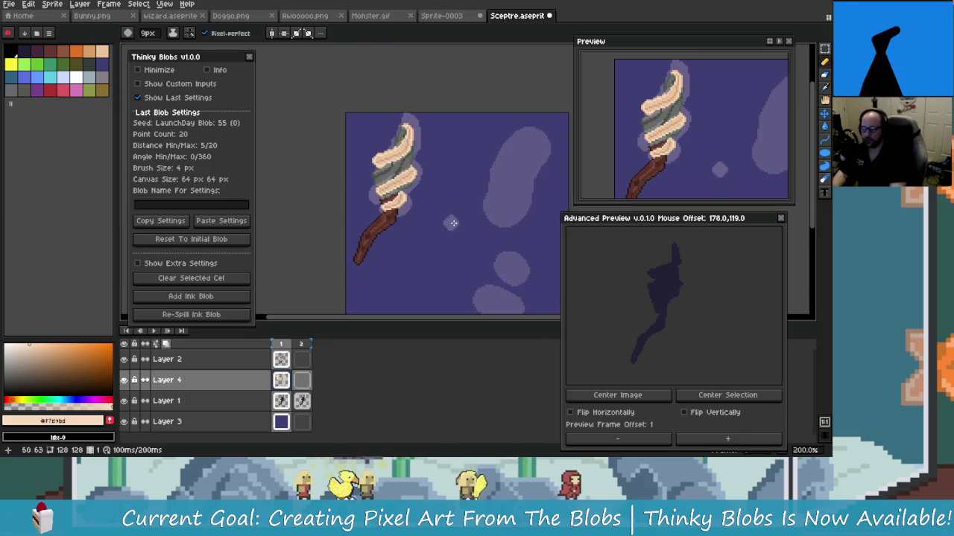
scroll(469, 235, "down", 1)
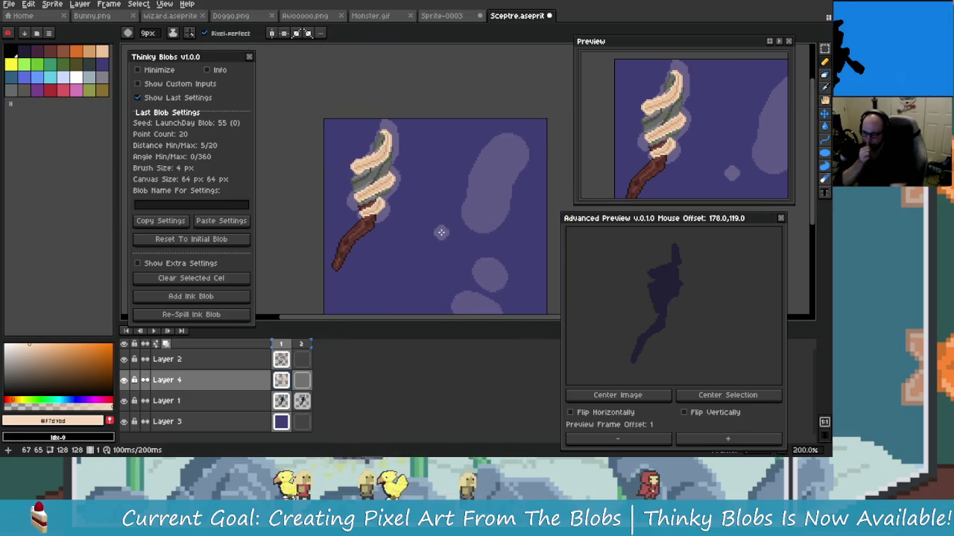
left_click(125, 380)
scroll(489, 240, "right", 2)
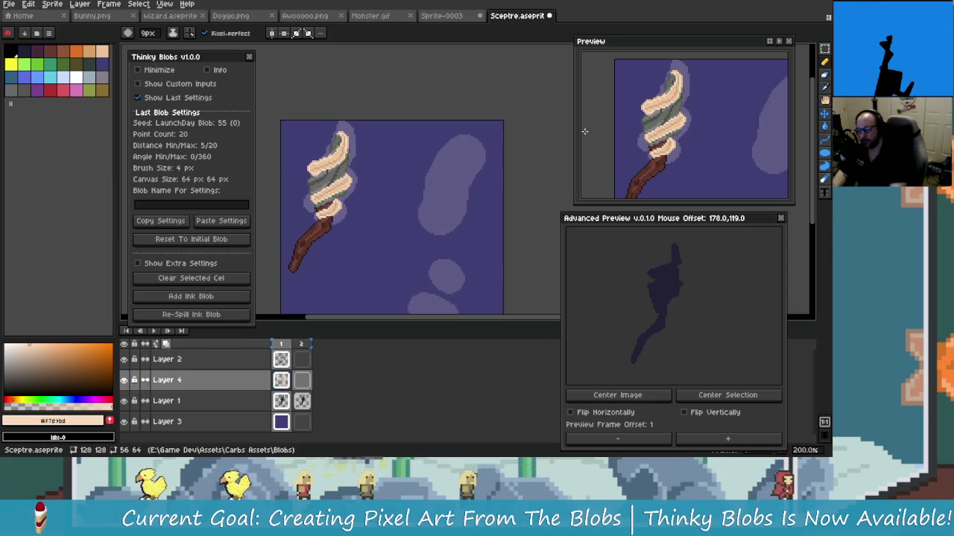
left_click(825, 49)
scroll(425, 234, "down", 3)
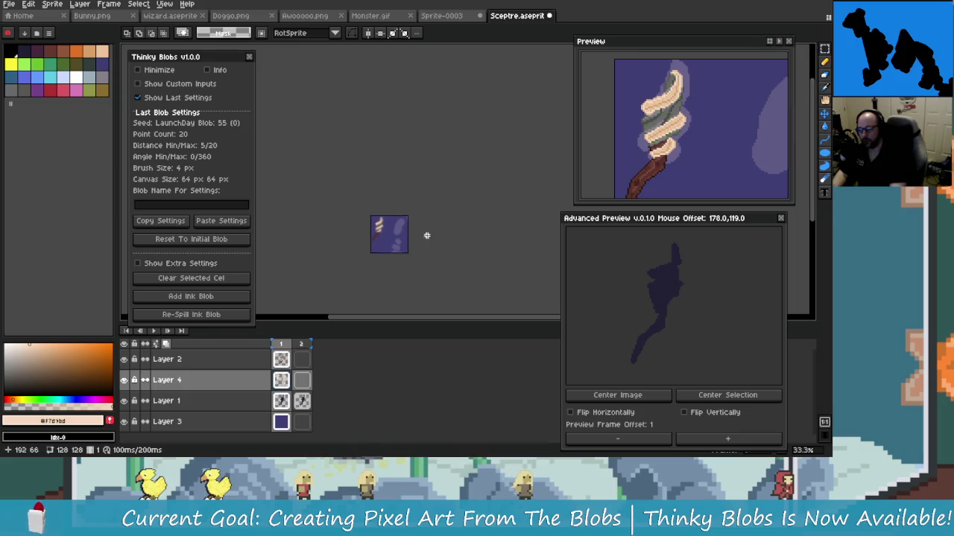
scroll(426, 234, "up", 3)
scroll(355, 100, "up", 1)
scroll(355, 101, "down", 2)
left_click_drag(352, 60, 490, 256)
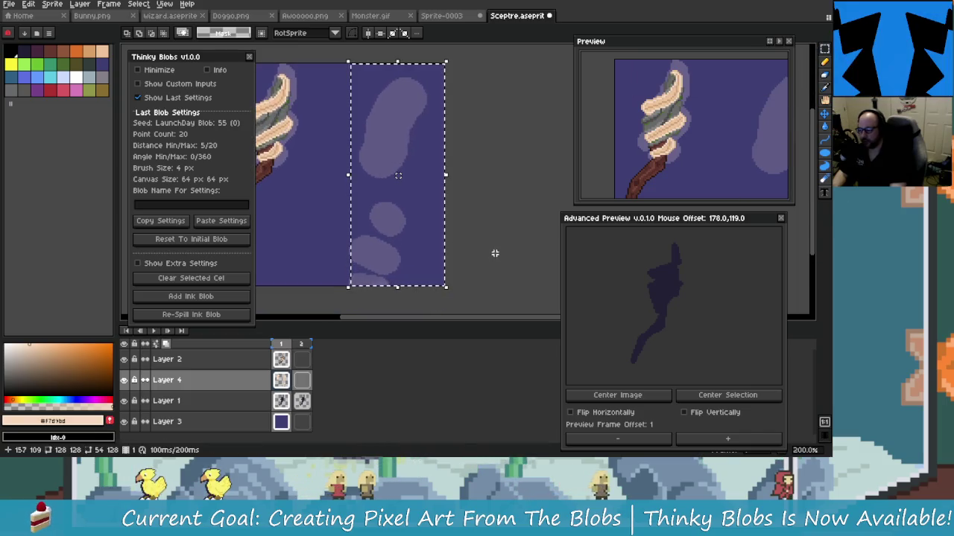
key("Delete")
scroll(409, 229, "left", 1)
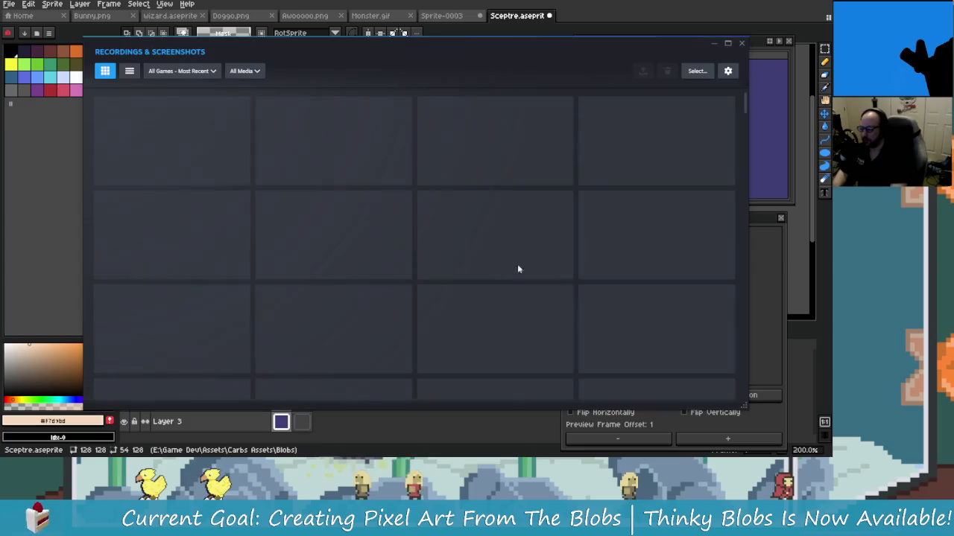
key("Escape")
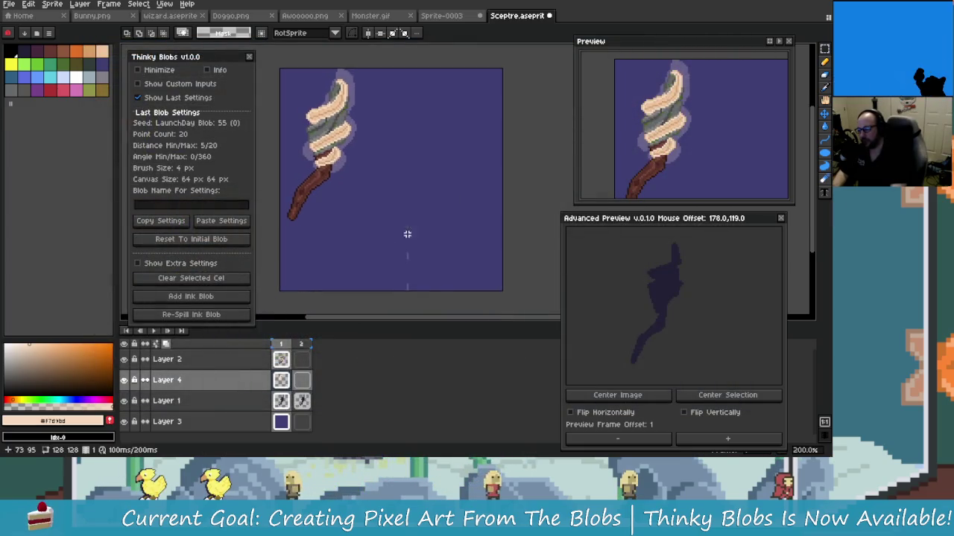
scroll(410, 109, "left", 1)
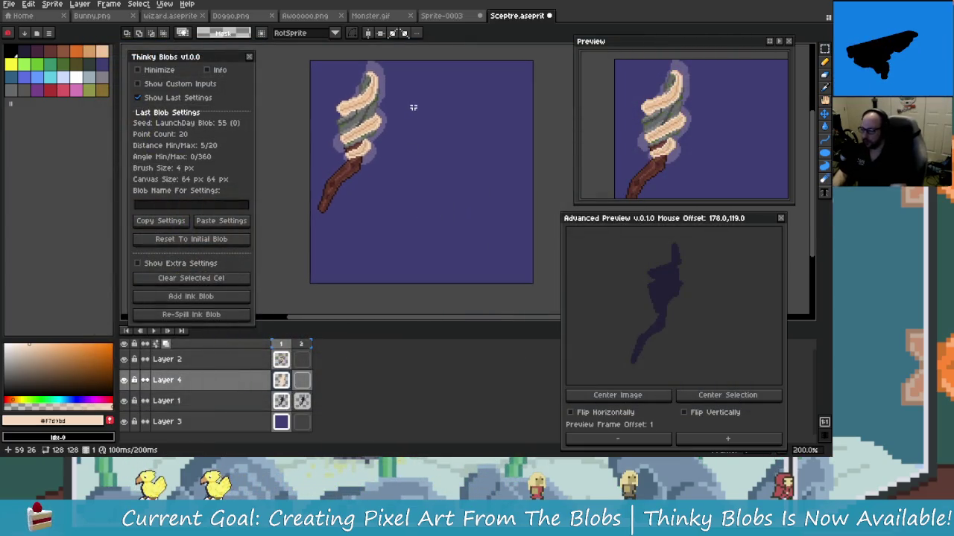
scroll(413, 117, "up", 1)
scroll(383, 166, "down", 1)
scroll(420, 190, "down", 1)
scroll(420, 190, "up", 2)
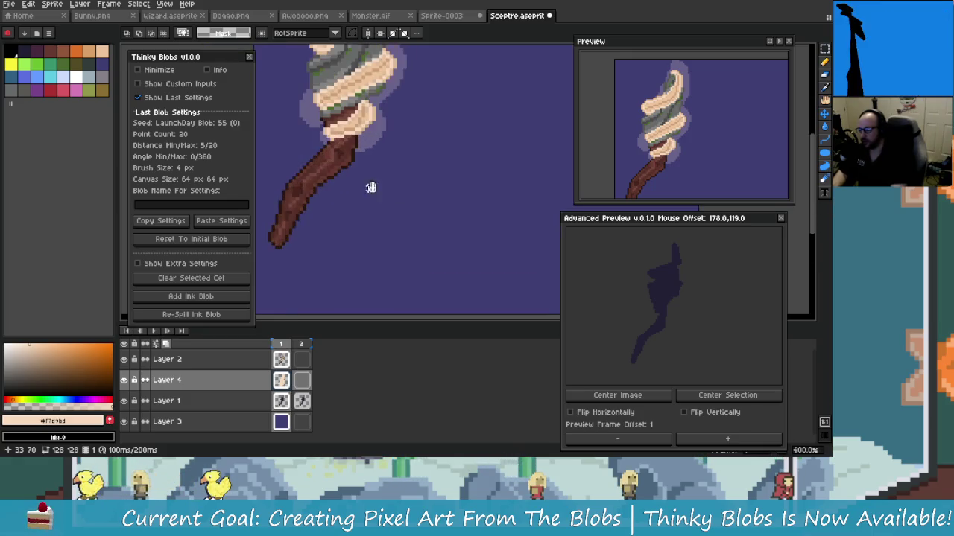
scroll(419, 221, "down", 1)
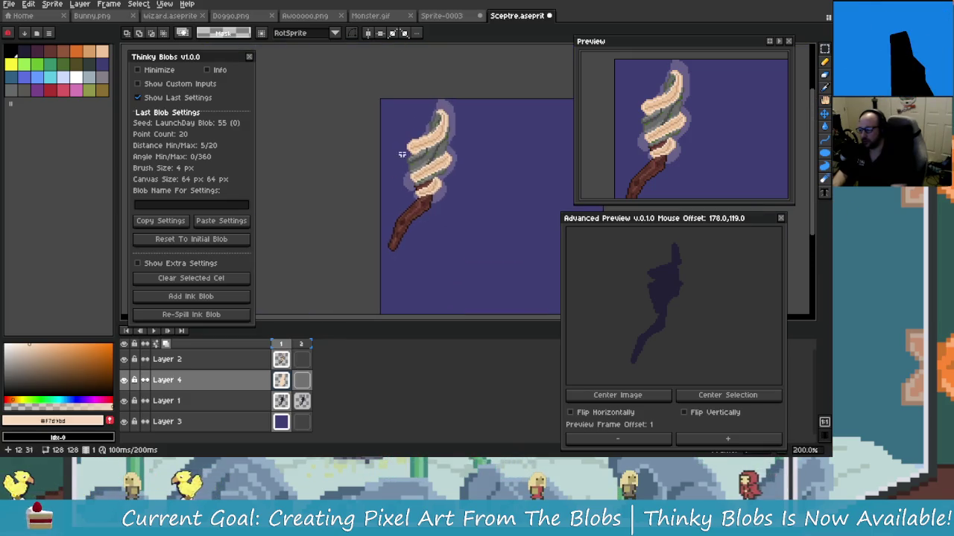
scroll(395, 205, "up", 2)
scroll(378, 192, "up", 1)
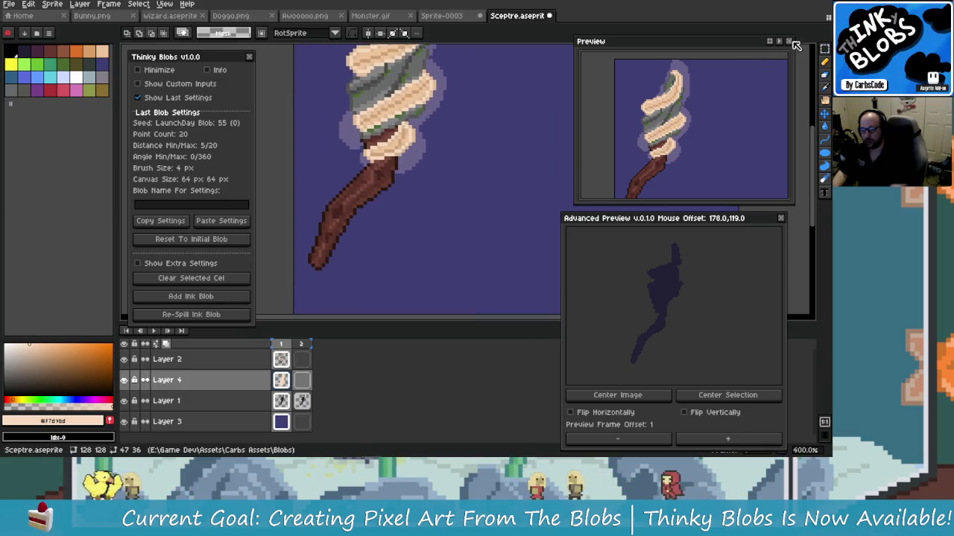
mouse_move(824, 48)
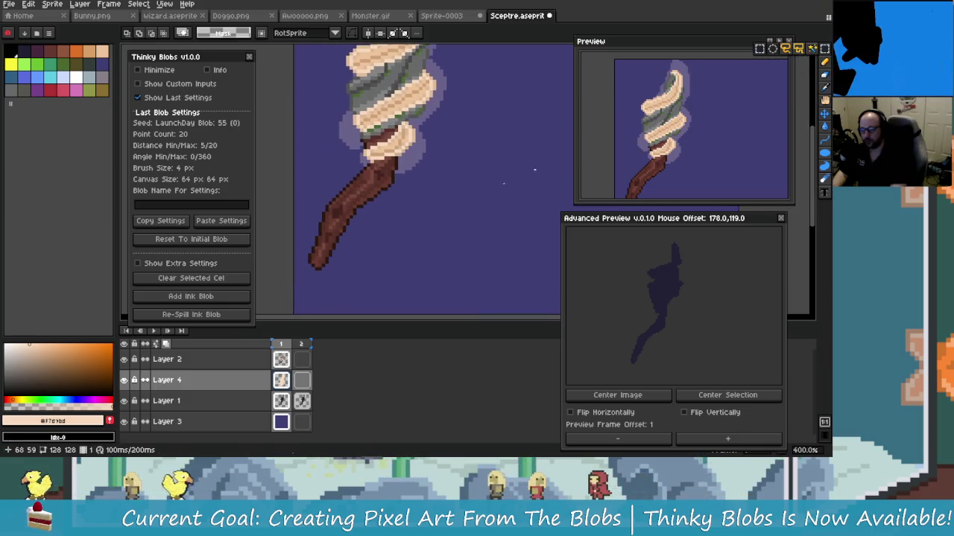
scroll(435, 228, "down", 1)
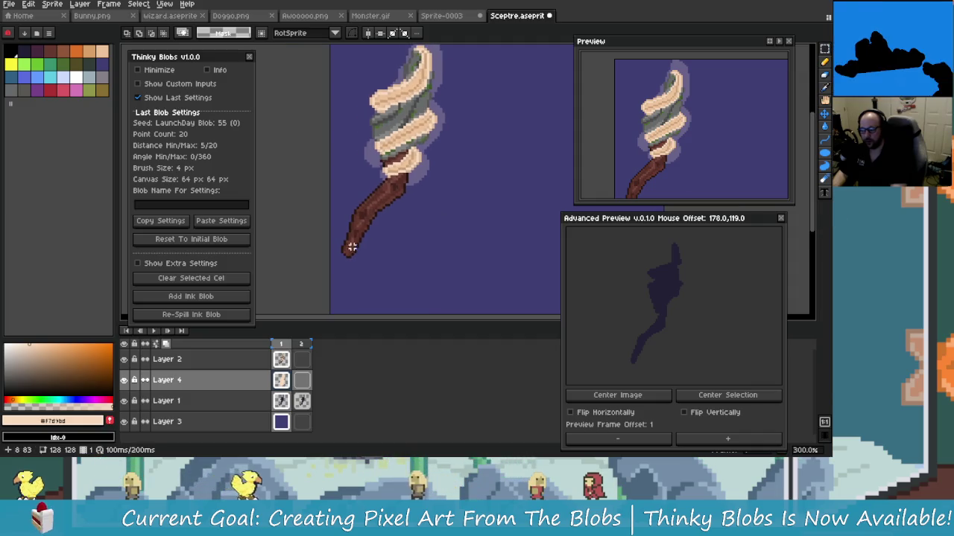
mouse_move(352, 202)
left_mouse_down()
mouse_move(358, 187)
mouse_move(422, 269)
left_mouse_up()
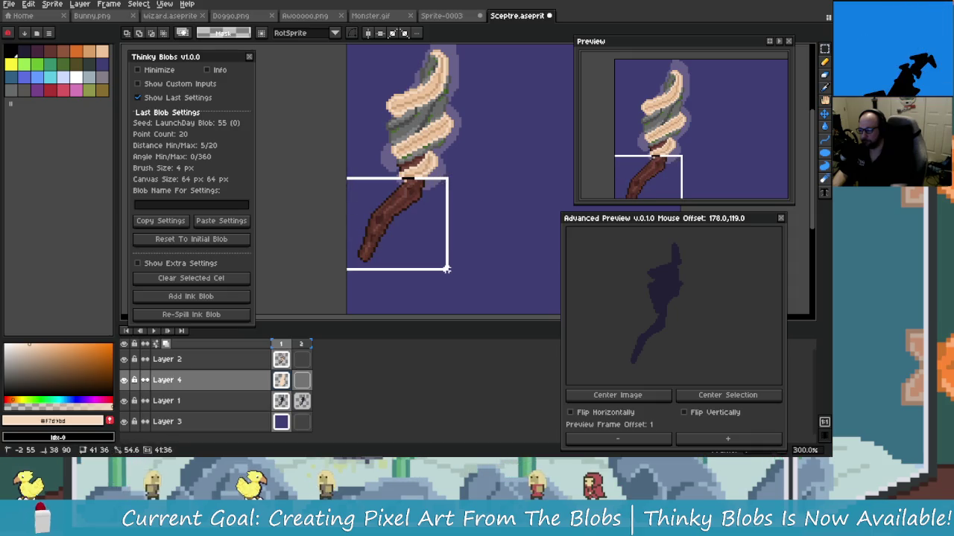
Step: Add a 1px #3F3F74 shadow to Layer 2's staff using Carbs Toolbar Quick Outline Options
left_click(280, 364)
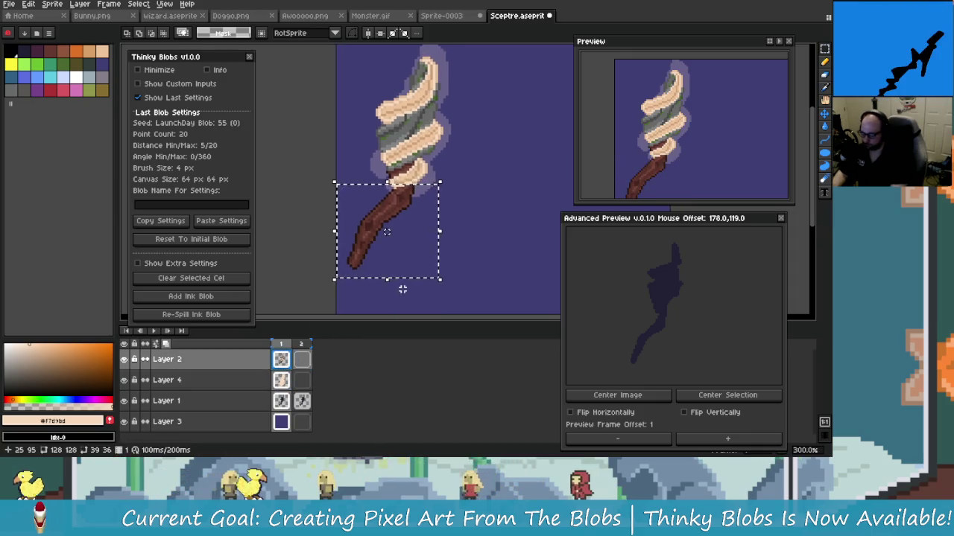
key("ctrl+t")
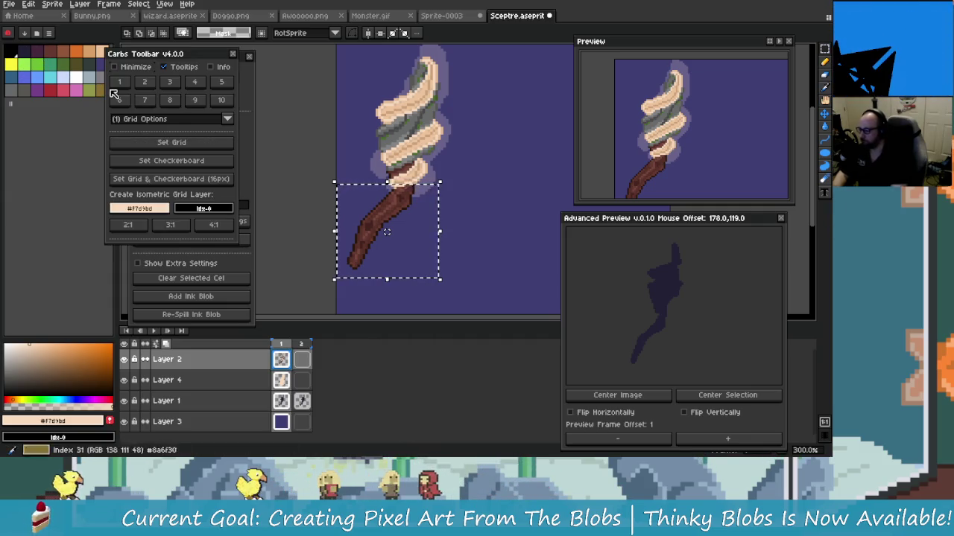
left_click(99, 64)
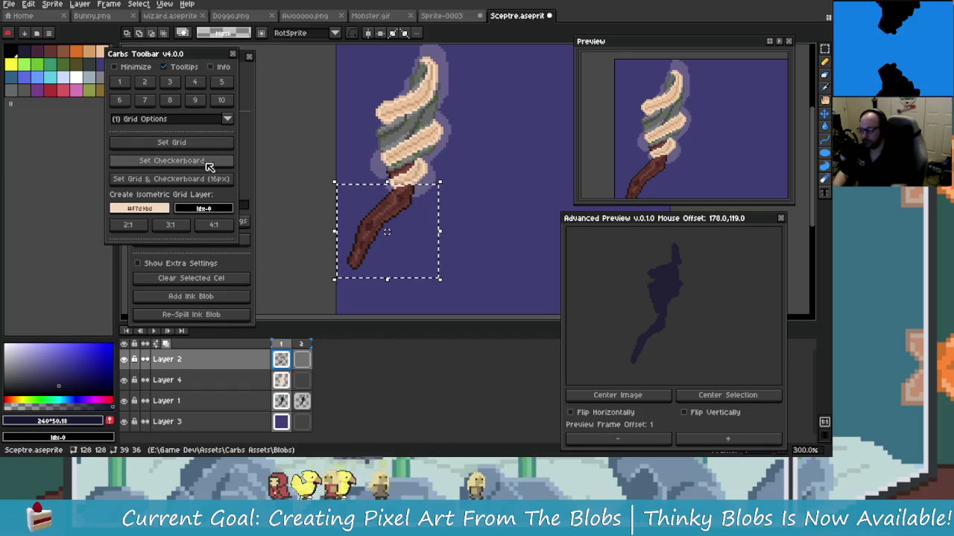
left_click(169, 99)
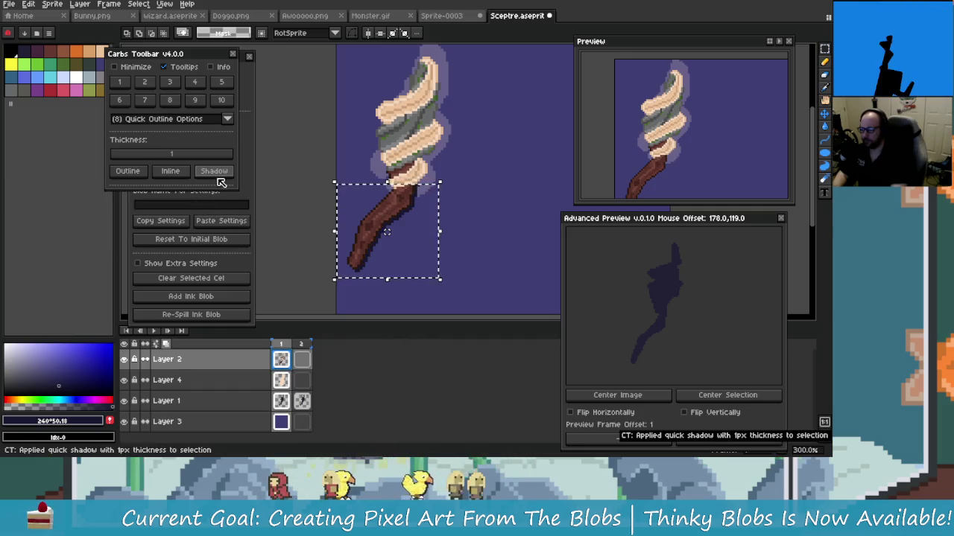
scroll(449, 244, "down", 2)
scroll(415, 245, "down", 1)
scroll(421, 239, "up", 4)
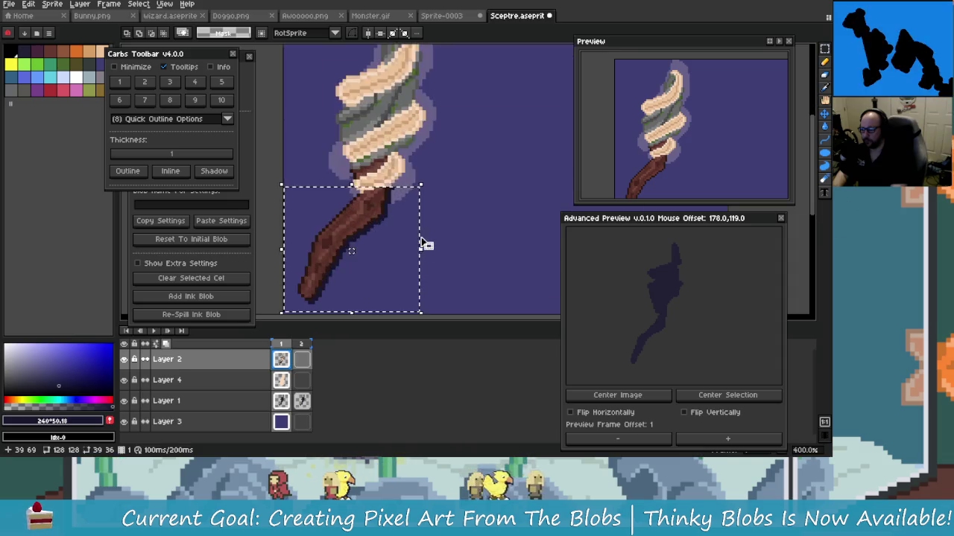
scroll(421, 224, "down", 2)
scroll(419, 239, "up", 3)
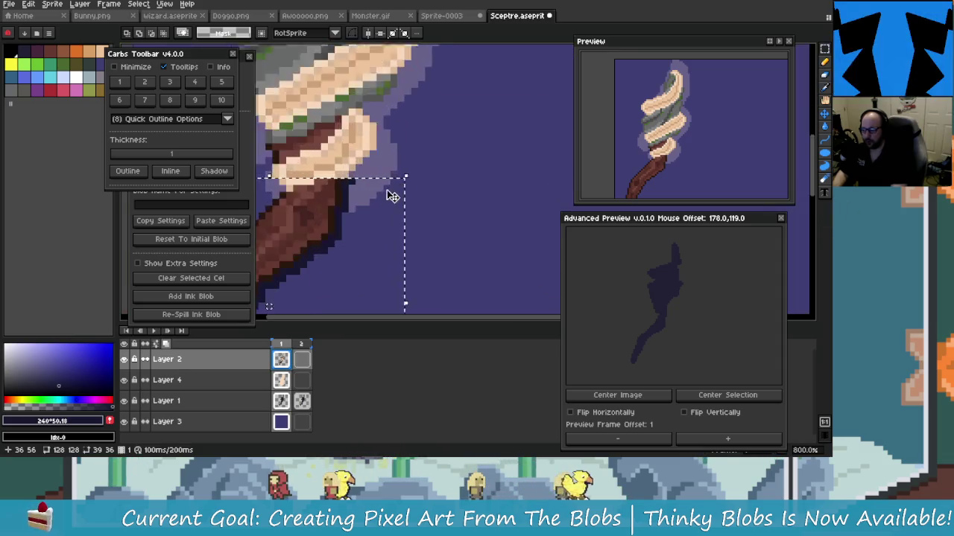
scroll(432, 220, "up", 1)
scroll(437, 218, "up", 2)
scroll(444, 224, "up", 3)
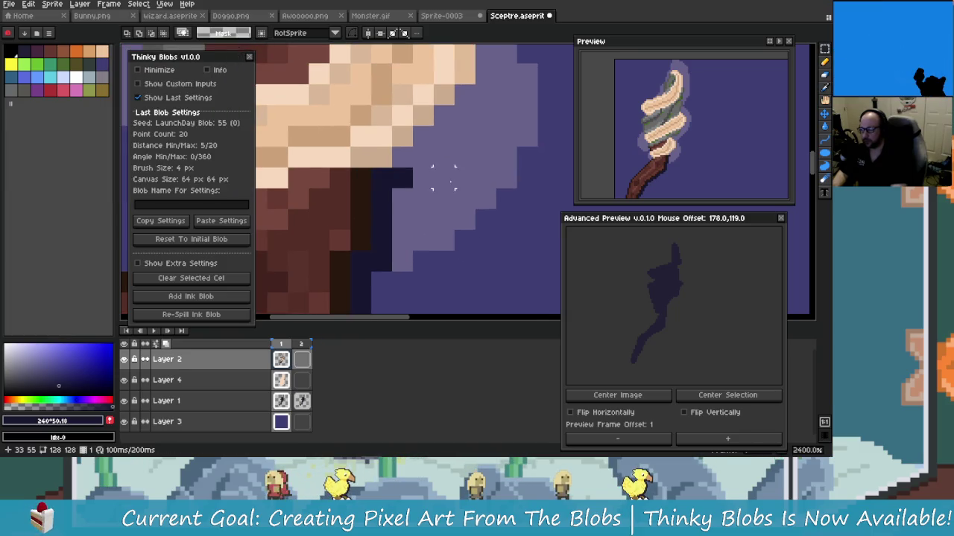
Step: Undo a stray navy pencil stroke painted beside the staff
scroll(443, 166, "down", 1)
scroll(434, 242, "up", 1)
scroll(435, 243, "right", 1)
key("b")
mouse_move(390, 159)
left_mouse_down()
mouse_move(437, 155)
mouse_move(427, 98)
left_mouse_up()
key("ctrl+z")
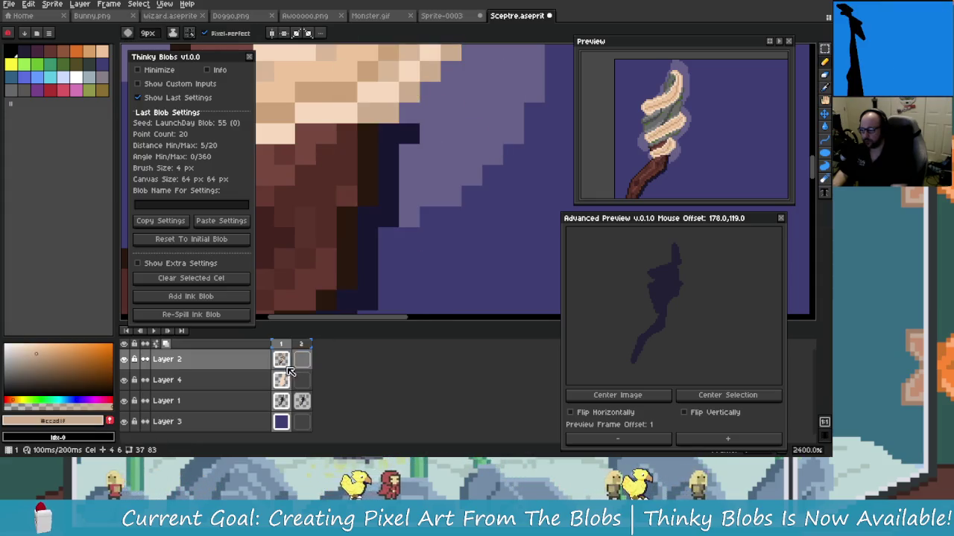
Step: On Layer 2, erase a column of stray dark shadow pixels with a 1px eraser
left_click(431, 149, "ctrl")
key("b")
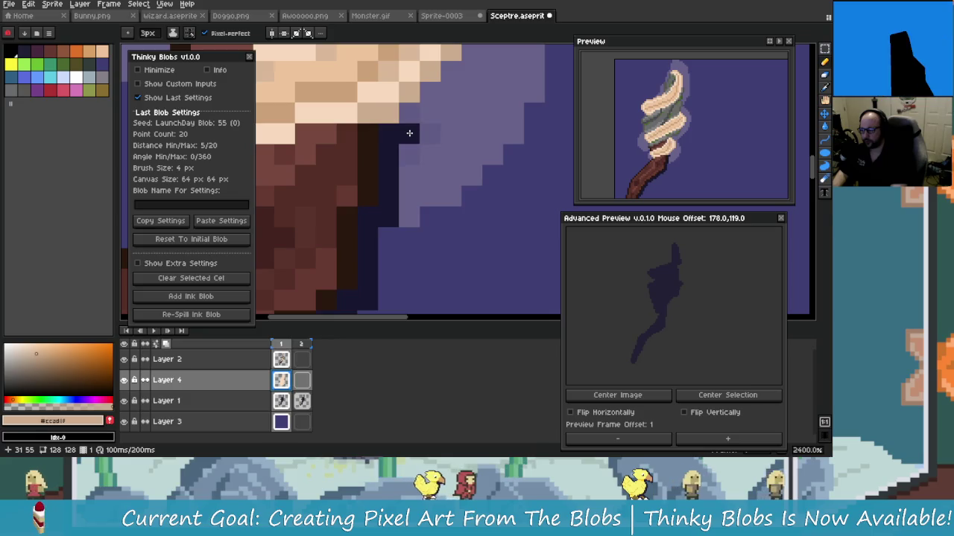
left_click(325, 360)
key("e")
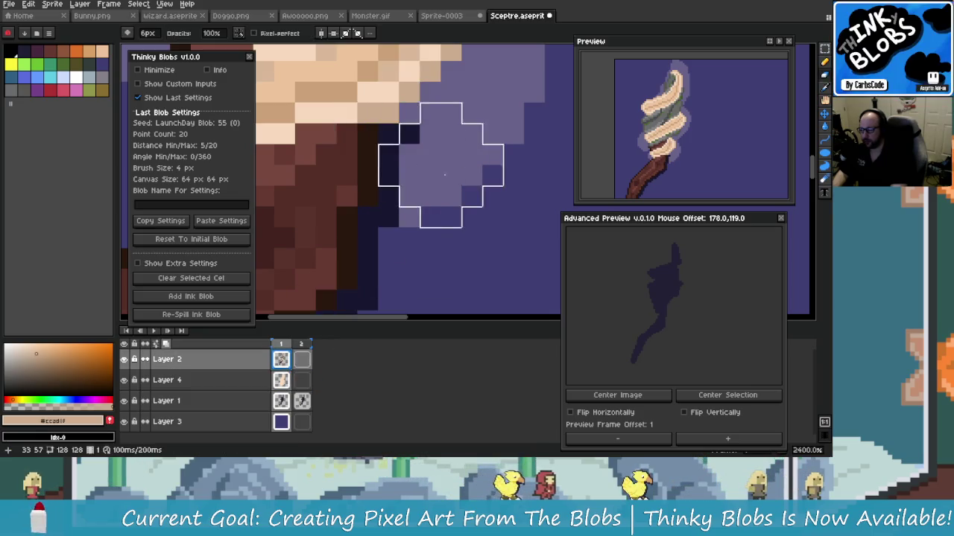
key("minus")
key("minus")
key("minus")
left_click_drag(409, 134, 384, 196)
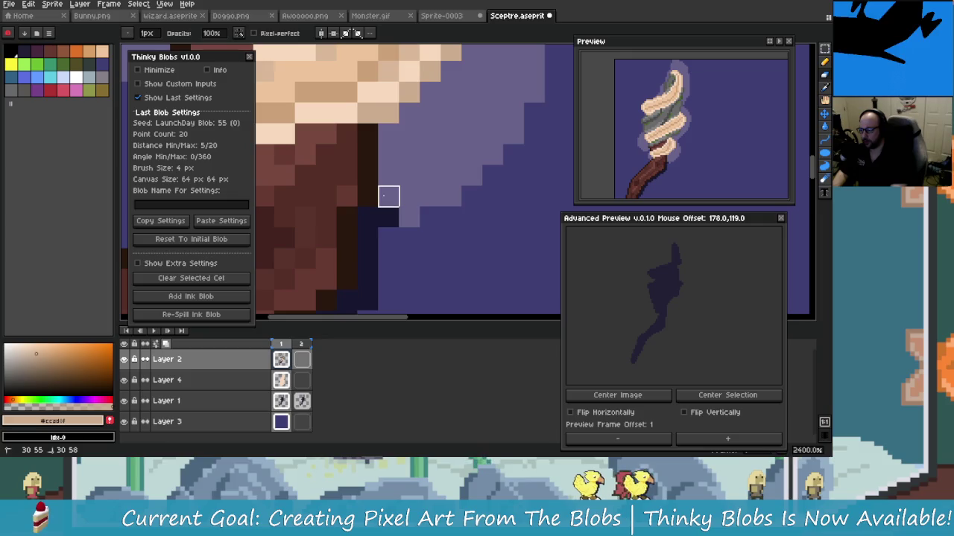
scroll(388, 217, "down", 4)
scroll(402, 223, "down", 2)
scroll(414, 231, "down", 2)
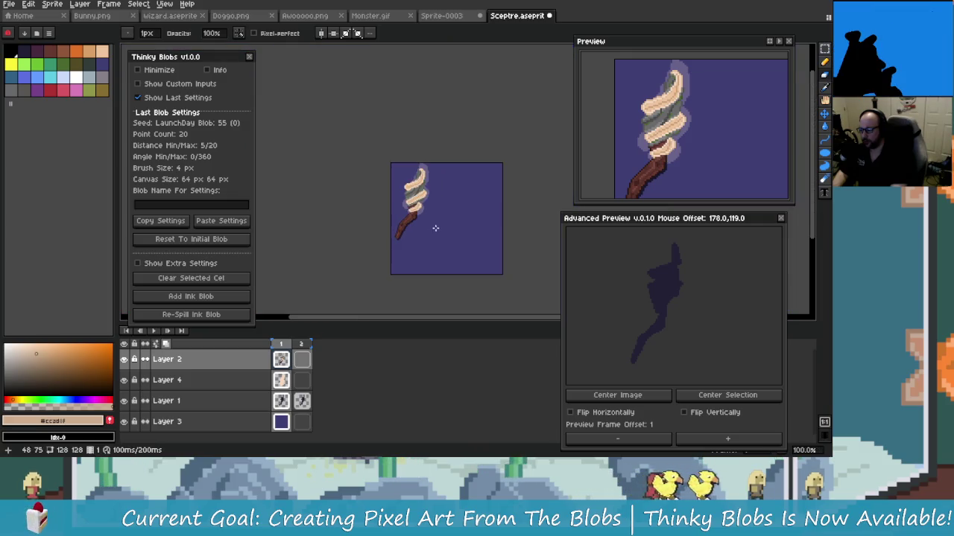
scroll(422, 240, "up", 1)
scroll(421, 250, "down", 1)
scroll(407, 231, "up", 2)
scroll(396, 241, "down", 2)
scroll(353, 200, "up", 1)
left_click_drag(352, 200, 433, 170)
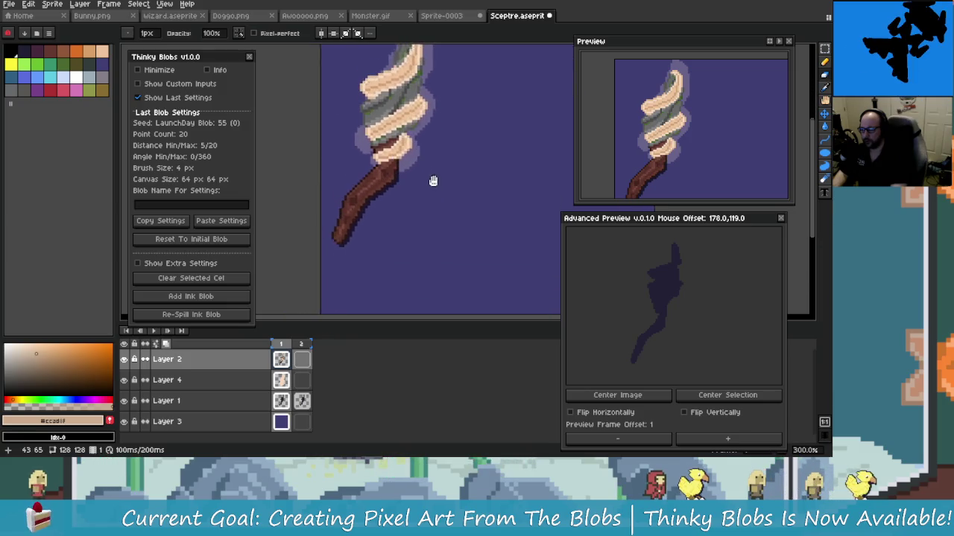
scroll(438, 224, "up", 1)
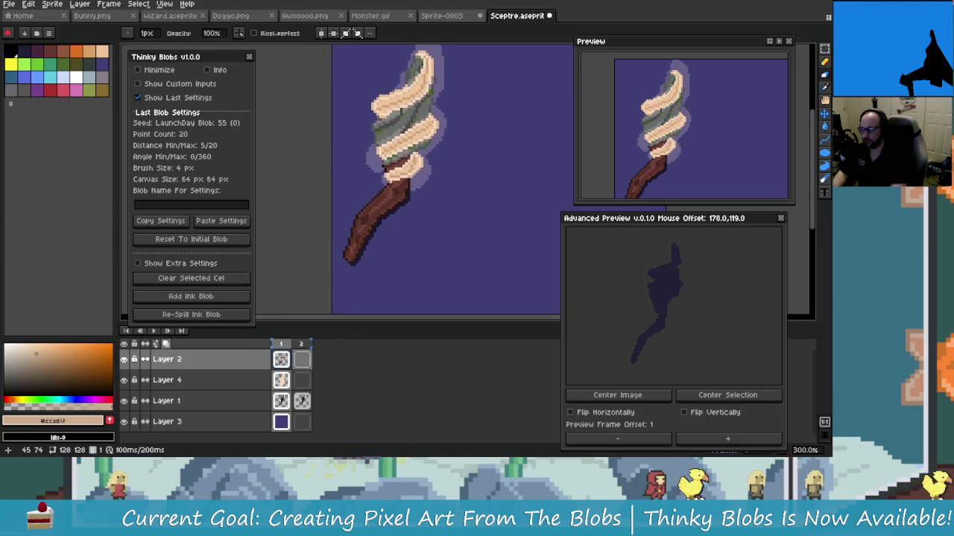
scroll(396, 225, "up", 3)
scroll(397, 224, "down", 3)
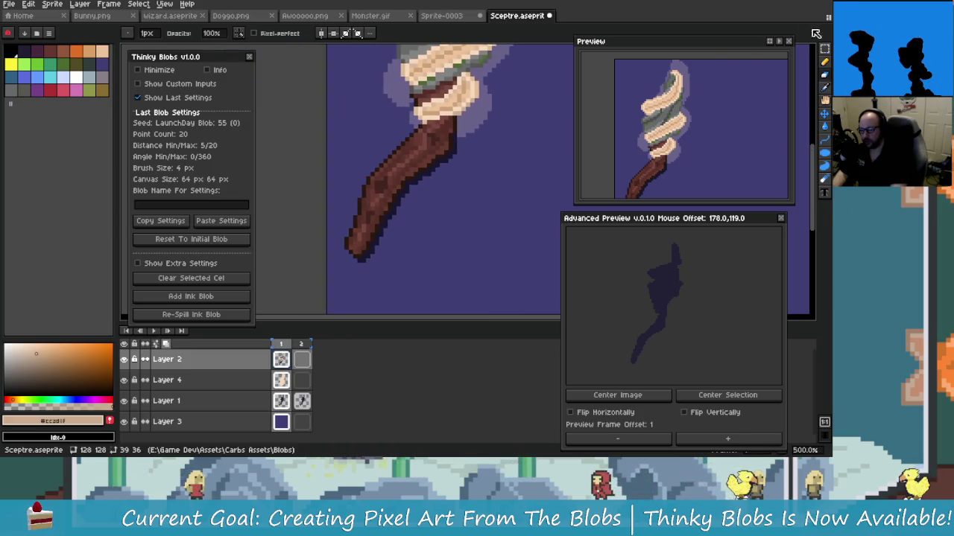
Step: Select the staff, add a 1px shadow edge in near-black navy #17172f, then deselect
key("q")
key("m")
left_click_drag(330, 121, 488, 272)
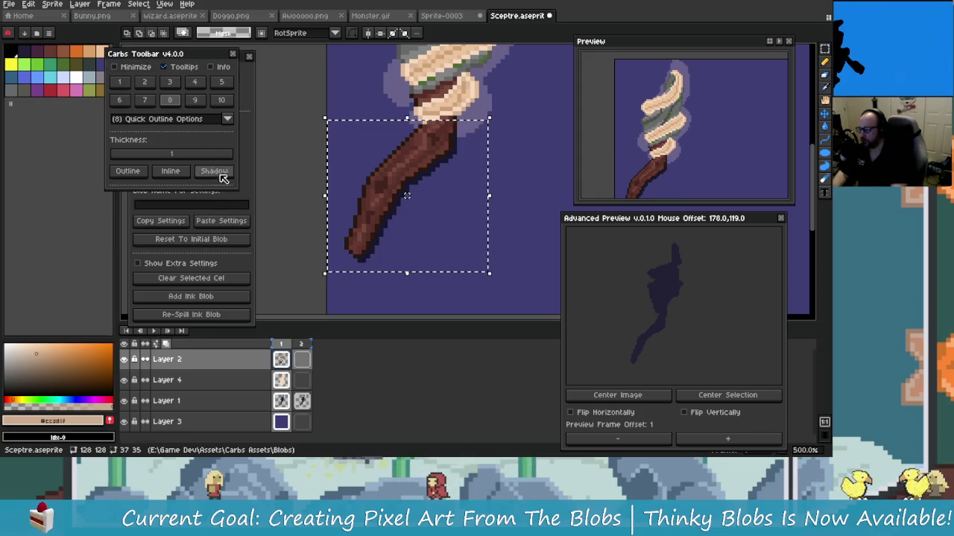
key("i")
left_click(405, 198)
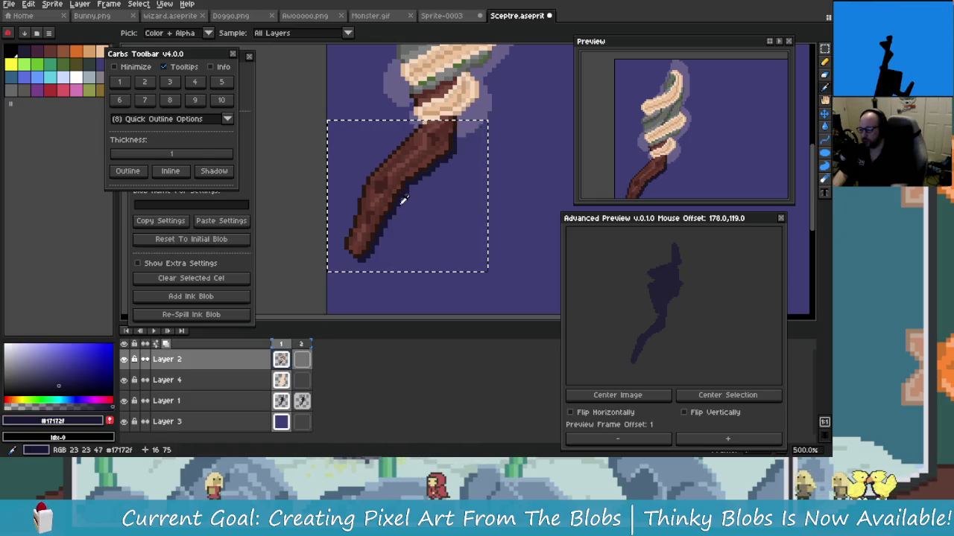
key("v")
left_click(216, 172)
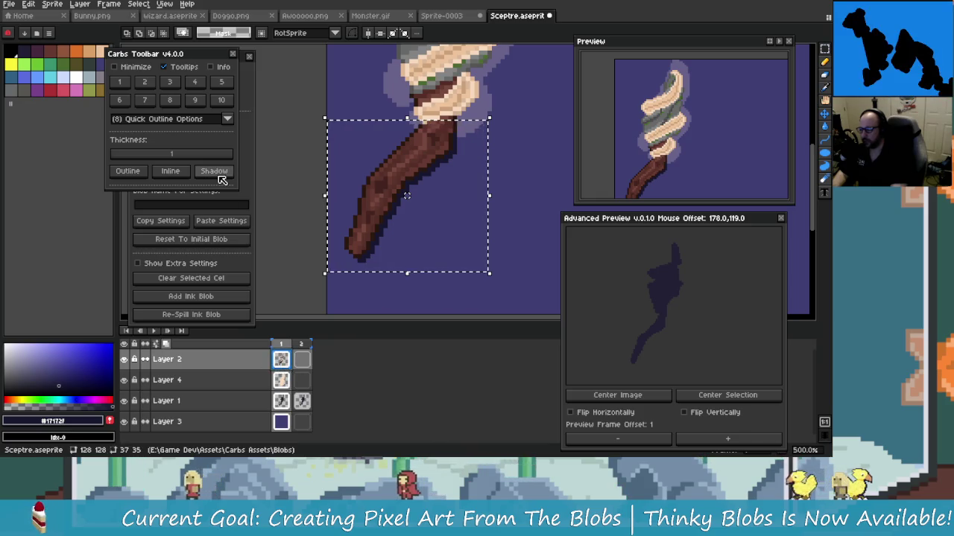
key("ctrl+d")
scroll(503, 230, "down", 5)
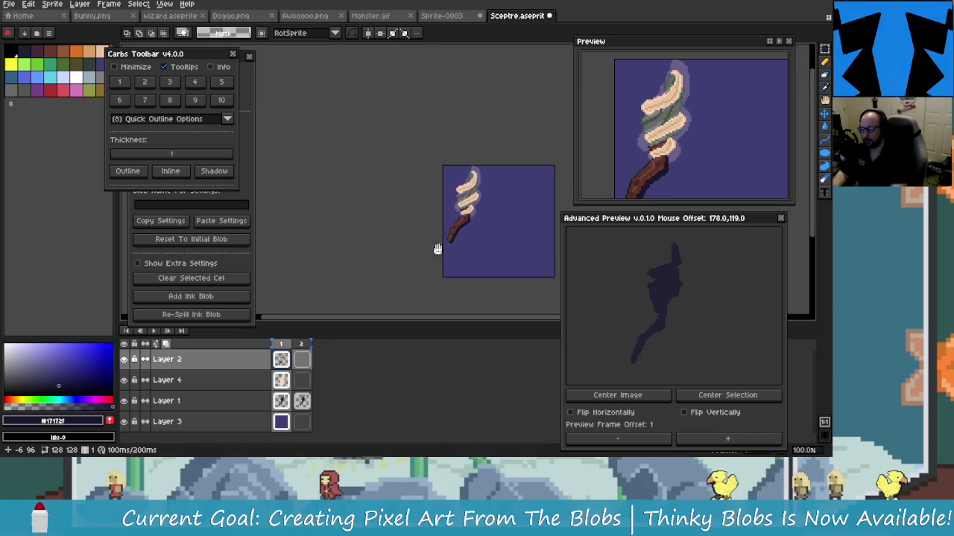
scroll(490, 228, "up", 3)
scroll(449, 239, "up", 1)
scroll(448, 240, "down", 1)
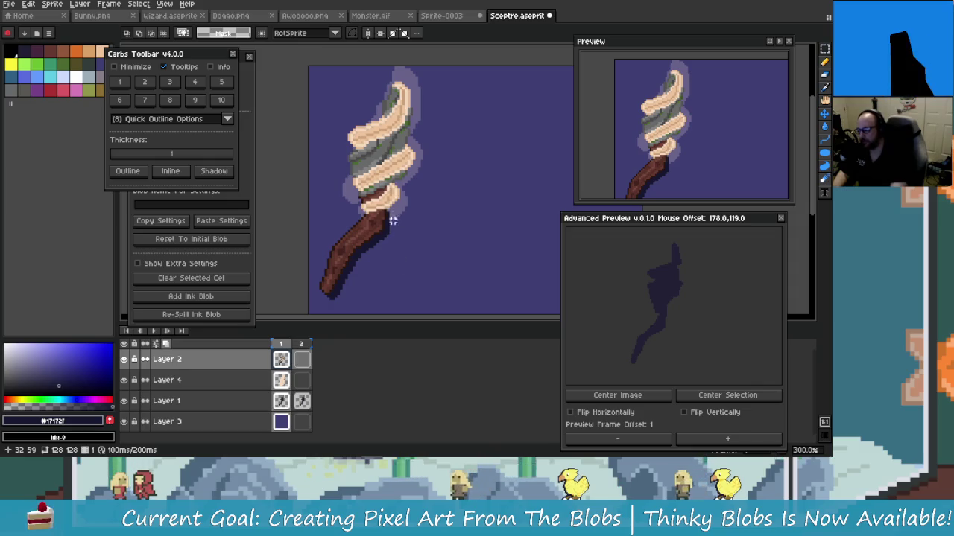
scroll(391, 216, "up", 2)
scroll(385, 219, "down", 2)
scroll(405, 241, "up", 2)
scroll(371, 228, "down", 1)
scroll(372, 235, "up", 1)
scroll(374, 239, "up", 1)
scroll(376, 238, "up", 2)
scroll(388, 237, "up", 1)
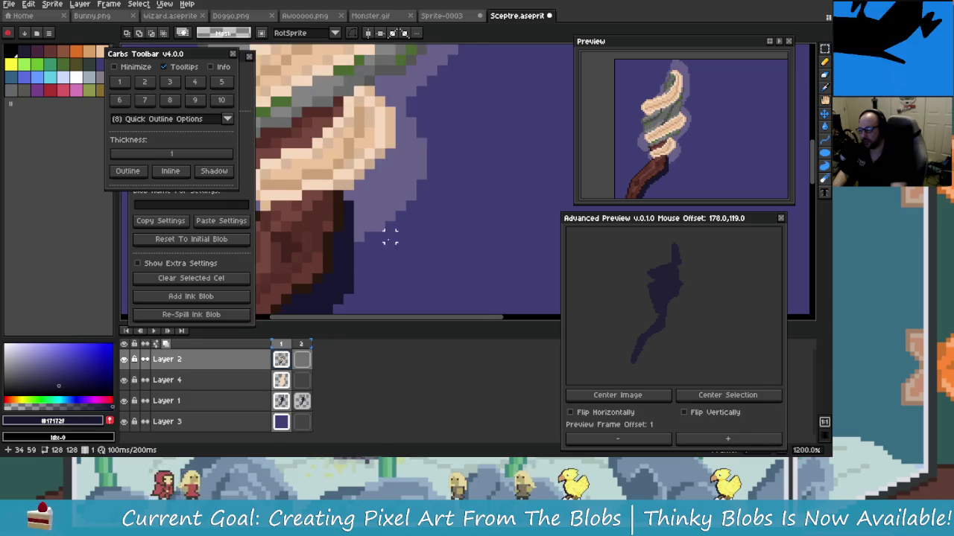
scroll(390, 236, "down", 1)
scroll(349, 173, "up", 1)
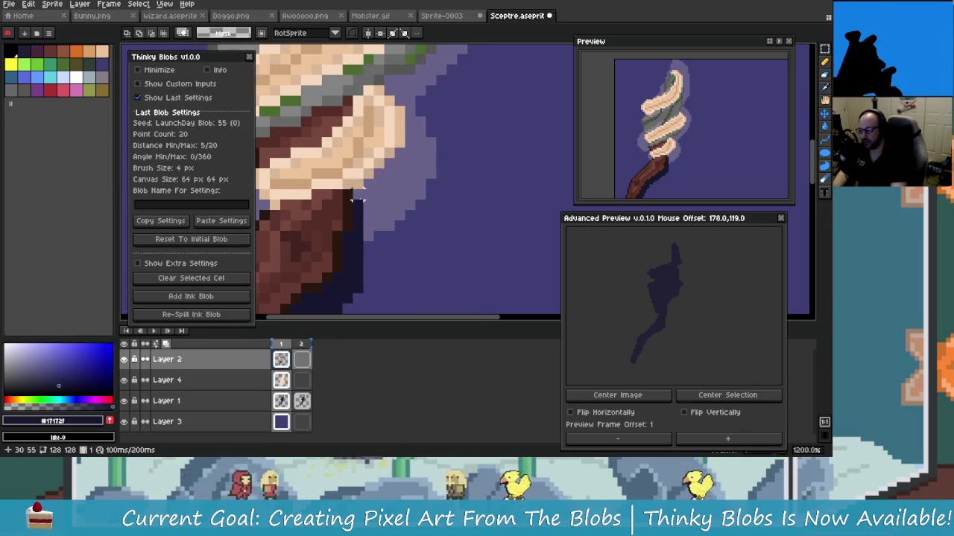
Step: Select a small block of shadow pixels under the swirl, then clear the selection
left_click_drag(353, 199, 375, 231)
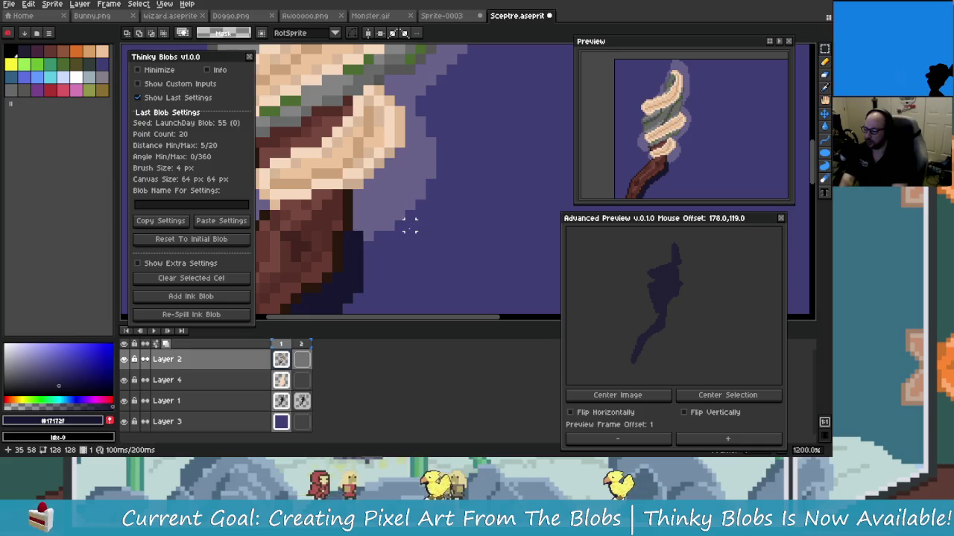
scroll(377, 237, "up", 3)
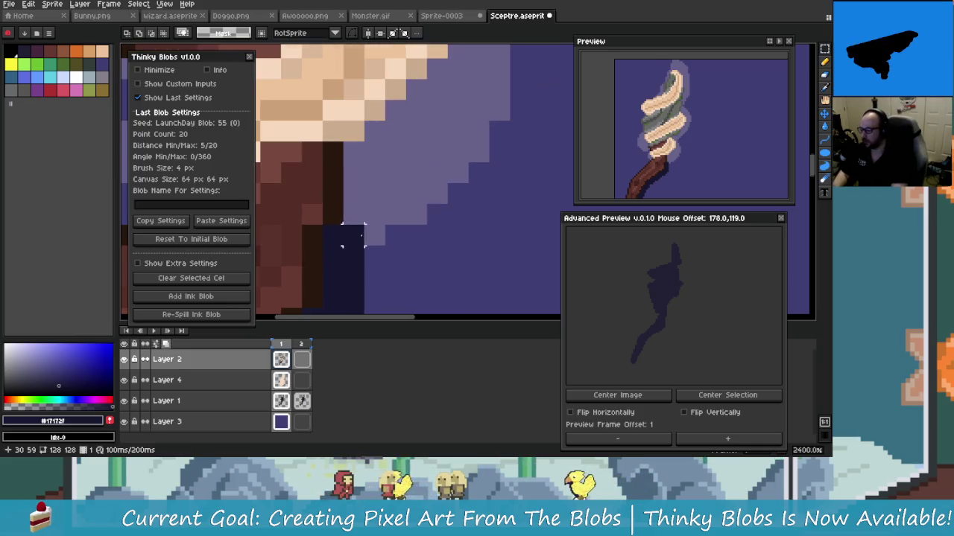
left_click(417, 256)
scroll(419, 249, "down", 3)
scroll(425, 255, "up", 3)
scroll(426, 255, "up", 1)
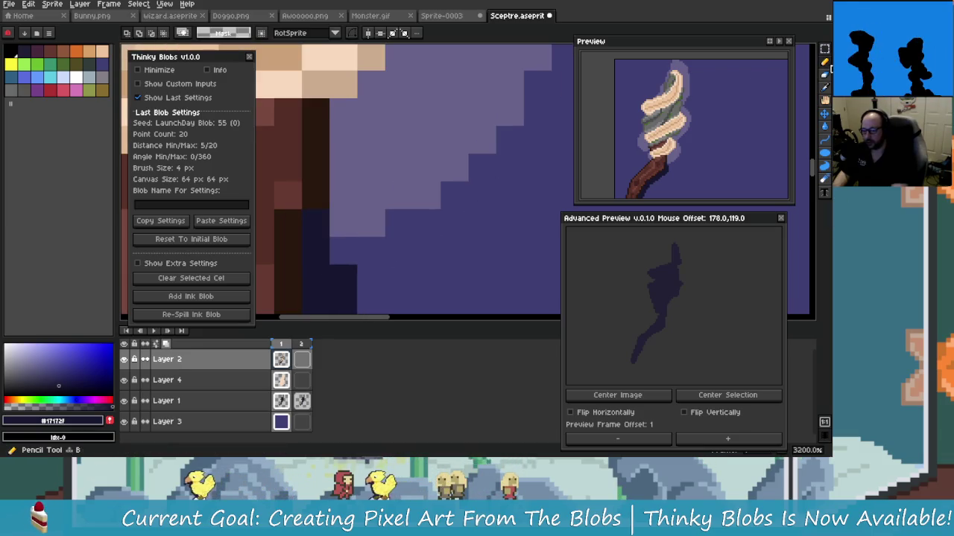
Step: Paint a dark navy pixel beside the staff with the single-pixel pencil, Alt-sampling canvas colours
left_click(824, 61)
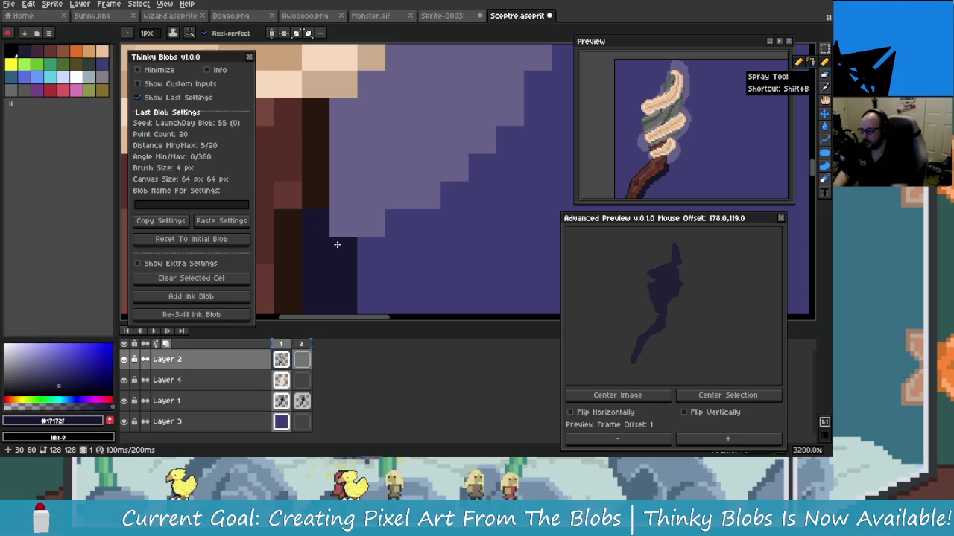
left_click(338, 242)
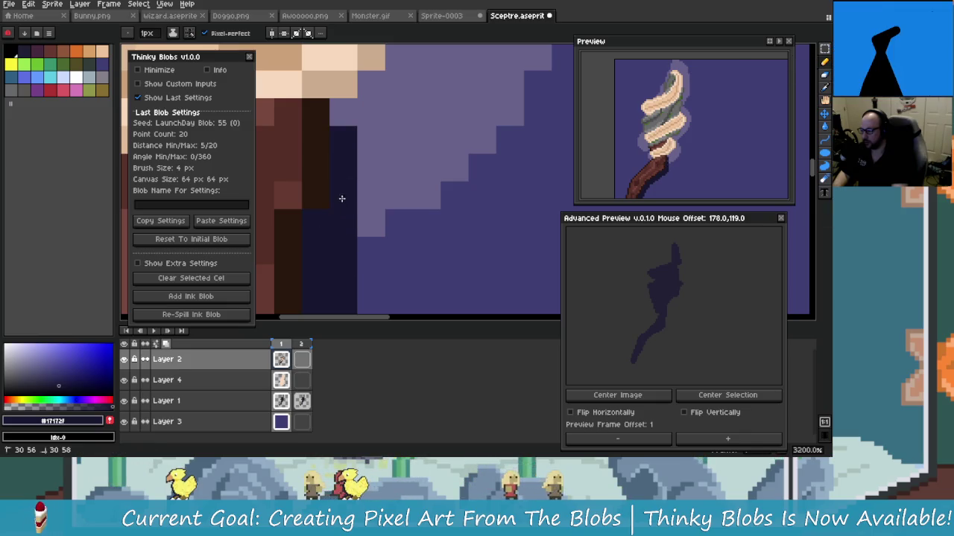
scroll(364, 211, "up", 1)
scroll(363, 211, "down", 5)
key("alt")
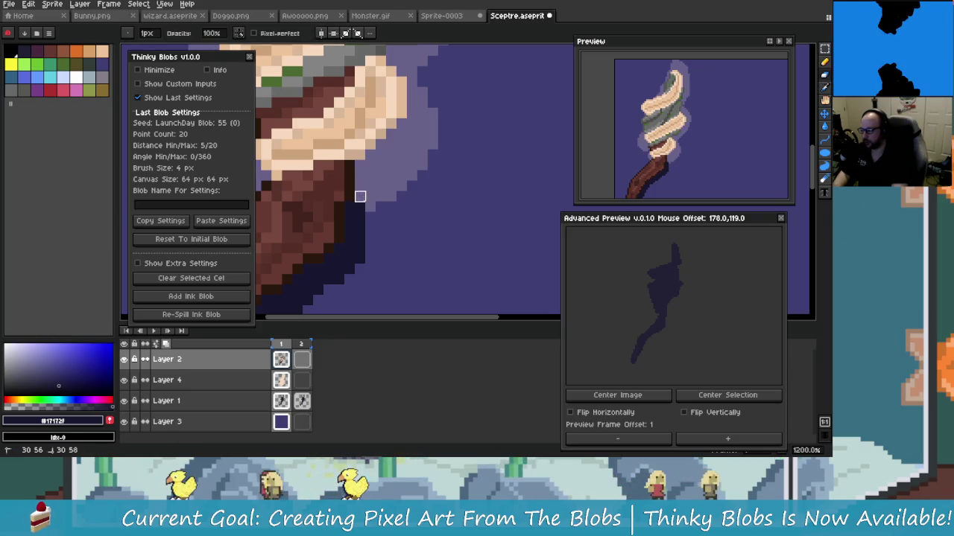
scroll(380, 216, "up", 1)
scroll(380, 216, "down", 3)
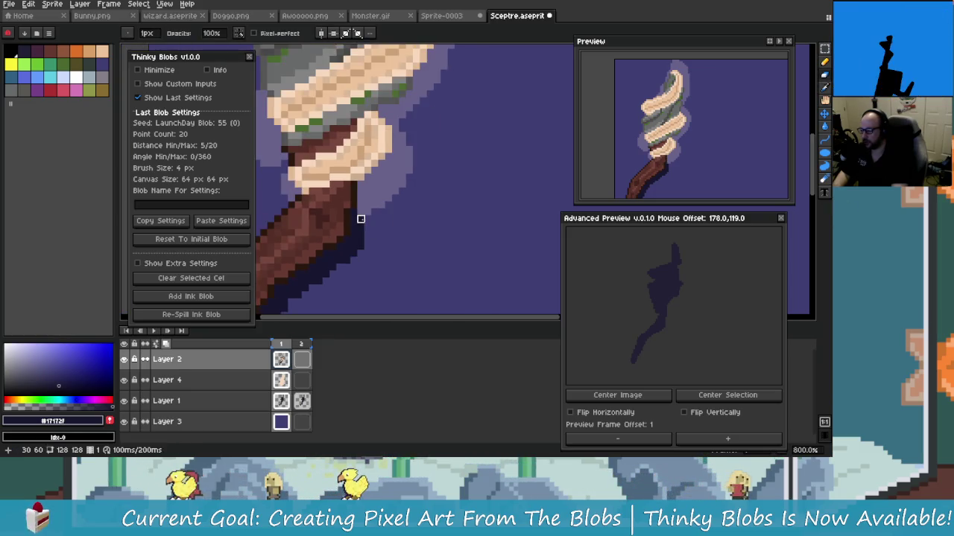
scroll(402, 231, "down", 3)
scroll(419, 236, "up", 5)
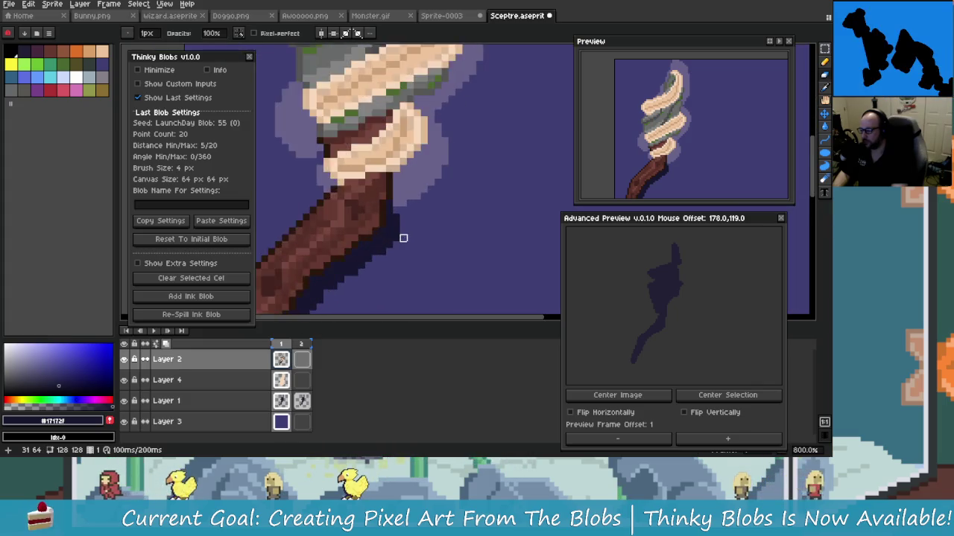
scroll(429, 244, "up", 1)
key("alt")
key("alt")
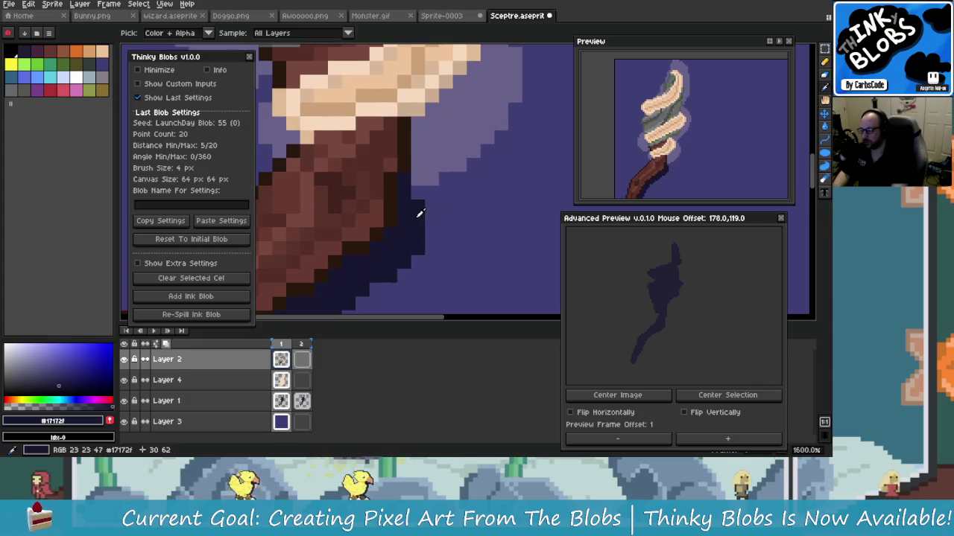
scroll(429, 216, "down", 2)
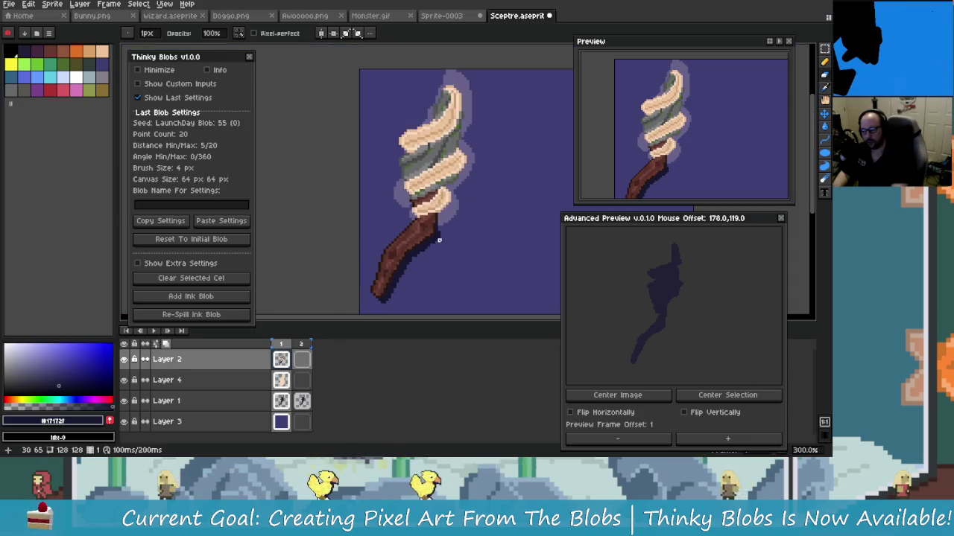
scroll(434, 232, "up", 2)
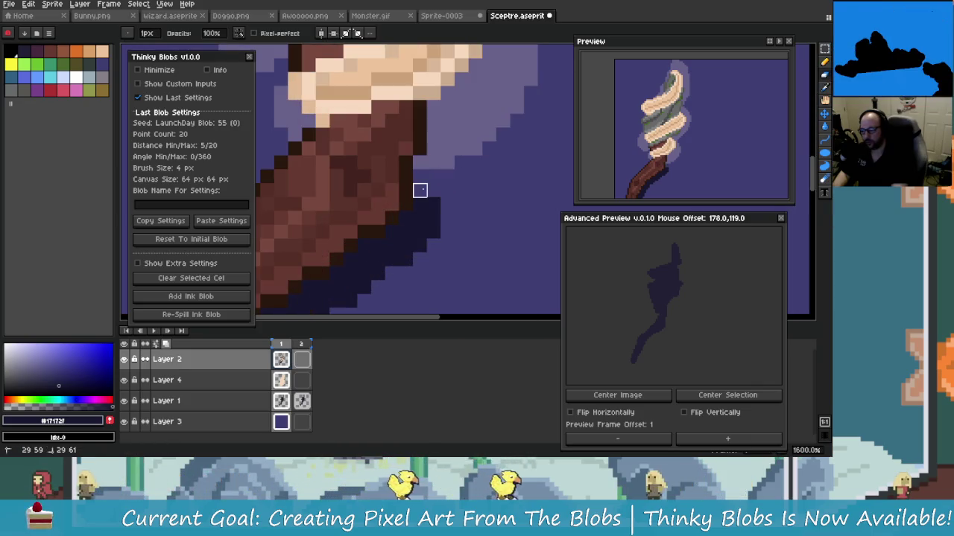
scroll(433, 179, "down", 1)
scroll(438, 186, "up", 2)
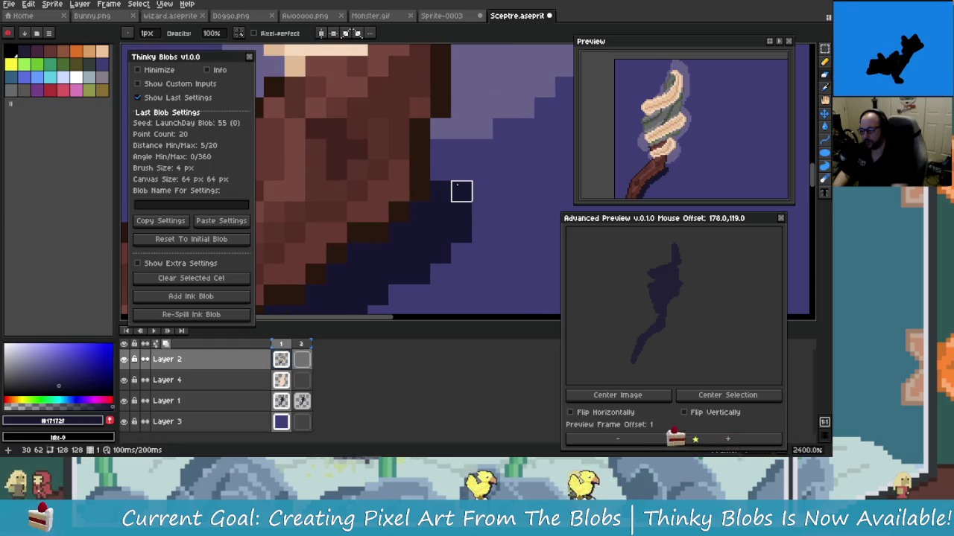
scroll(536, 144, "down", 2)
scroll(537, 164, "down", 1)
scroll(517, 196, "down", 2)
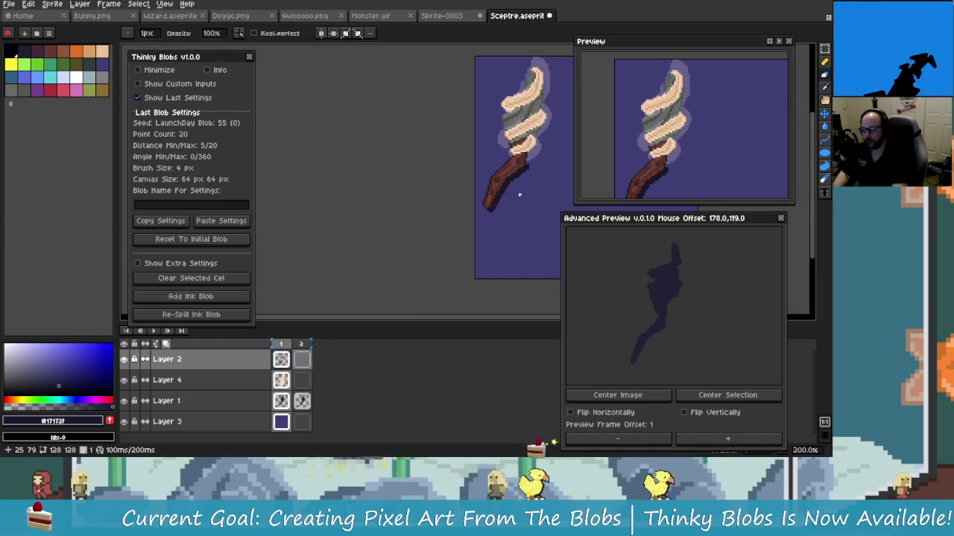
scroll(497, 187, "down", 2)
scroll(477, 182, "up", 3)
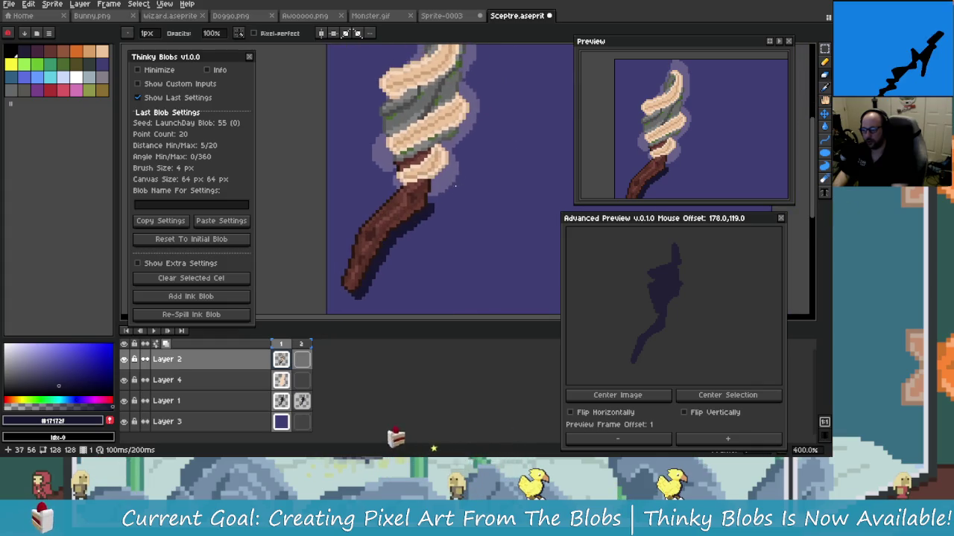
scroll(475, 160, "down", 1)
scroll(479, 164, "up", 1)
scroll(468, 159, "down", 1)
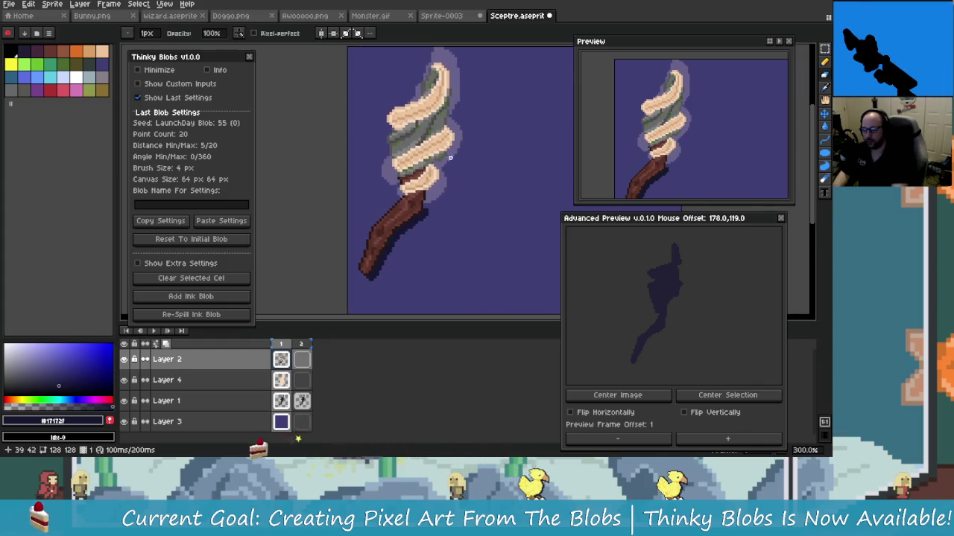
scroll(454, 164, "up", 1)
scroll(472, 160, "down", 1)
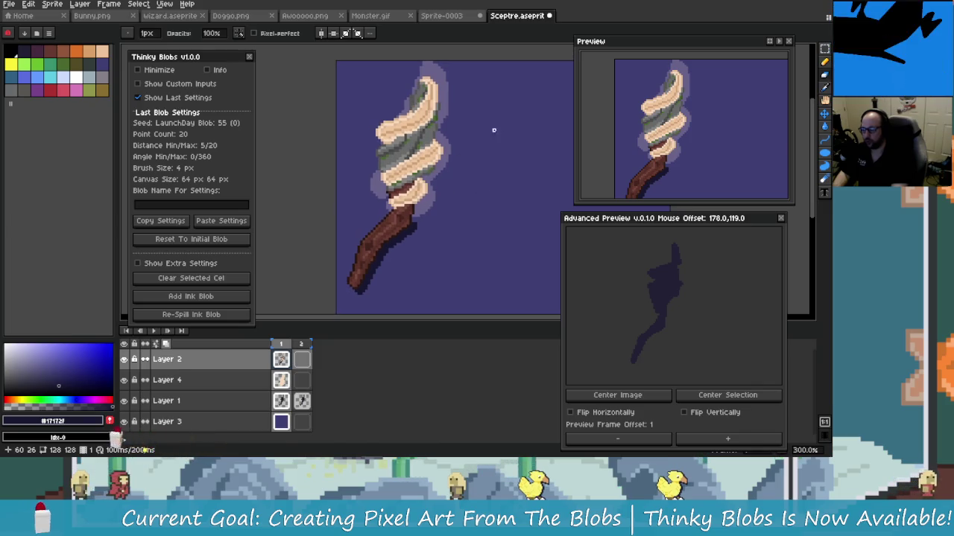
Step: Paint dark pixels into the staff's shadow, sampling #3f3f74 and the dark shadow colour
left_click(824, 63)
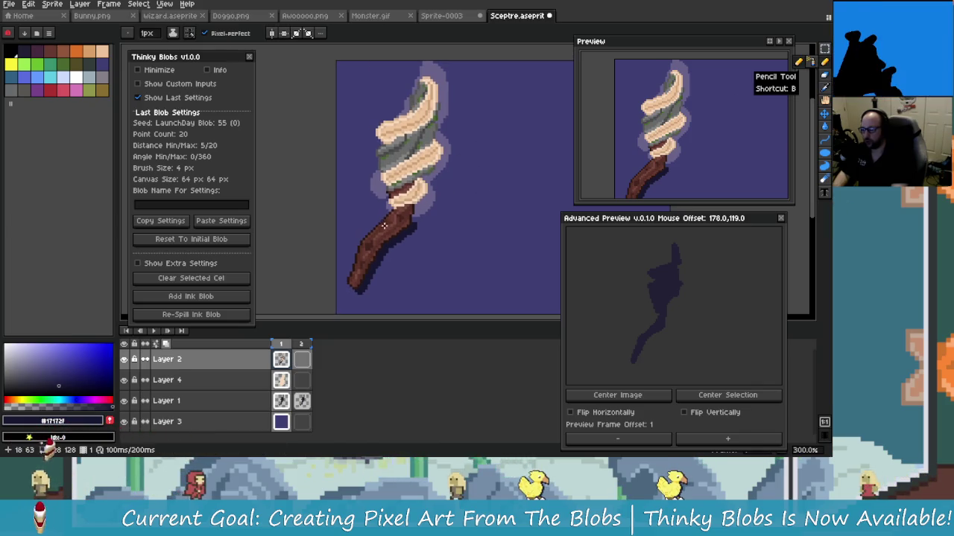
scroll(402, 223, "up", 2)
scroll(418, 208, "up", 1)
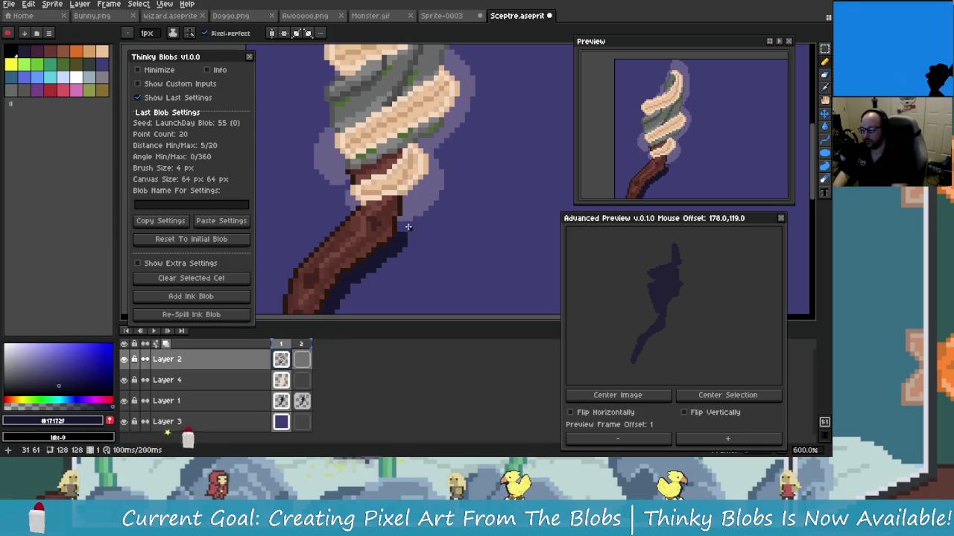
scroll(407, 226, "up", 5)
left_click(393, 227)
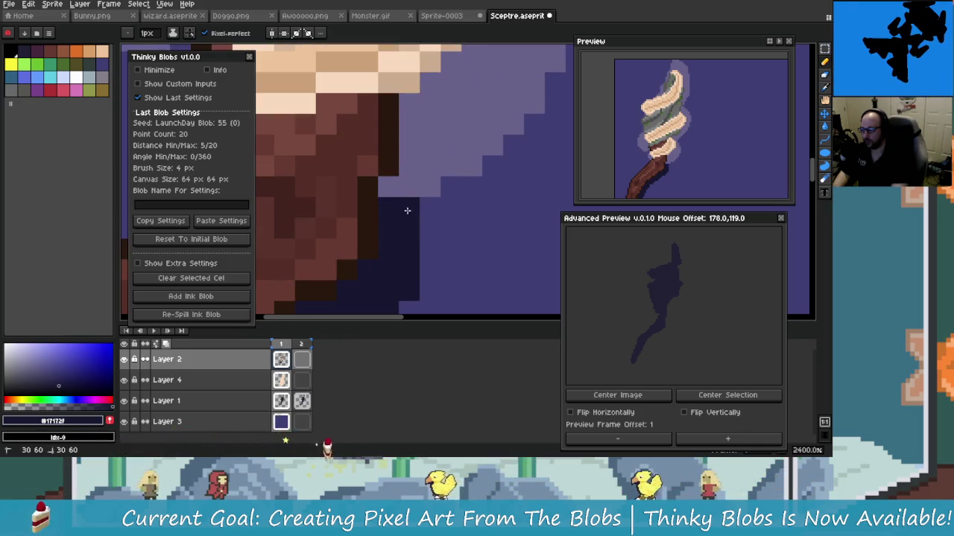
left_click(459, 240)
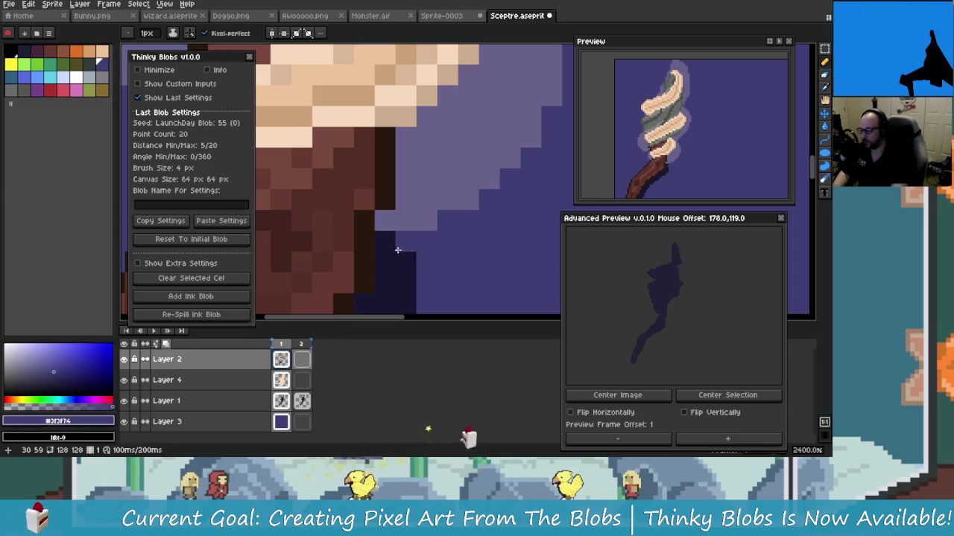
key("Down")
left_click(401, 236, "alt")
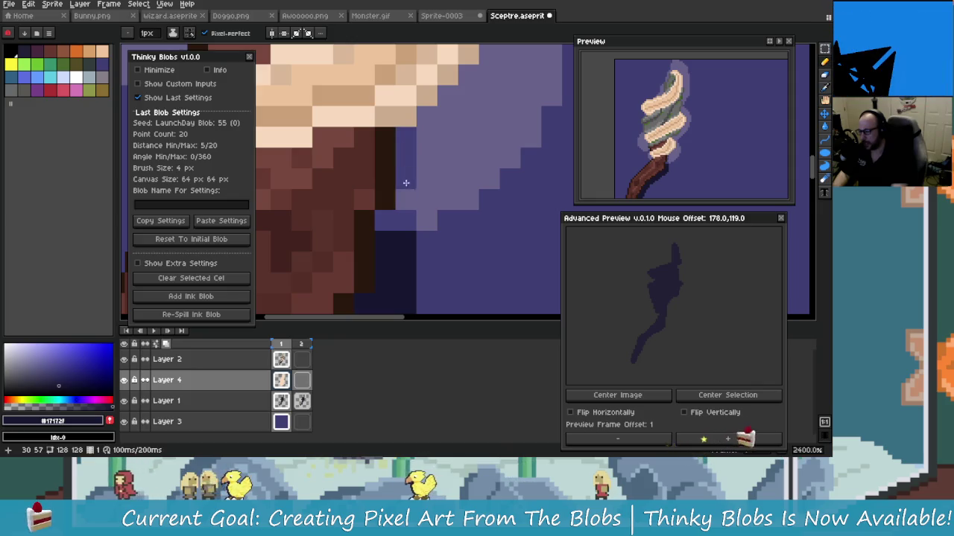
Step: Draw a shadow stroke beside the staff, then undo it
mouse_move(410, 164)
left_mouse_down()
mouse_move(369, 232)
mouse_move(378, 249)
left_mouse_up()
scroll(369, 232, "down", 2)
scroll(378, 248, "down", 2)
scroll(388, 246, "down", 1)
scroll(402, 242, "down", 1)
scroll(409, 238, "up", 1)
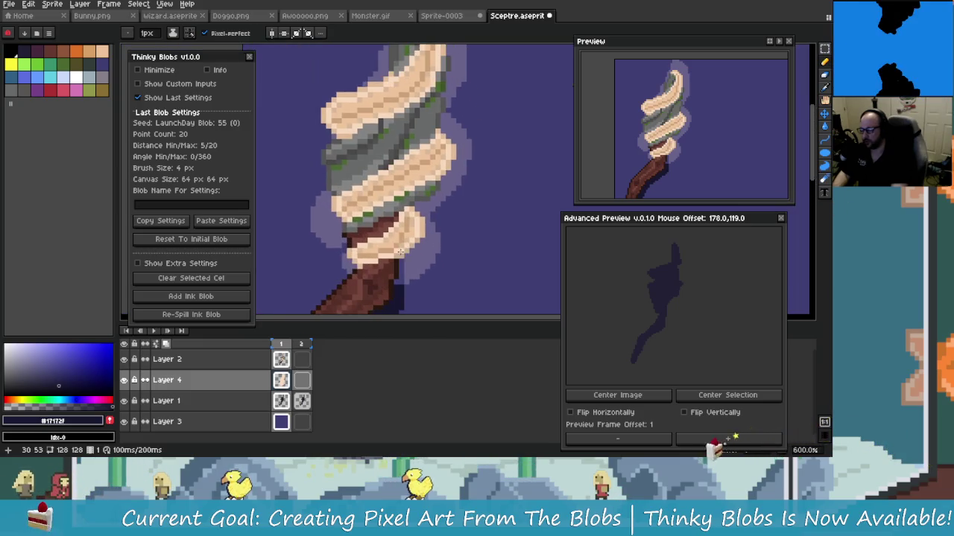
scroll(410, 236, "up", 1)
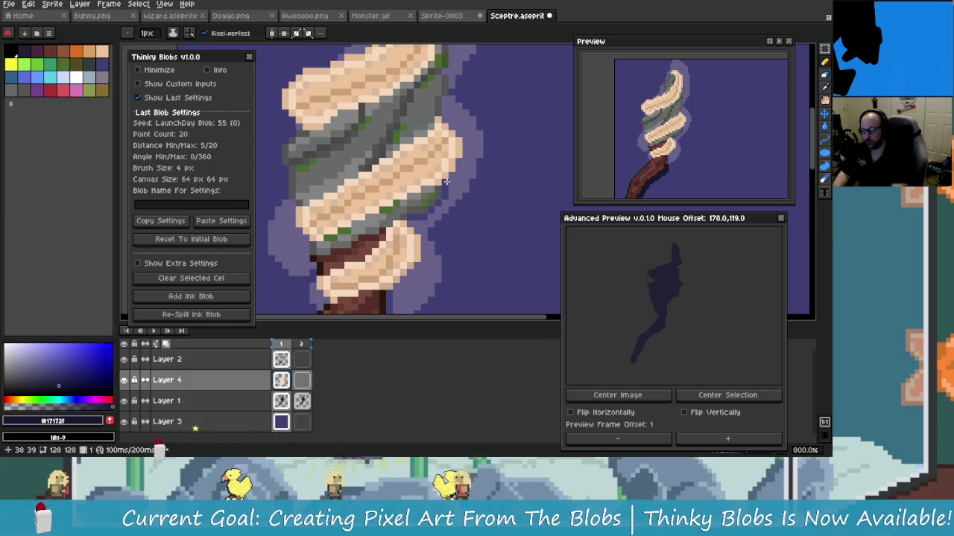
scroll(476, 186, "down", 4)
scroll(504, 192, "up", 1)
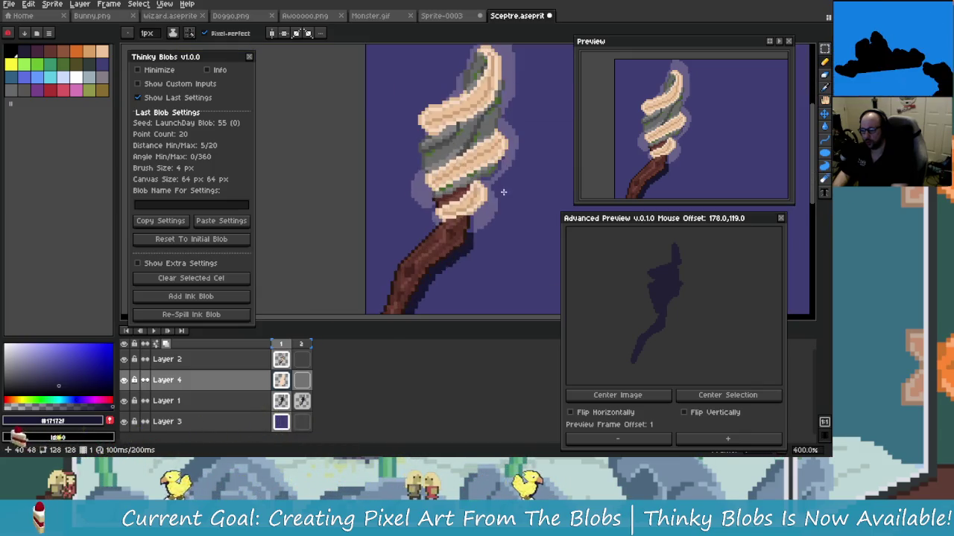
key("ctrl+z")
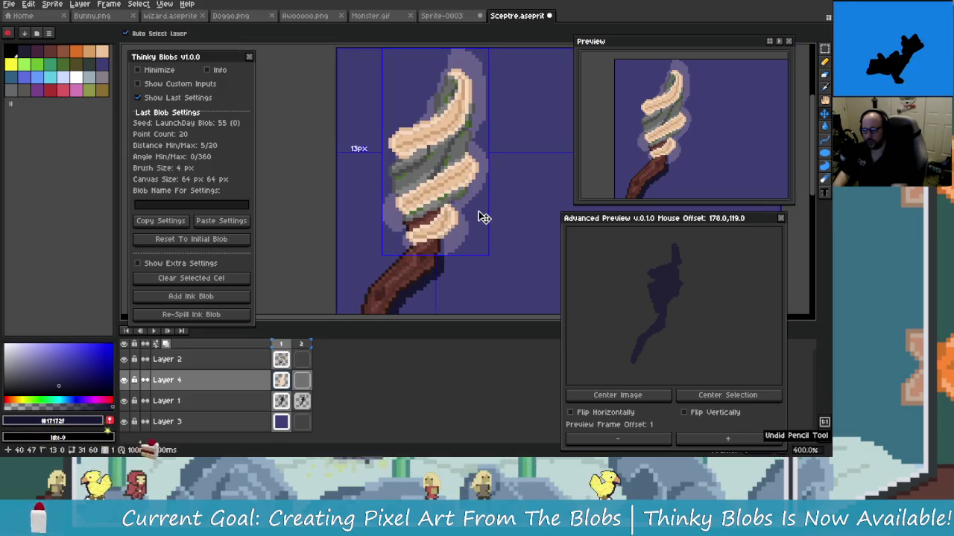
Step: Sample the #67628a glow colour, recentre the sceptre and open Layer 4's cel properties
scroll(483, 217, "up", 1)
scroll(447, 224, "down", 2)
scroll(402, 239, "down", 1)
scroll(376, 238, "up", 2)
scroll(377, 238, "down", 1)
scroll(403, 228, "down", 1)
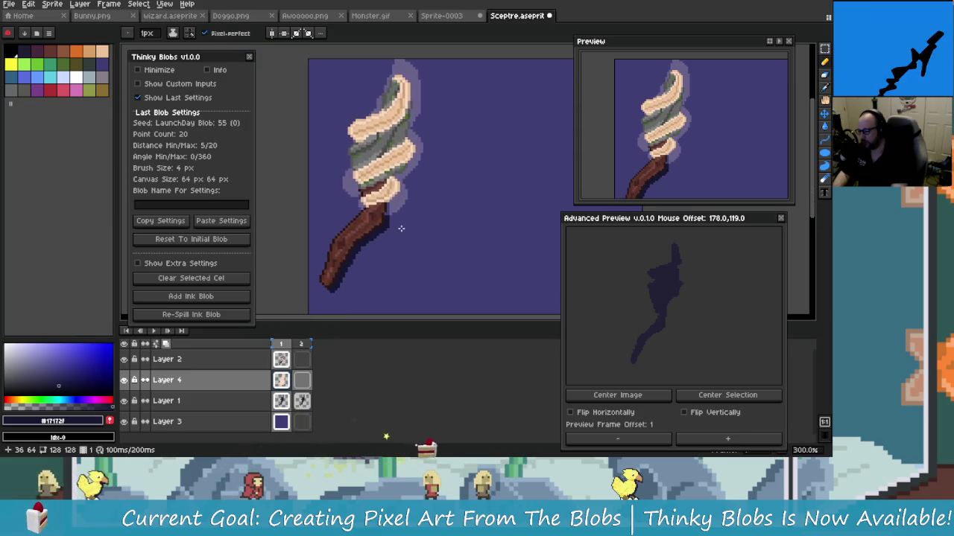
scroll(403, 227, "up", 3)
scroll(395, 231, "up", 2)
scroll(395, 224, "up", 1)
scroll(417, 186, "up", 1)
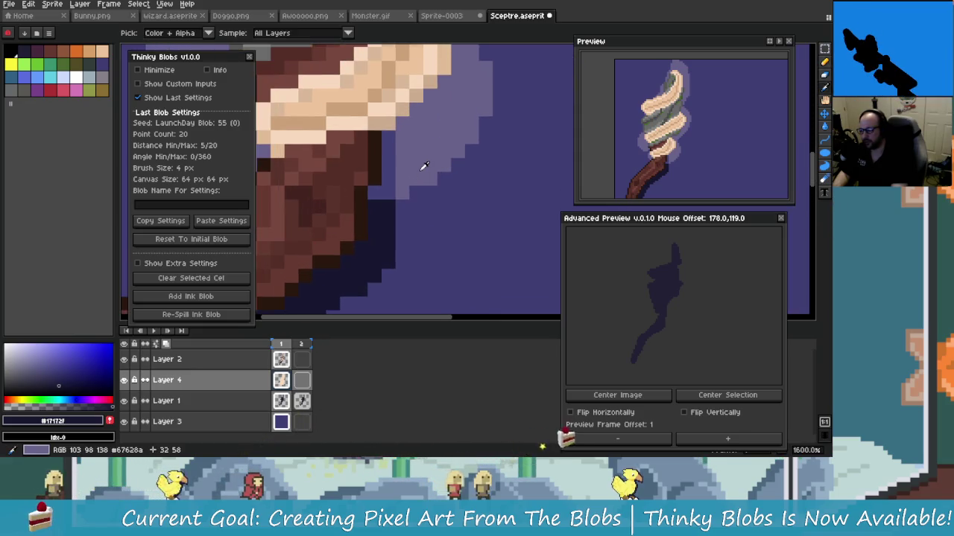
left_click(407, 153, "alt")
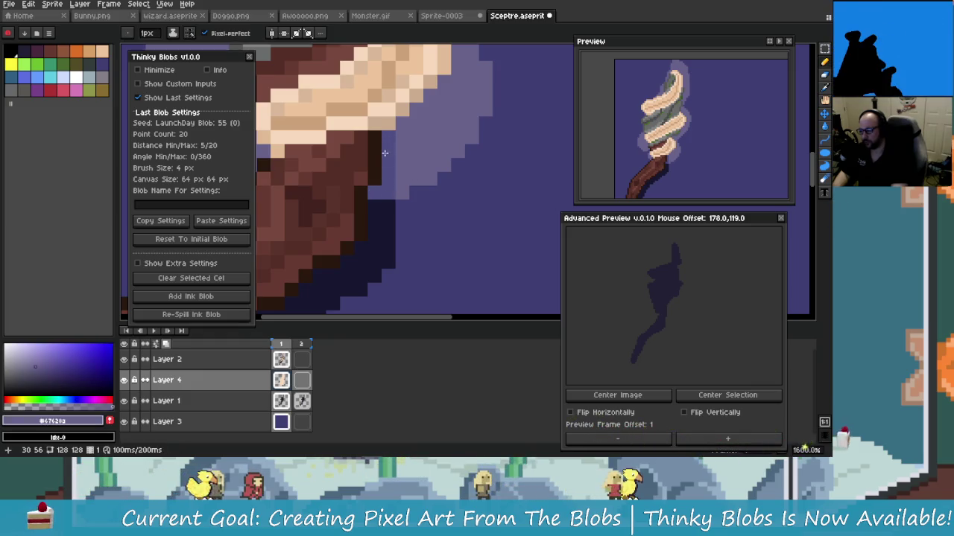
scroll(395, 171, "down", 2)
scroll(425, 209, "down", 3)
scroll(437, 225, "down", 2)
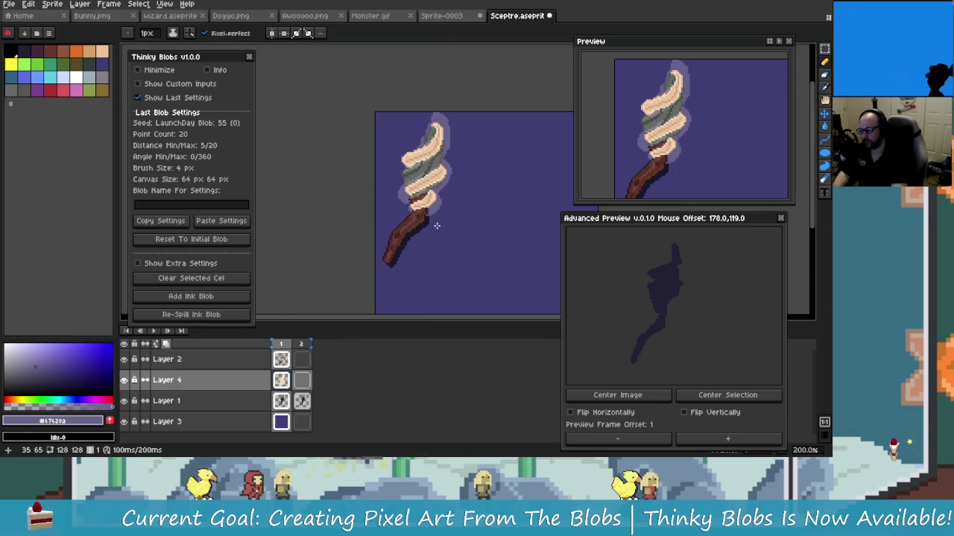
scroll(436, 226, "up", 5)
scroll(412, 143, "up", 2)
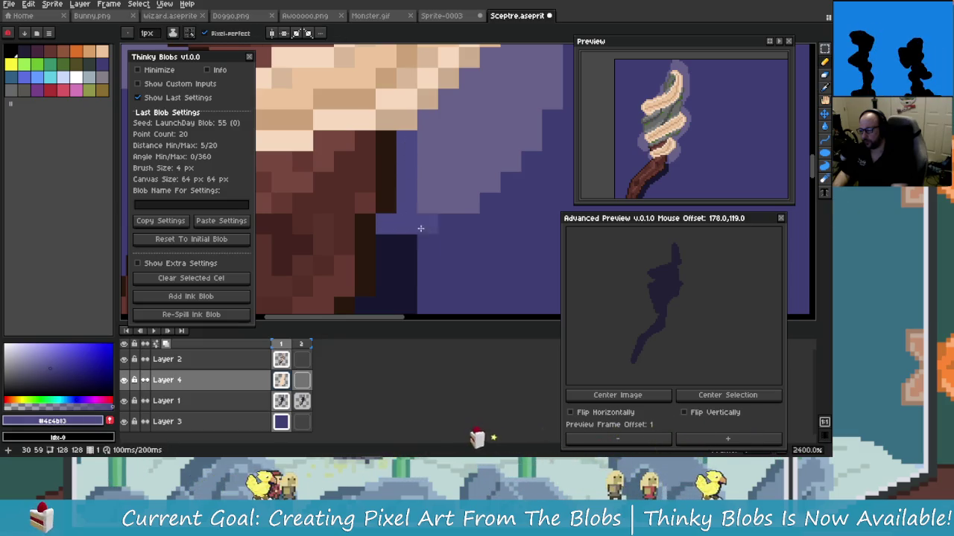
scroll(428, 234, "down", 5)
scroll(433, 240, "up", 3)
scroll(432, 241, "down", 2)
scroll(430, 243, "up", 2)
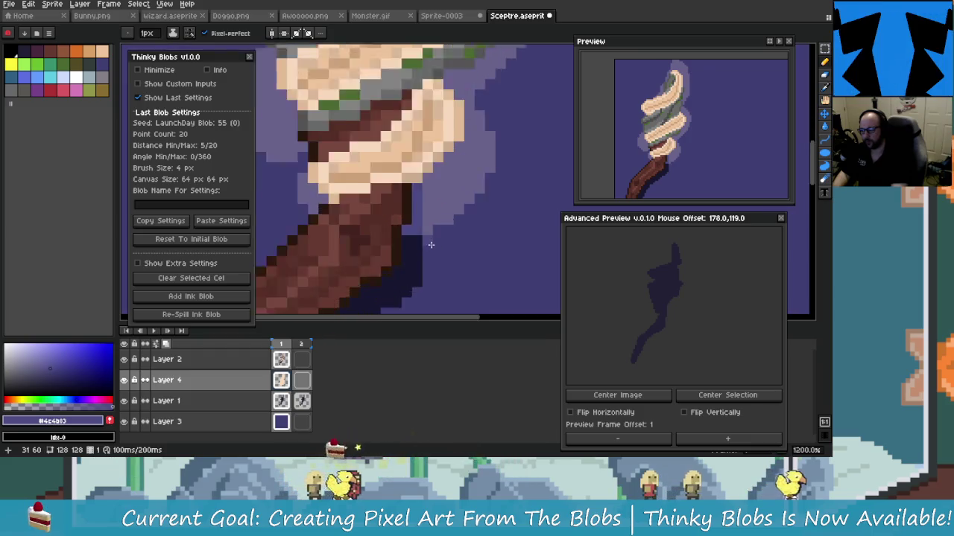
scroll(428, 243, "up", 2)
scroll(427, 244, "down", 3)
scroll(439, 243, "down", 2)
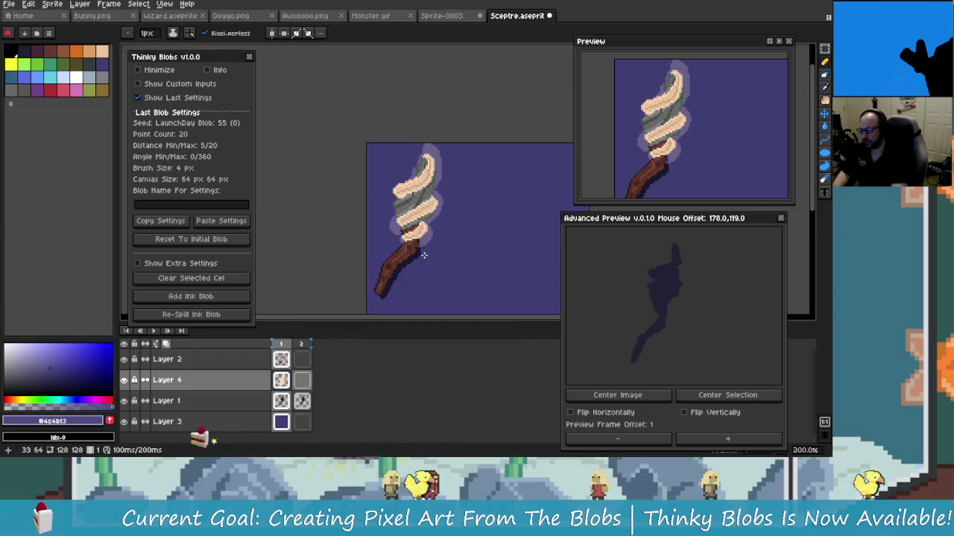
scroll(468, 242, "down", 1)
left_click_drag(468, 243, 433, 210)
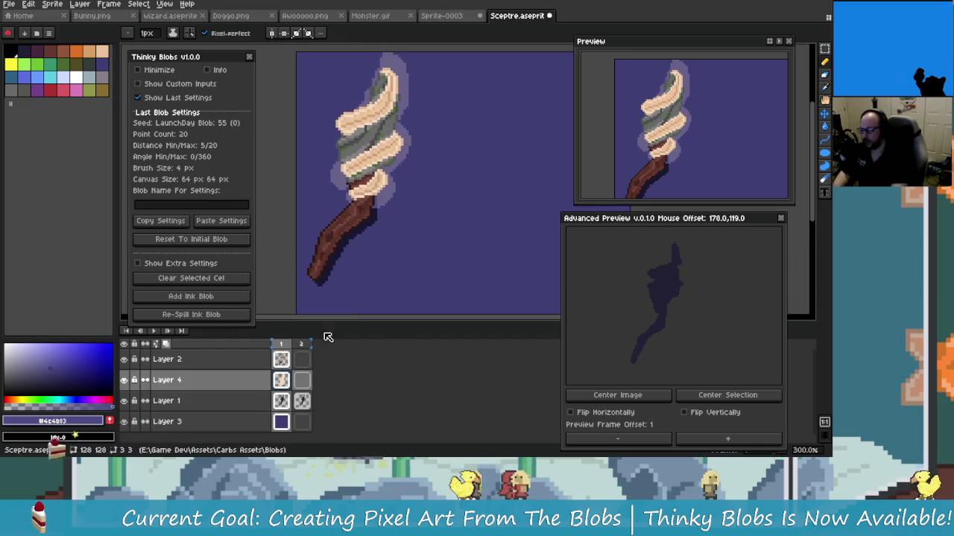
double_click(290, 379)
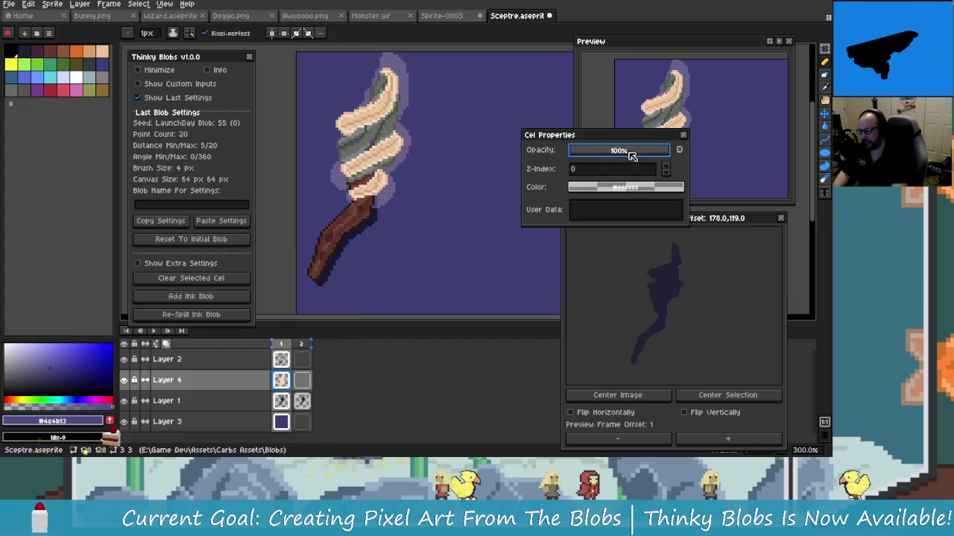
Step: Close Cel Properties and set Layer 4's opacity to 17% in Layer Properties
left_click(684, 135)
left_click(270, 385)
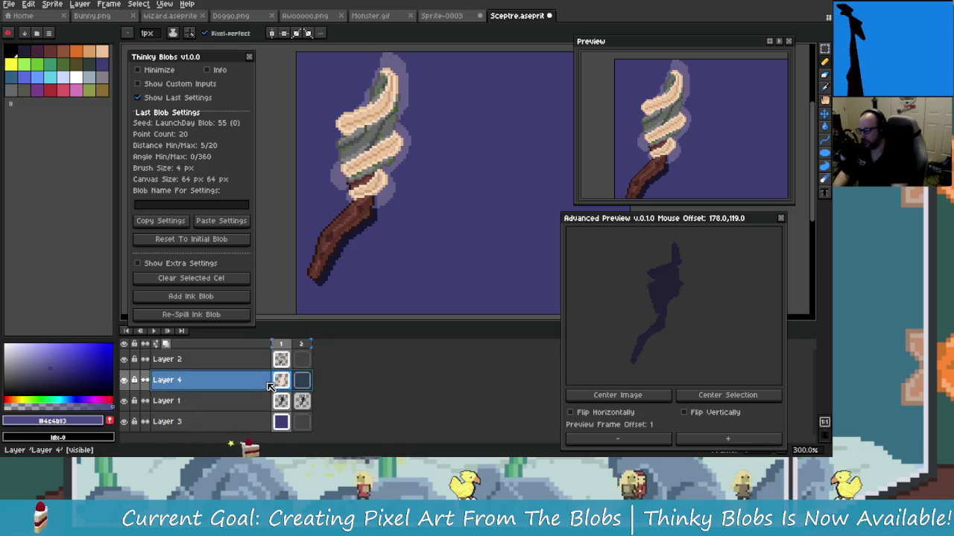
double_click(246, 388)
left_click_drag(285, 140, 211, 140)
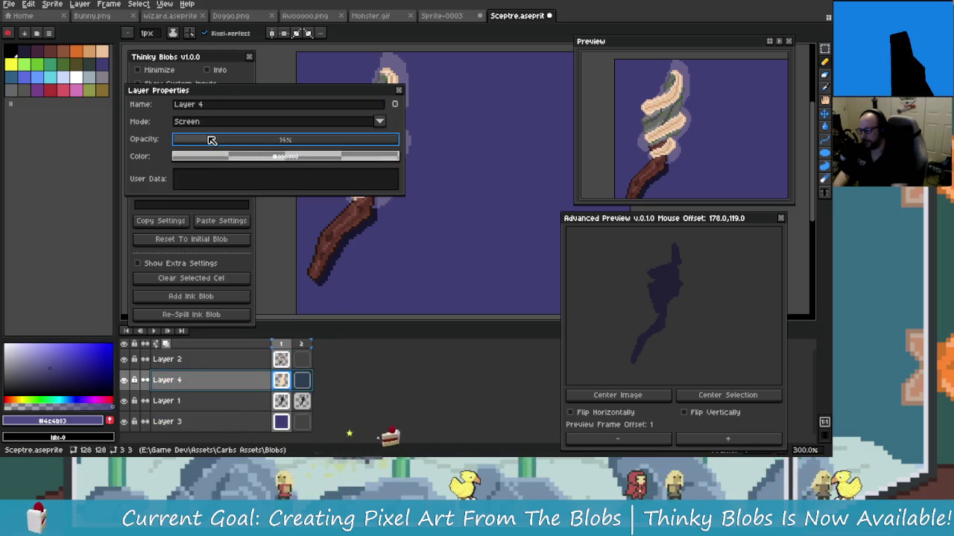
left_click_drag(211, 90, 237, 129)
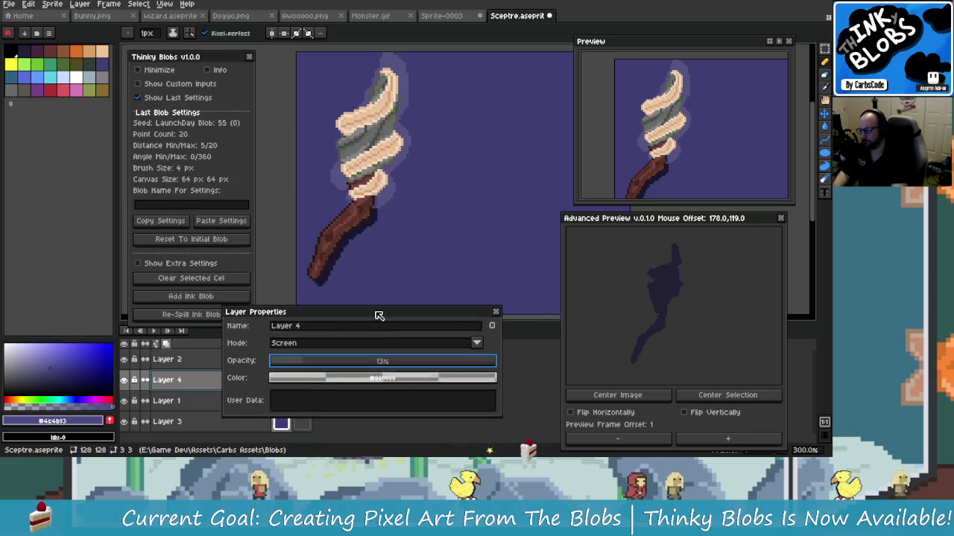
left_click(298, 181)
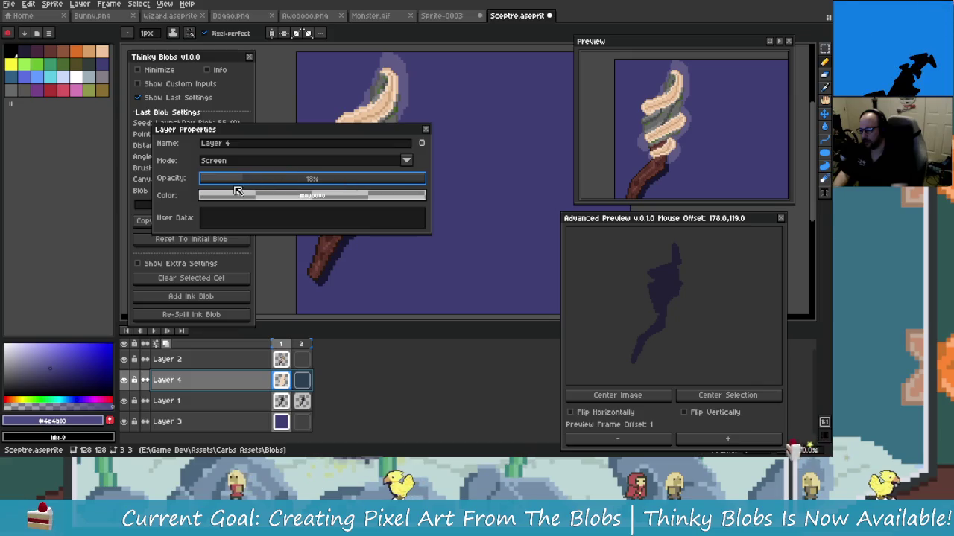
left_click_drag(242, 181, 245, 181)
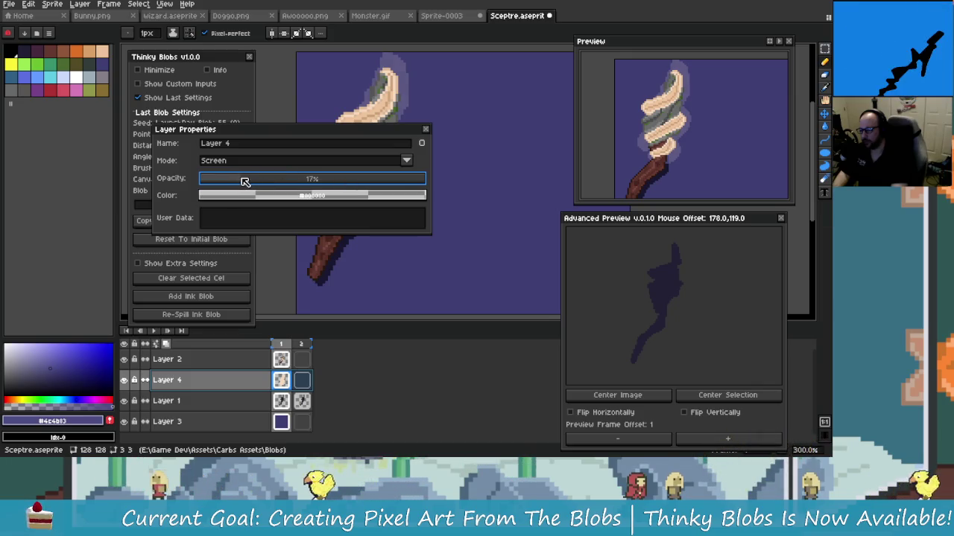
left_click(426, 130)
scroll(400, 232, "down", 3)
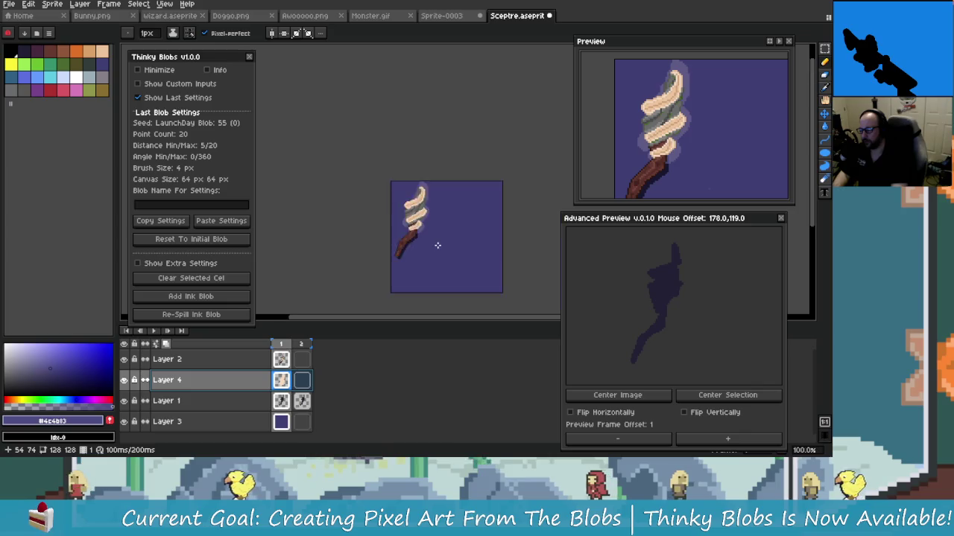
scroll(399, 231, "up", 3)
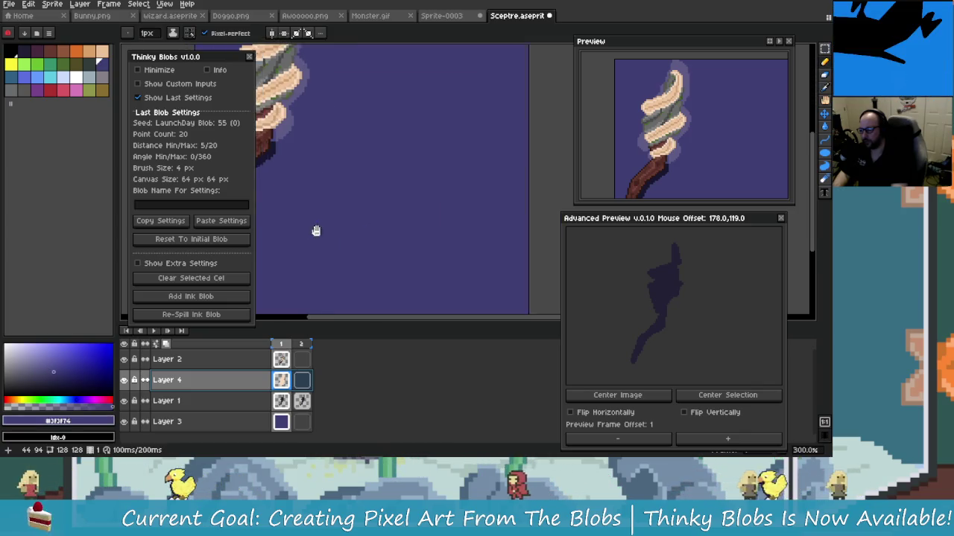
Step: Undo two recent actions and make background Layer 3 the active layer
key("g")
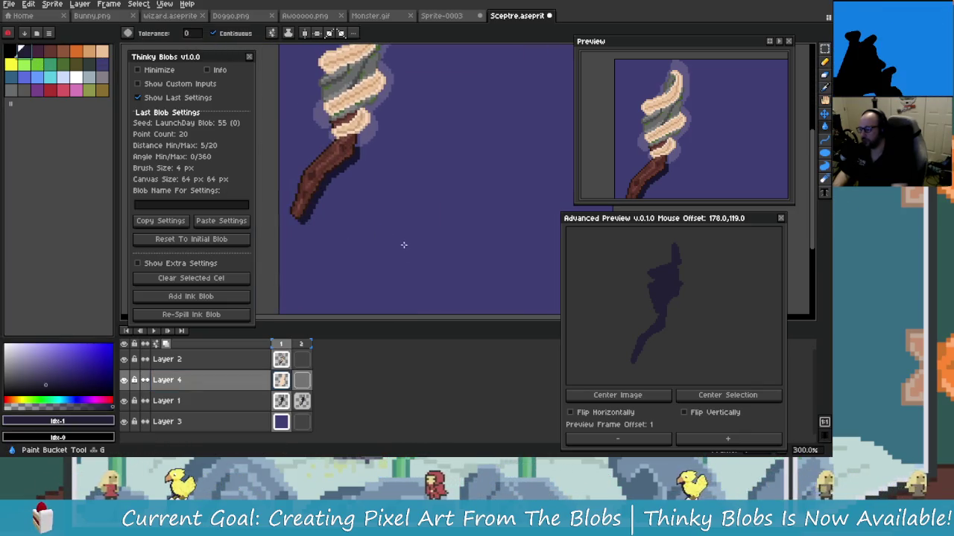
scroll(399, 241, "down", 1)
scroll(410, 249, "up", 1)
scroll(410, 249, "down", 1)
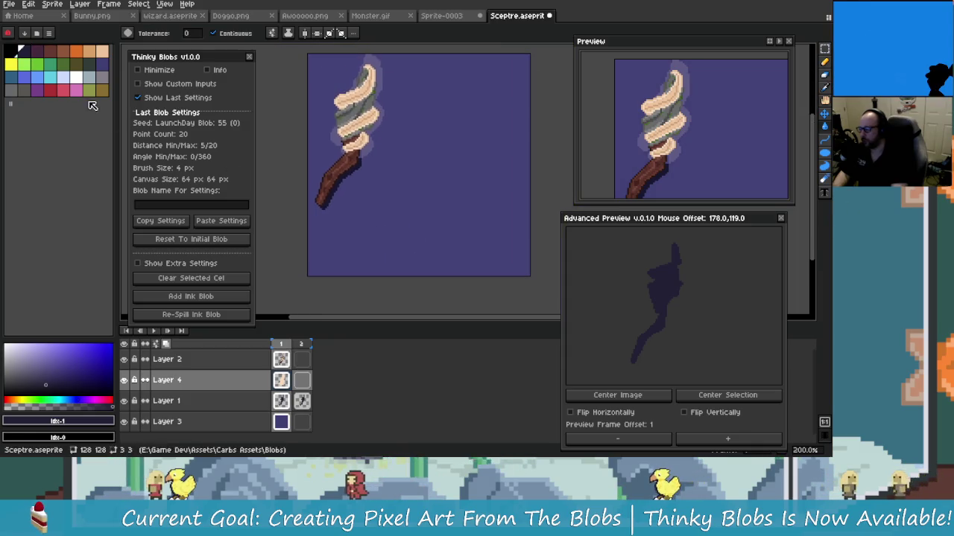
key("b")
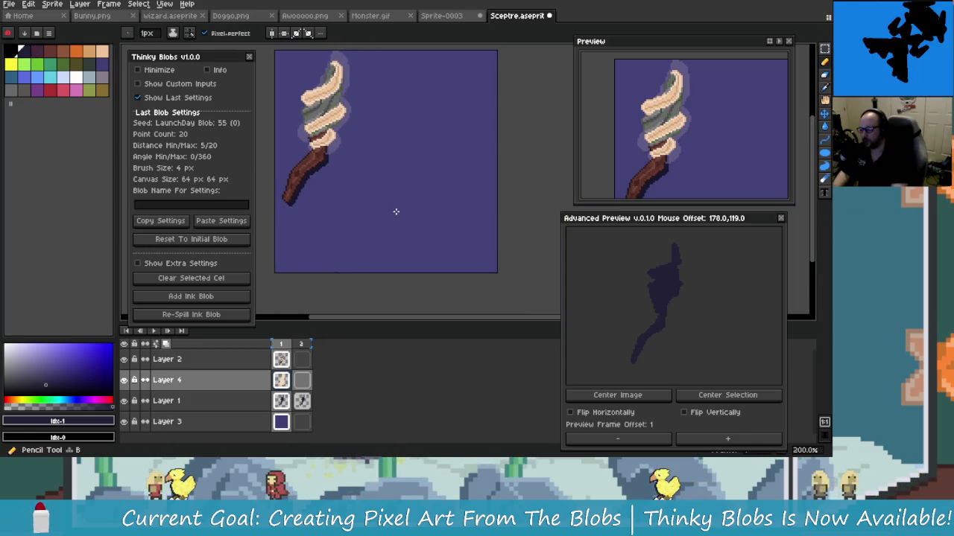
key("ctrl+z")
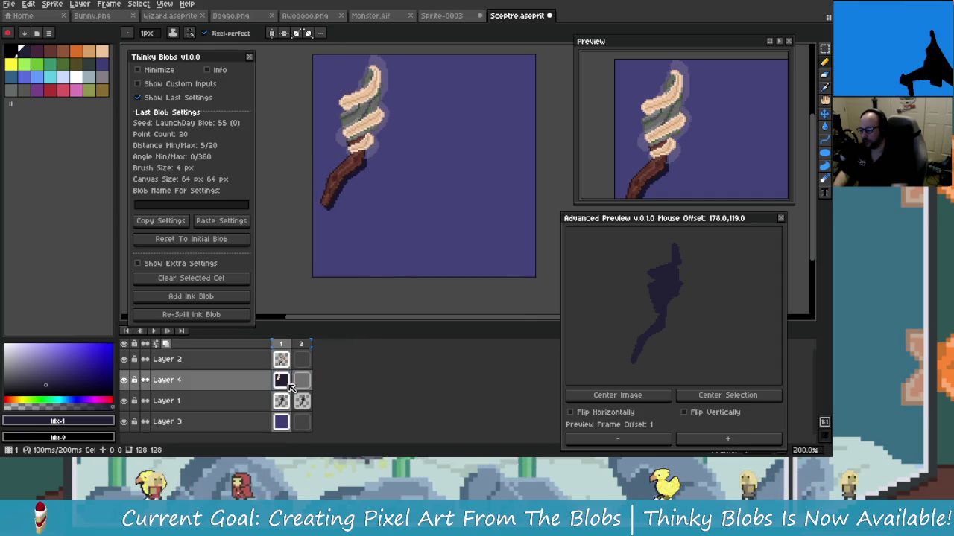
key("alt+Up")
key("alt+Down")
key("alt+Down")
key("alt+Down")
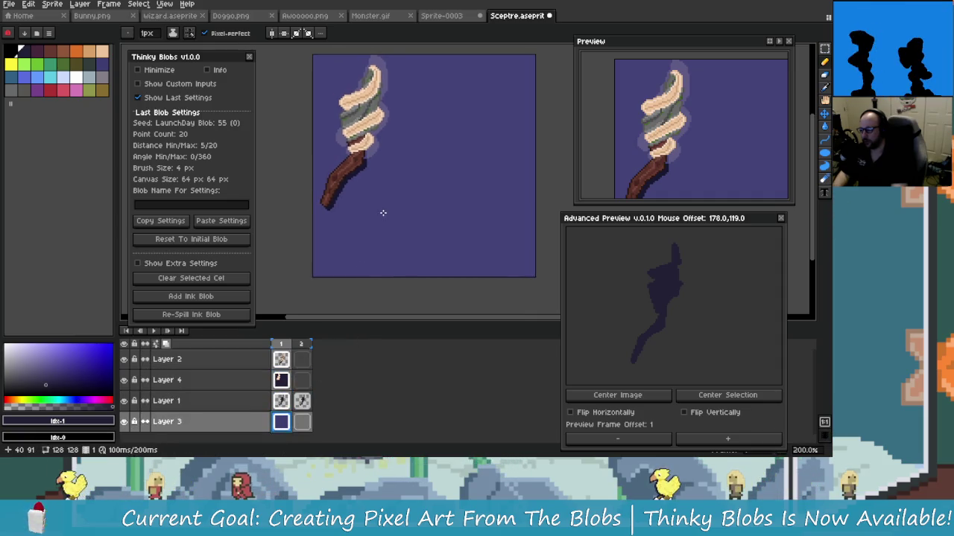
Step: Flood-fill Layer 3's background with a darker navy-purple and recentre the sceptre
key("g")
left_click(434, 237)
mouse_move(437, 239)
left_mouse_down()
mouse_move(405, 283)
mouse_move(393, 204)
mouse_move(406, 260)
left_mouse_up()
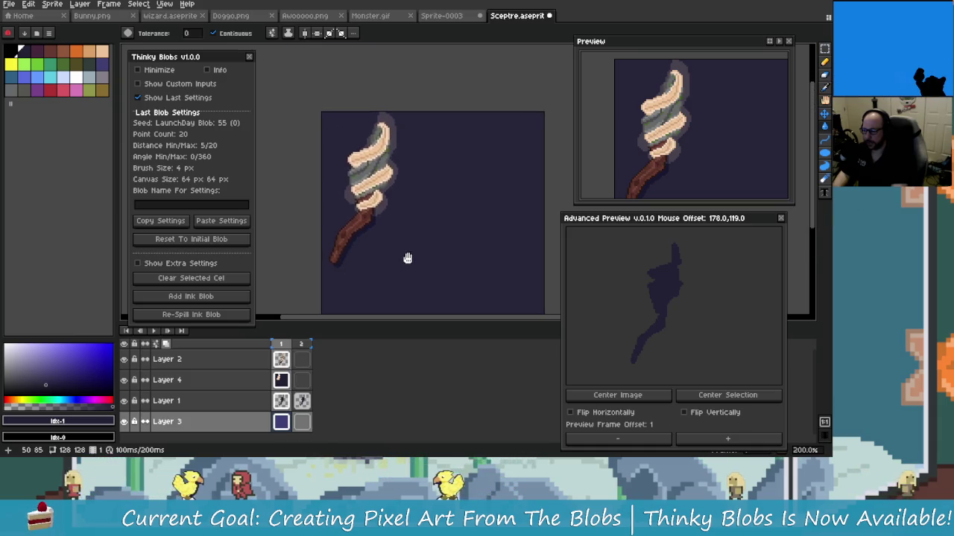
scroll(406, 260, "up", 1)
scroll(435, 230, "up", 2)
scroll(418, 211, "down", 1)
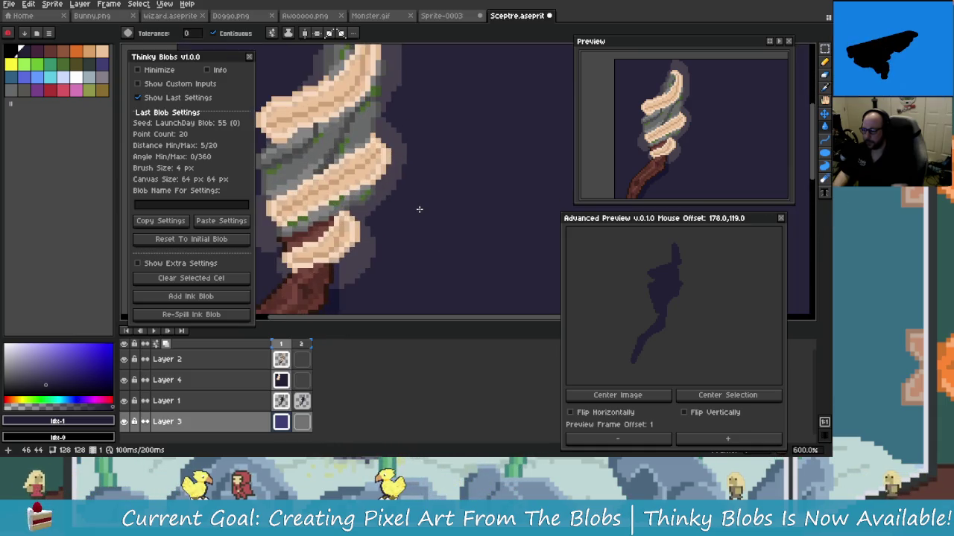
scroll(432, 231, "down", 2)
scroll(417, 225, "up", 1)
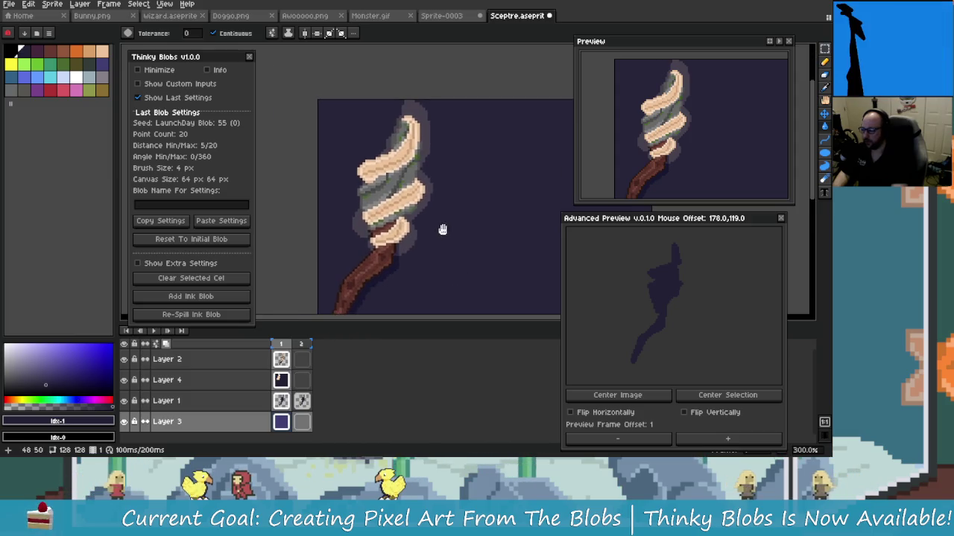
double_click(247, 382)
Step: Try raising Layer 4's opacity to about 56%, then undo it and the background fill
left_click(308, 179)
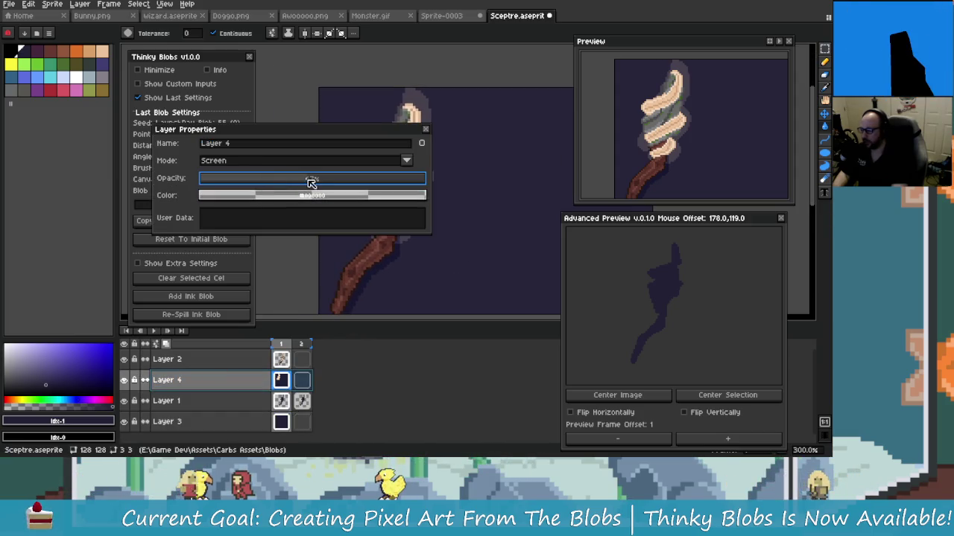
mouse_move(315, 173)
left_mouse_down()
mouse_move(234, 196)
mouse_move(255, 206)
mouse_move(248, 209)
left_mouse_up()
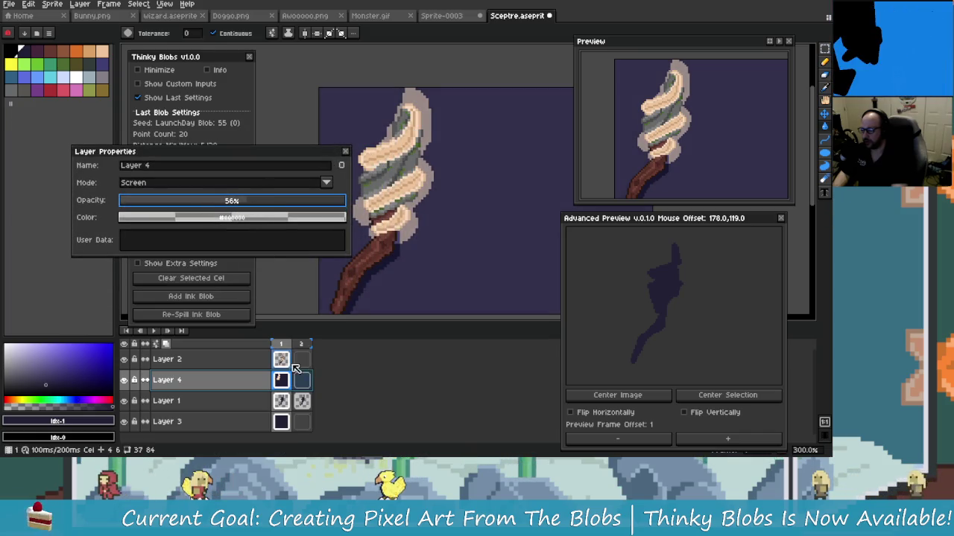
key("ctrl+z")
key("ctrl+z")
key("ctrl+z")
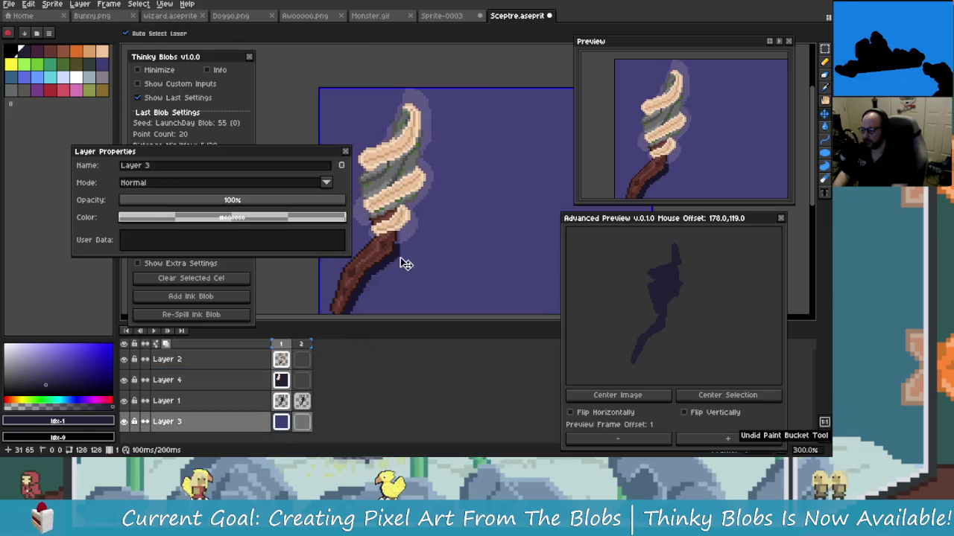
key("ctrl+z")
key("ctrl+z")
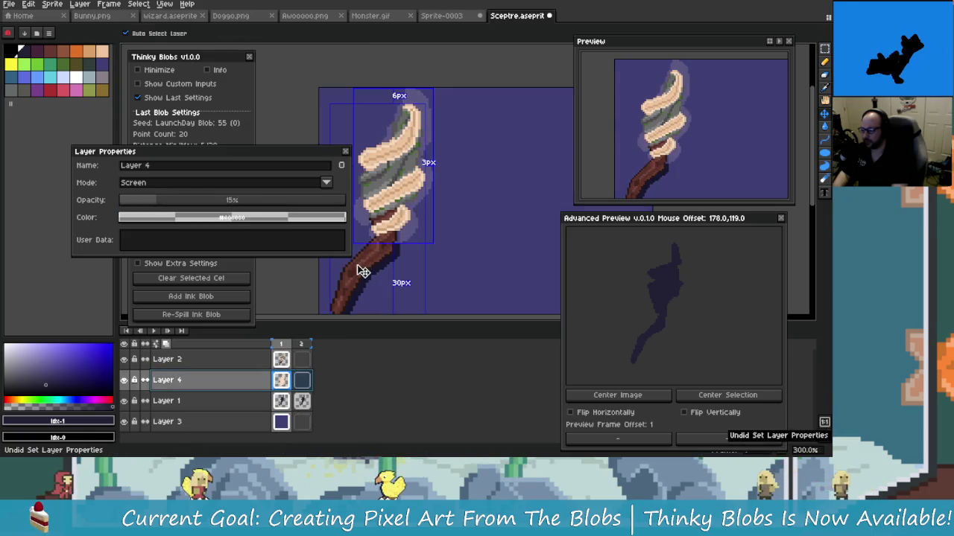
key("ctrl+z")
key("ctrl+z")
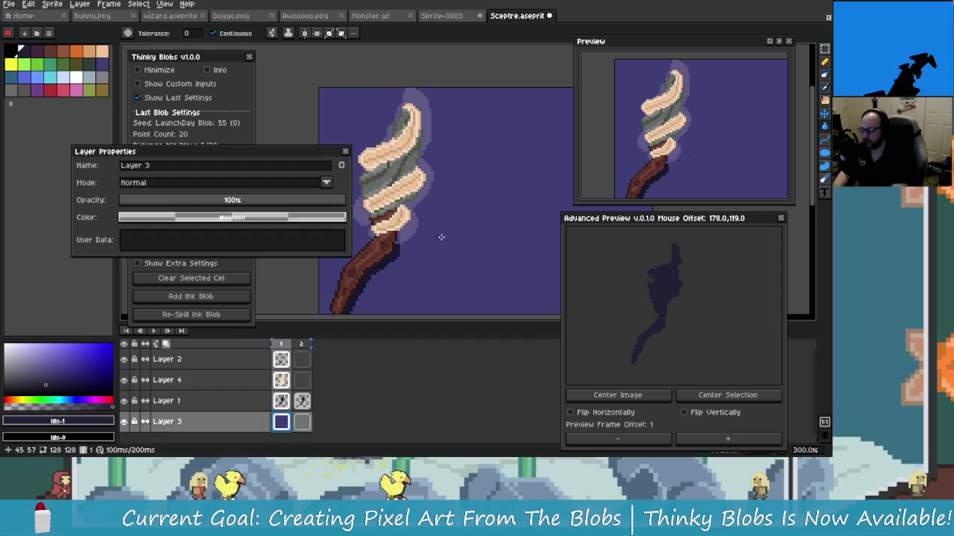
Step: Refill the background with dark navy and set Layer 4's opacity near 47%
left_click_drag(448, 272, 400, 234)
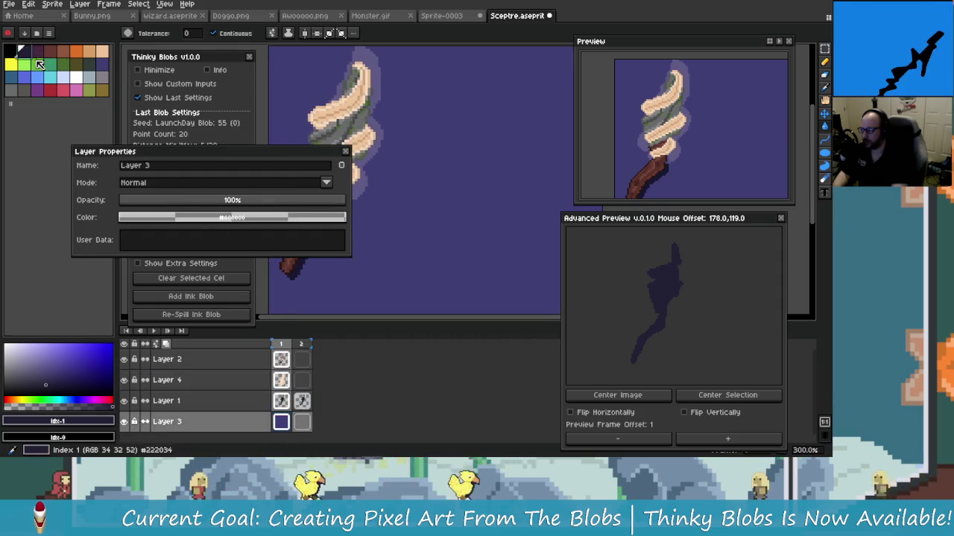
left_click_drag(433, 193, 392, 189)
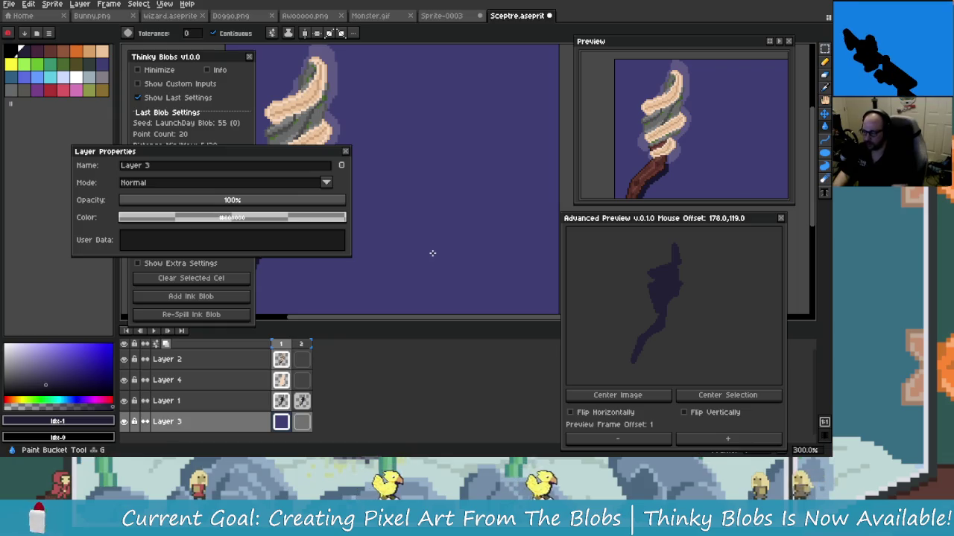
left_click(428, 253)
left_click_drag(295, 158, 286, 155)
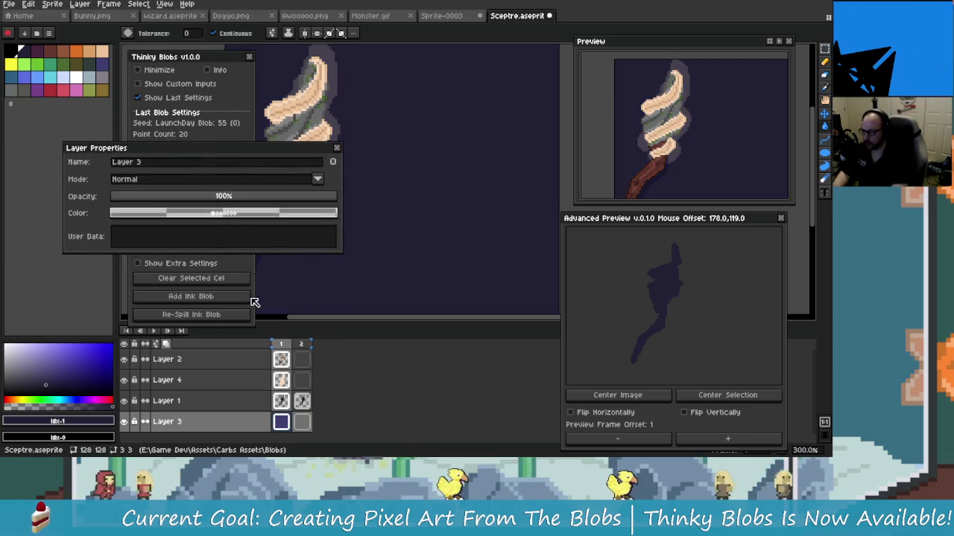
left_click(167, 380)
left_click_drag(172, 202, 189, 203)
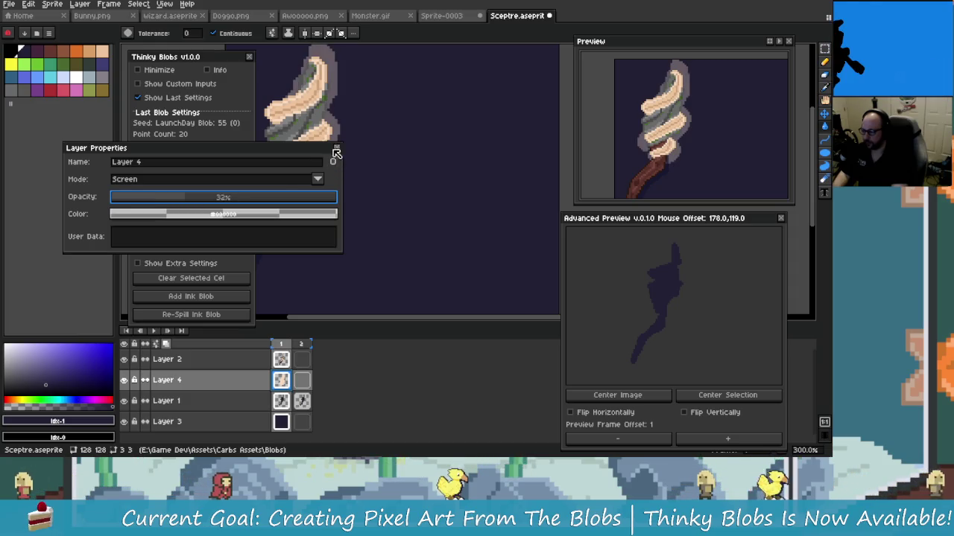
left_click_drag(222, 201, 217, 199)
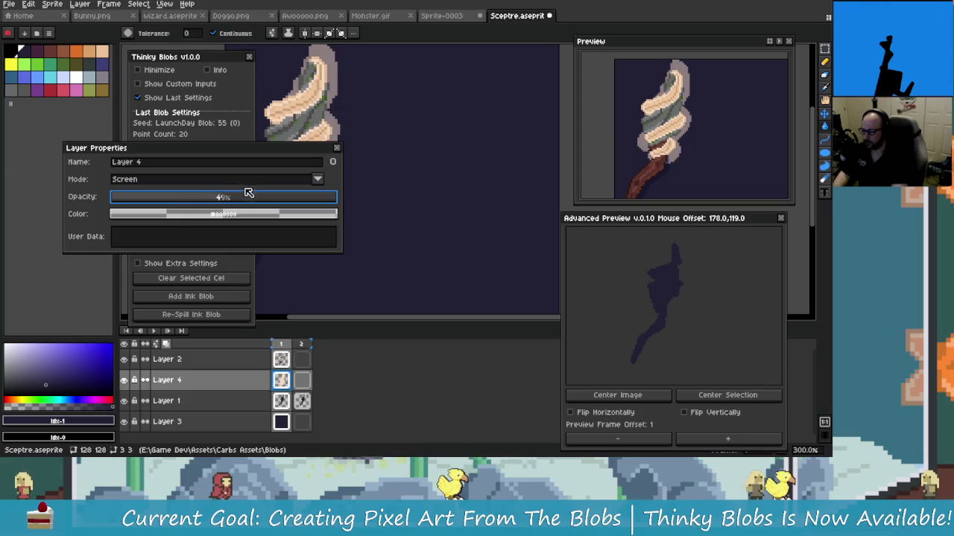
left_click(336, 148)
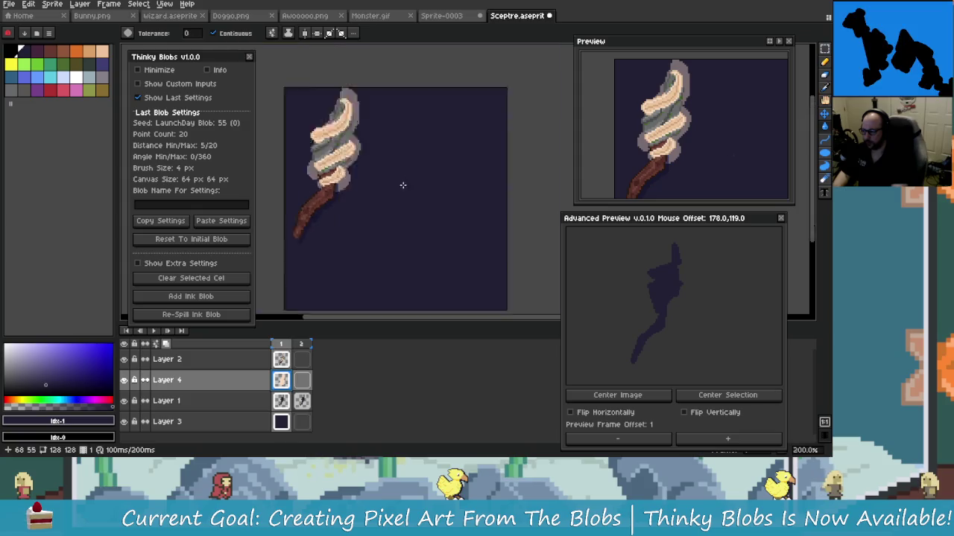
scroll(363, 143, "down", 1)
scroll(362, 143, "up", 1)
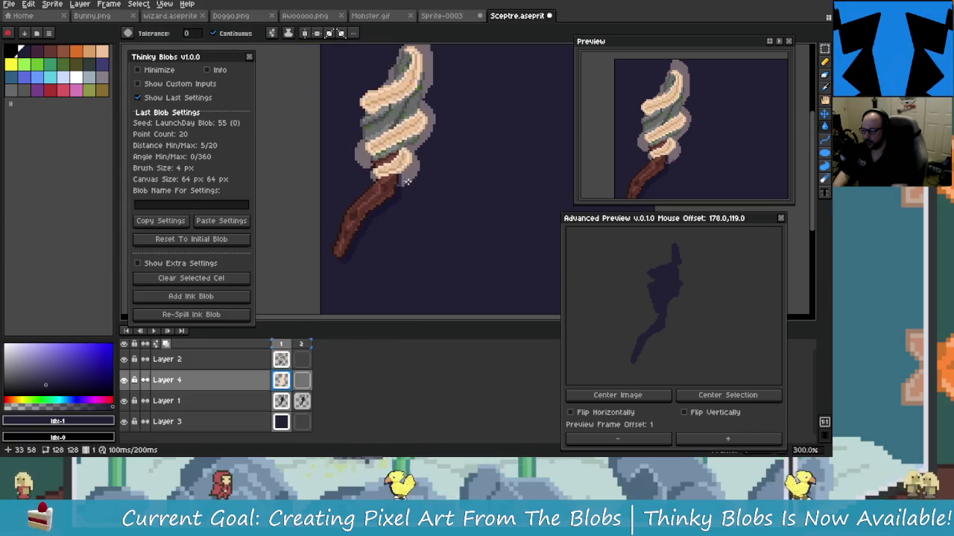
Step: Try Multiply, Color Burn and Overlay blend modes on Layer 4 at around 60-69% opacity
double_click(246, 380)
left_click(241, 180)
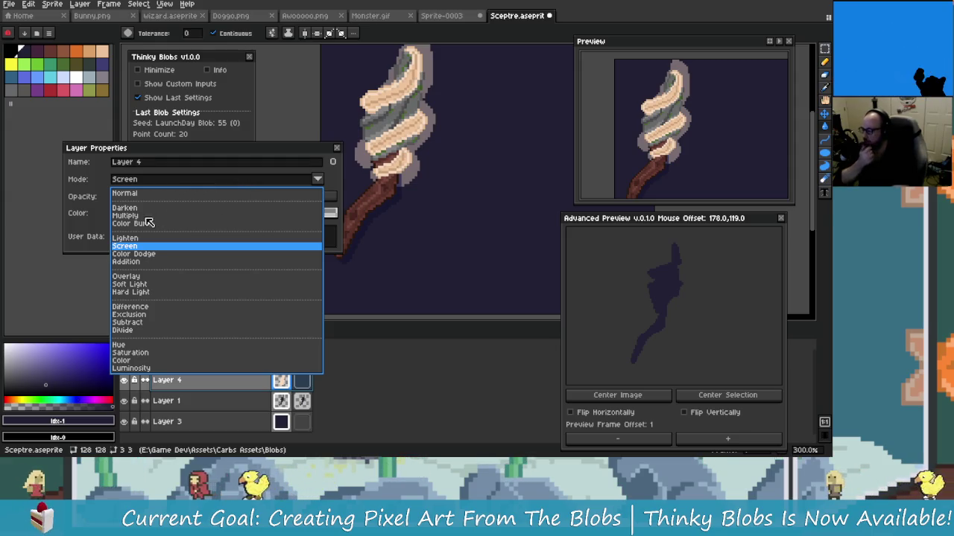
left_click(176, 216)
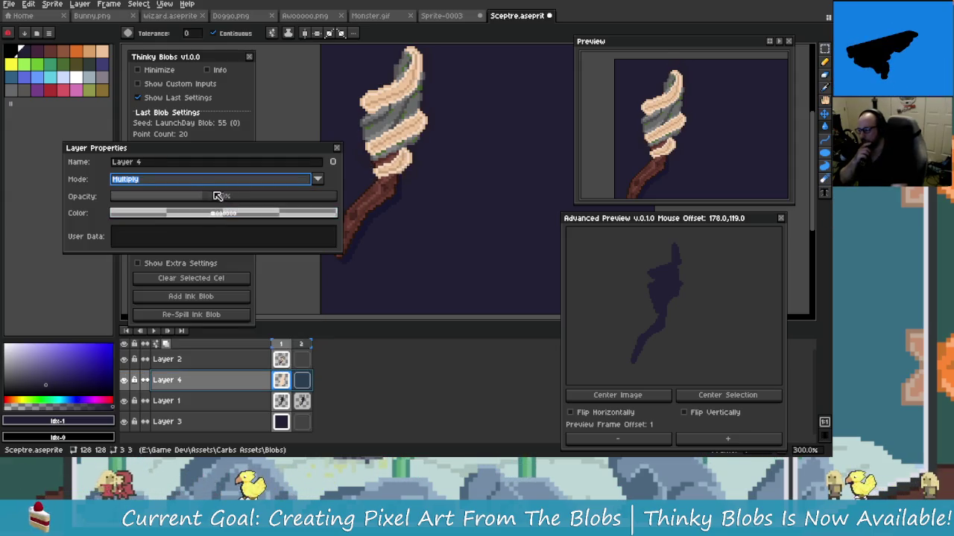
left_click(265, 196)
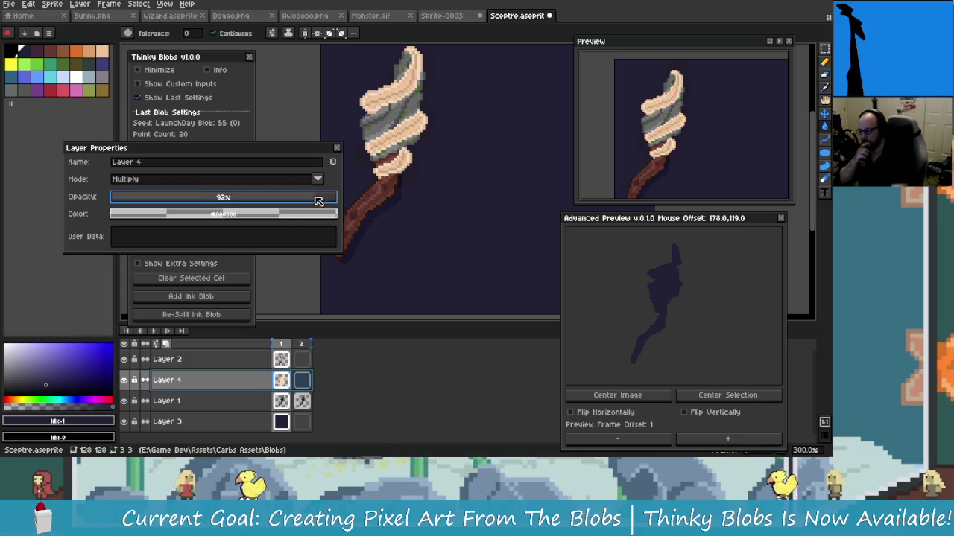
left_click(258, 181)
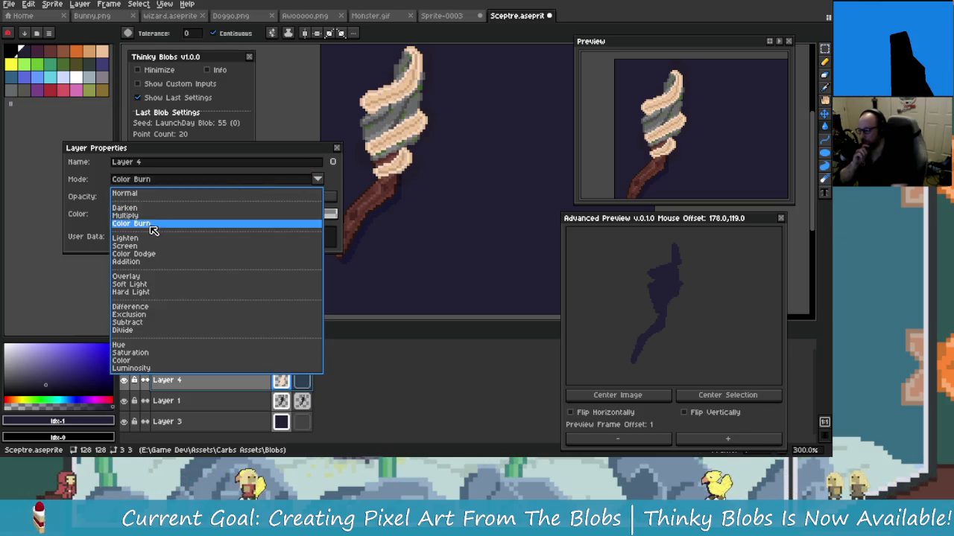
left_click(134, 223)
left_click(231, 186)
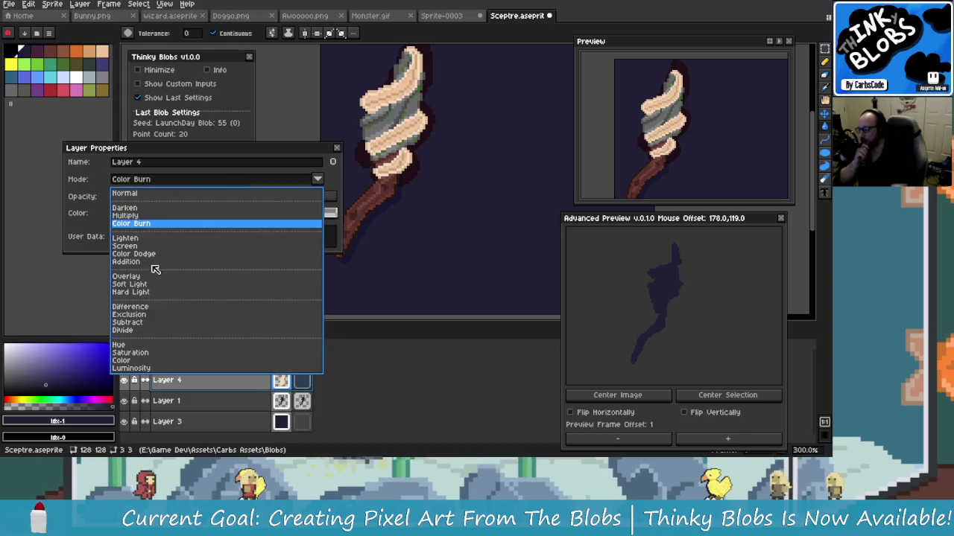
left_click(151, 278)
left_click_drag(229, 201, 256, 197)
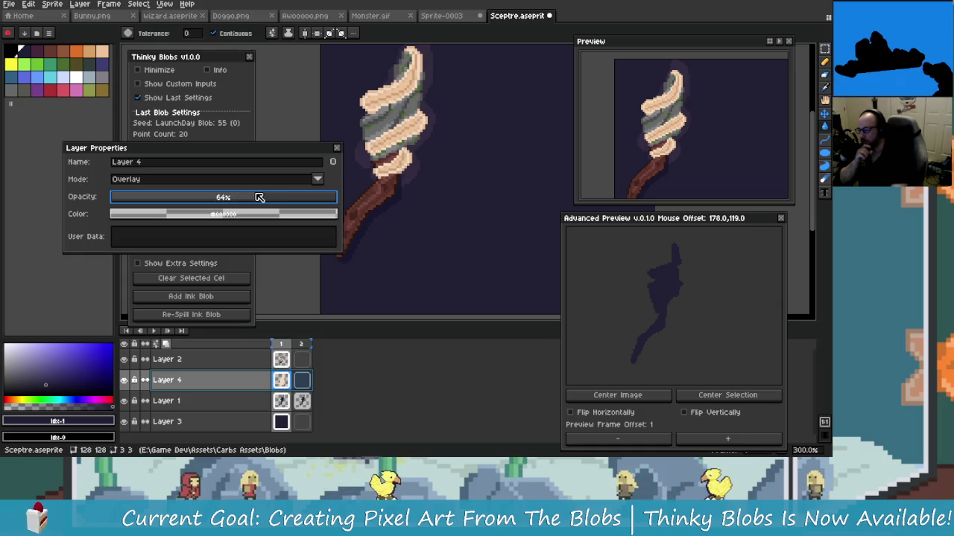
Step: Set Layer 4 to Soft Light blending at about 81% opacity and confirm
left_click(242, 181)
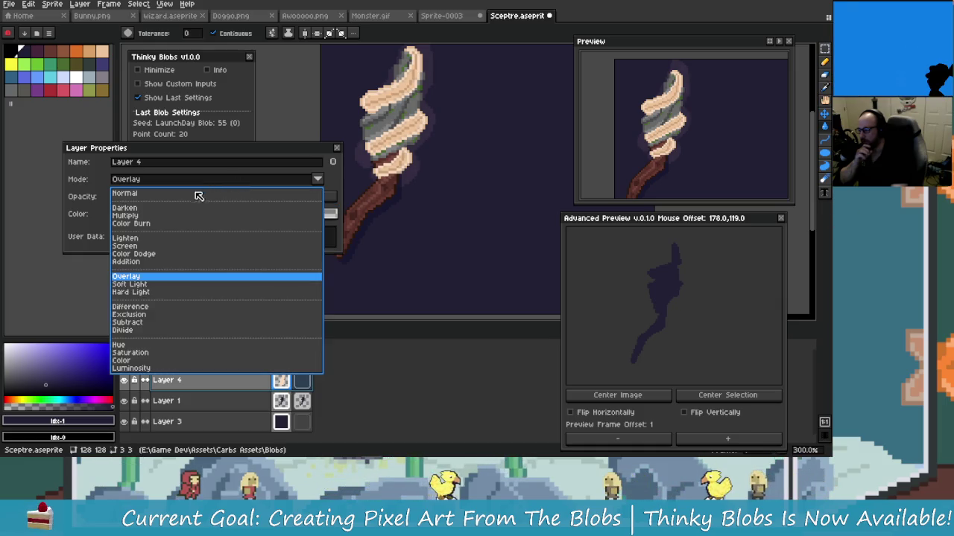
left_click(155, 283)
left_click_drag(270, 199, 222, 201)
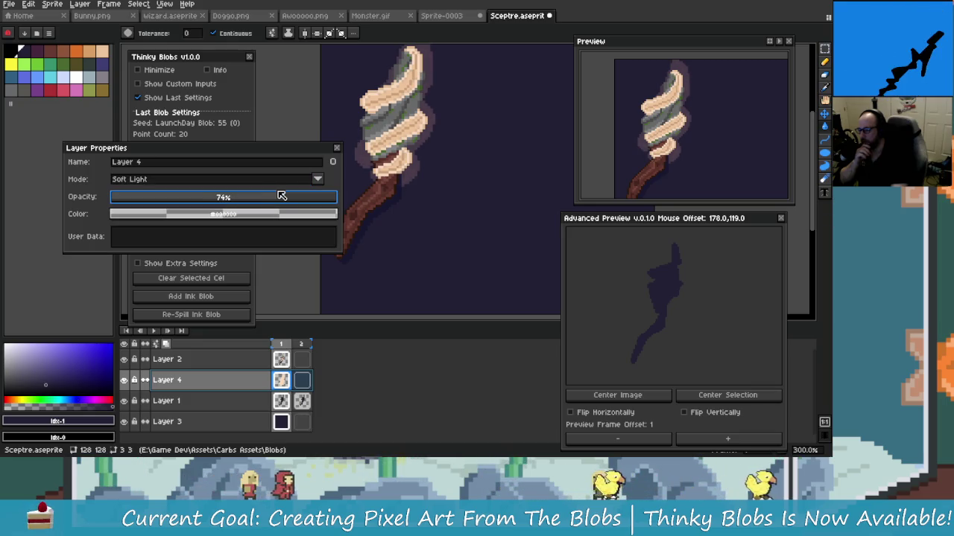
left_click_drag(281, 196, 296, 198)
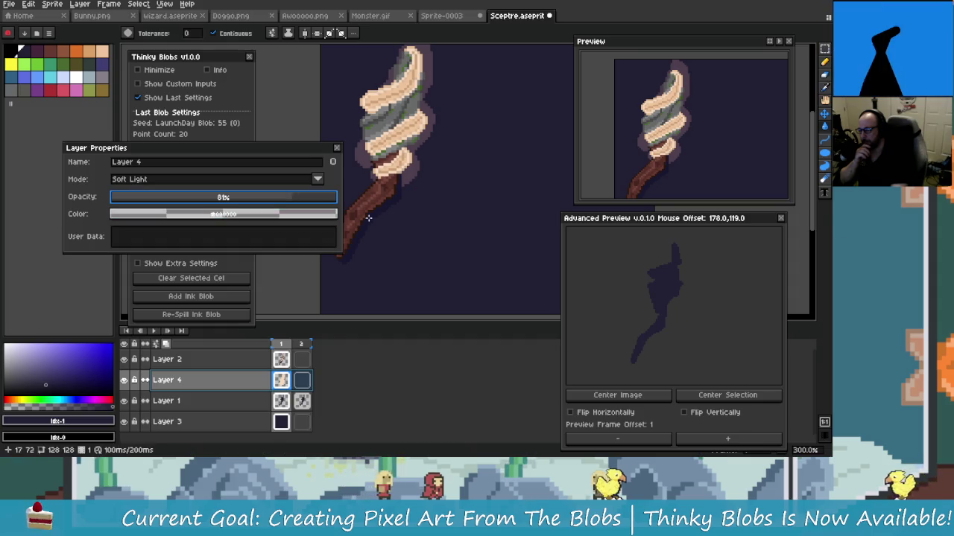
key("Return")
Step: Frame the sceptre in view and draw a rectangular selection around it
key("1")
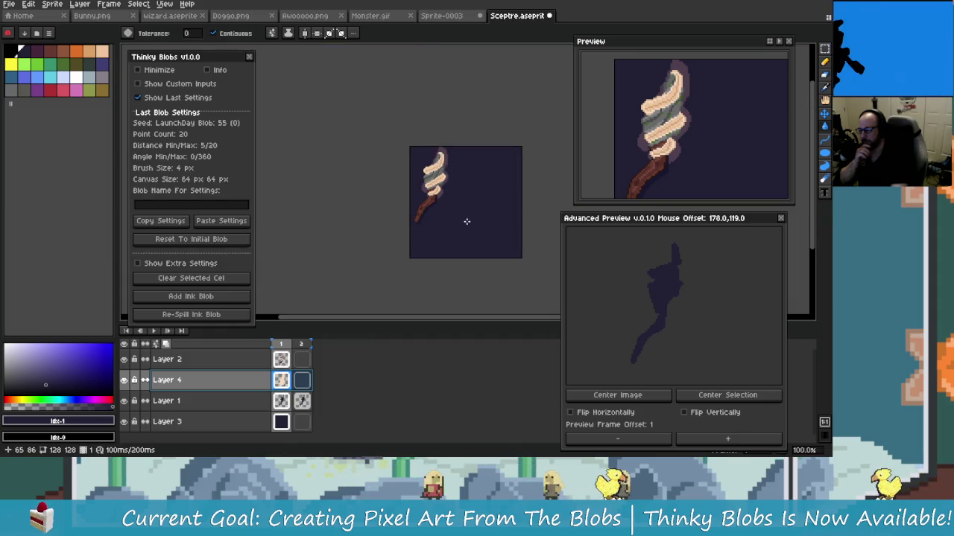
key("2")
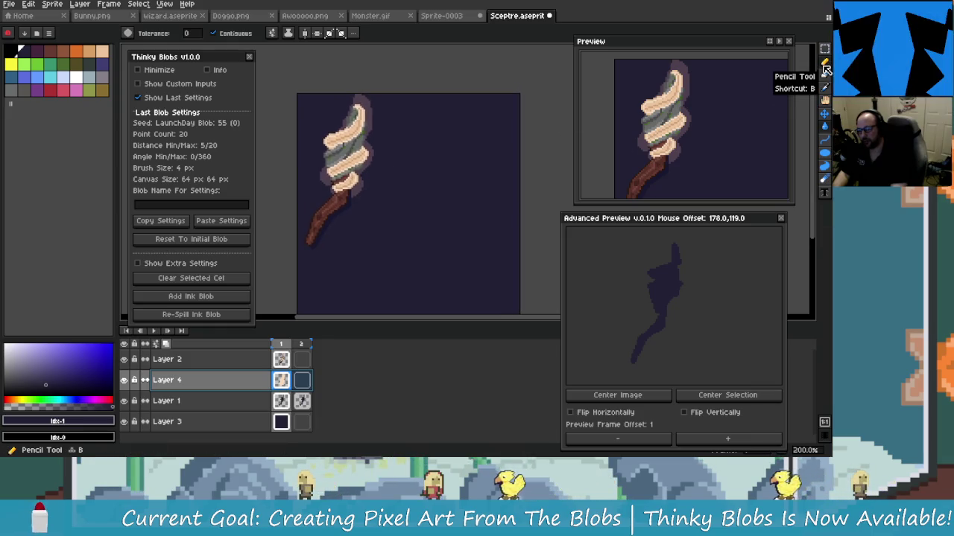
key("1")
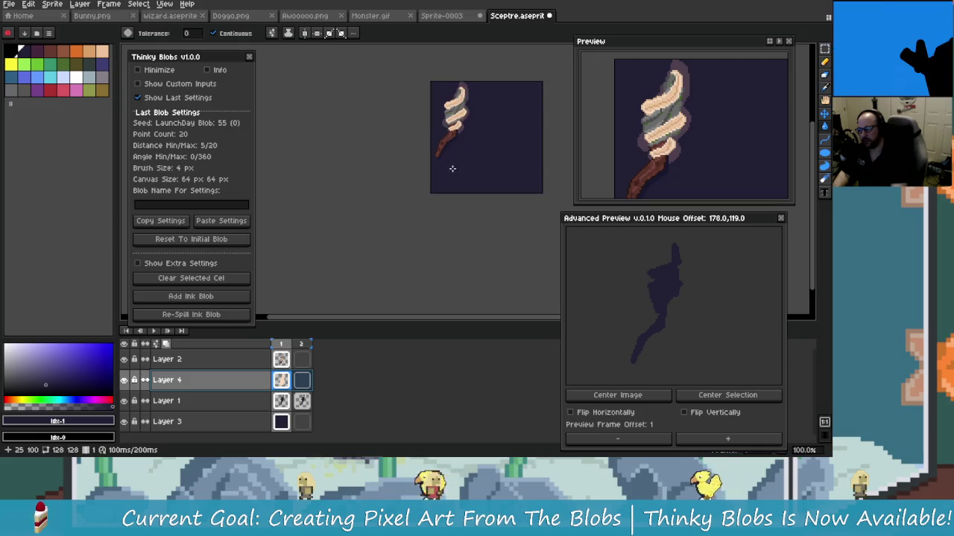
scroll(454, 168, "up", 1)
left_click_drag(499, 126, 408, 193)
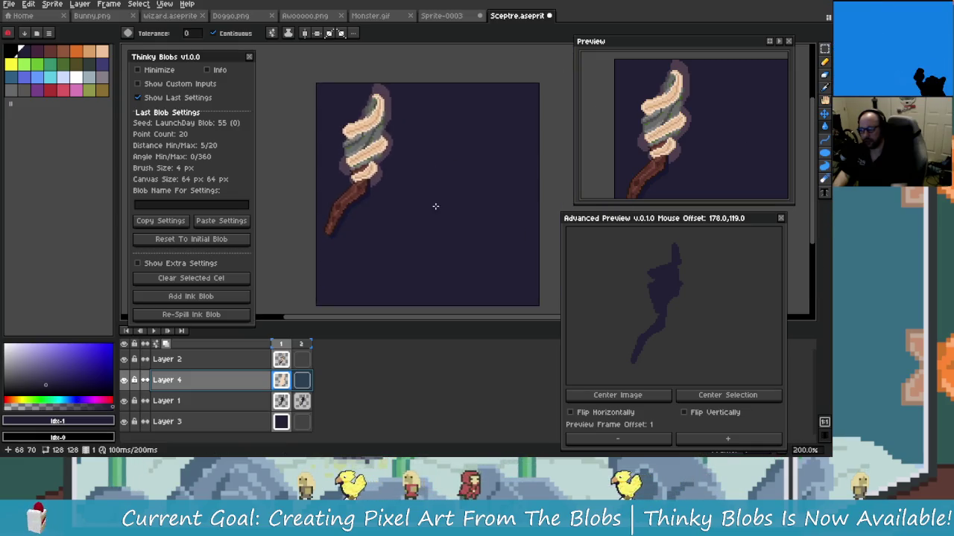
key("m")
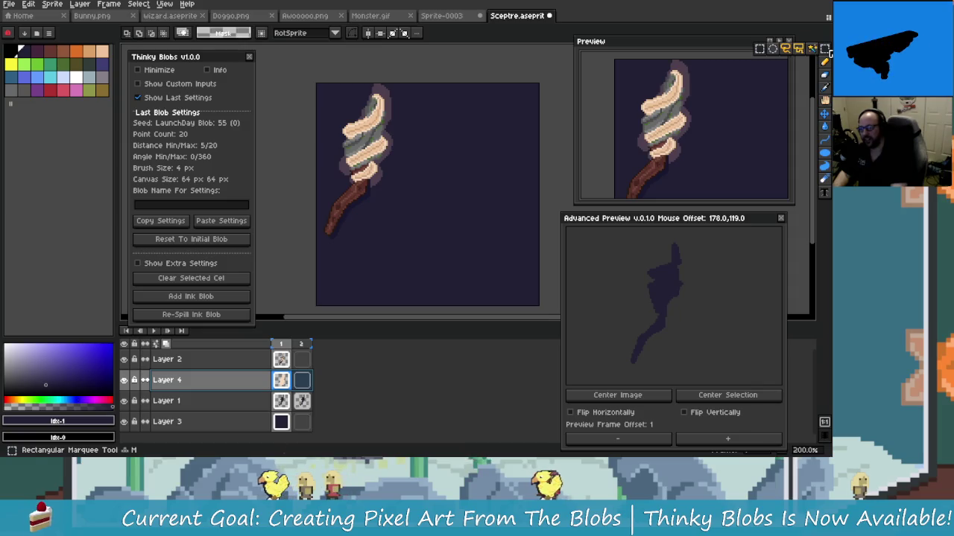
left_click_drag(405, 187, 394, 190)
mouse_move(315, 125)
left_mouse_down()
mouse_move(407, 253)
mouse_move(397, 251)
left_mouse_up()
left_click(267, 359)
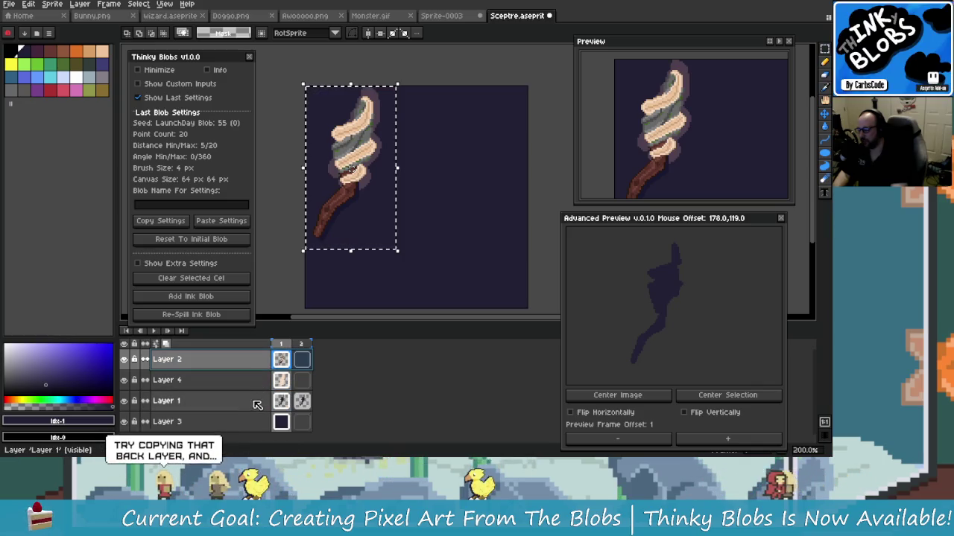
Step: Clear the selection and copy the Layer 4 glow layer
left_click(281, 402)
left_click(281, 359)
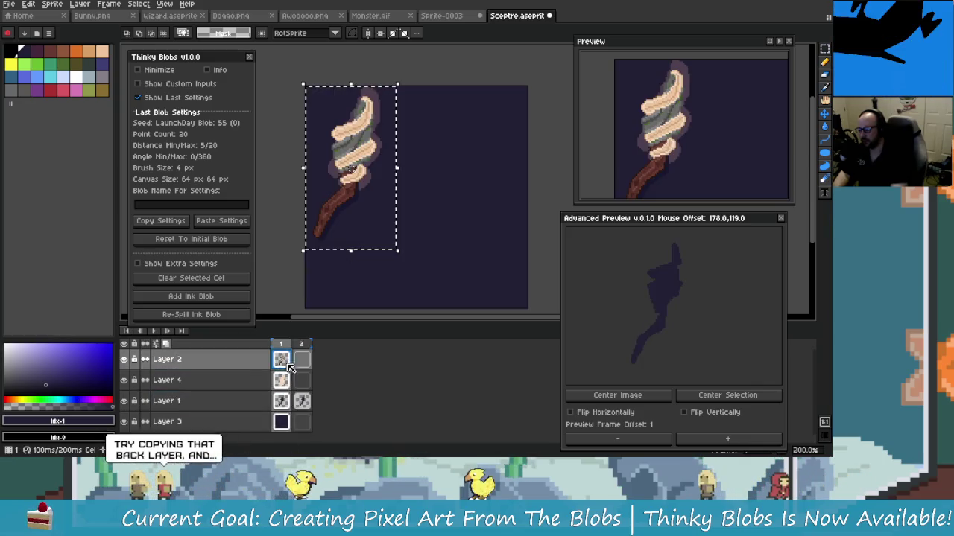
key("ctrl+d")
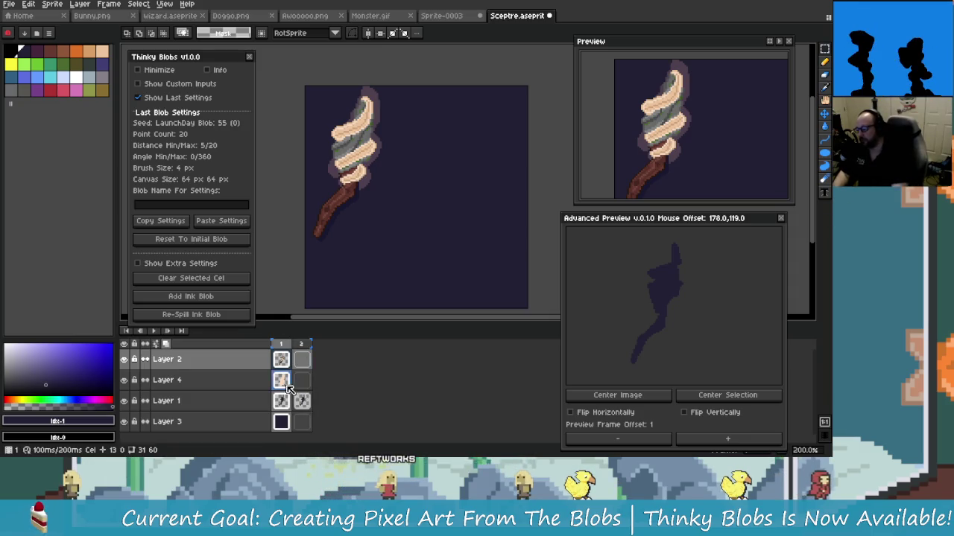
left_click(242, 382)
left_click(238, 359)
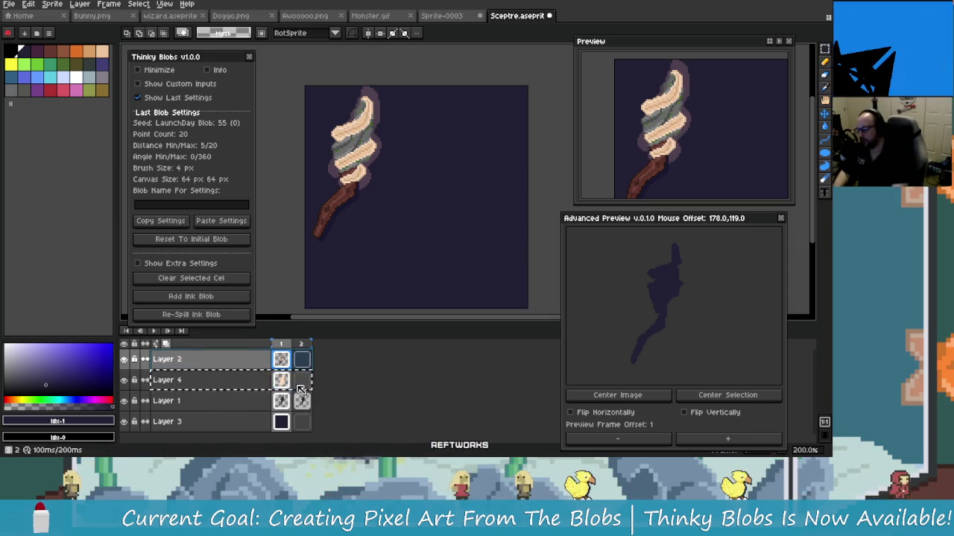
Step: Paste a duplicate of Layer 4 on top and open its Layer Properties
key("ctrl+v")
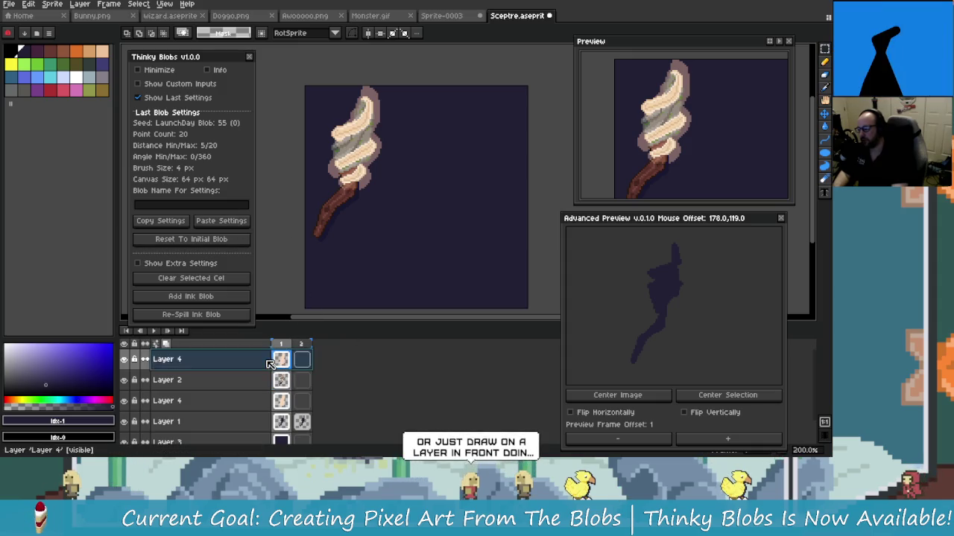
double_click(179, 360)
mouse_move(281, 203)
left_mouse_down()
mouse_move(214, 203)
mouse_move(246, 204)
left_mouse_up()
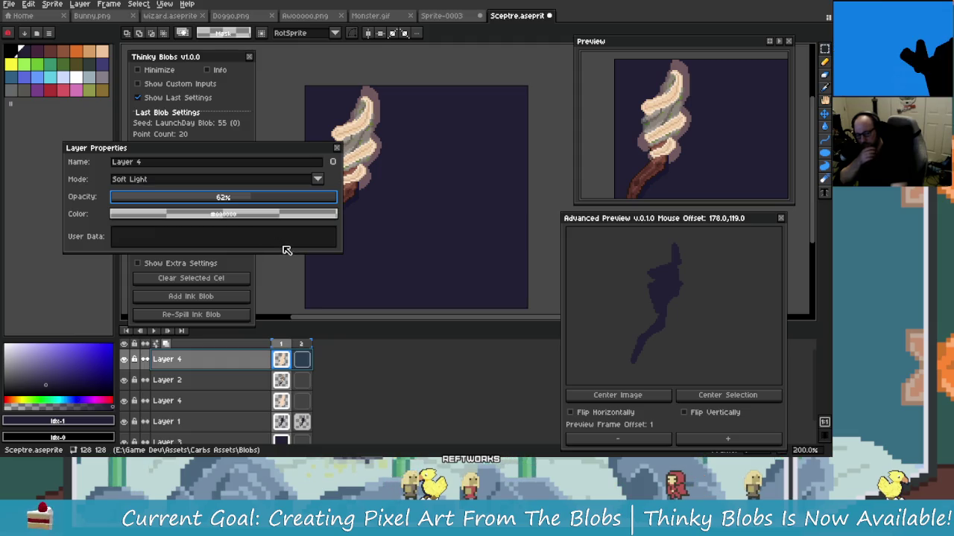
left_click_drag(321, 202, 334, 204)
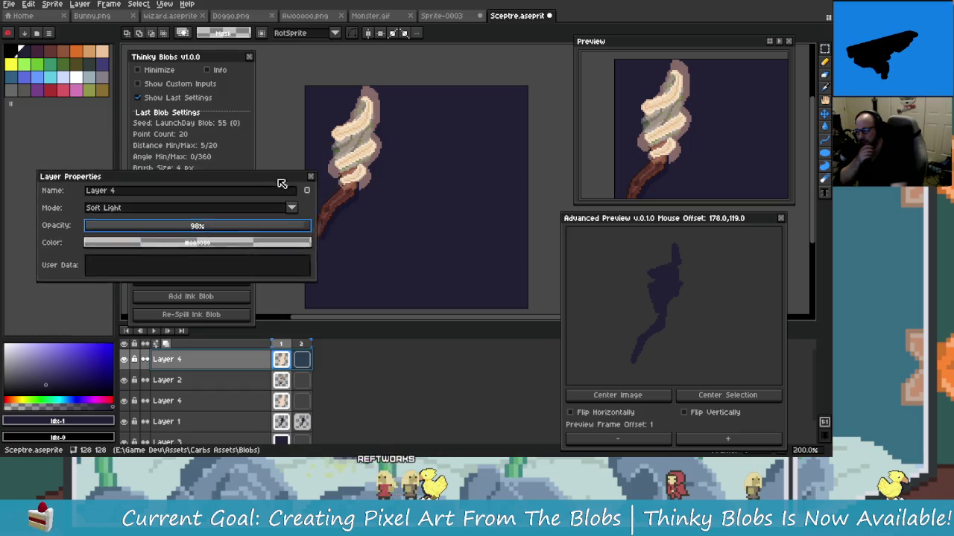
left_click_drag(312, 149, 279, 151)
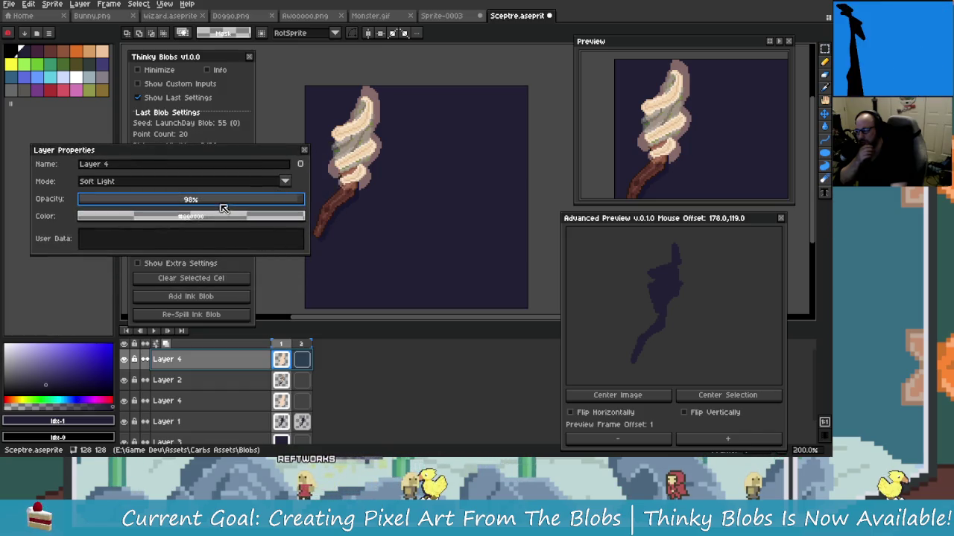
Step: Set the duplicate layer to Overlay blending at about 25% opacity
left_click(284, 181)
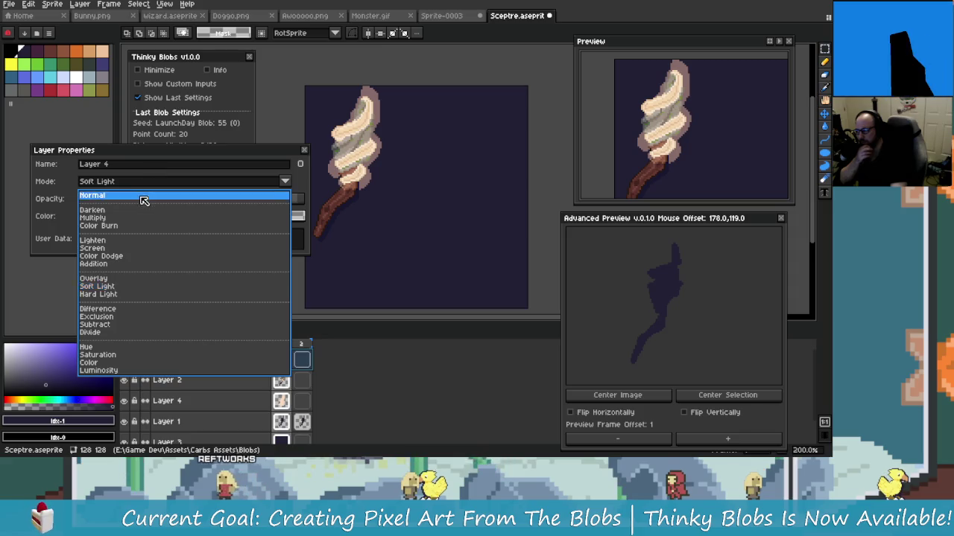
left_click(142, 198)
left_click(280, 183)
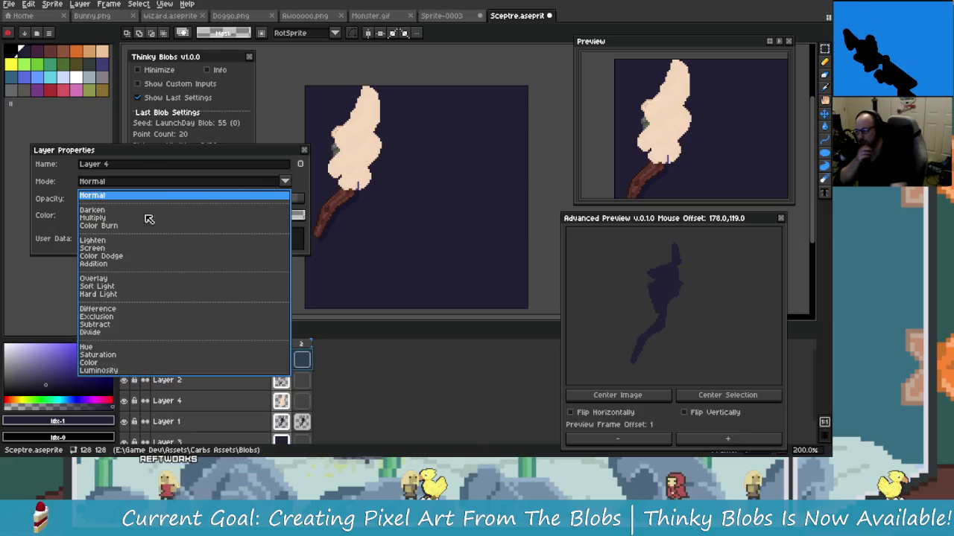
left_click(96, 241)
left_click(149, 181)
left_click(125, 279)
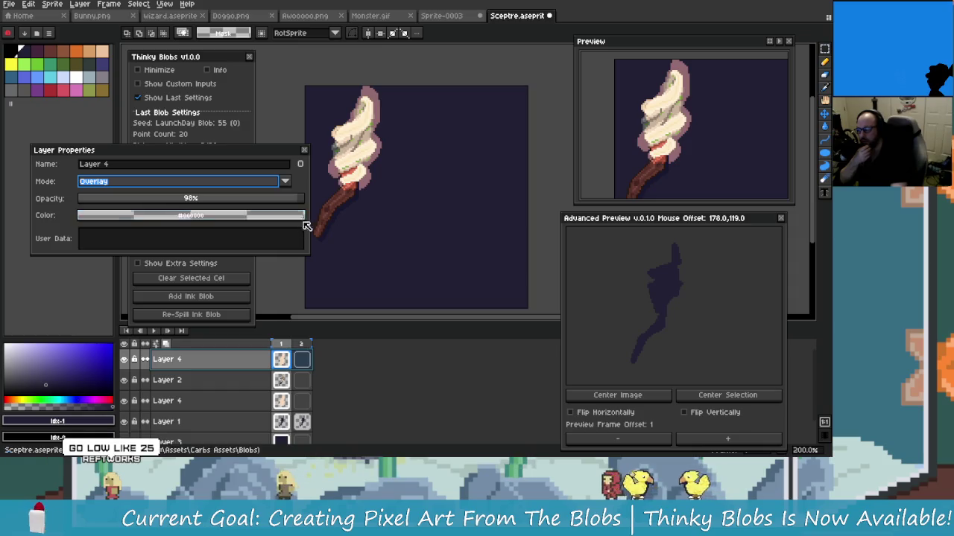
left_click_drag(257, 207, 214, 210)
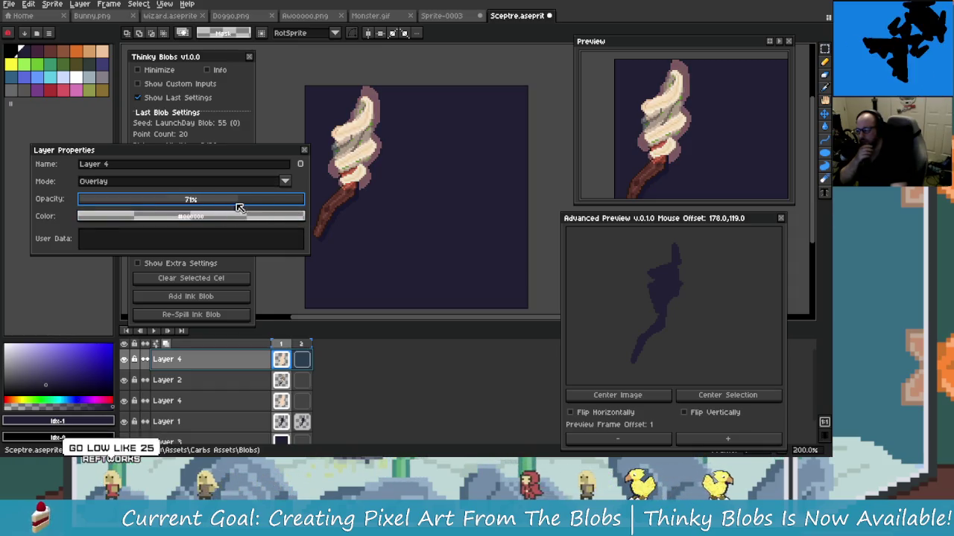
left_click_drag(214, 209, 135, 205)
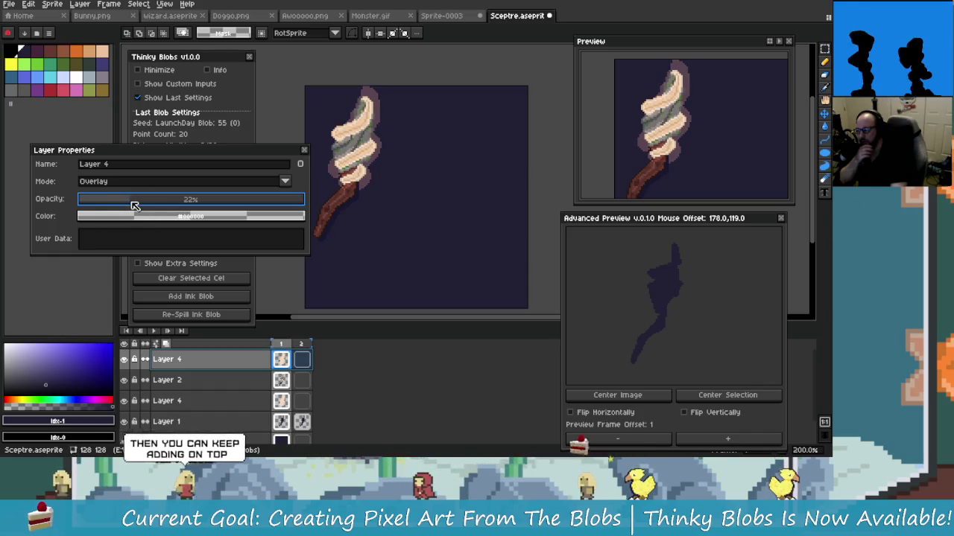
left_click_drag(134, 206, 160, 205)
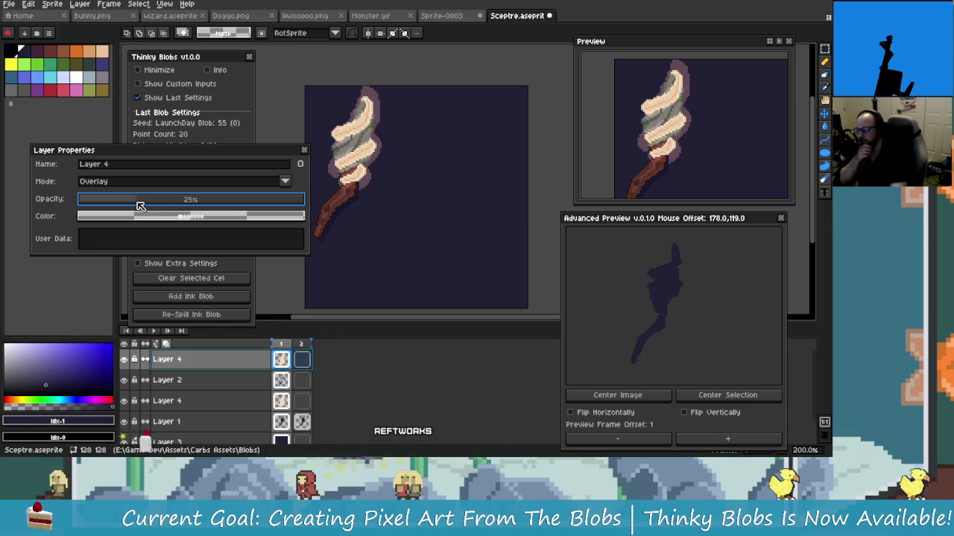
scroll(373, 151, "up", 3)
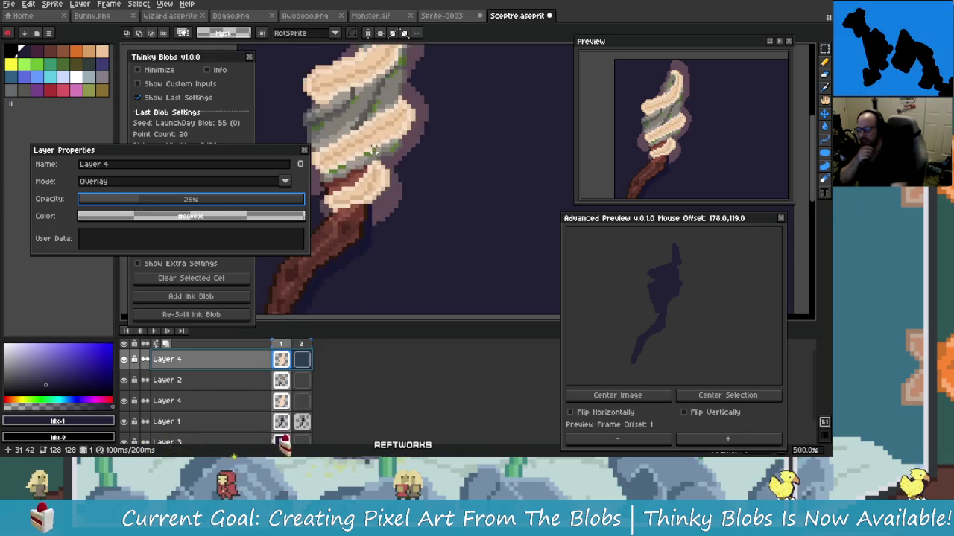
scroll(373, 151, "up", 1)
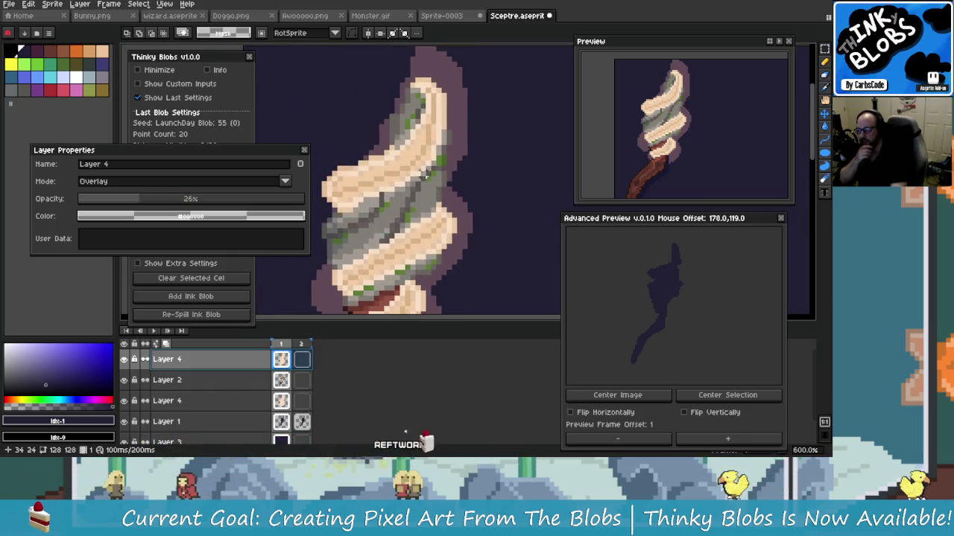
scroll(389, 285, "down", 3)
mouse_move(389, 284)
left_mouse_down()
mouse_move(407, 251)
mouse_move(381, 203)
left_mouse_up()
key("Escape")
scroll(329, 244, "up", 4)
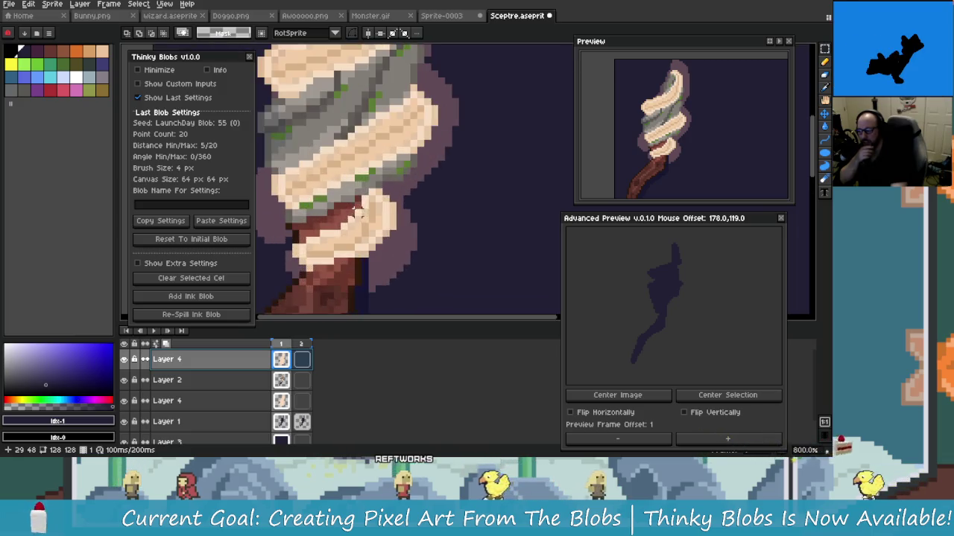
scroll(358, 218, "down", 4)
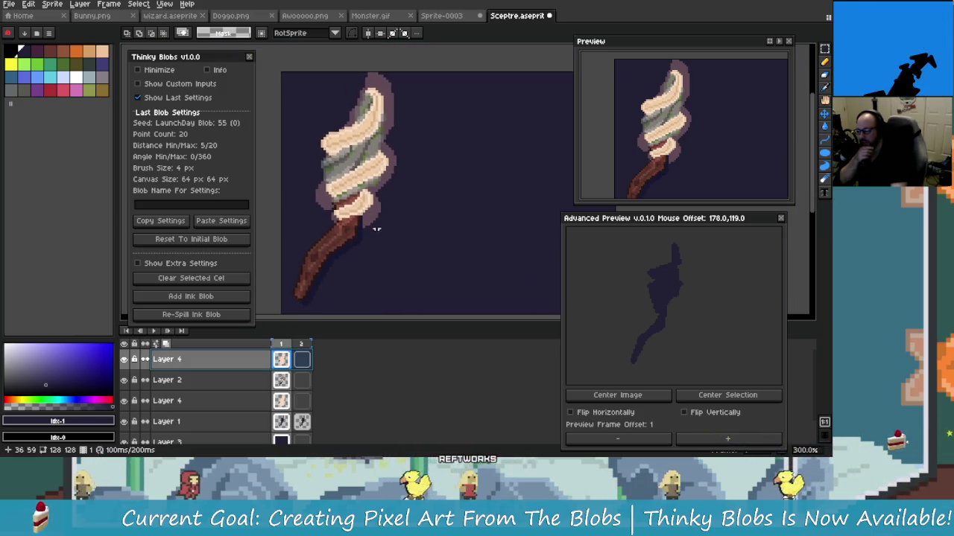
scroll(399, 235, "up", 1)
scroll(401, 250, "down", 2)
scroll(400, 253, "up", 2)
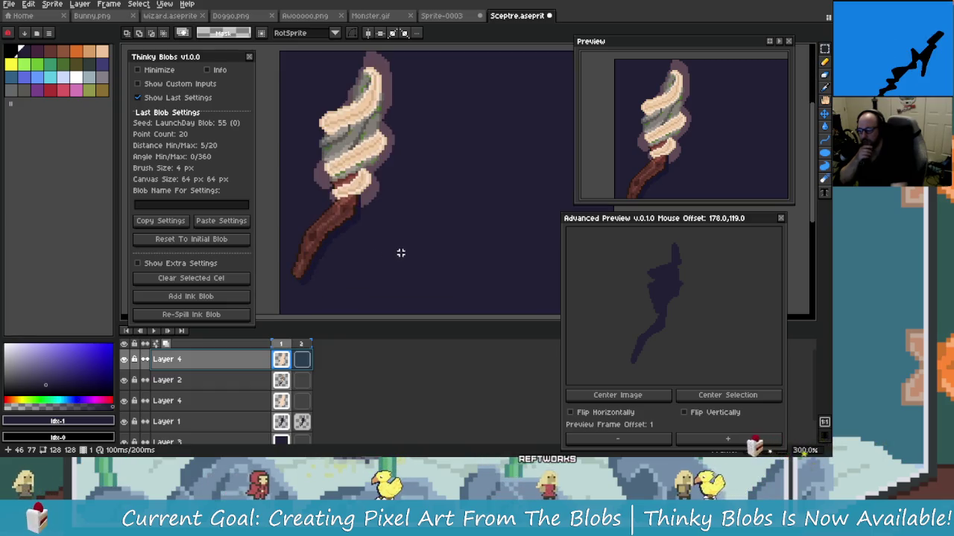
scroll(380, 231, "down", 1)
scroll(366, 224, "up", 1)
scroll(373, 246, "down", 1)
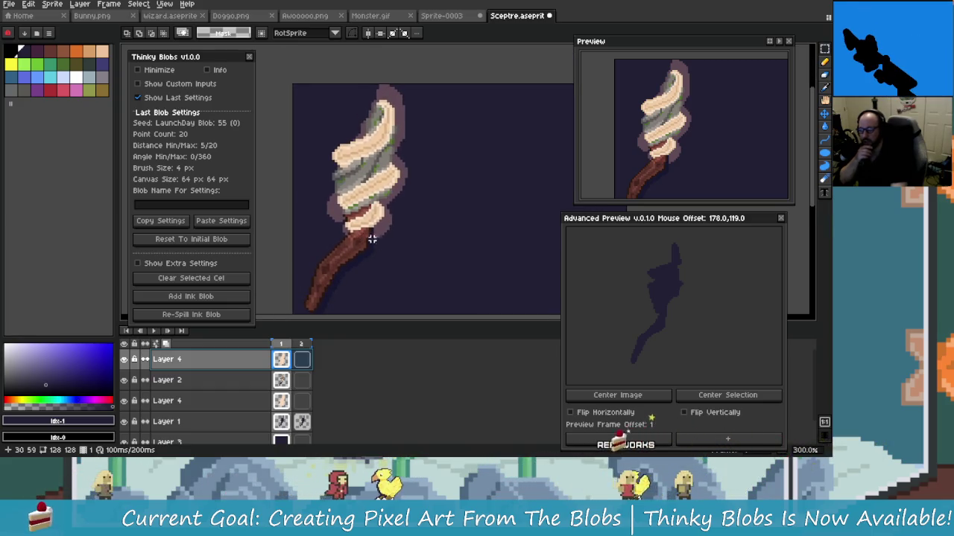
scroll(391, 216, "down", 1)
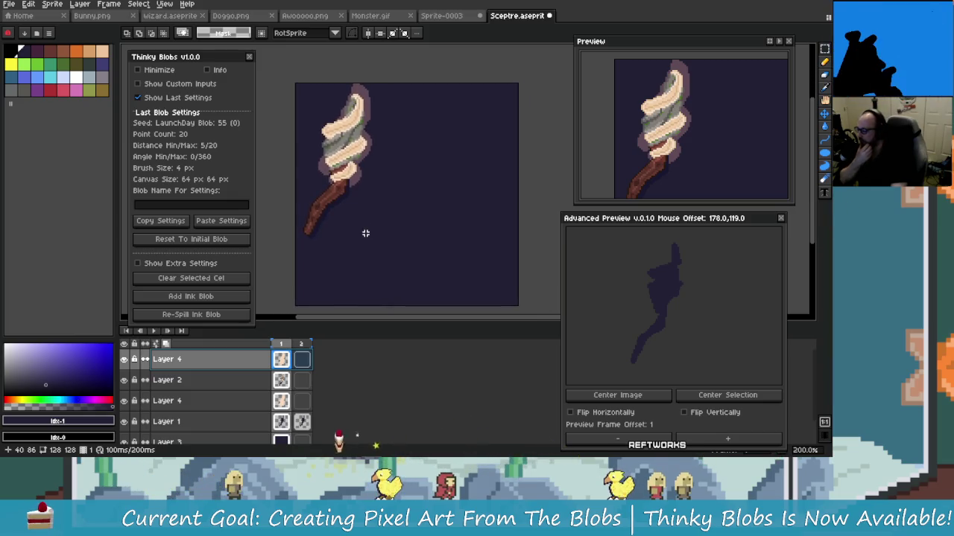
left_click(126, 364)
left_click(126, 364)
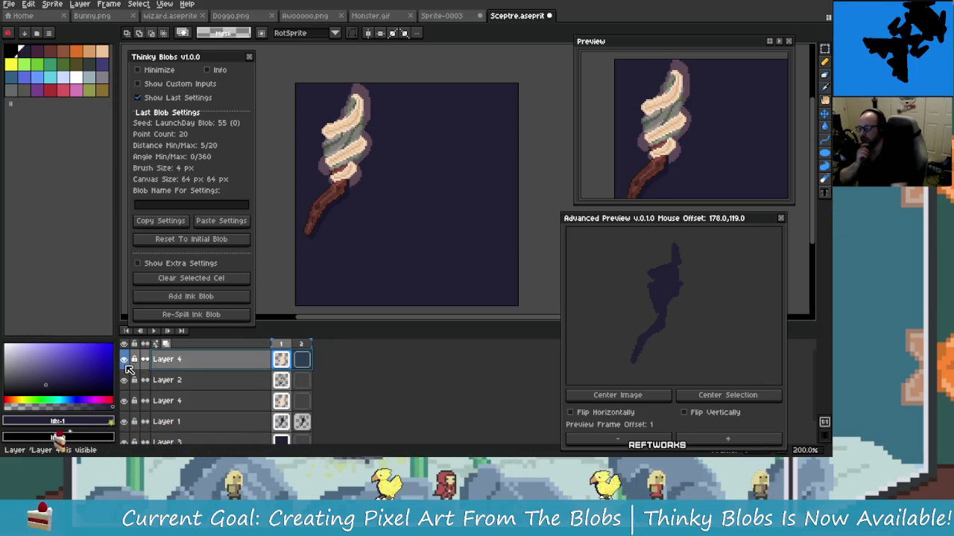
left_click(126, 364)
left_click(126, 364)
left_click(126, 363)
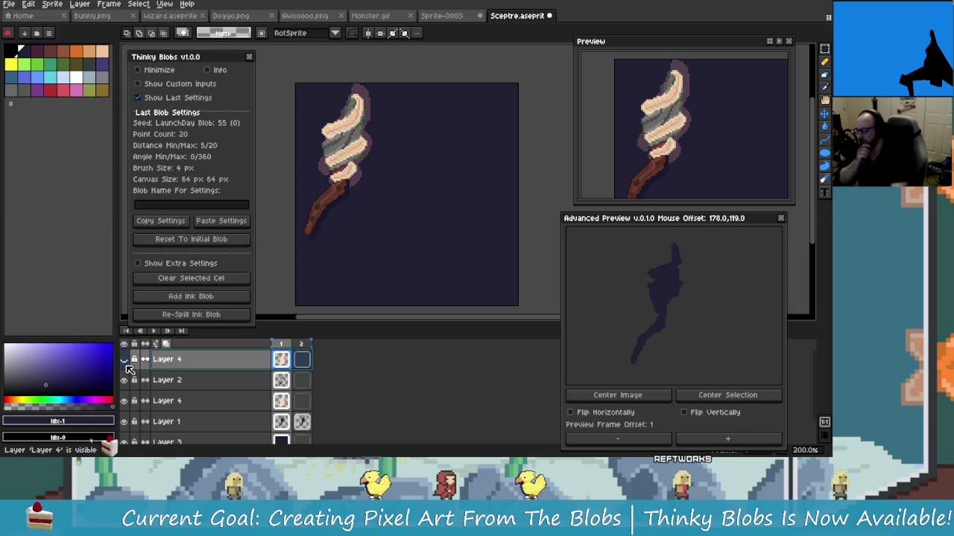
left_click(126, 364)
left_click(128, 365)
left_click(128, 365)
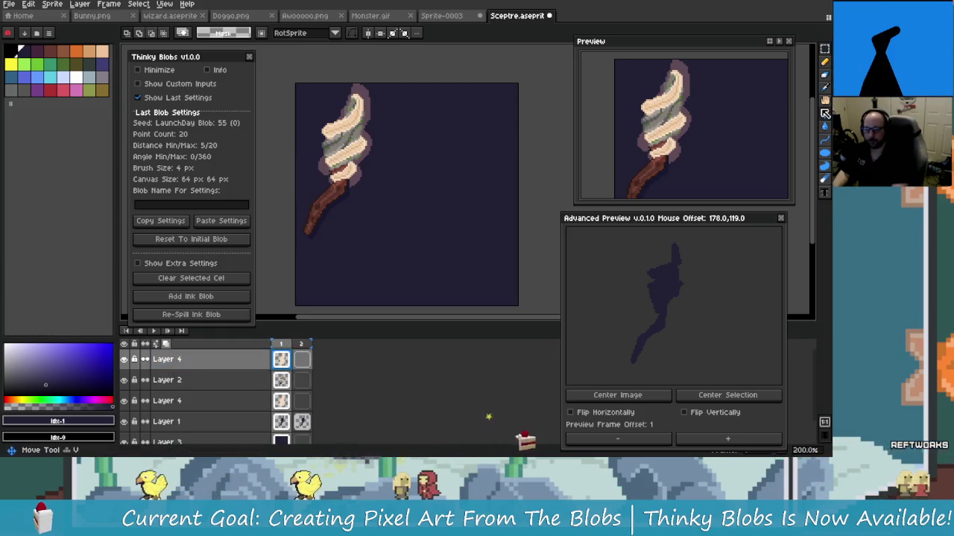
left_click(190, 381)
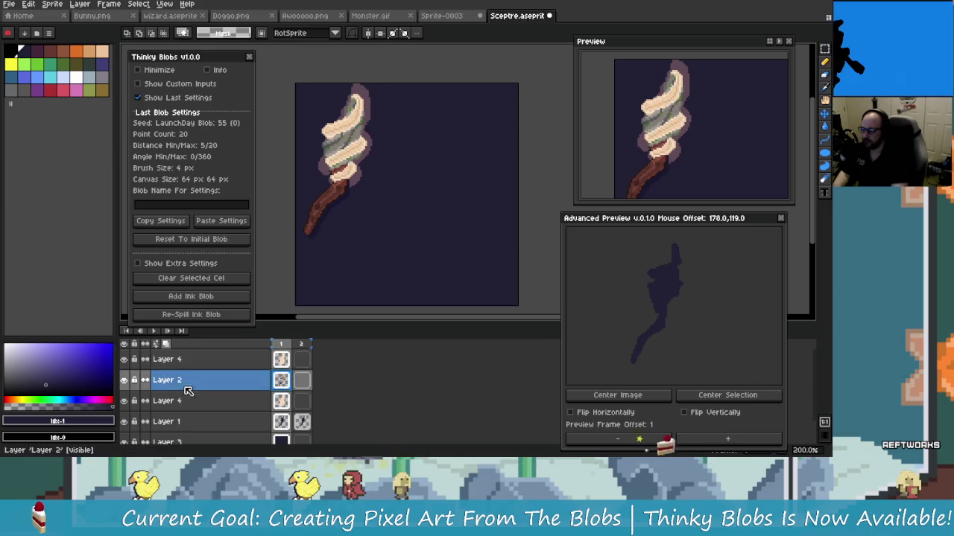
Step: Select the lower Layer 4, trial an opacity change, and recentre the sprite
left_click(245, 408)
double_click(232, 403)
mouse_move(233, 205)
left_mouse_down()
mouse_move(171, 213)
mouse_move(252, 202)
mouse_move(240, 202)
left_mouse_up()
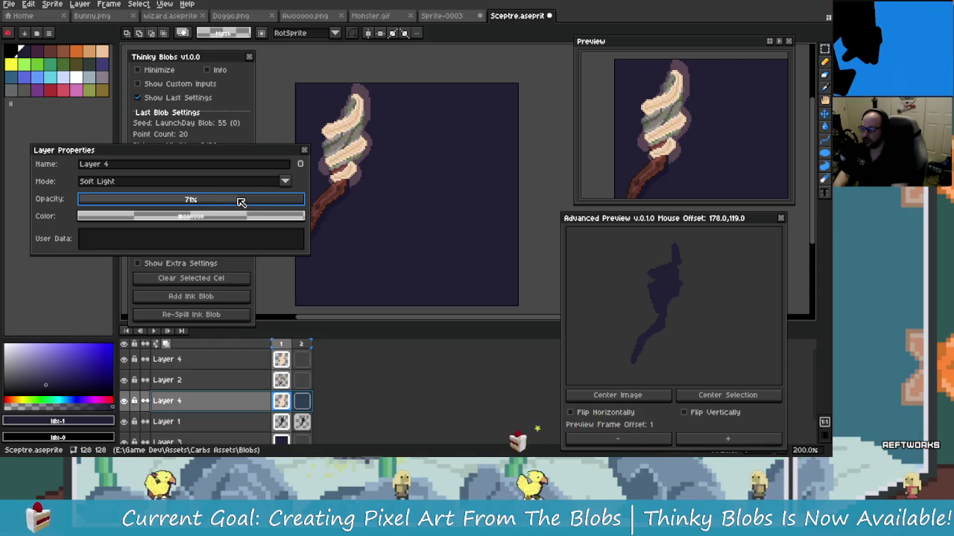
left_click(304, 150)
scroll(365, 254, "down", 1)
scroll(335, 204, "up", 2)
scroll(439, 236, "down", 2)
scroll(397, 230, "up", 1)
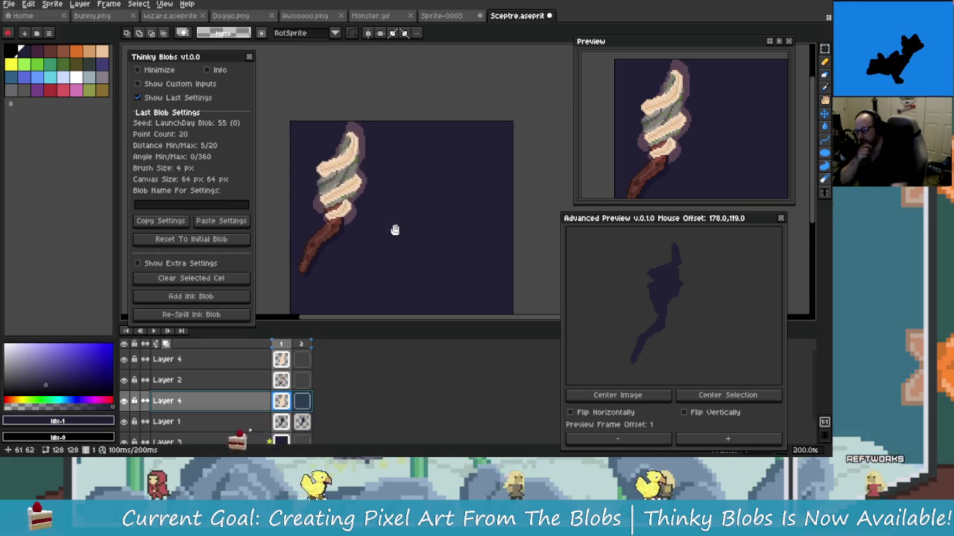
scroll(390, 224, "down", 1)
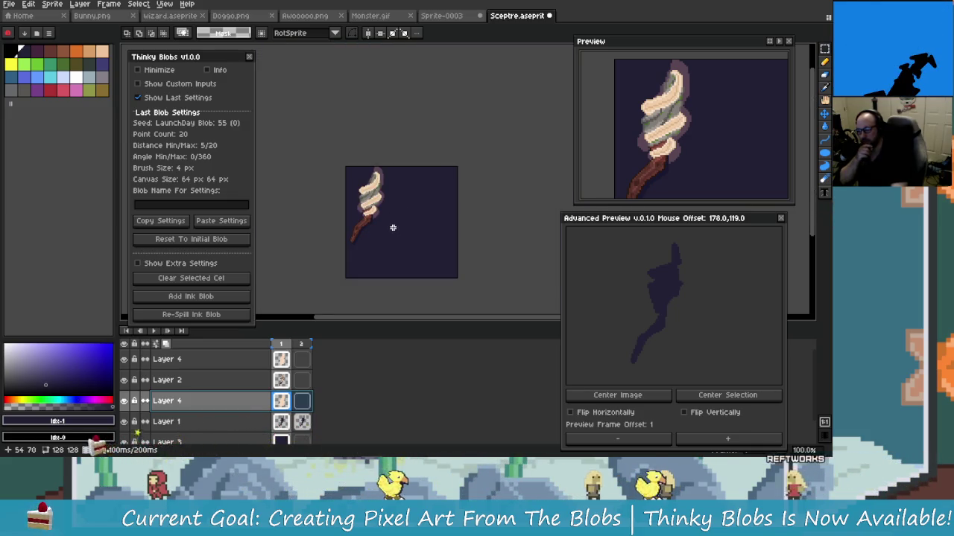
left_click_drag(401, 238, 367, 232)
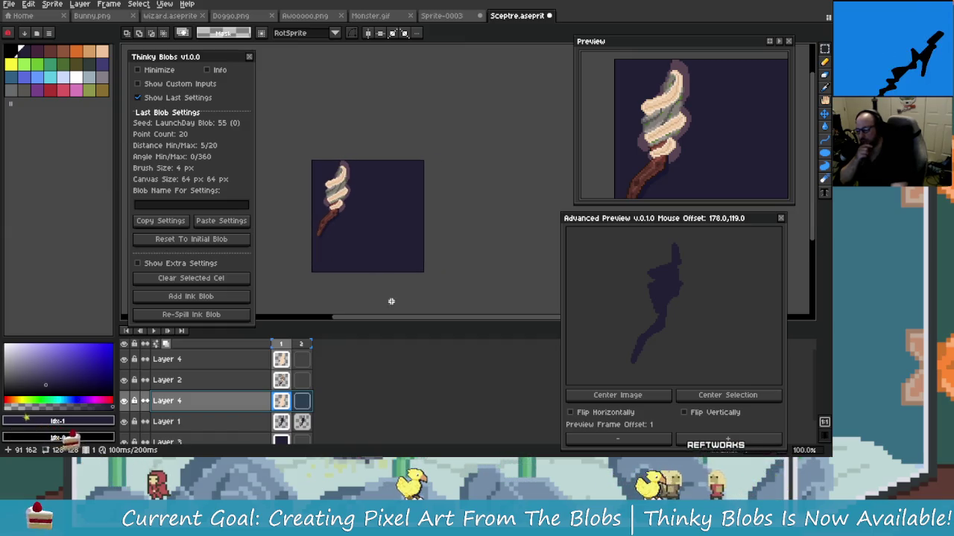
Step: Switch the lower Layer 4 to Overlay blending at roughly 80% opacity
double_click(258, 412)
mouse_move(242, 201)
left_mouse_down()
mouse_move(134, 207)
mouse_move(319, 204)
left_mouse_up()
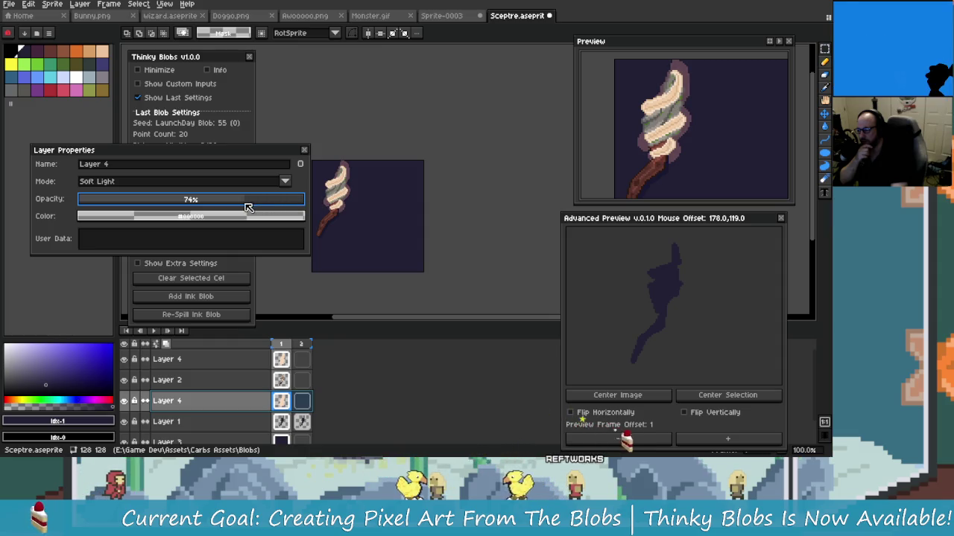
left_click(199, 185)
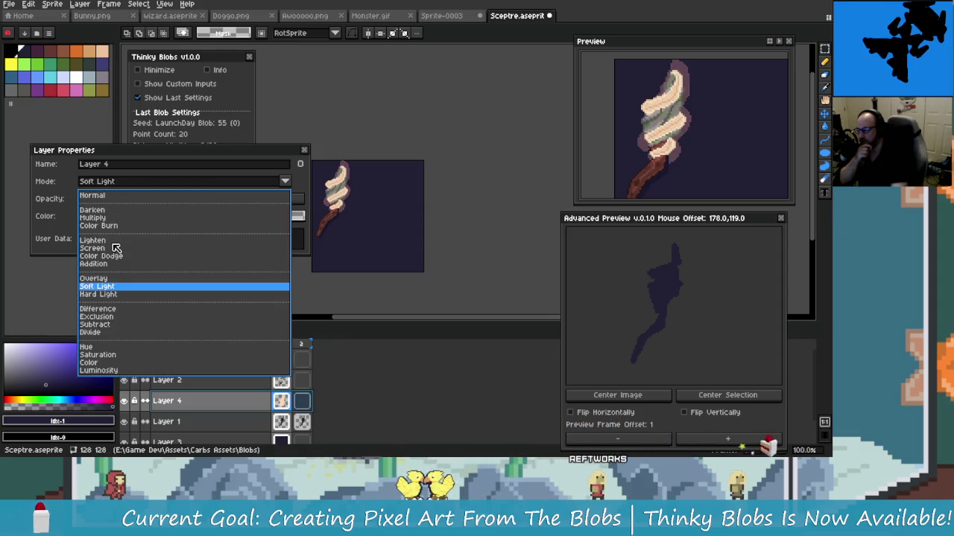
left_click(111, 278)
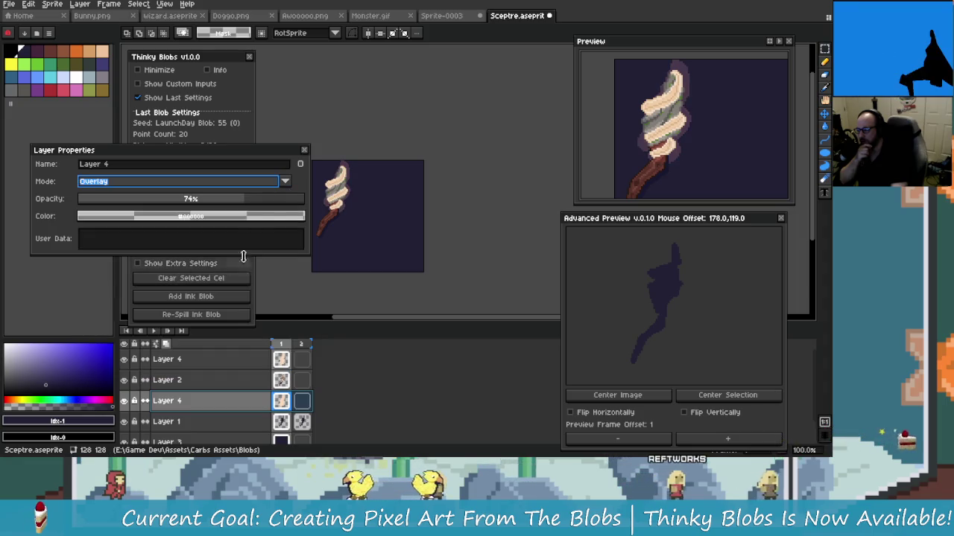
left_click(270, 201)
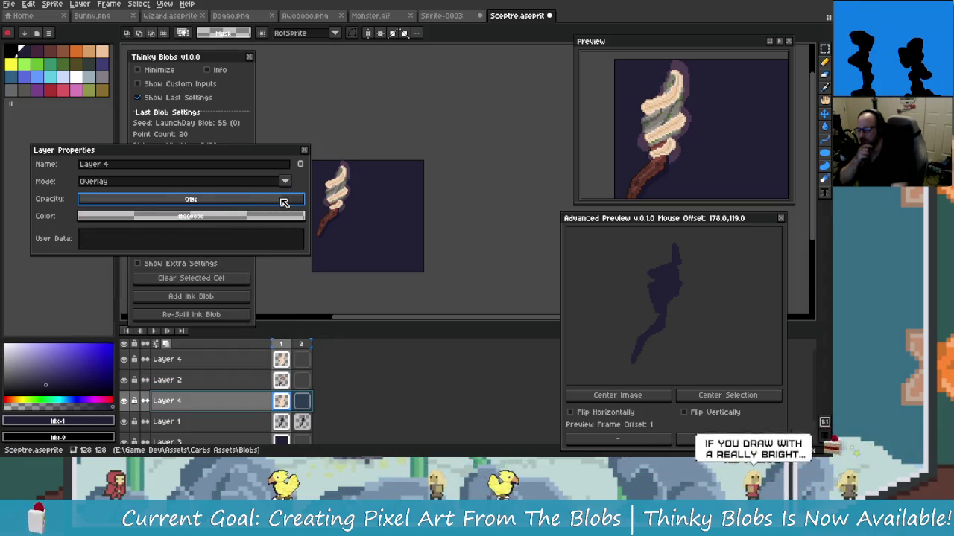
mouse_move(266, 201)
left_mouse_down()
mouse_move(167, 210)
mouse_move(228, 204)
left_mouse_up()
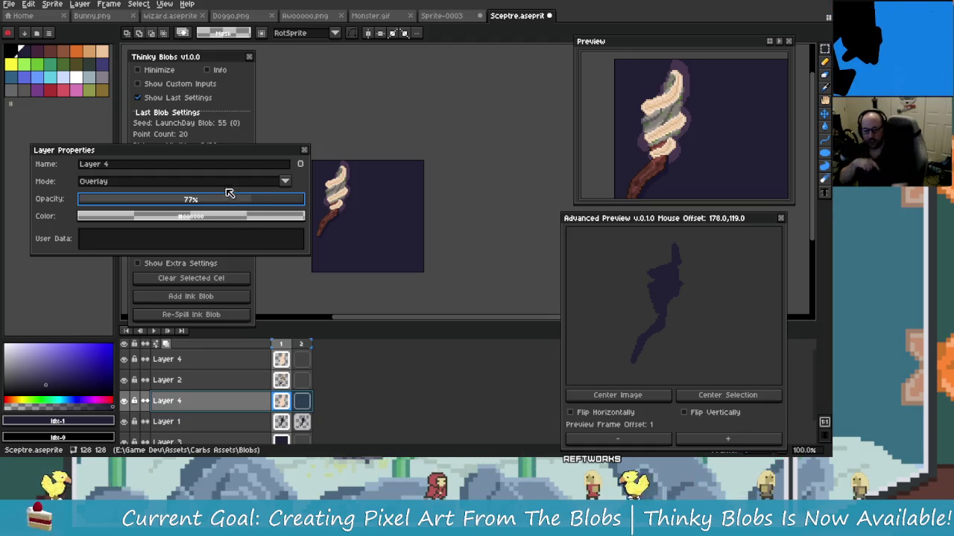
left_click(262, 204)
left_click(304, 152)
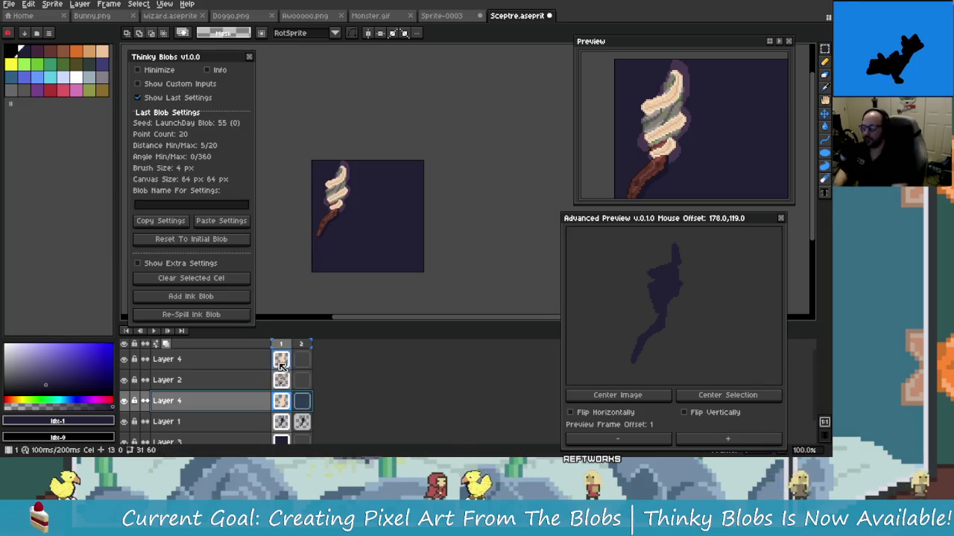
Step: Make the top Layer 4 active with the pencil tool and zoom onto the sceptre head
left_click(167, 359)
key("b")
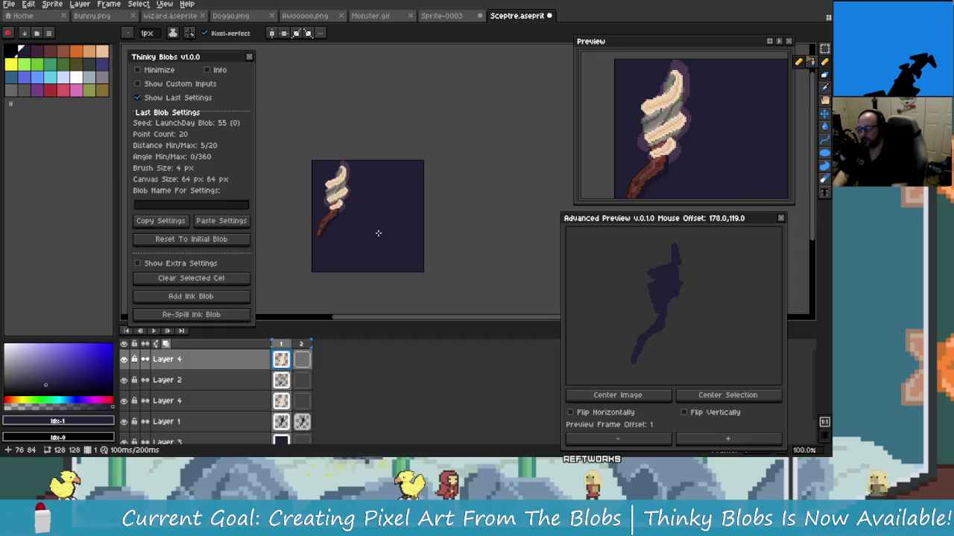
scroll(380, 230, "up", 4)
mouse_move(326, 123)
left_mouse_down()
mouse_move(432, 184)
mouse_move(492, 186)
left_mouse_up()
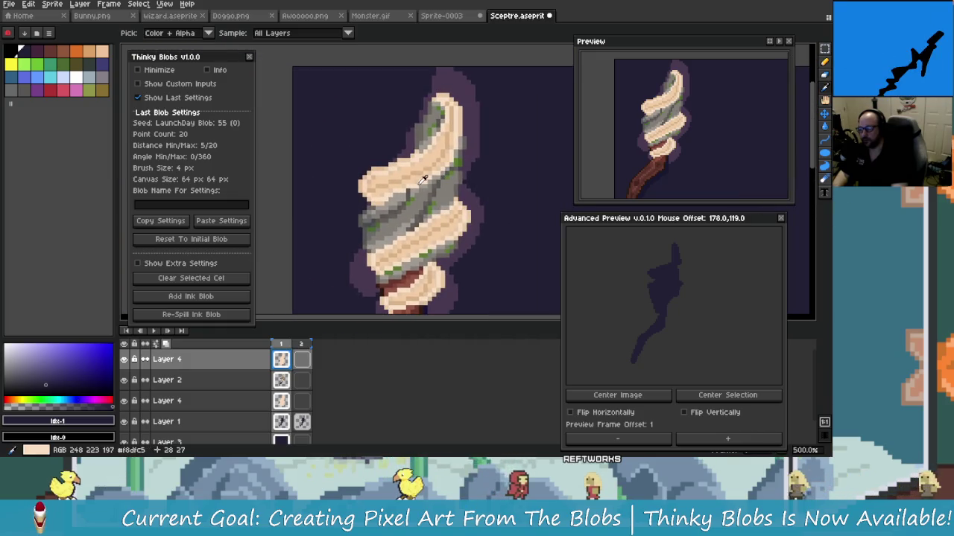
scroll(447, 114, "up", 1)
scroll(447, 114, "up", 3)
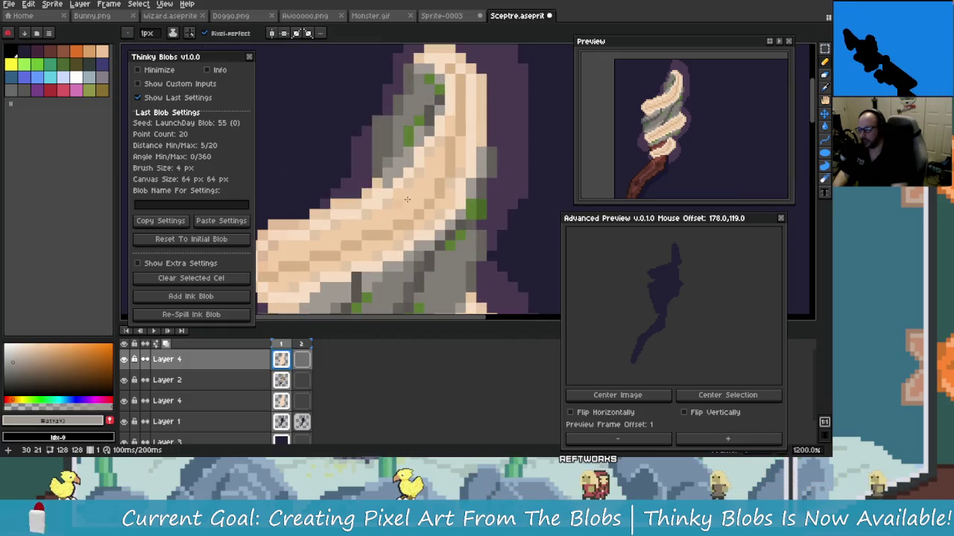
Step: Pick a soft peach drawing colour and open the top Layer 4's properties
left_click_drag(30, 363, 13, 347)
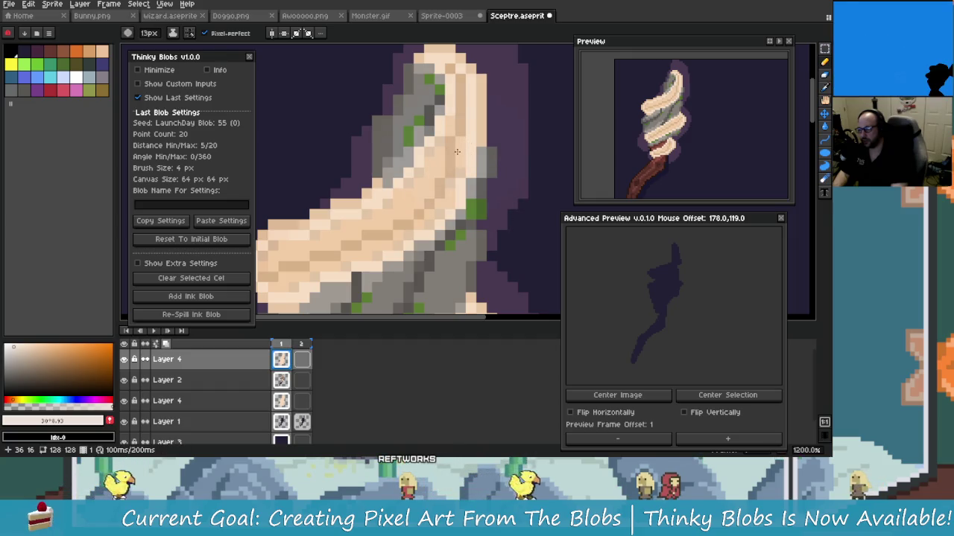
key("v")
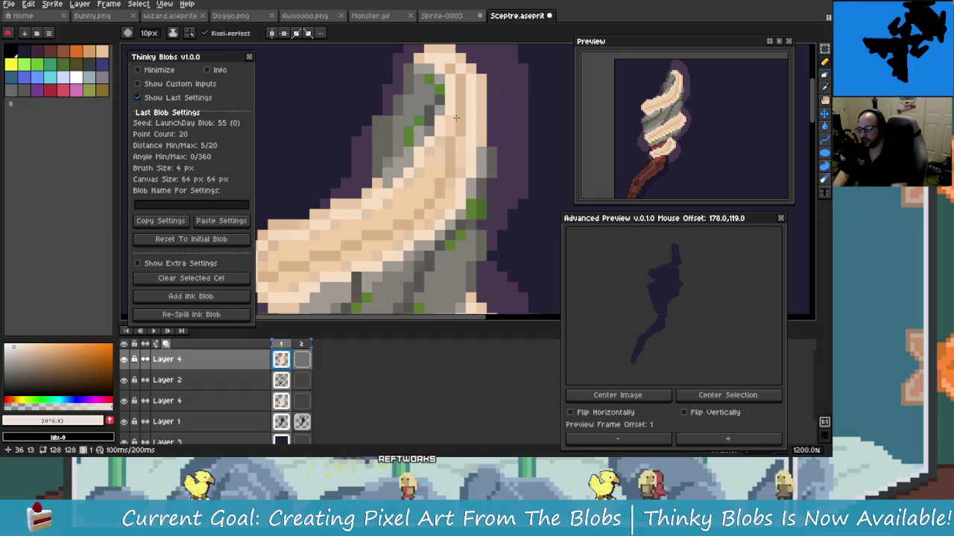
key("b")
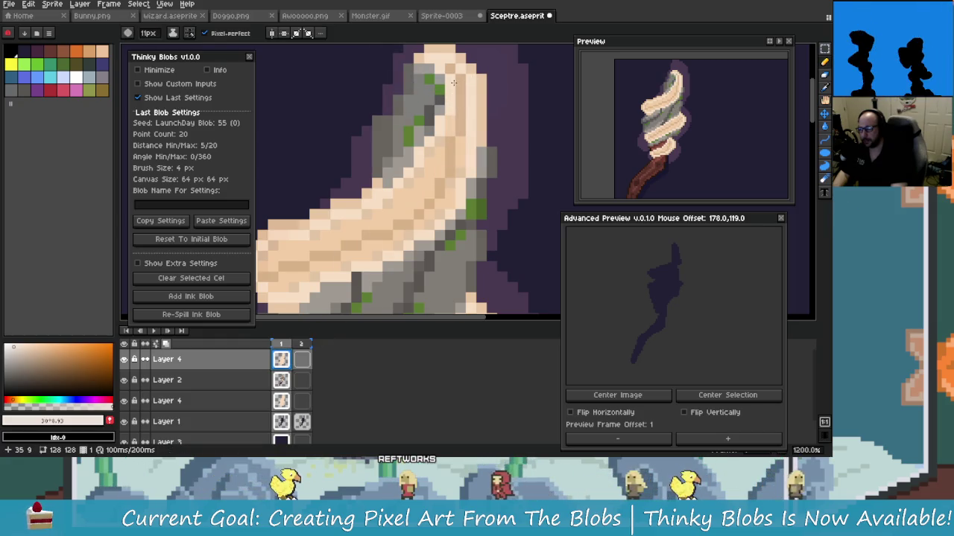
key("b")
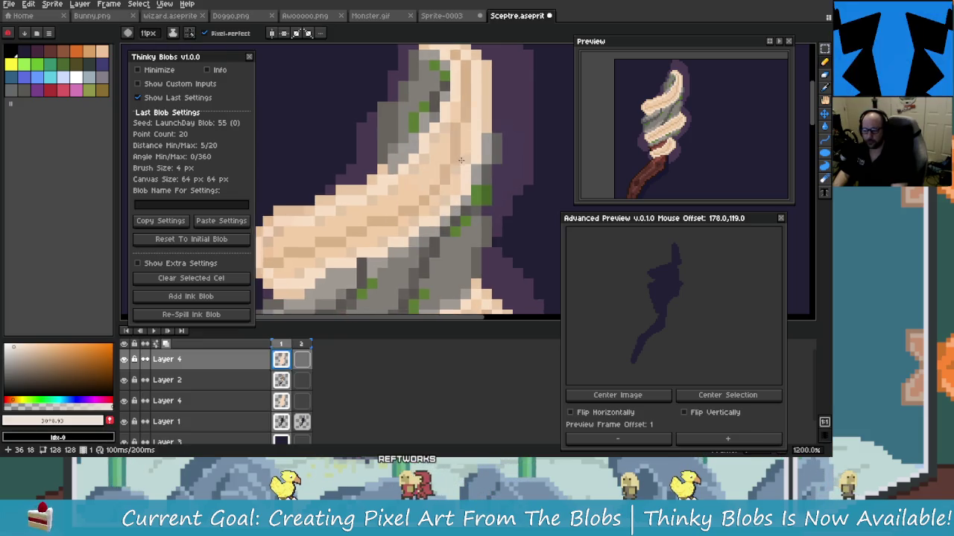
scroll(450, 224, "down", 3)
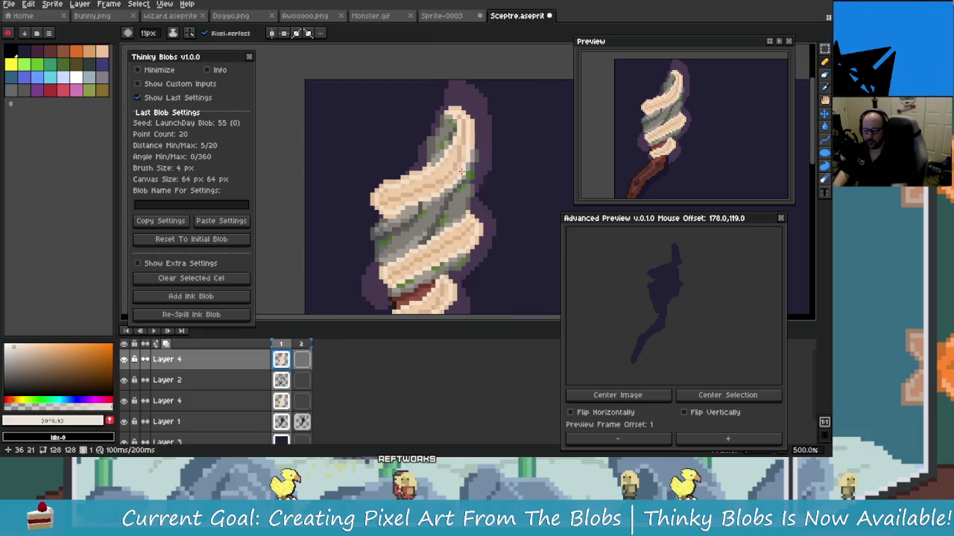
left_click(9, 347)
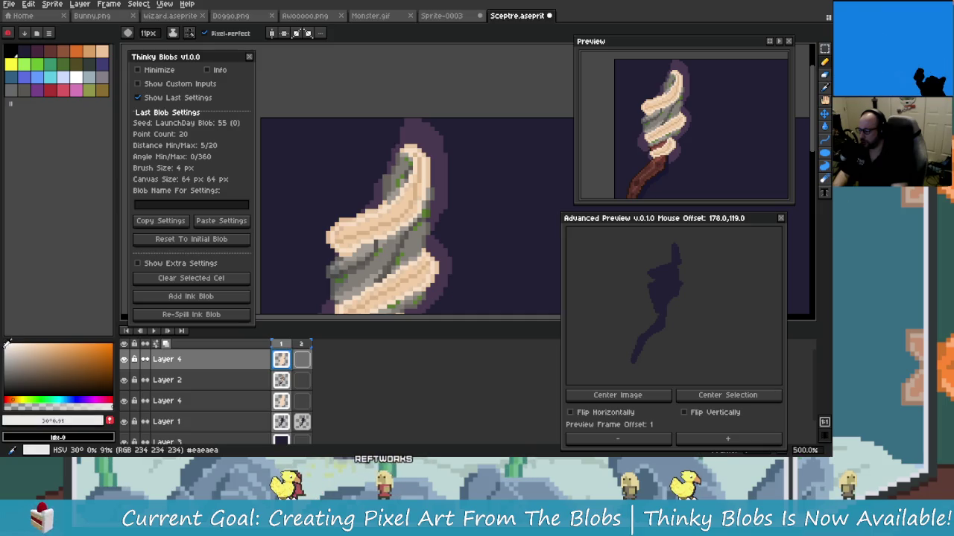
left_click_drag(8, 343, 32, 342)
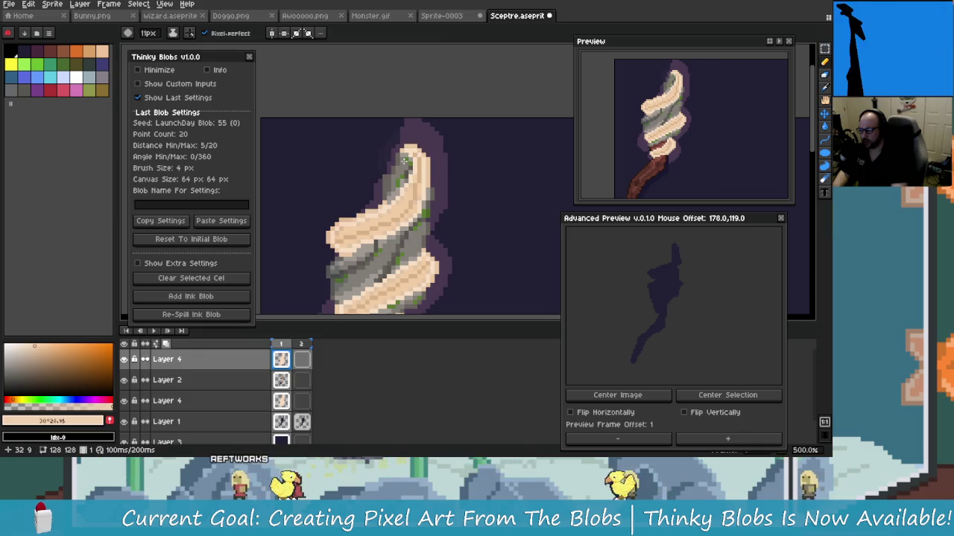
double_click(167, 359)
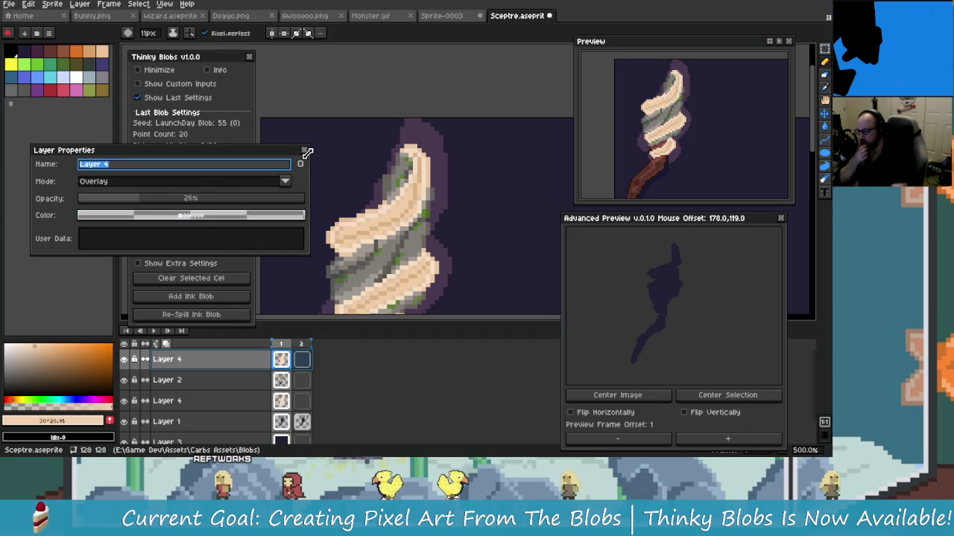
Step: Add a new empty Layer 5 on top and trial brush sizes on it
left_click(304, 151)
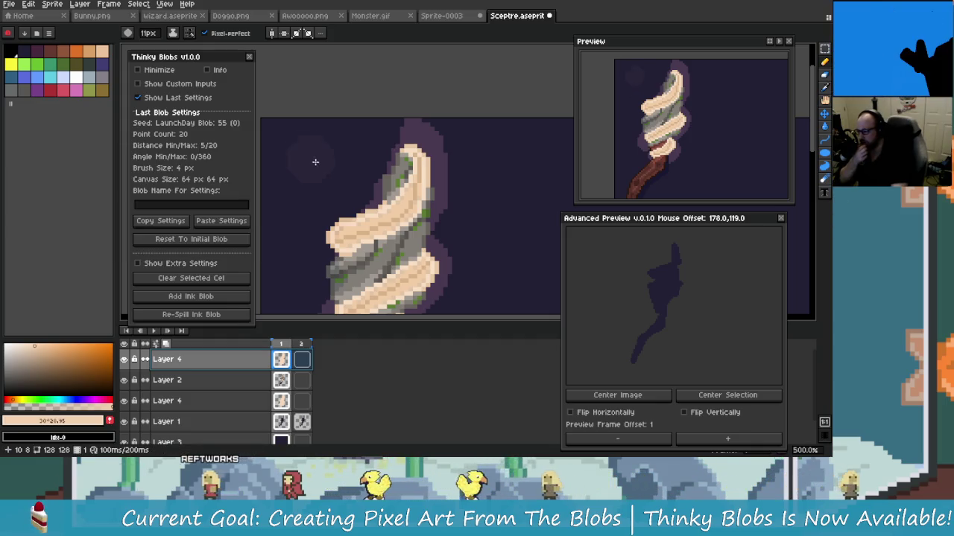
right_click(248, 368)
left_click(328, 386)
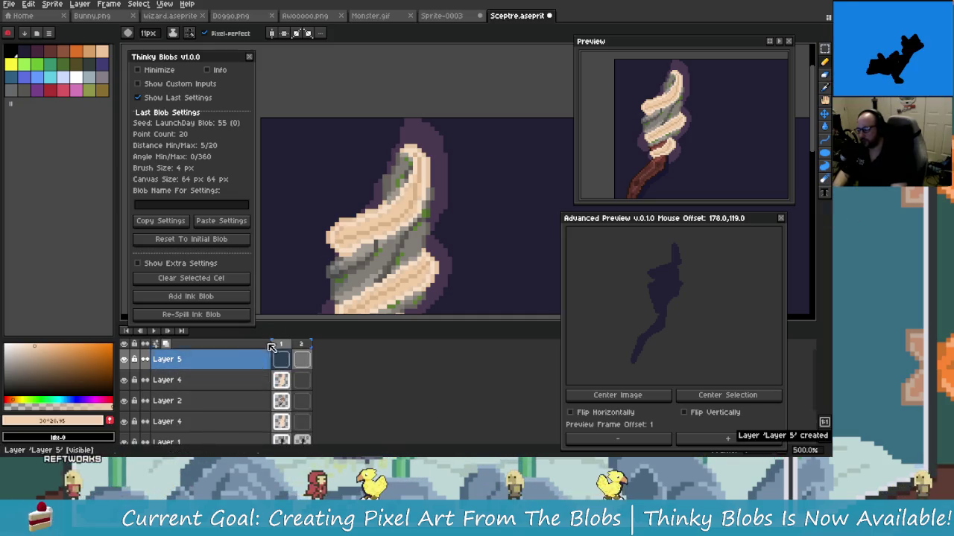
key("plus")
key("plus")
left_click(418, 155)
key("ctrl+z")
key("minus")
key("minus")
key("minus")
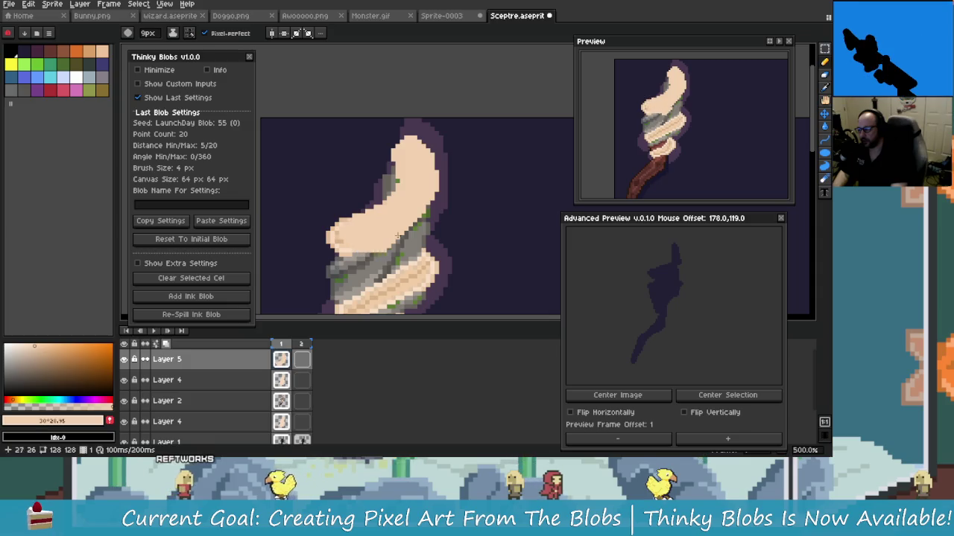
key("ctrl+z")
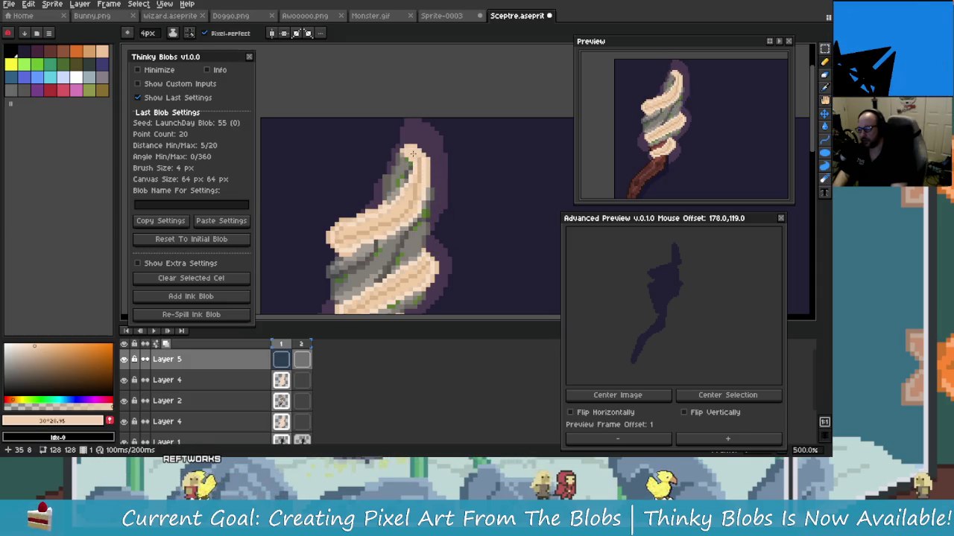
Step: Paint peach pixels onto Layer 5 and lower its opacity well below full
left_click(400, 248)
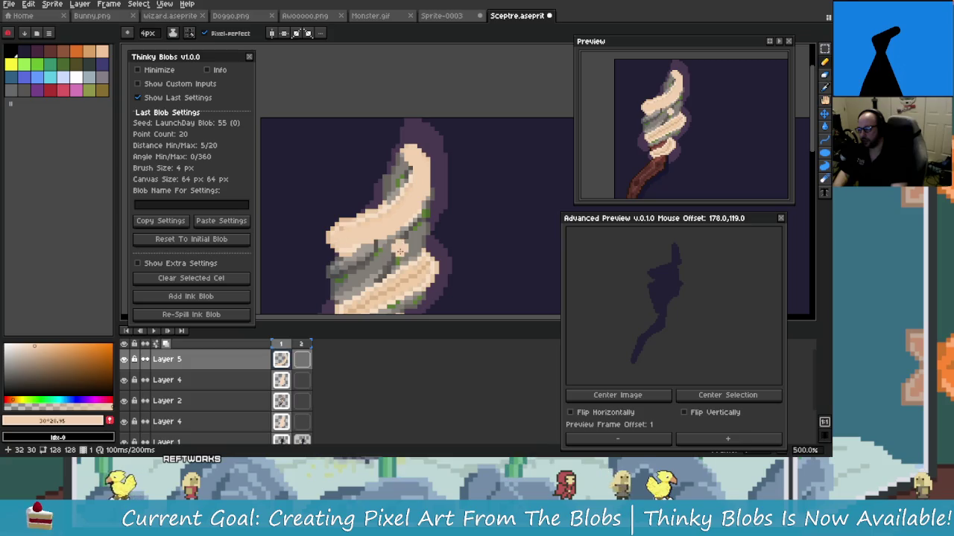
scroll(422, 238, "down", 2)
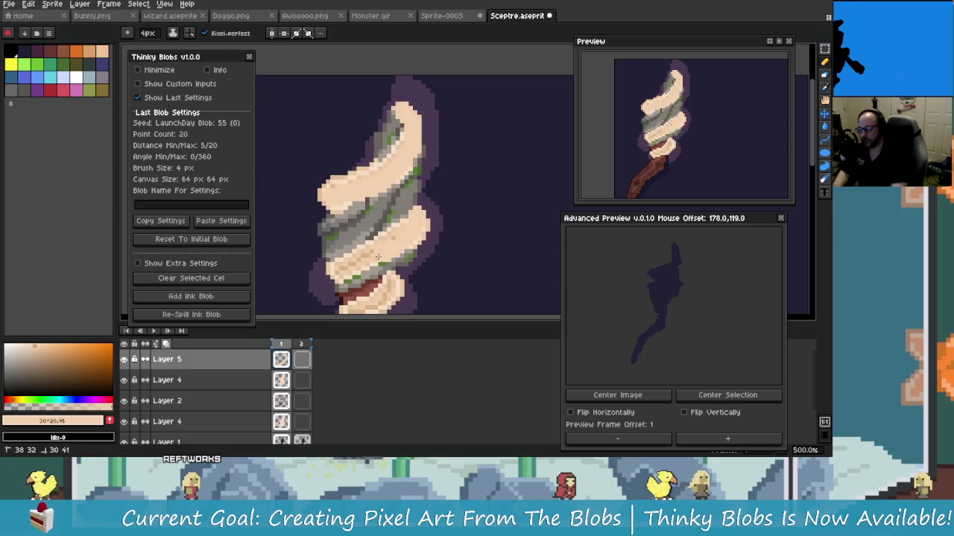
scroll(363, 261, "down", 2)
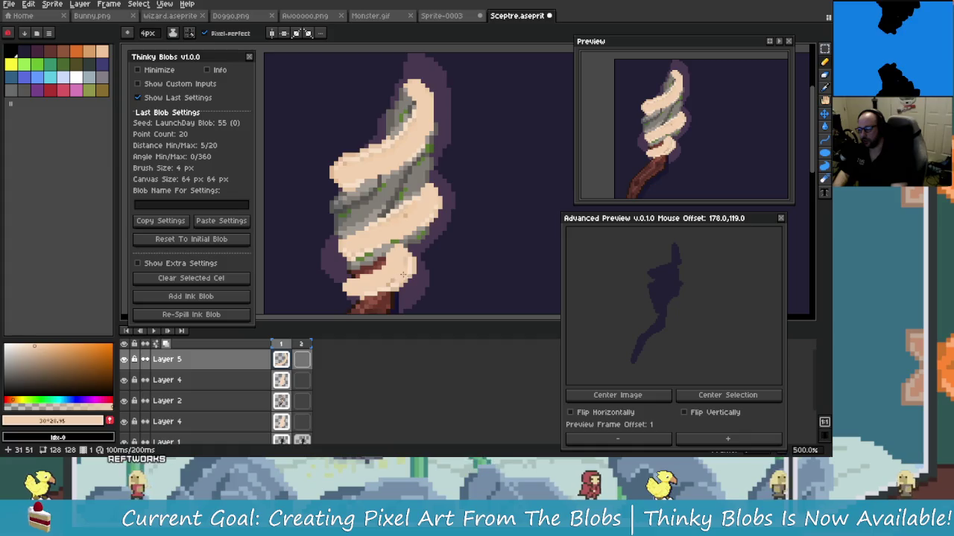
double_click(251, 359)
mouse_move(224, 199)
left_mouse_down()
mouse_move(125, 207)
mouse_move(187, 205)
left_mouse_up()
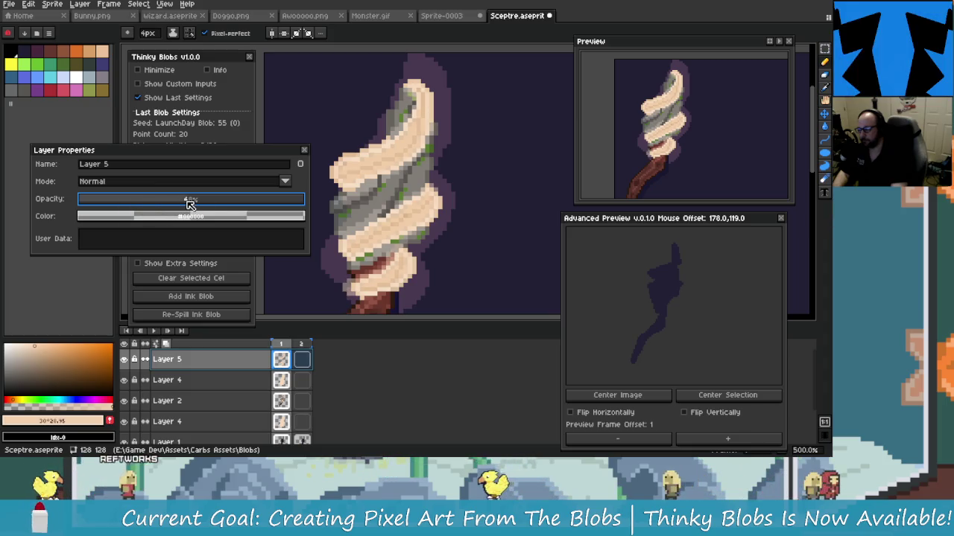
Step: Restore Layer 5 and paint a cream highlight band across the swirl
scroll(255, 202, "down", 20)
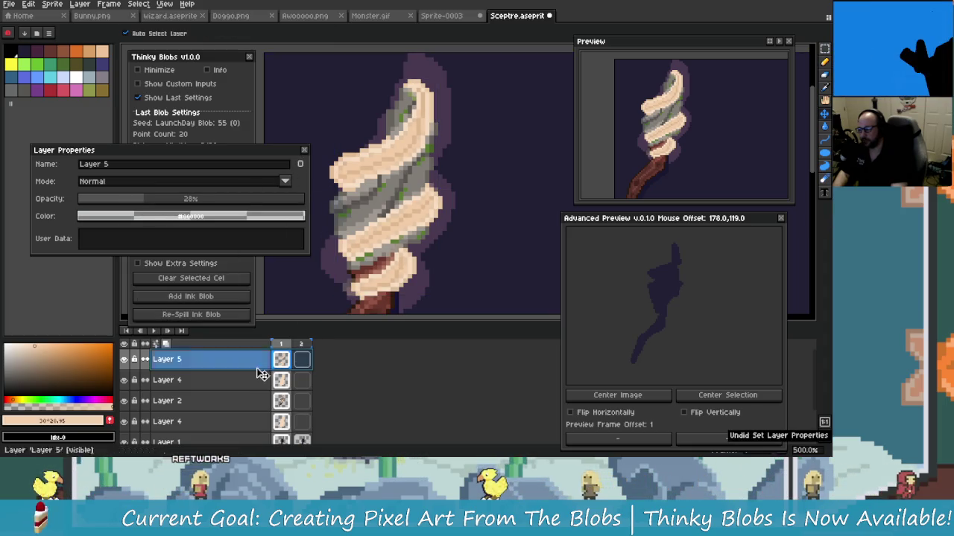
key("ctrl+z")
key("ctrl+z")
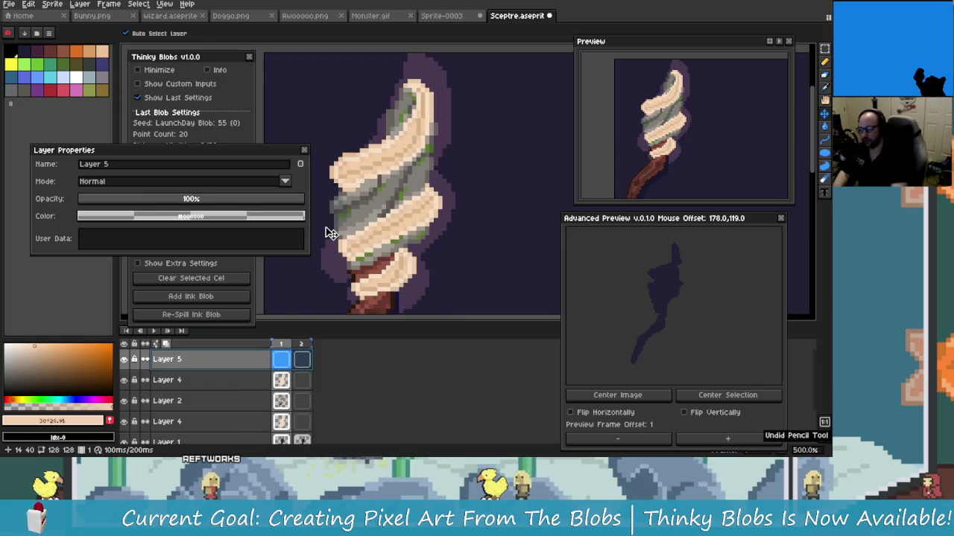
key("ctrl+y")
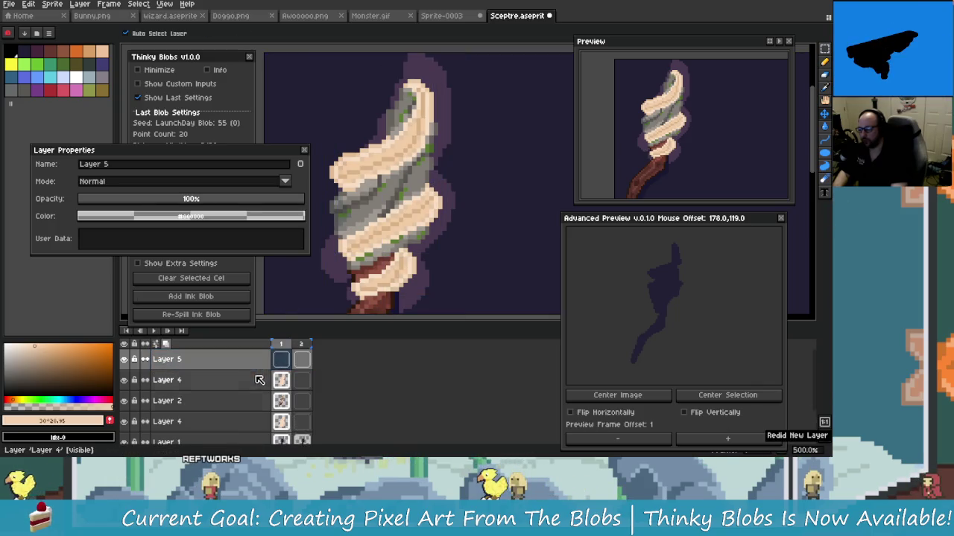
left_click(304, 151)
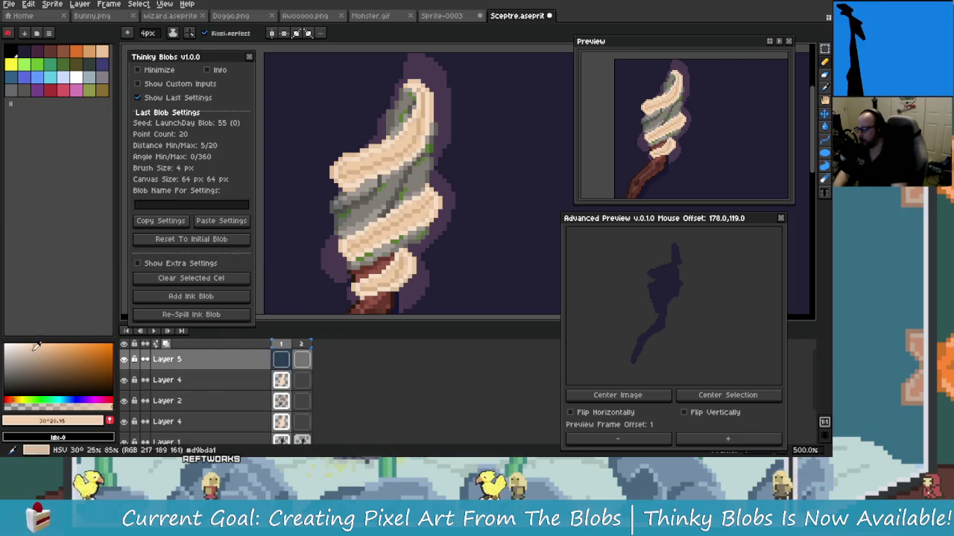
scroll(408, 117, "up", 1)
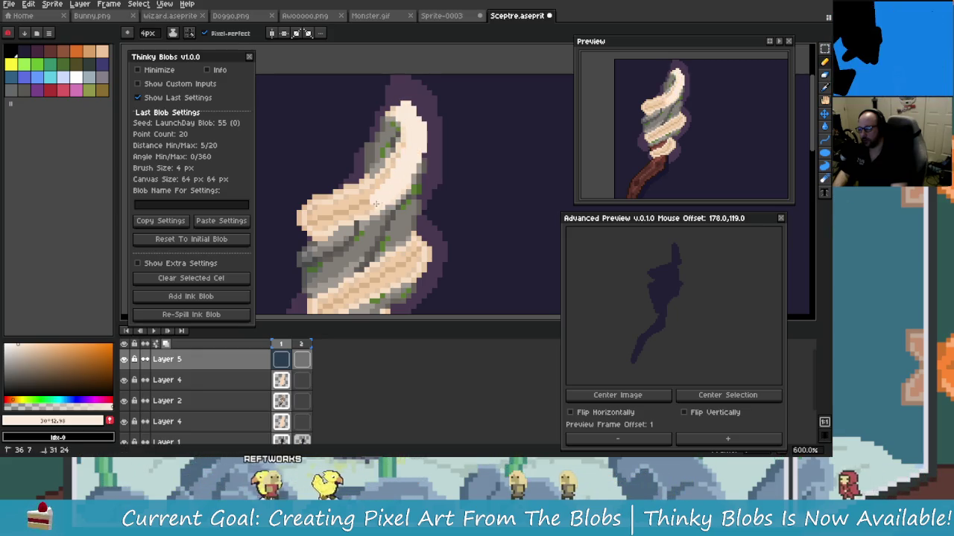
left_click(398, 107)
left_click(398, 110)
left_click(400, 116)
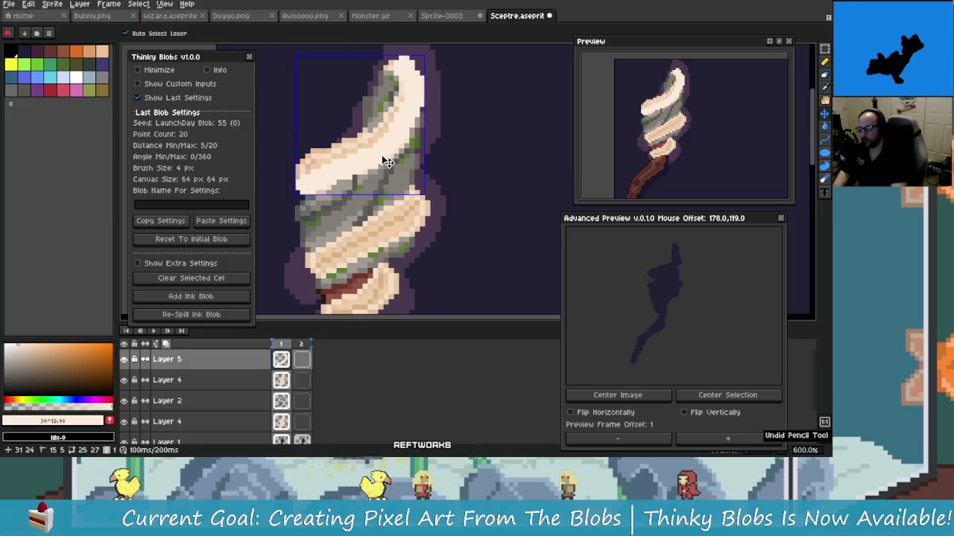
Step: Add cream highlights at the swirl's top, right edge, lower swirl and stem
key("v")
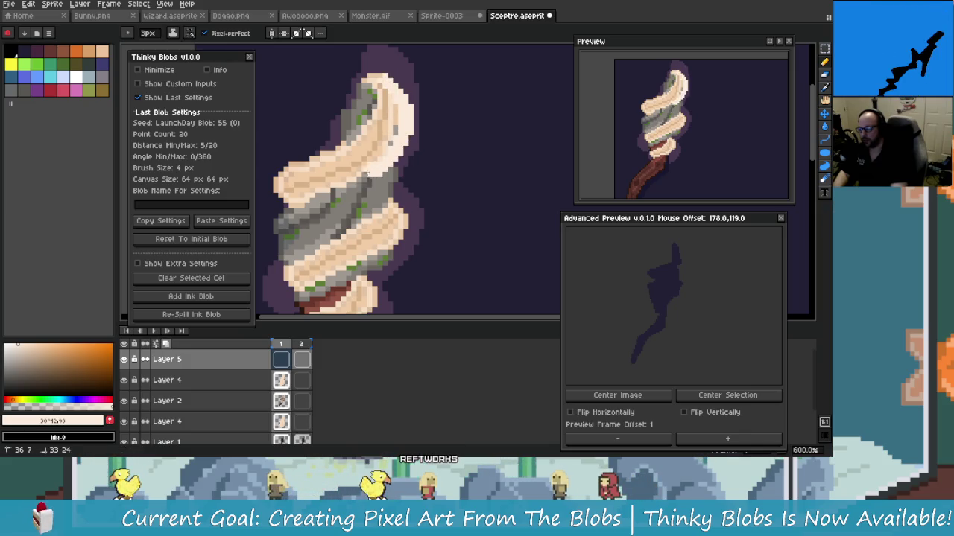
left_click(368, 112)
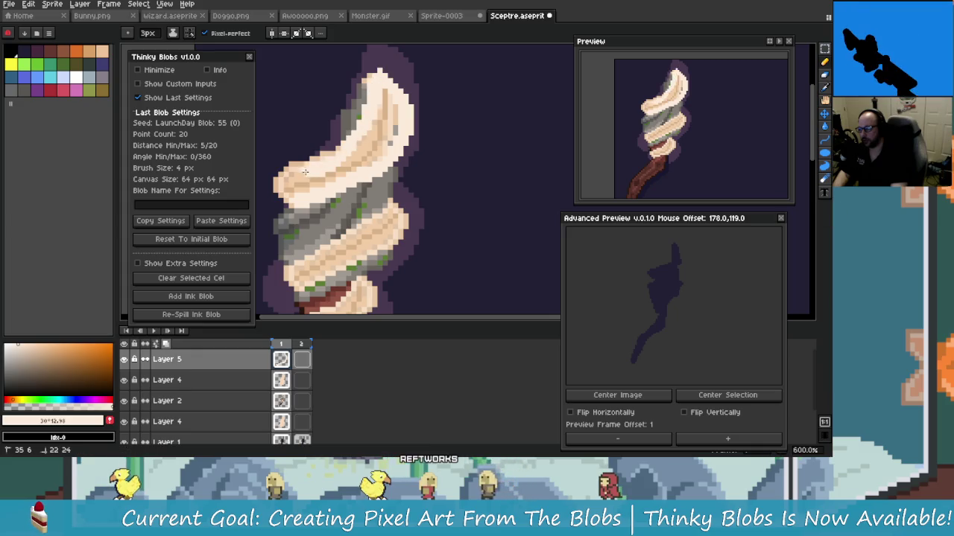
scroll(312, 201, "down", 2)
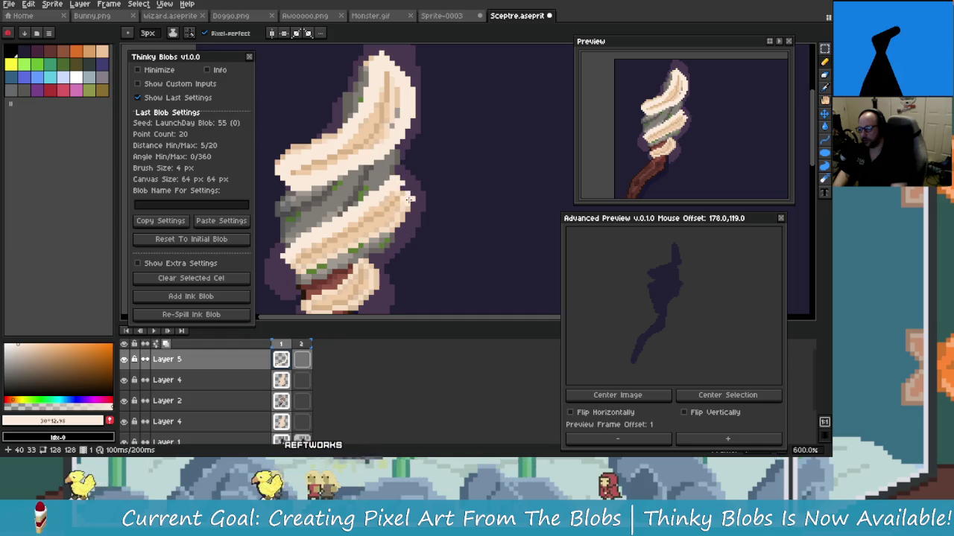
left_click_drag(426, 213, 402, 192)
scroll(402, 192, "down", 1)
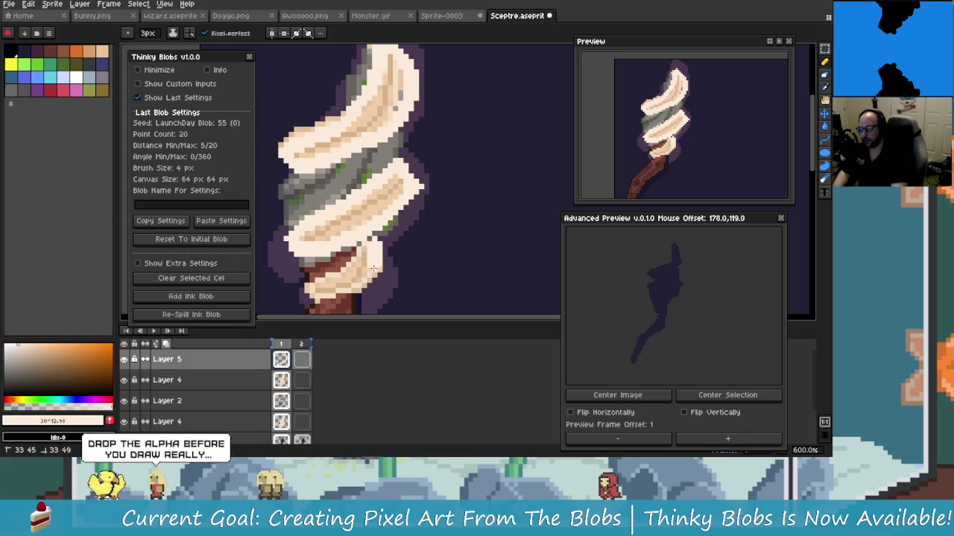
left_click_drag(323, 299, 344, 257)
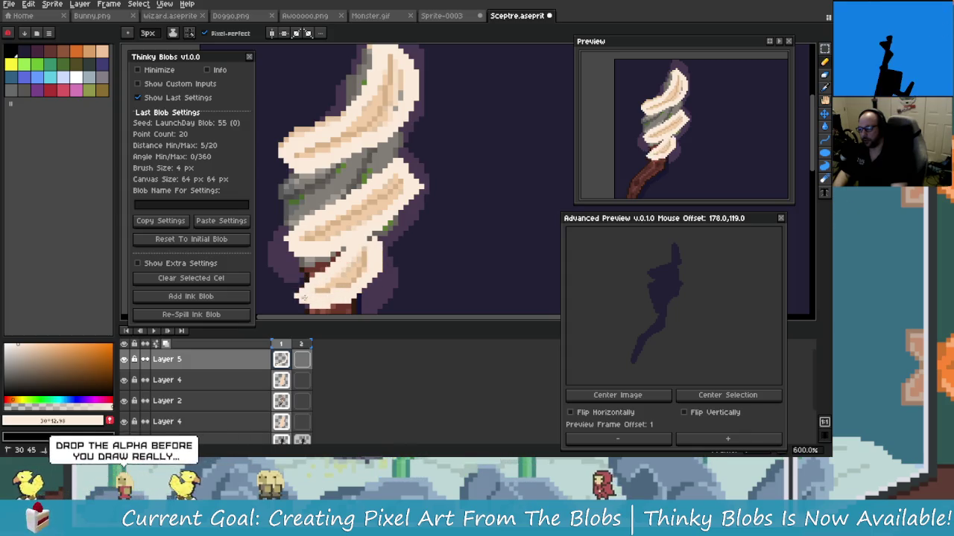
Step: Set Layer 5's opacity to about 35%
double_click(239, 360)
mouse_move(186, 200)
left_mouse_down()
mouse_move(163, 212)
mouse_move(157, 202)
left_mouse_up()
scroll(456, 261, "down", 2)
Step: Frame the swirl in view and settle Layer 5's opacity at 36%
scroll(440, 263, "down", 1)
scroll(441, 263, "down", 1)
scroll(440, 253, "up", 1)
scroll(441, 242, "down", 1)
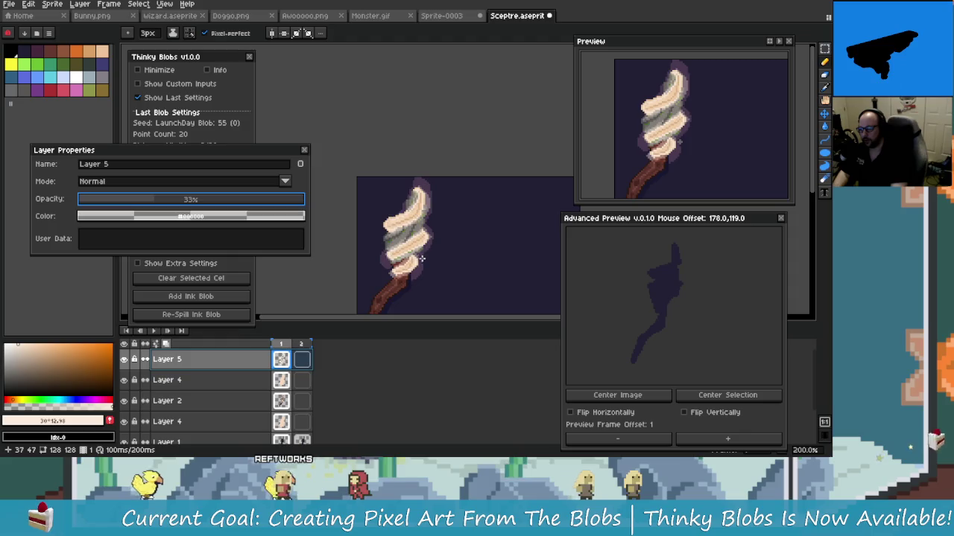
scroll(441, 237, "up", 1)
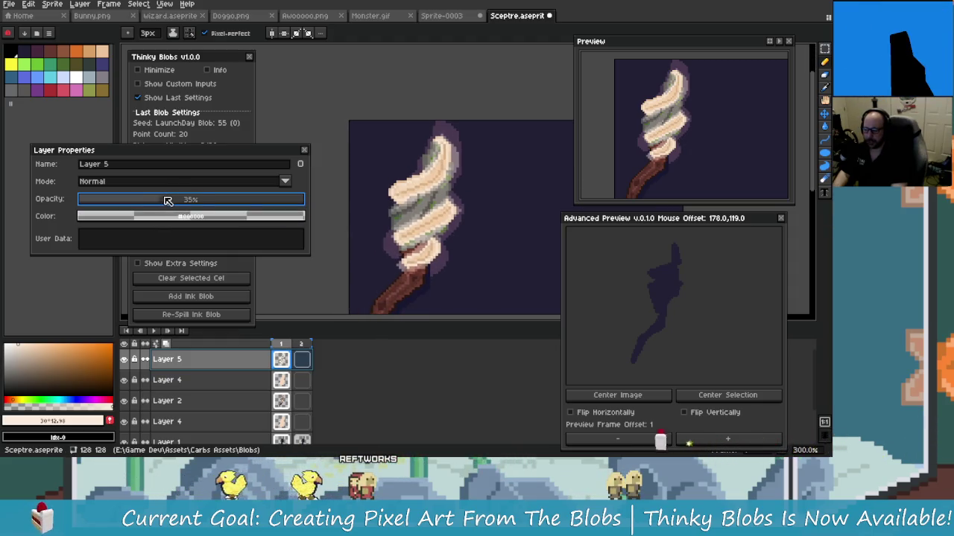
mouse_move(443, 236)
left_mouse_down()
mouse_move(431, 208)
mouse_move(436, 246)
left_mouse_up()
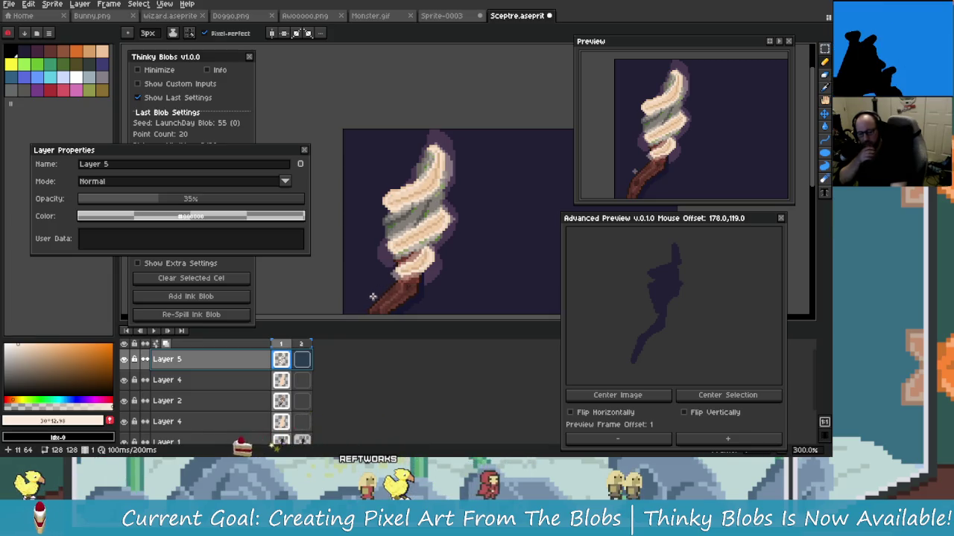
scroll(440, 214, "up", 2)
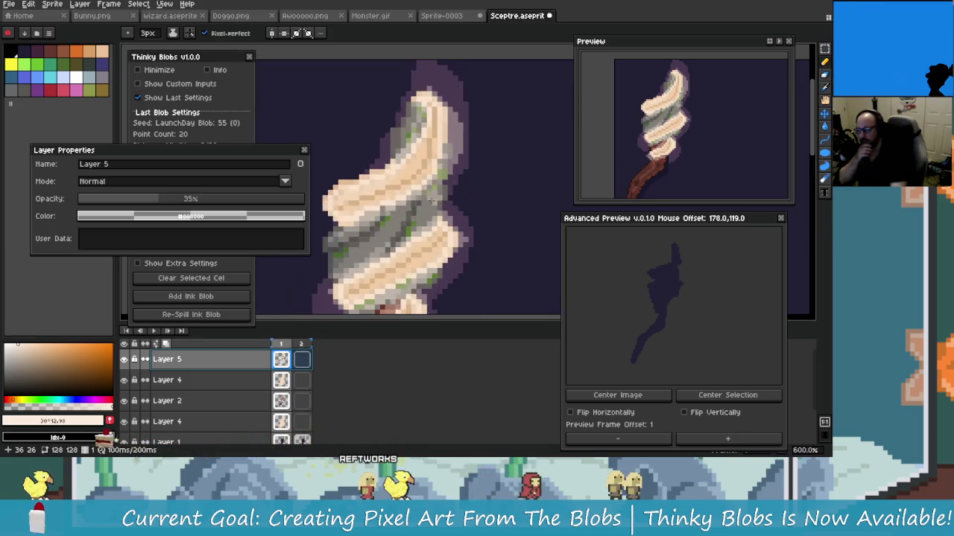
left_click_drag(331, 179, 306, 196)
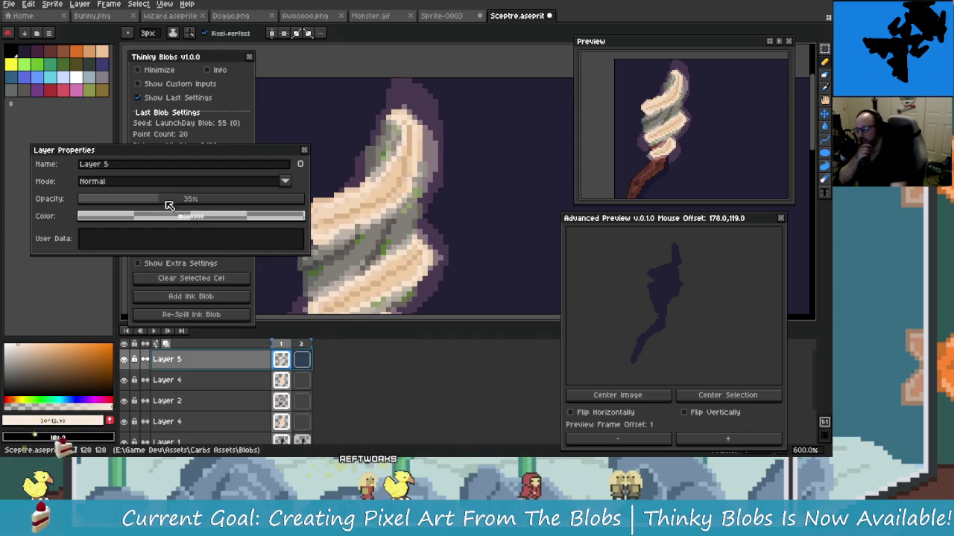
left_click_drag(165, 204, 155, 206)
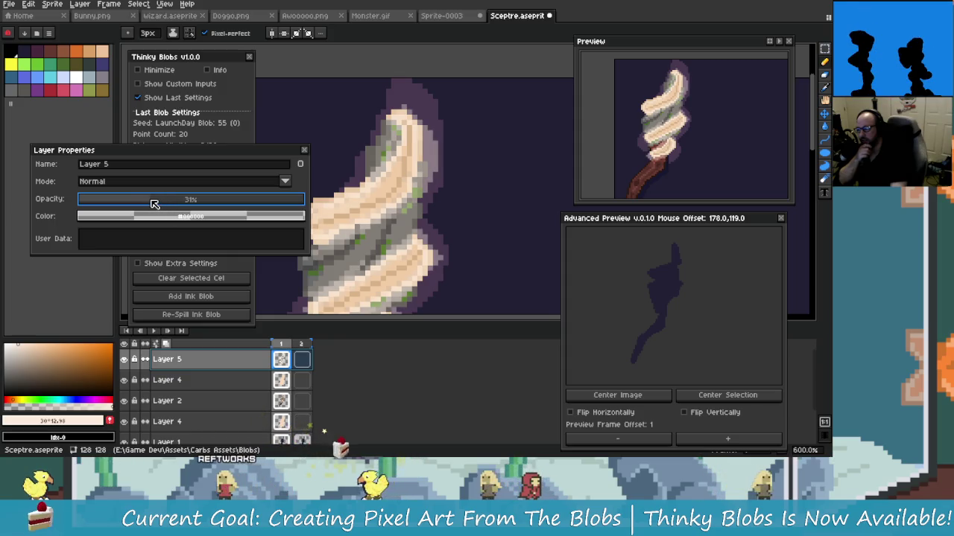
left_click_drag(214, 211, 183, 206)
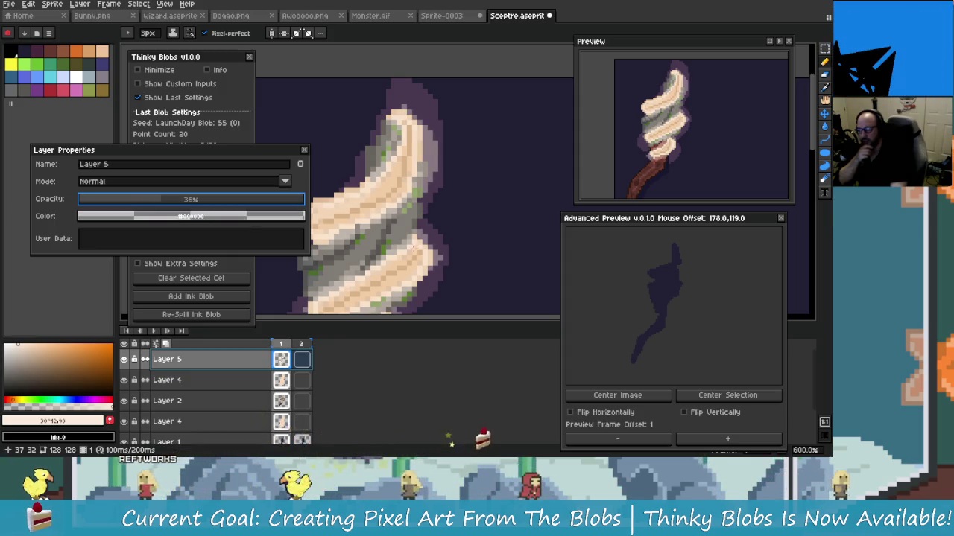
Step: Switch to the eraser and colour picker, then select the lower Layer 4 to view its Overlay settings
scroll(416, 256, "down", 2)
scroll(416, 256, "down", 1)
scroll(413, 253, "down", 1)
scroll(410, 252, "down", 1)
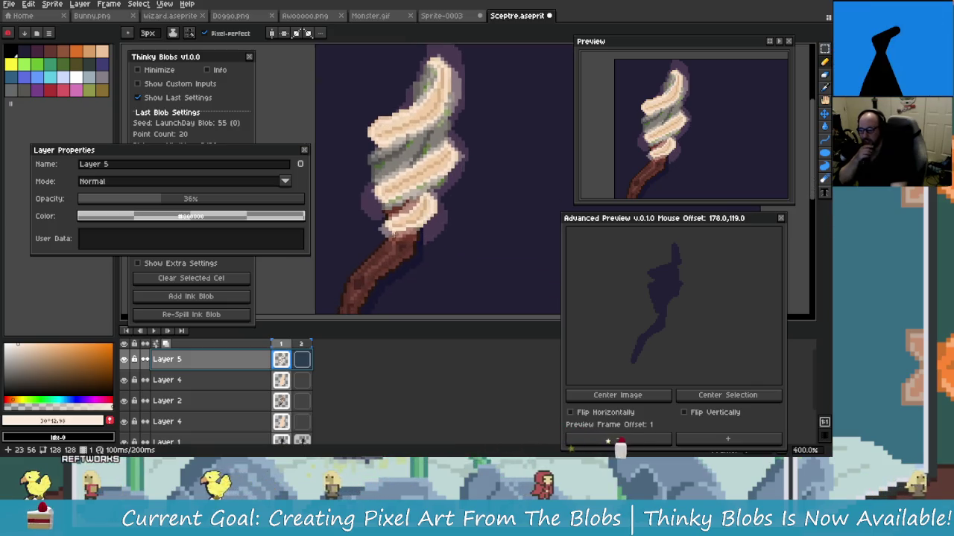
scroll(417, 245, "up", 1)
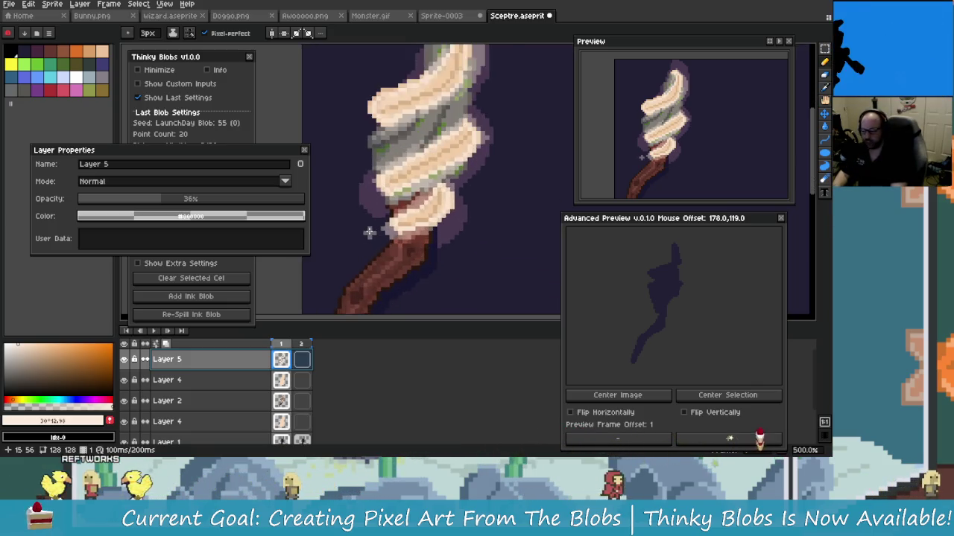
scroll(441, 235, "up", 2)
key("e")
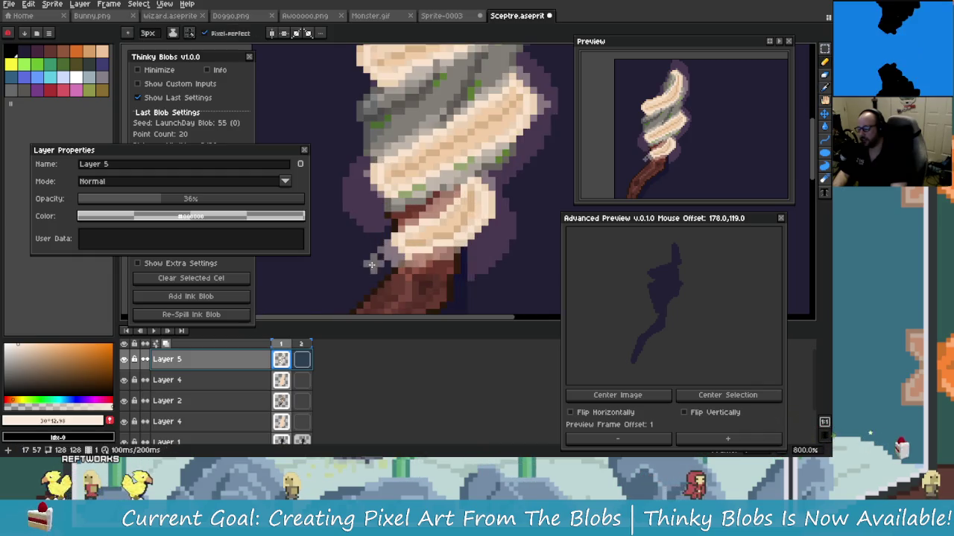
key("alt")
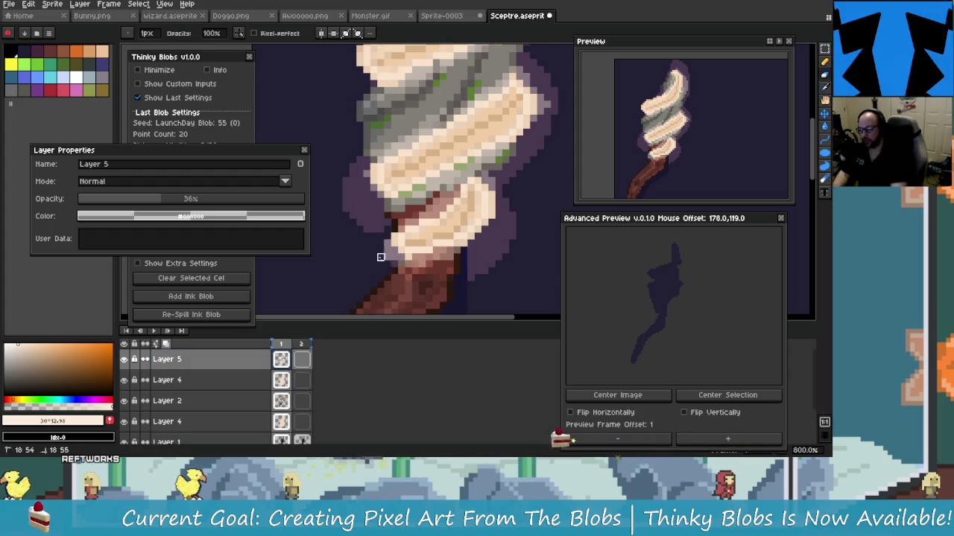
scroll(388, 264, "down", 2)
scroll(383, 272, "down", 1)
scroll(382, 275, "down", 1)
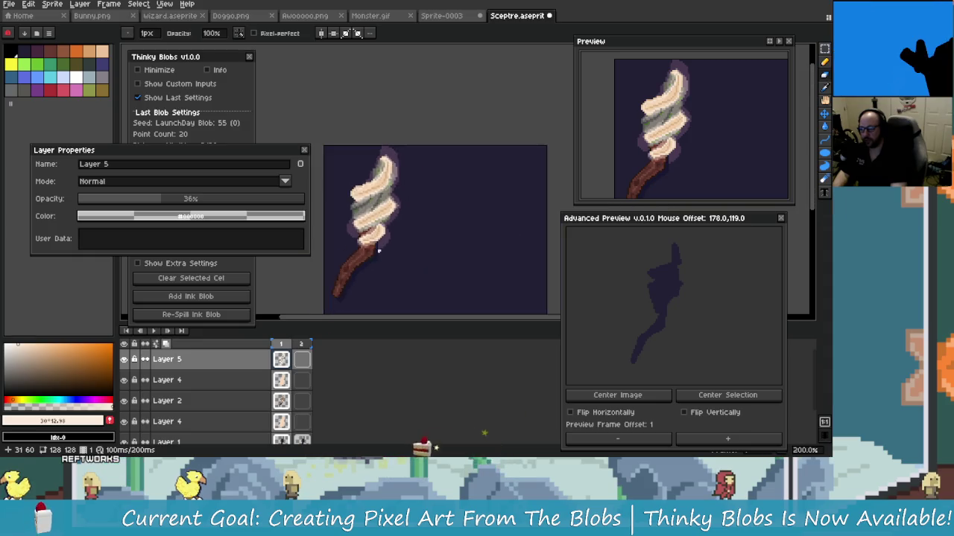
scroll(380, 279, "down", 2)
left_click(282, 421)
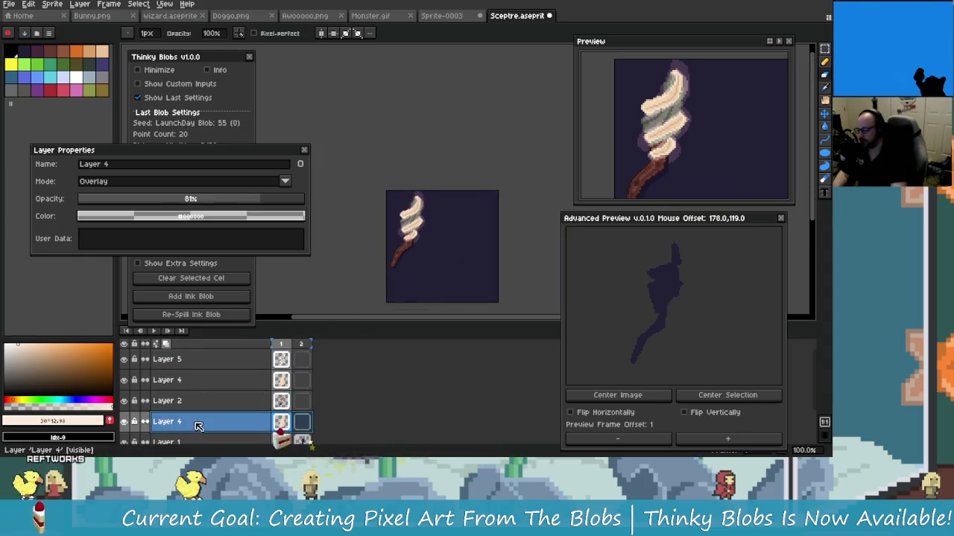
Step: Settle the lower Layer 4's Overlay opacity at 88% and close its properties
left_click_drag(234, 200, 273, 202)
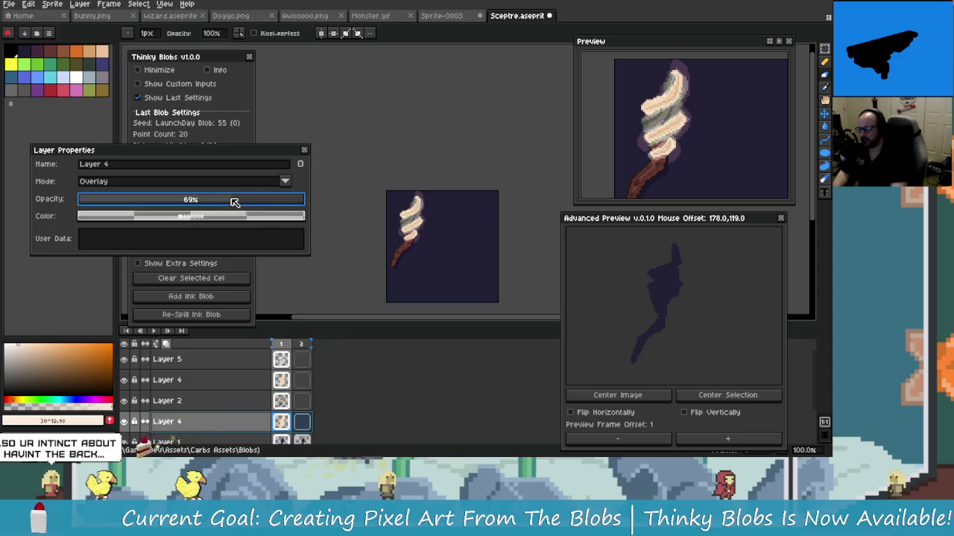
key("plus")
key("plus")
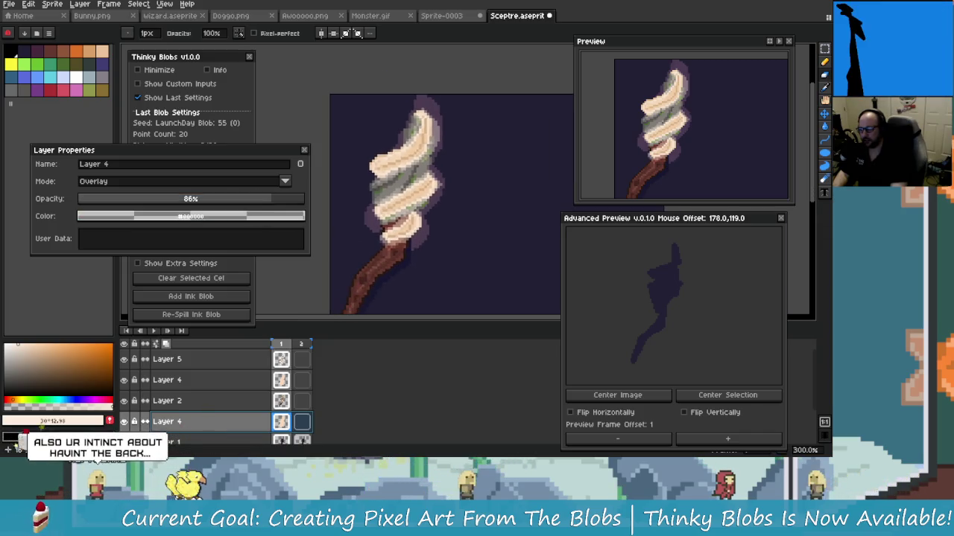
scroll(273, 204, "up", 1)
left_click_drag(223, 202, 104, 213)
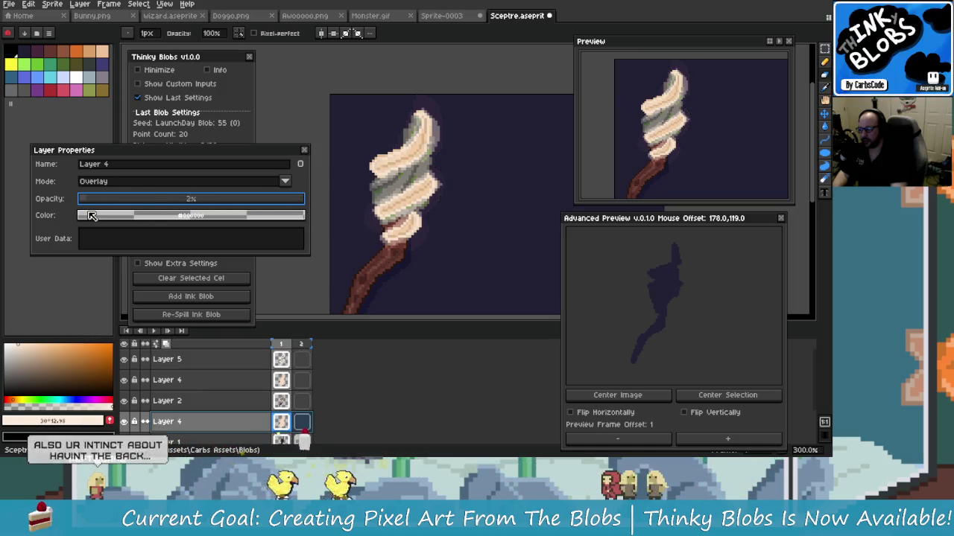
mouse_move(104, 214)
left_mouse_down()
mouse_move(280, 212)
mouse_move(212, 207)
left_mouse_up()
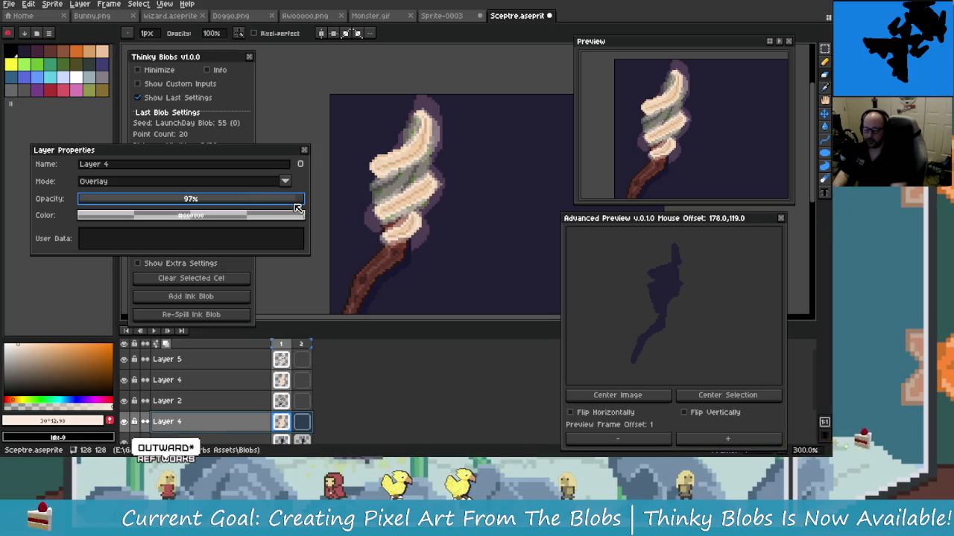
left_click_drag(293, 208, 277, 206)
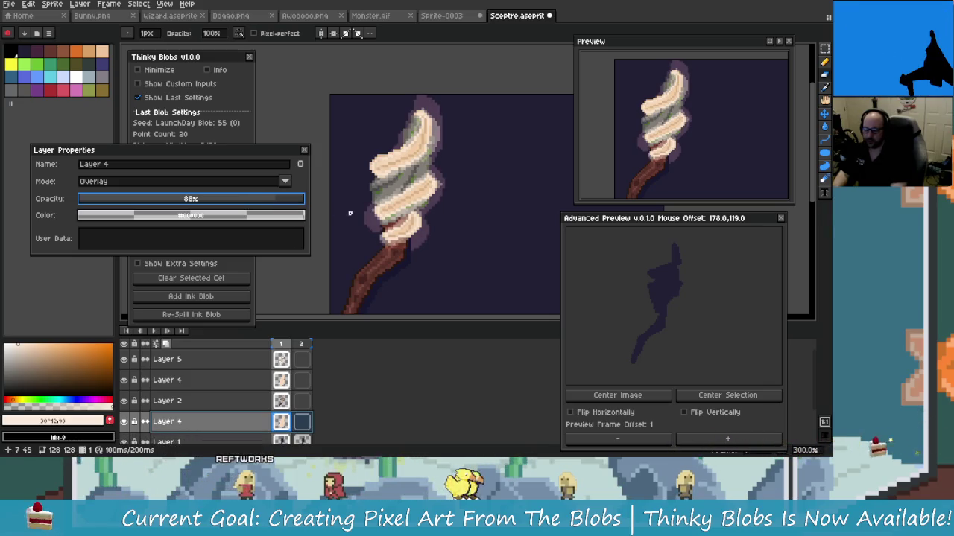
scroll(372, 239, "down", 1)
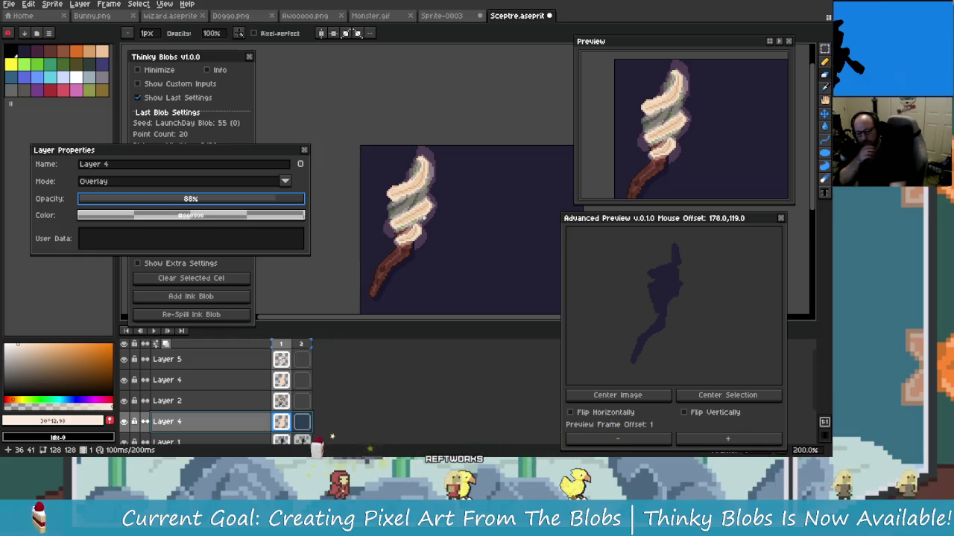
mouse_move(435, 230)
left_mouse_down()
mouse_move(455, 234)
mouse_move(396, 223)
mouse_move(457, 222)
left_mouse_up()
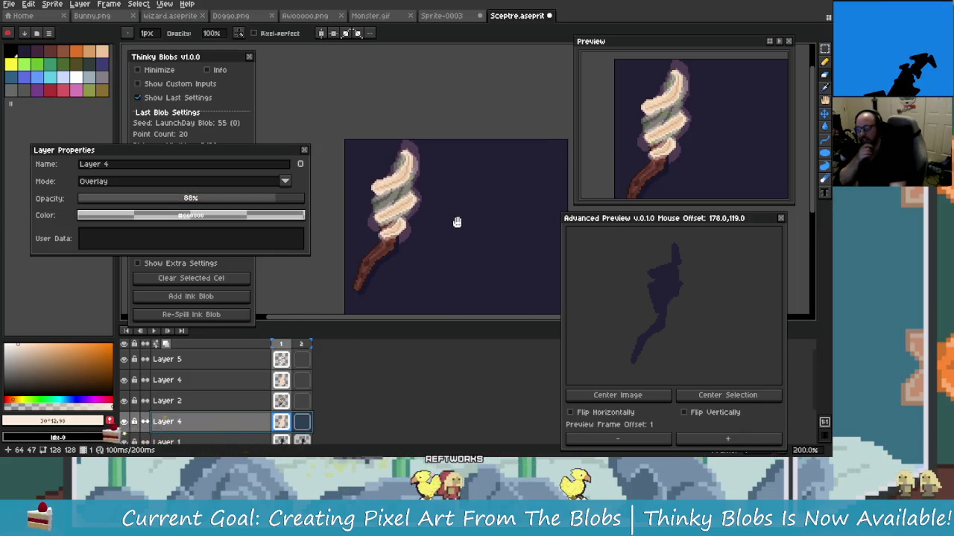
left_click(304, 150)
left_click_drag(498, 237, 456, 226)
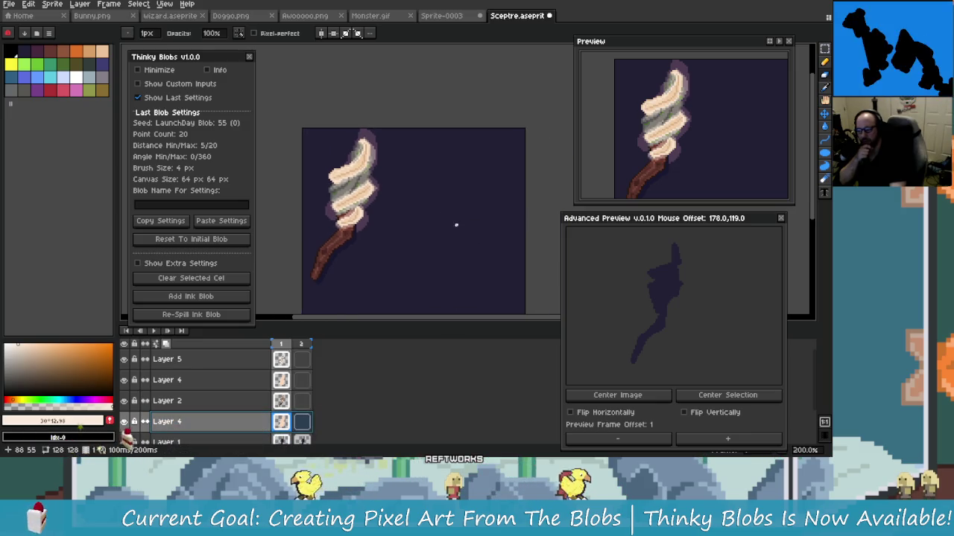
Step: Return to the freehand Pencil and eyedrop the cream colour from the sprite
left_click(824, 152)
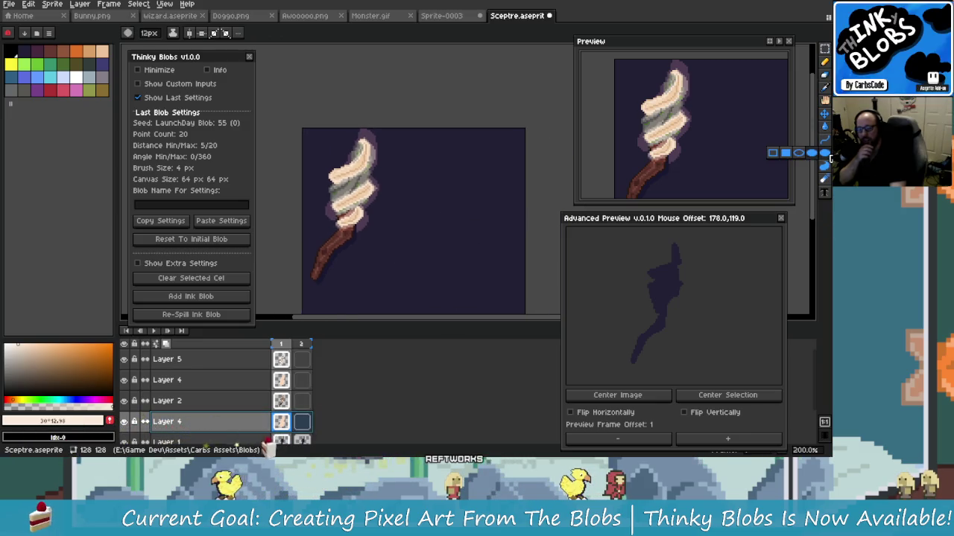
left_click(825, 62)
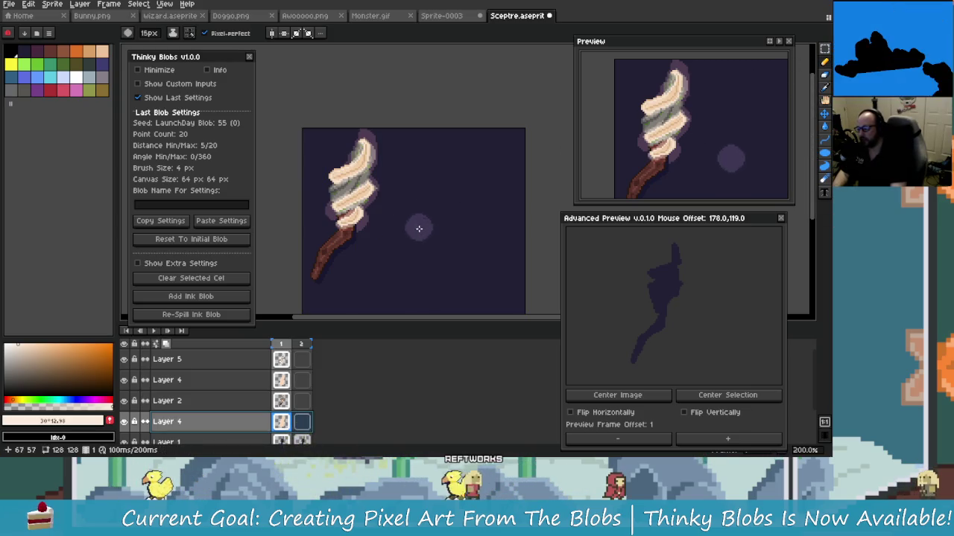
scroll(420, 226, "up", 6)
key("alt")
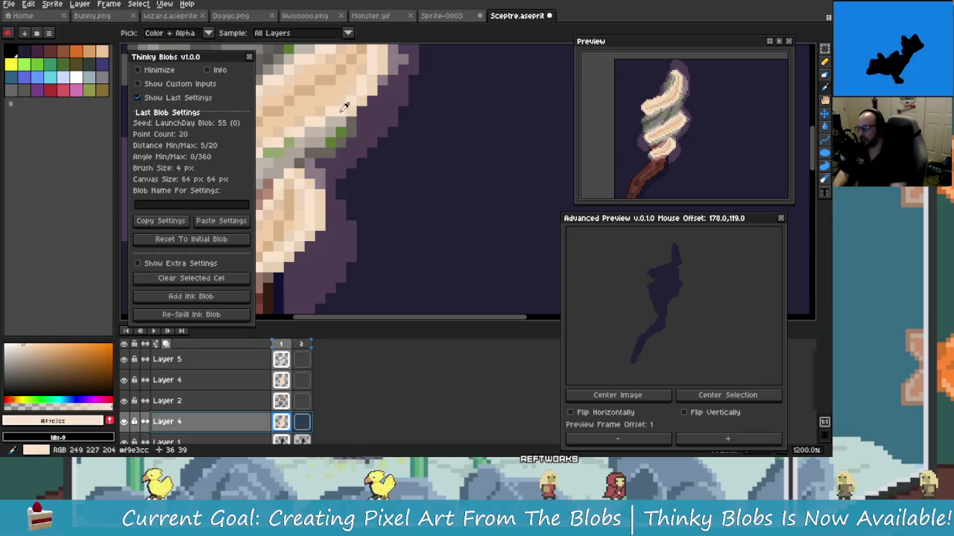
scroll(447, 171, "down", 4)
scroll(456, 186, "down", 2)
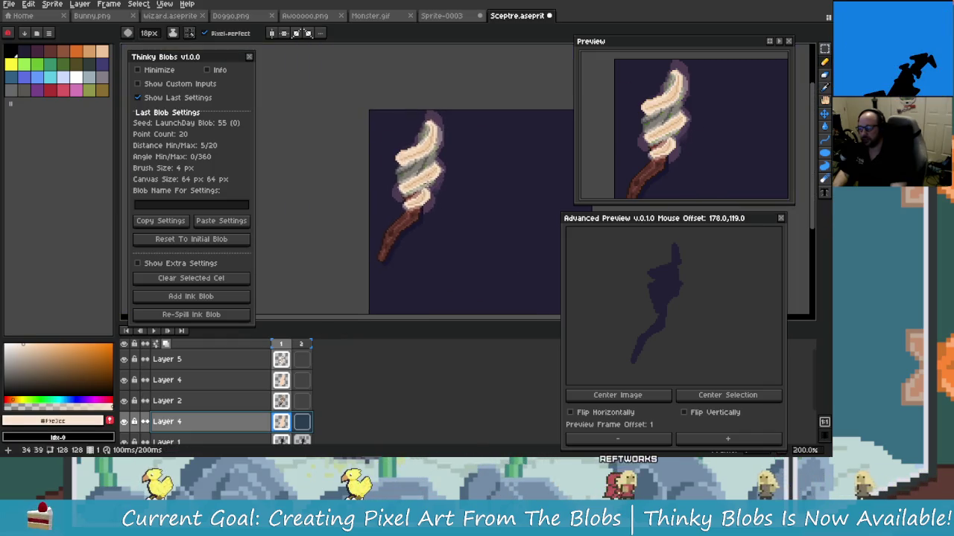
Step: Add a new empty layer above Layer 4
right_click(235, 422)
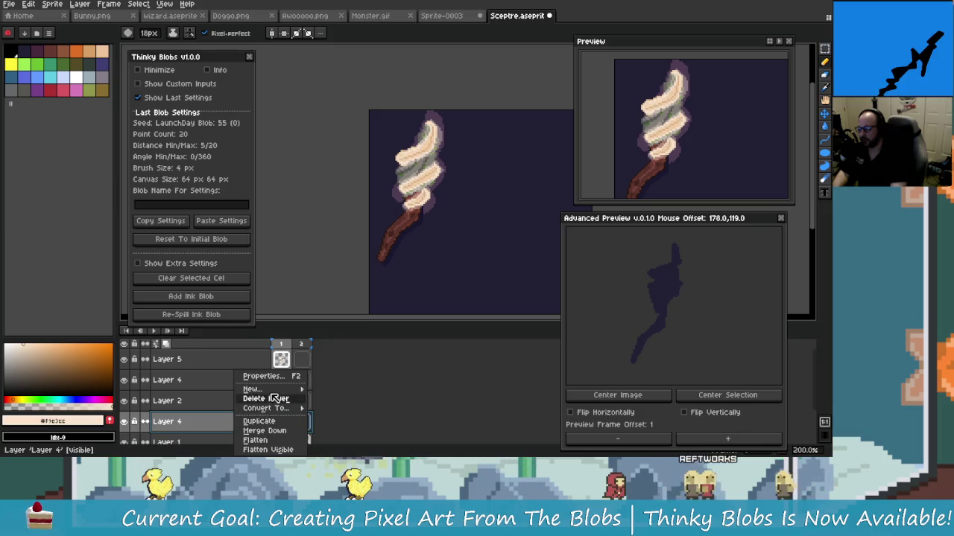
left_click(343, 389)
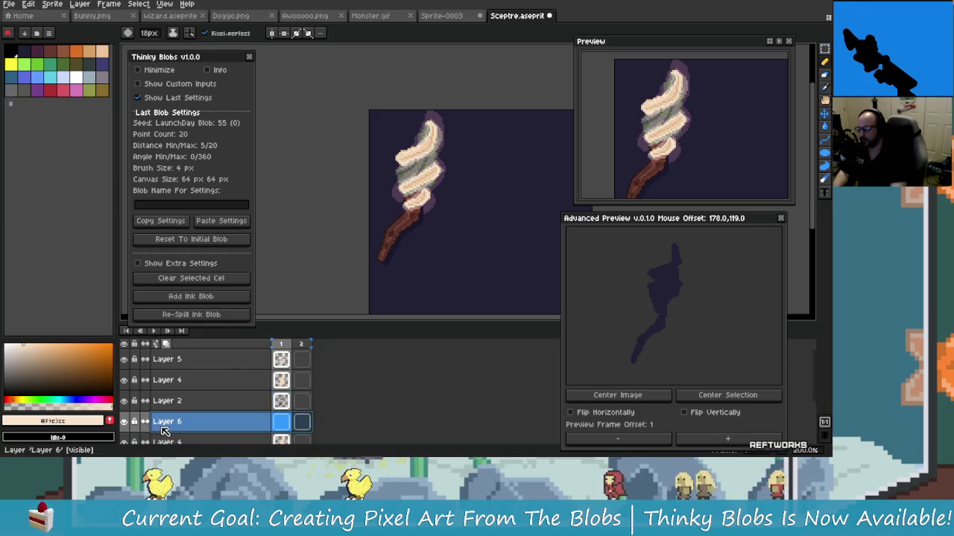
scroll(164, 431, "down", 1)
scroll(458, 222, "up", 1)
scroll(441, 174, "up", 2)
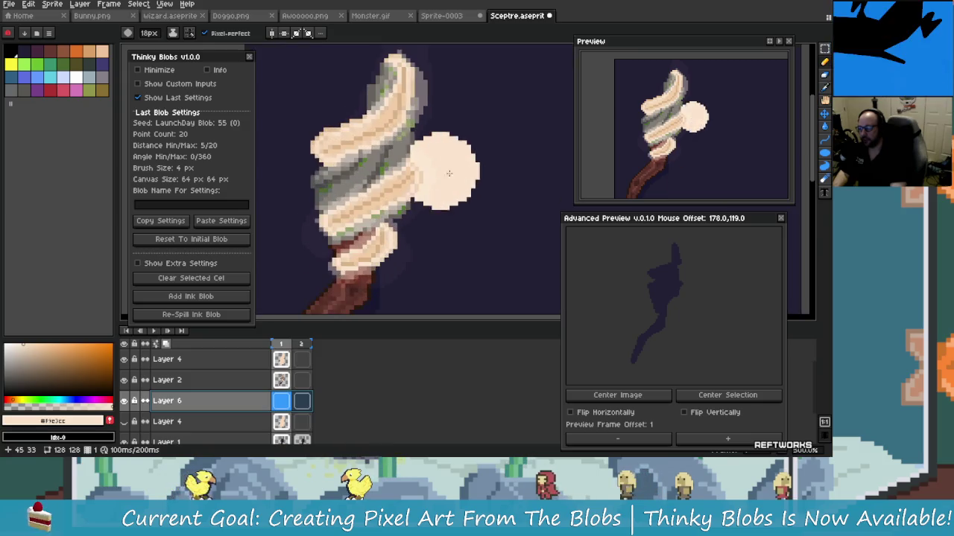
scroll(421, 220, "down", 1)
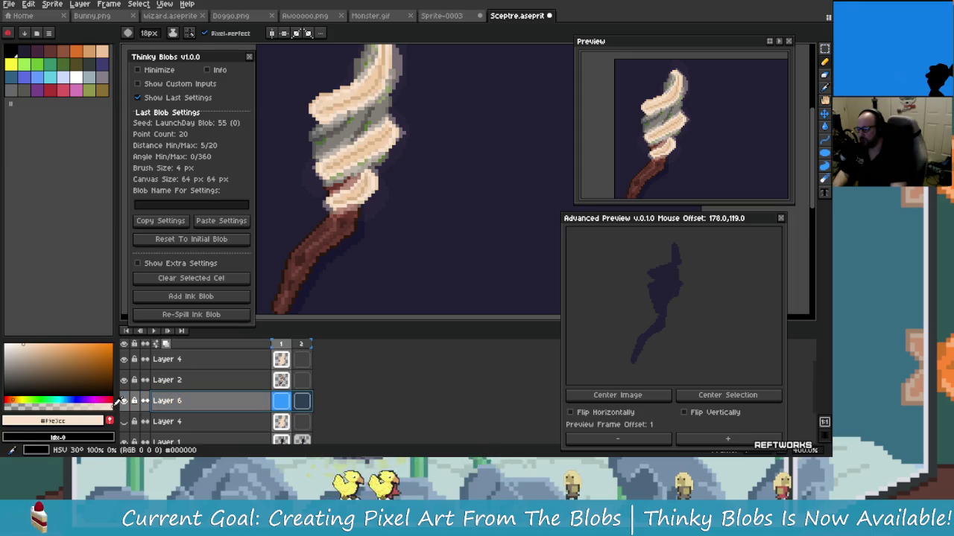
scroll(365, 260, "down", 1)
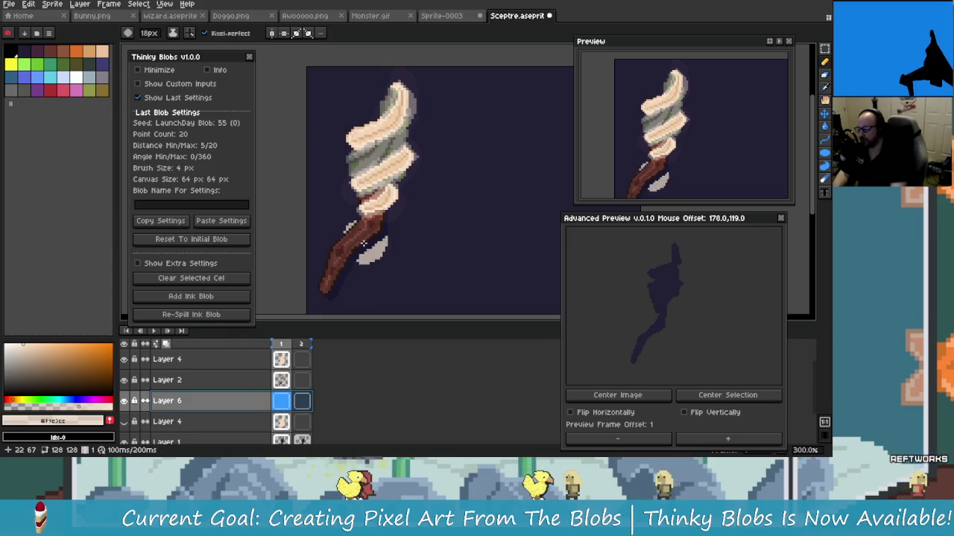
Step: Paint a large cream blob over the sceptre's swirled head on Layer 6, undoing two overshooting strokes
mouse_move(381, 153)
left_mouse_down()
mouse_move(388, 191)
mouse_move(344, 176)
left_mouse_up()
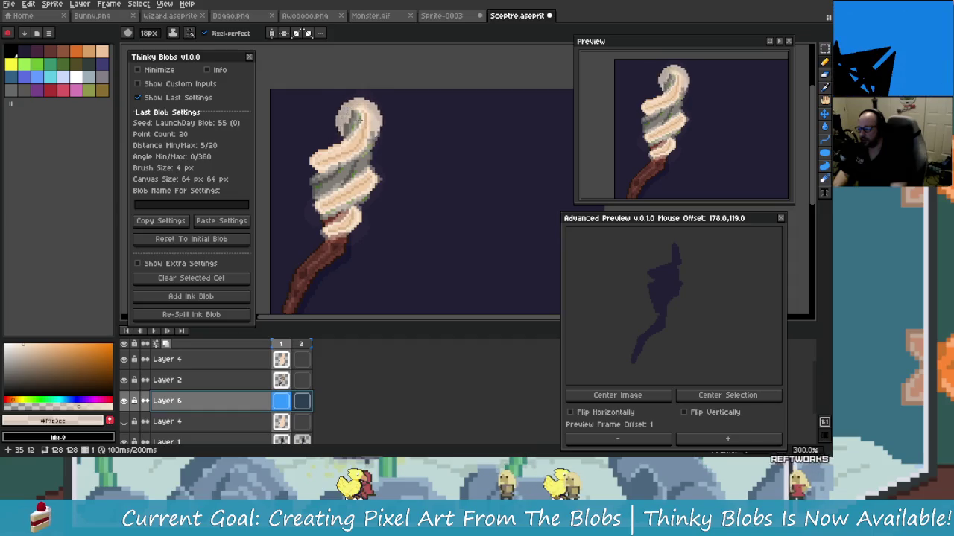
left_click(352, 127)
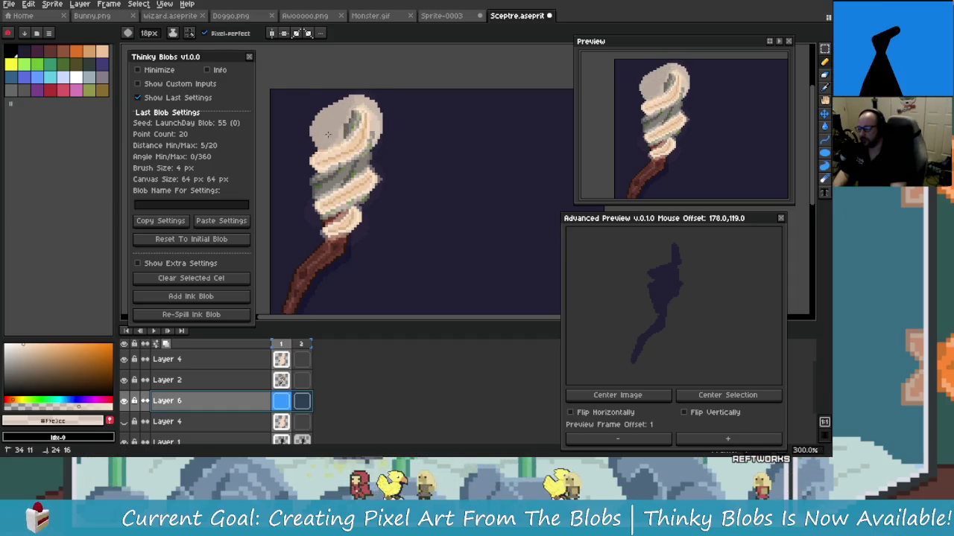
left_click_drag(302, 158, 297, 202)
left_click_drag(372, 197, 359, 215)
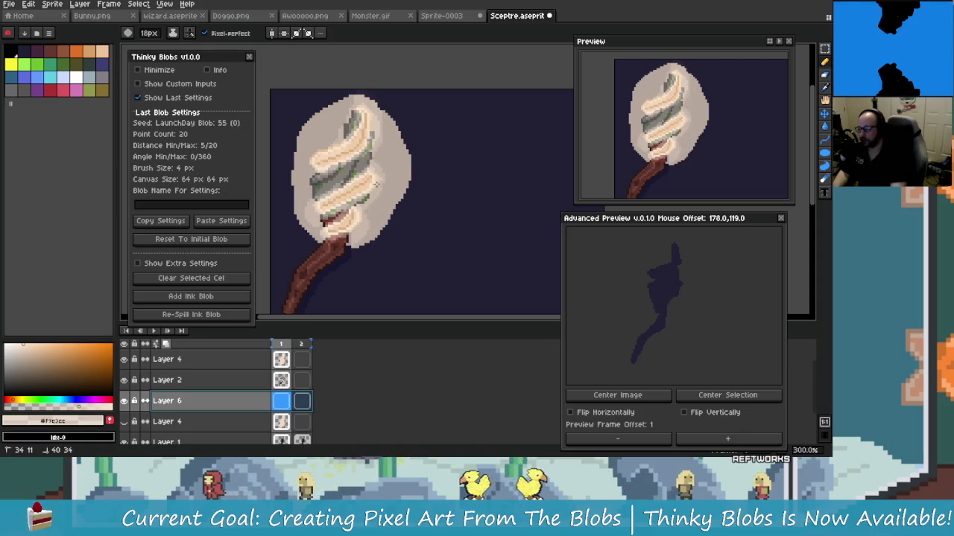
left_click_drag(406, 145, 356, 216)
left_click_drag(359, 112, 342, 152)
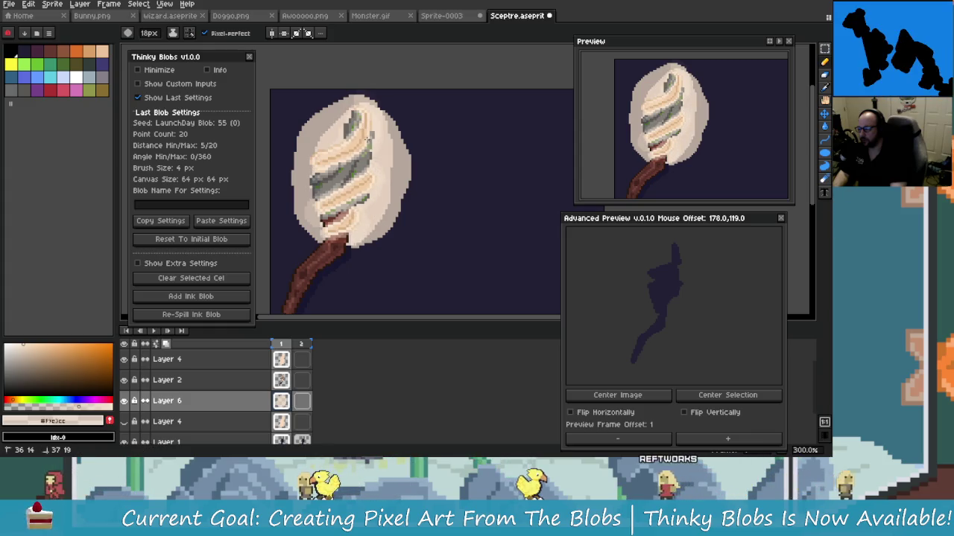
key("ctrl+z")
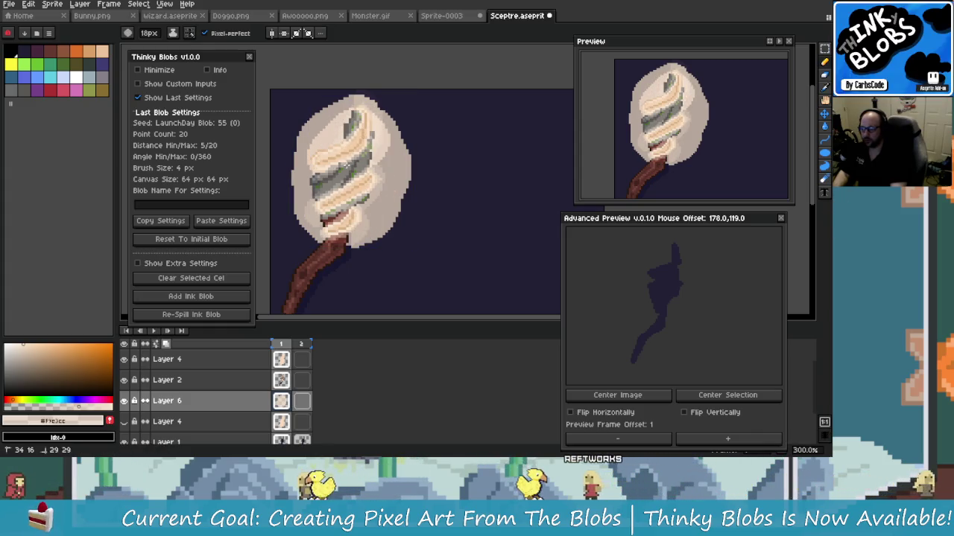
mouse_move(358, 231)
left_mouse_down()
mouse_move(384, 183)
mouse_move(386, 149)
mouse_move(388, 171)
left_mouse_up()
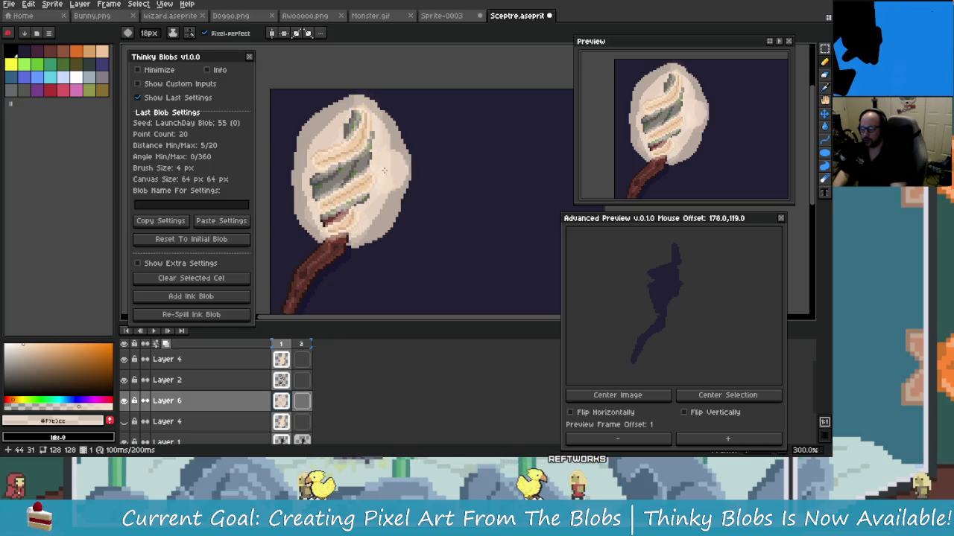
key("ctrl+z")
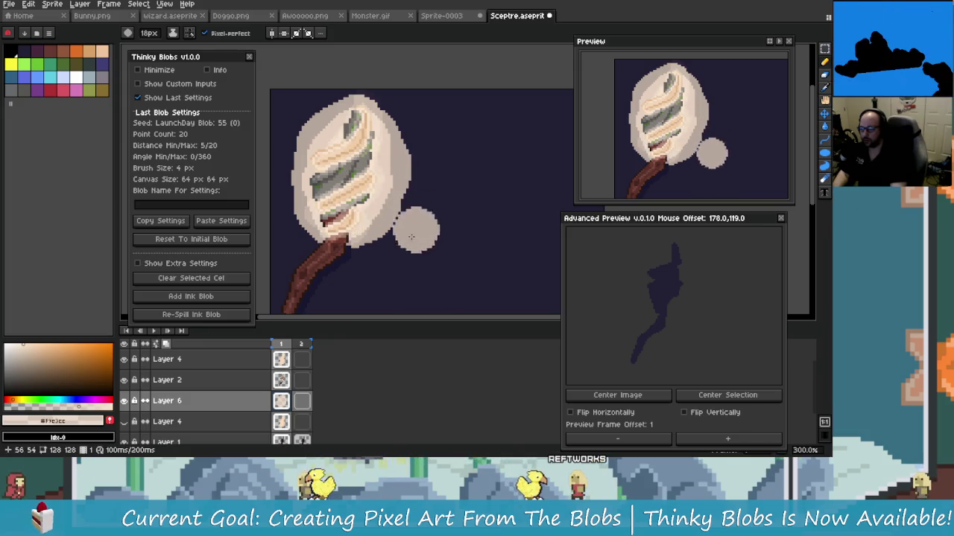
left_click(258, 407)
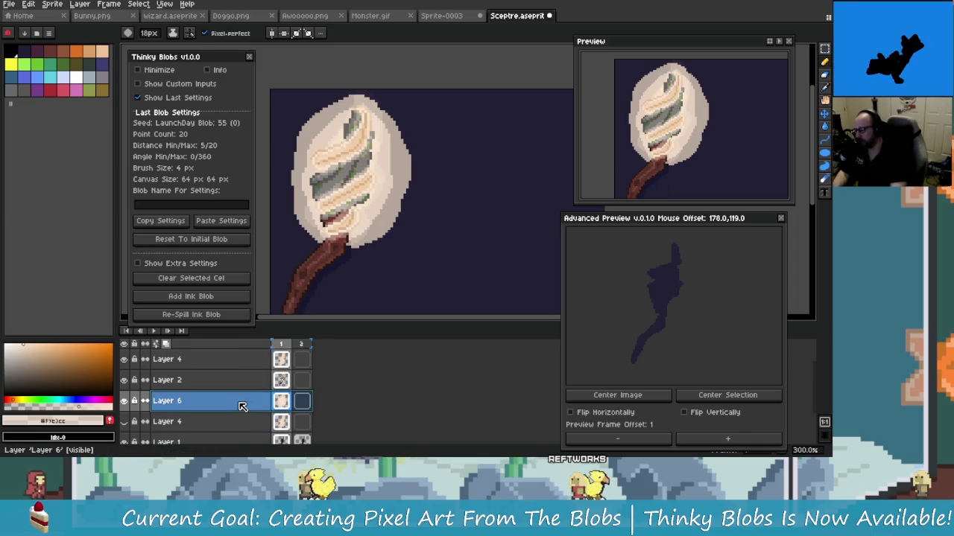
Step: Give Layer 6 Overlay blend mode and about 45% opacity in Layer Properties
double_click(251, 403)
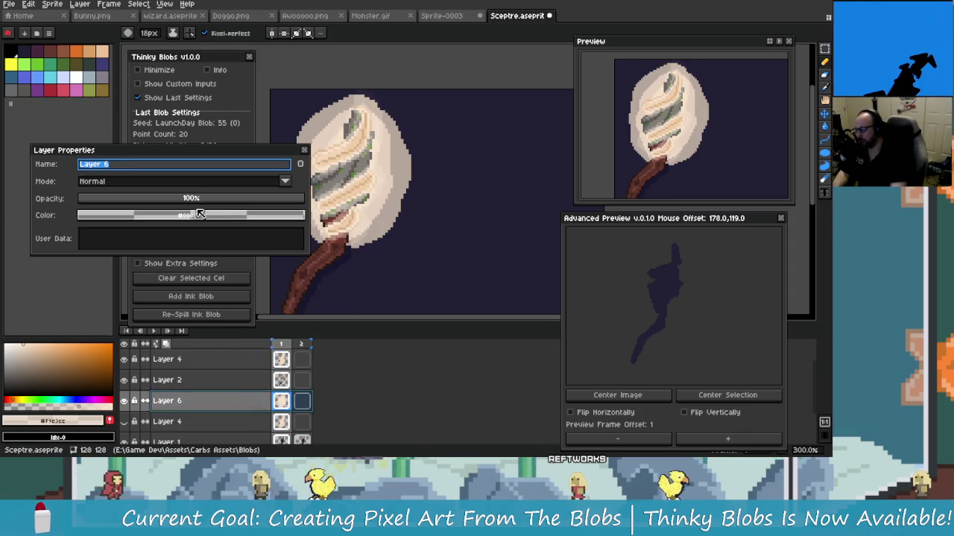
left_click(282, 181)
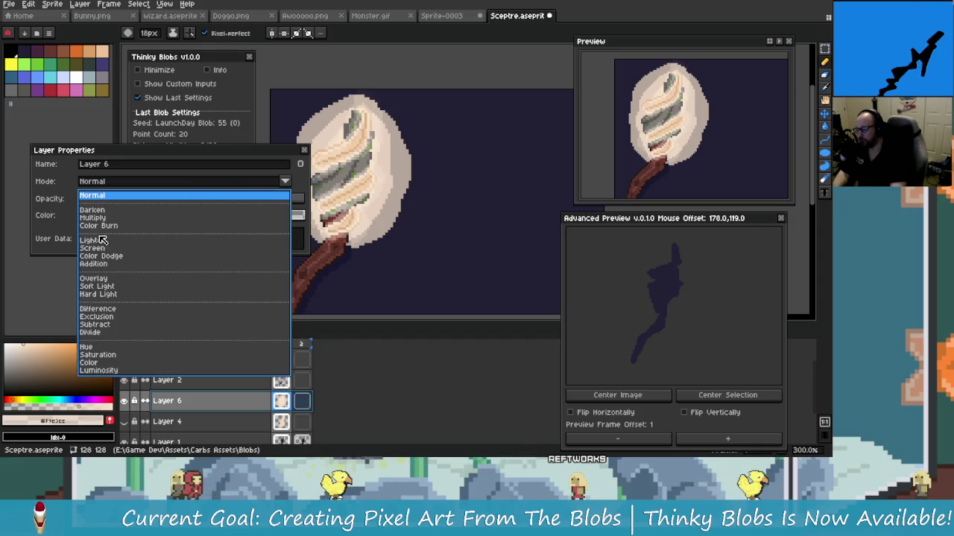
left_click(93, 278)
mouse_move(268, 199)
left_mouse_down()
mouse_move(135, 217)
mouse_move(173, 216)
left_mouse_up()
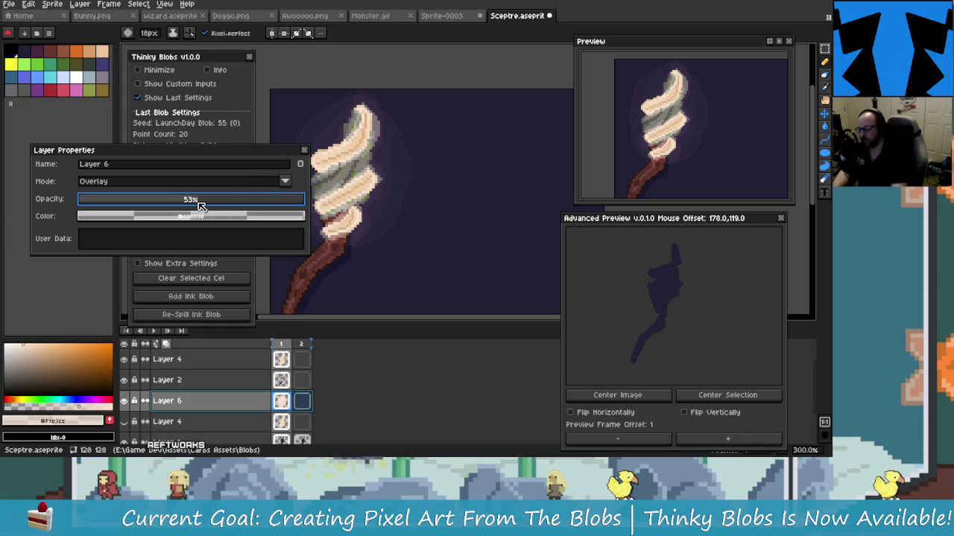
left_click_drag(216, 200, 186, 209)
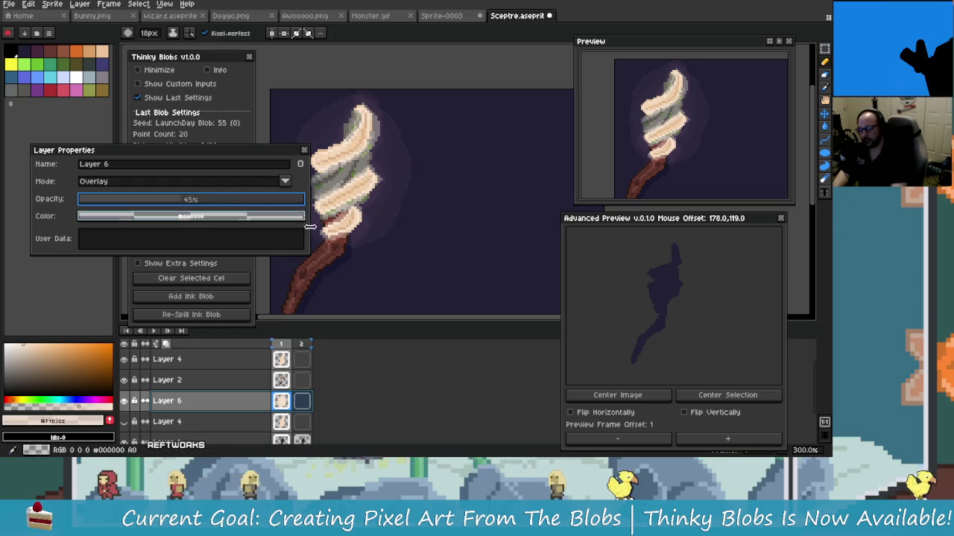
left_click(304, 151)
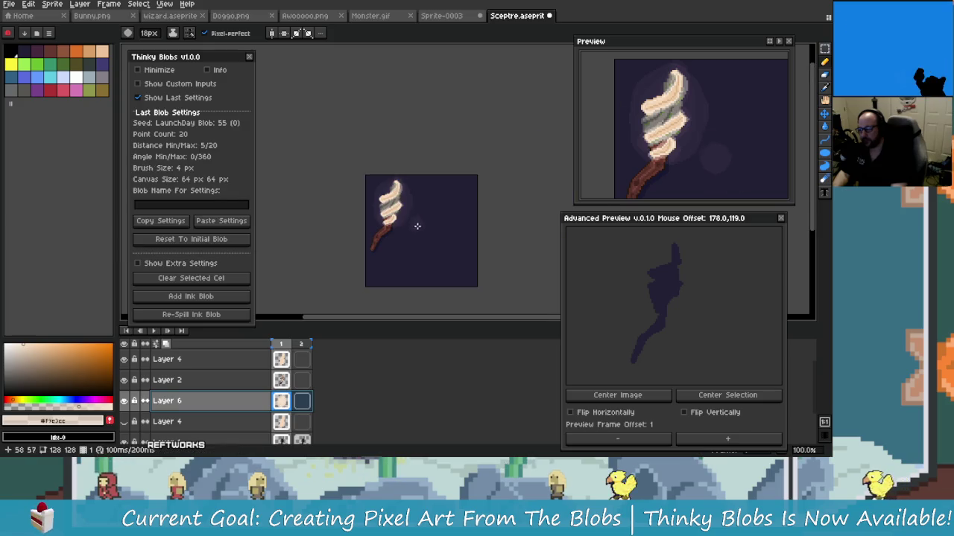
scroll(415, 223, "down", 3)
scroll(436, 245, "up", 1)
scroll(415, 223, "up", 1)
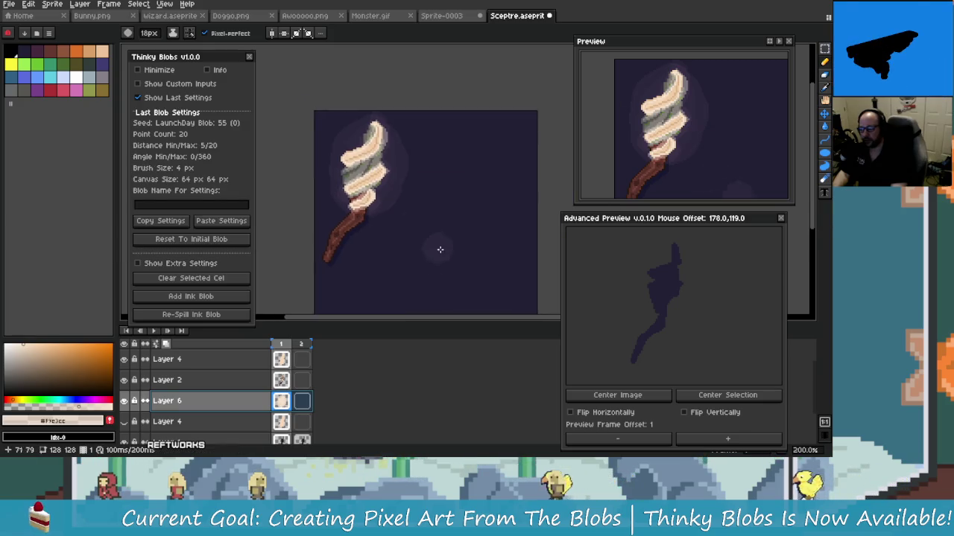
scroll(308, 294, "left", 1)
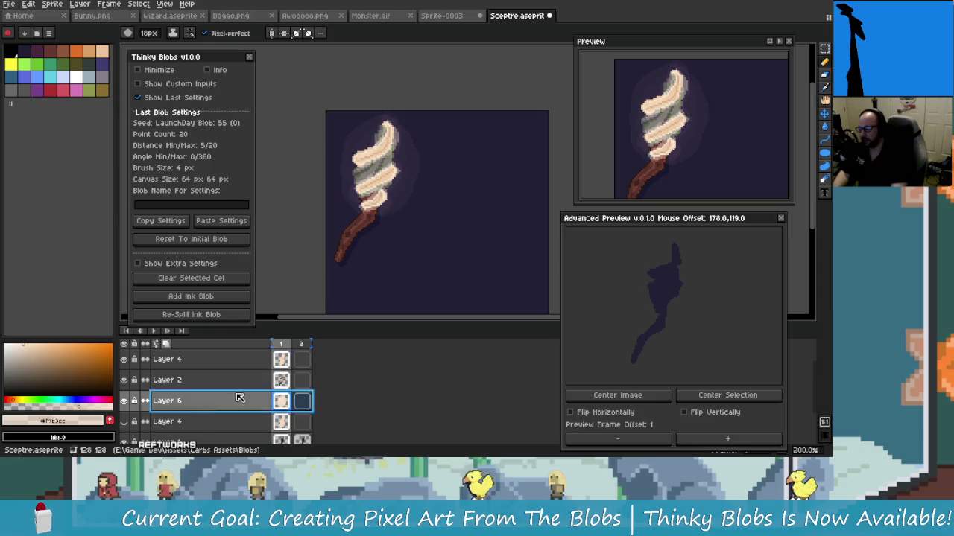